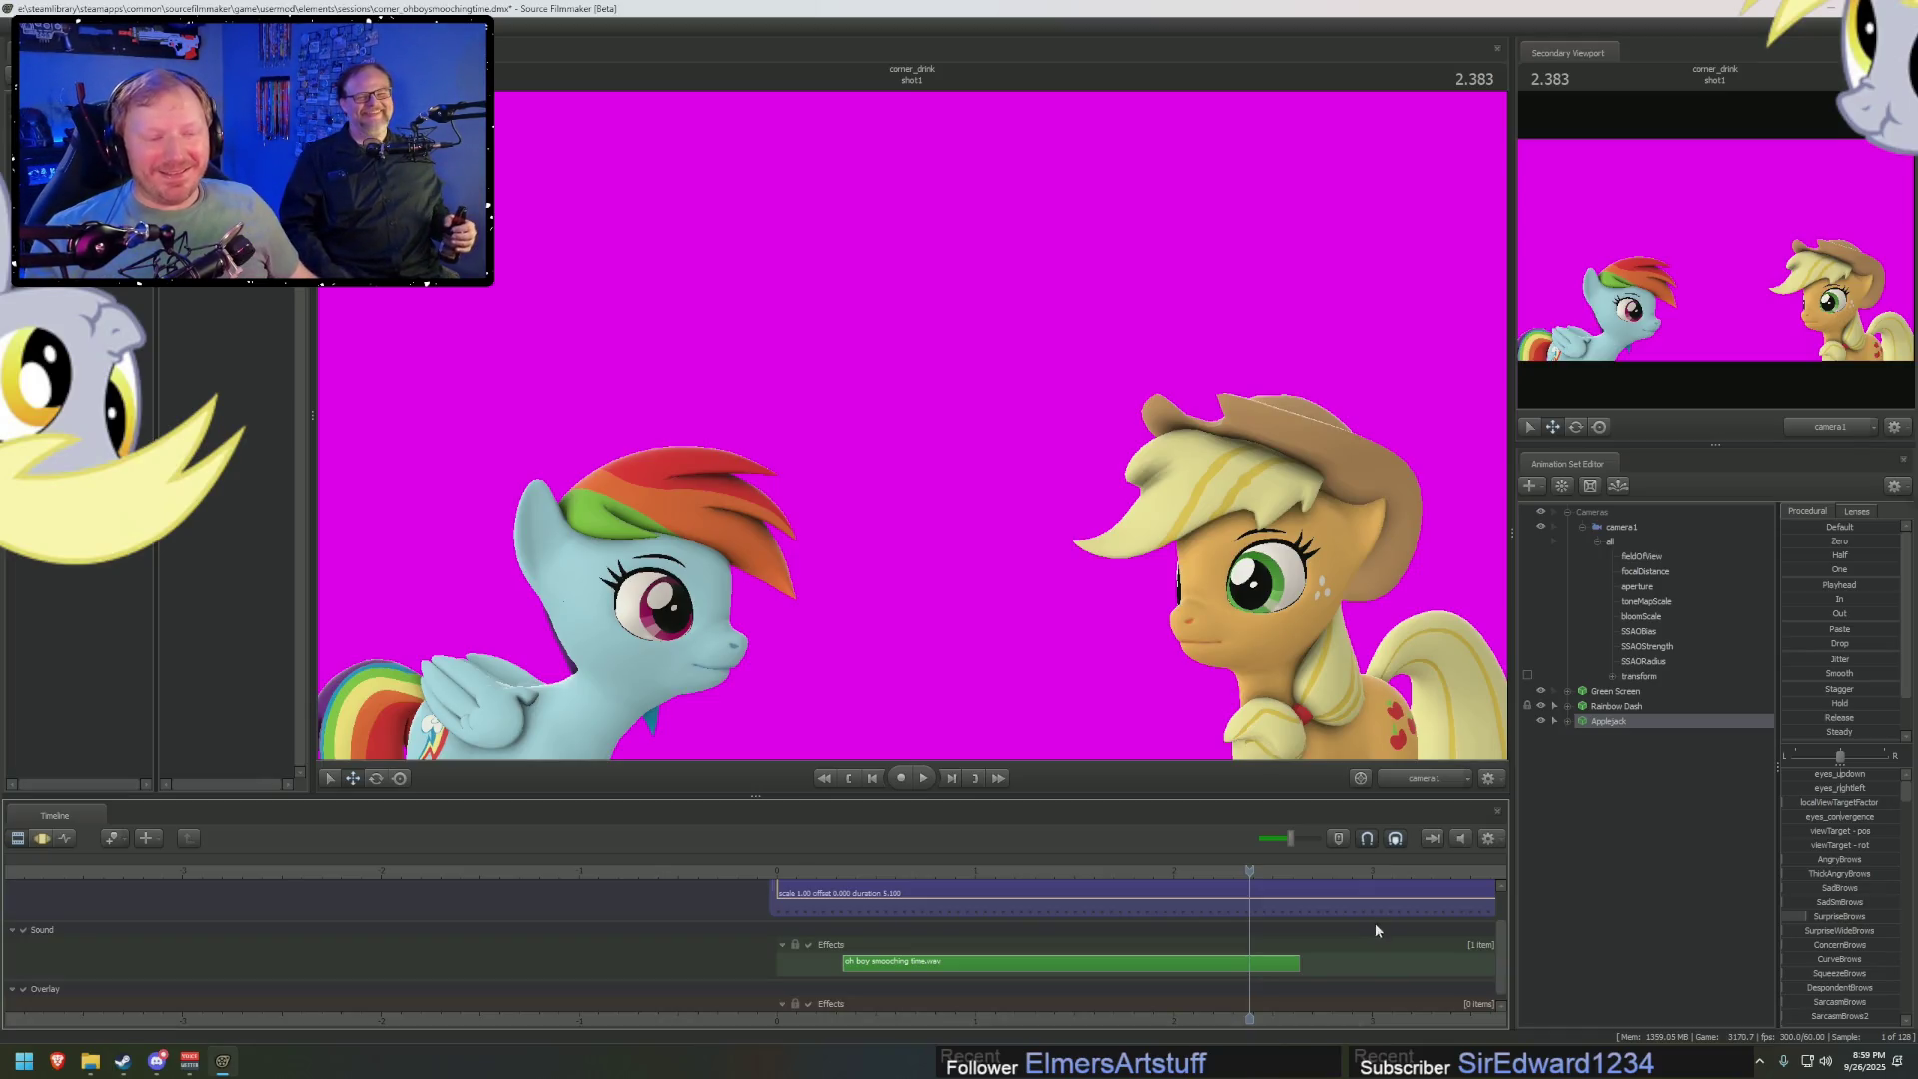
{"action": "left_click", "coordinate": [980, 872]}
{"action": "key", "text": "space"}
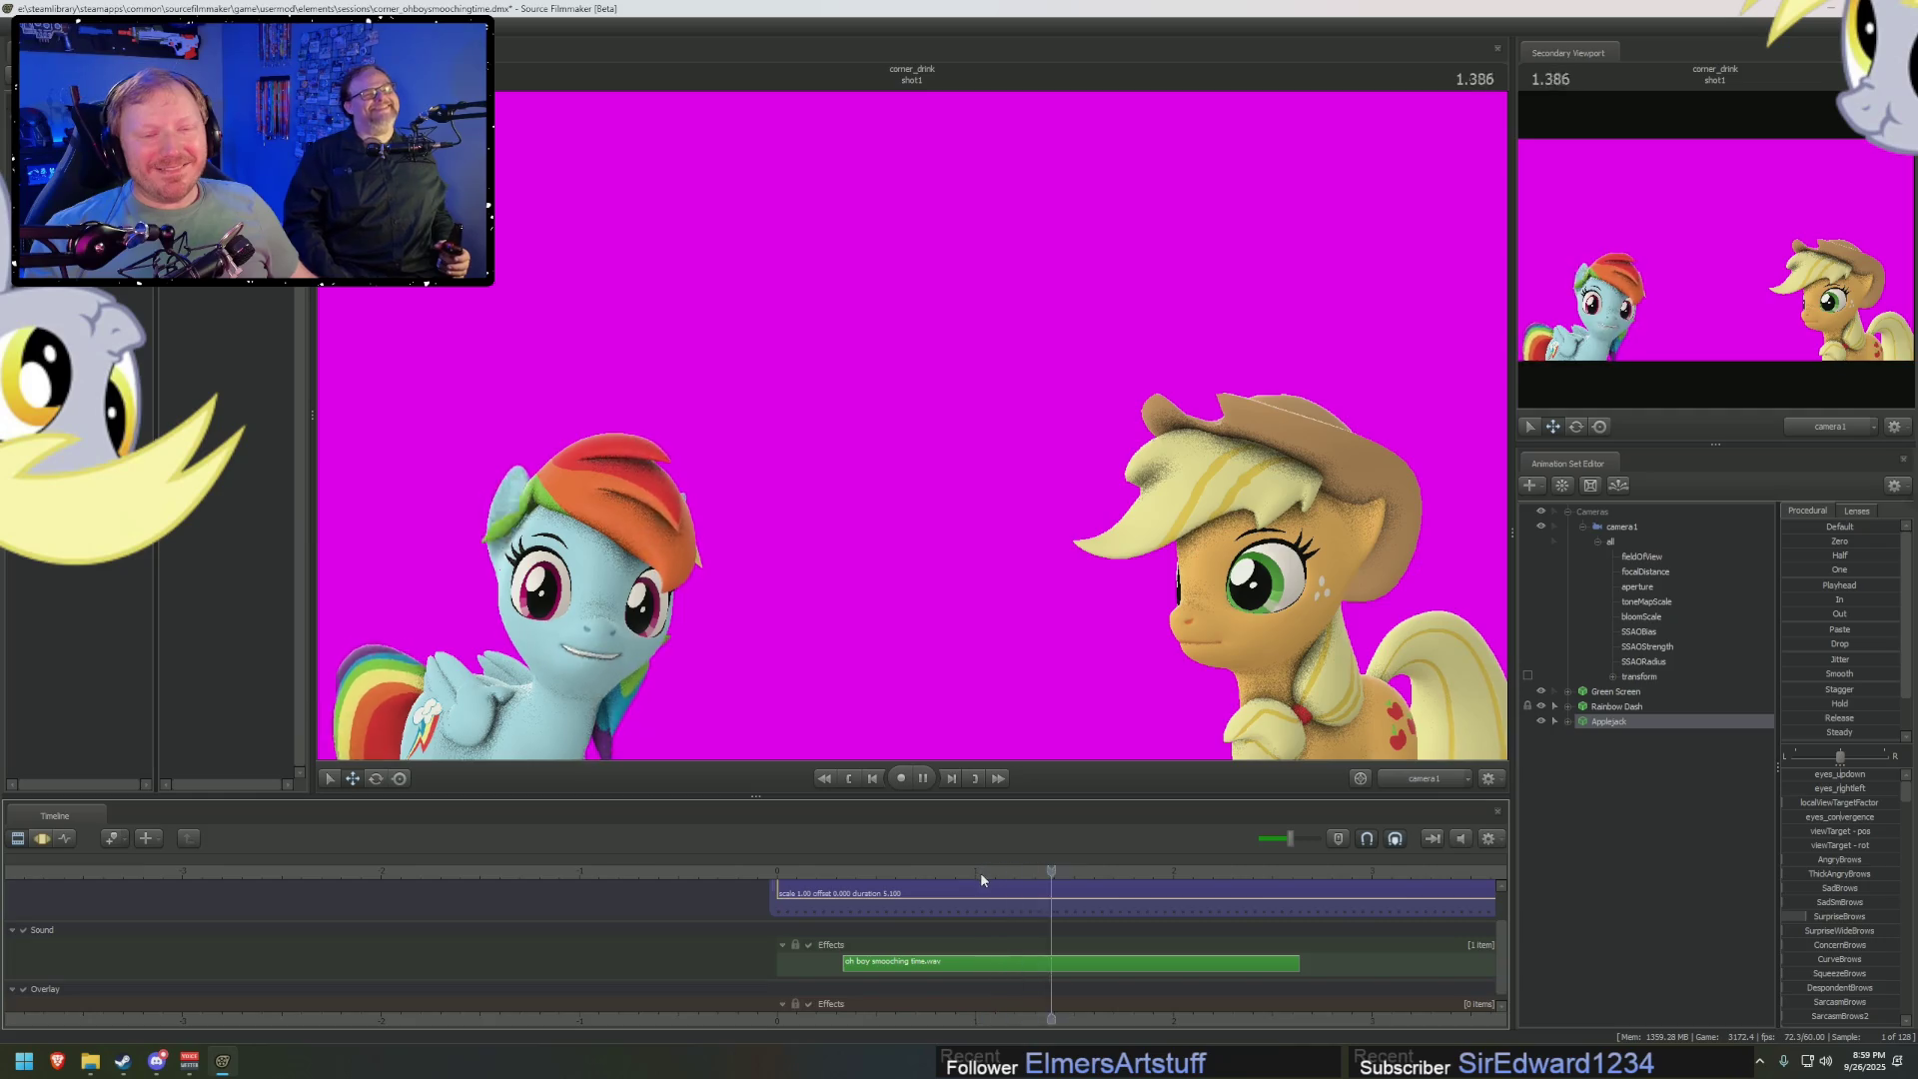
{"action": "left_click", "coordinate": [974, 877]}
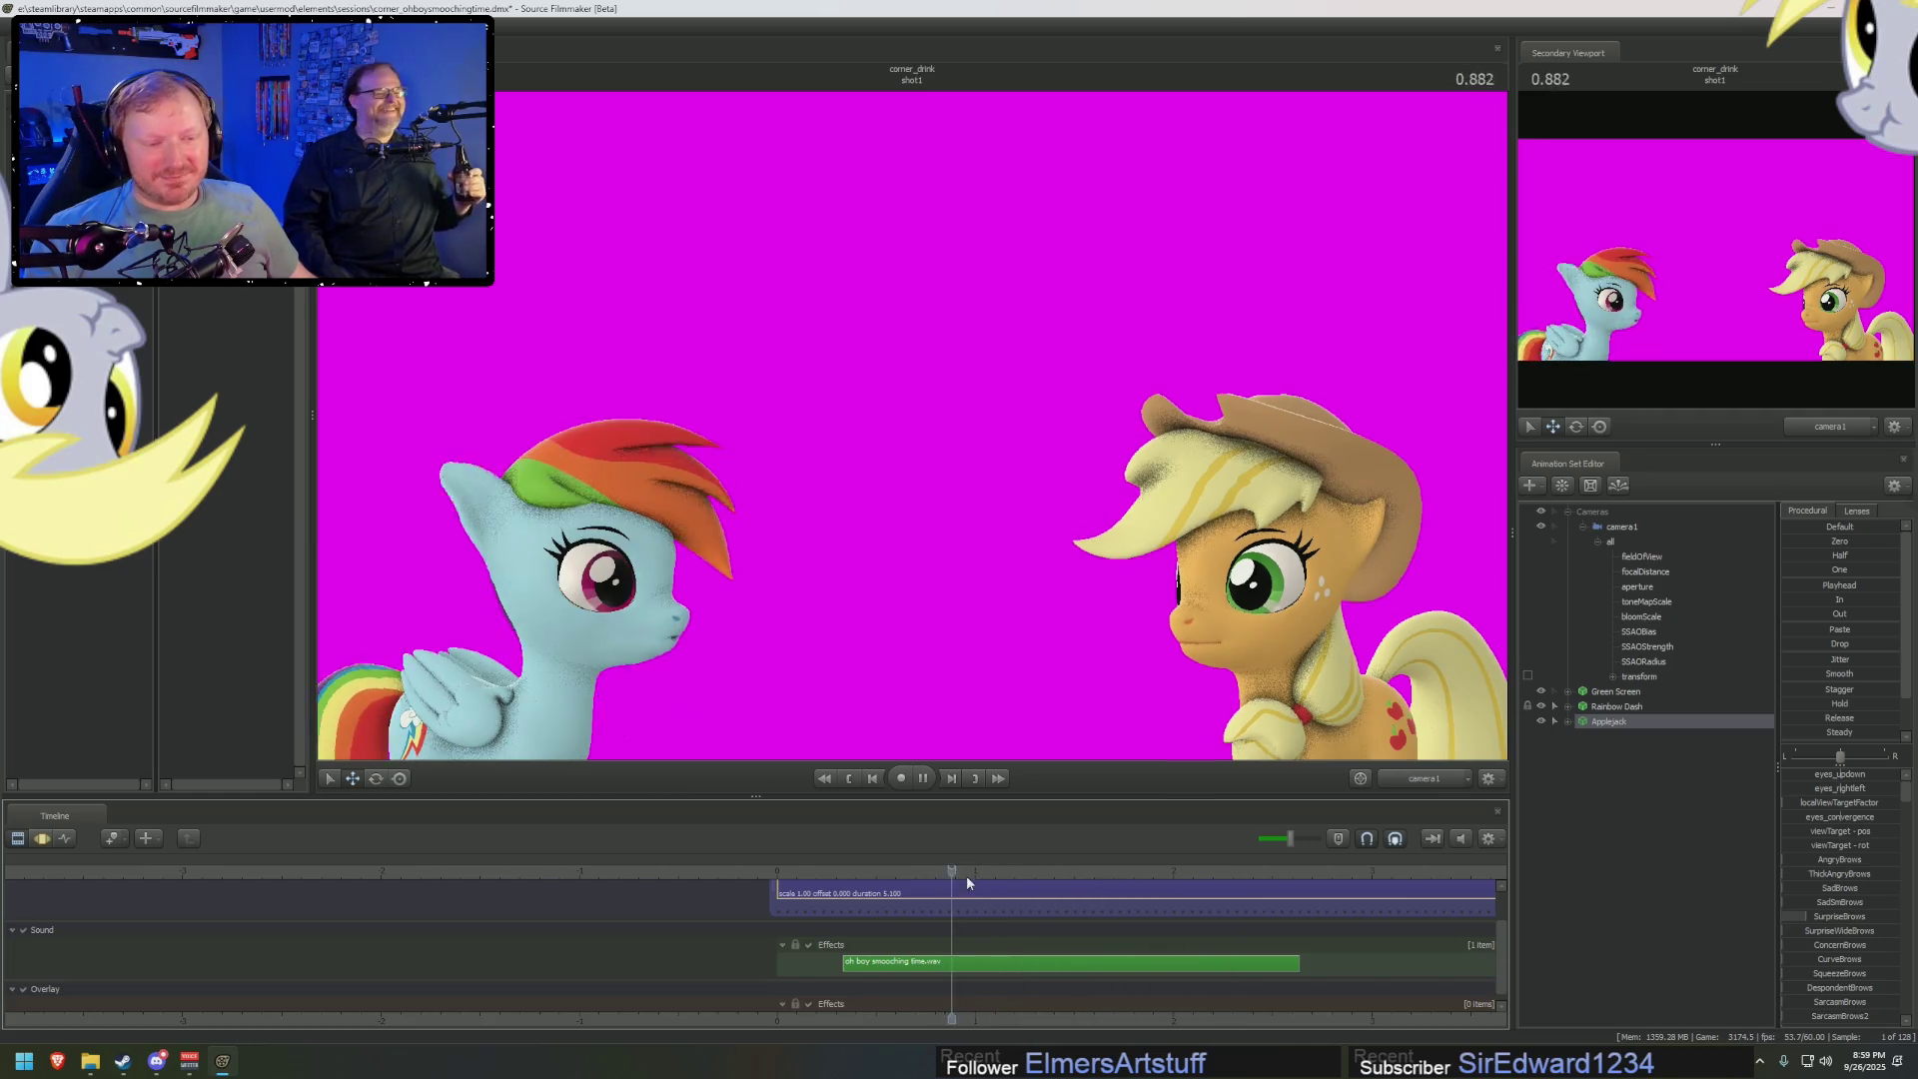
{"action": "key", "text": "space"}
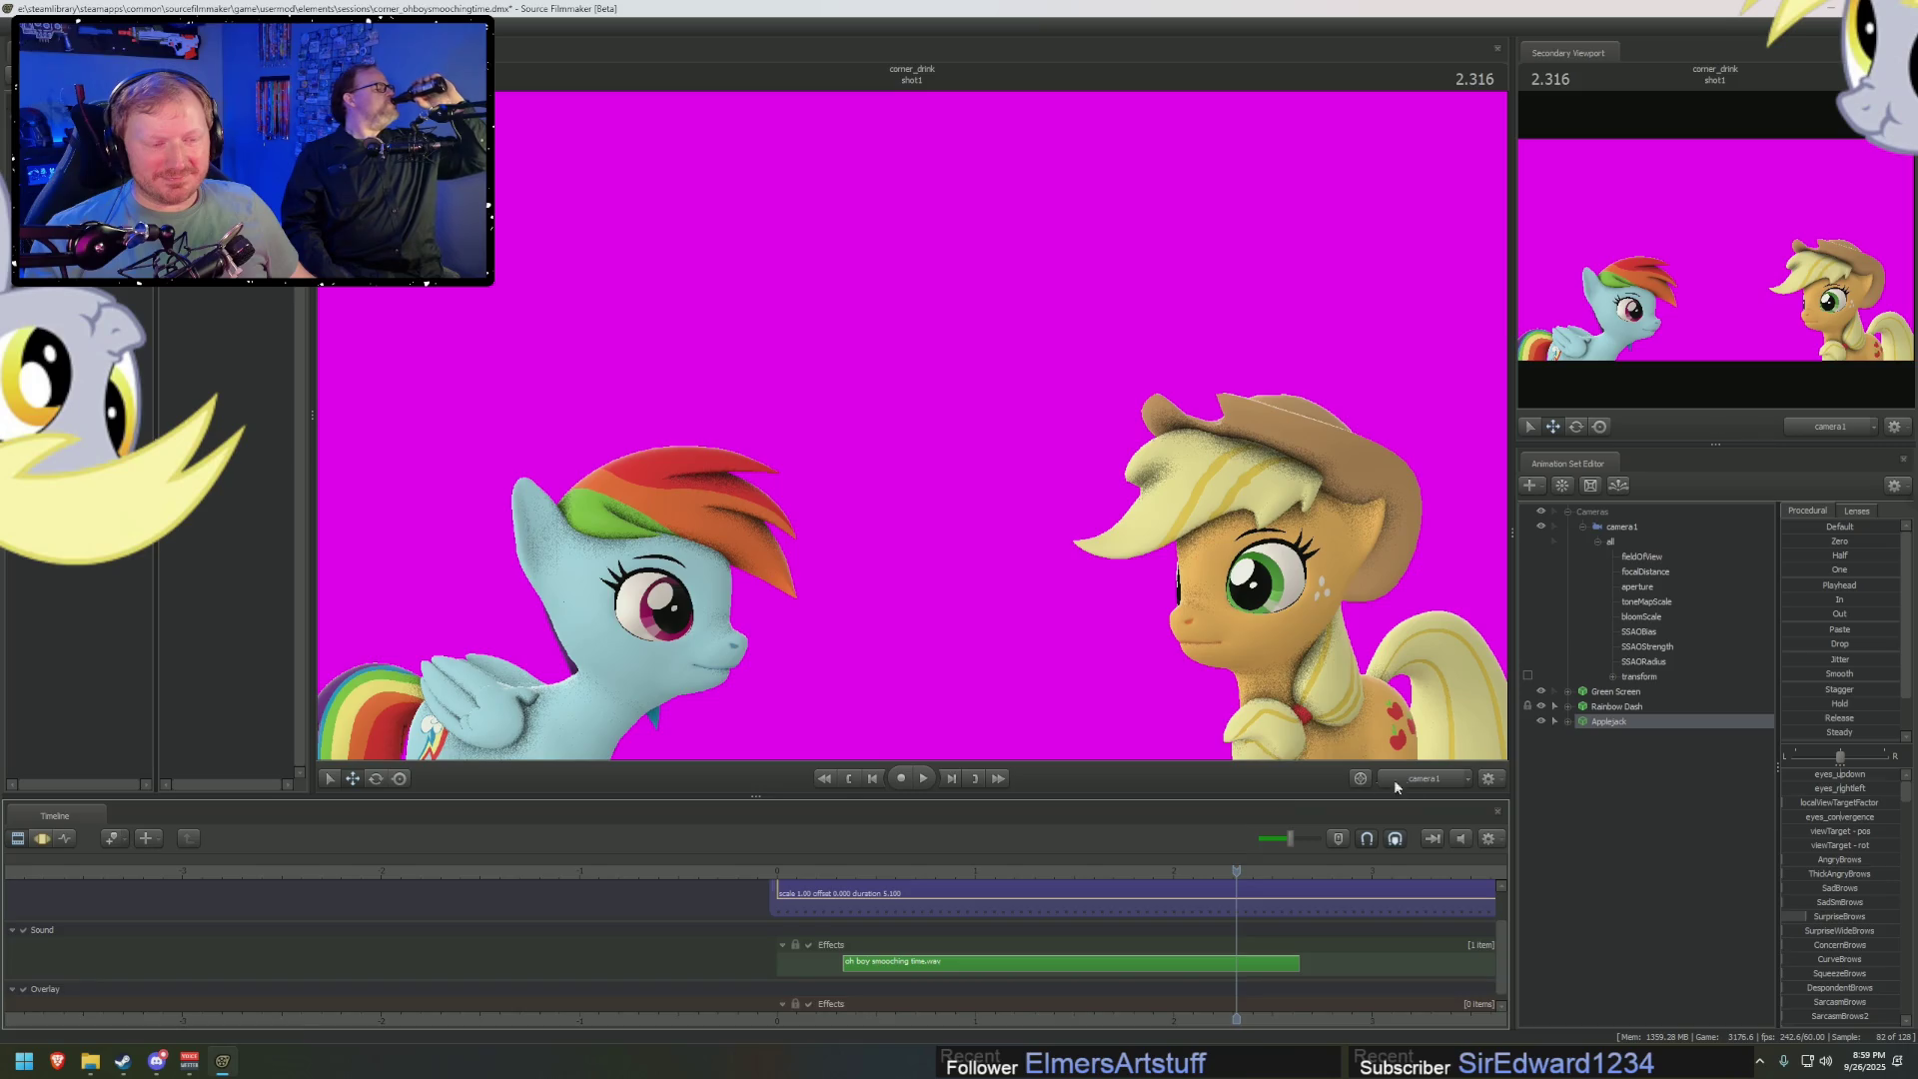
{"action": "middle_click_drag", "start_coordinate": [1372, 984], "coordinate": [1056, 984]}
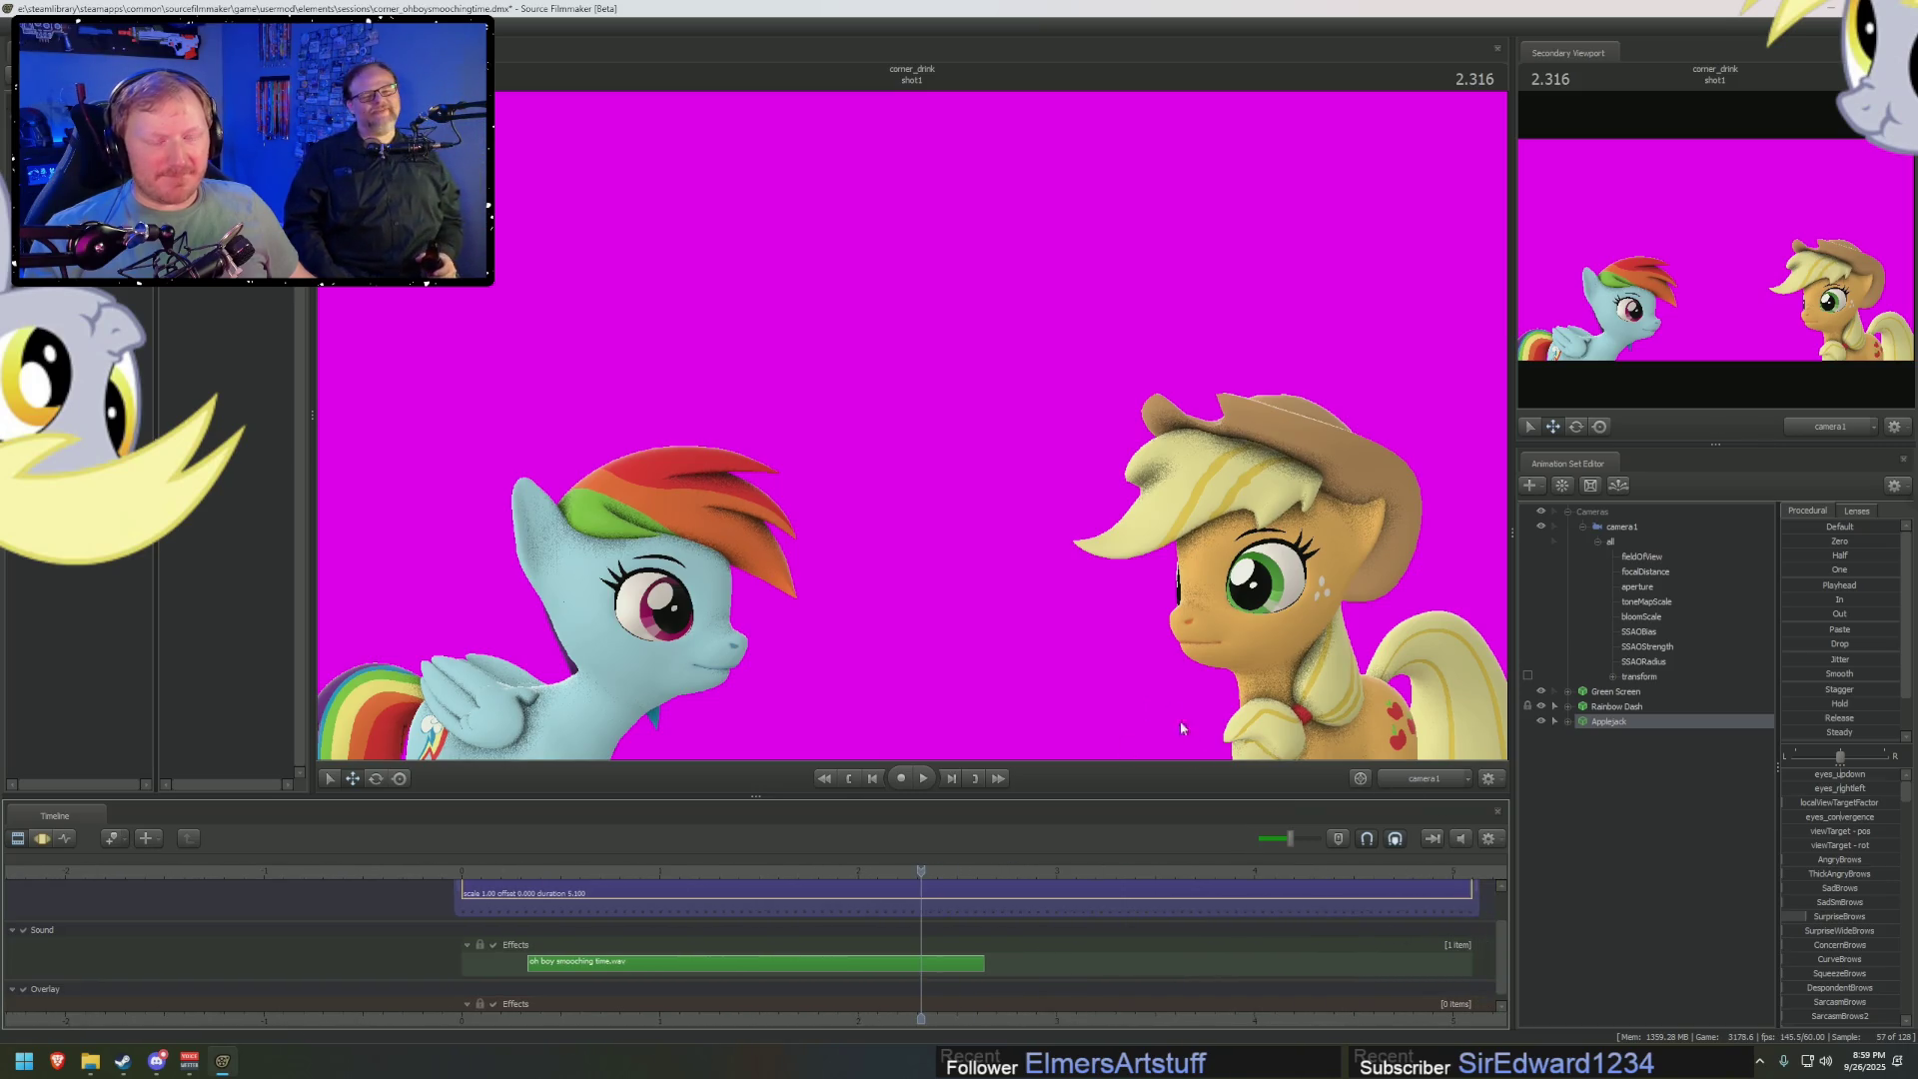
{"action": "key", "text": "F3"}
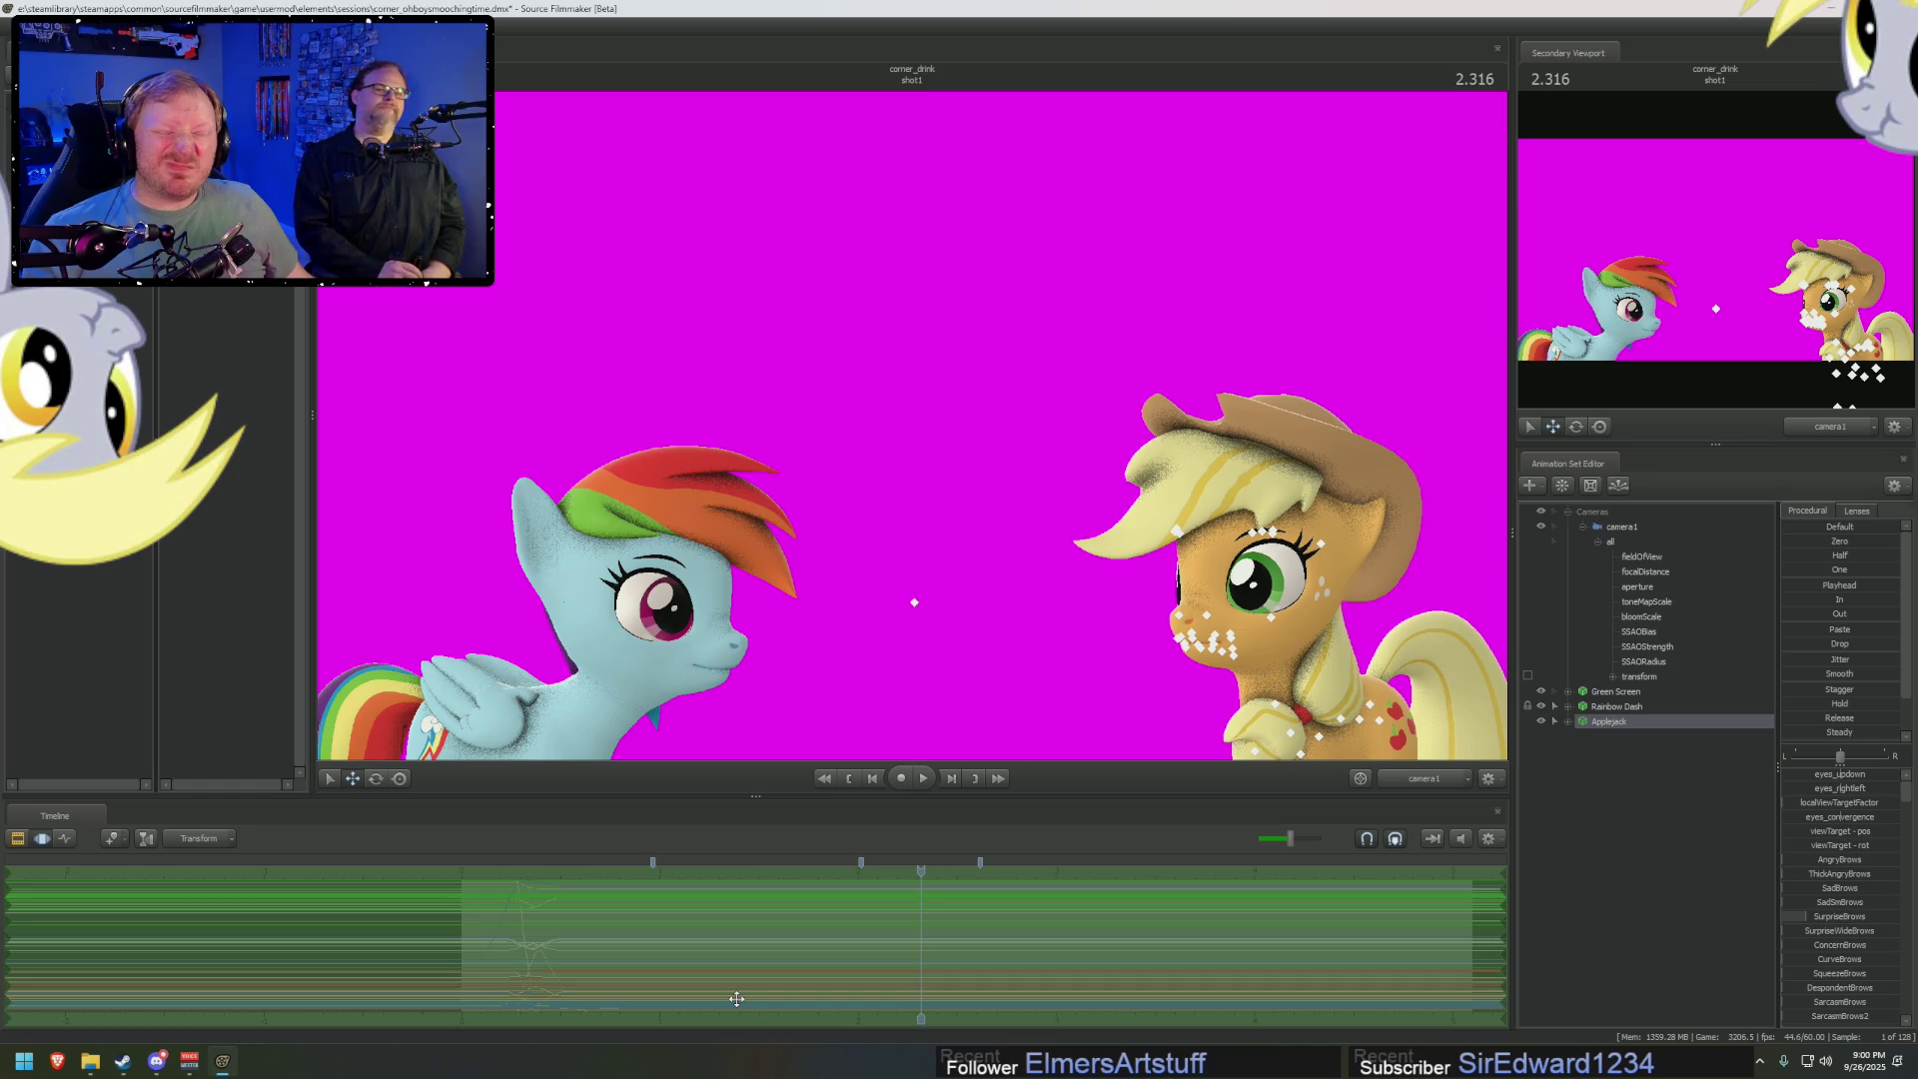
Browse to usermod\dmx\Videos\Remembrance, select argo_remembrance_pinkie_v1.dmx, and return to Source Filmmaker
{"action": "left_click", "coordinate": [90, 1061]}
{"action": "left_click", "coordinate": [687, 292]}
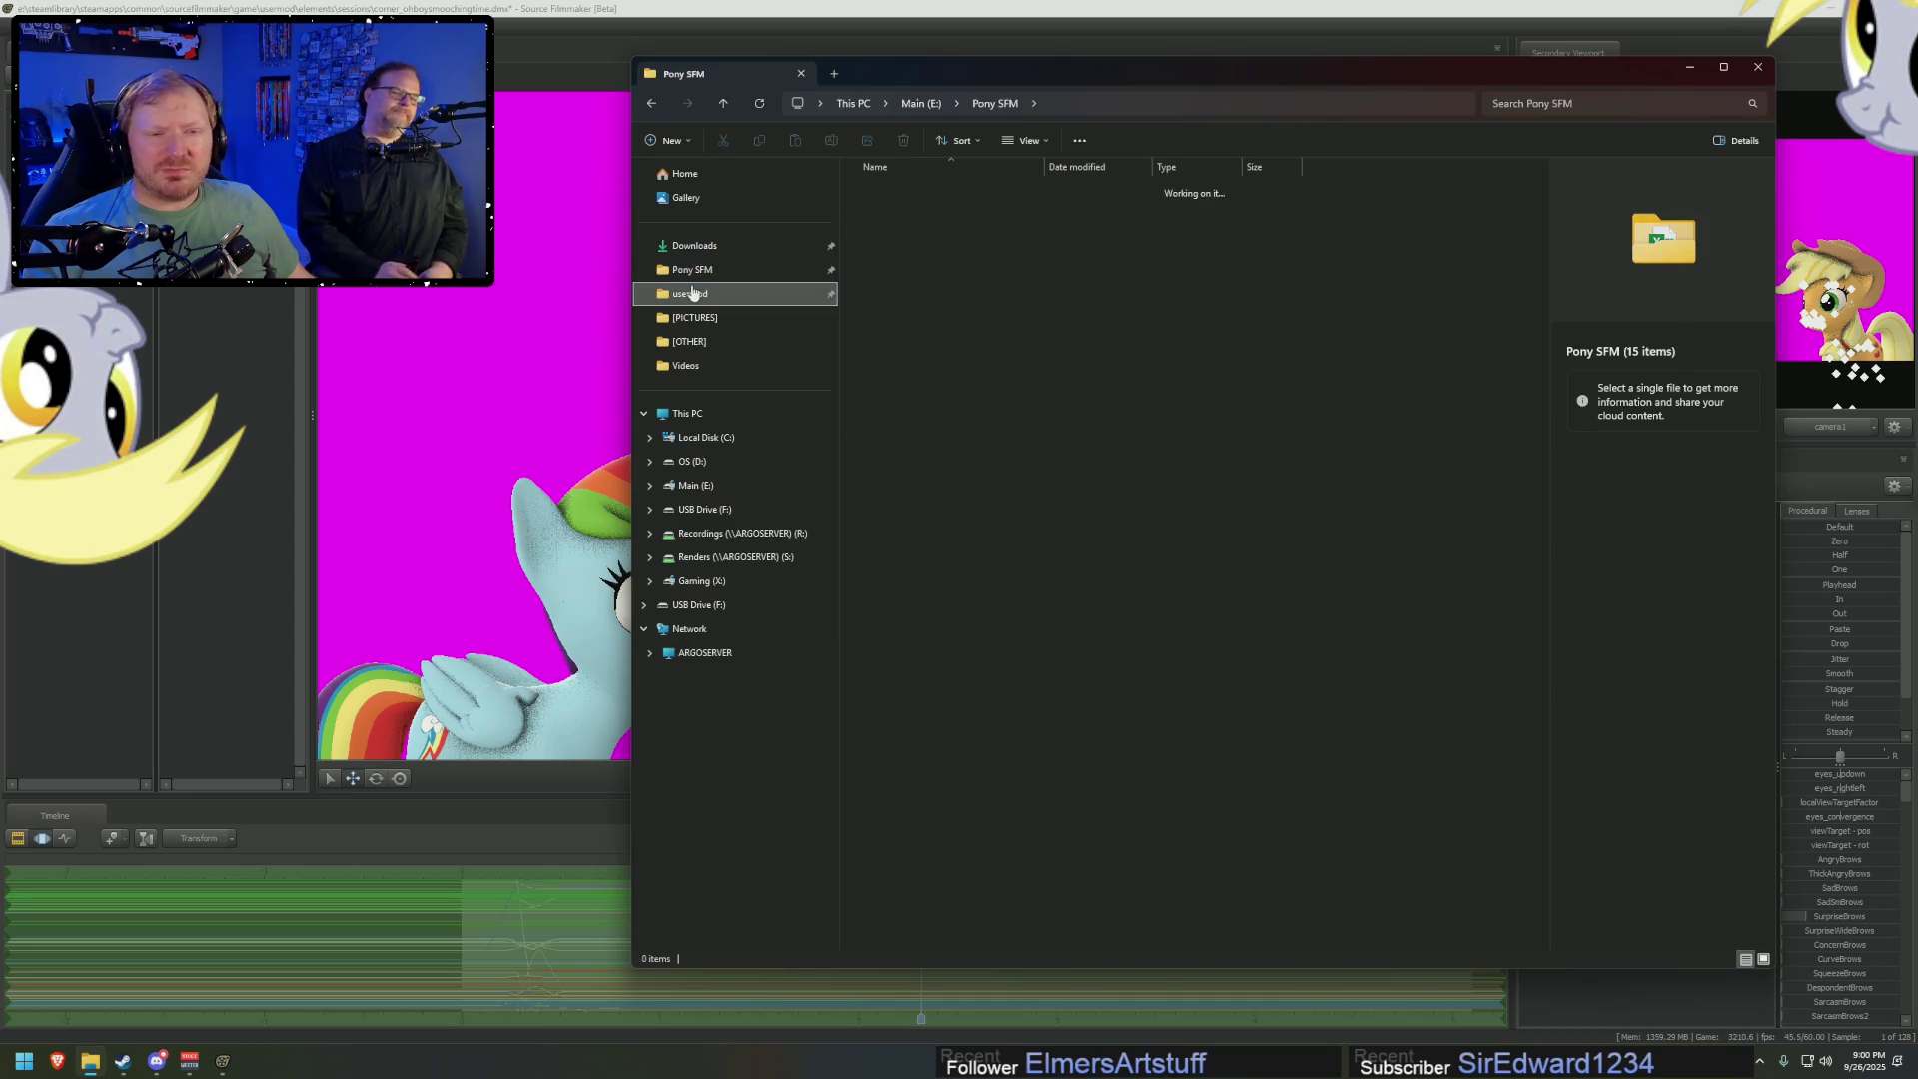
{"action": "double_click", "coordinate": [885, 226]}
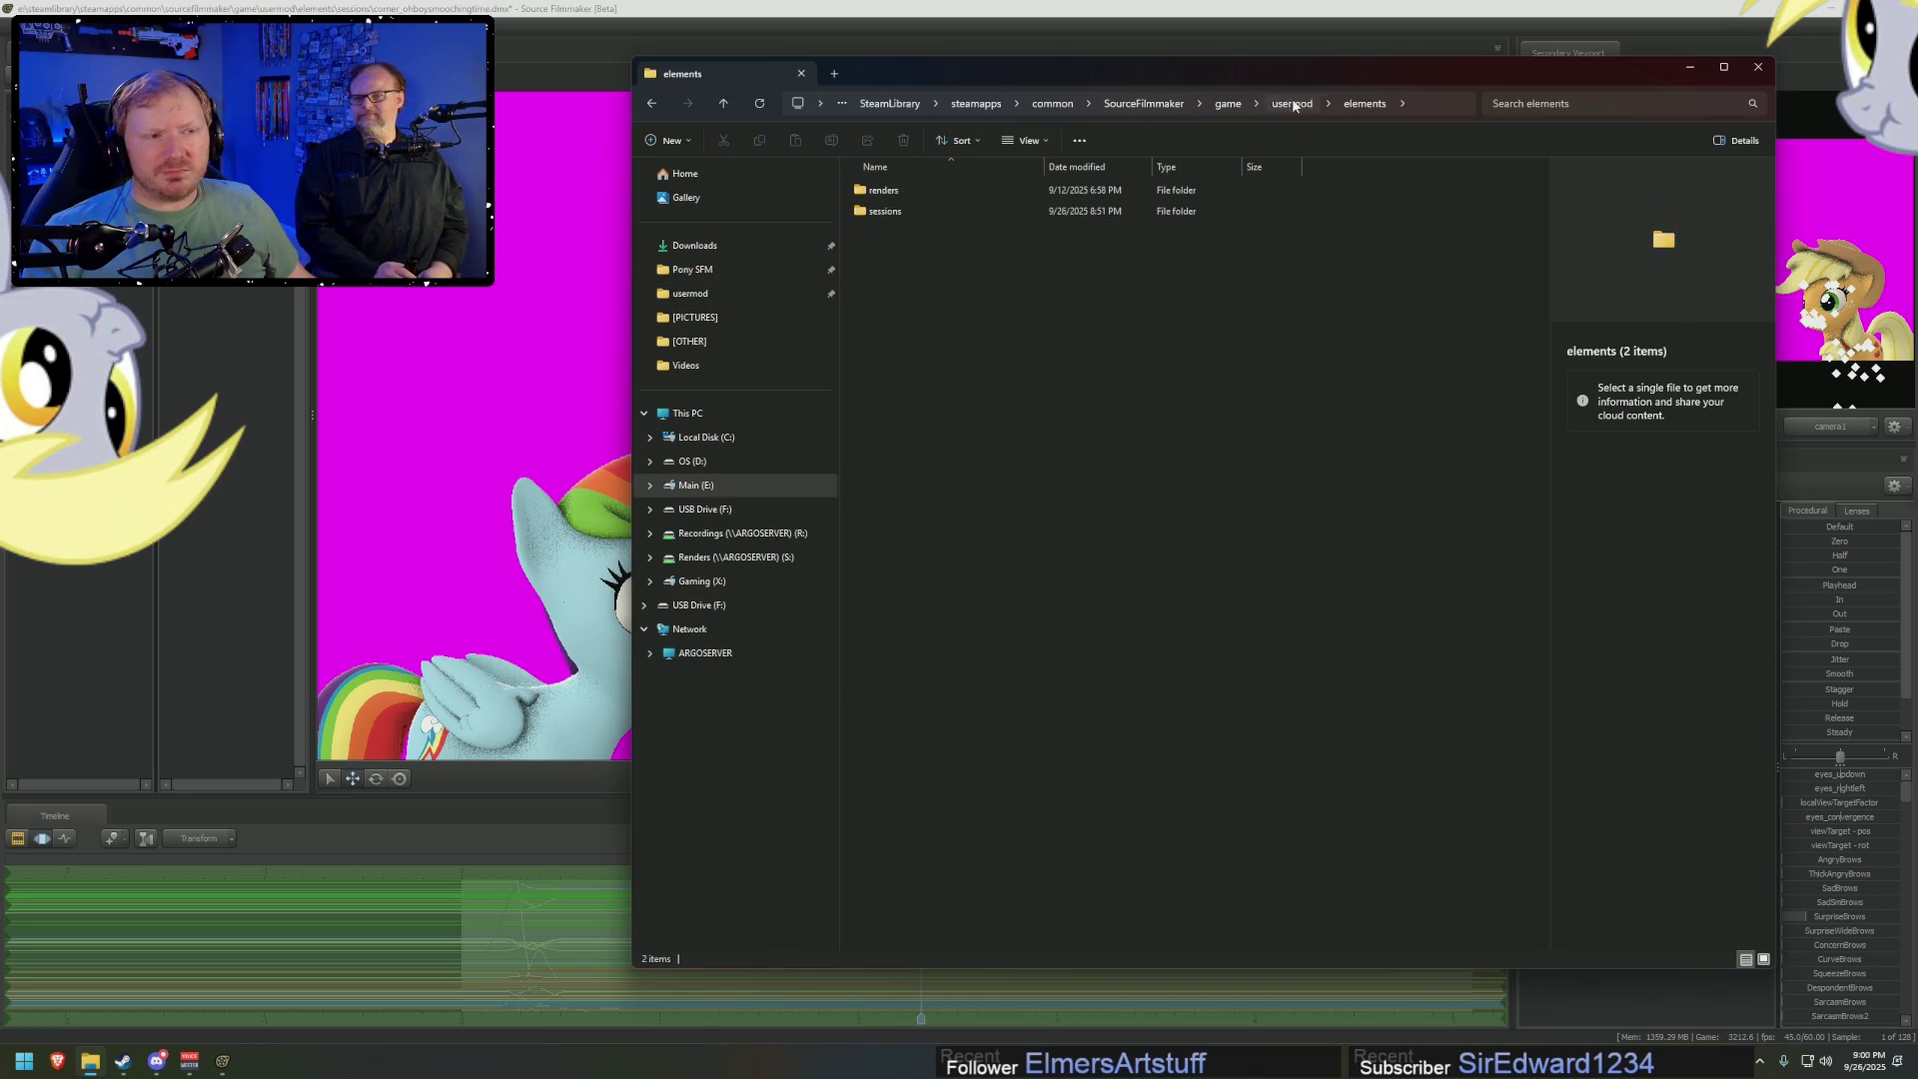
{"action": "left_click", "coordinate": [1293, 104]}
{"action": "double_click", "coordinate": [897, 226]}
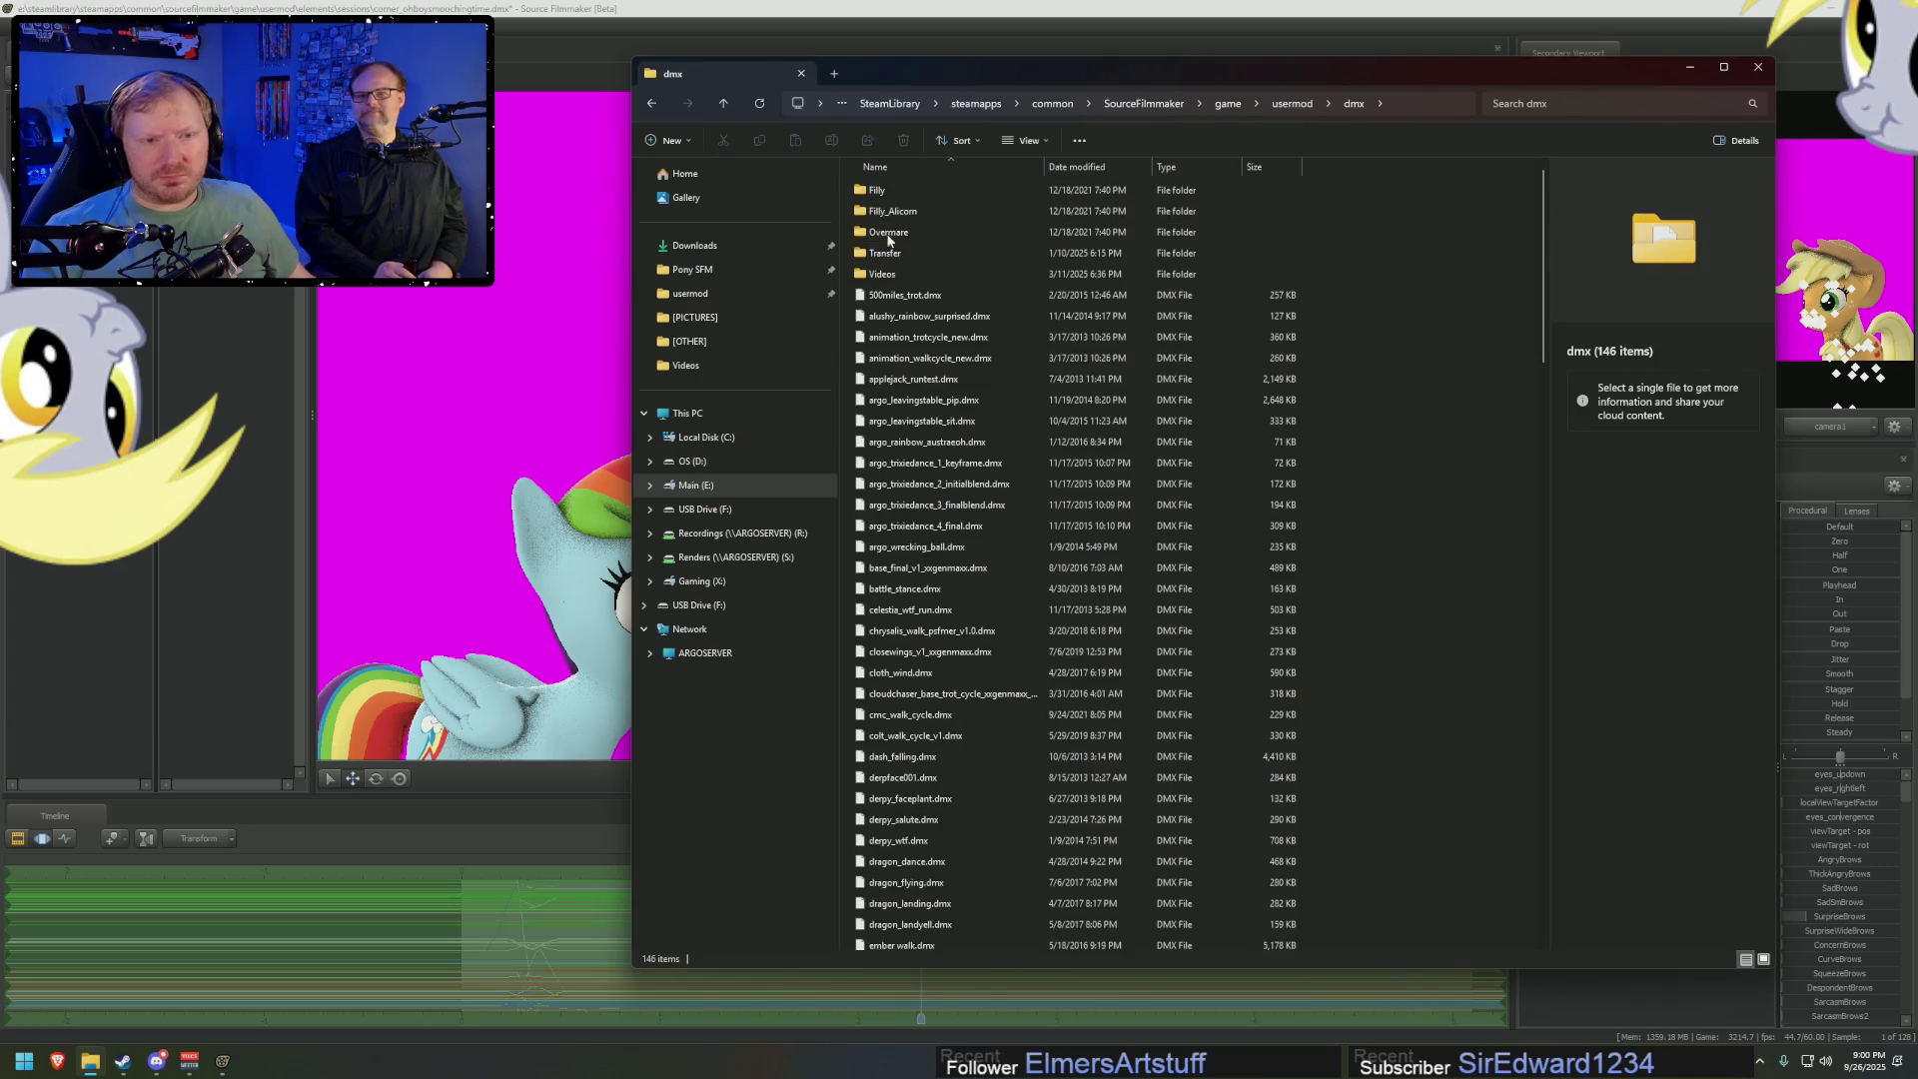
{"action": "double_click", "coordinate": [883, 273]}
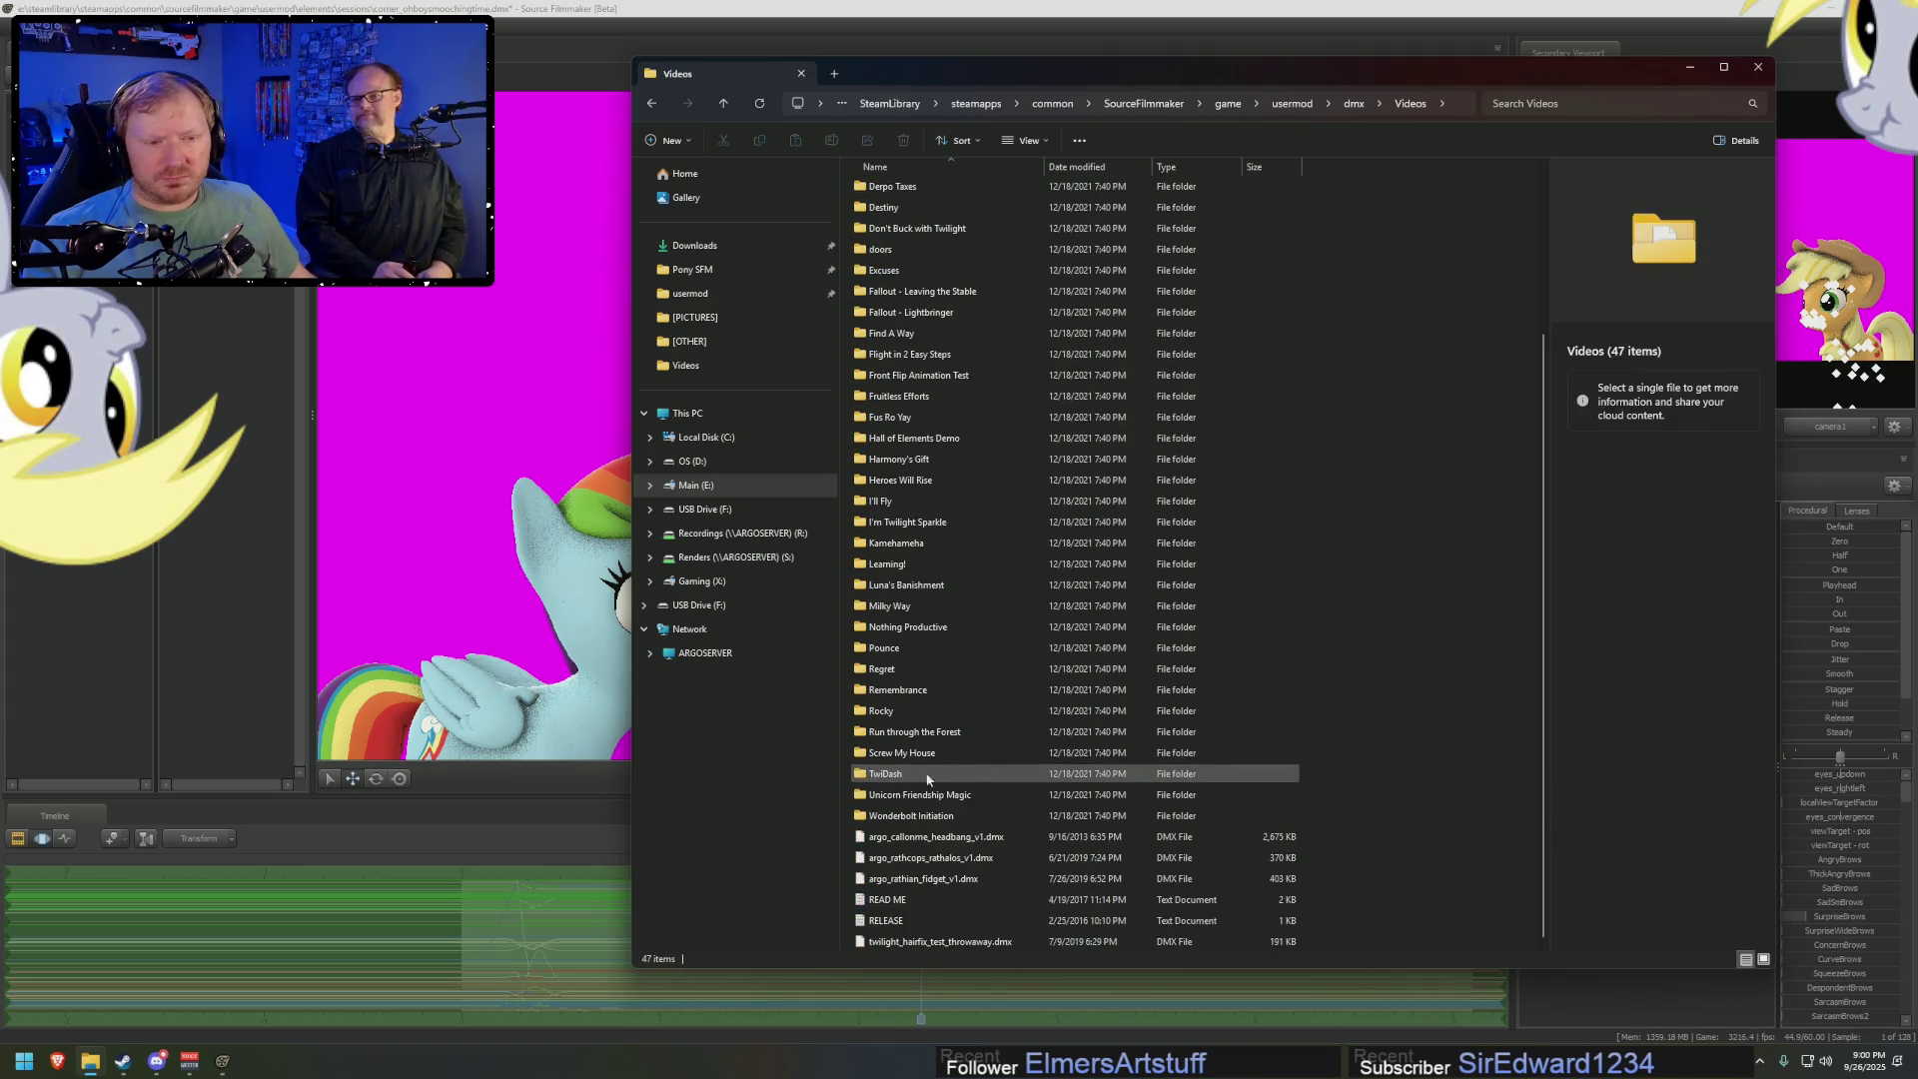
{"action": "double_click", "coordinate": [896, 689]}
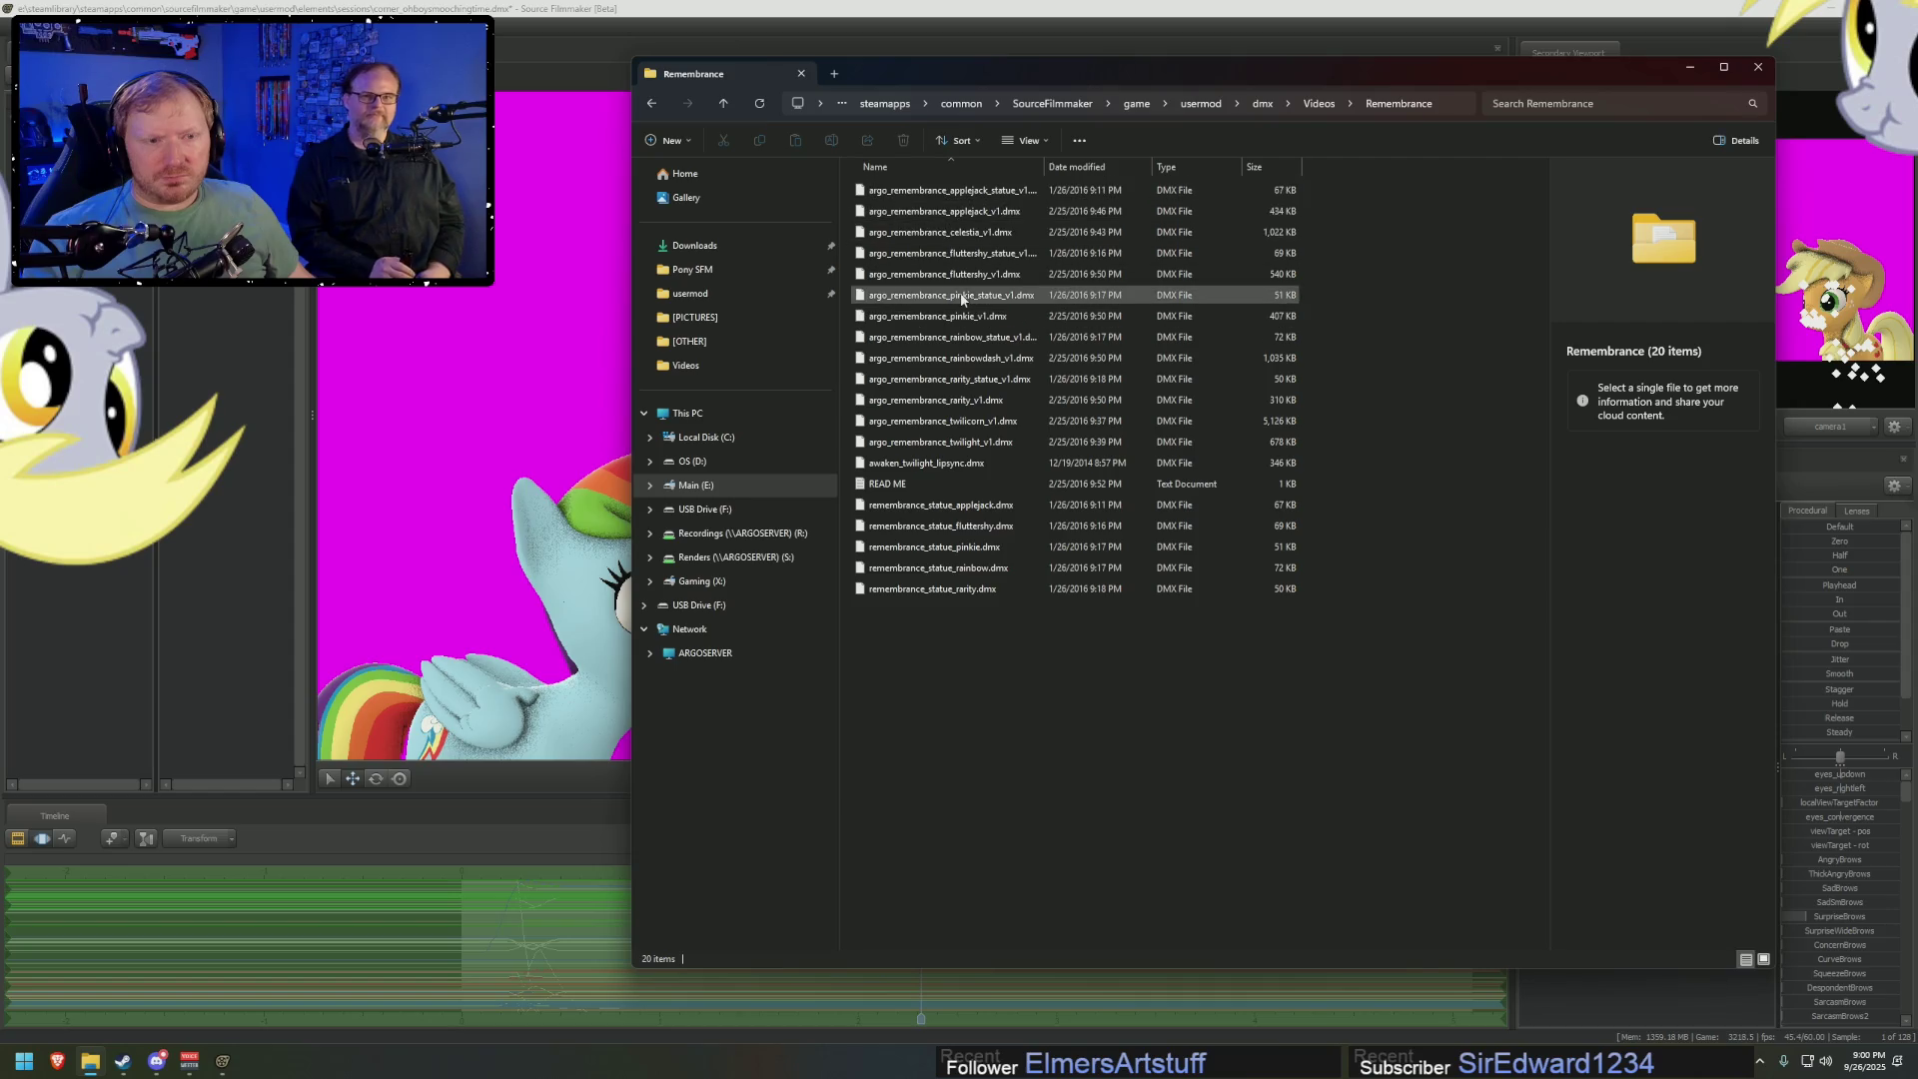
{"action": "left_click", "coordinate": [961, 316]}
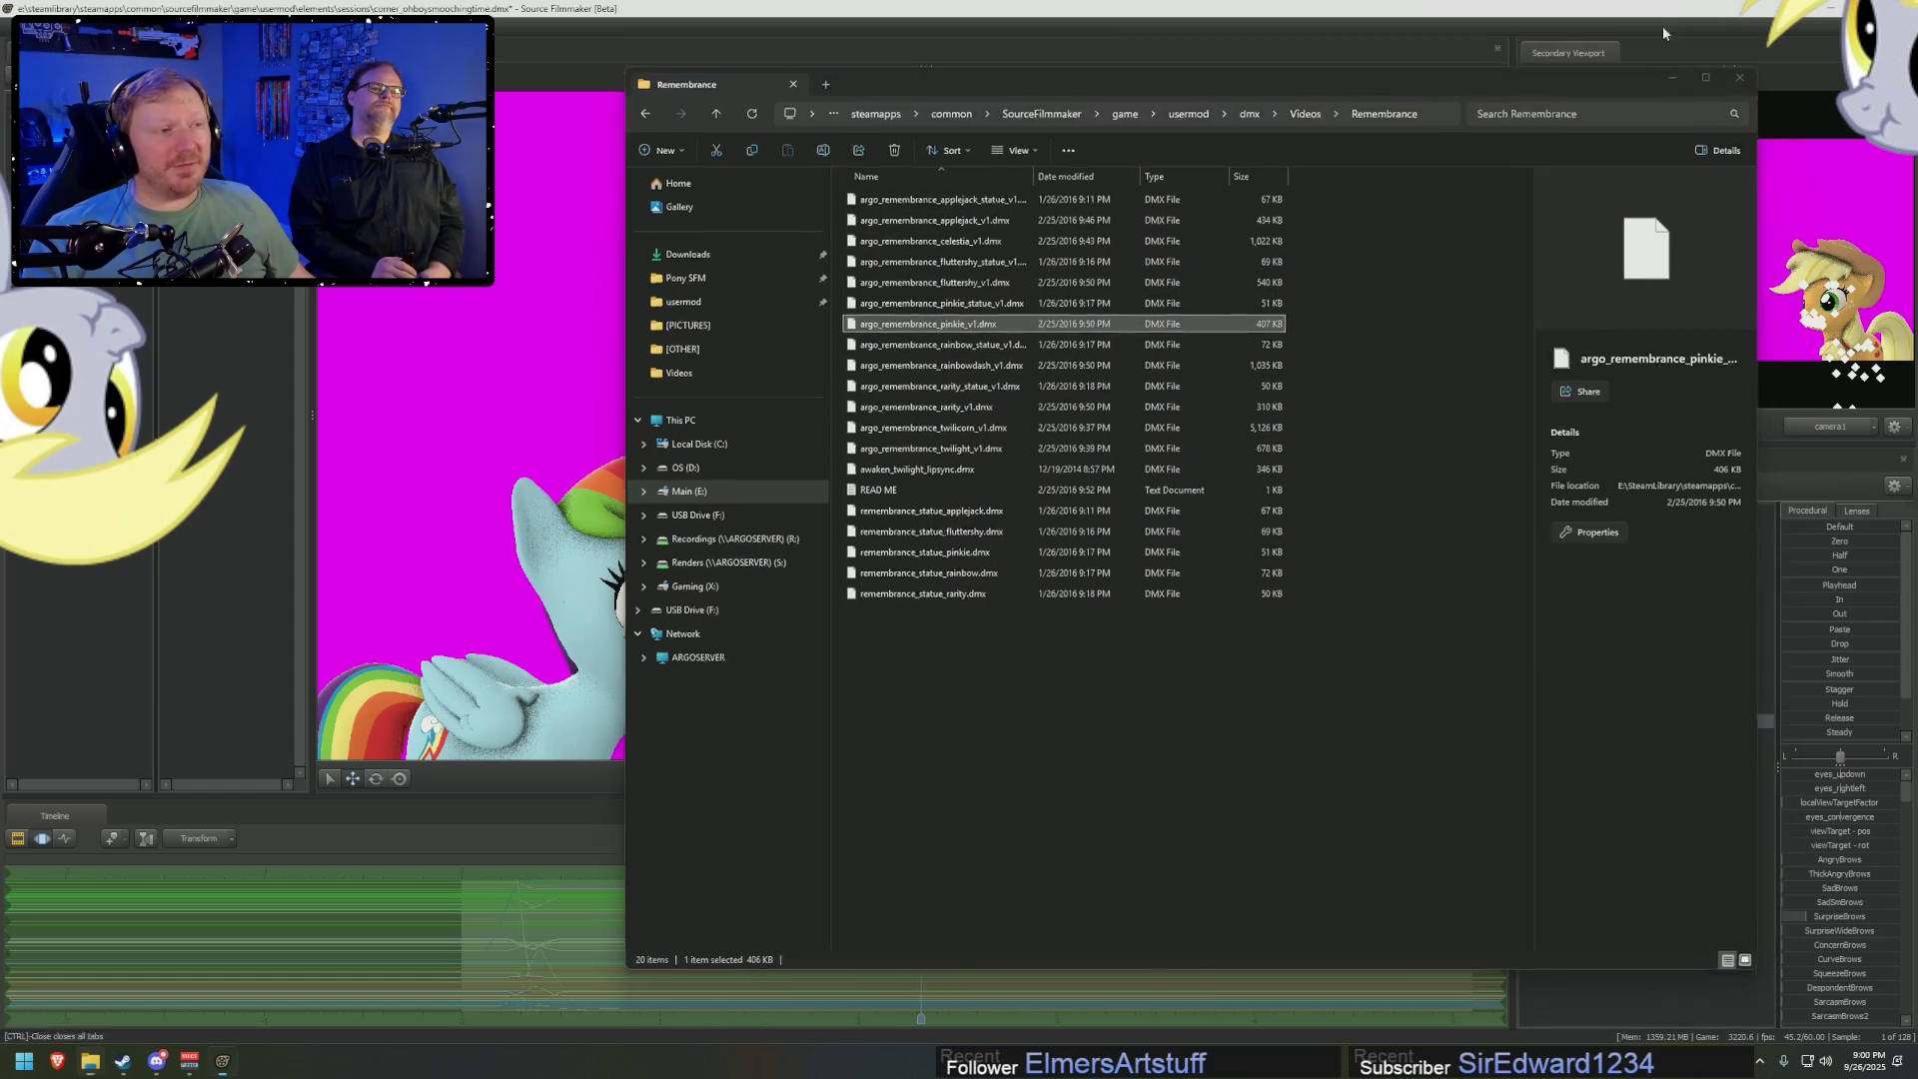
{"action": "left_click", "coordinate": [1662, 26]}
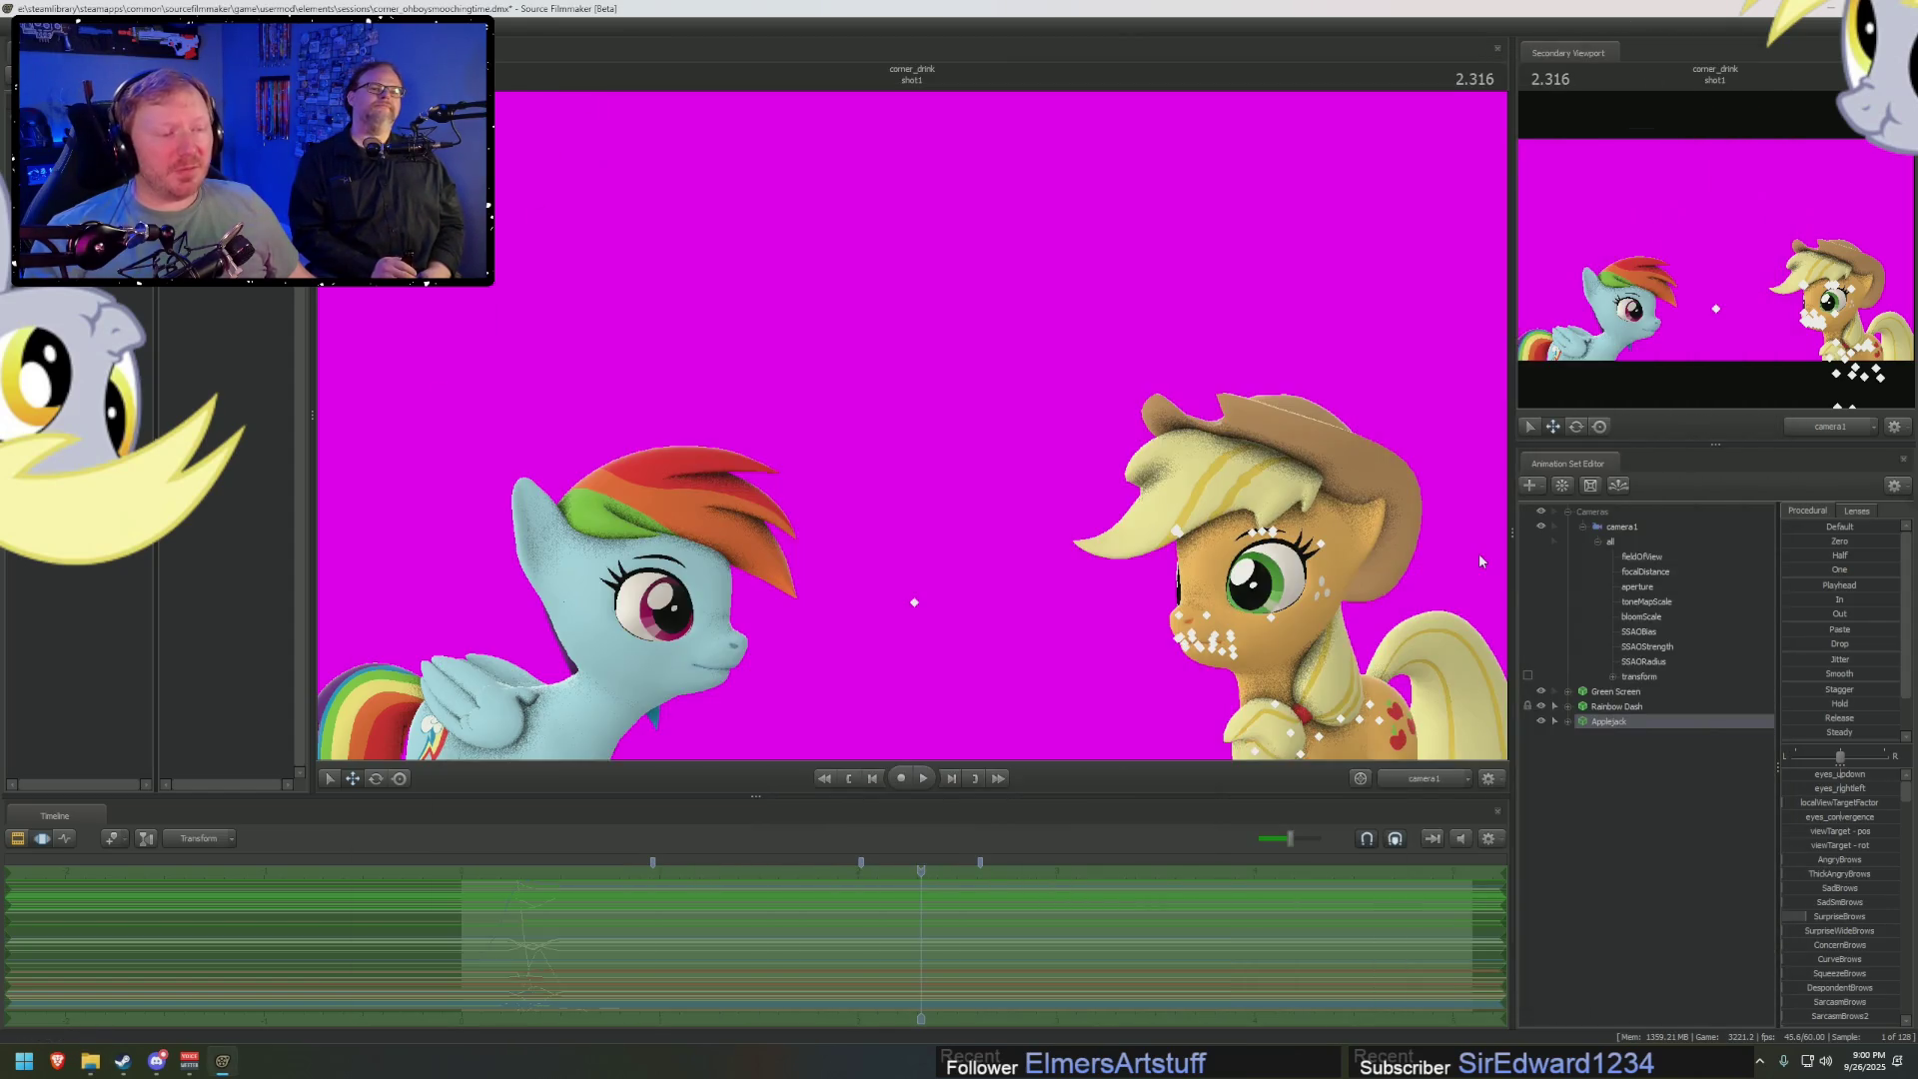
Add the revamped_rainbowdash.mdl model to the scene and view it through the work camera
{"action": "right_click", "coordinate": [1649, 813]}
{"action": "left_click", "coordinate": [1753, 866]}
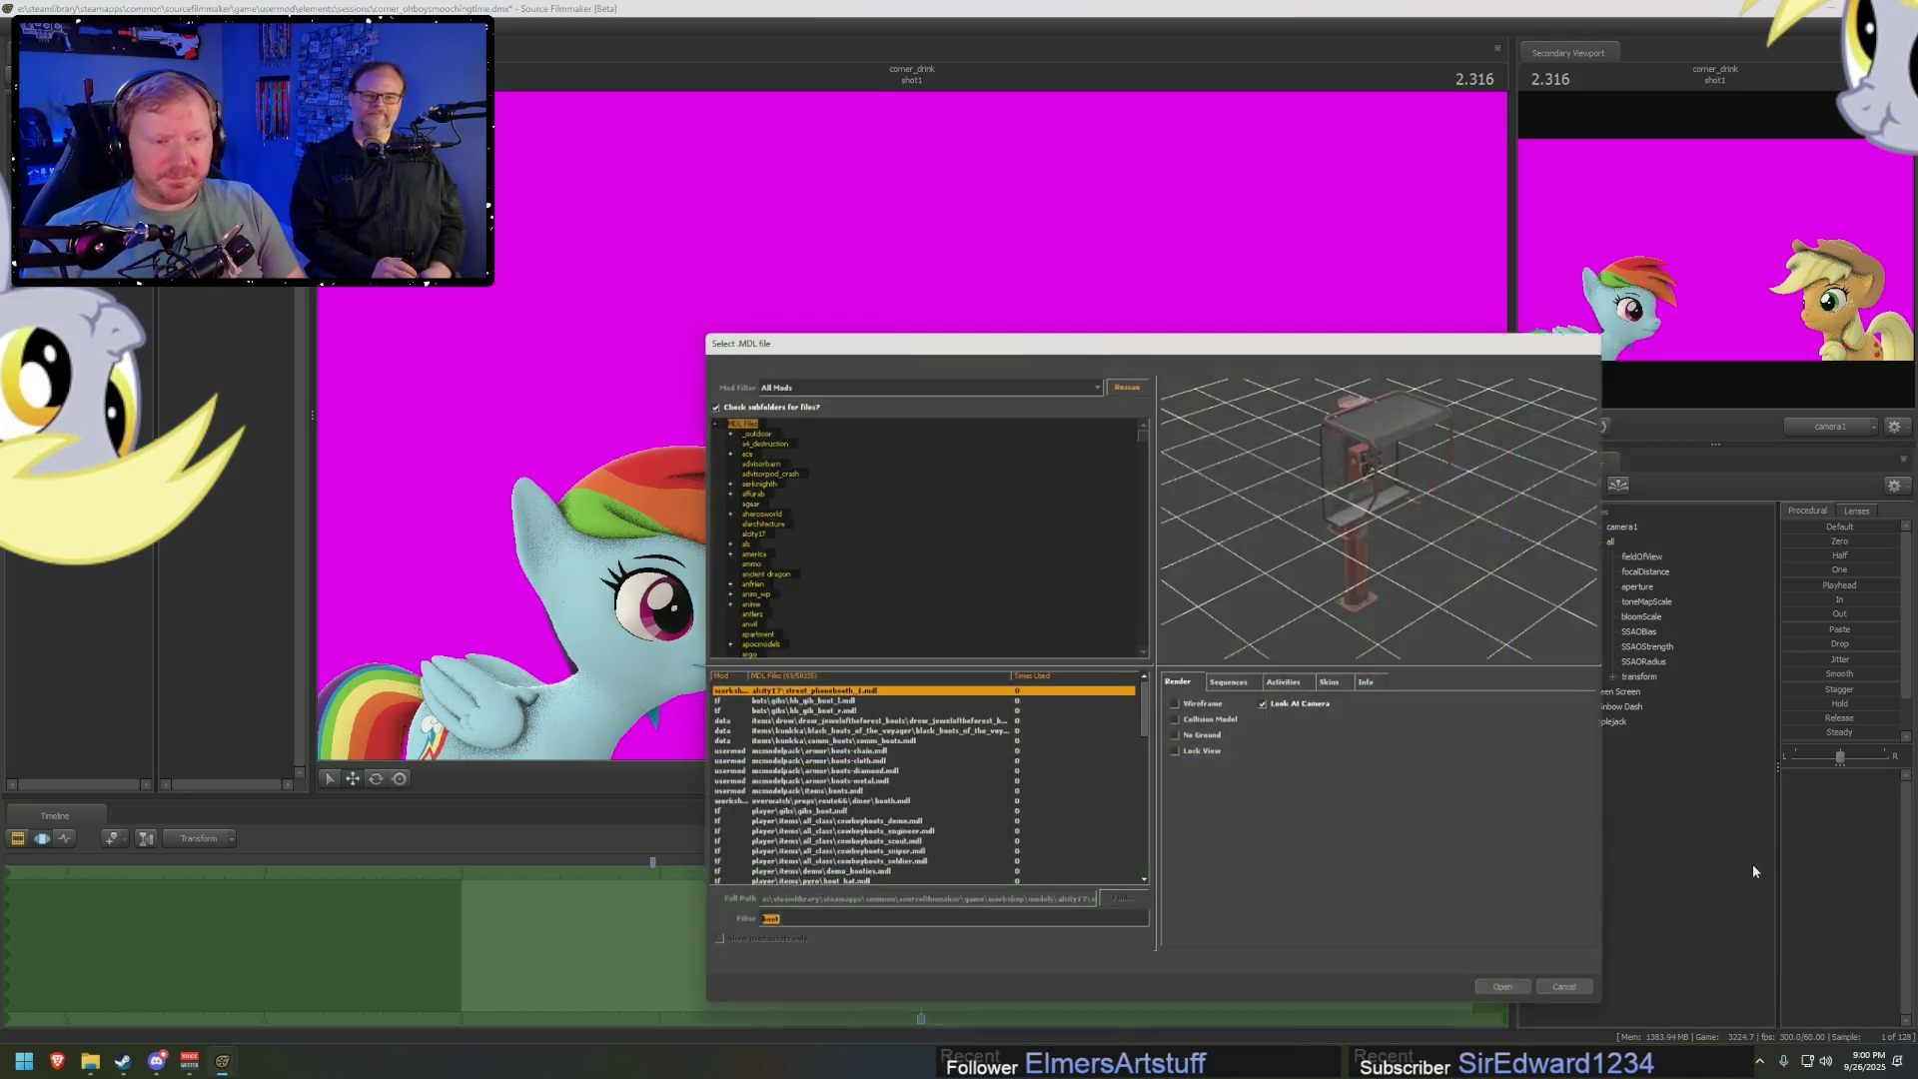
{"action": "type", "text": "rainbow"}
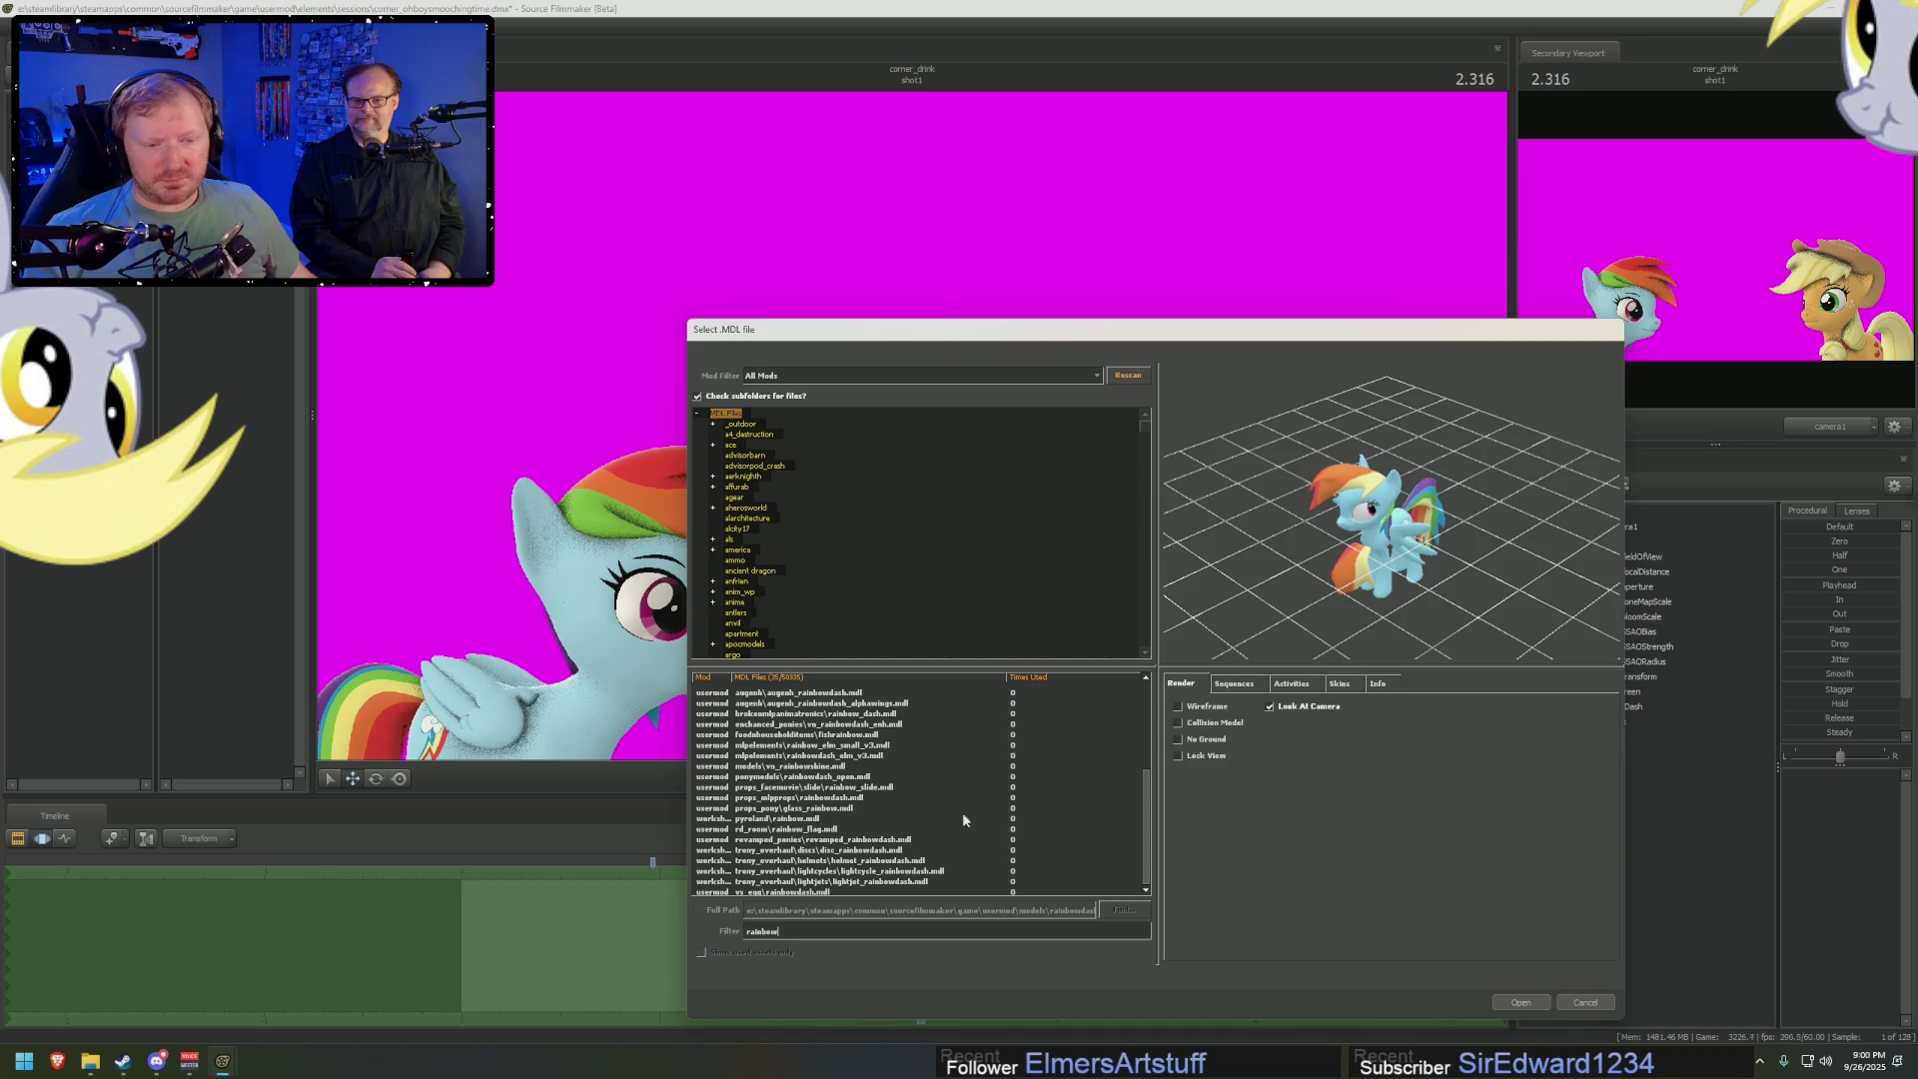
{"action": "left_click", "coordinate": [854, 841]}
{"action": "left_click", "coordinate": [1500, 999]}
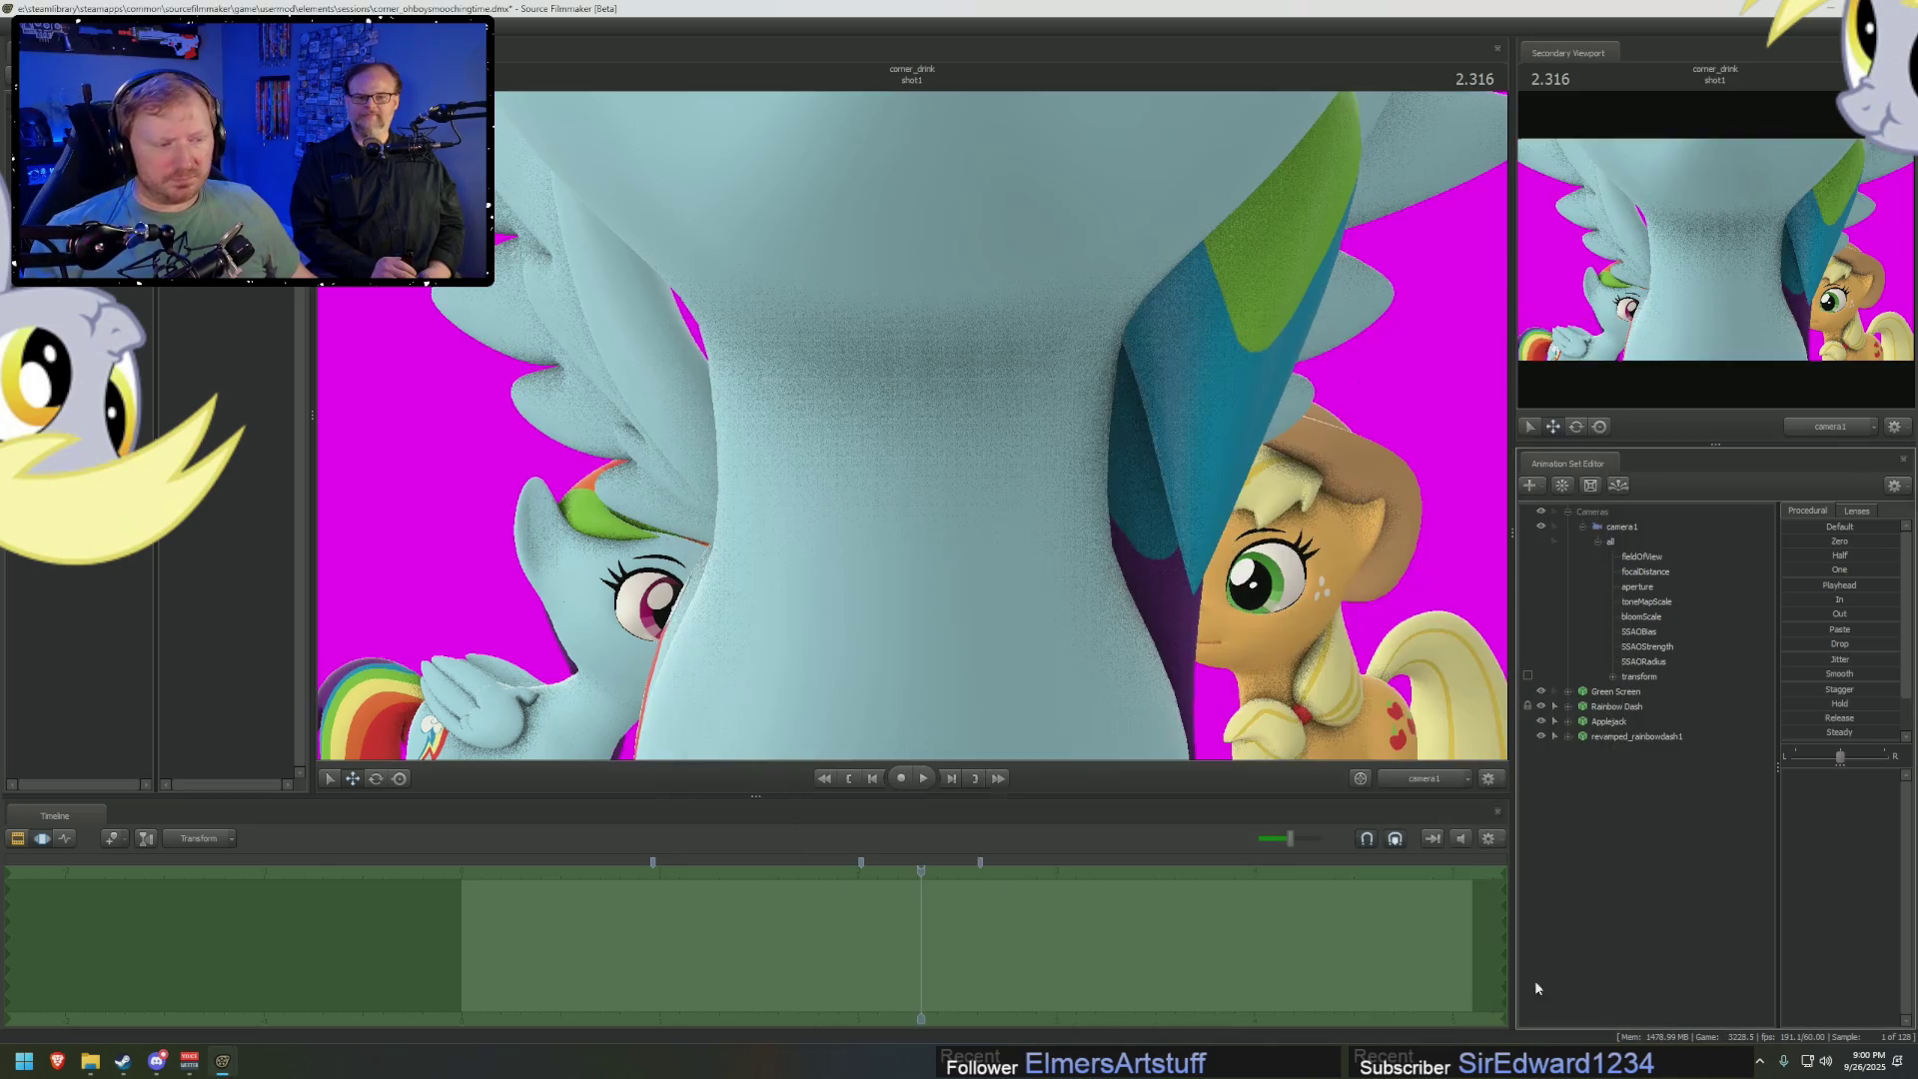
{"action": "key", "text": "F4"}
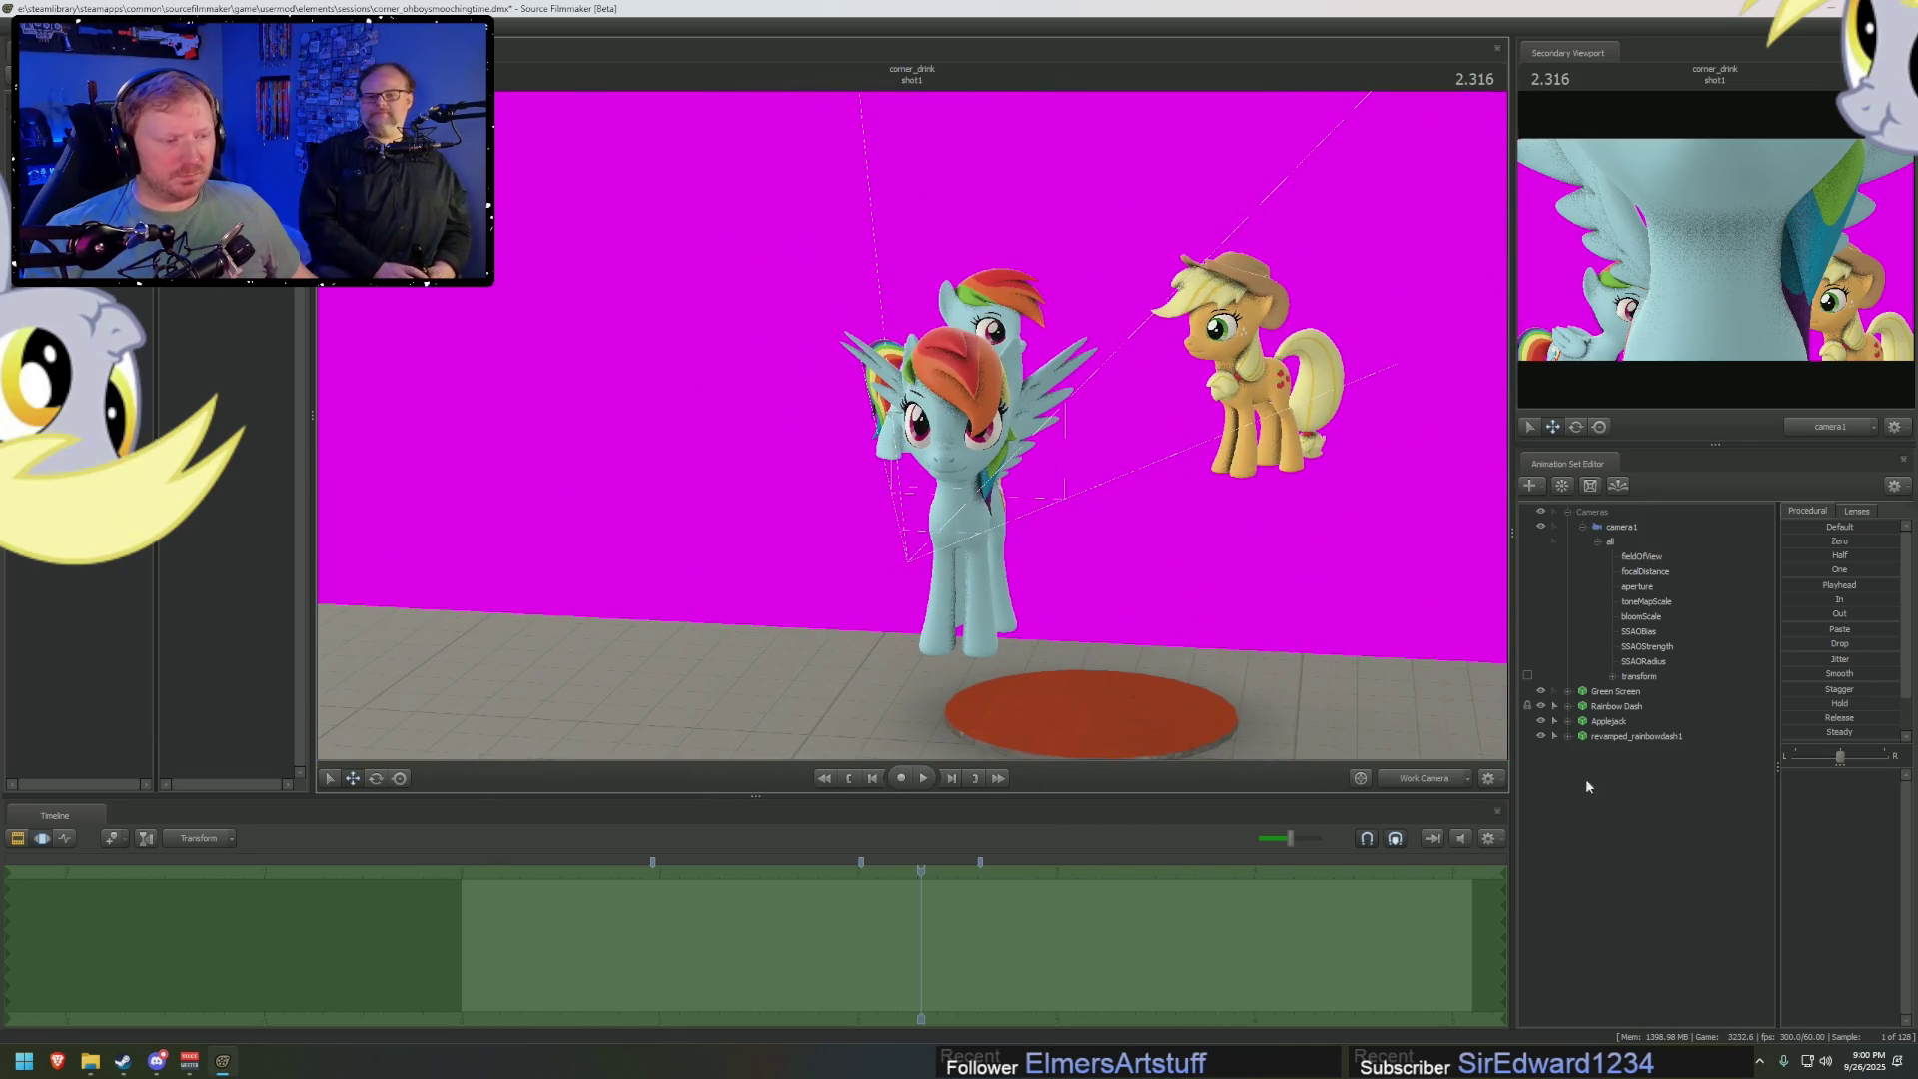
Import the Remembrance pinkie .dmx onto the new model's Head, then scrub to about 1.083
{"action": "left_click", "coordinate": [1598, 736]}
{"action": "left_click", "coordinate": [1582, 766]}
{"action": "left_click", "coordinate": [1615, 796]}
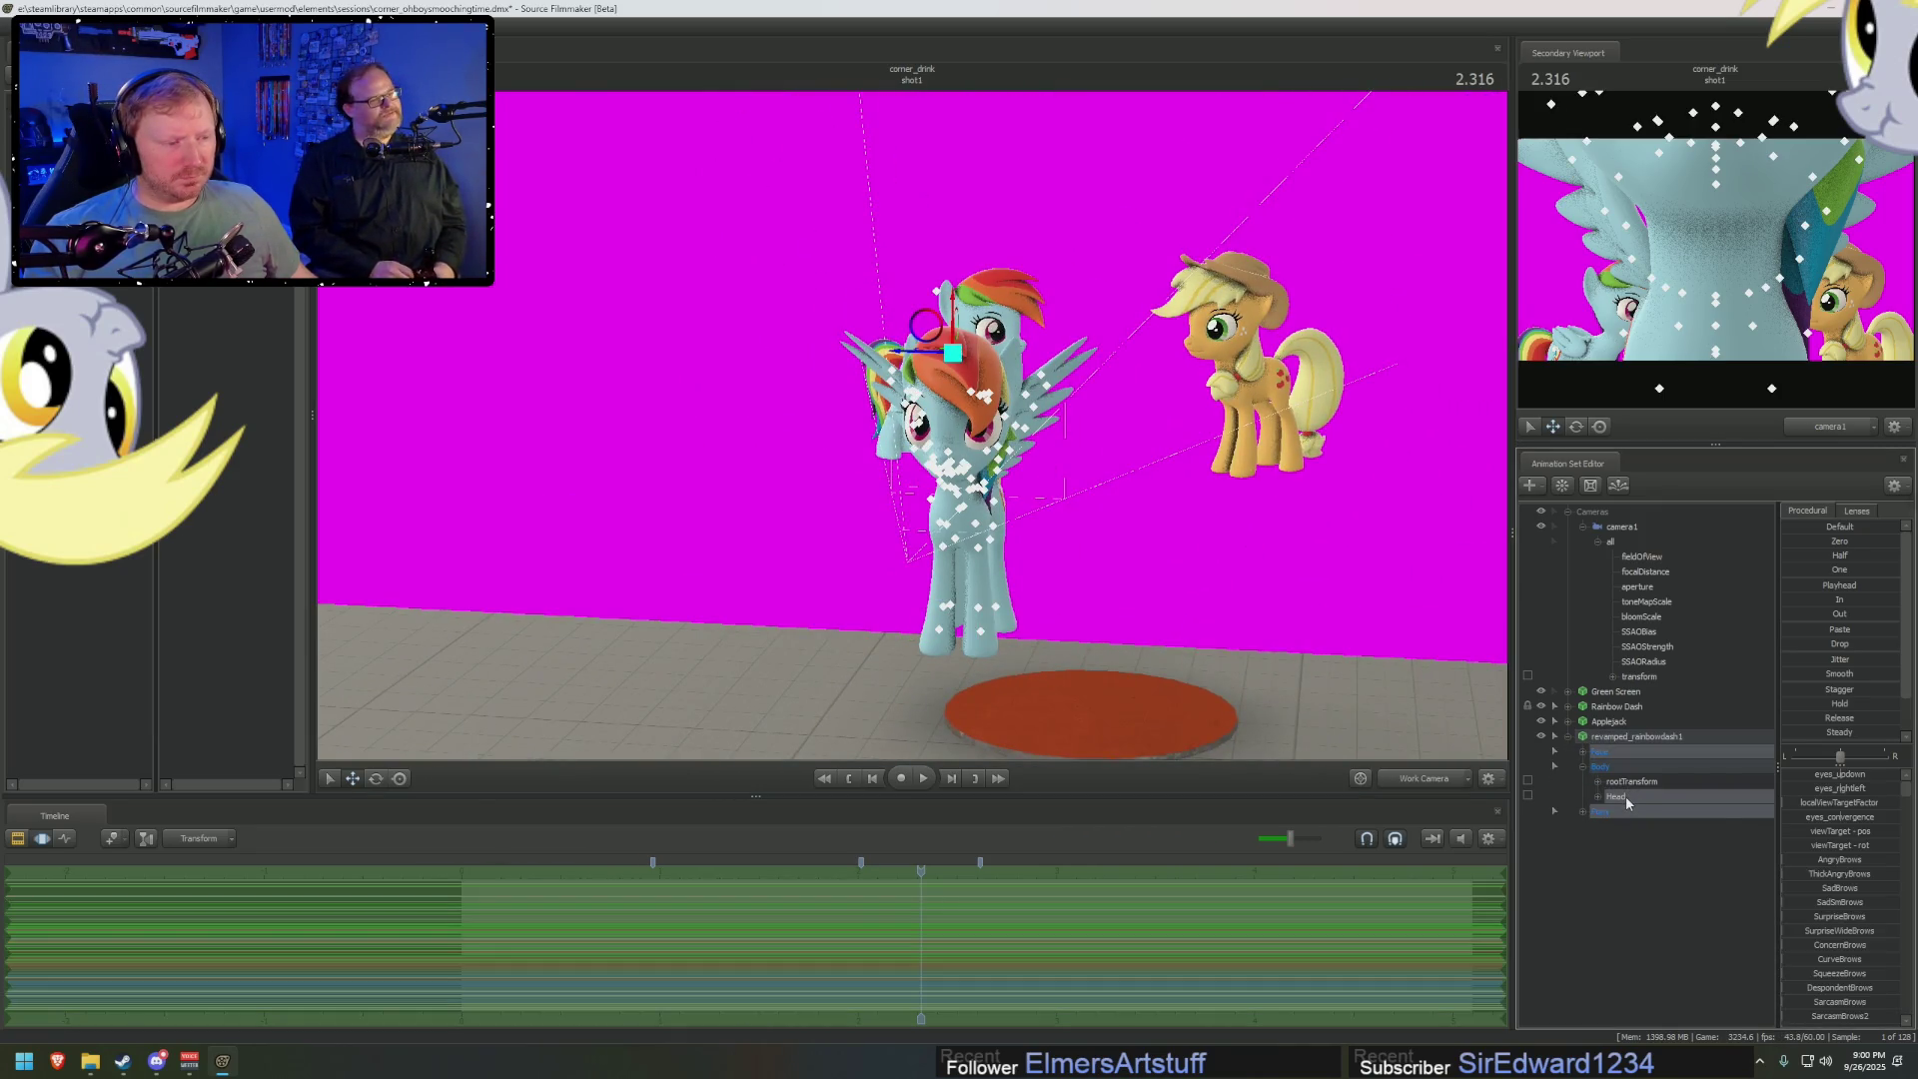
{"action": "right_click", "coordinate": [1626, 797]}
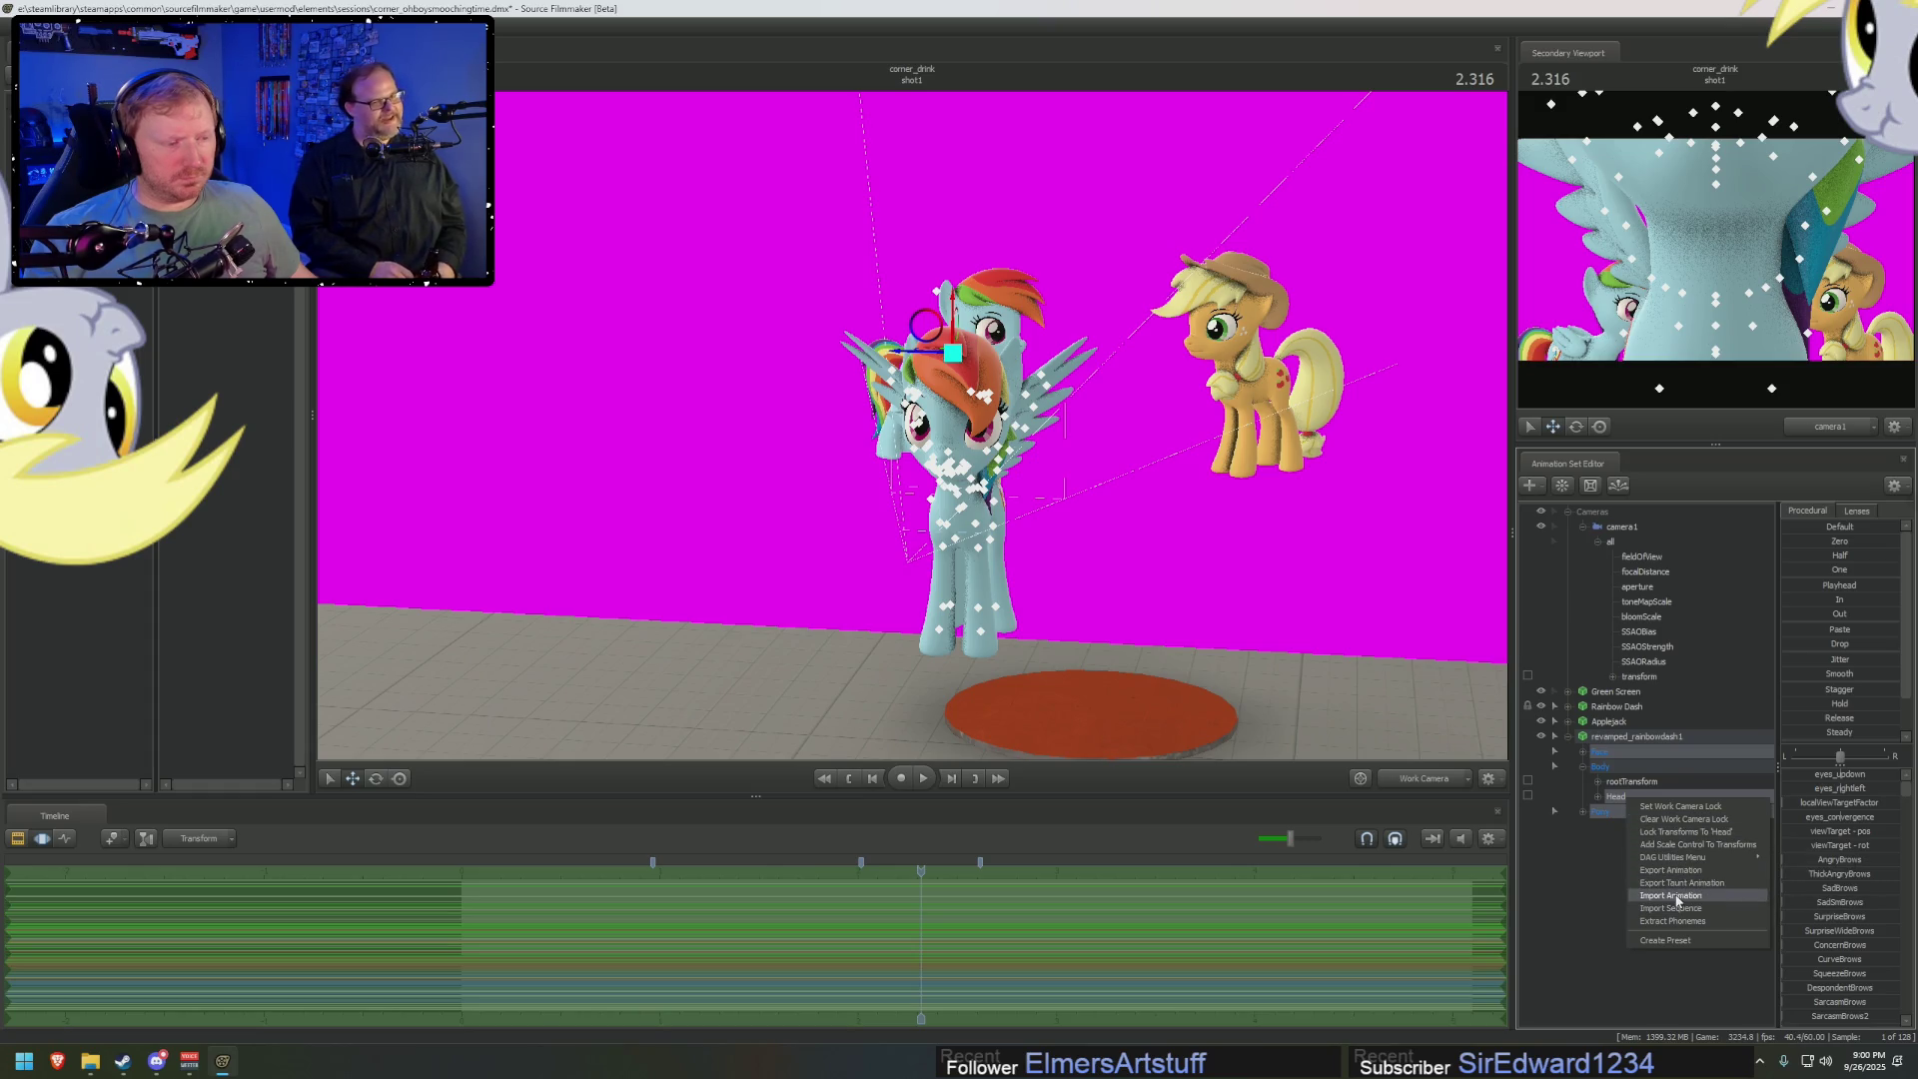
{"action": "left_click", "coordinate": [1670, 895]}
{"action": "double_click", "coordinate": [602, 318]}
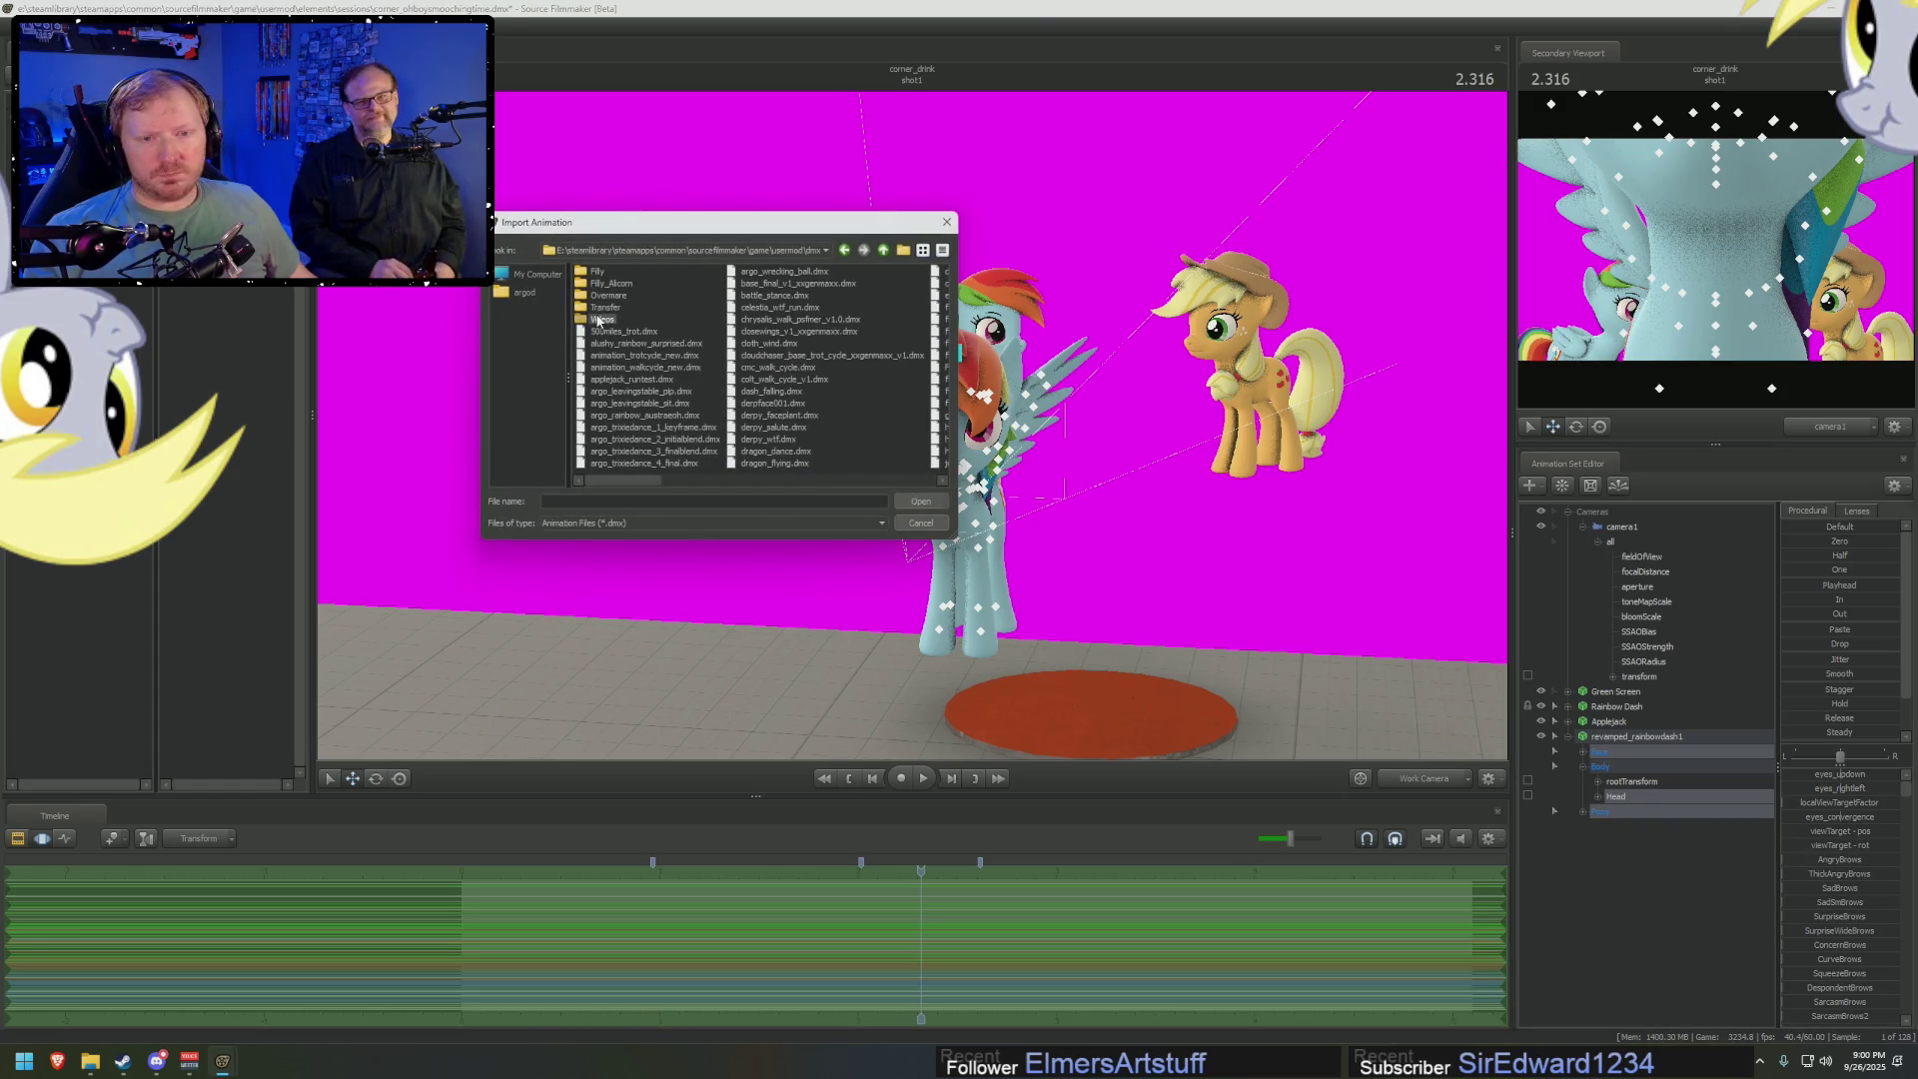
{"action": "double_click", "coordinate": [830, 276]}
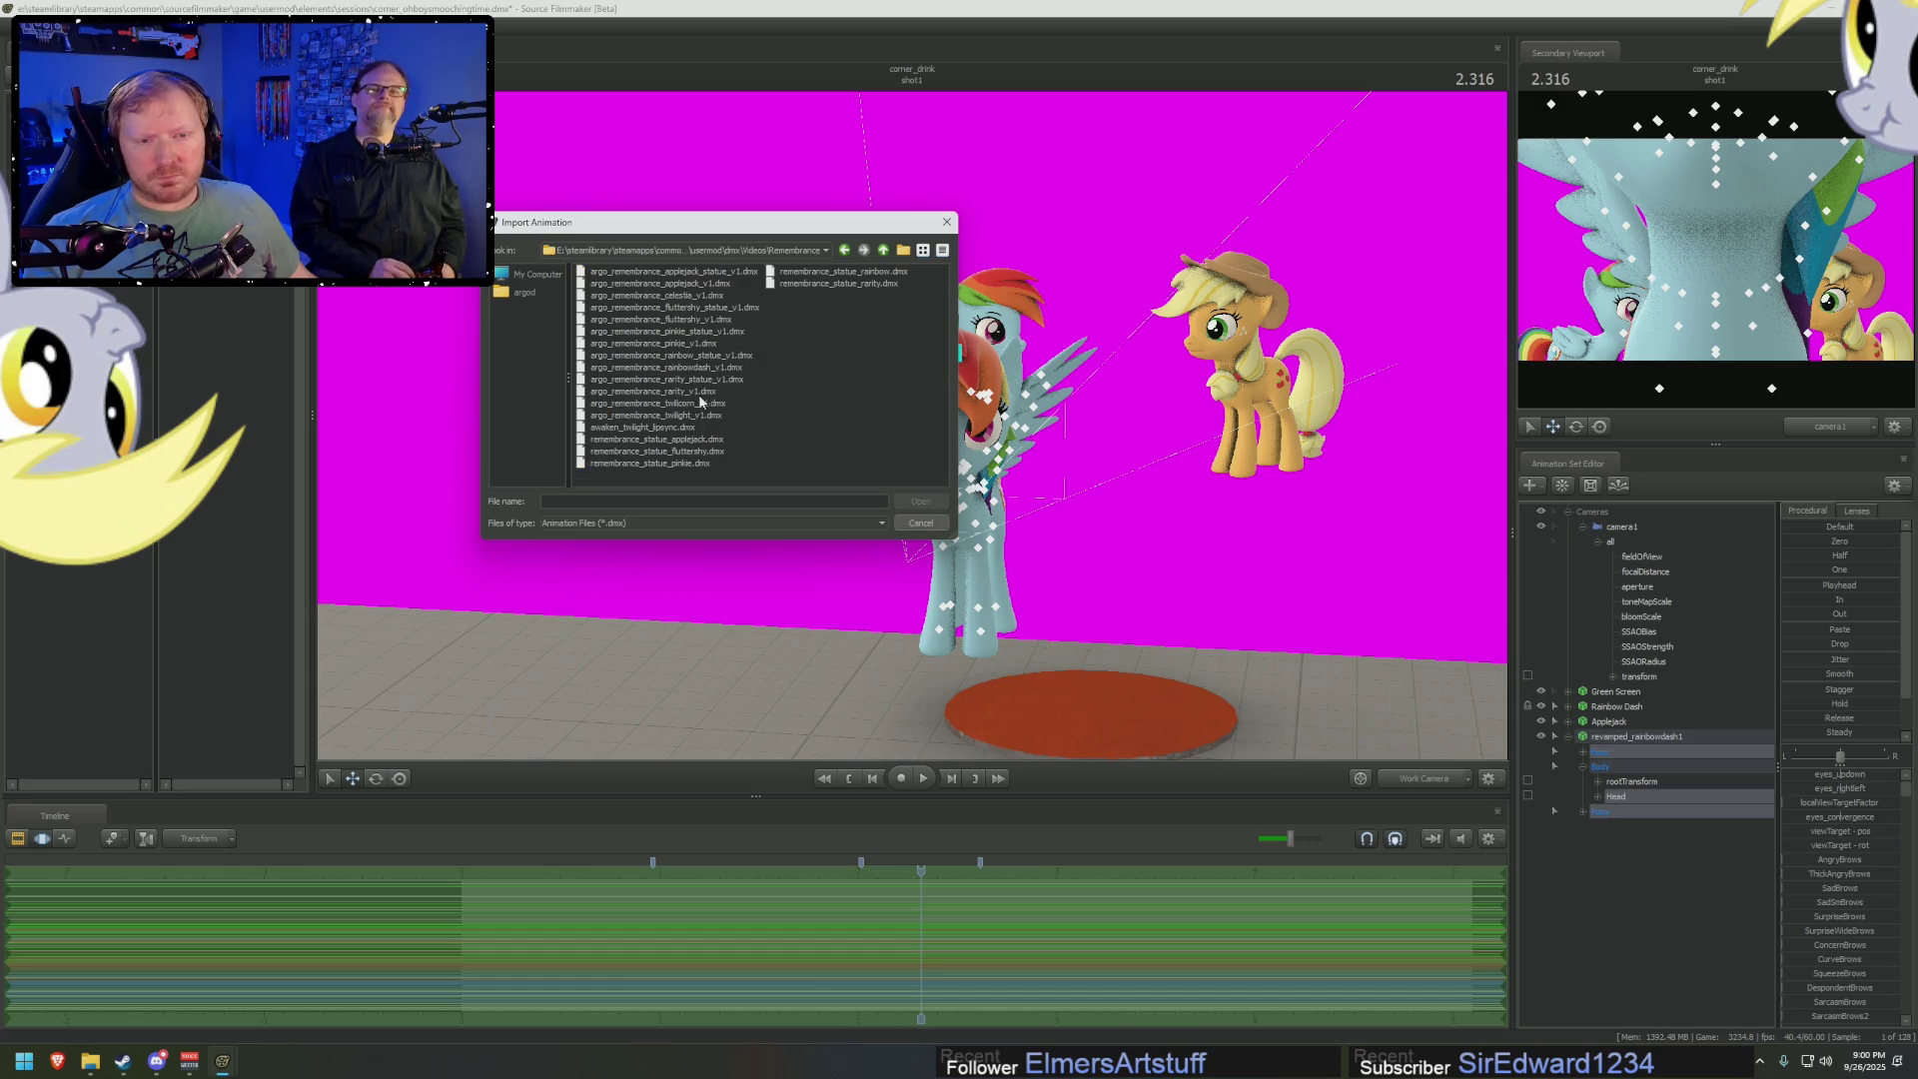
{"action": "double_click", "coordinate": [704, 344]}
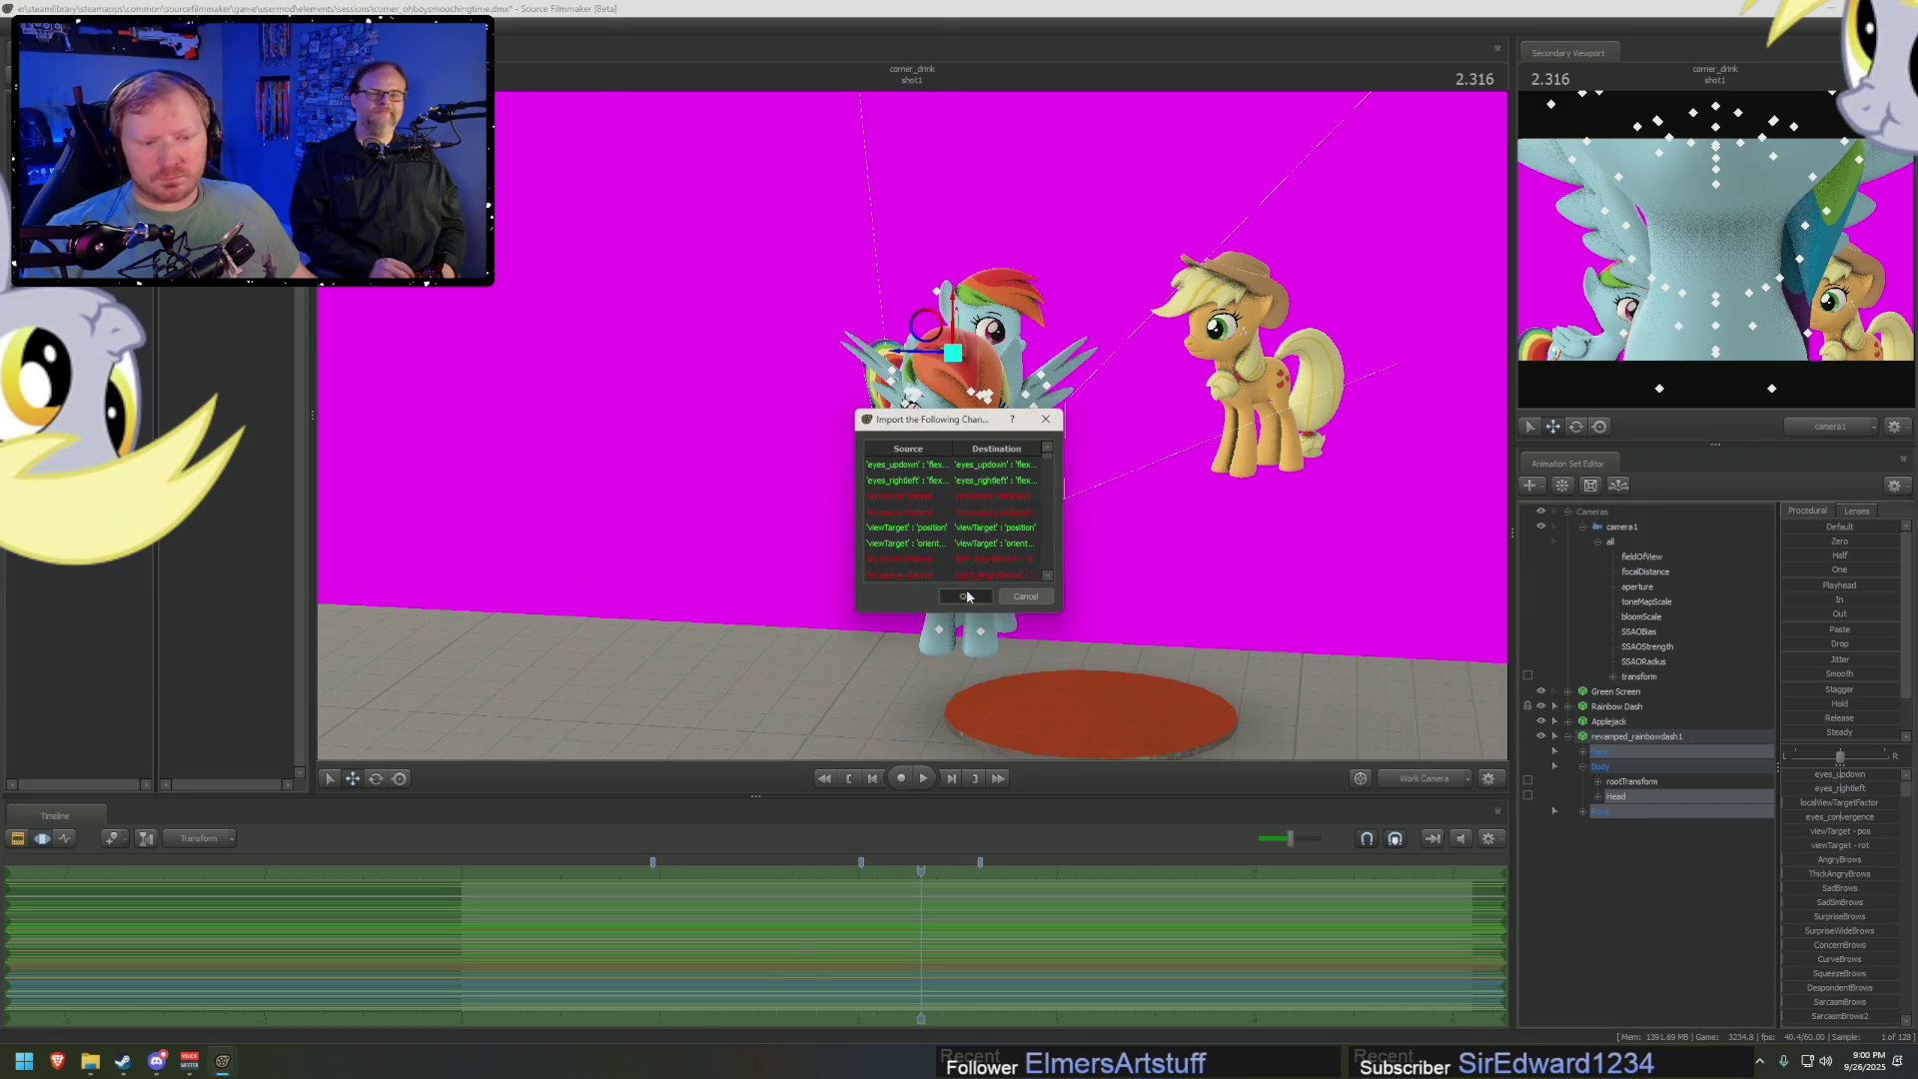
{"action": "left_click", "coordinate": [987, 629]}
{"action": "key", "text": "ctrl+1"}
{"action": "left_click", "coordinate": [676, 873]}
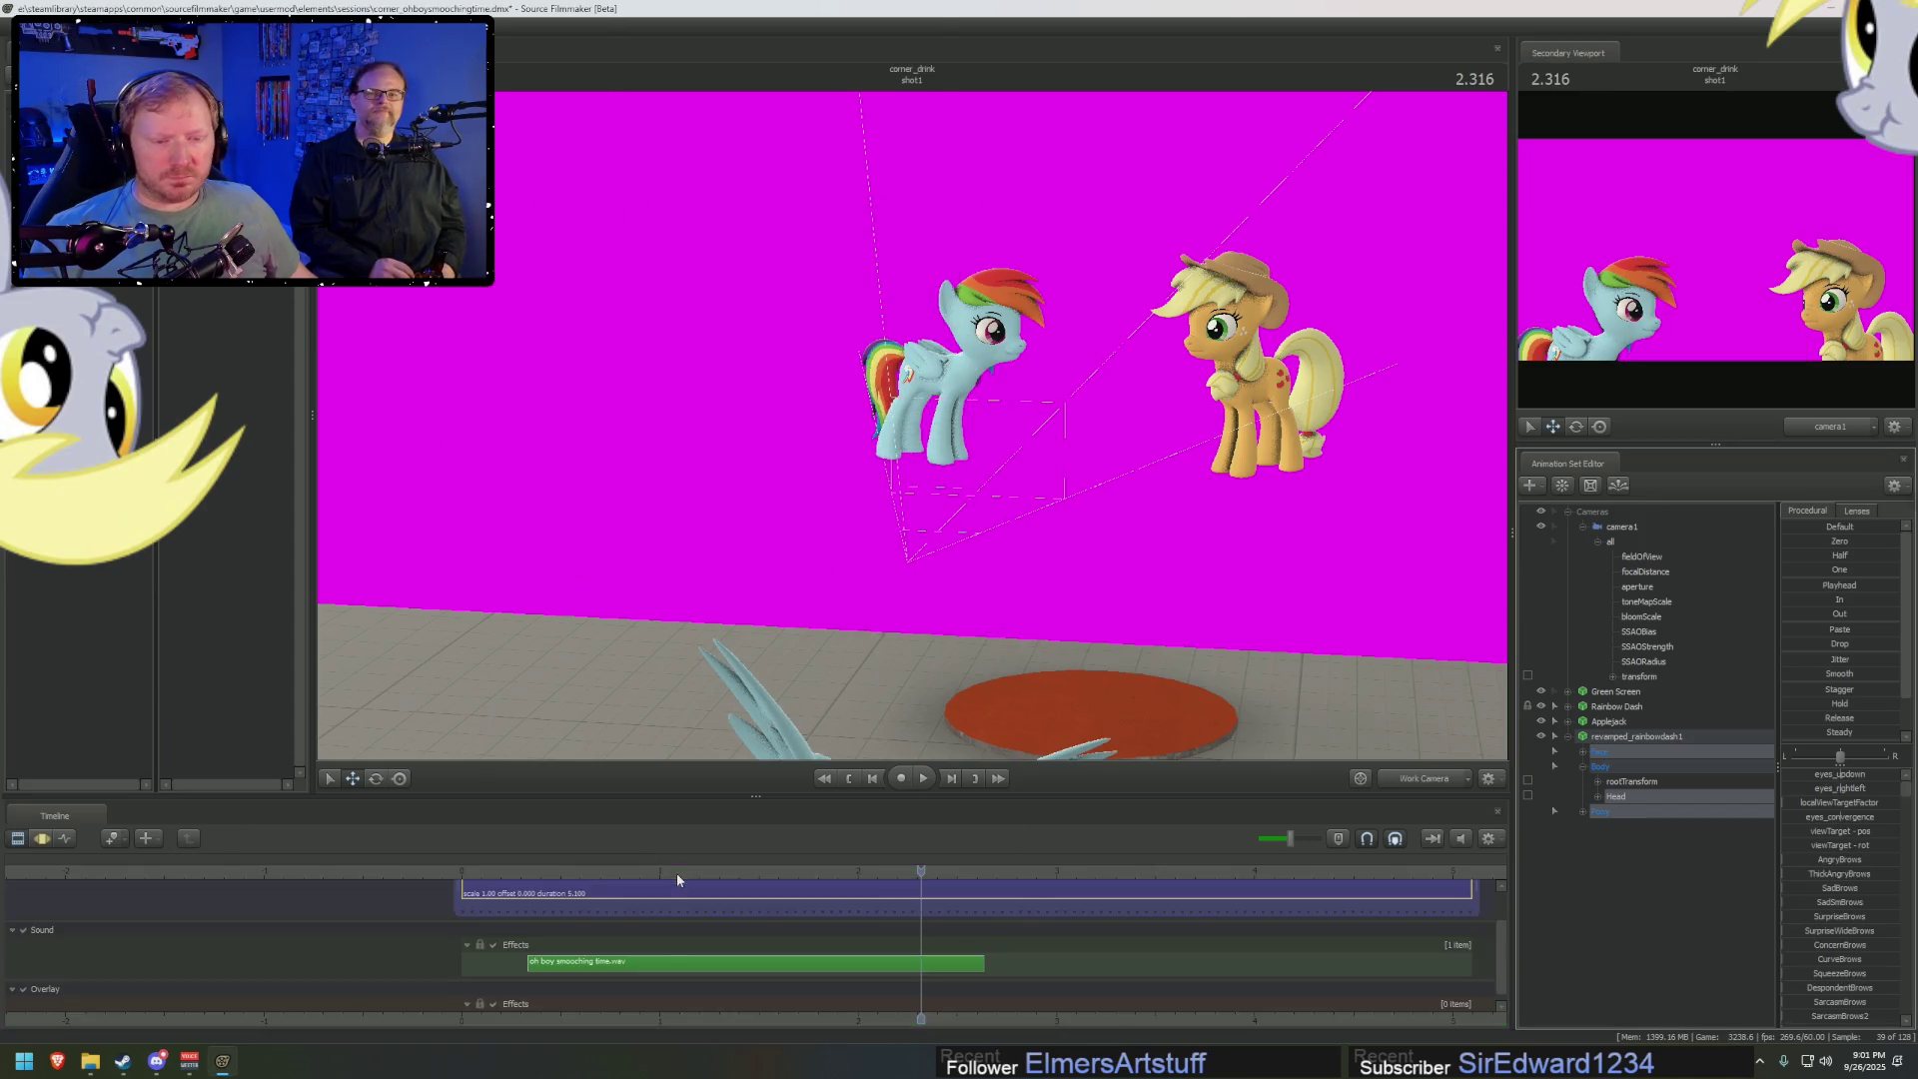
Replay Rainbow Dash's imported leap from 0.966, orbiting around her to watch it
{"action": "mouse_move", "coordinate": [912, 426]}
{"action": "right_mouse_down"}
{"action": "mouse_move", "coordinate": [959, 429]}
{"action": "mouse_move", "coordinate": [939, 409]}
{"action": "right_mouse_up"}
{"action": "key", "text": "space"}
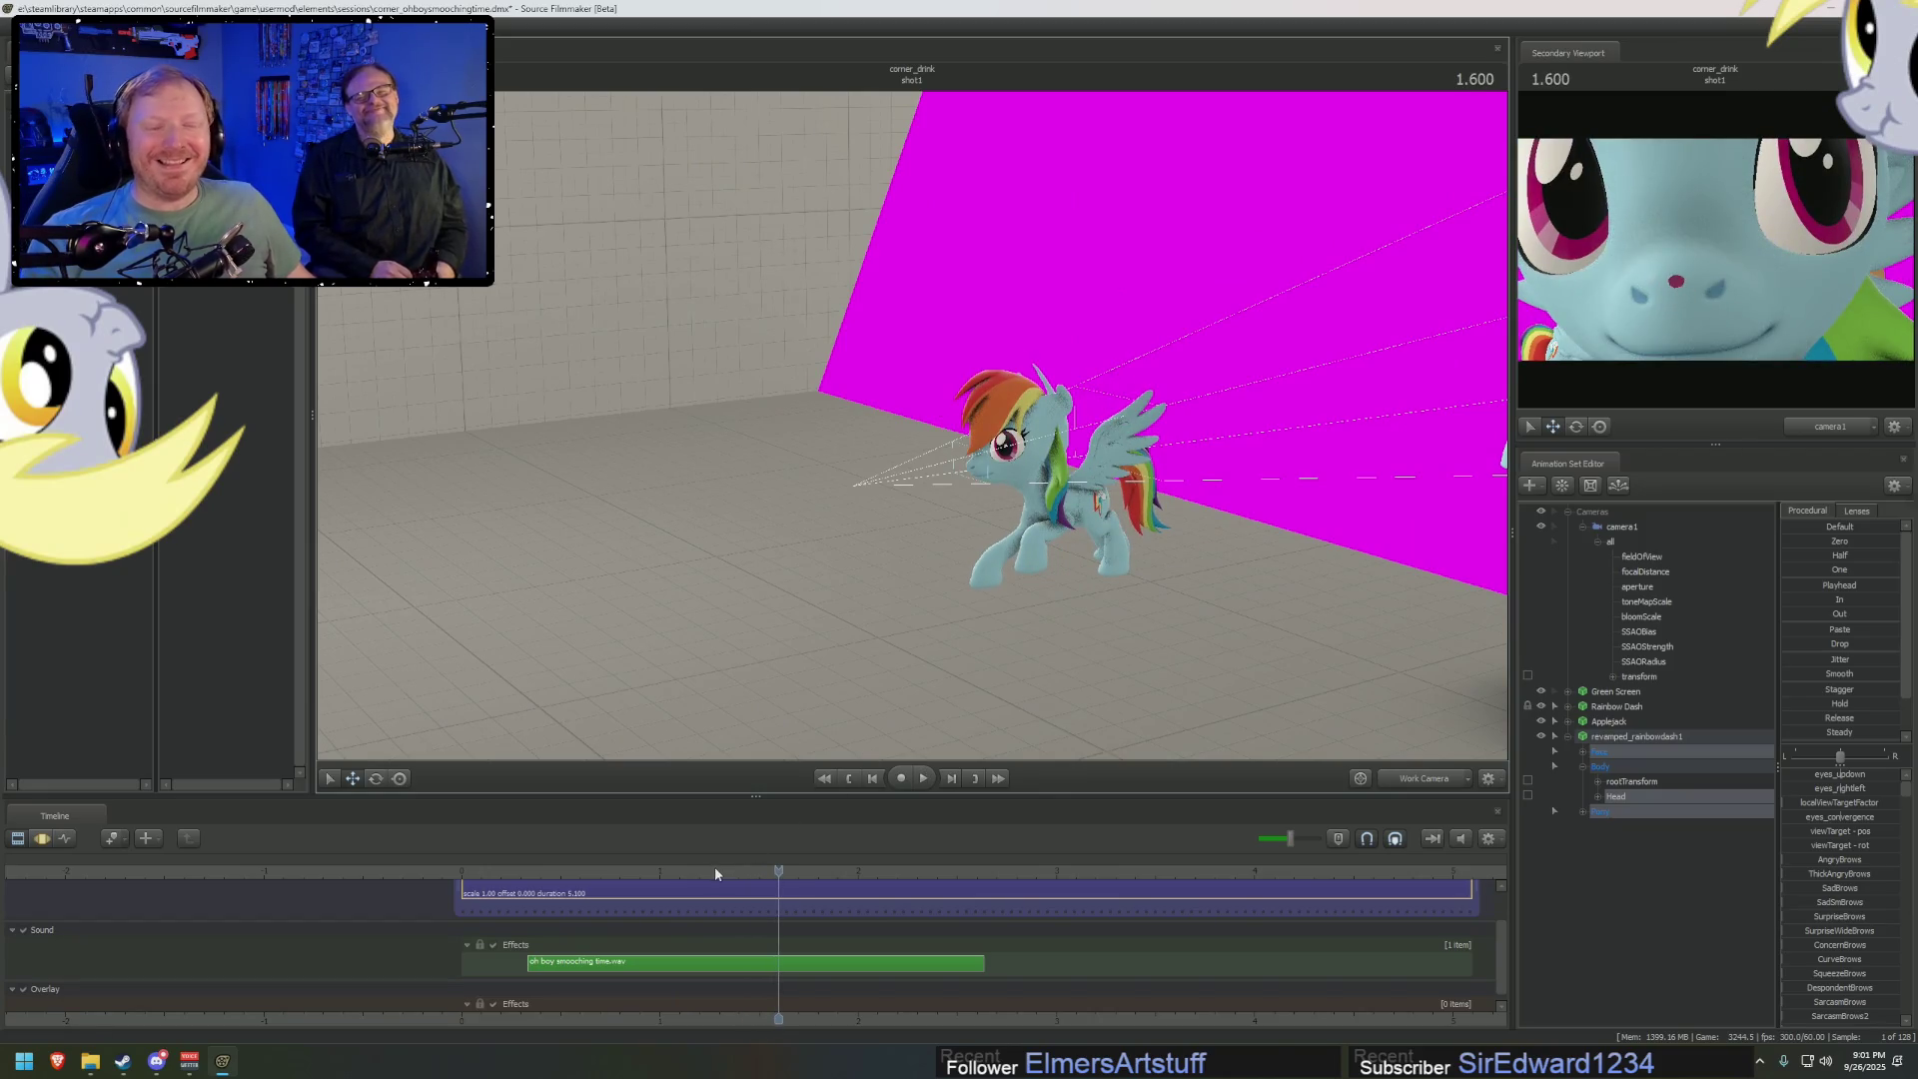
{"action": "left_click", "coordinate": [652, 871]}
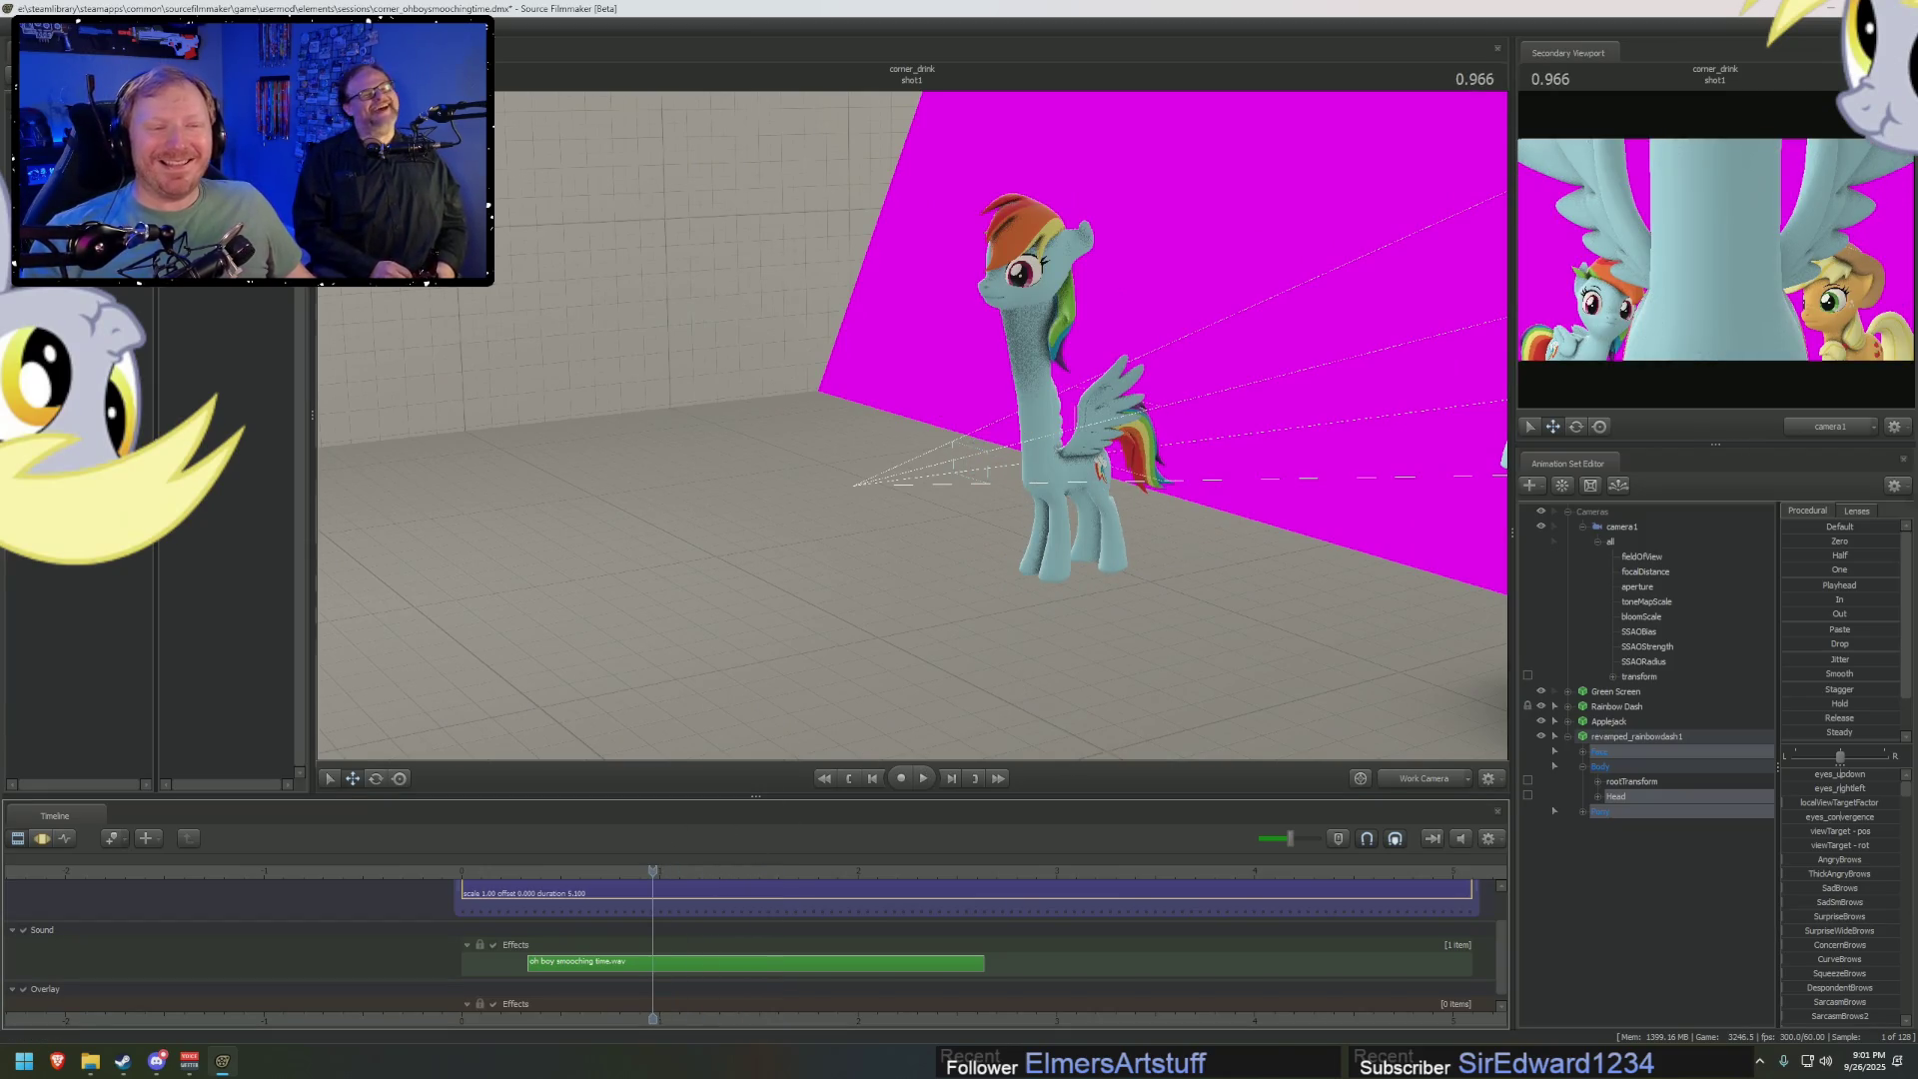
{"action": "right_click_drag", "start_coordinate": [1017, 691], "coordinate": [912, 415]}
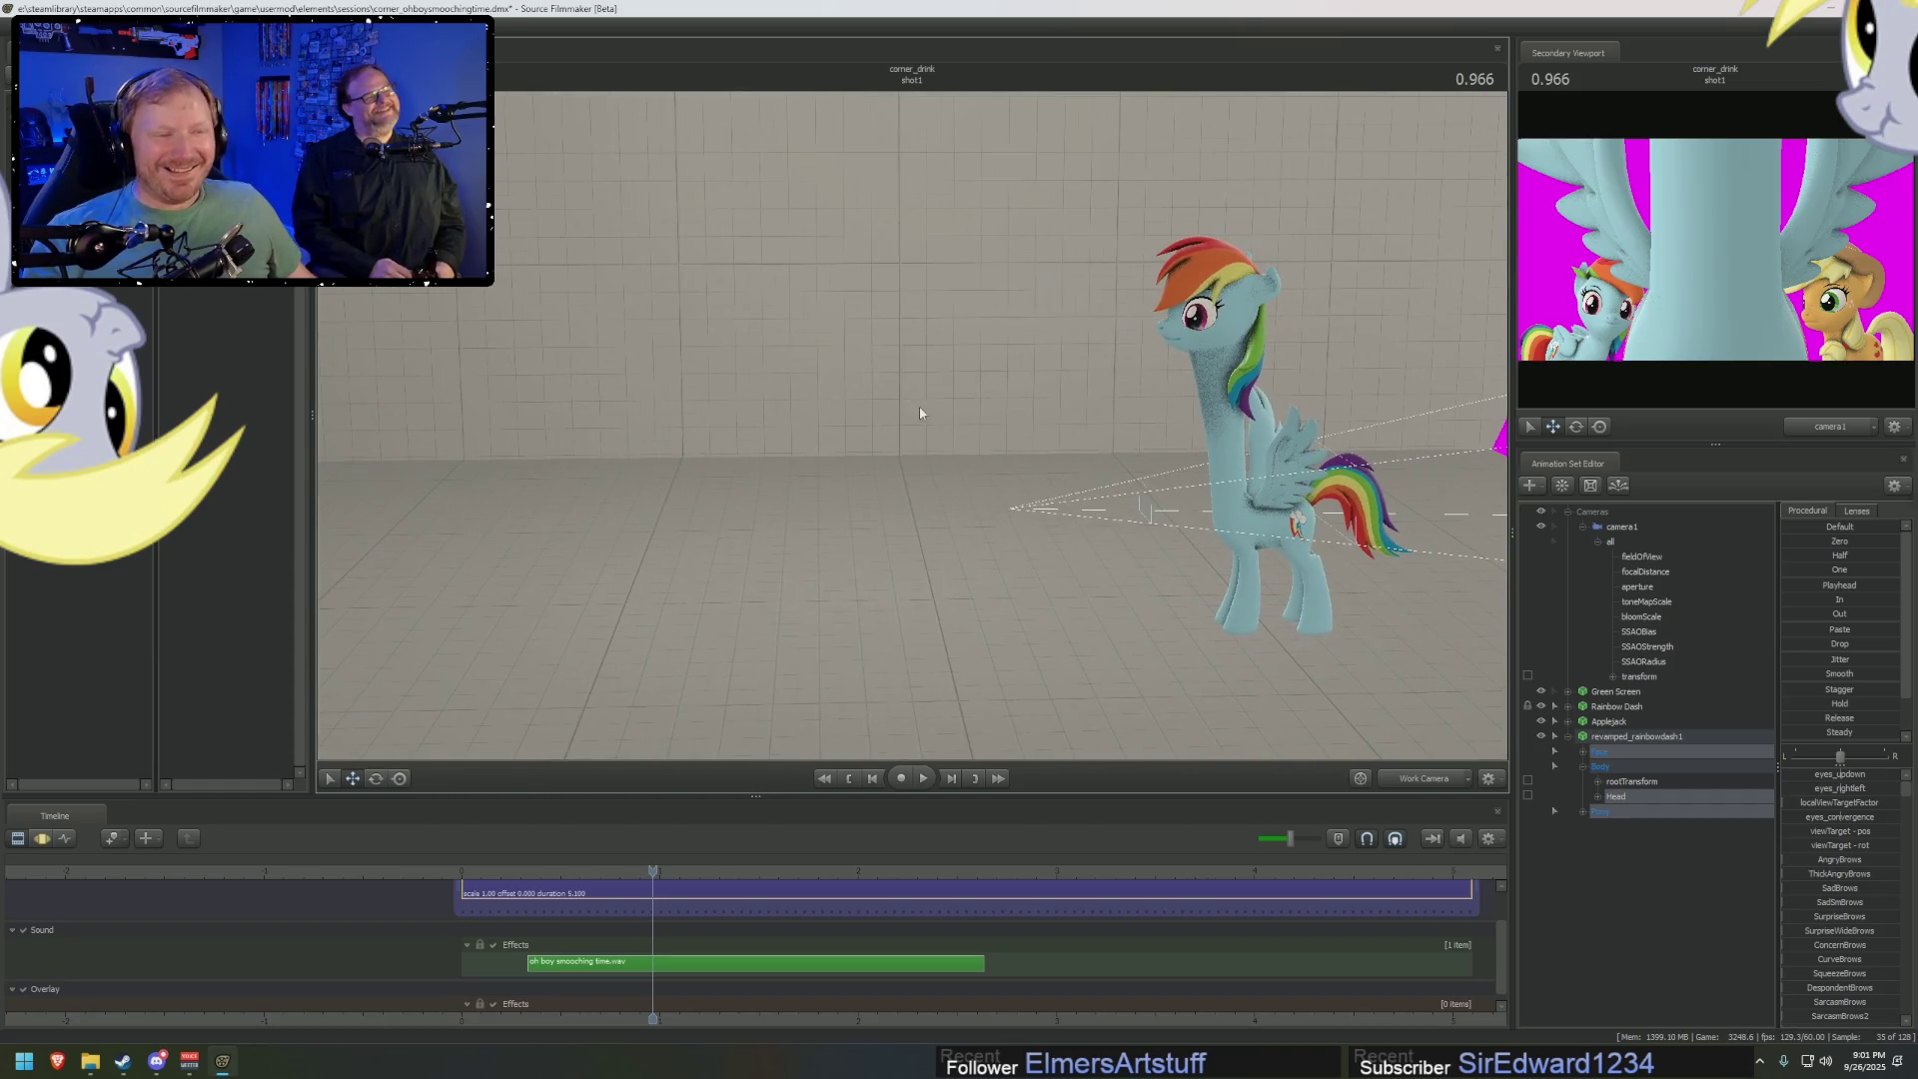
{"action": "key", "text": "F4"}
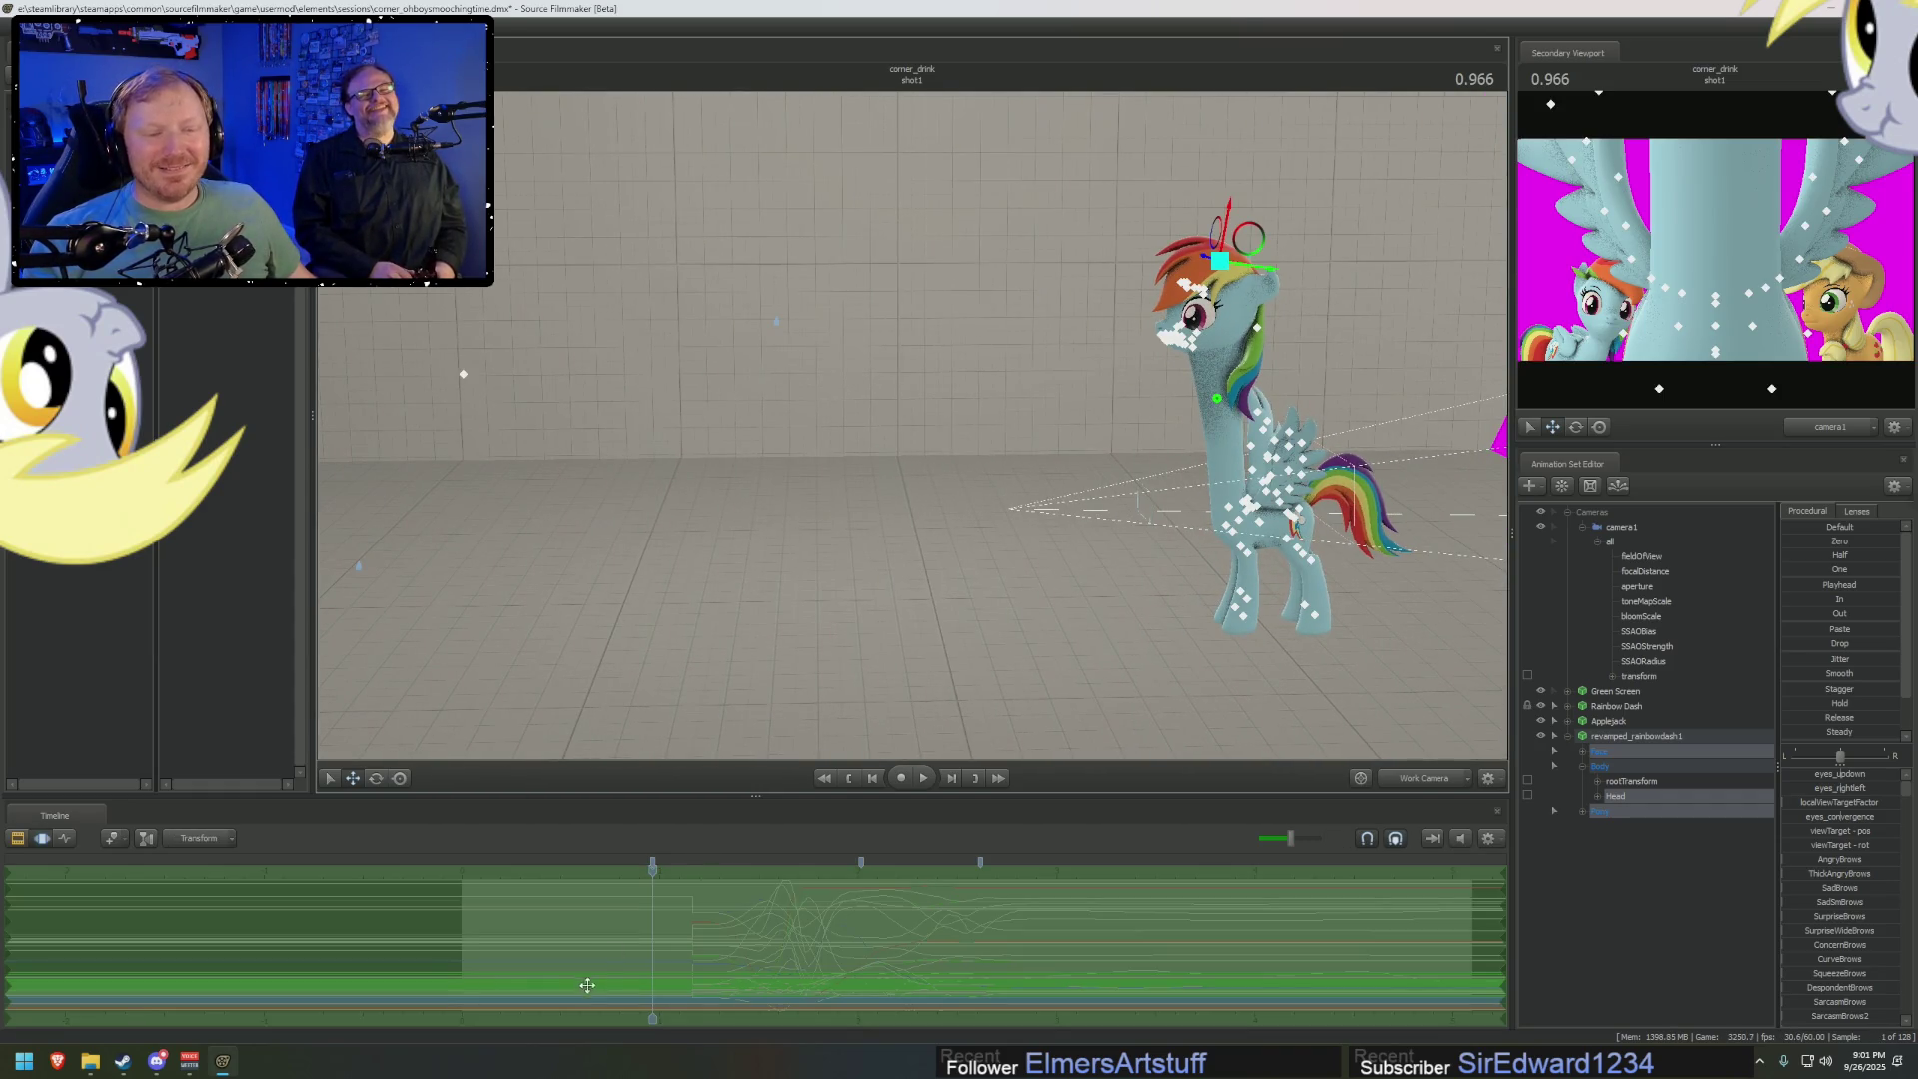
{"action": "key", "text": "space"}
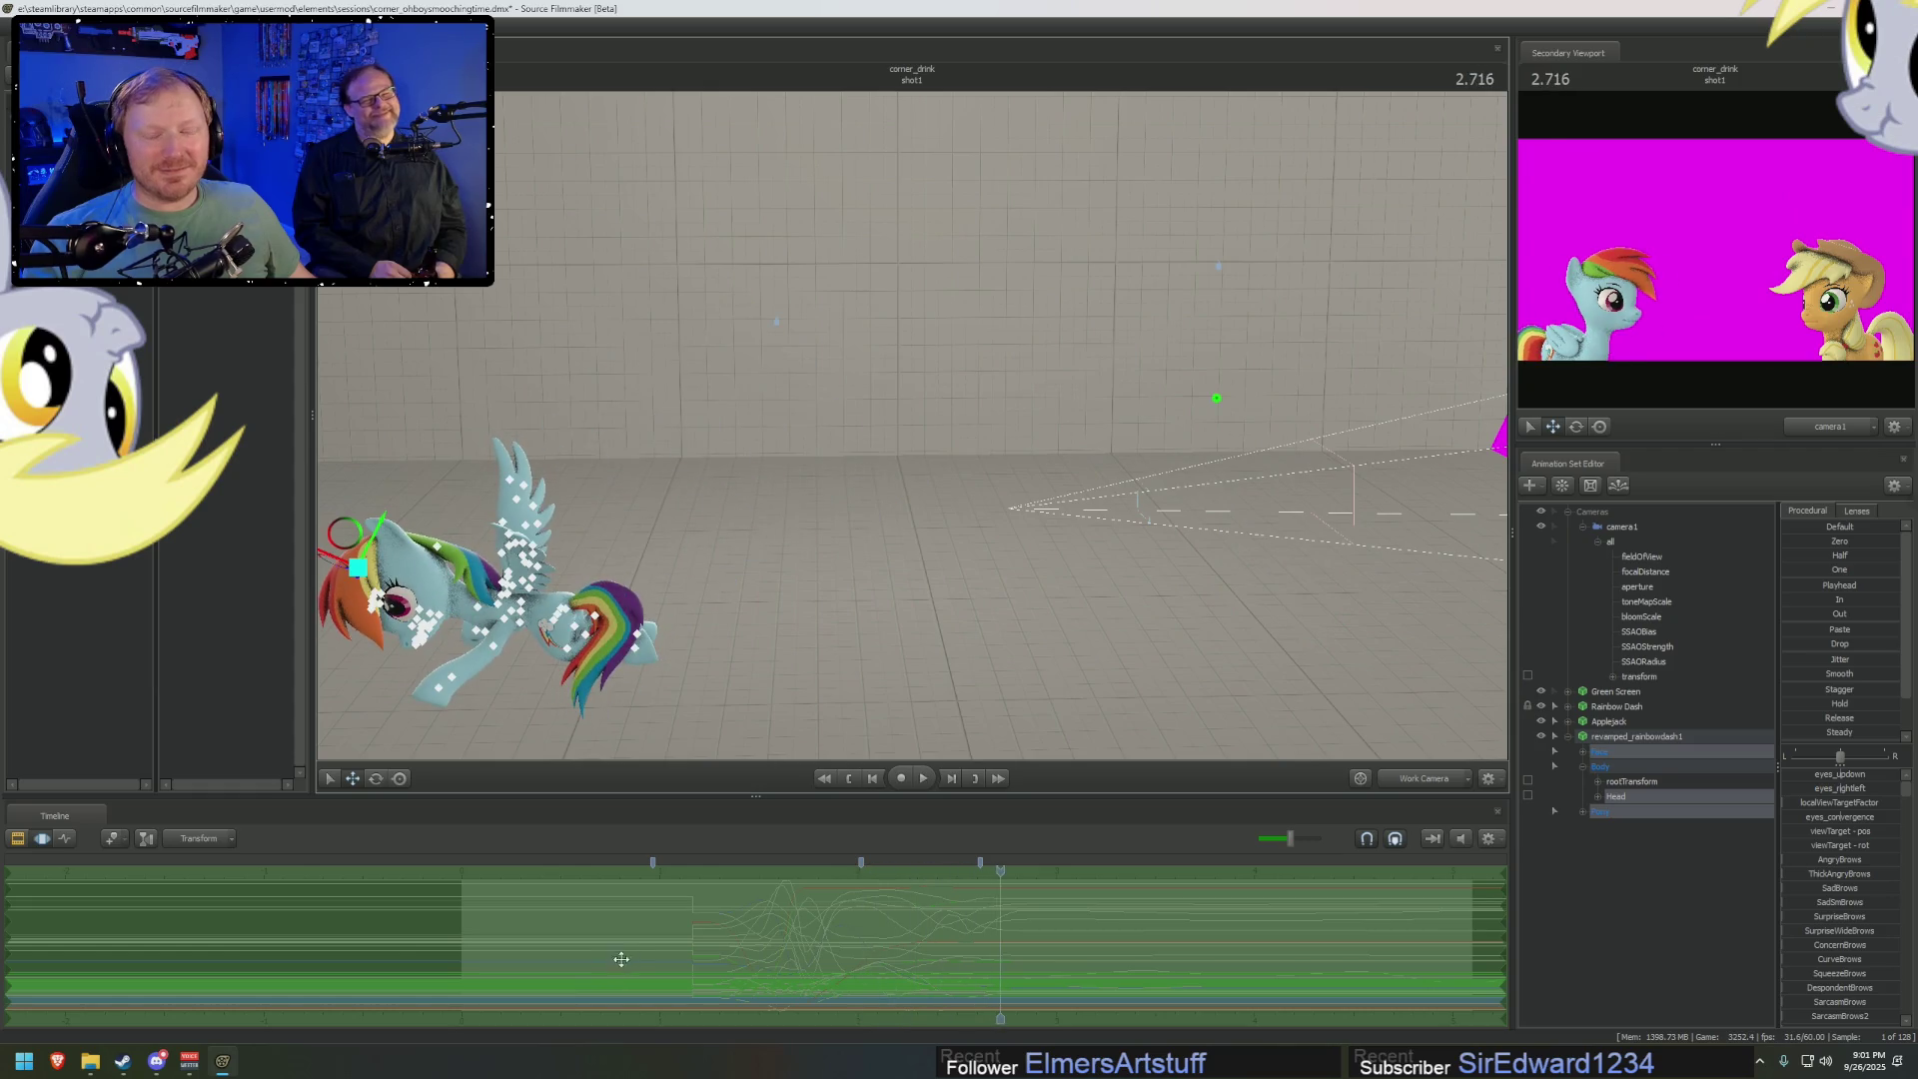
{"action": "key", "text": "F2"}
{"action": "key", "text": "space"}
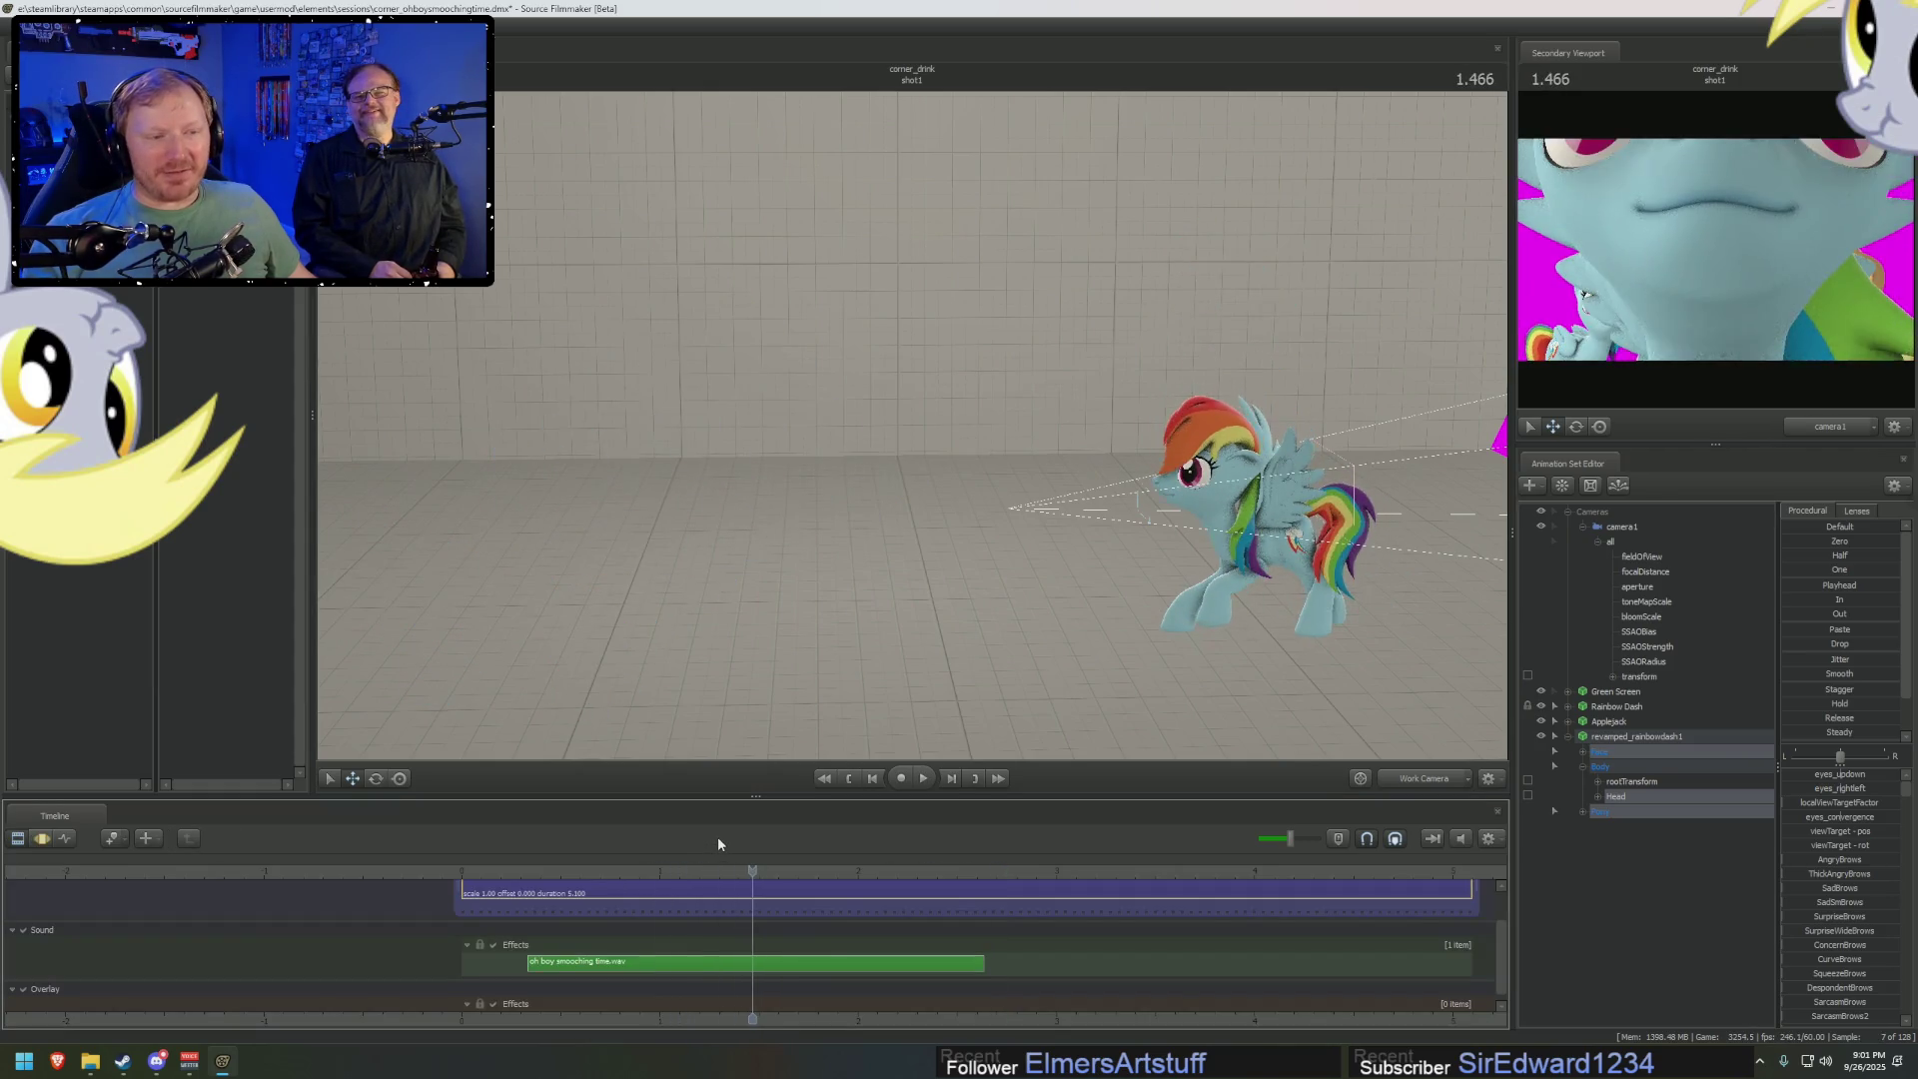
{"action": "key", "text": "space"}
{"action": "key", "text": "F4"}
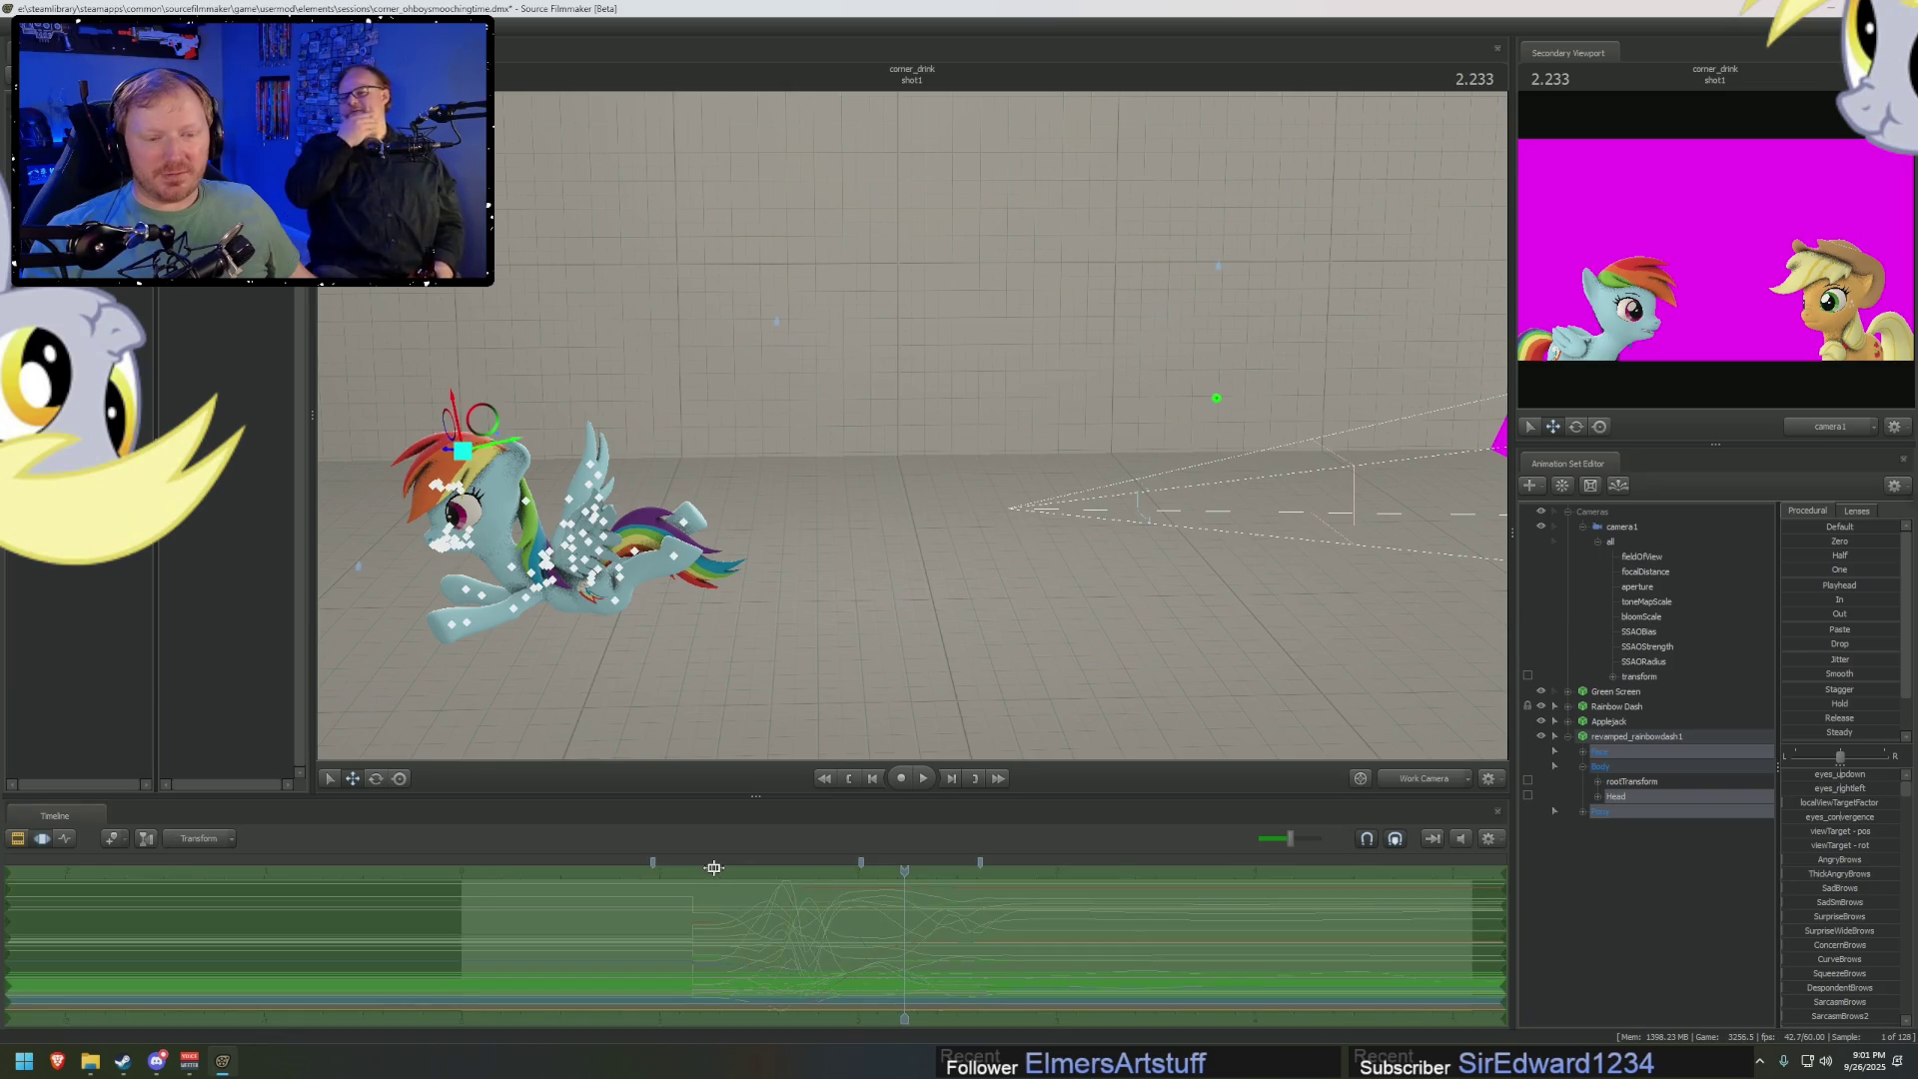
{"action": "key", "text": "F2"}
{"action": "key", "text": "space"}
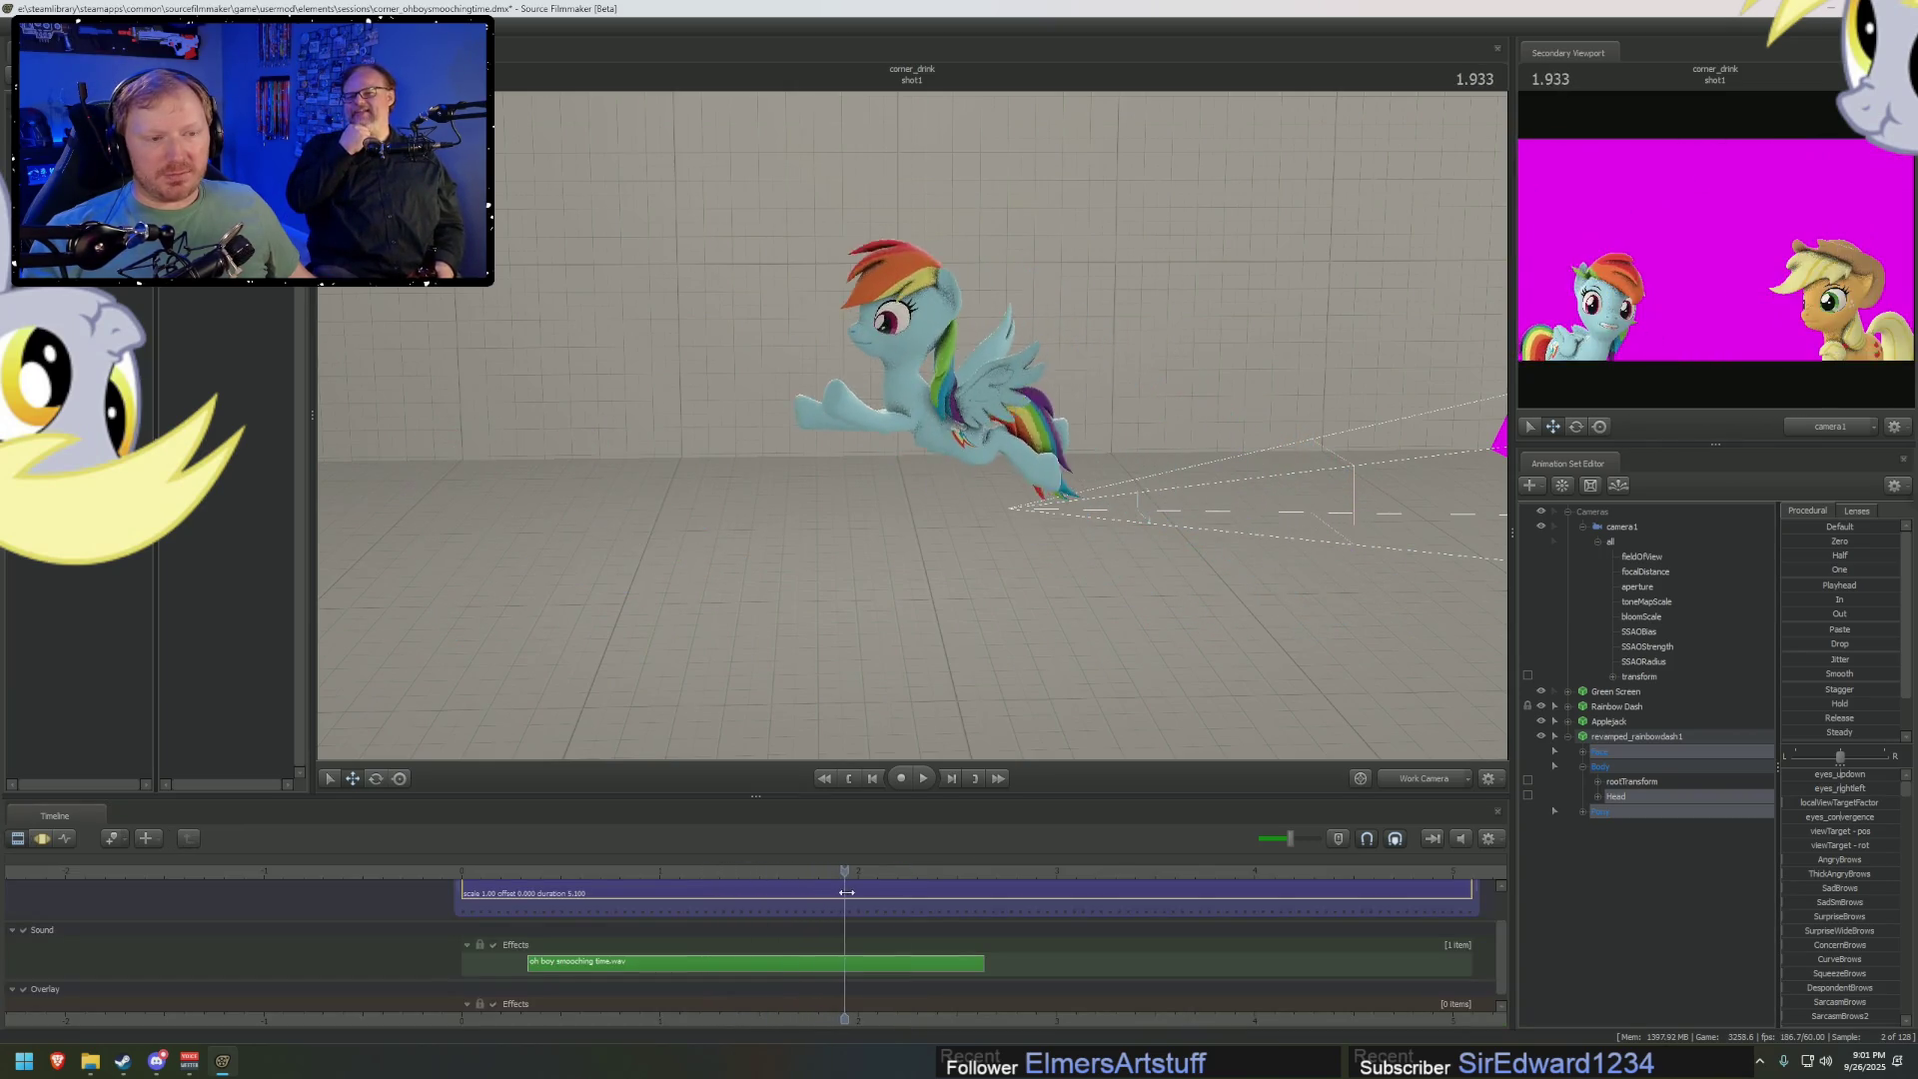
Play the leap from 1.250 to 2.100, then view it through camera1
{"action": "left_click_drag", "start_coordinate": [846, 892], "coordinate": [741, 892]}
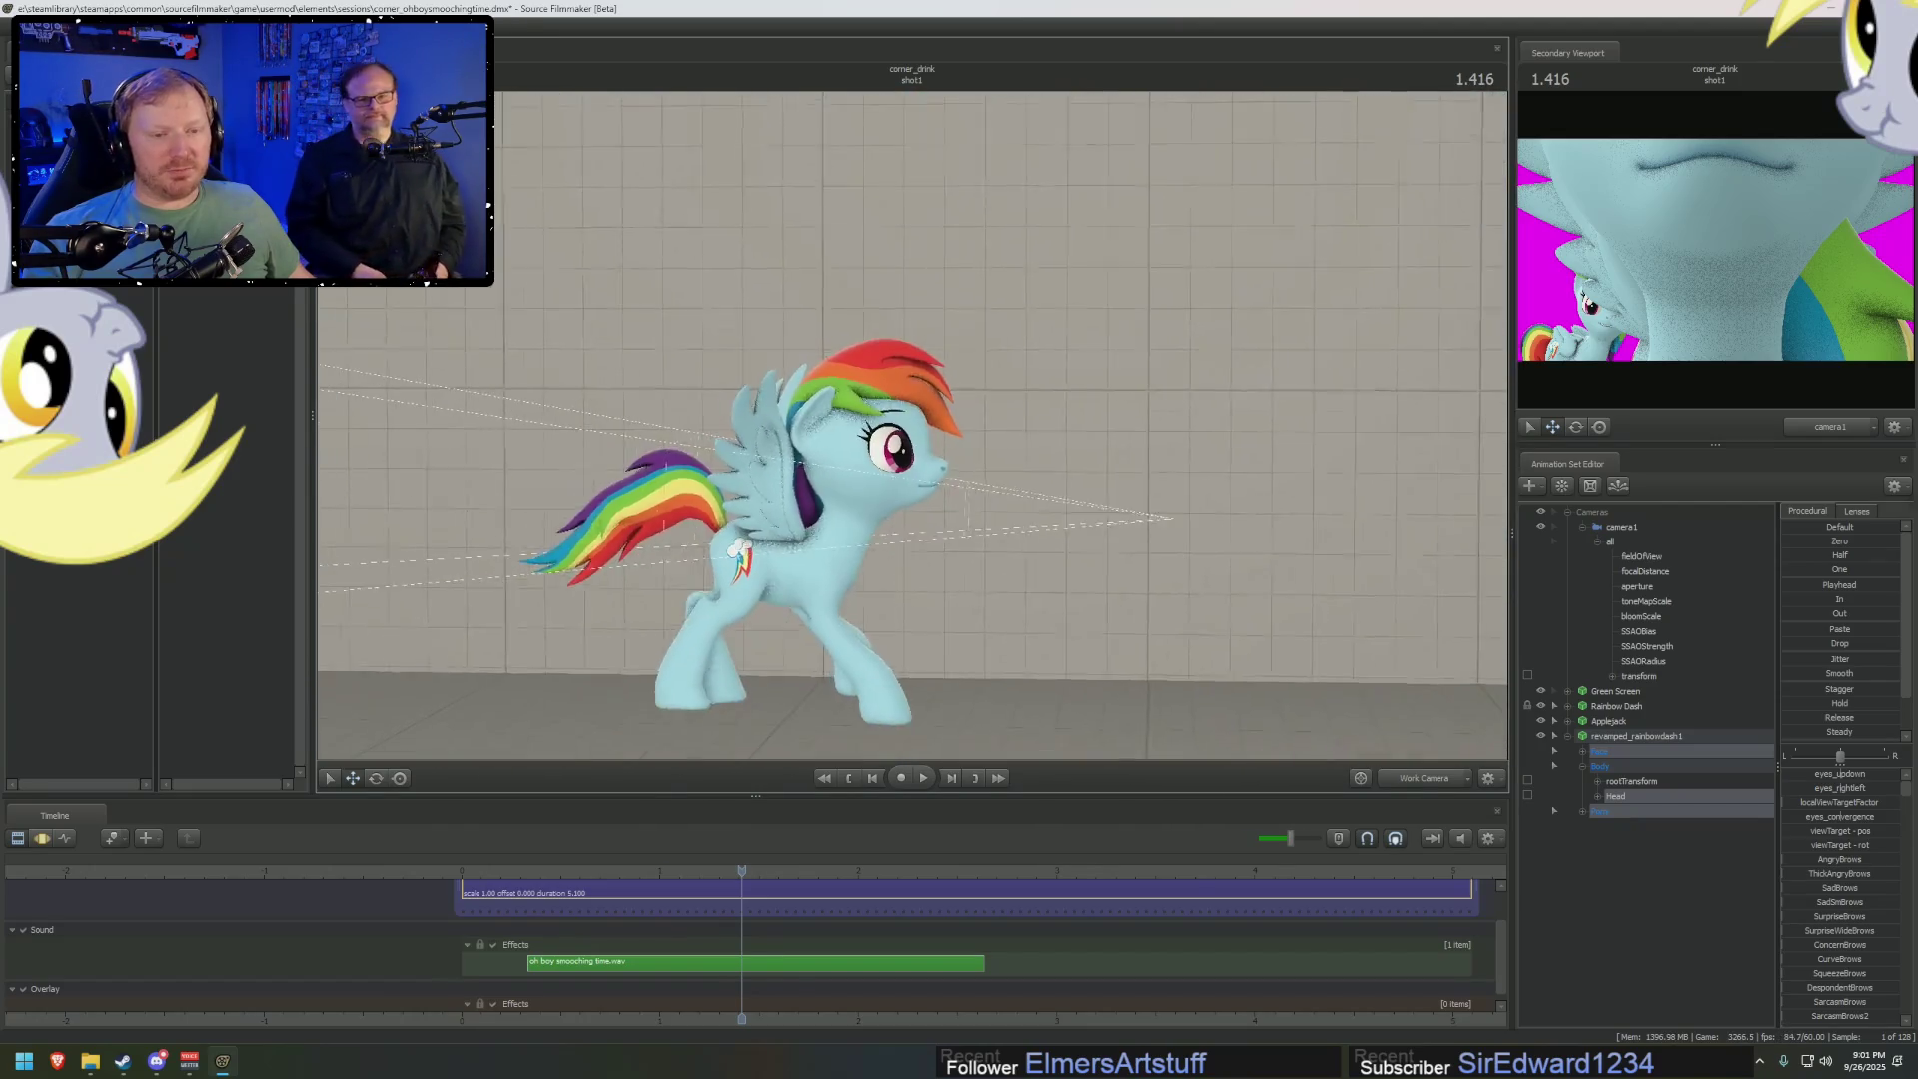
{"action": "key", "text": "space"}
{"action": "key", "text": "F3"}
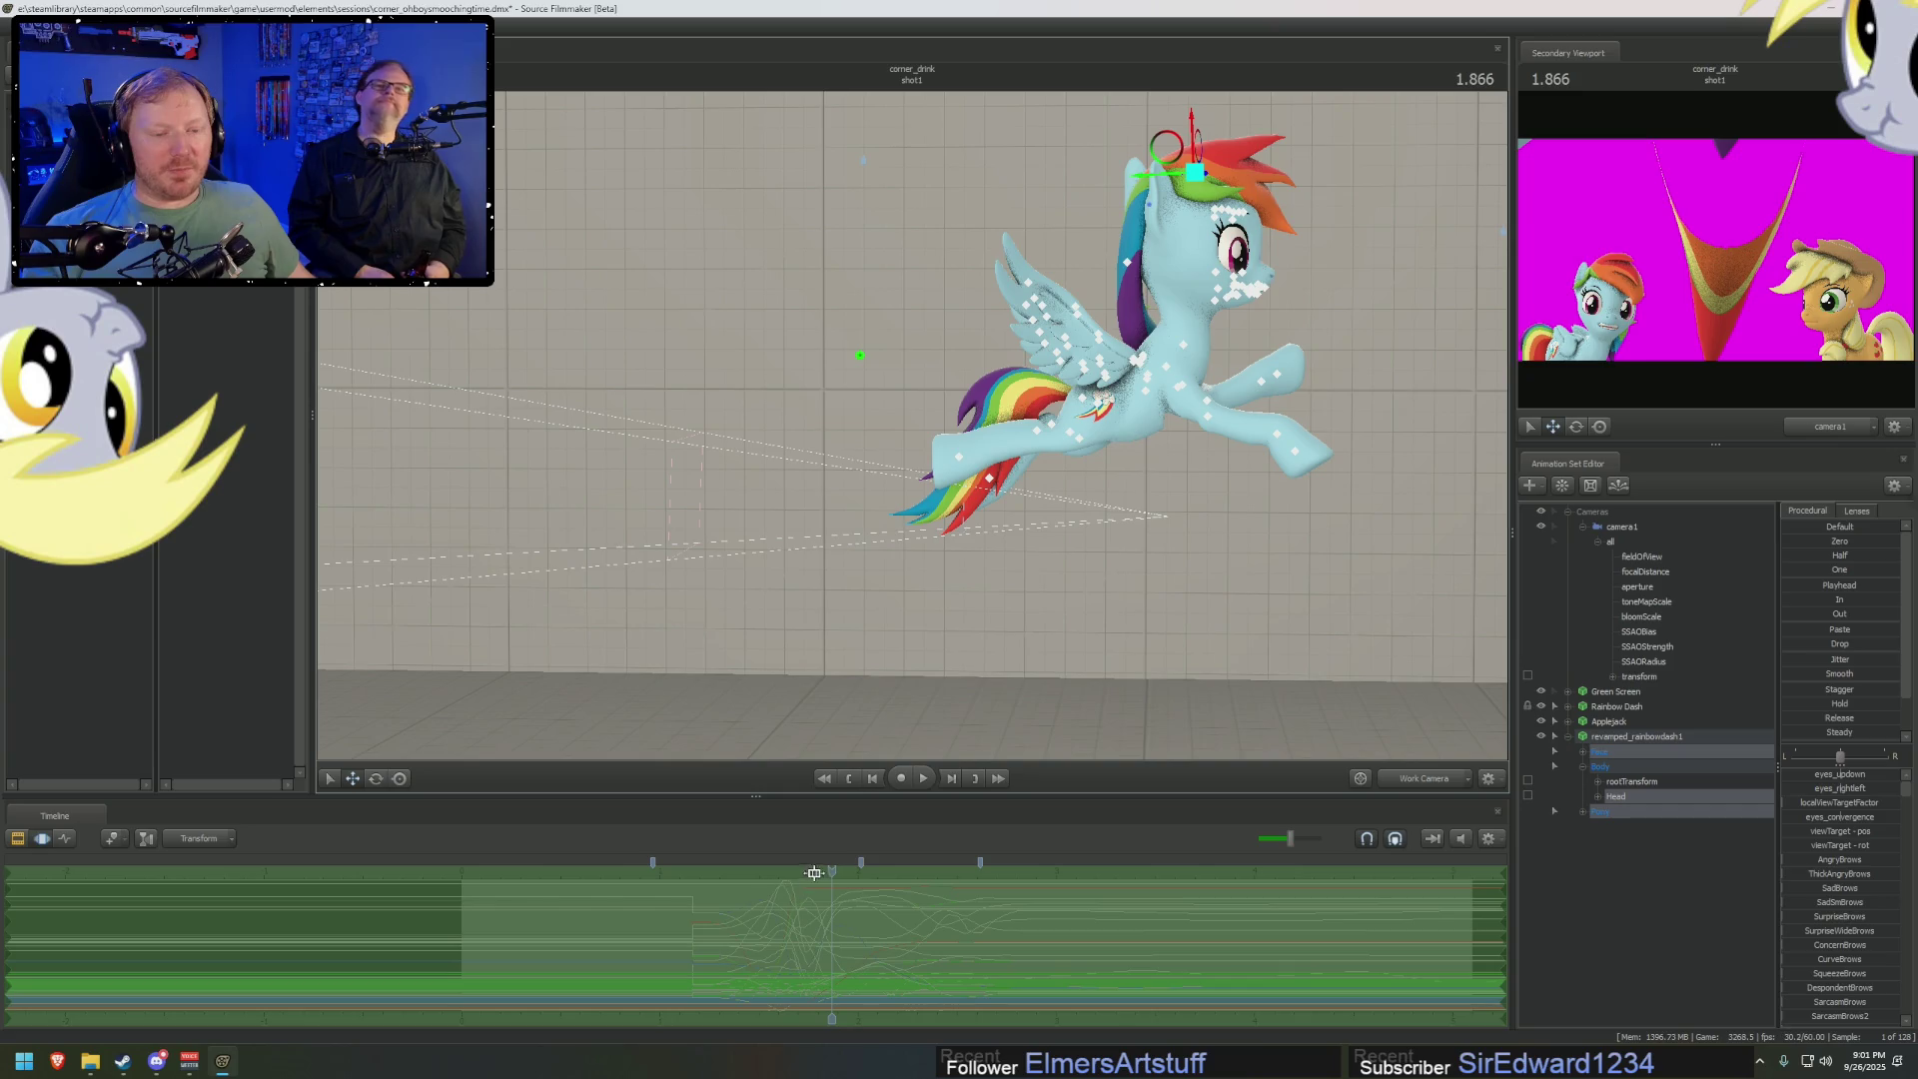
{"action": "middle_click_drag", "start_coordinate": [814, 894], "coordinate": [716, 894]}
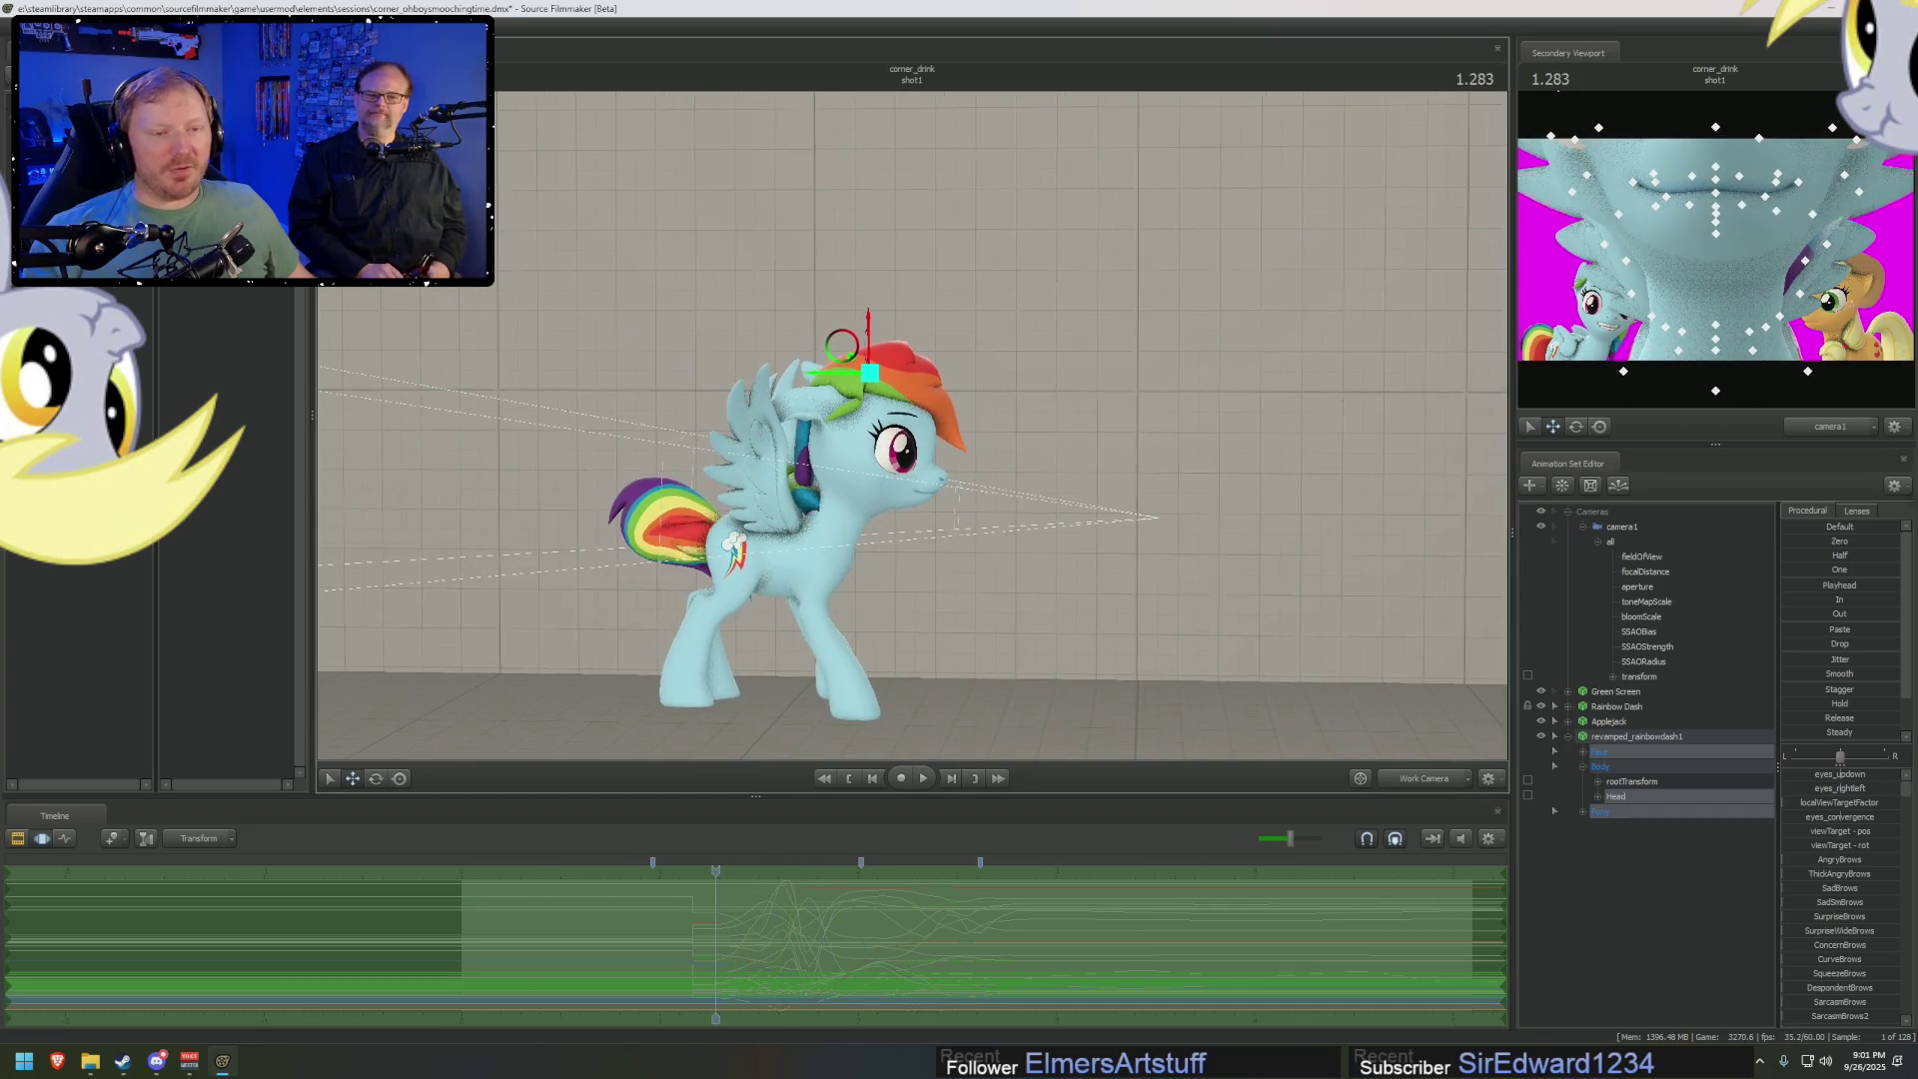
{"action": "key", "text": "space"}
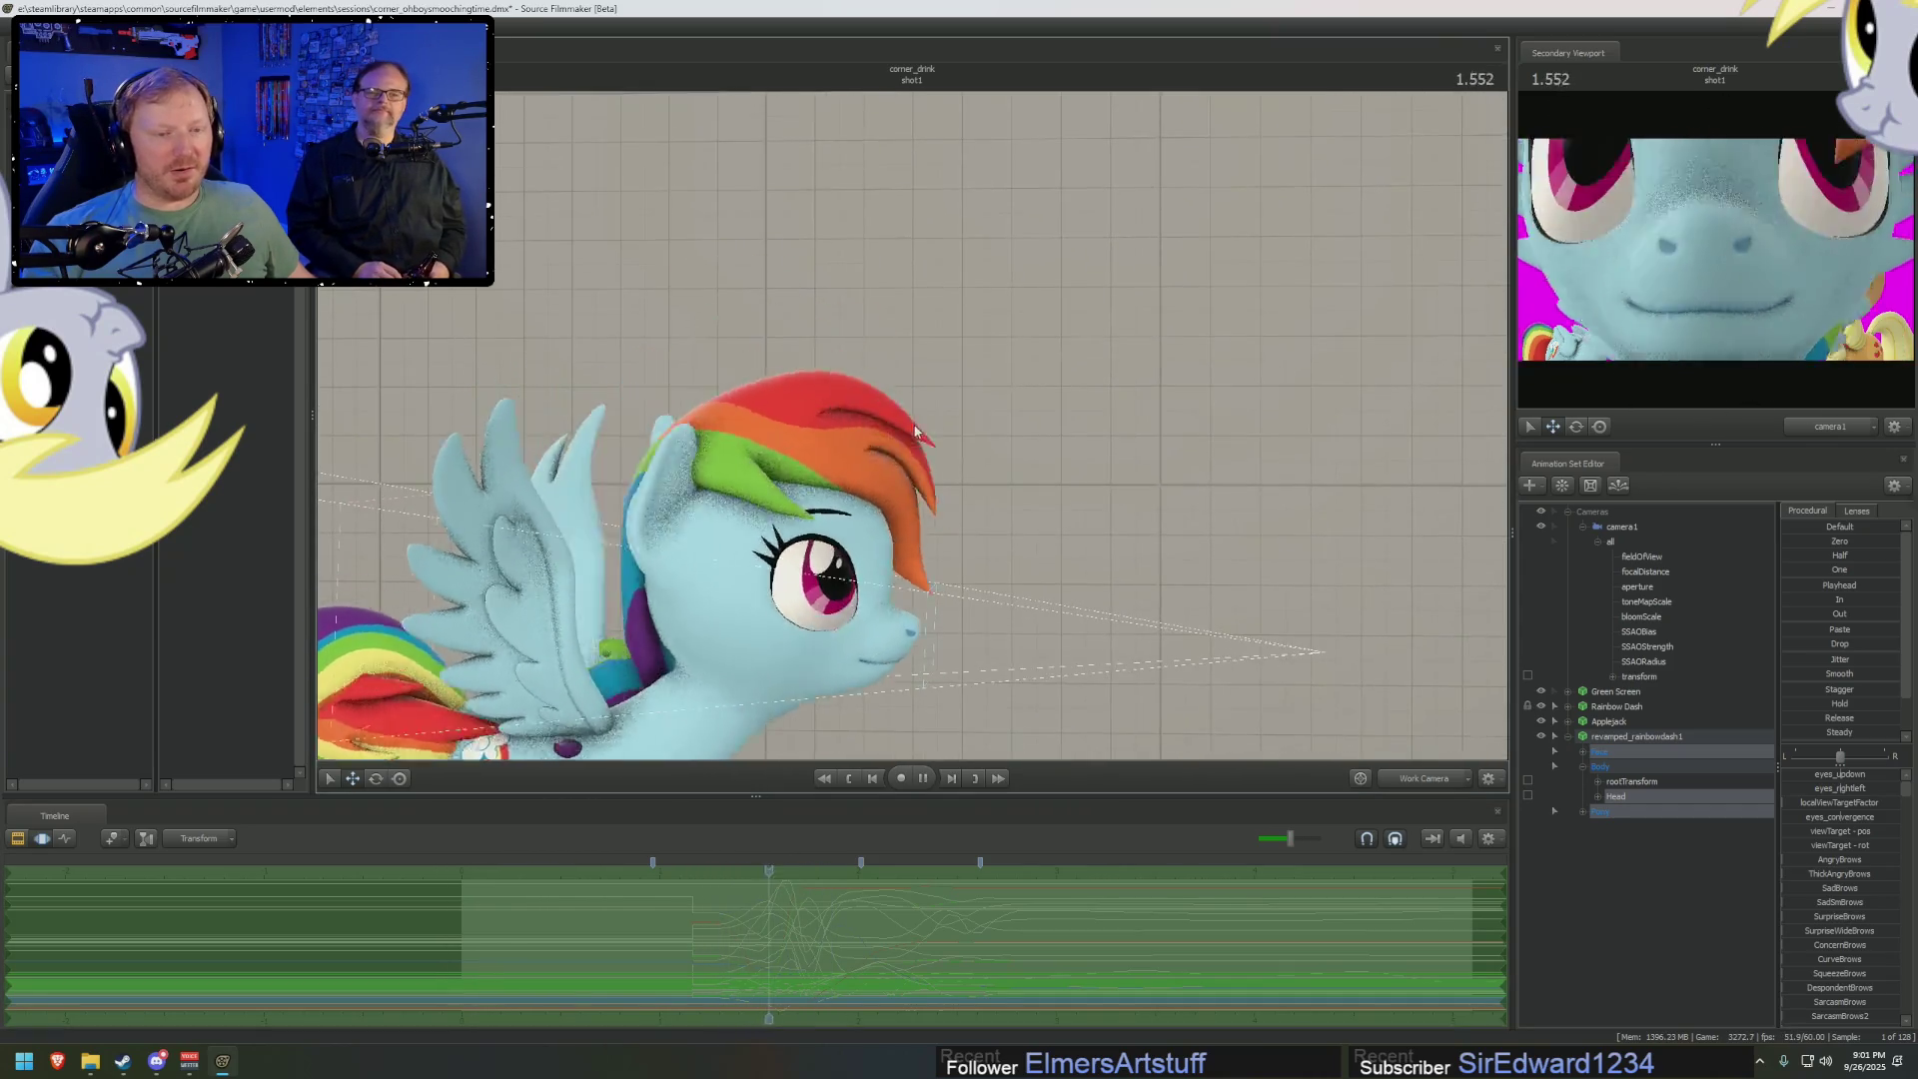
{"action": "key", "text": "space"}
{"action": "left_click", "coordinate": [1417, 784]}
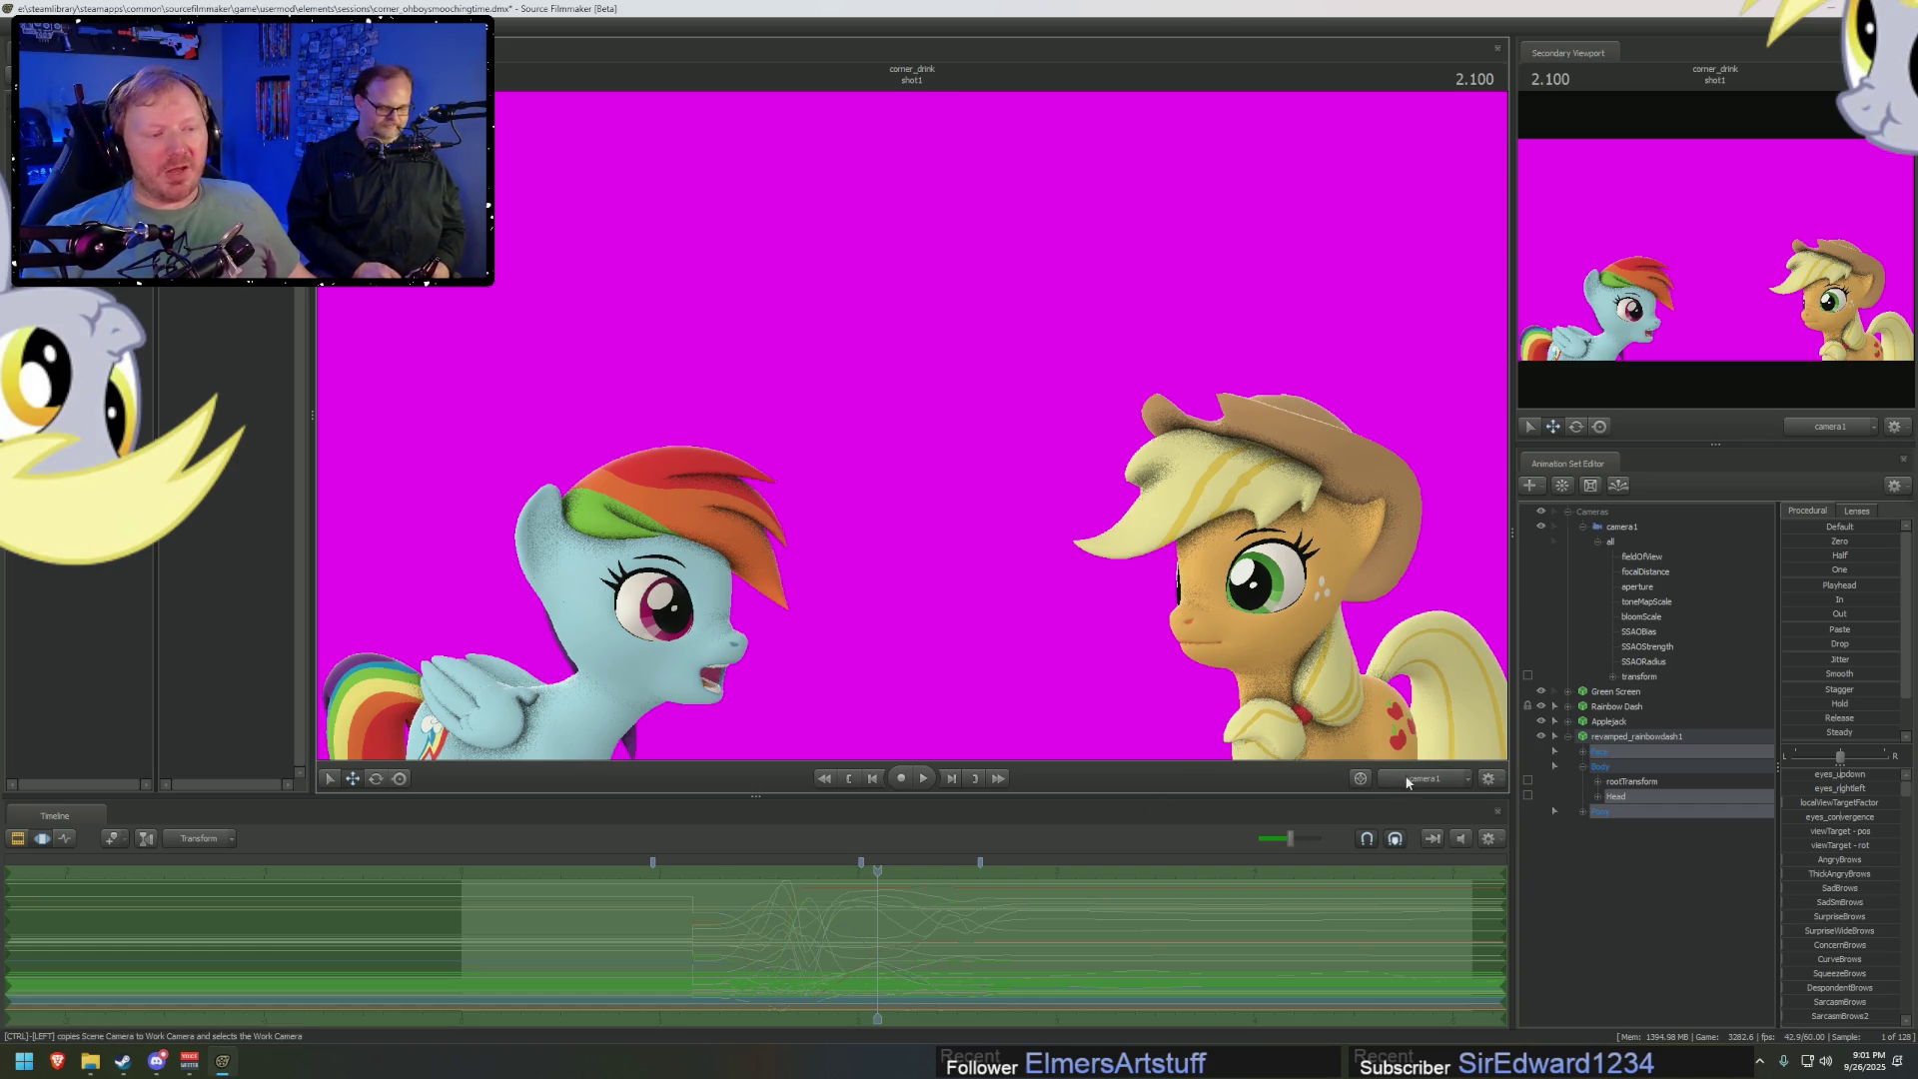
Copy camera1's framing to the Work Camera, select revamped_rainbowdash1, and zoom the view out
{"action": "left_click_drag", "start_coordinate": [1148, 500], "coordinate": [914, 430]}
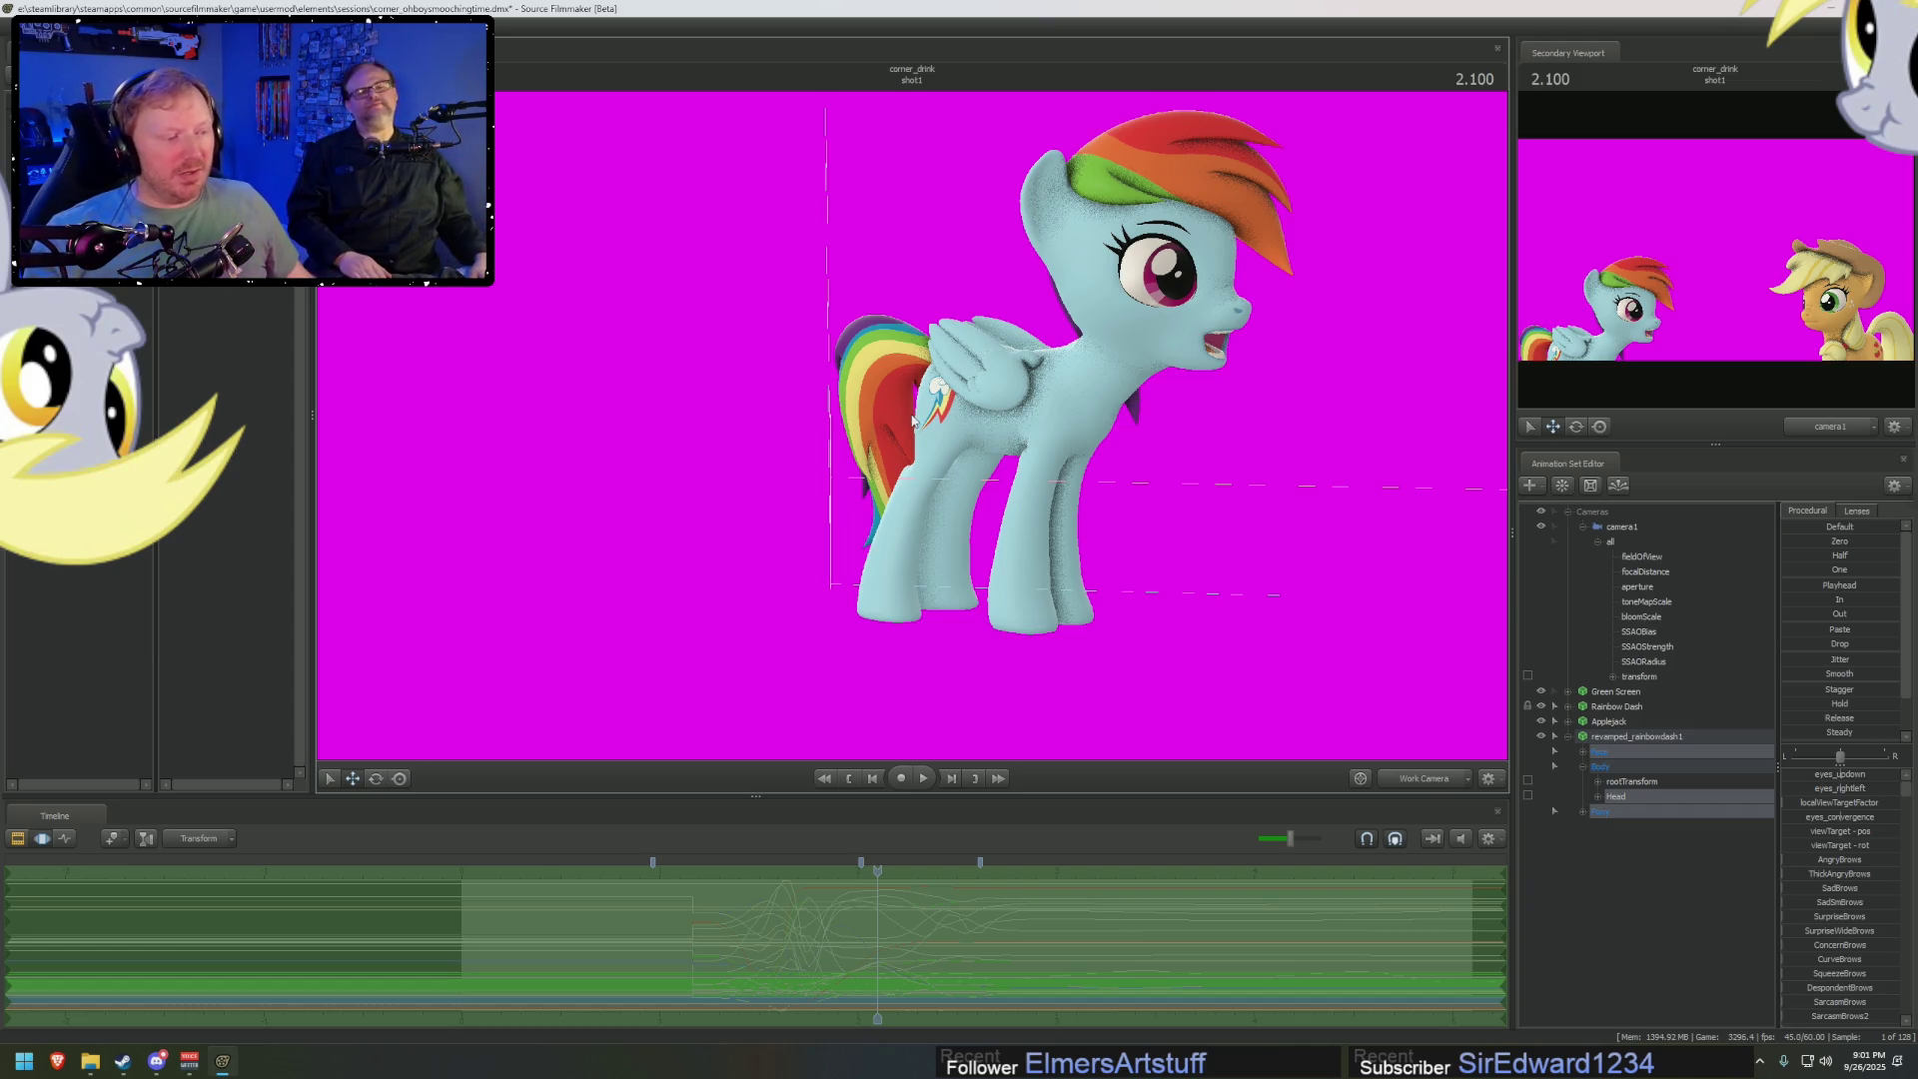
{"action": "left_click", "coordinate": [1626, 739]}
{"action": "scroll", "coordinate": [1418, 699], "scroll_direction": "down", "scroll_amount": 3}
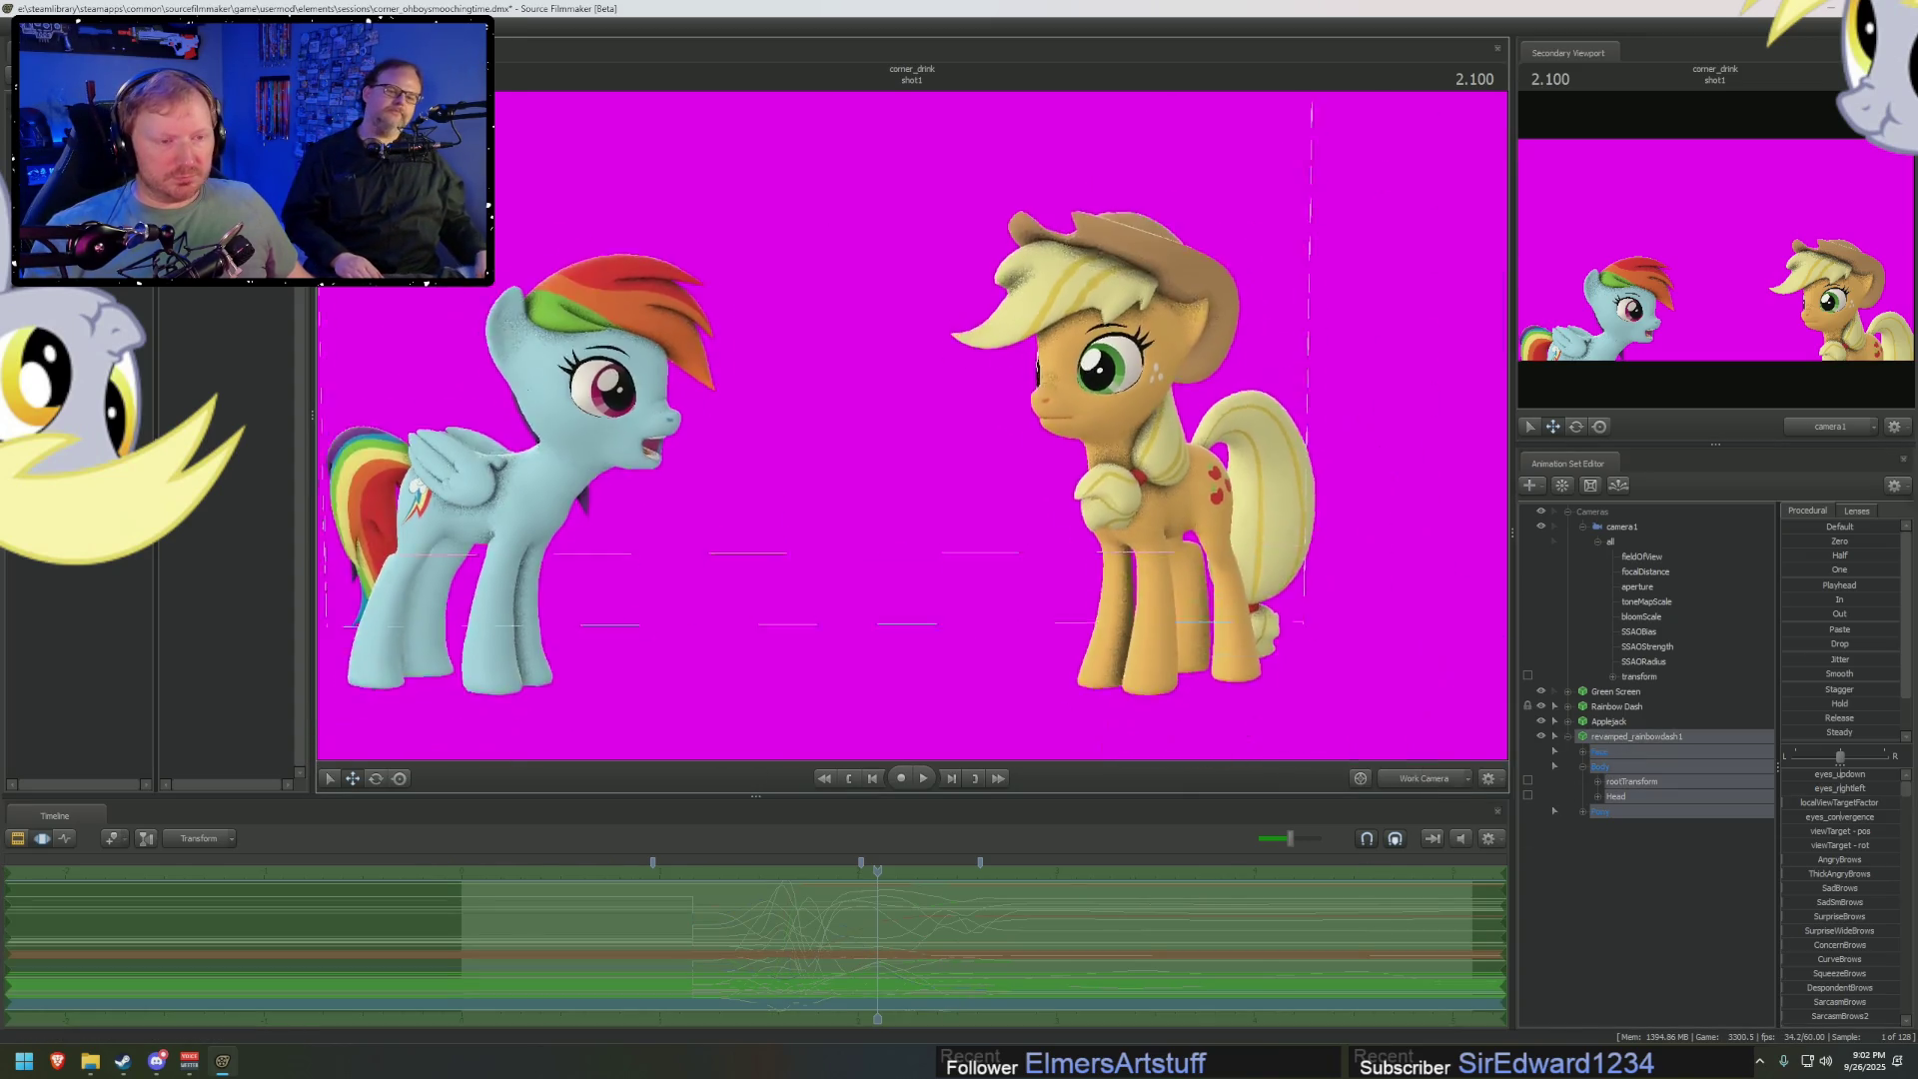
{"action": "scroll", "coordinate": [911, 425], "scroll_direction": "down", "scroll_amount": 5}
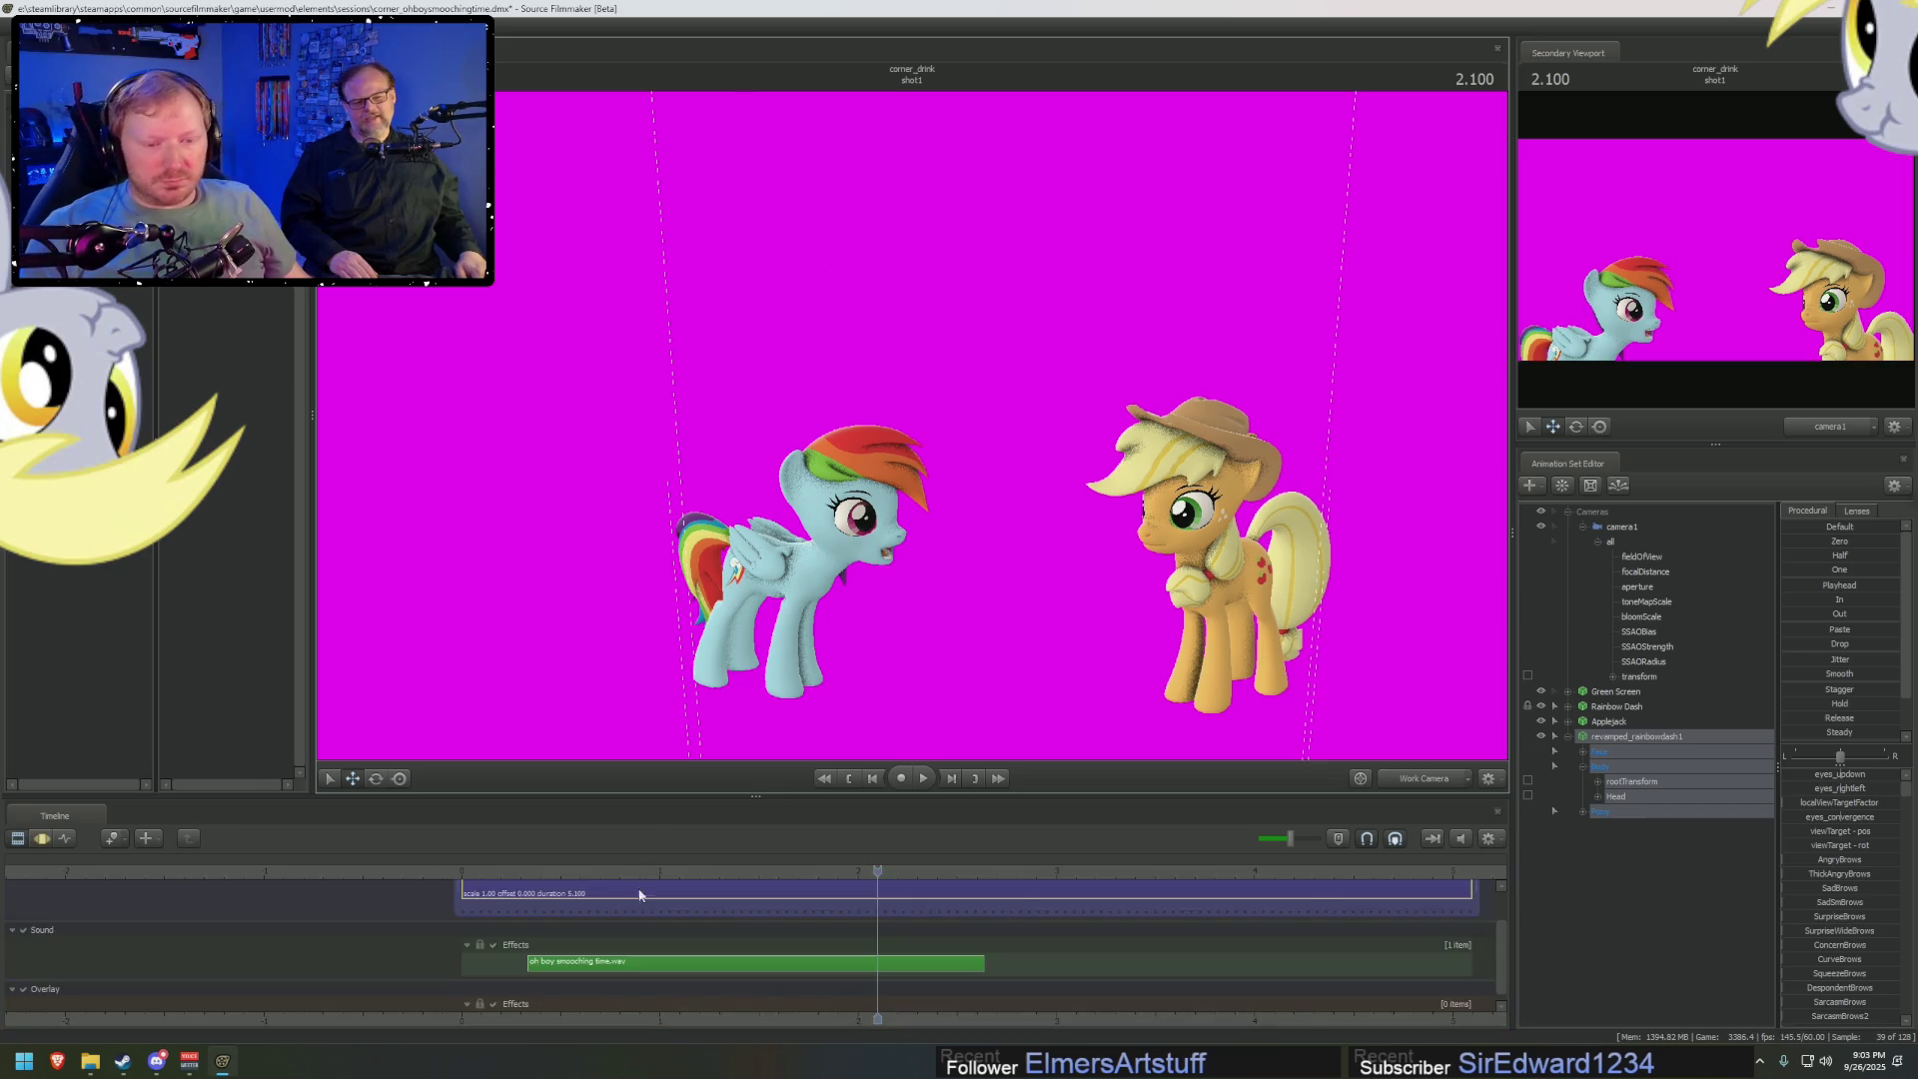
Play the leap to 1.500, scrub back to 1.166, and compare scene and work camera views
{"action": "key", "text": "F2"}
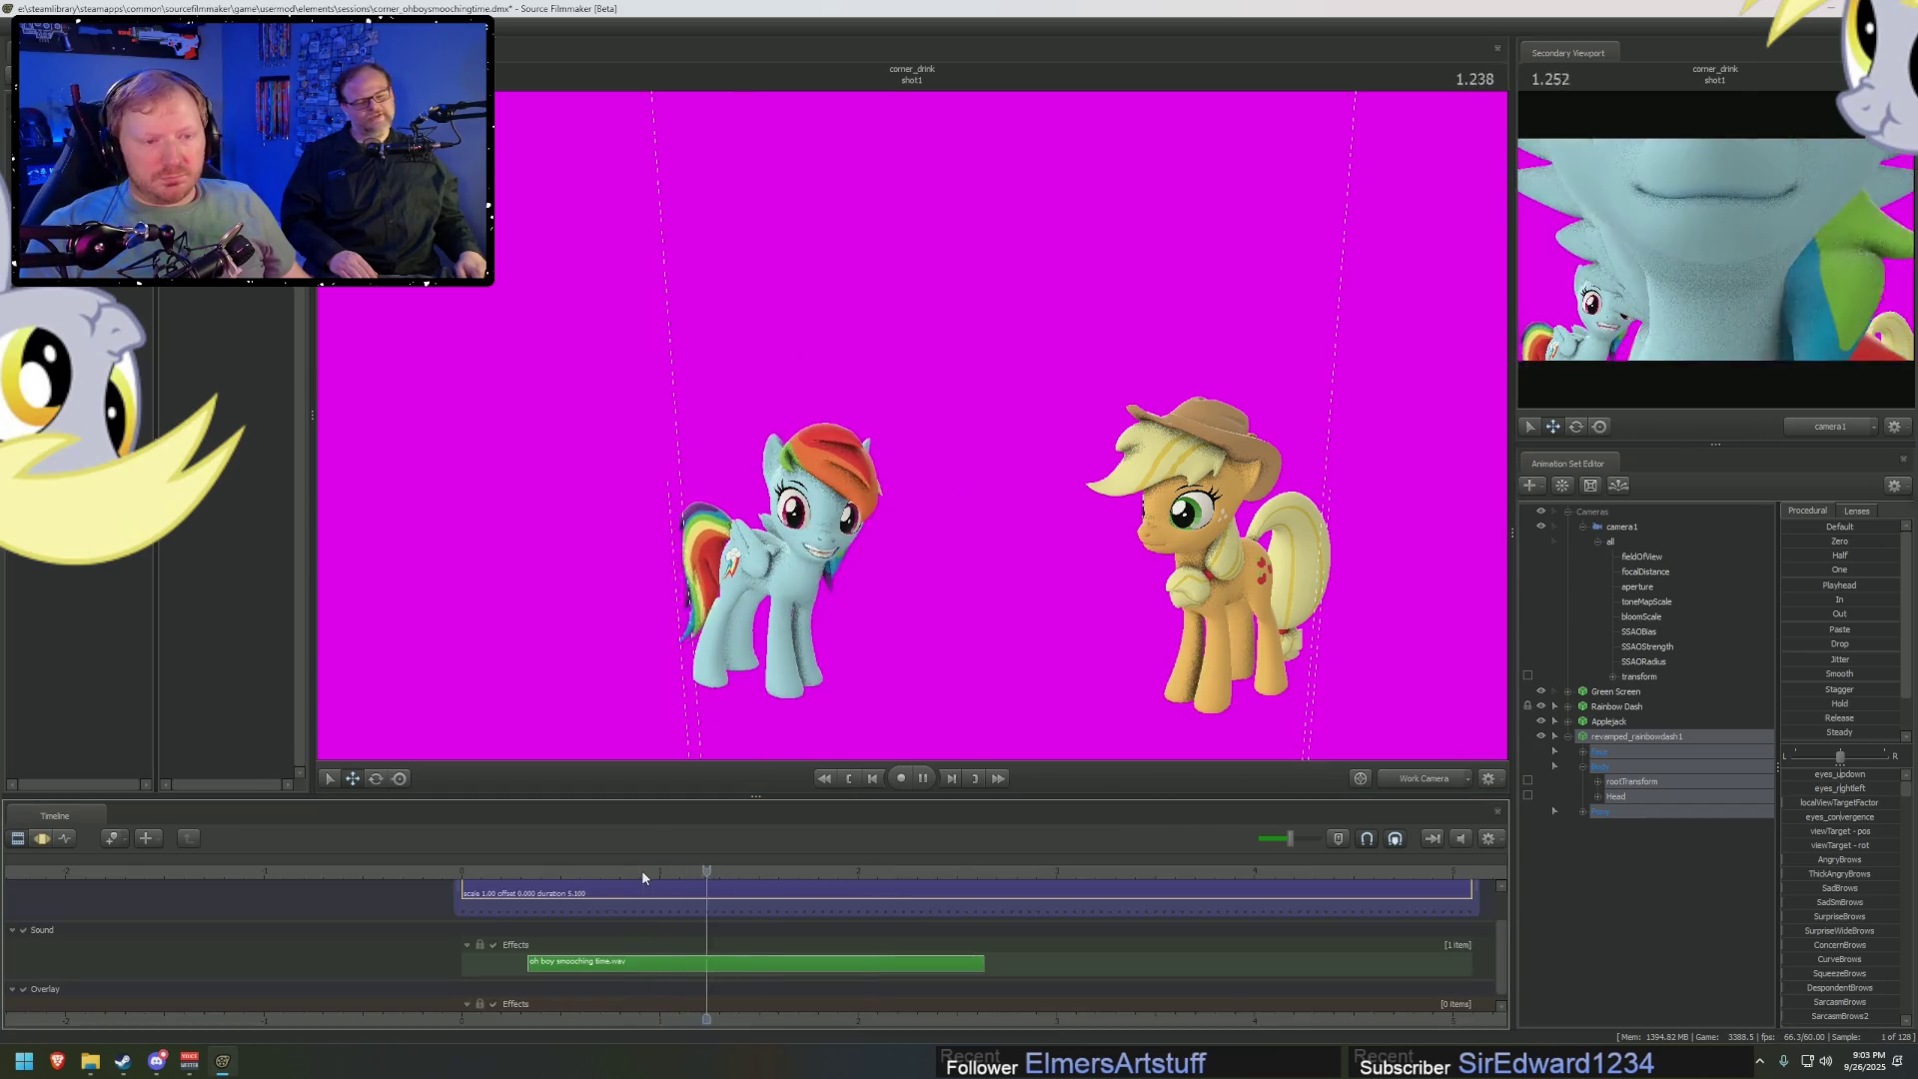
{"action": "key", "text": "space"}
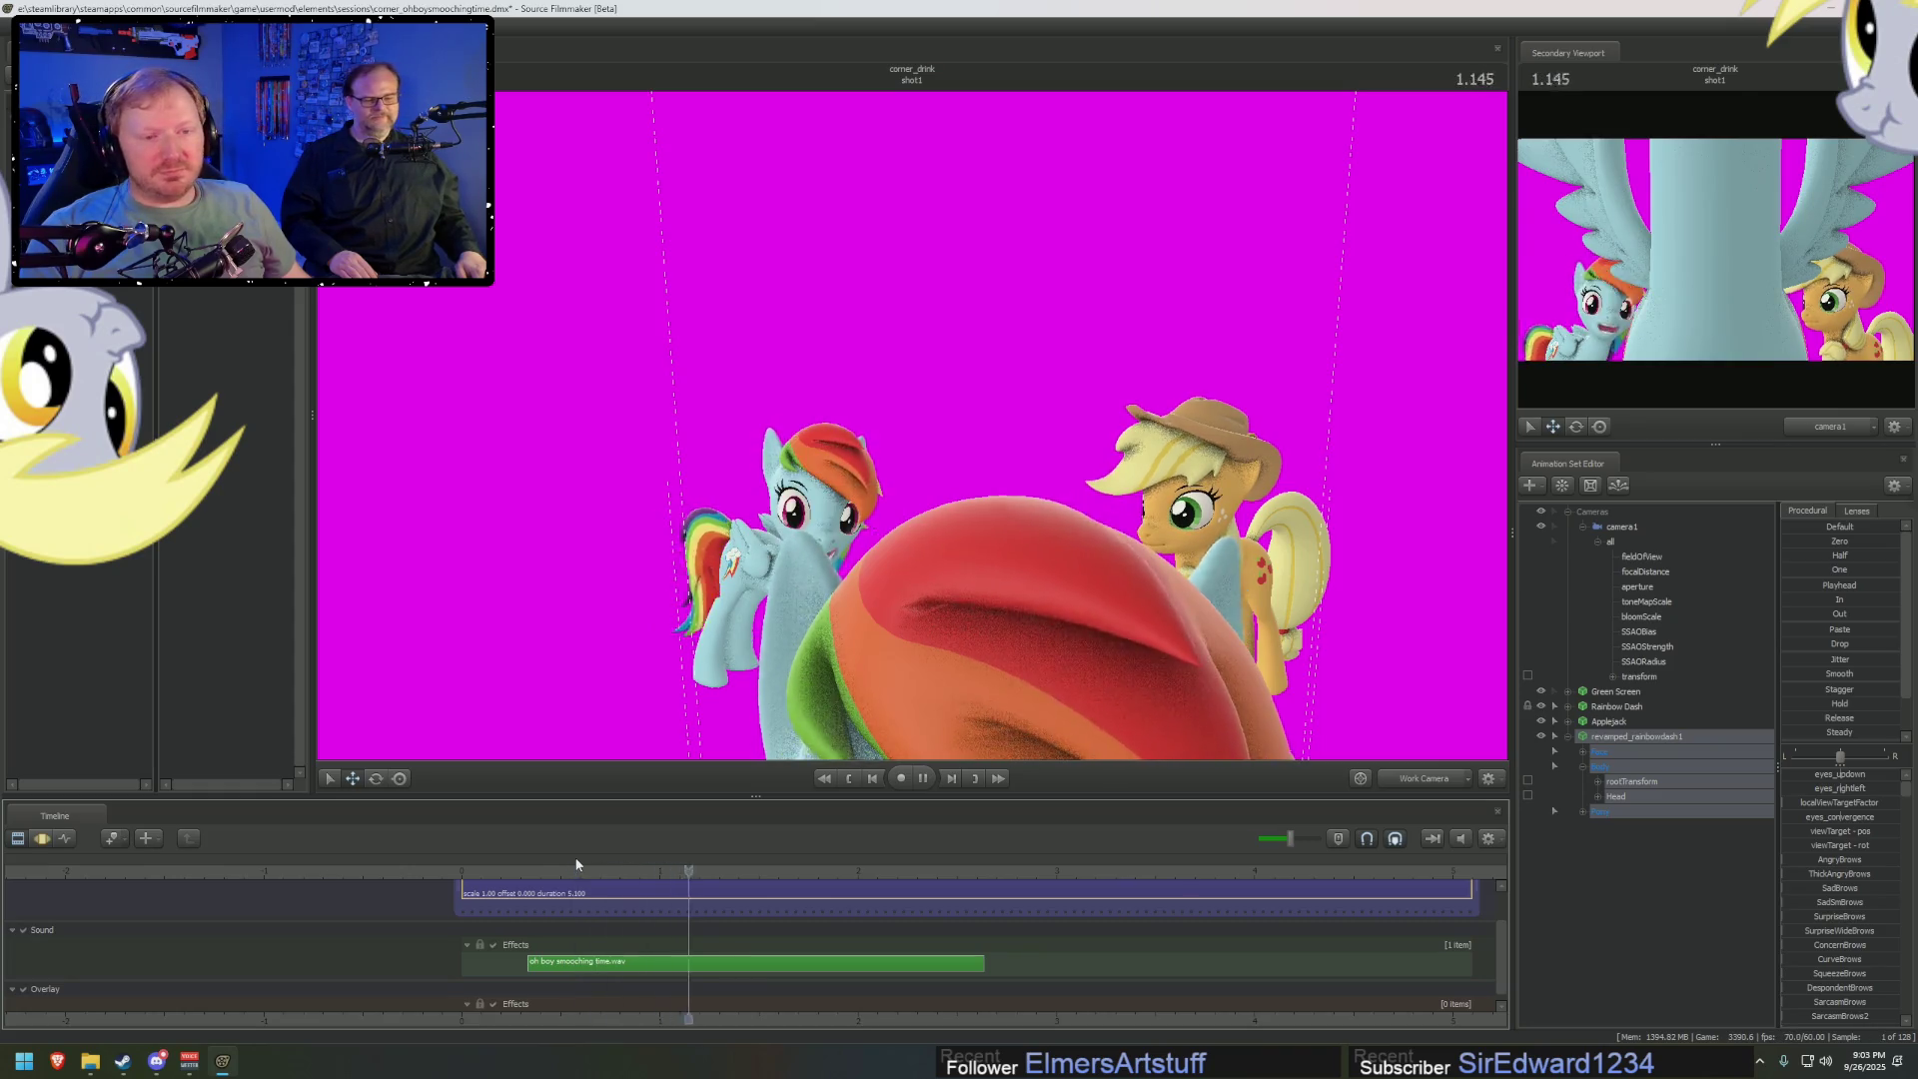
{"action": "key", "text": "space"}
{"action": "key", "text": "space"}
{"action": "key", "text": "space"}
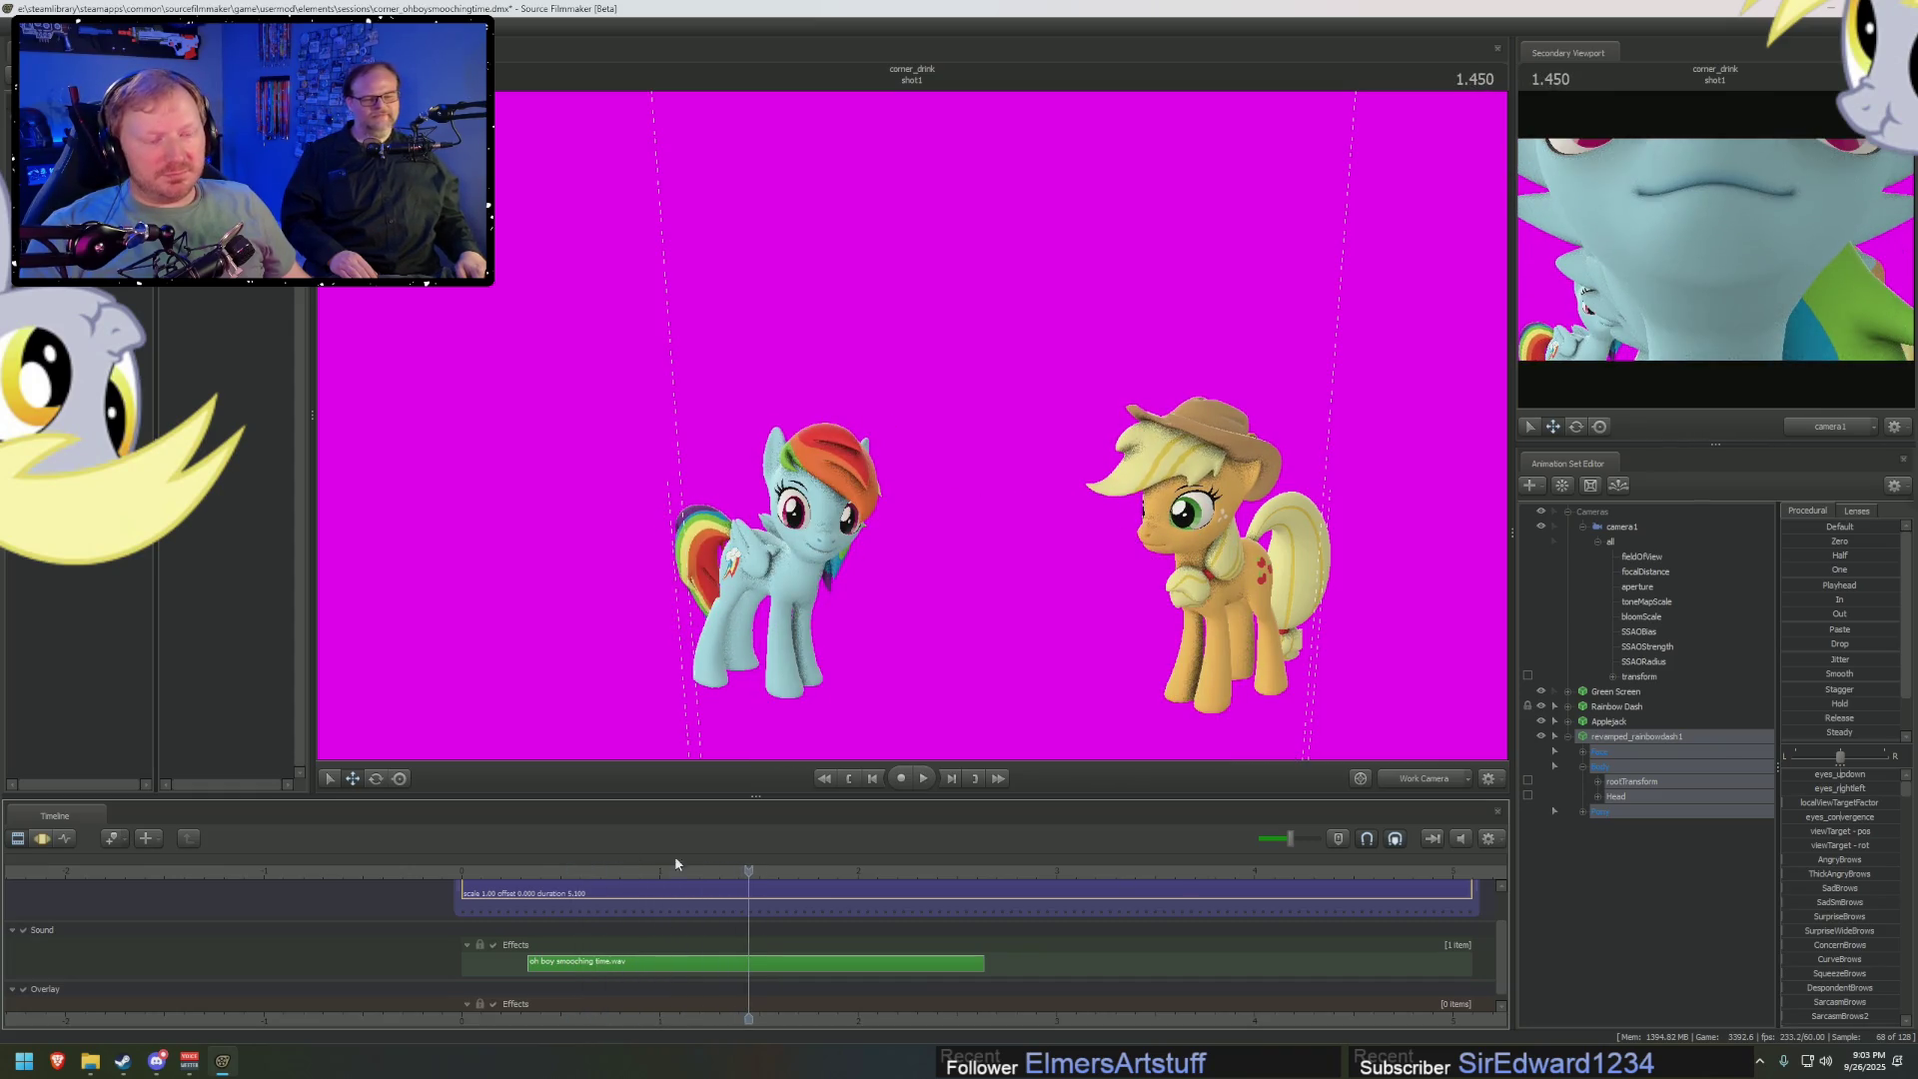
{"action": "left_click", "coordinate": [1590, 766]}
{"action": "left_click_drag", "start_coordinate": [844, 957], "coordinate": [655, 932]}
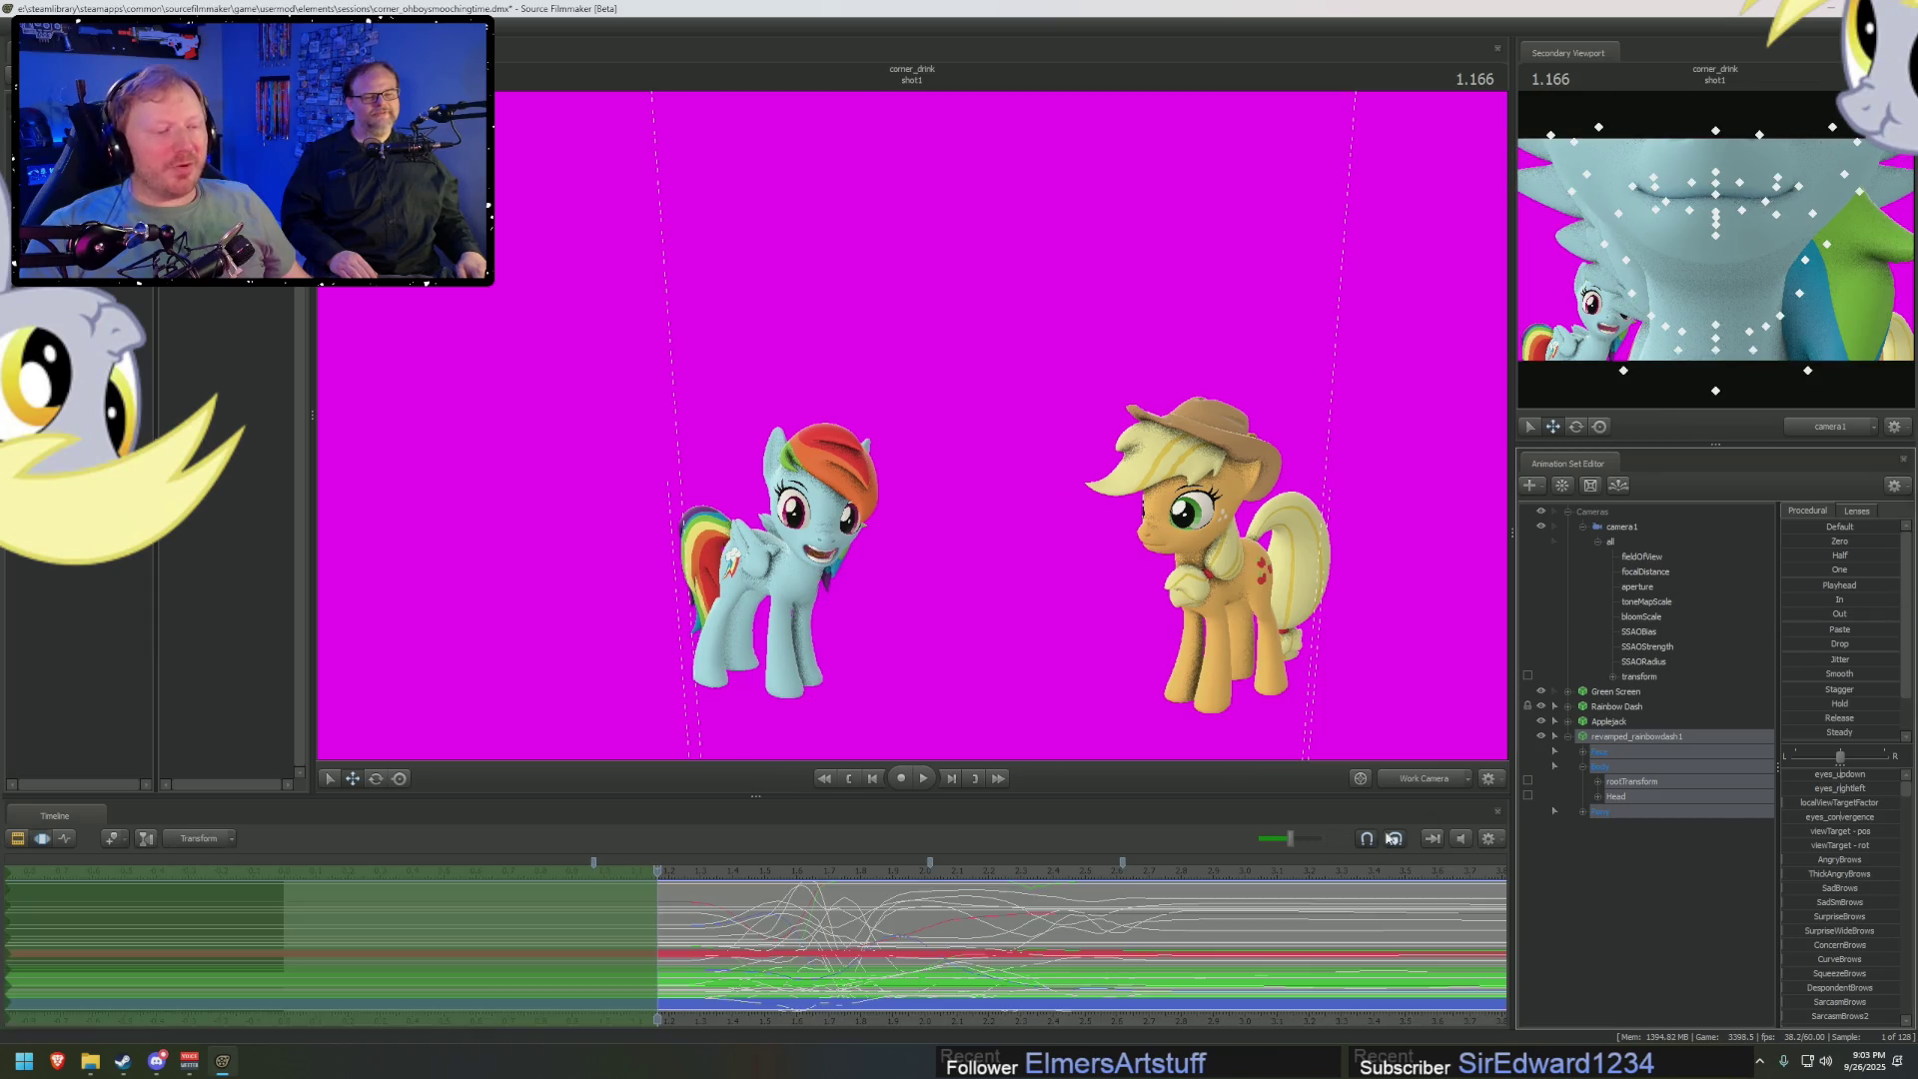
{"action": "left_click", "coordinate": [1436, 782]}
{"action": "left_click", "coordinate": [1411, 784]}
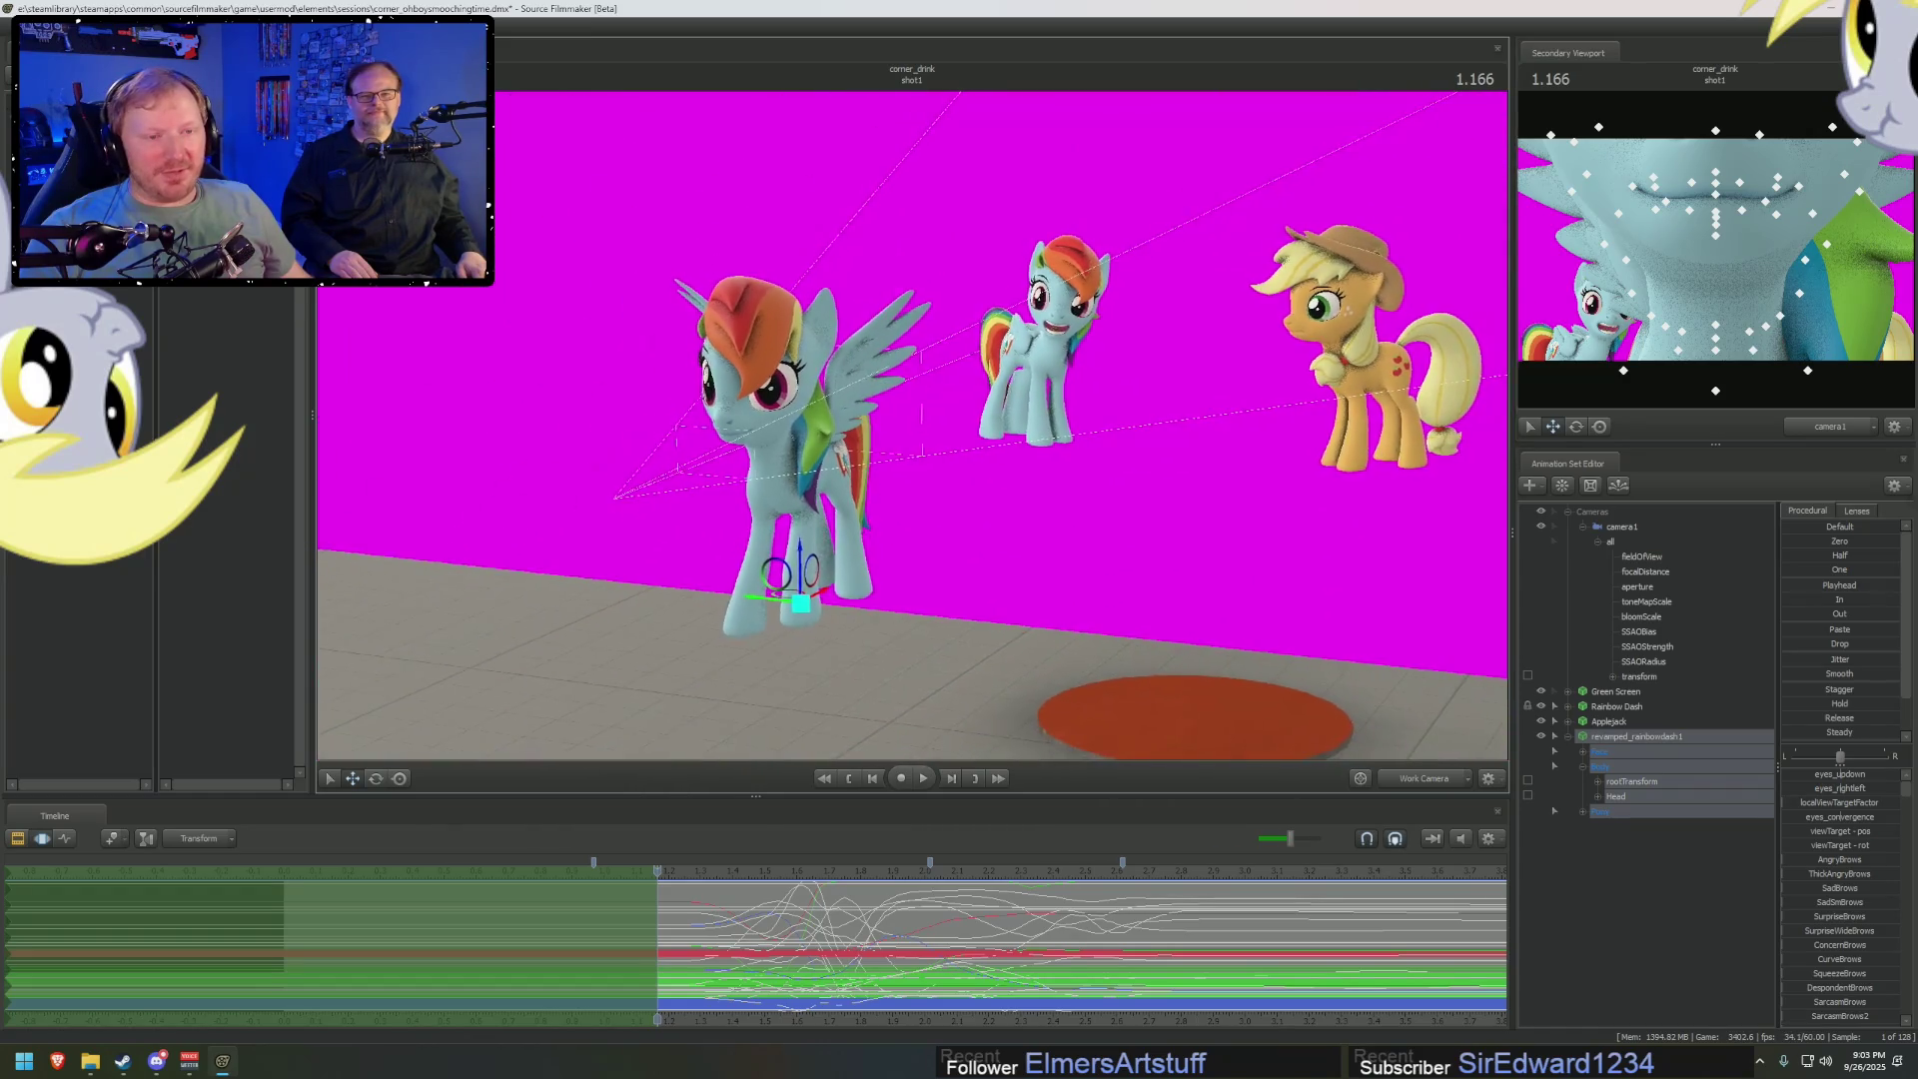
Replay the leap from the timeline's start, return to 1.083, and move the work view closer
{"action": "key", "text": "ctrl+1"}
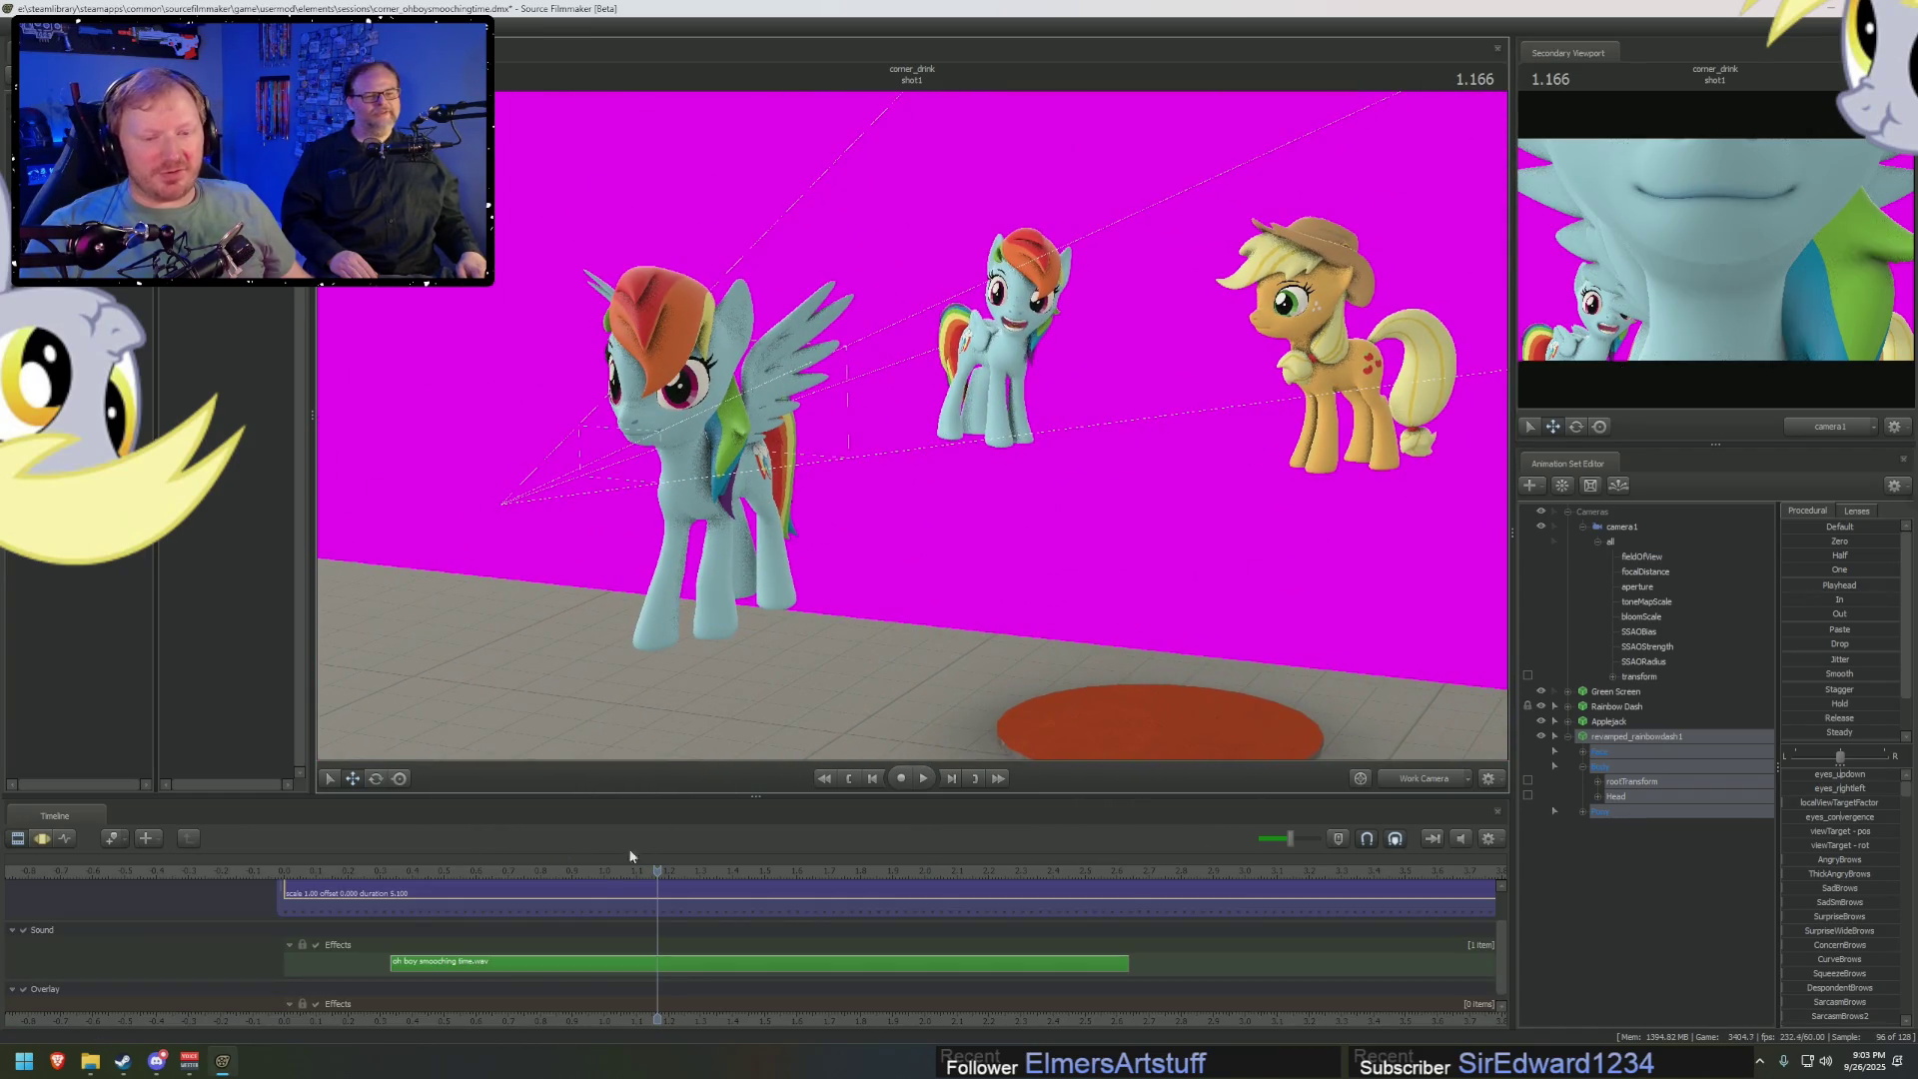
{"action": "left_click", "coordinate": [593, 870]}
{"action": "scroll", "coordinate": [610, 899], "scroll_direction": "down", "scroll_amount": 3}
{"action": "middle_click_drag", "start_coordinate": [943, 1017], "coordinate": [799, 1014]}
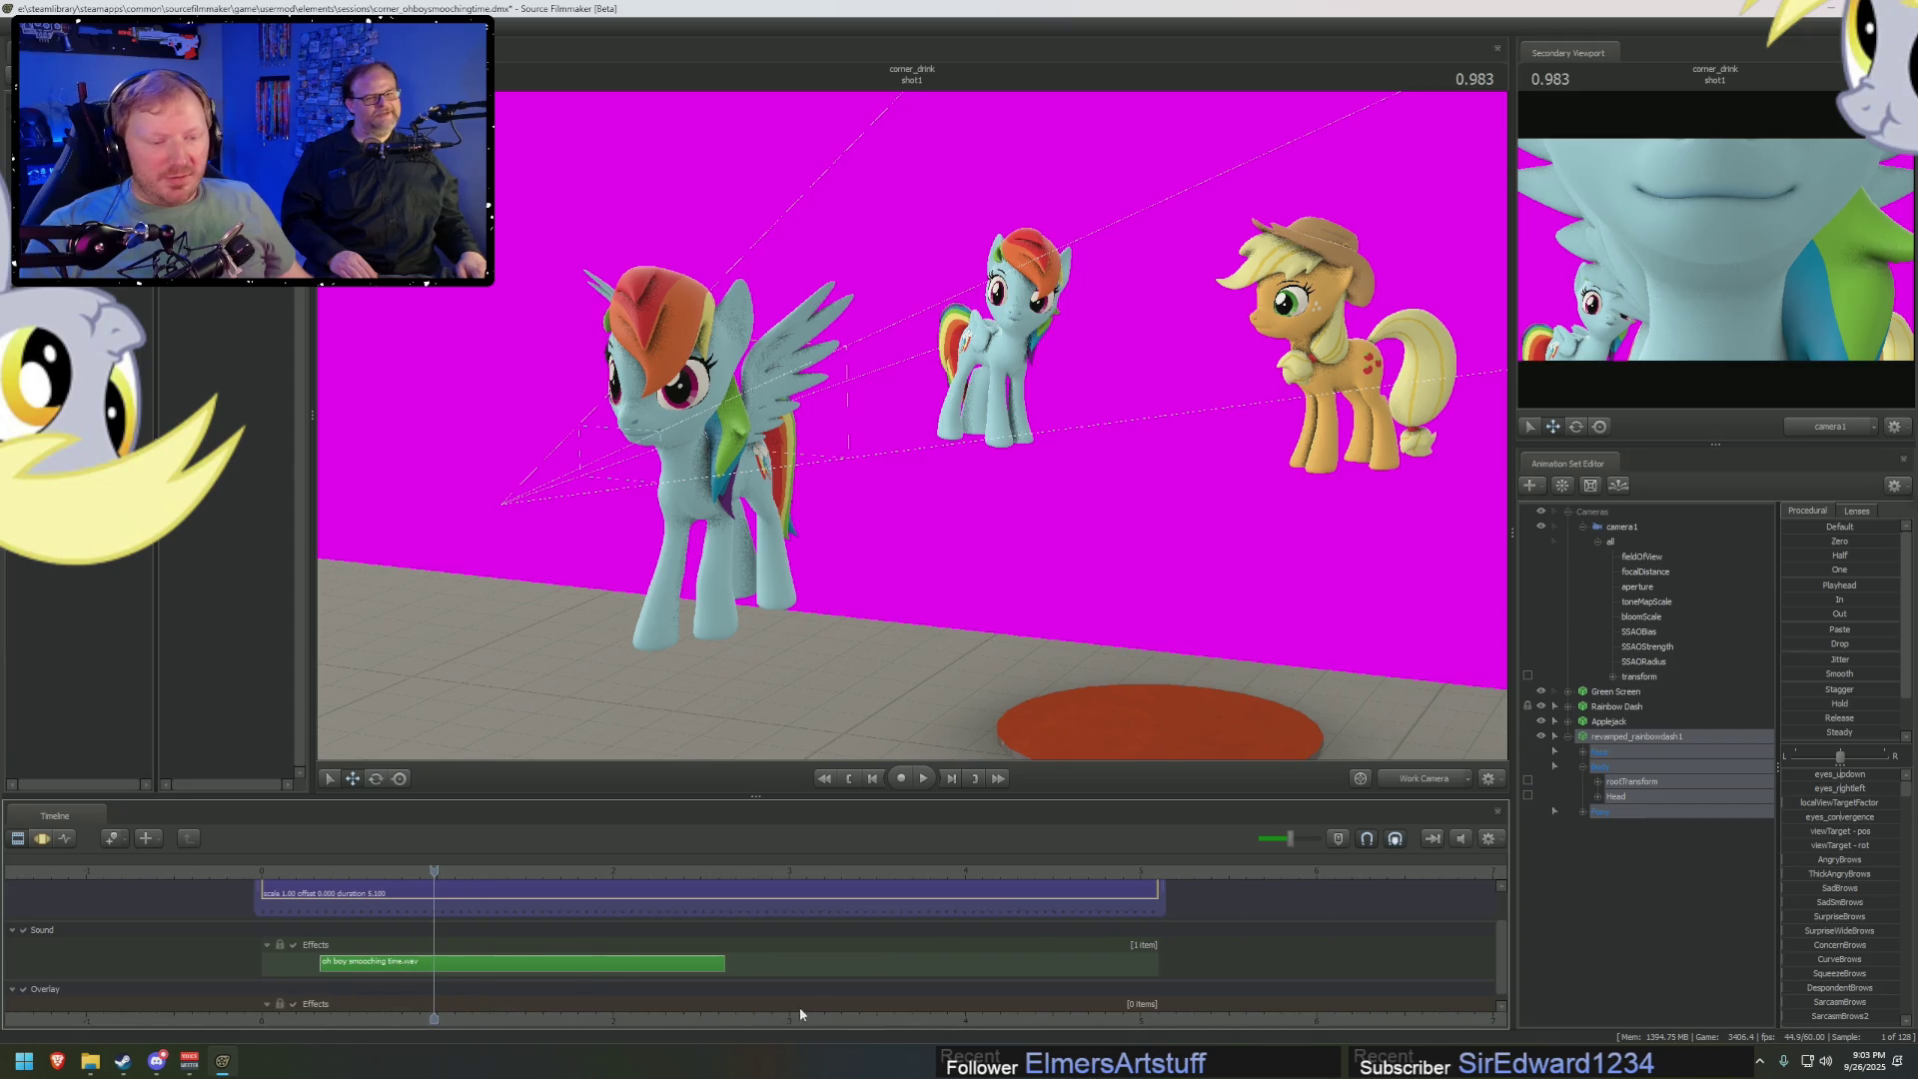
{"action": "key", "text": "space"}
{"action": "key", "text": "space"}
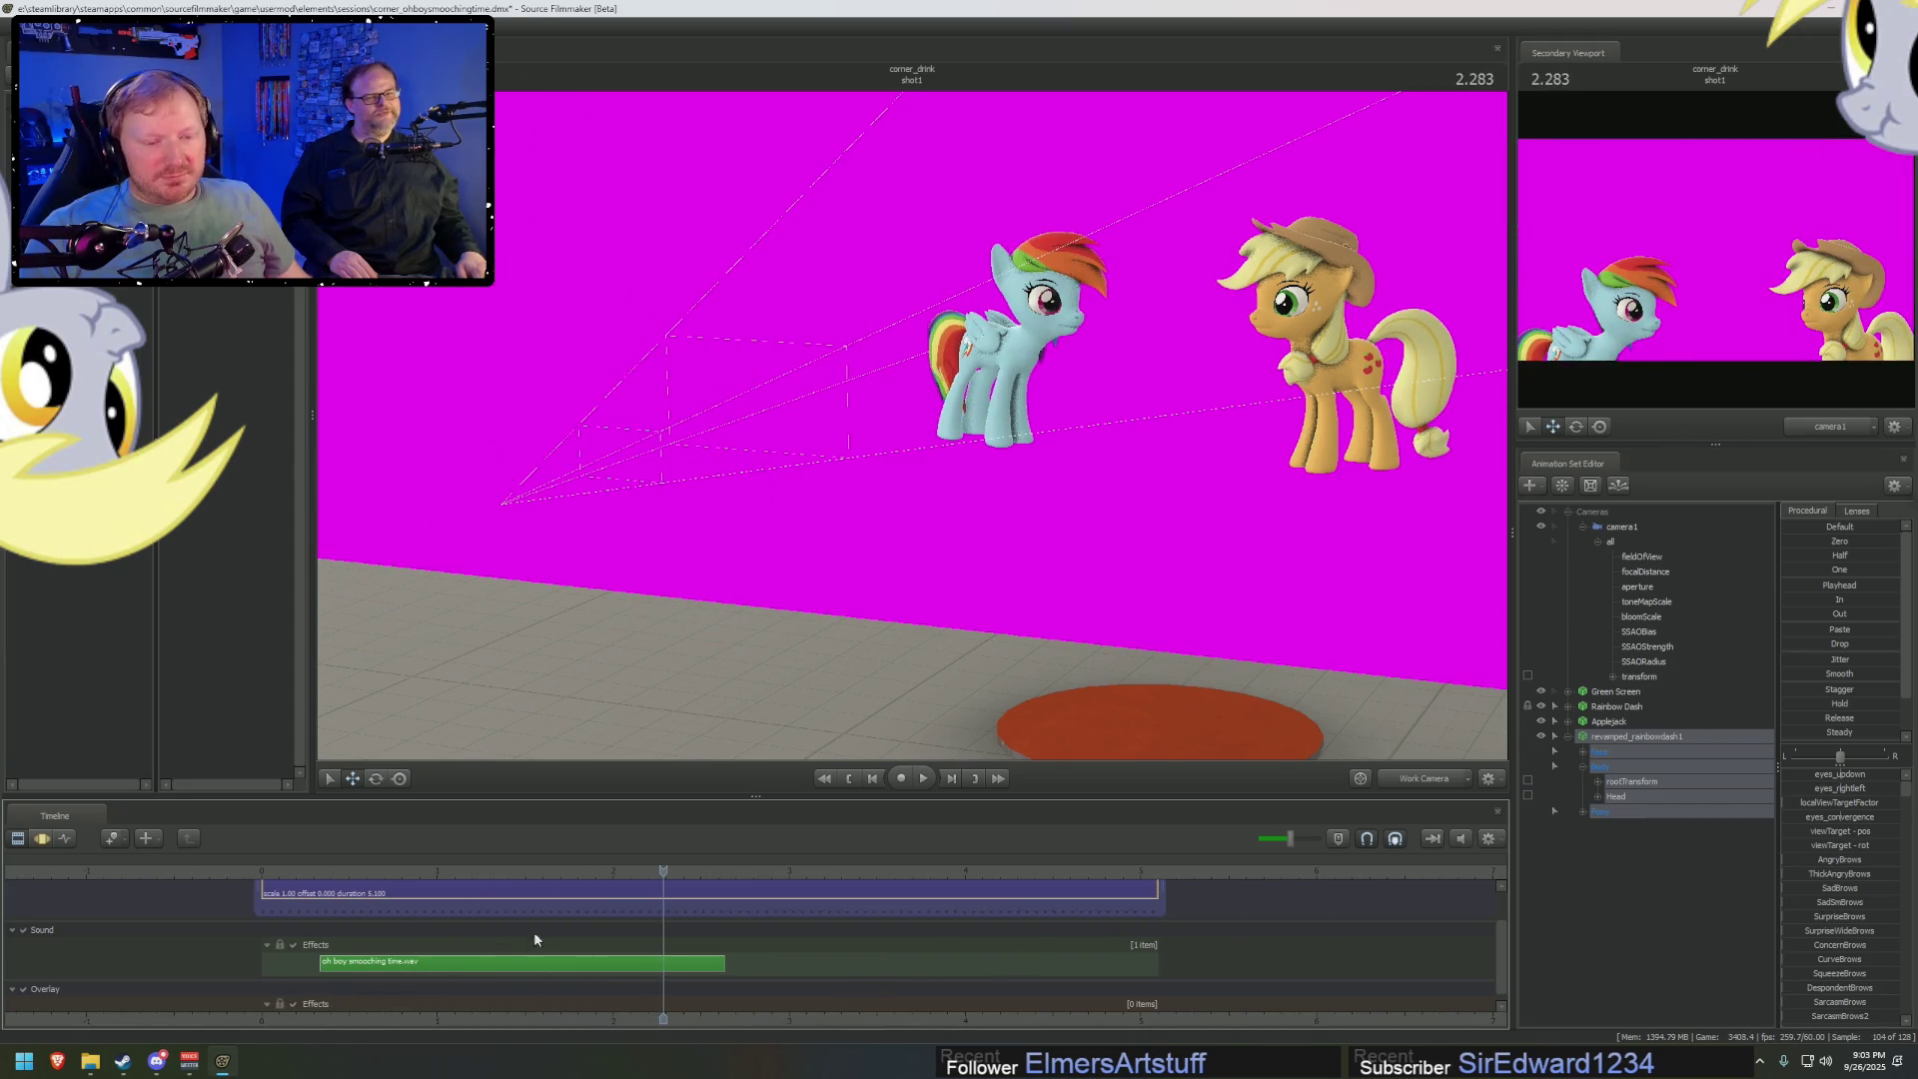
{"action": "left_click", "coordinate": [451, 871]}
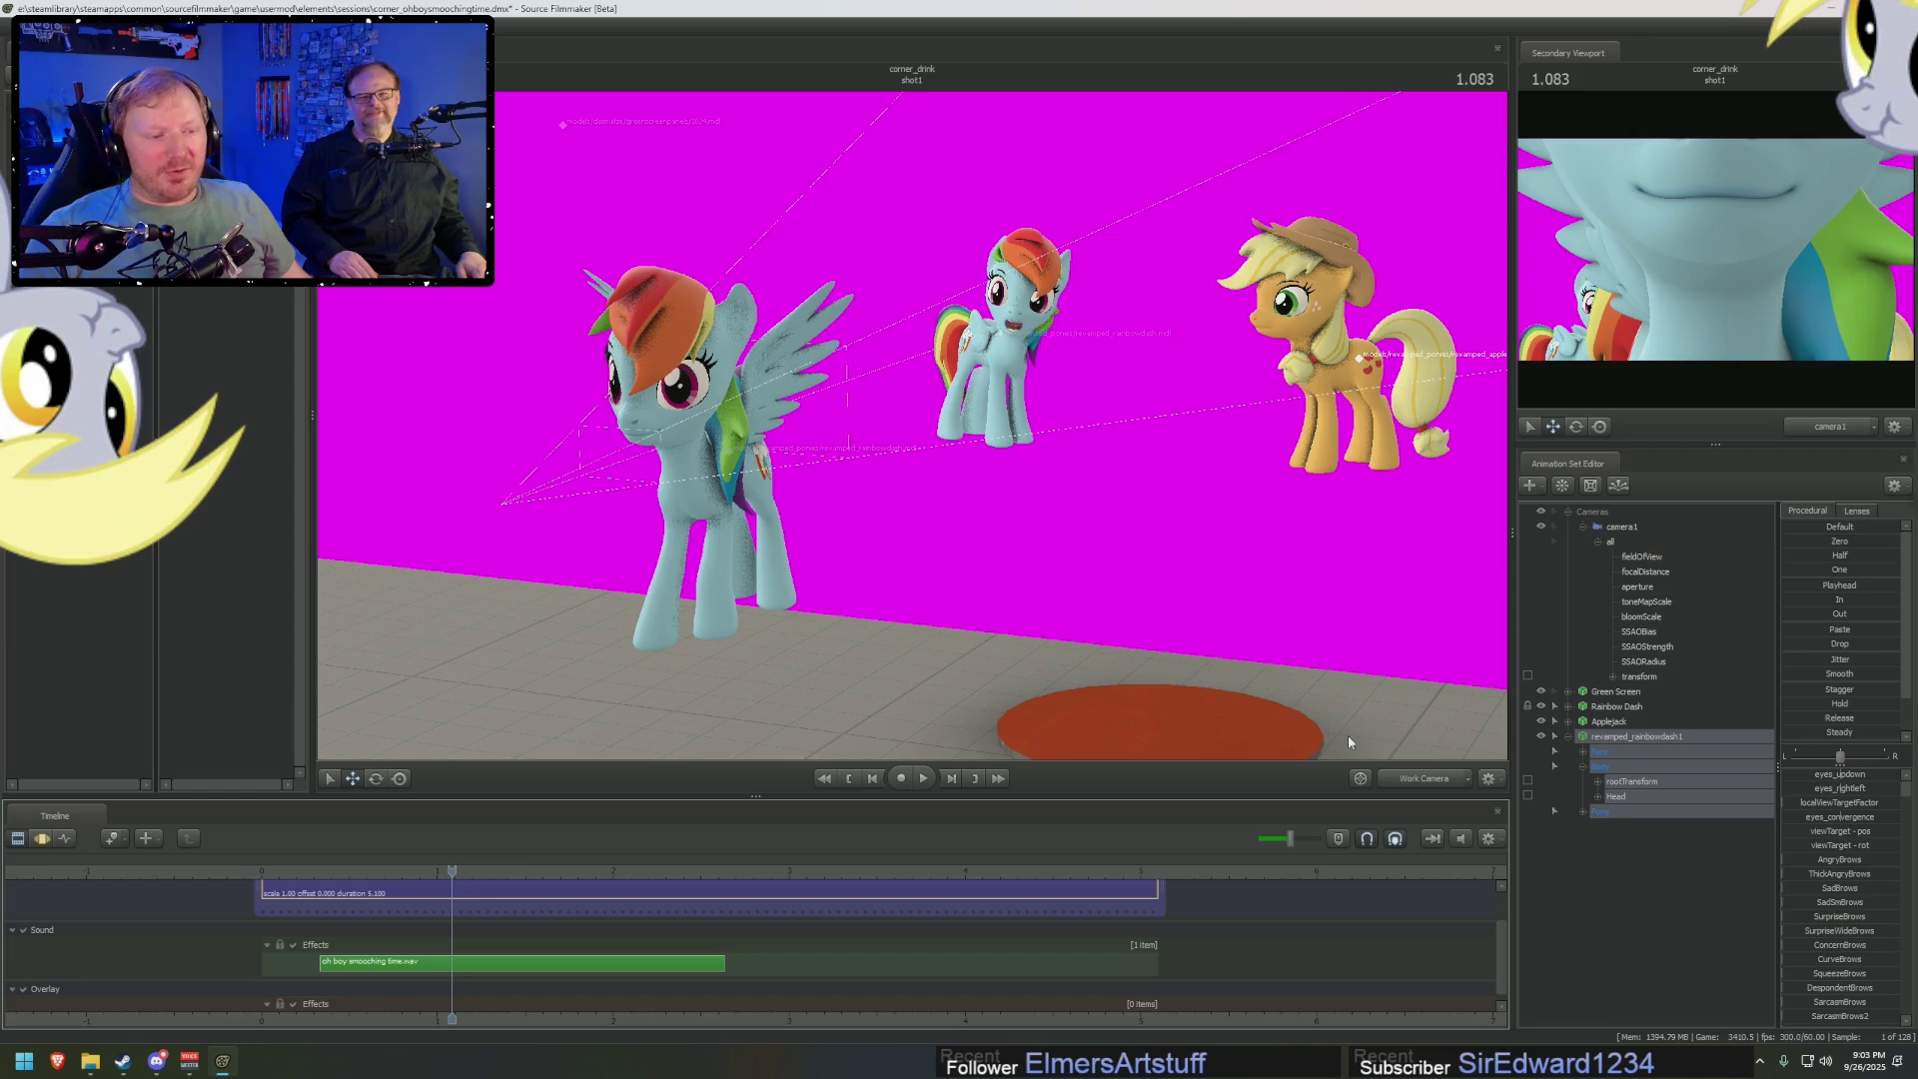
{"action": "left_click_drag", "start_coordinate": [1349, 741], "coordinate": [912, 429]}
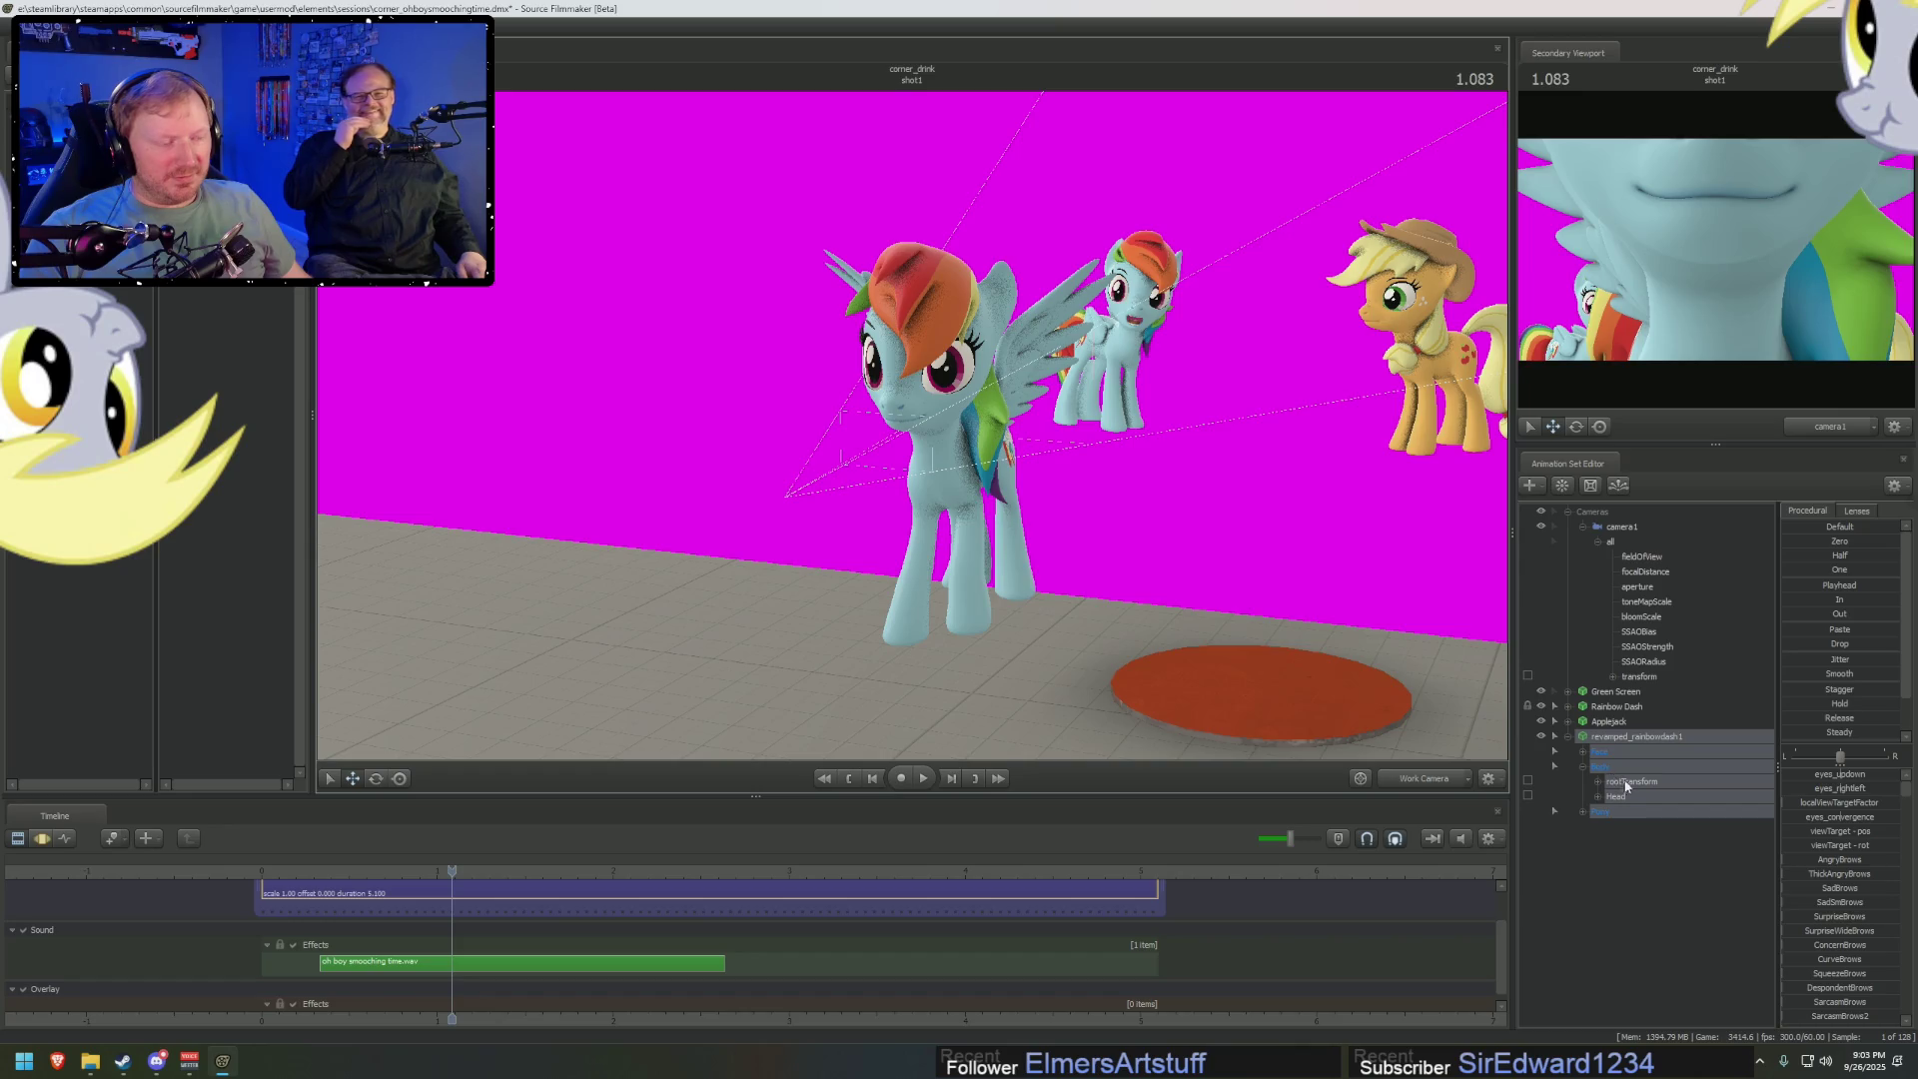
Collapse the Cameras and revamped_rainbowdash1 groups and hide the revamped model with its eye icon
{"action": "left_click", "coordinate": [1631, 785]}
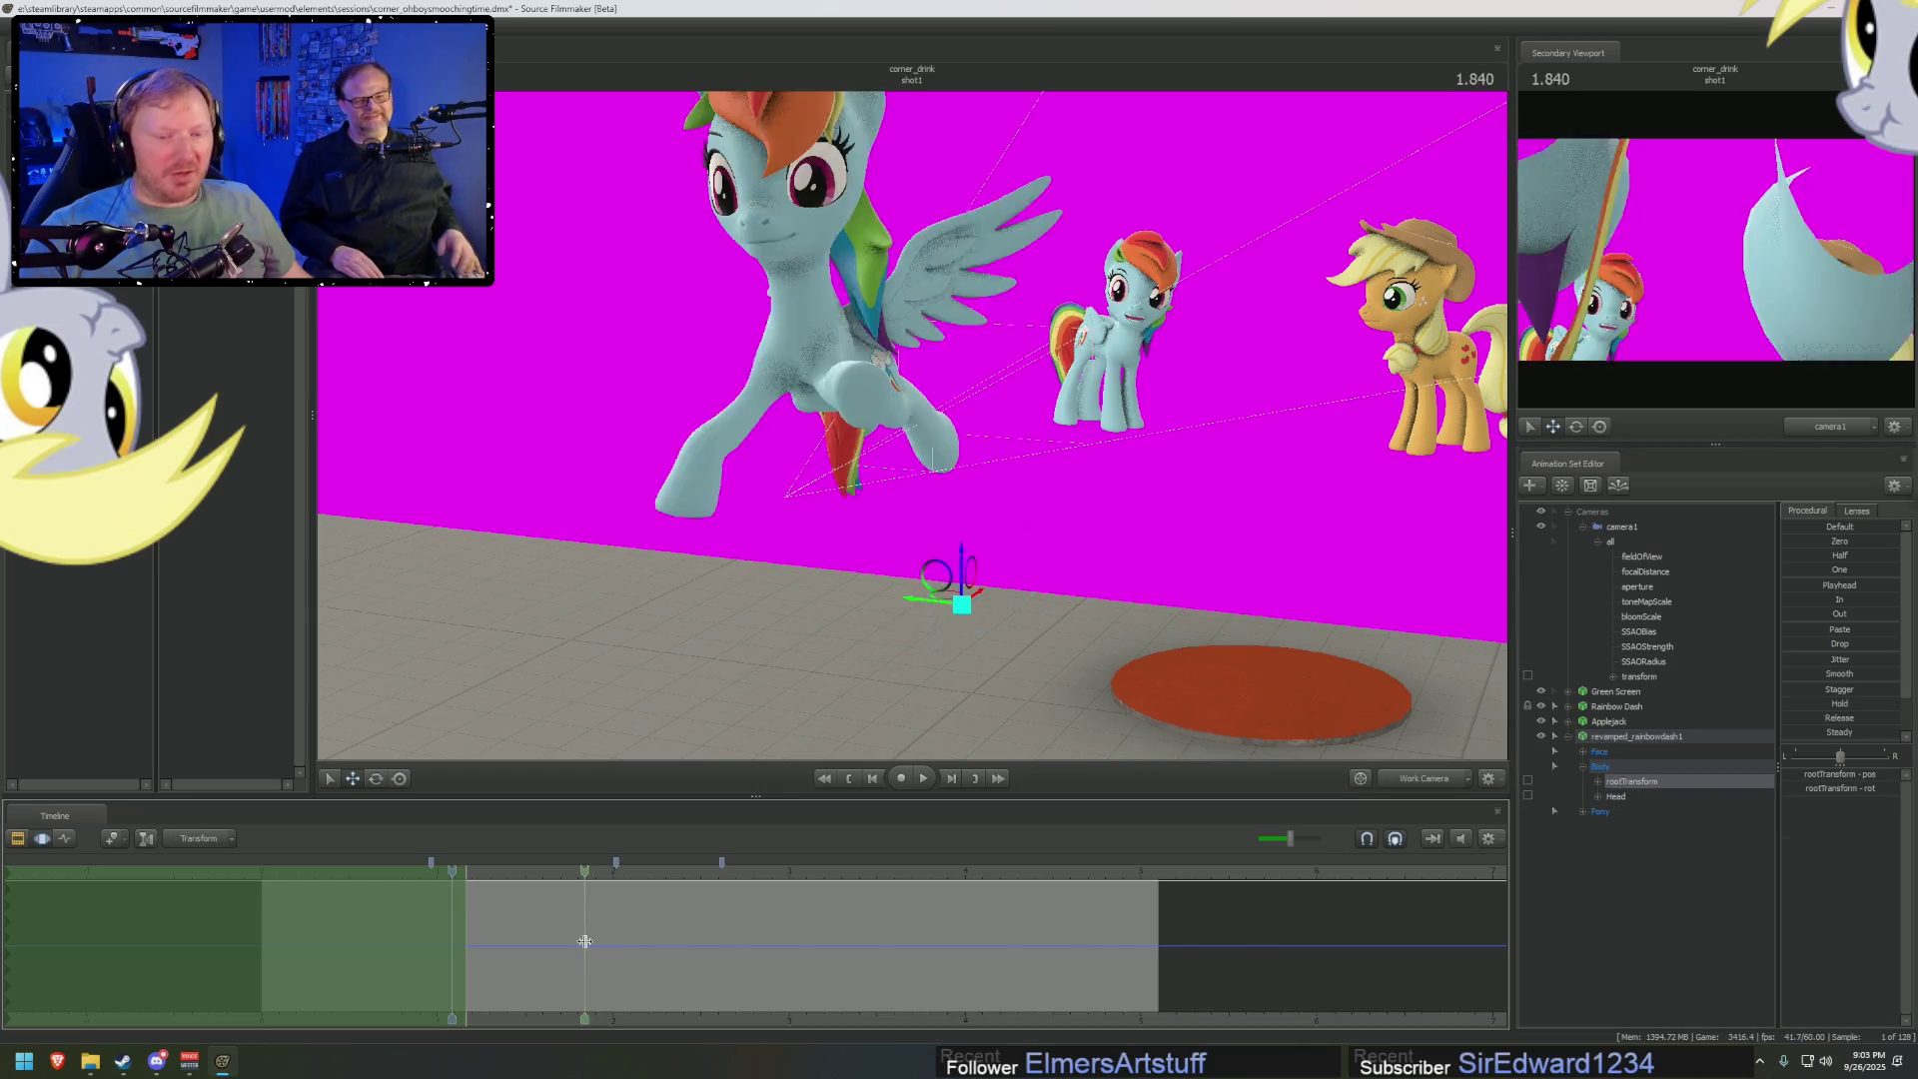
{"action": "left_click", "coordinate": [1645, 739]}
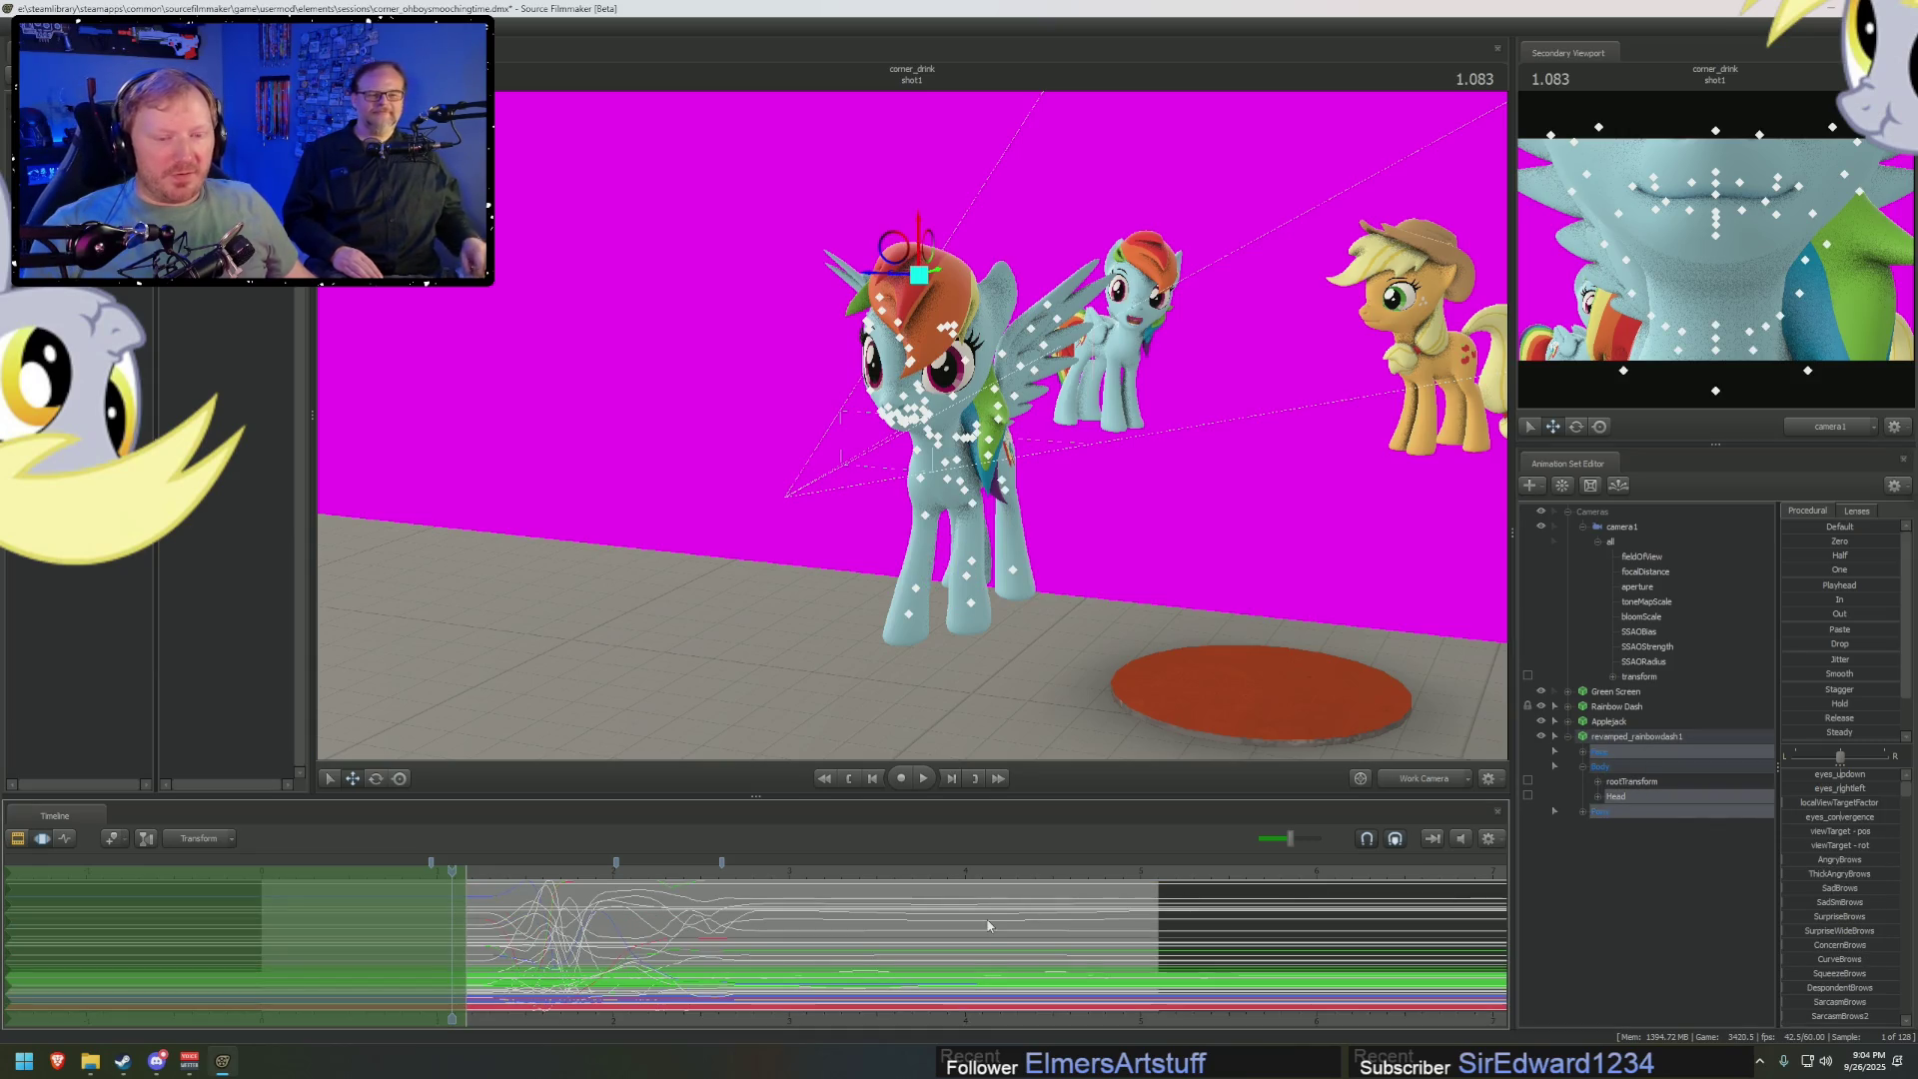
{"action": "left_click", "coordinate": [1618, 796]}
{"action": "left_click", "coordinate": [1632, 754], "text": "ctrl"}
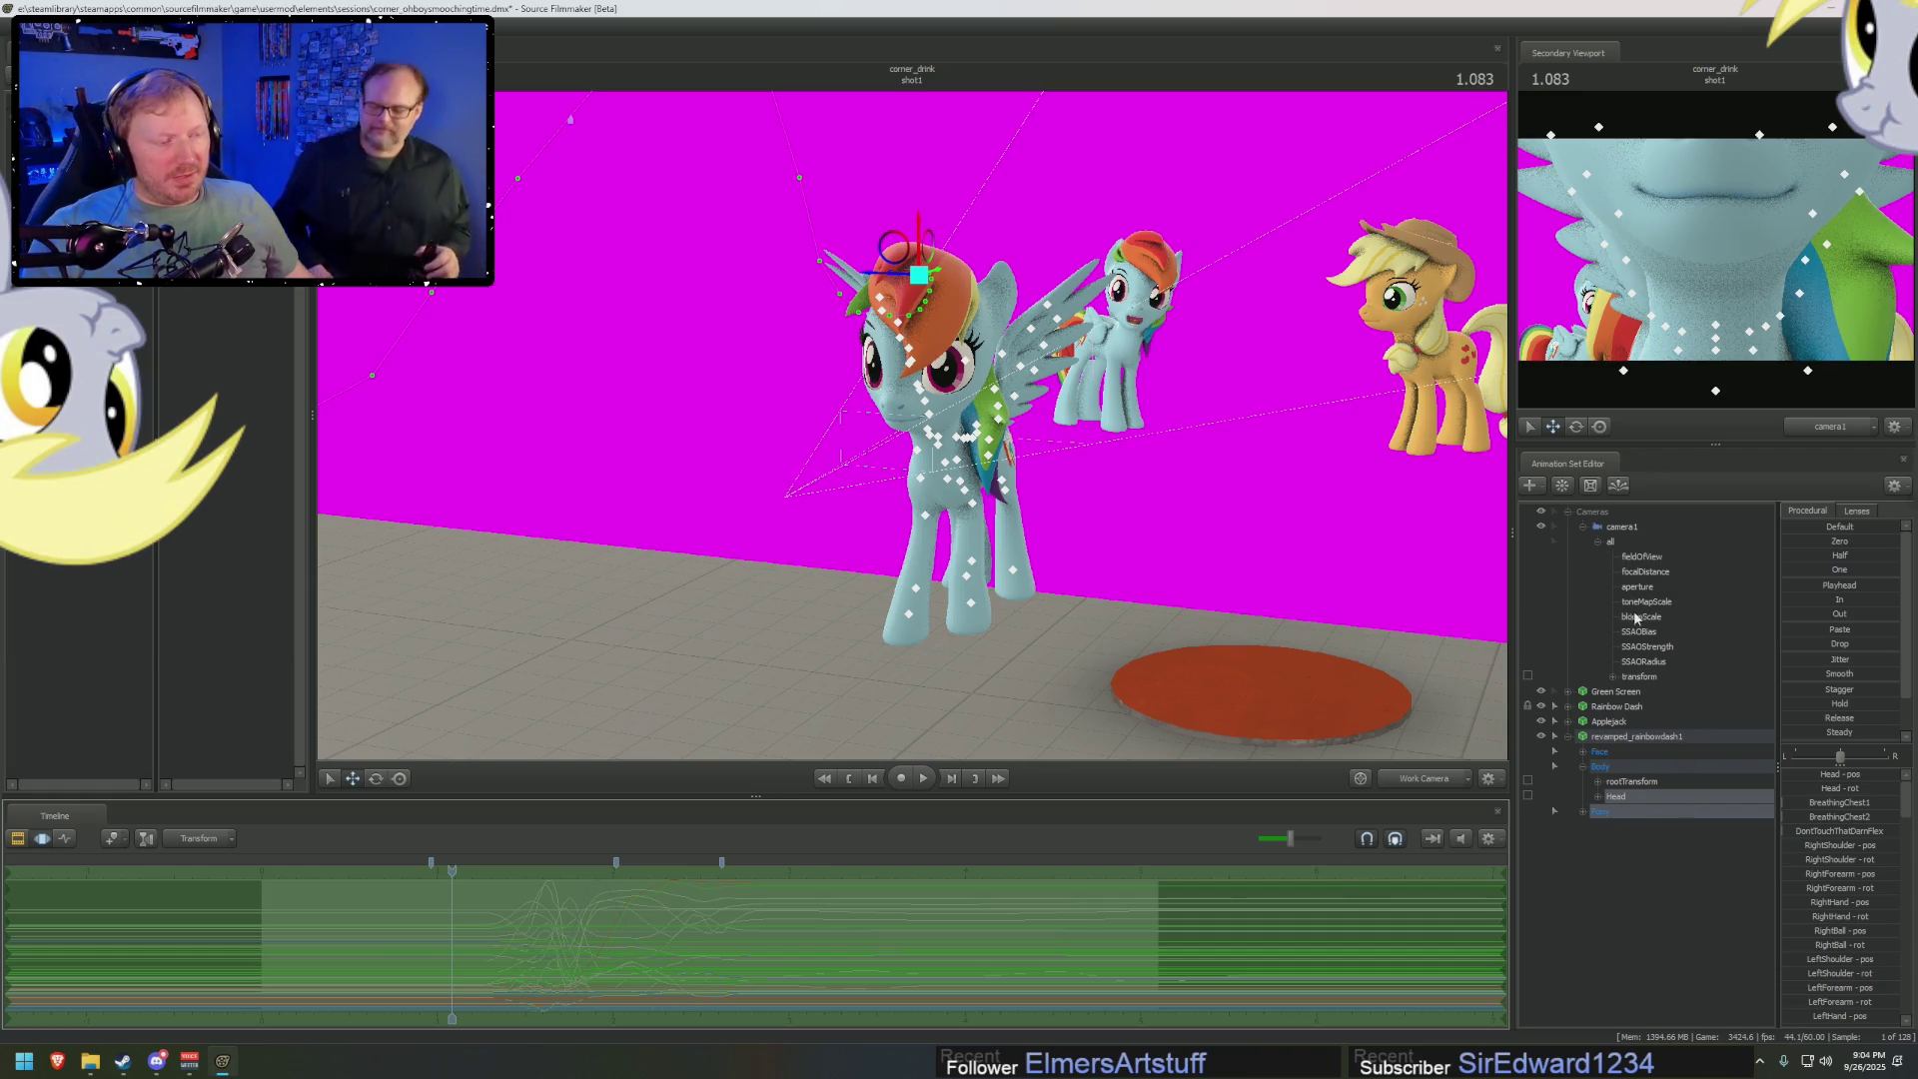
{"action": "left_click", "coordinate": [1568, 512]}
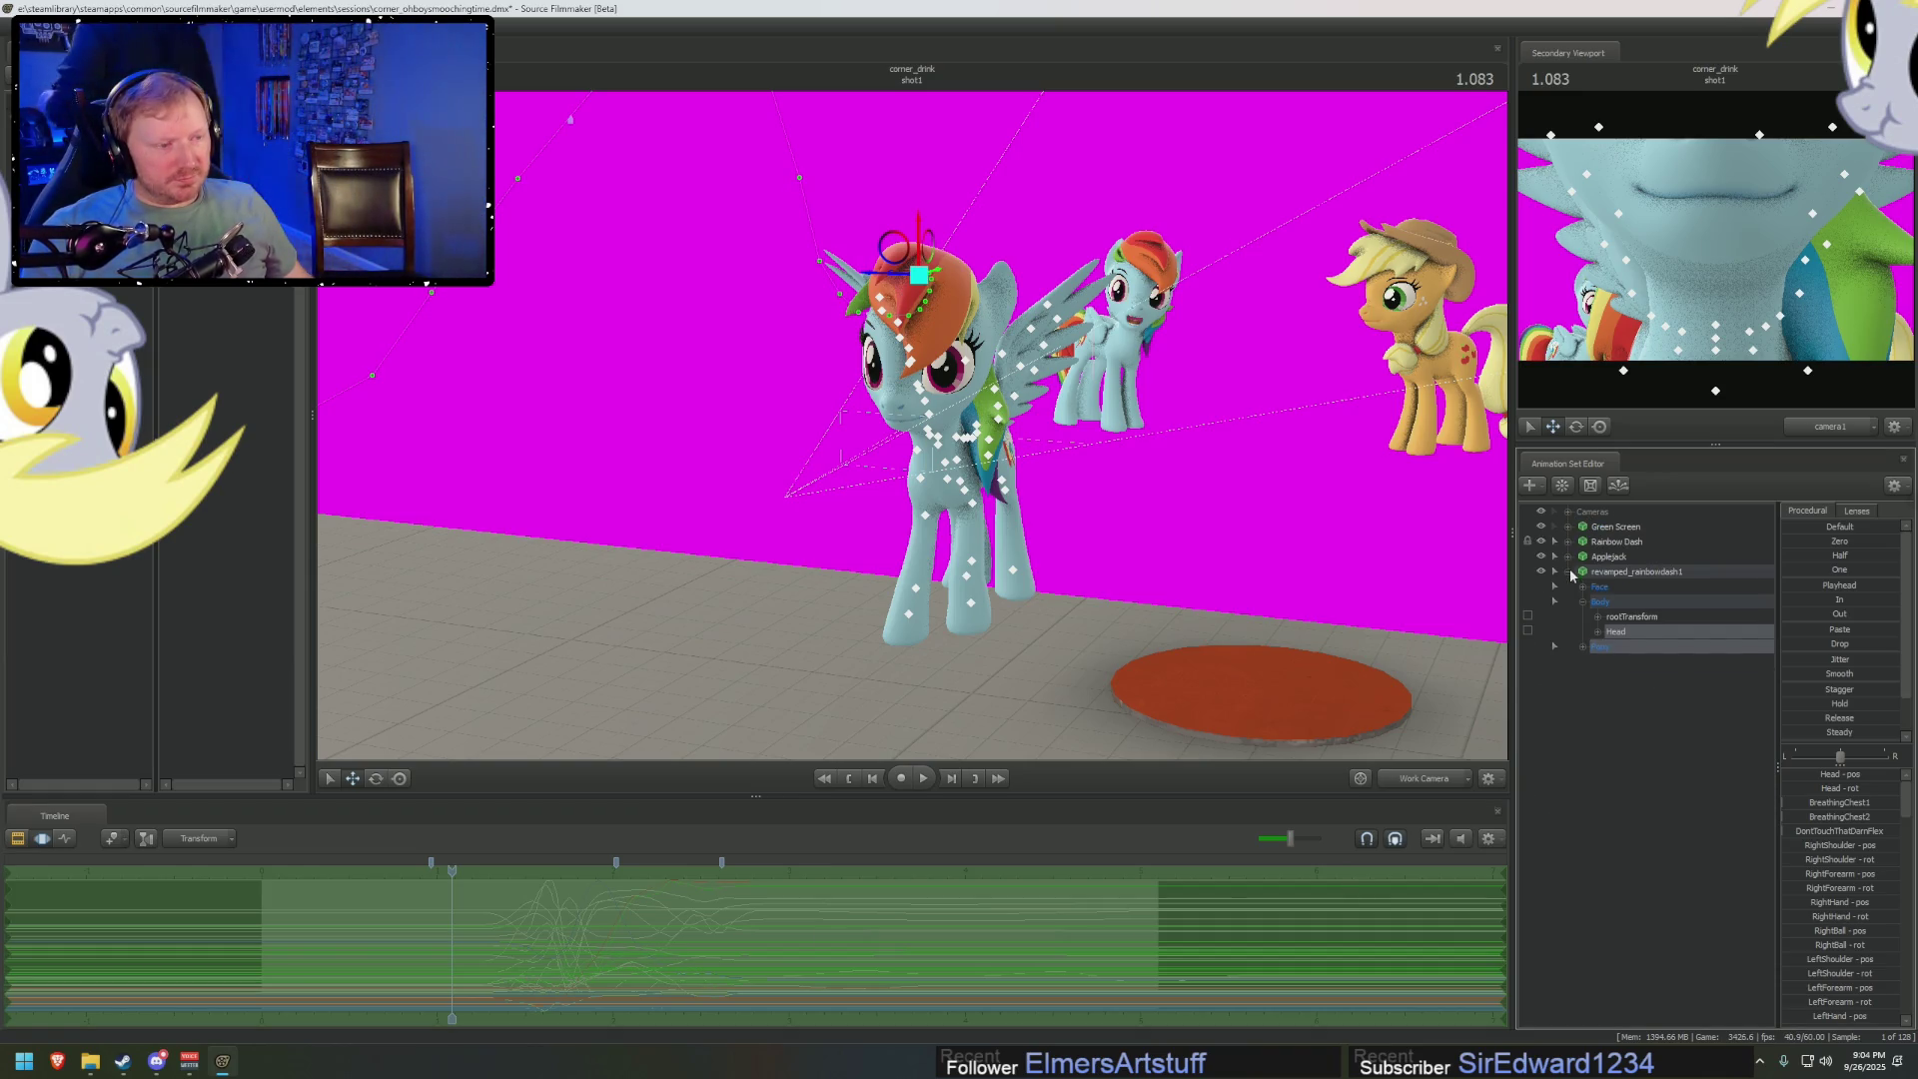
{"action": "left_click", "coordinate": [1555, 572]}
{"action": "left_click", "coordinate": [1541, 571]}
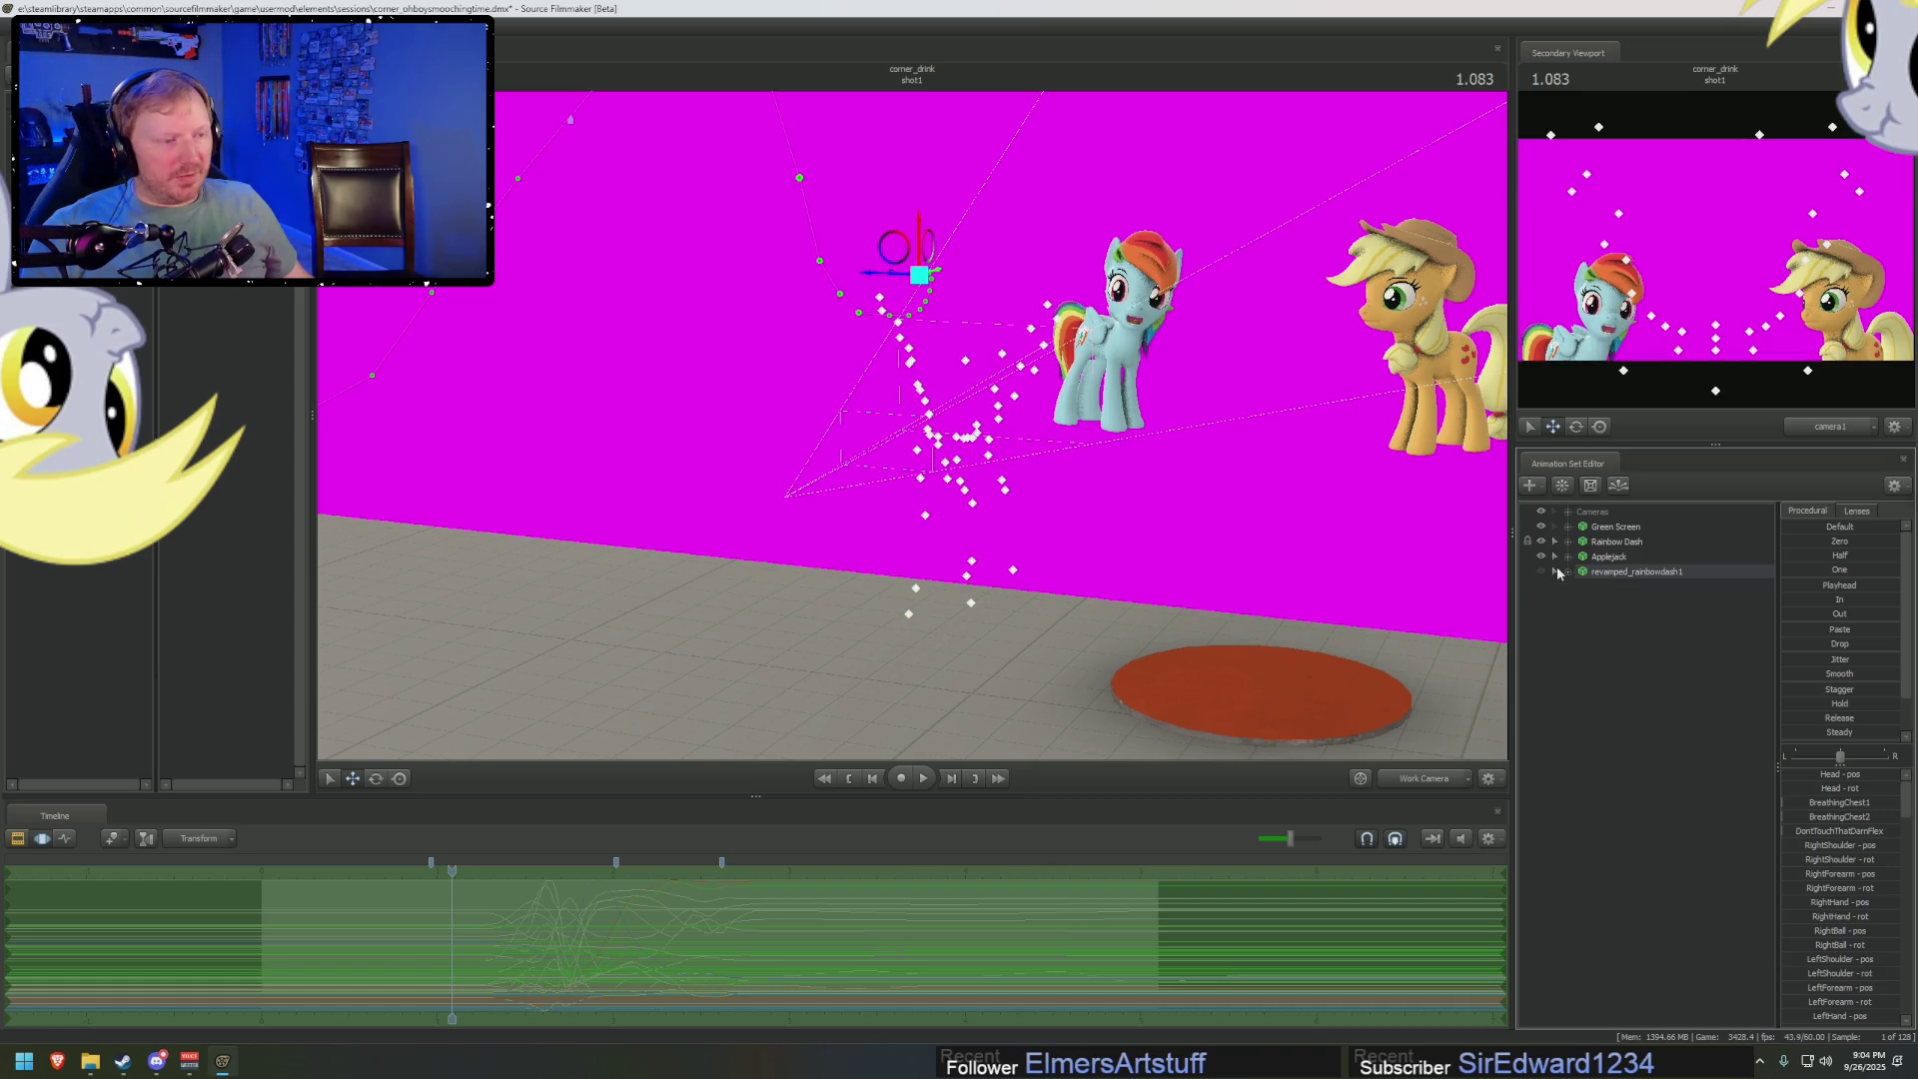
Expand the original Rainbow Dash's controls and unlock her transforms
{"action": "left_click", "coordinate": [1568, 542]}
{"action": "left_click", "coordinate": [1610, 542]}
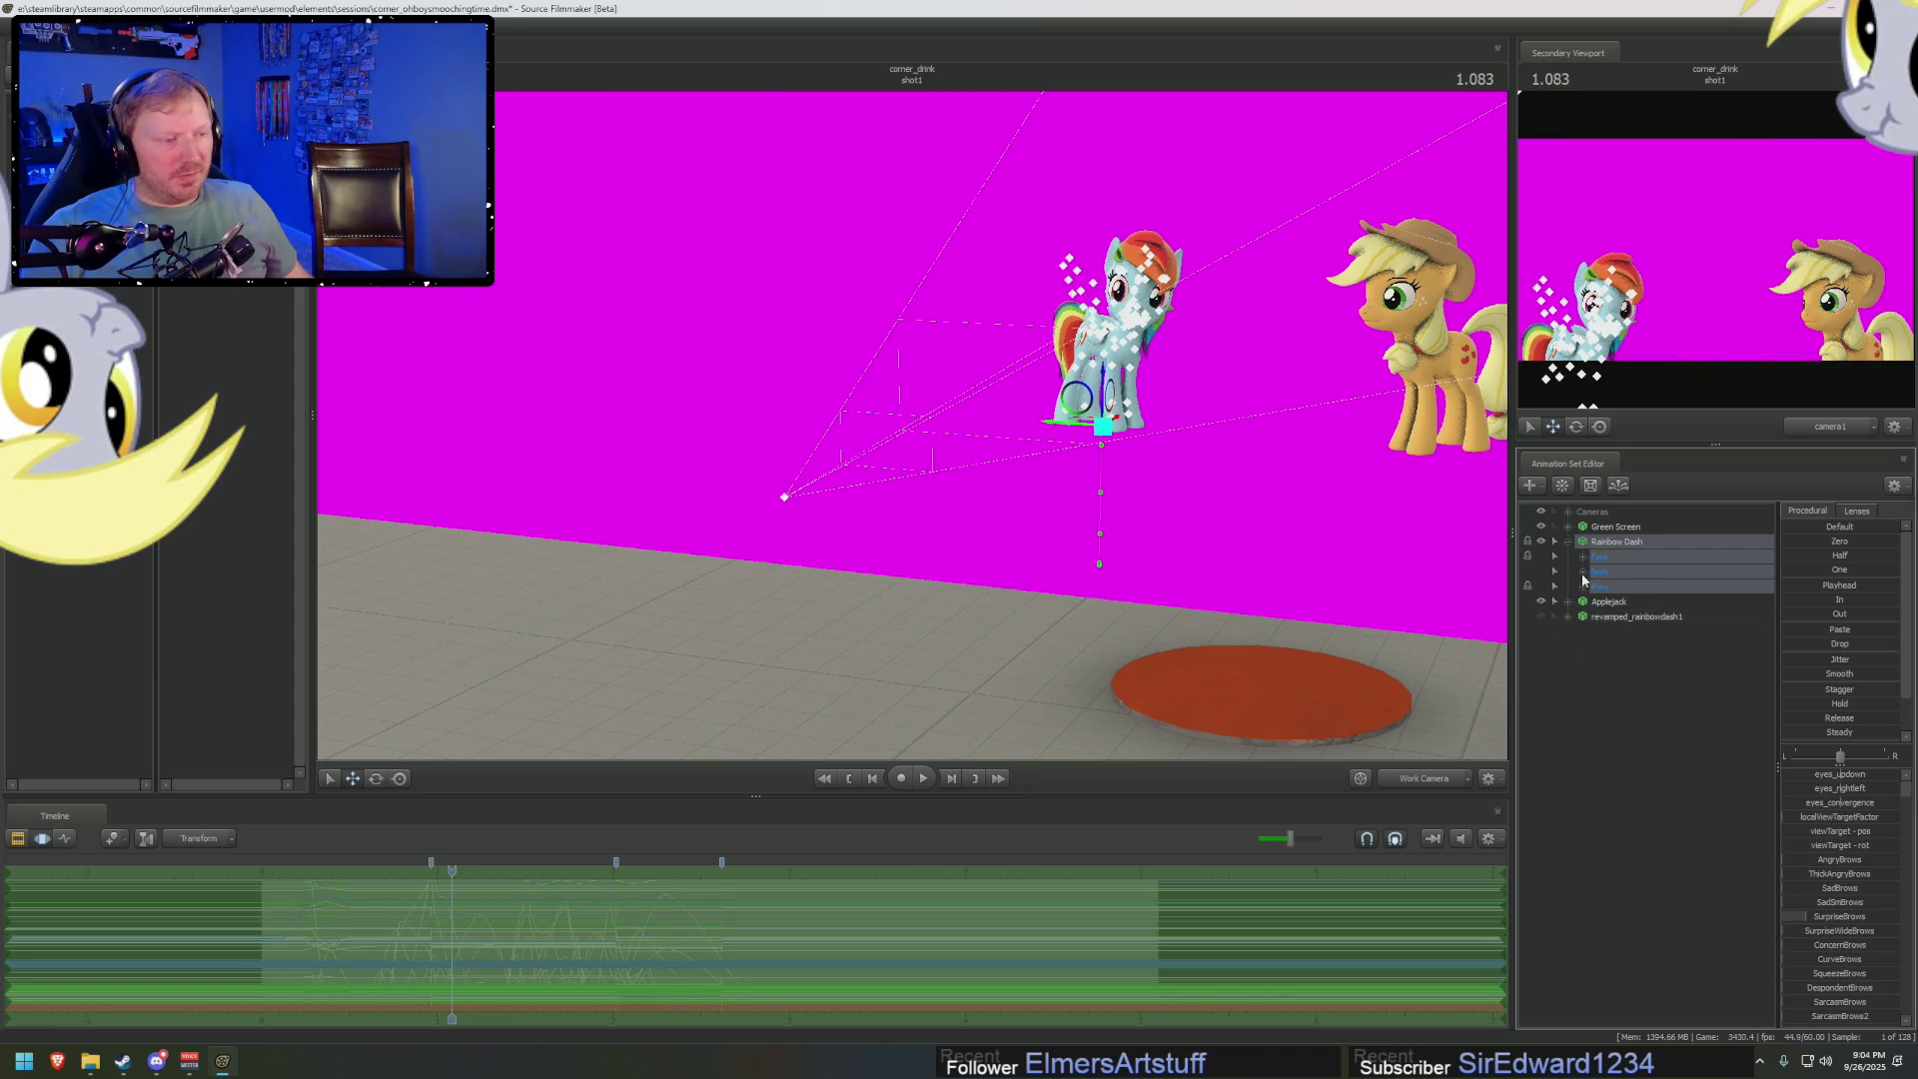
{"action": "left_click", "coordinate": [1582, 573]}
{"action": "left_click", "coordinate": [1616, 601]}
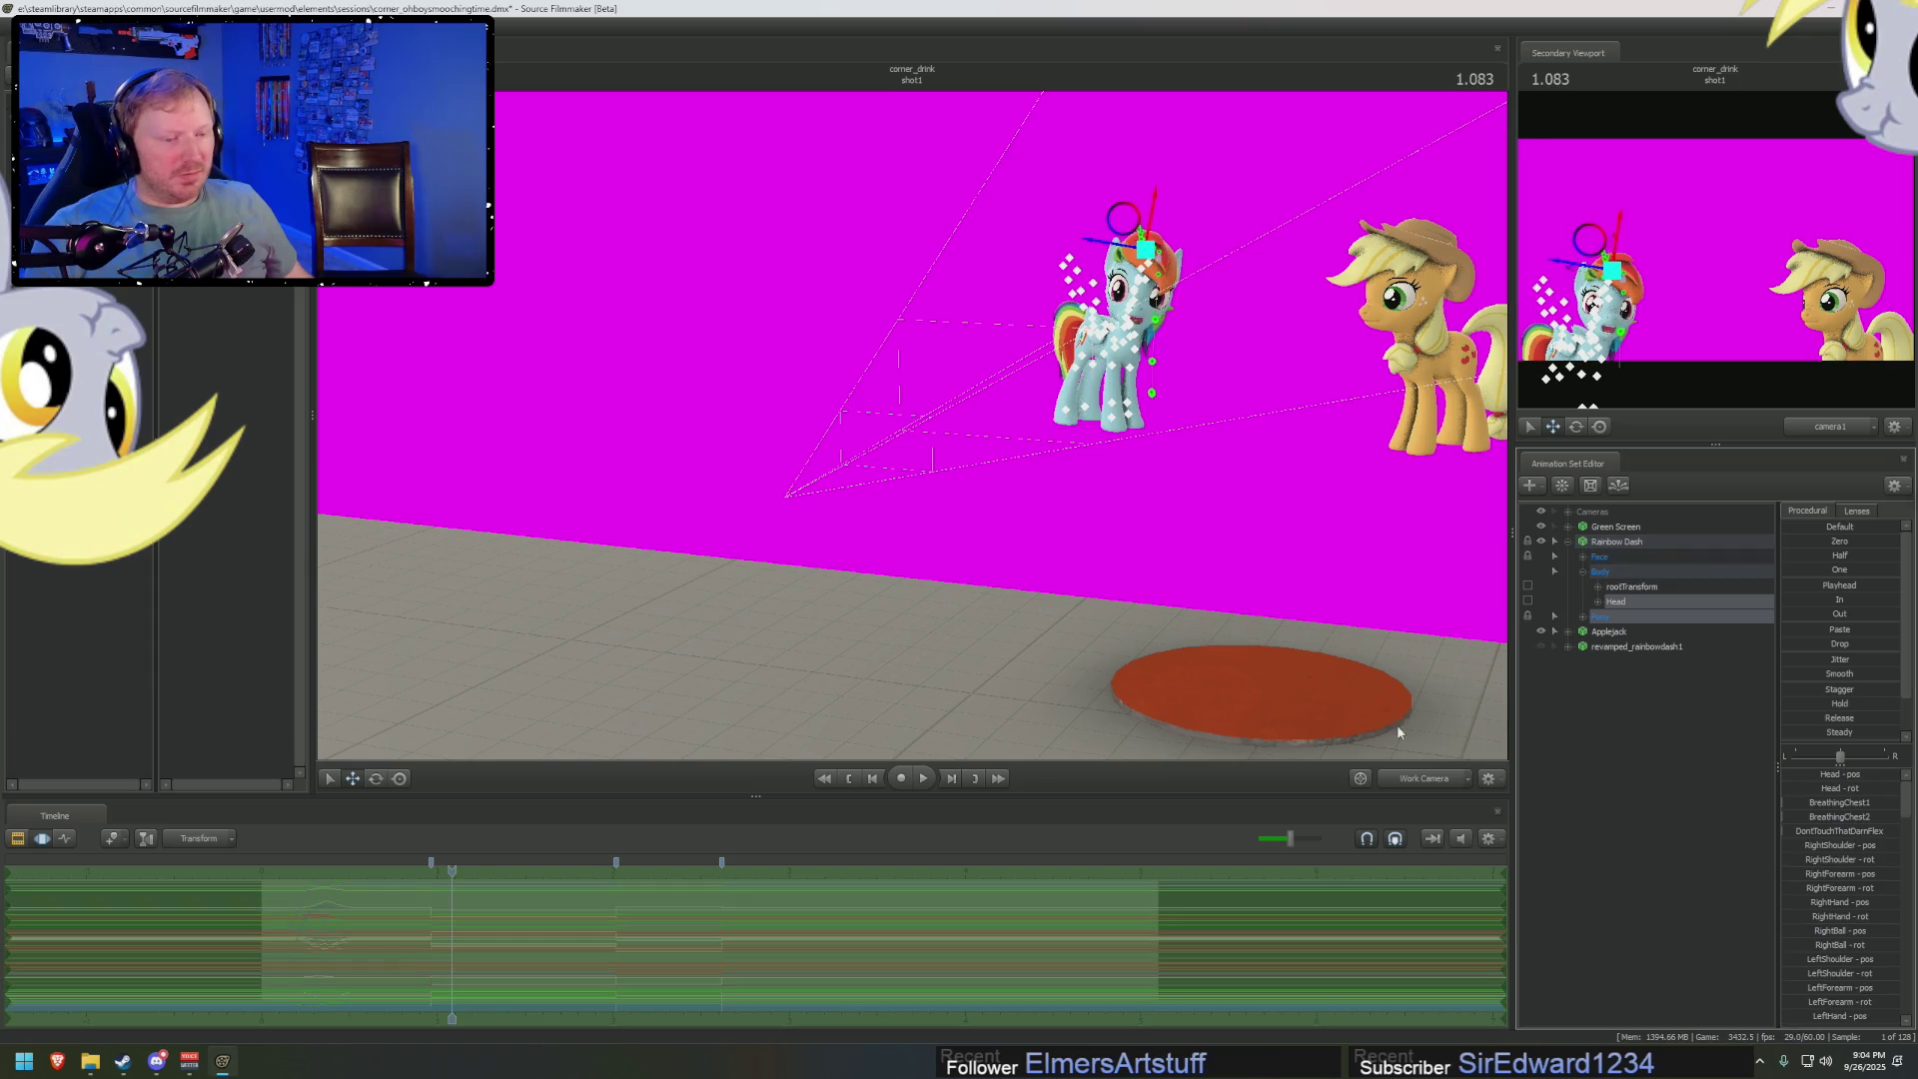
{"action": "left_click", "coordinate": [900, 991]}
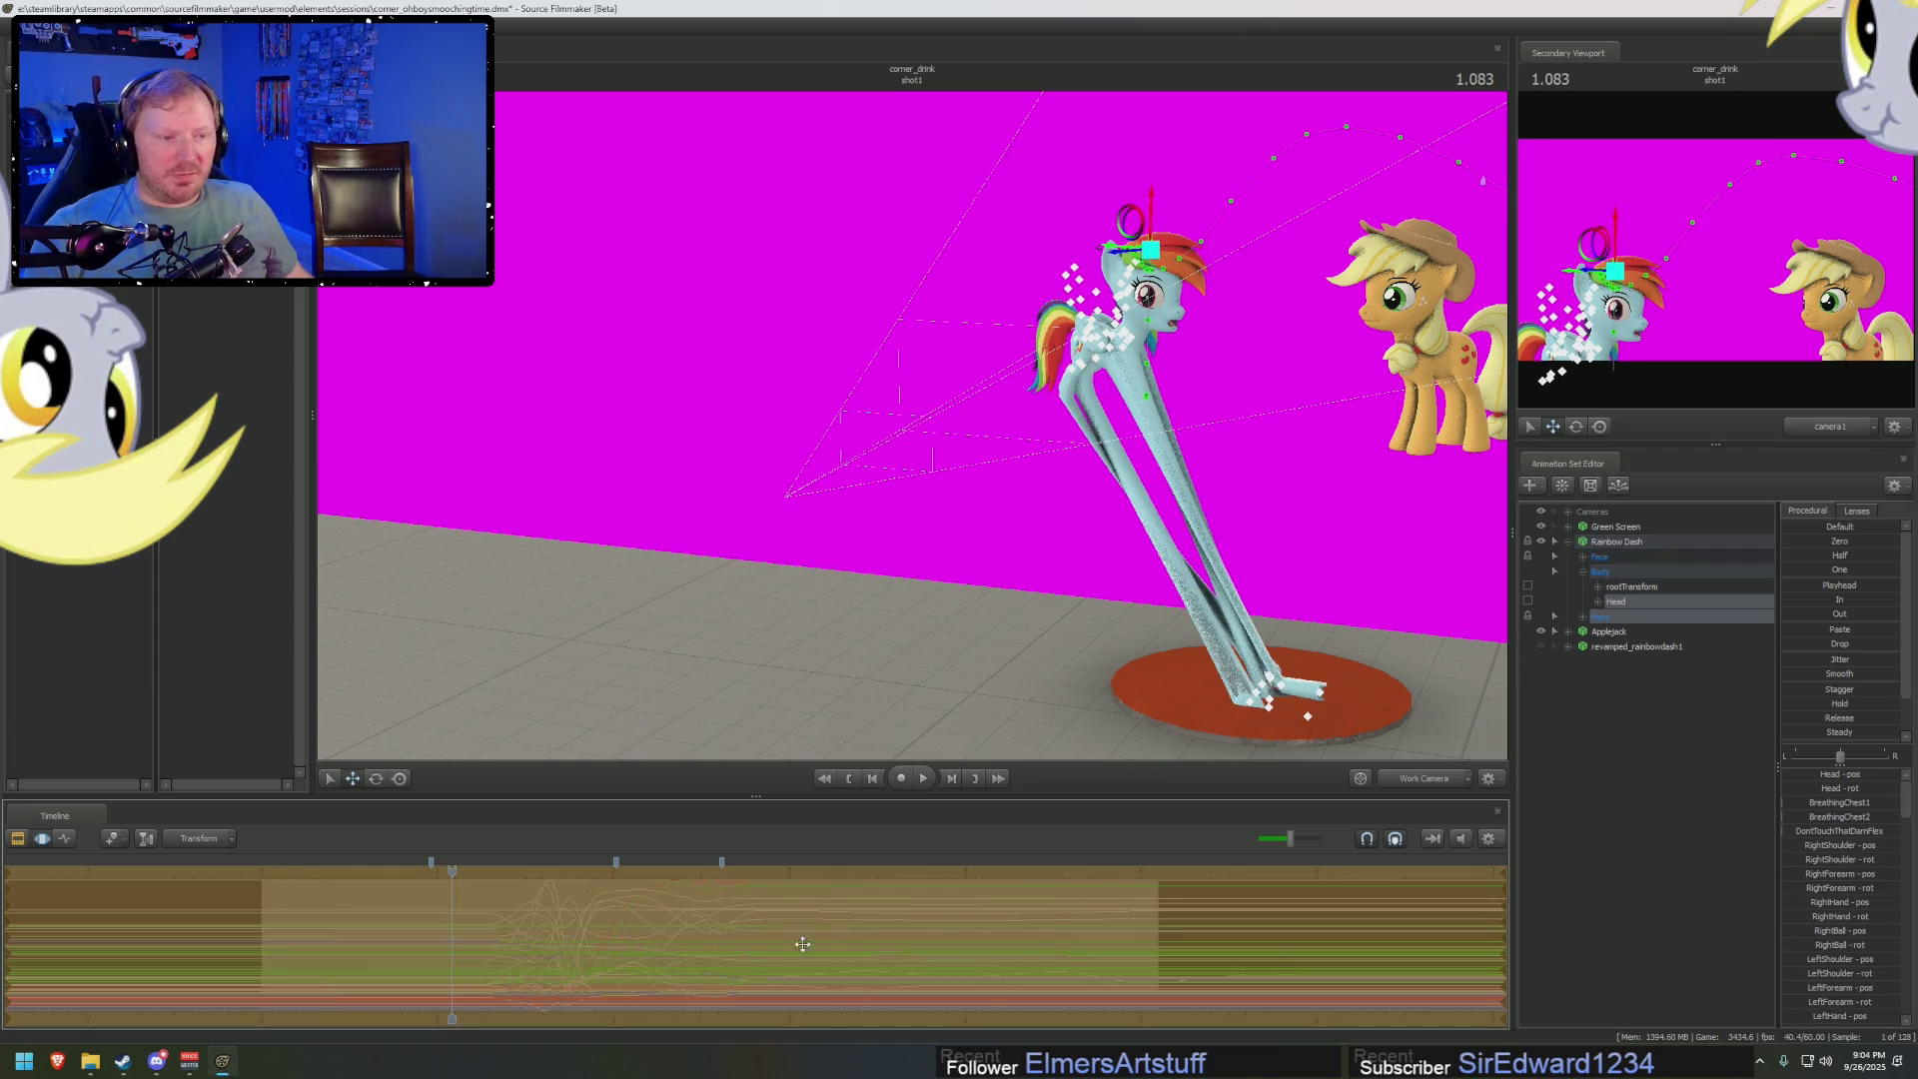
{"action": "key", "text": "ctrl+z"}
{"action": "right_click", "coordinate": [1615, 547]}
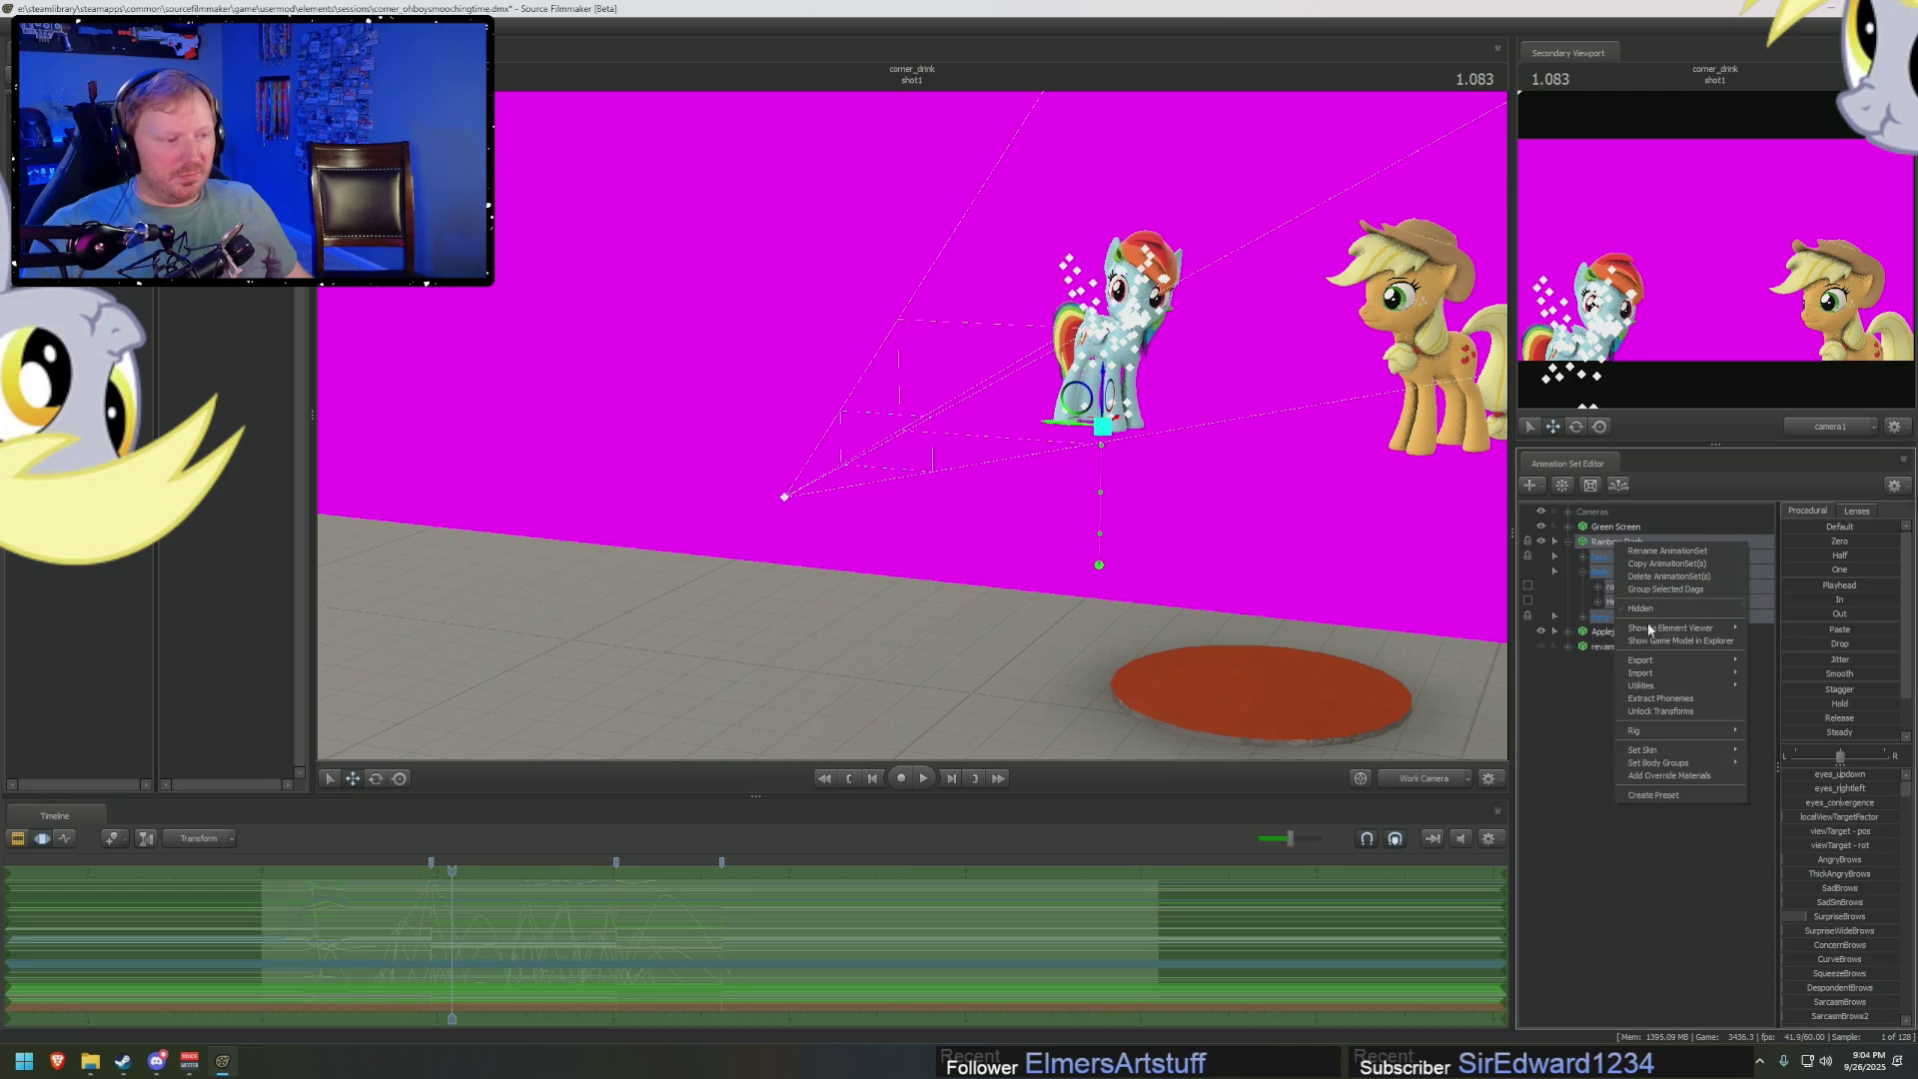
{"action": "left_click", "coordinate": [1659, 711]}
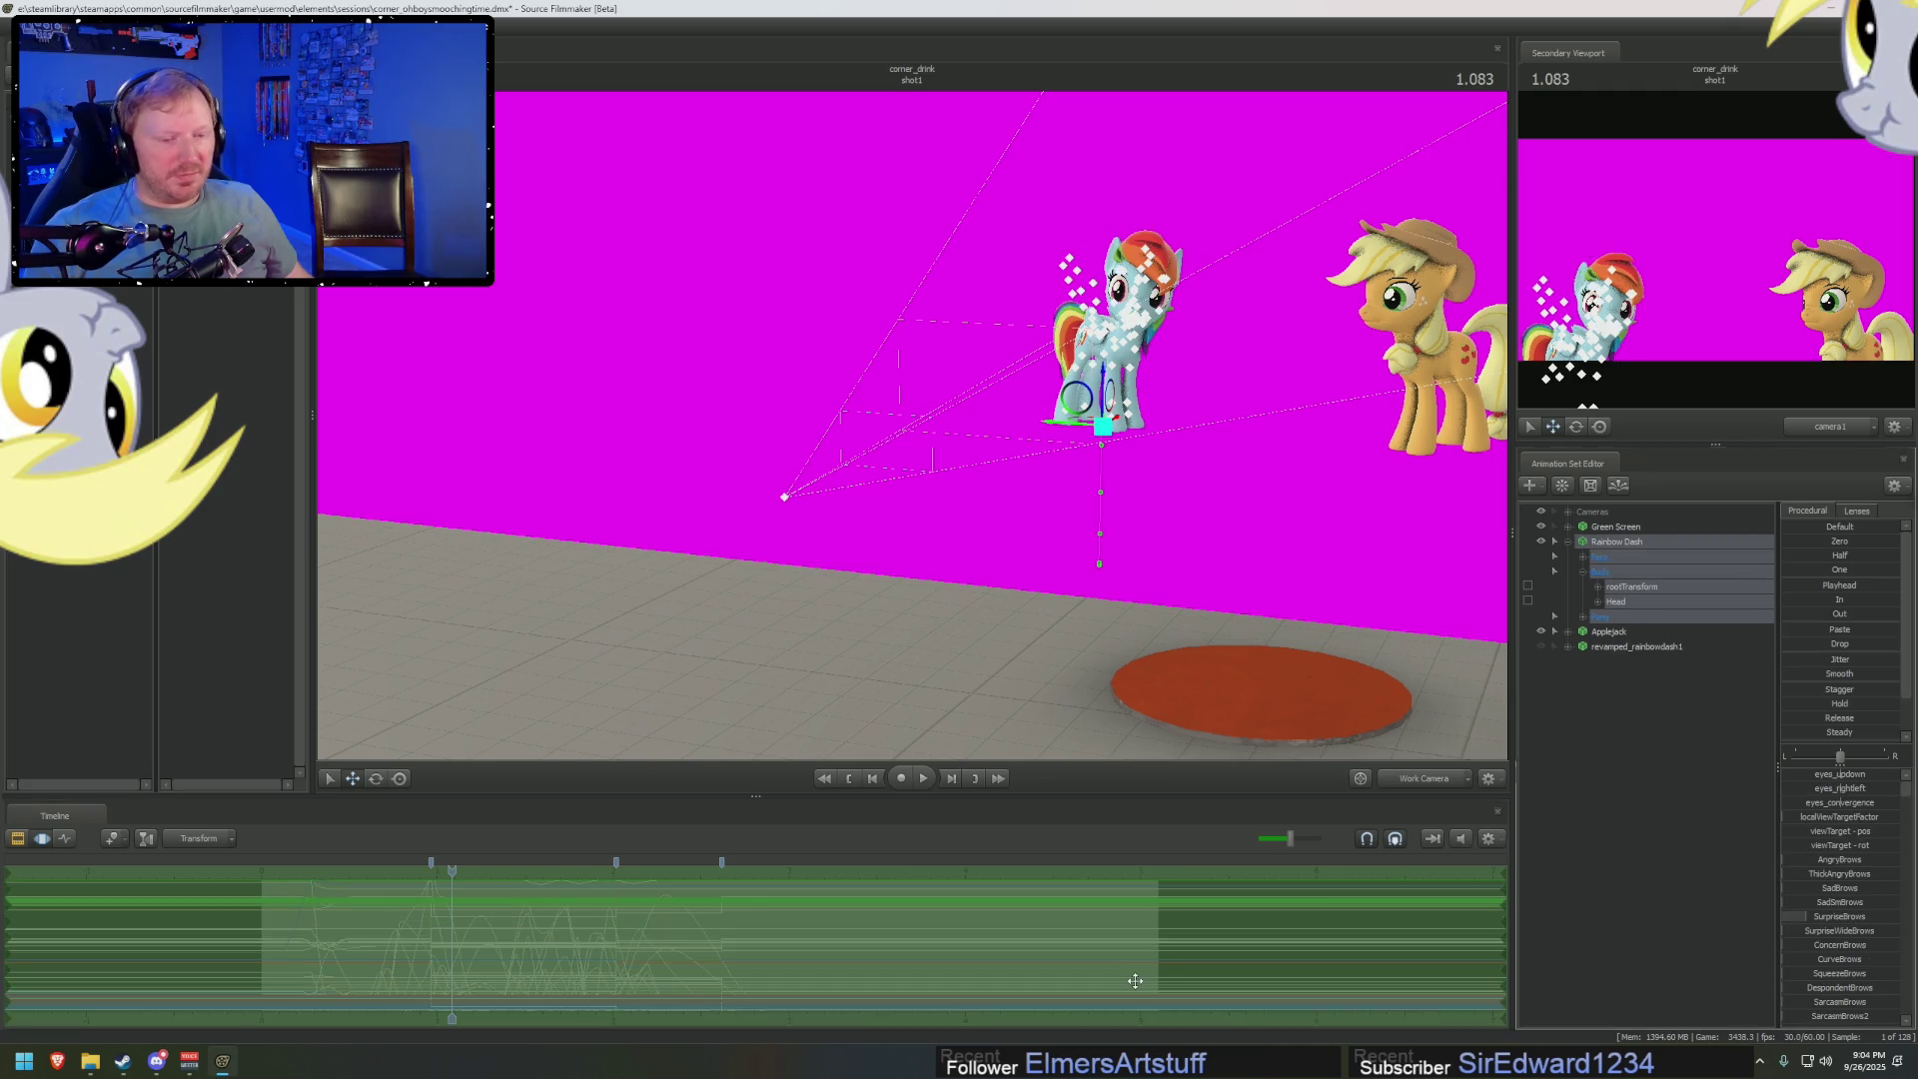
{"action": "left_click", "coordinate": [568, 1024]}
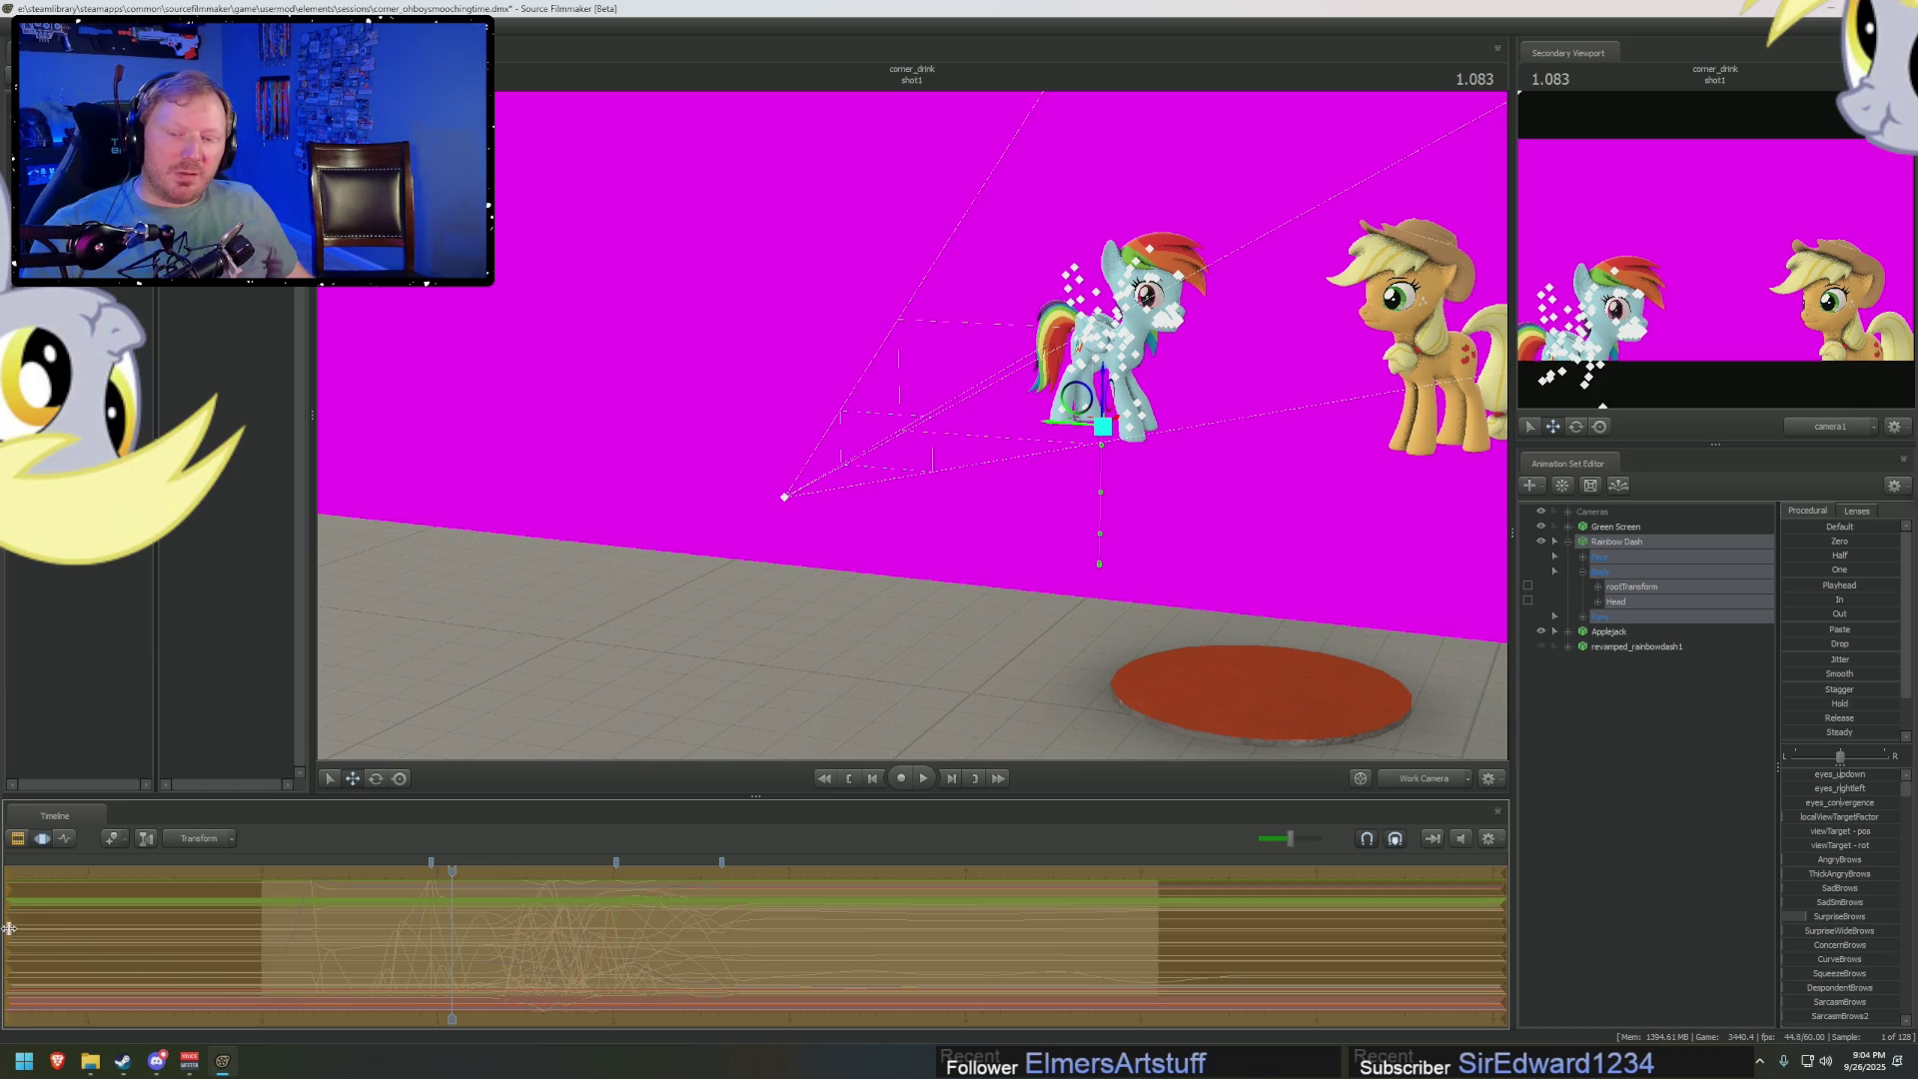
Drag a time selection from the timeline's start and adjust its end edge around 3.200
{"action": "left_click_drag", "start_coordinate": [16, 929], "coordinate": [384, 927]}
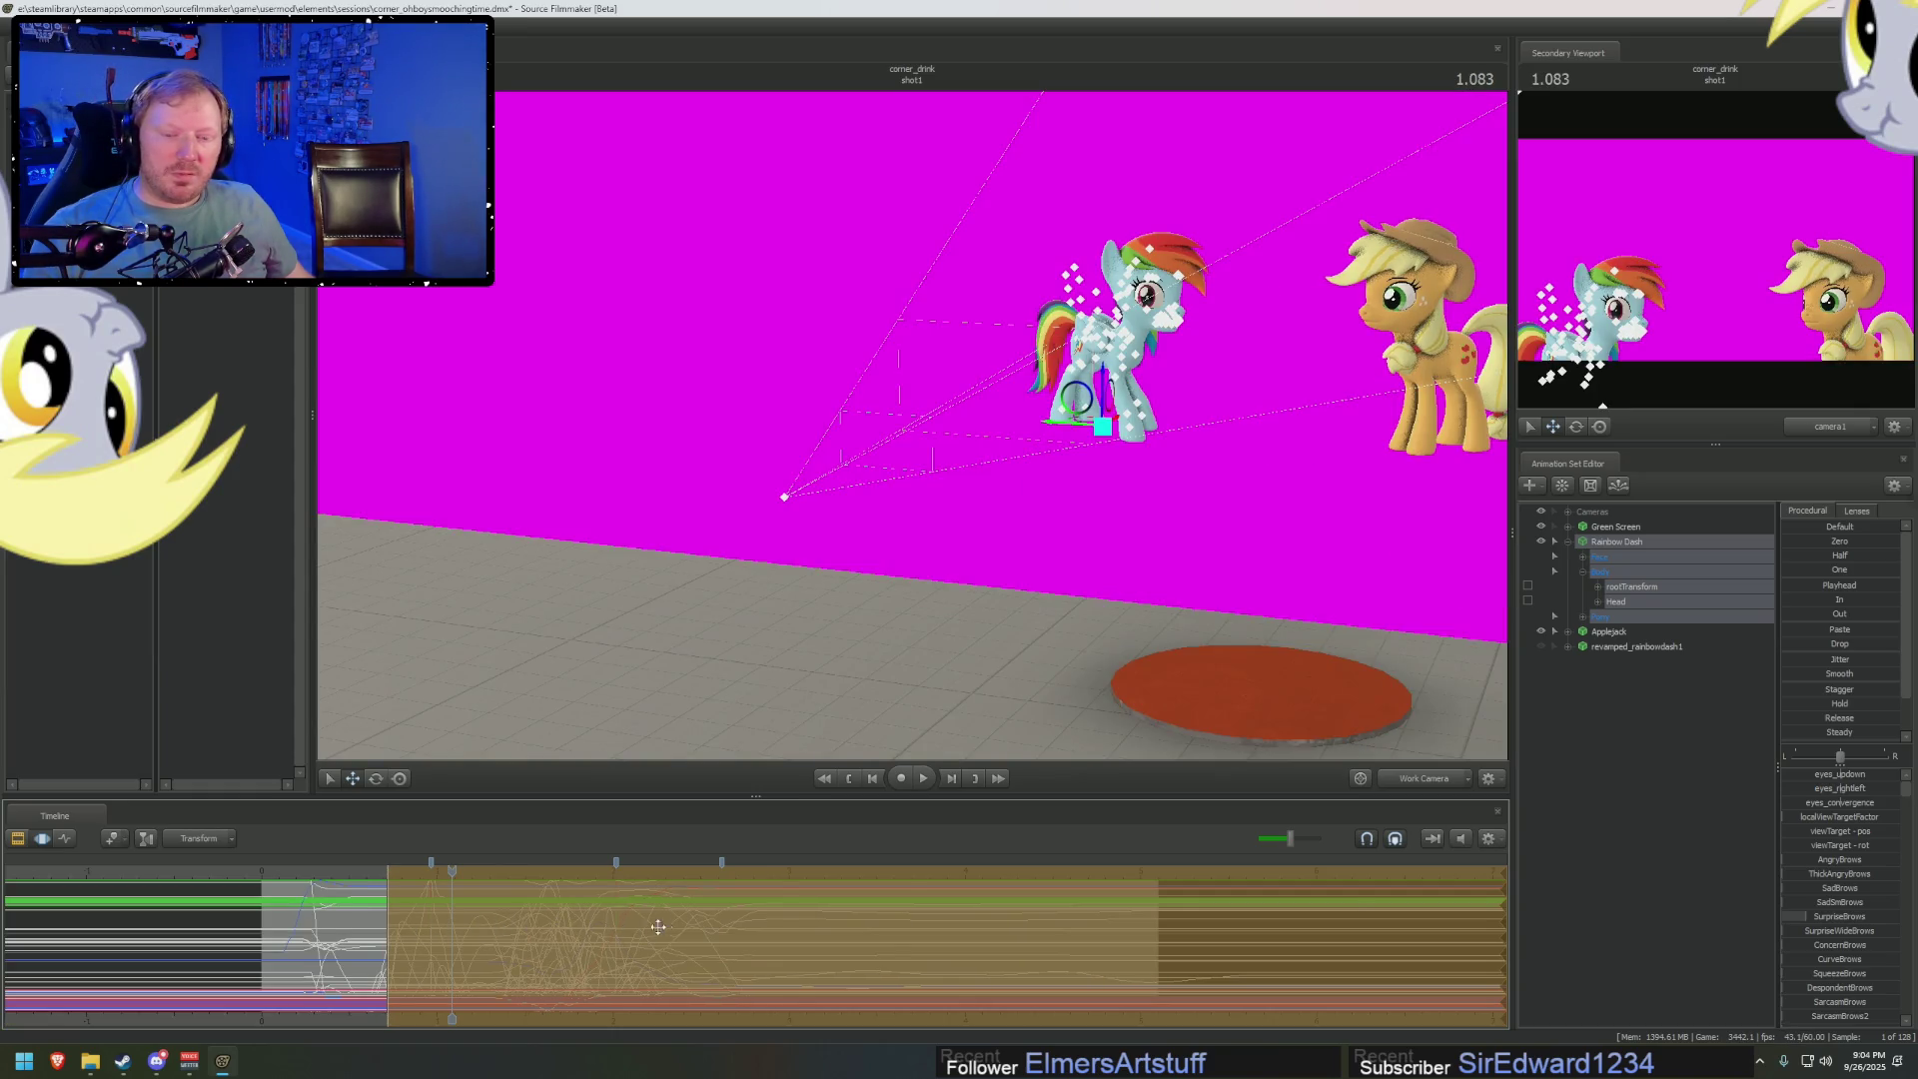
{"action": "left_click_drag", "start_coordinate": [658, 927], "coordinate": [744, 929]}
{"action": "left_click", "coordinate": [825, 931]}
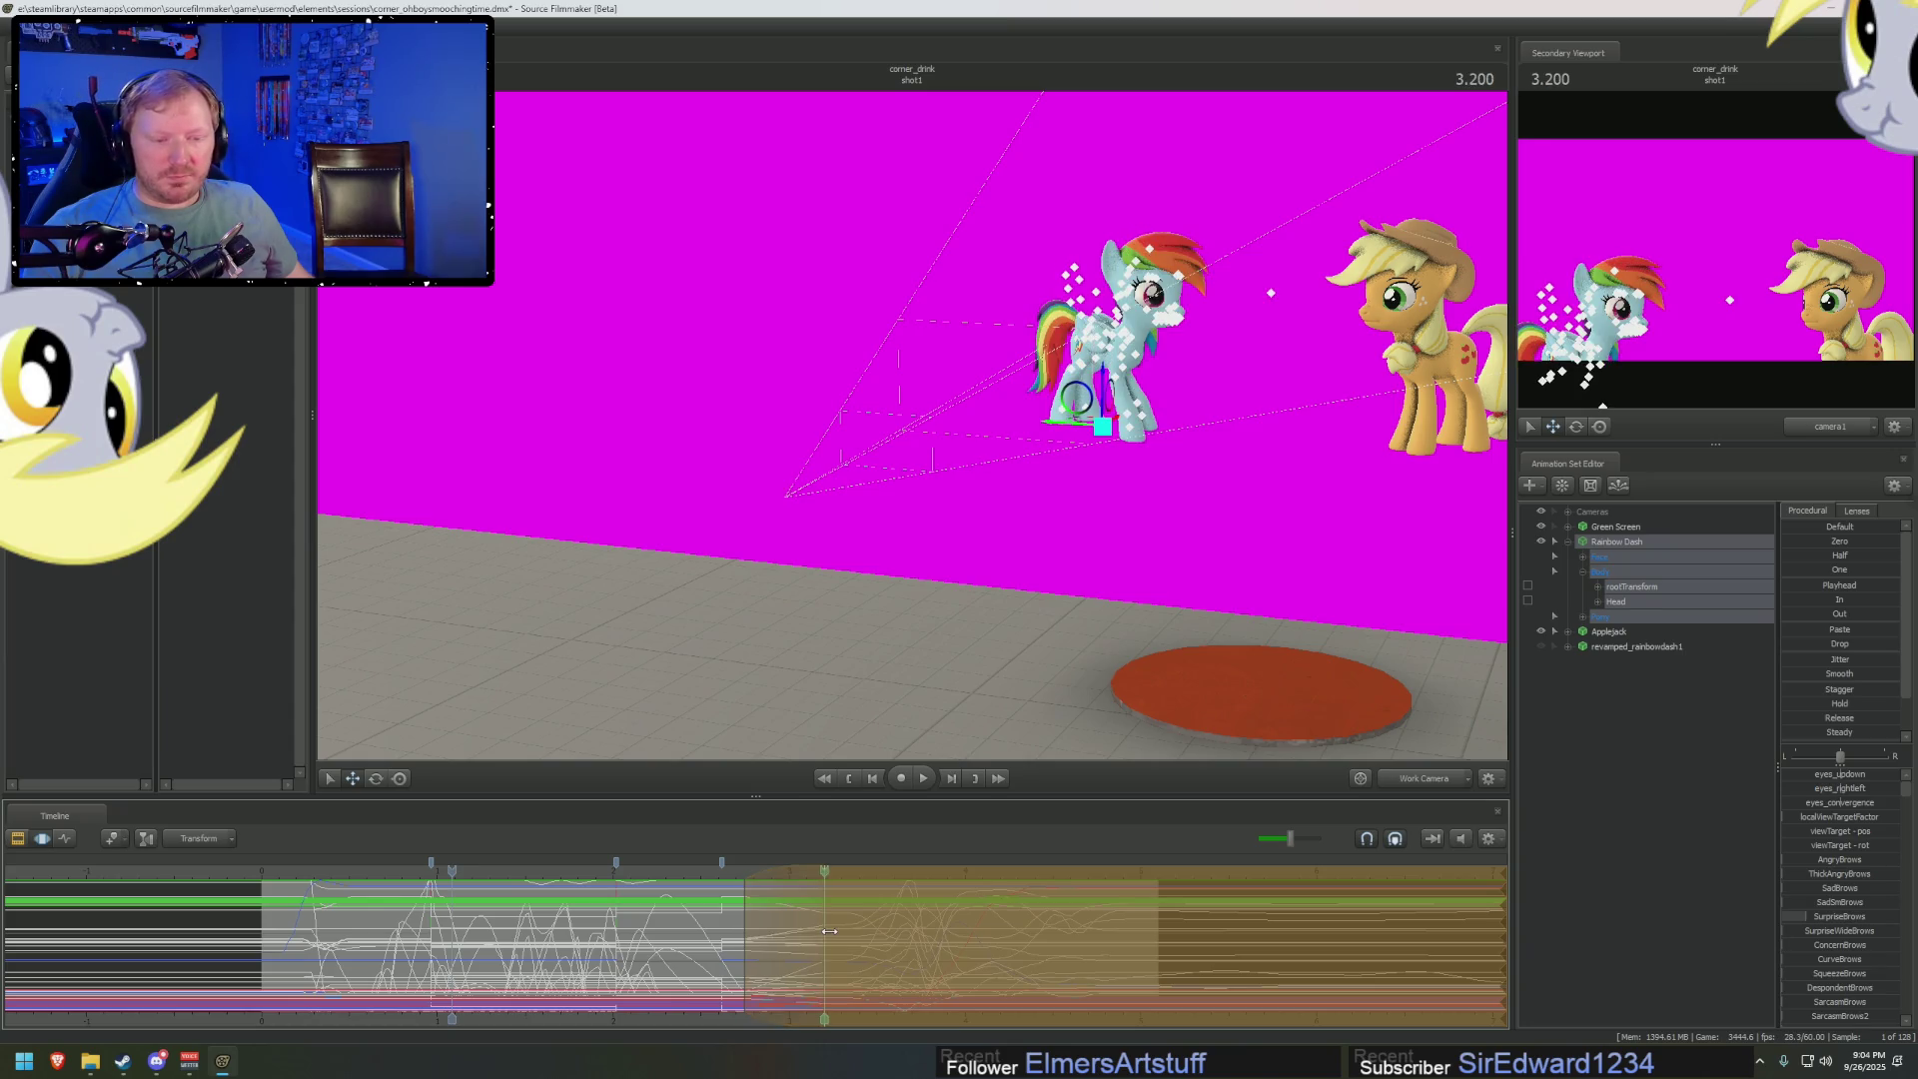
{"action": "scroll", "coordinate": [1175, 940], "scroll_direction": "up", "scroll_amount": 2}
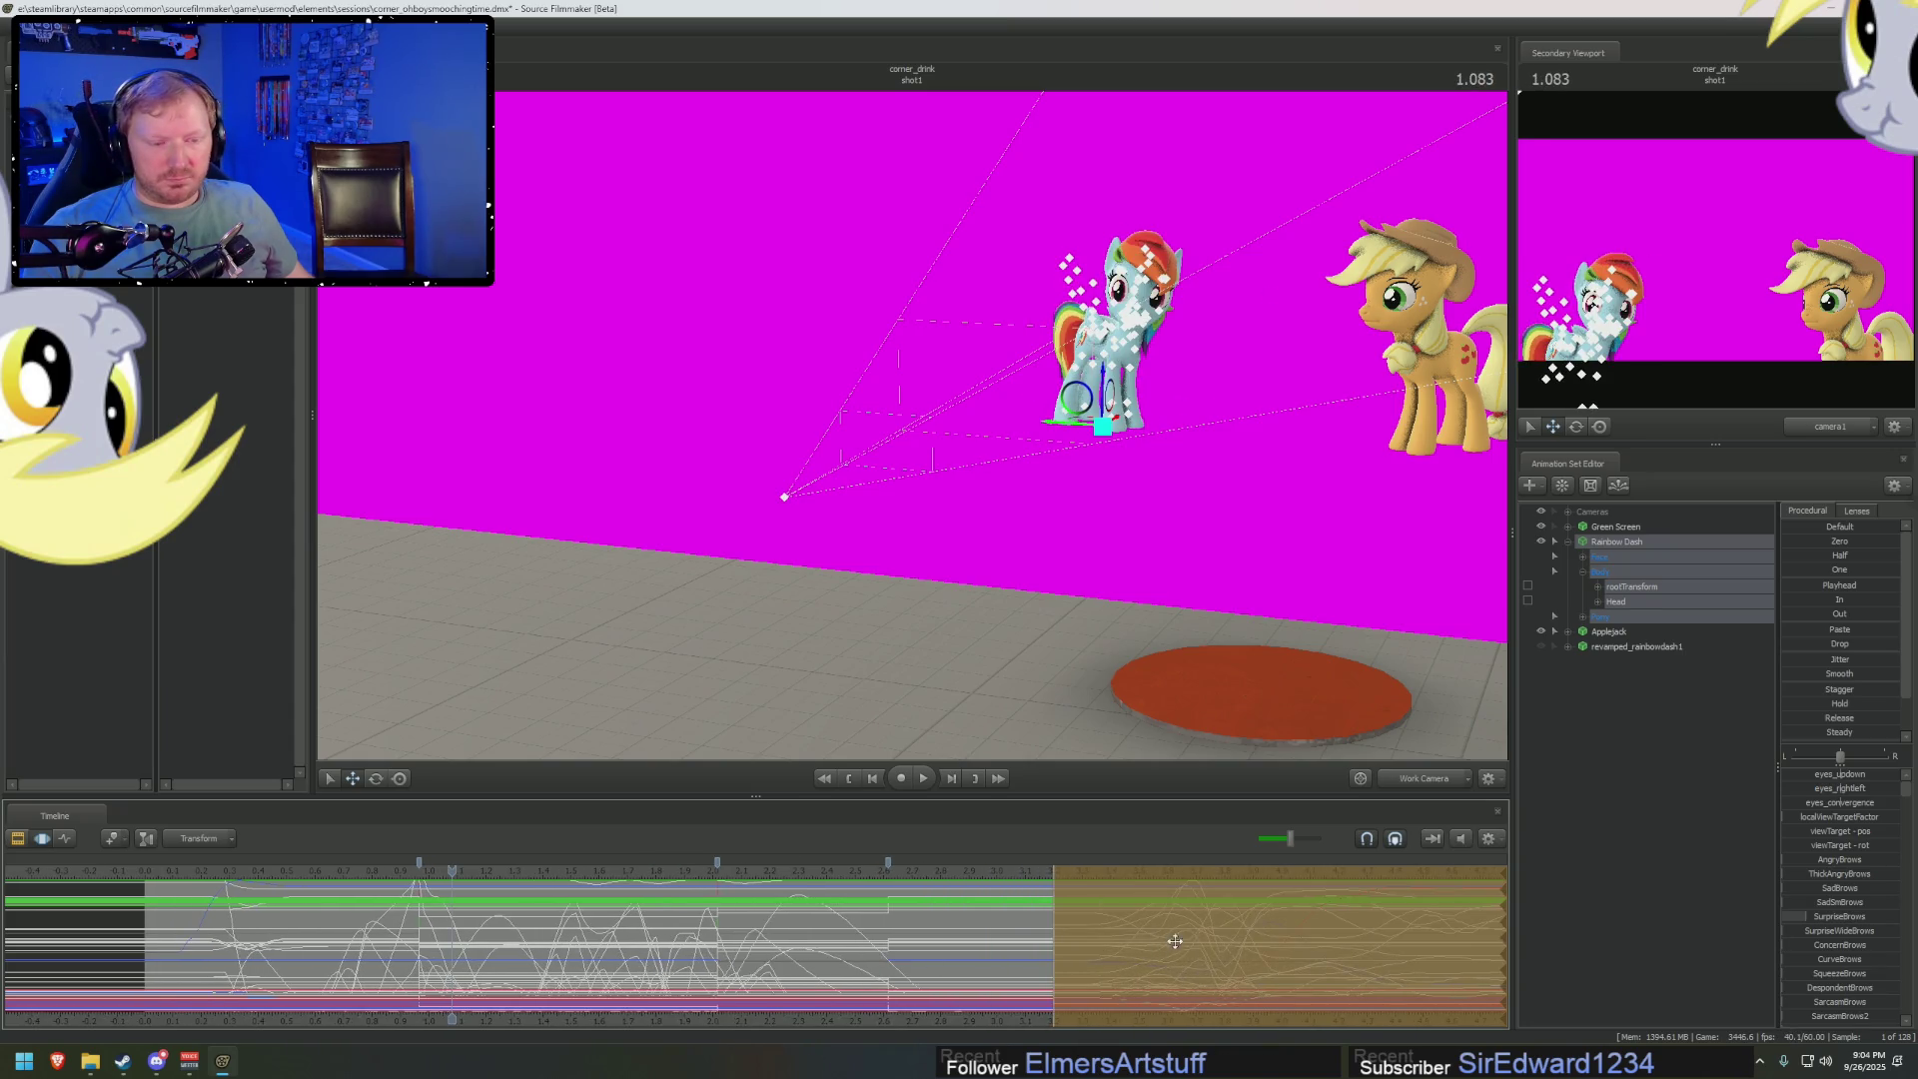
{"action": "left_click", "coordinate": [948, 941]}
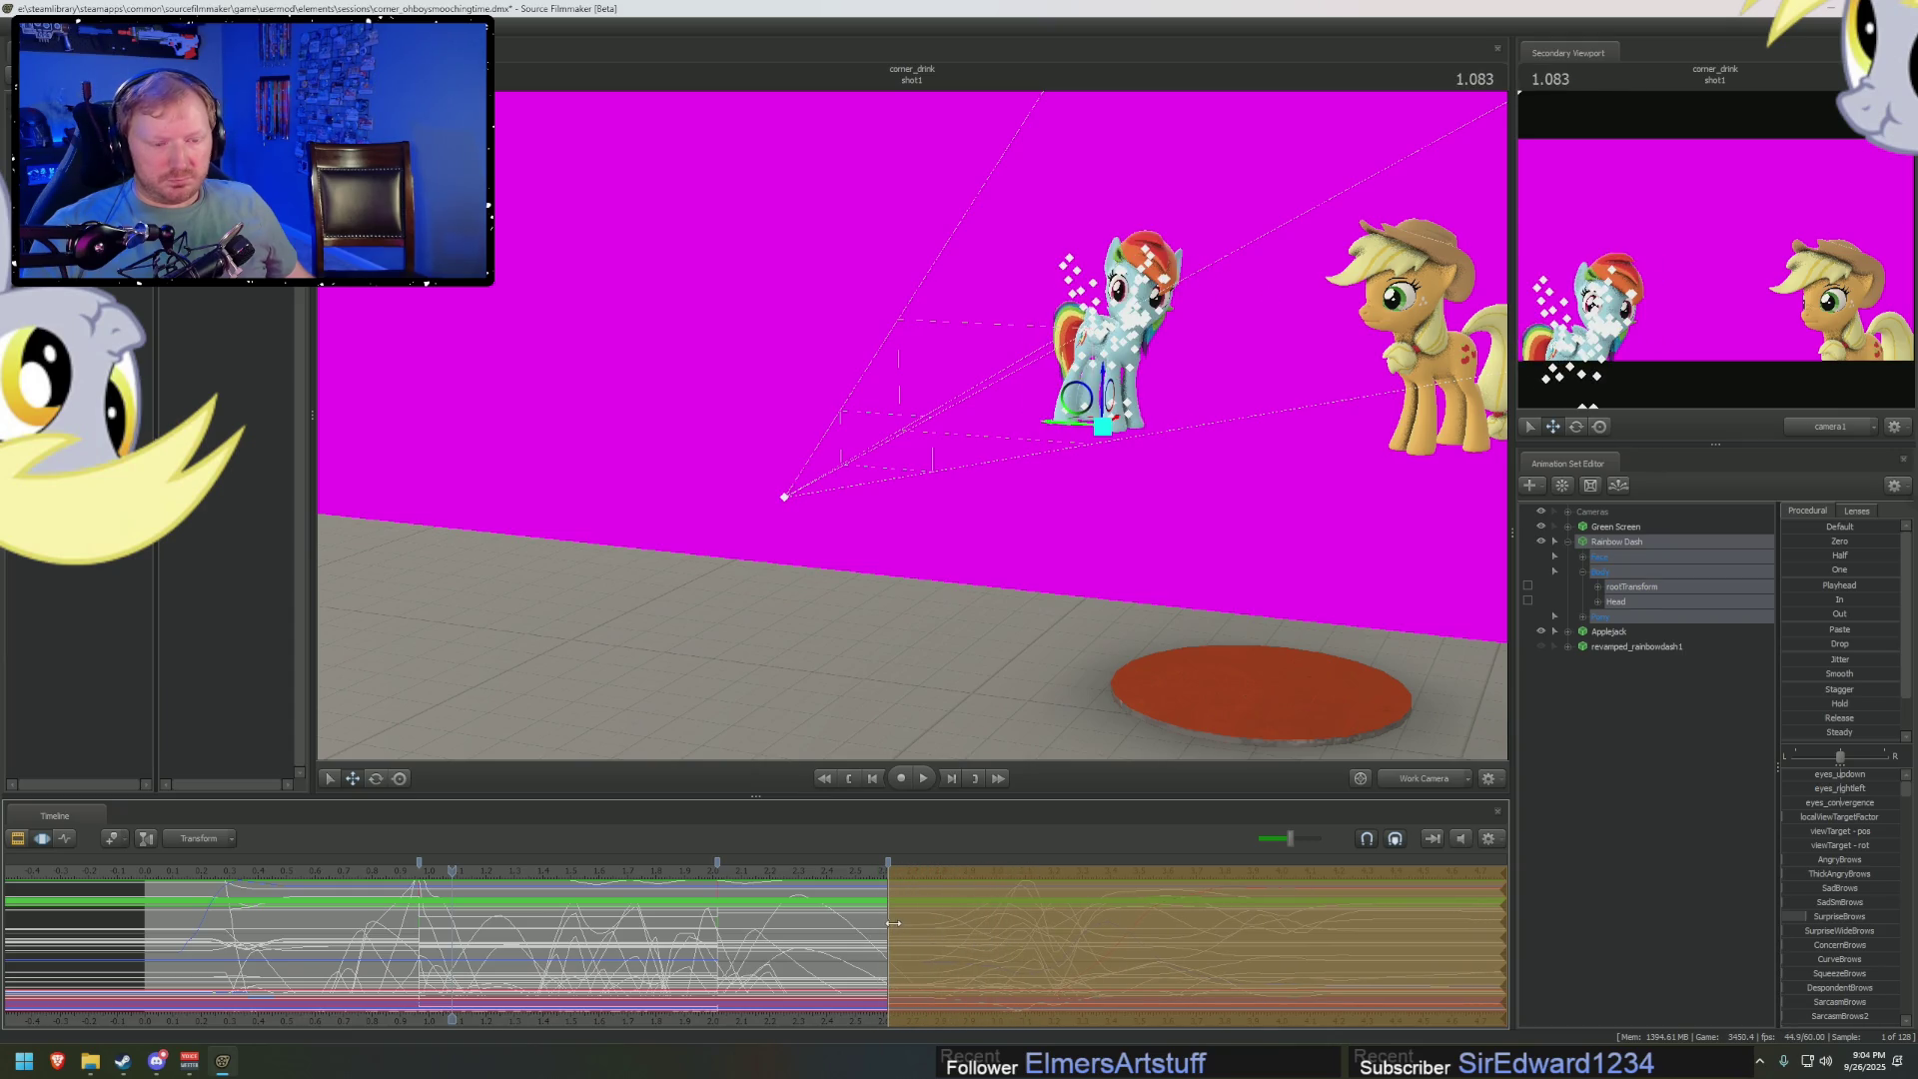
{"action": "left_click_drag", "start_coordinate": [893, 923], "coordinate": [998, 916]}
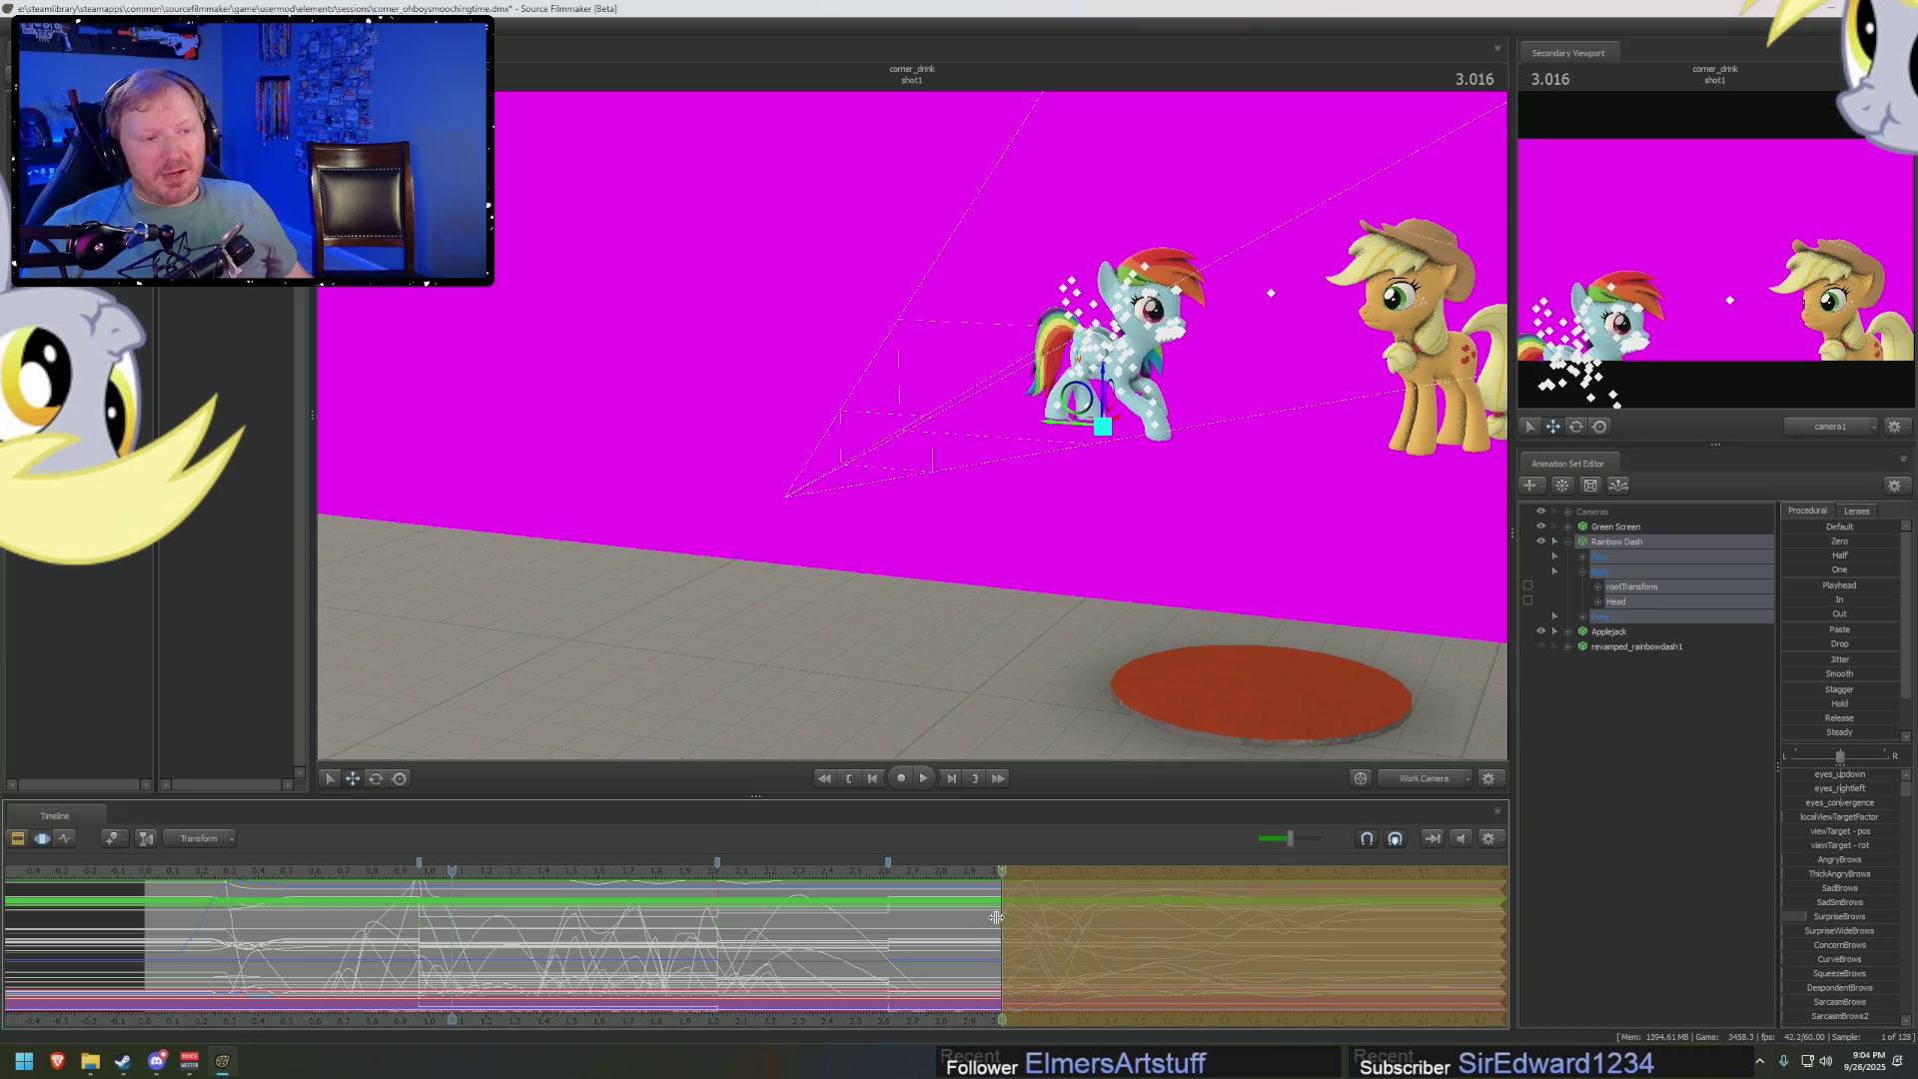
{"action": "left_click_drag", "start_coordinate": [996, 917], "coordinate": [981, 924]}
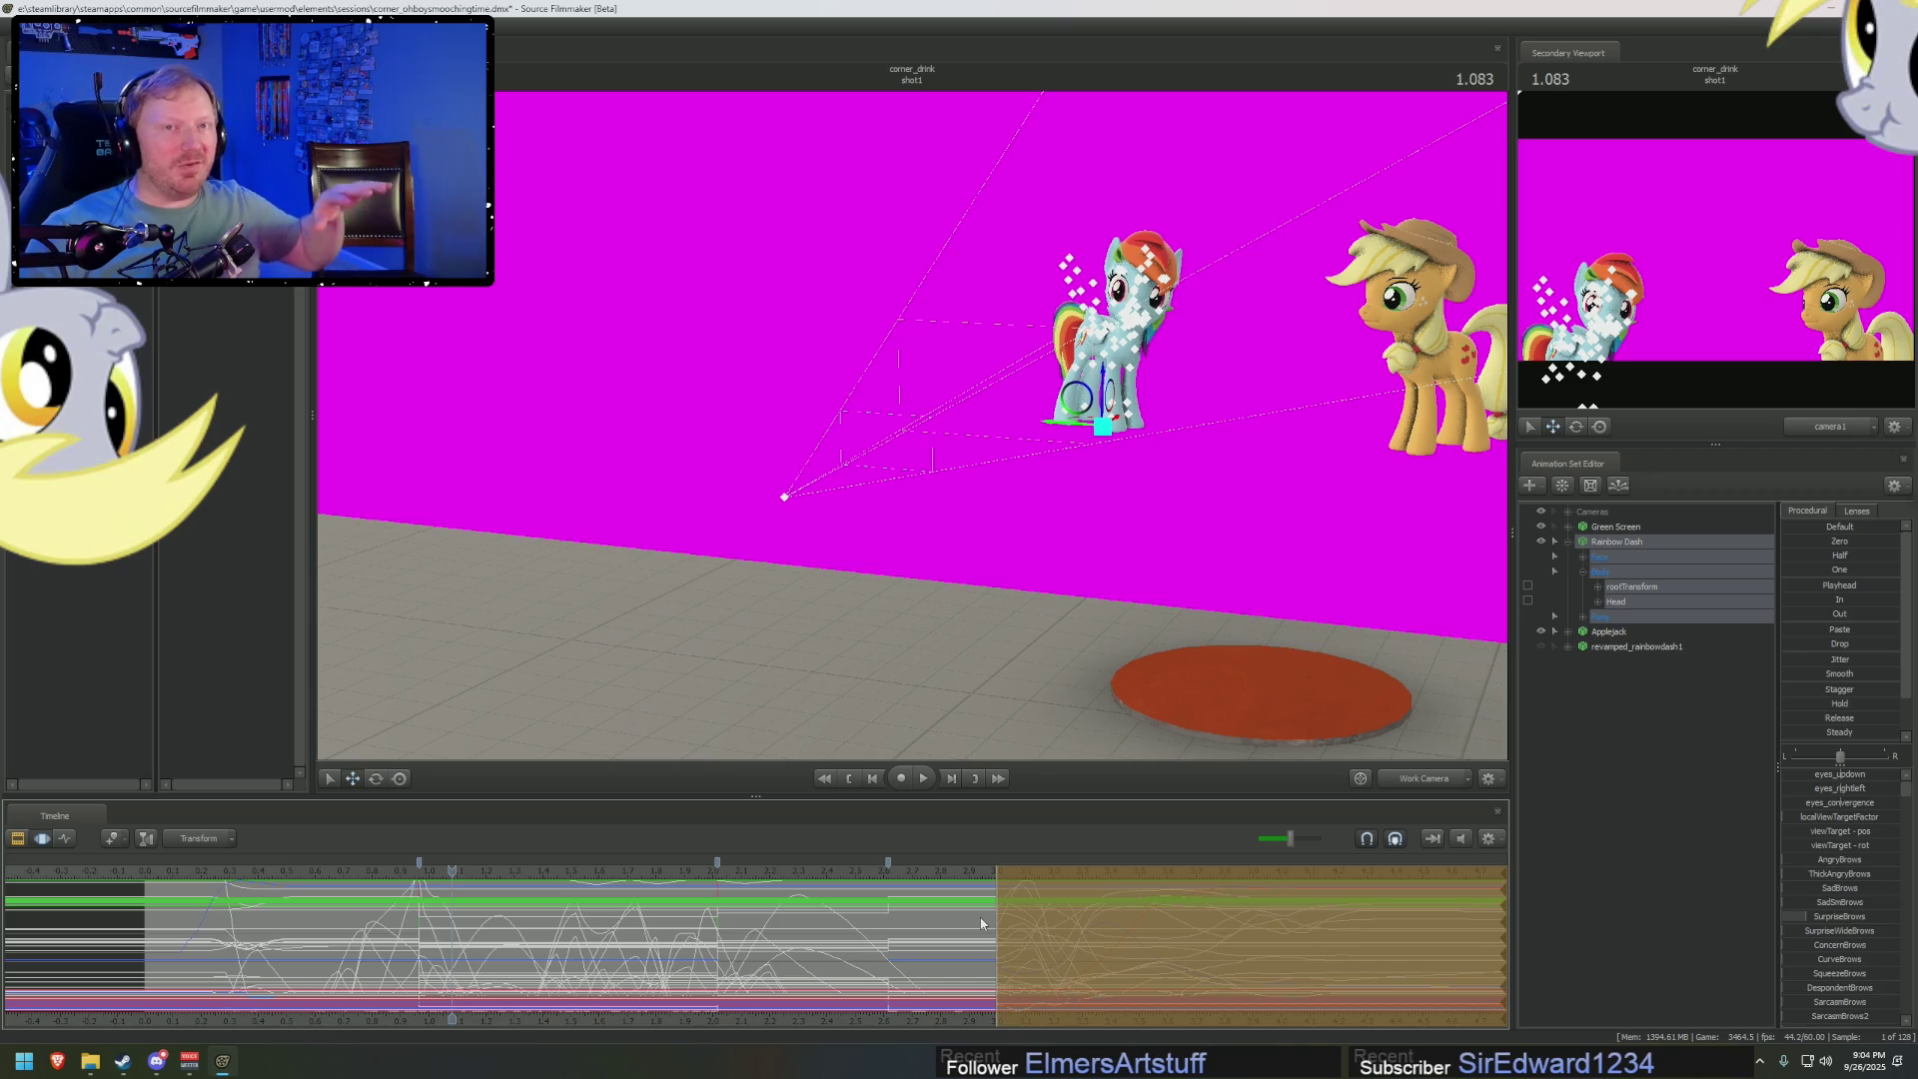
{"action": "mouse_move", "coordinate": [981, 924]}
{"action": "left_mouse_down"}
{"action": "mouse_move", "coordinate": [777, 923]}
{"action": "mouse_move", "coordinate": [636, 876]}
{"action": "left_mouse_up"}
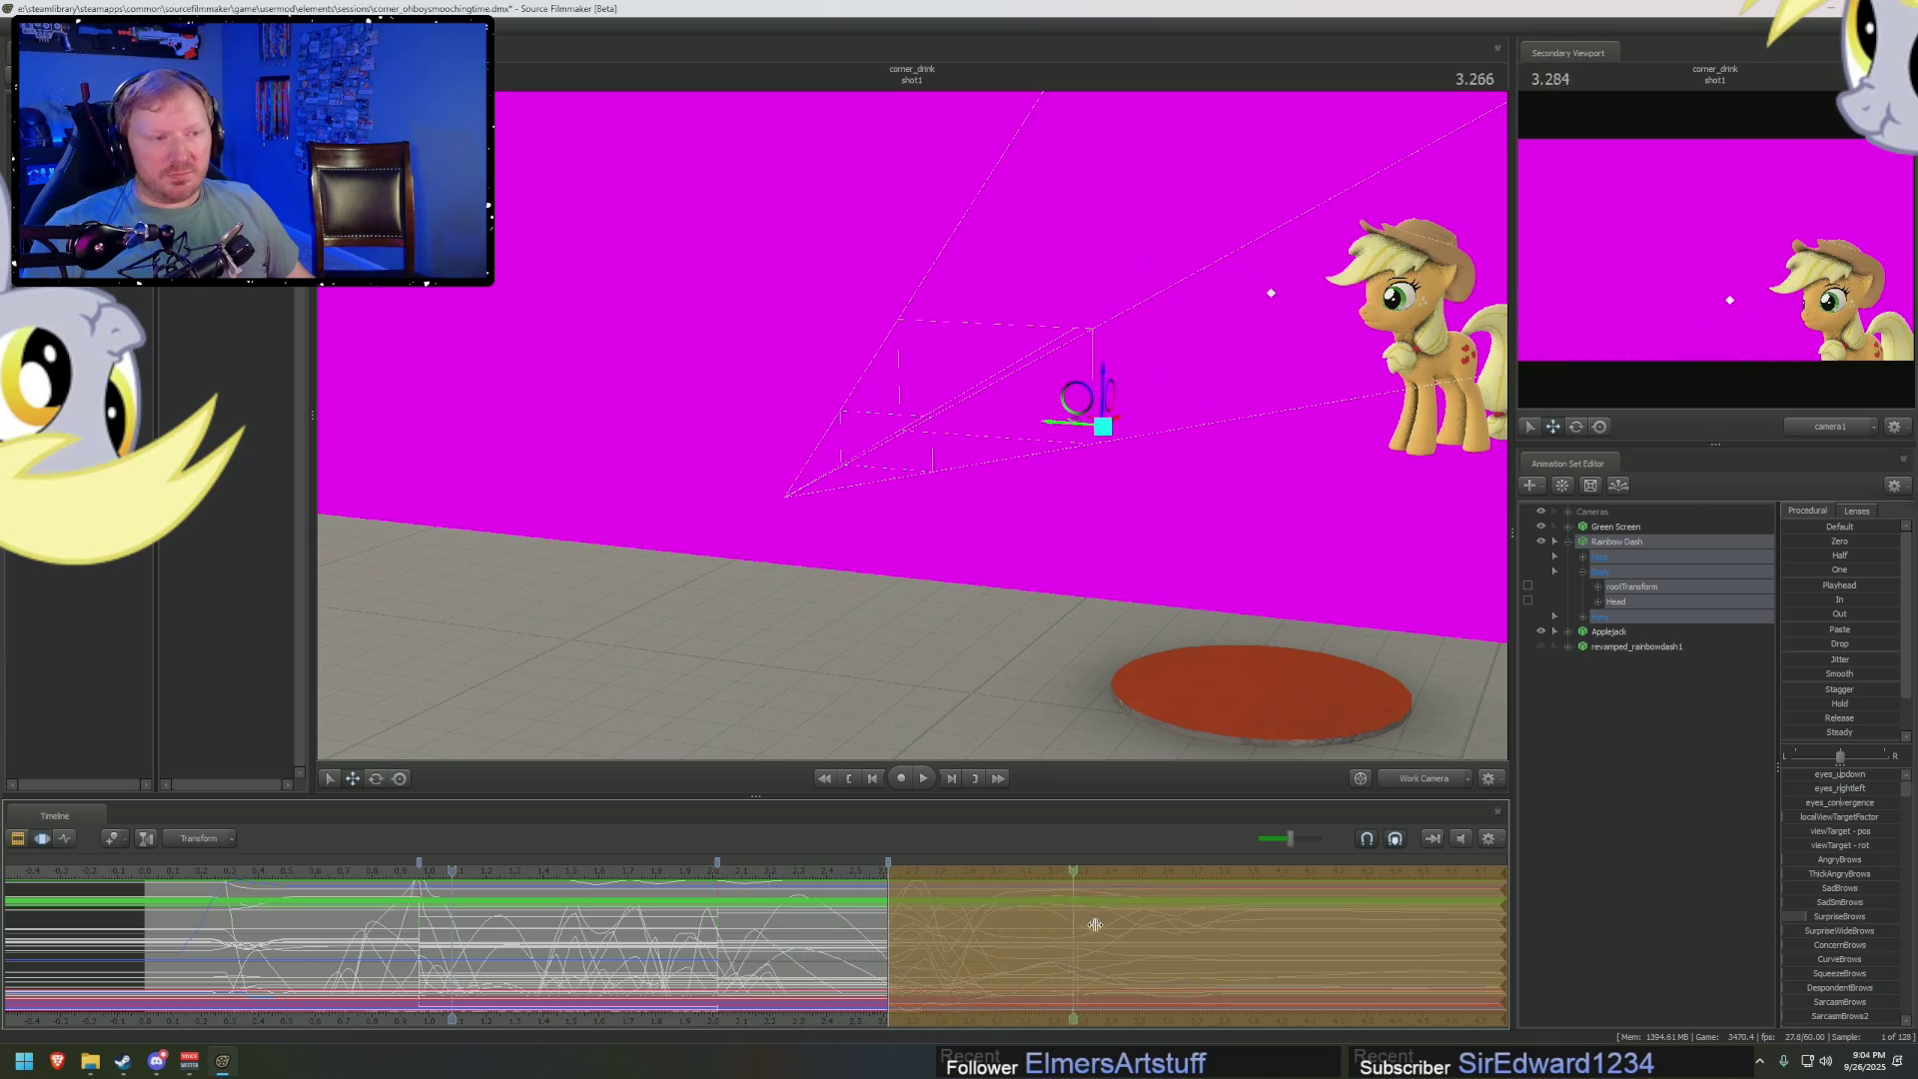
Show Rainbow Dash's Body controls, move the selection's start earlier, and review the leap to 3.200
{"action": "key", "text": "space"}
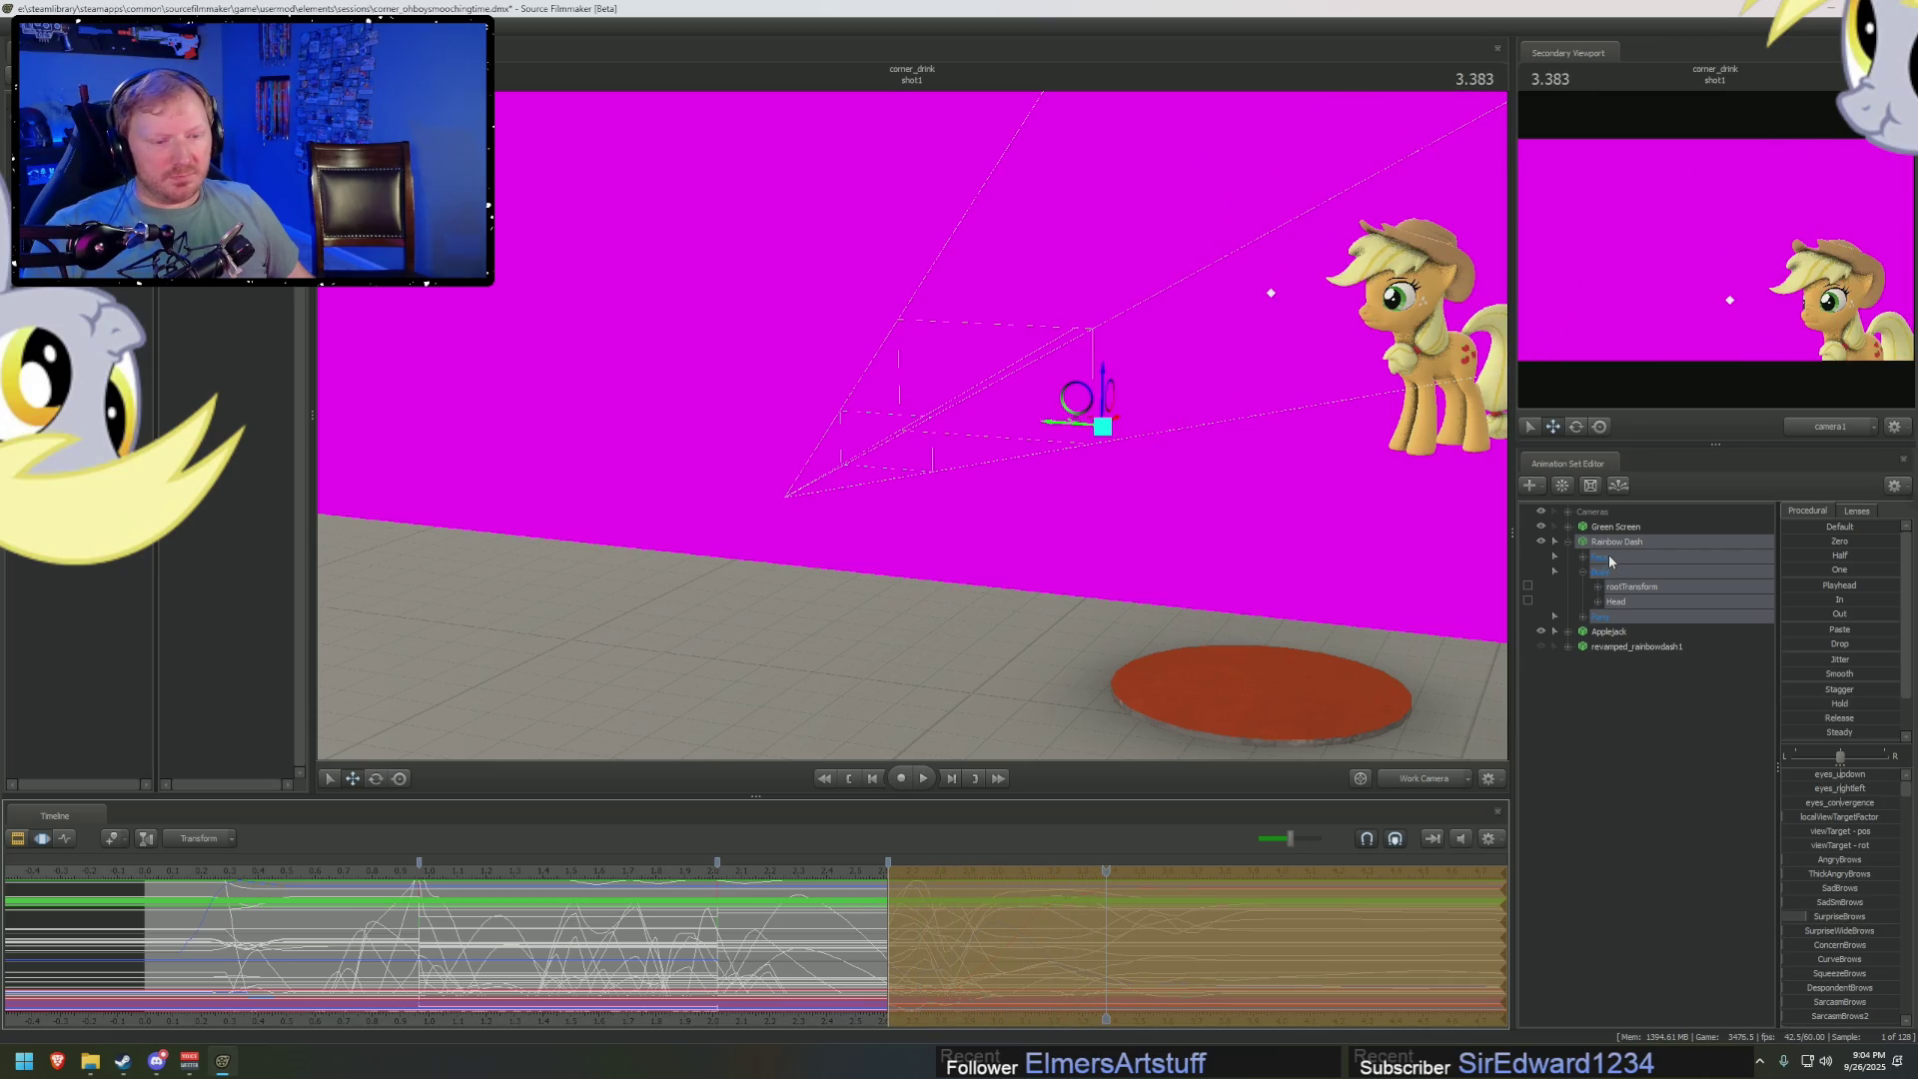
{"action": "left_click", "coordinate": [1598, 571]}
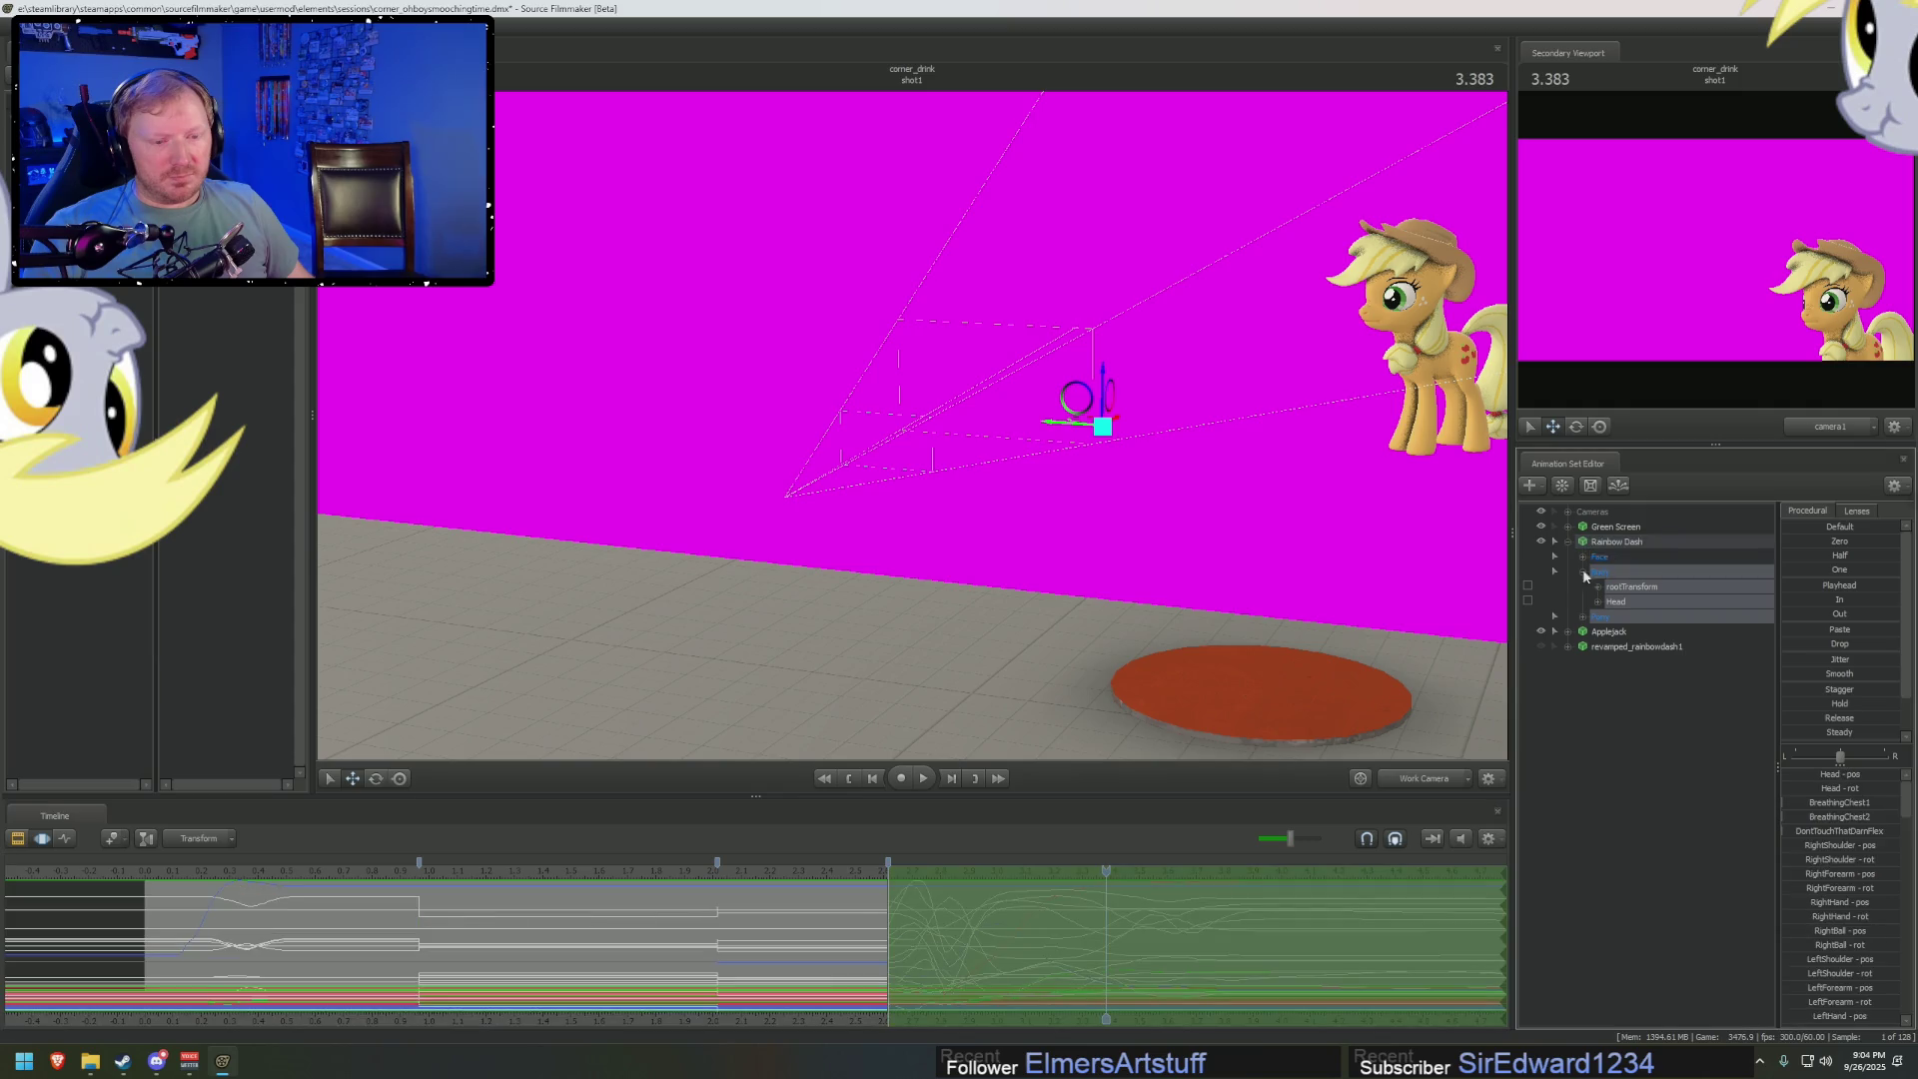
{"action": "left_click", "coordinate": [891, 918]}
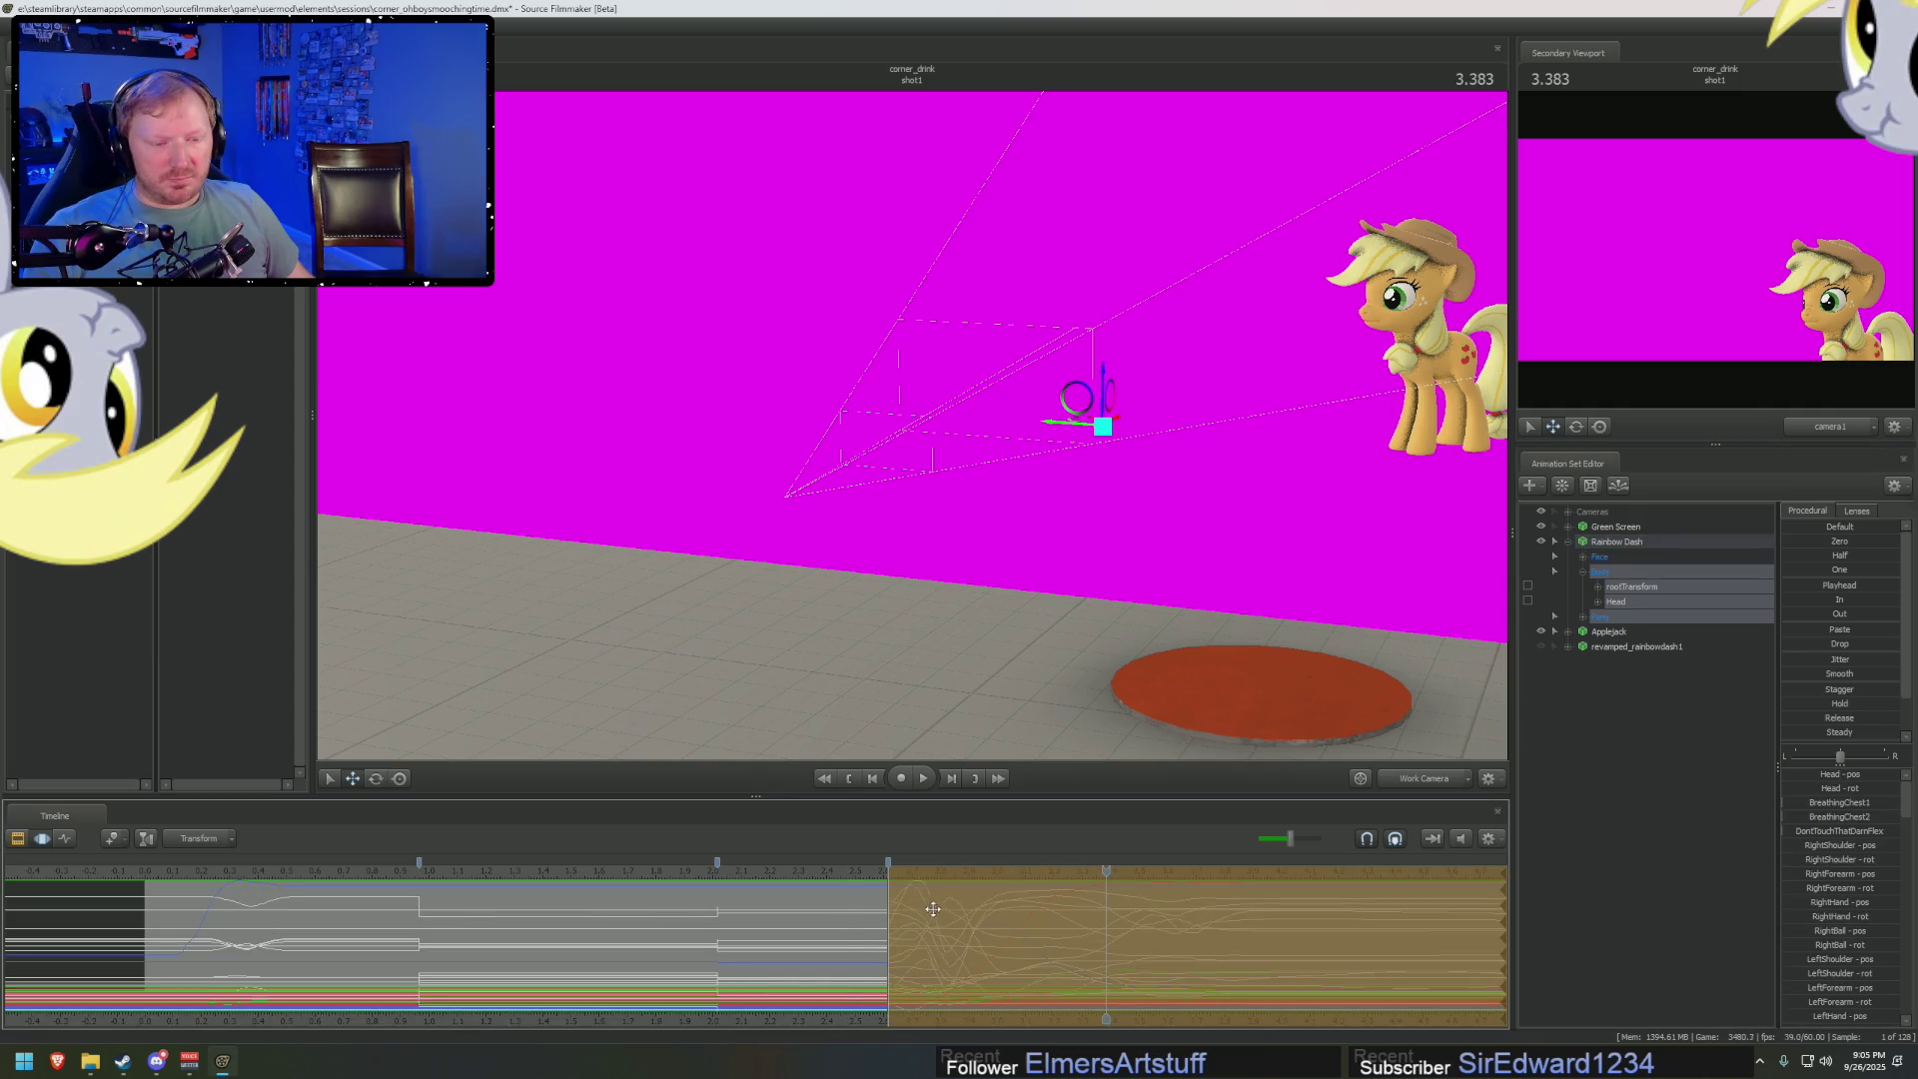
{"action": "left_click_drag", "start_coordinate": [889, 915], "coordinate": [857, 929]}
{"action": "key", "text": "space"}
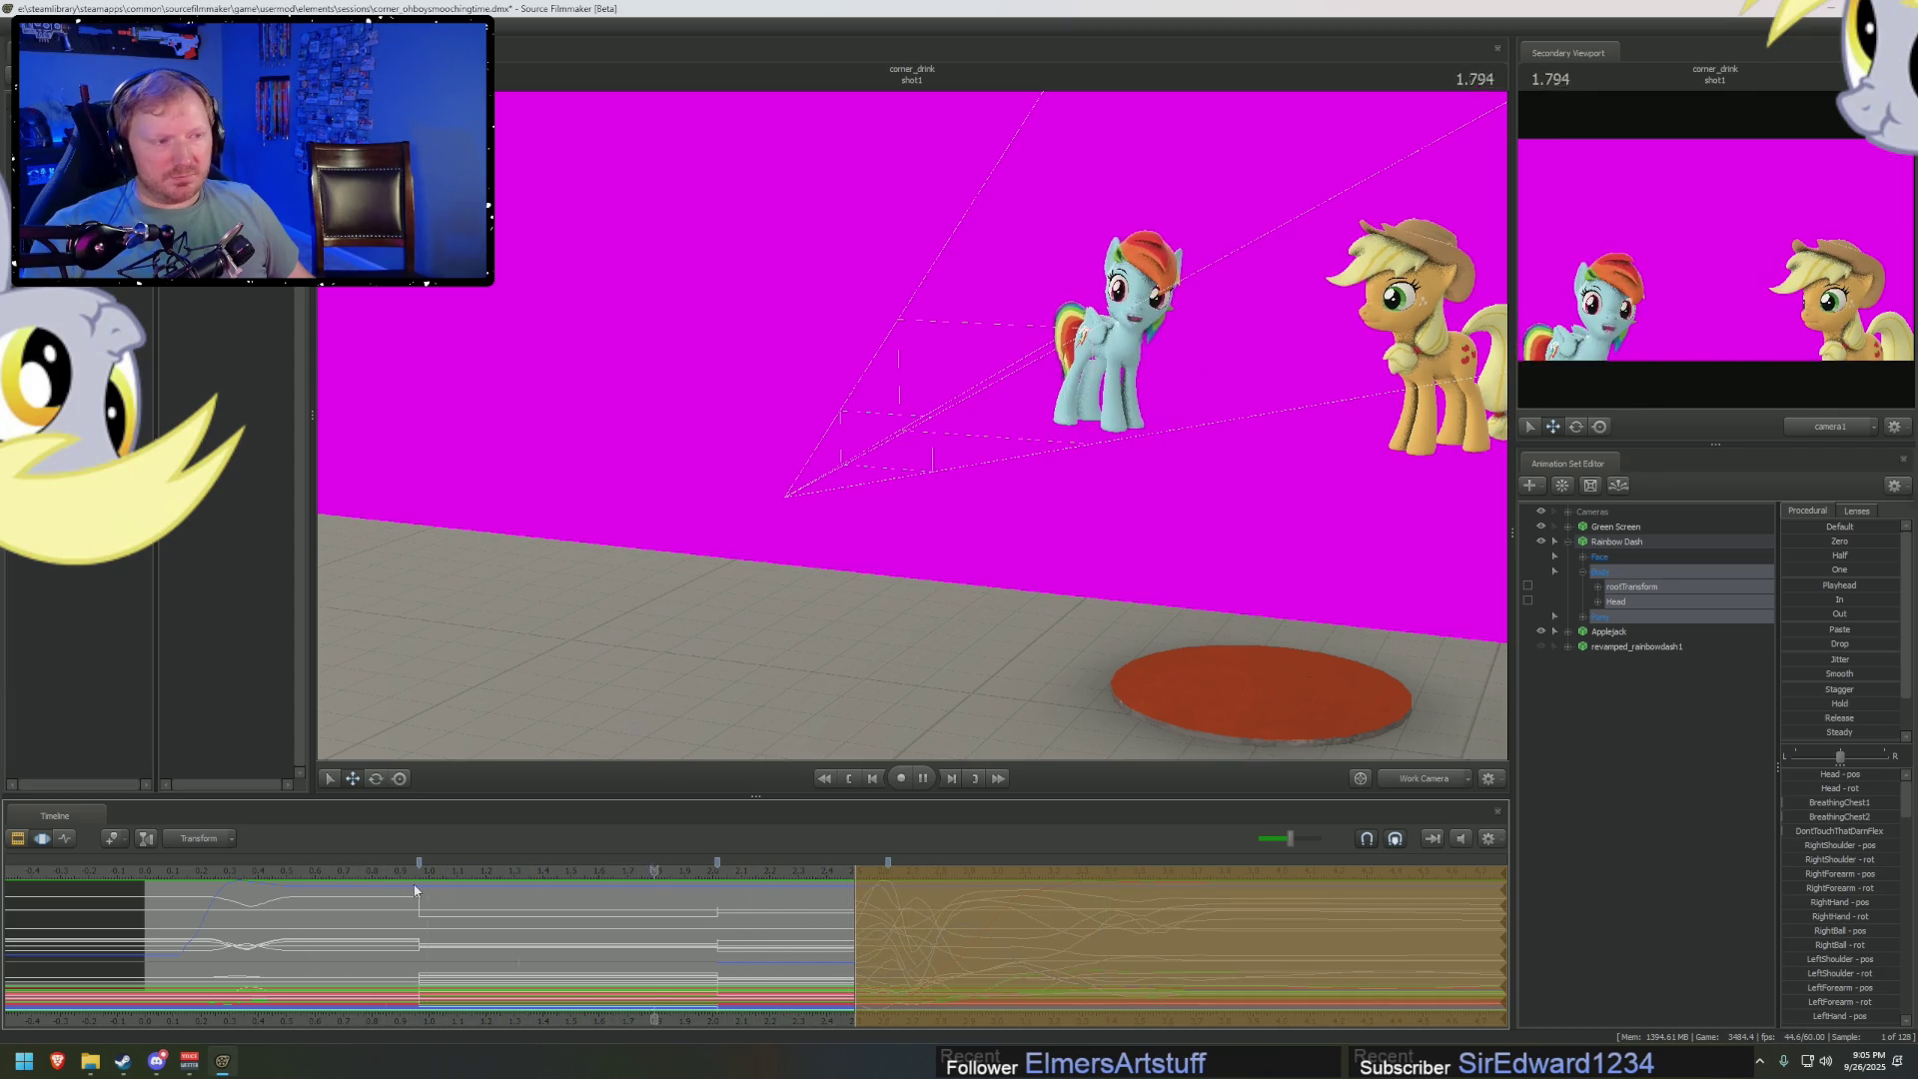
{"action": "key", "text": "space"}
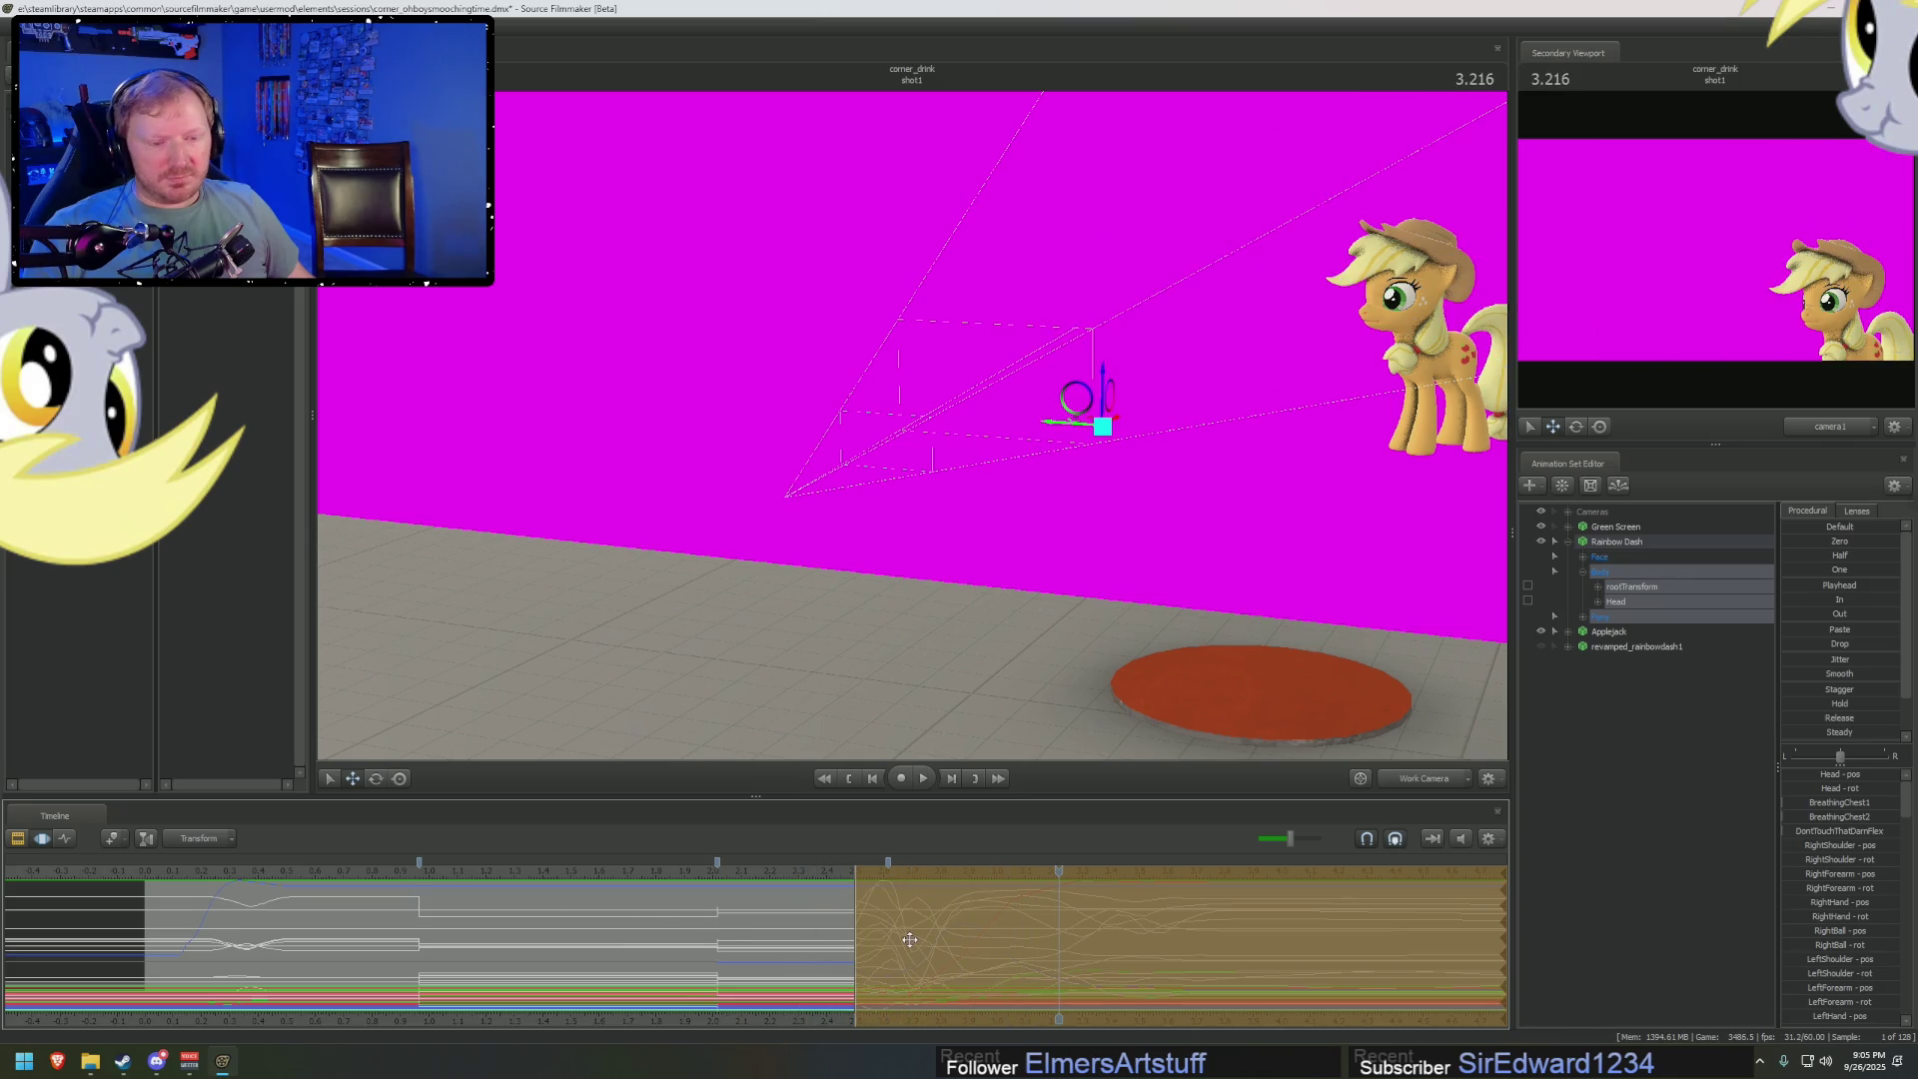
{"action": "left_click_drag", "start_coordinate": [828, 879], "coordinate": [752, 874]}
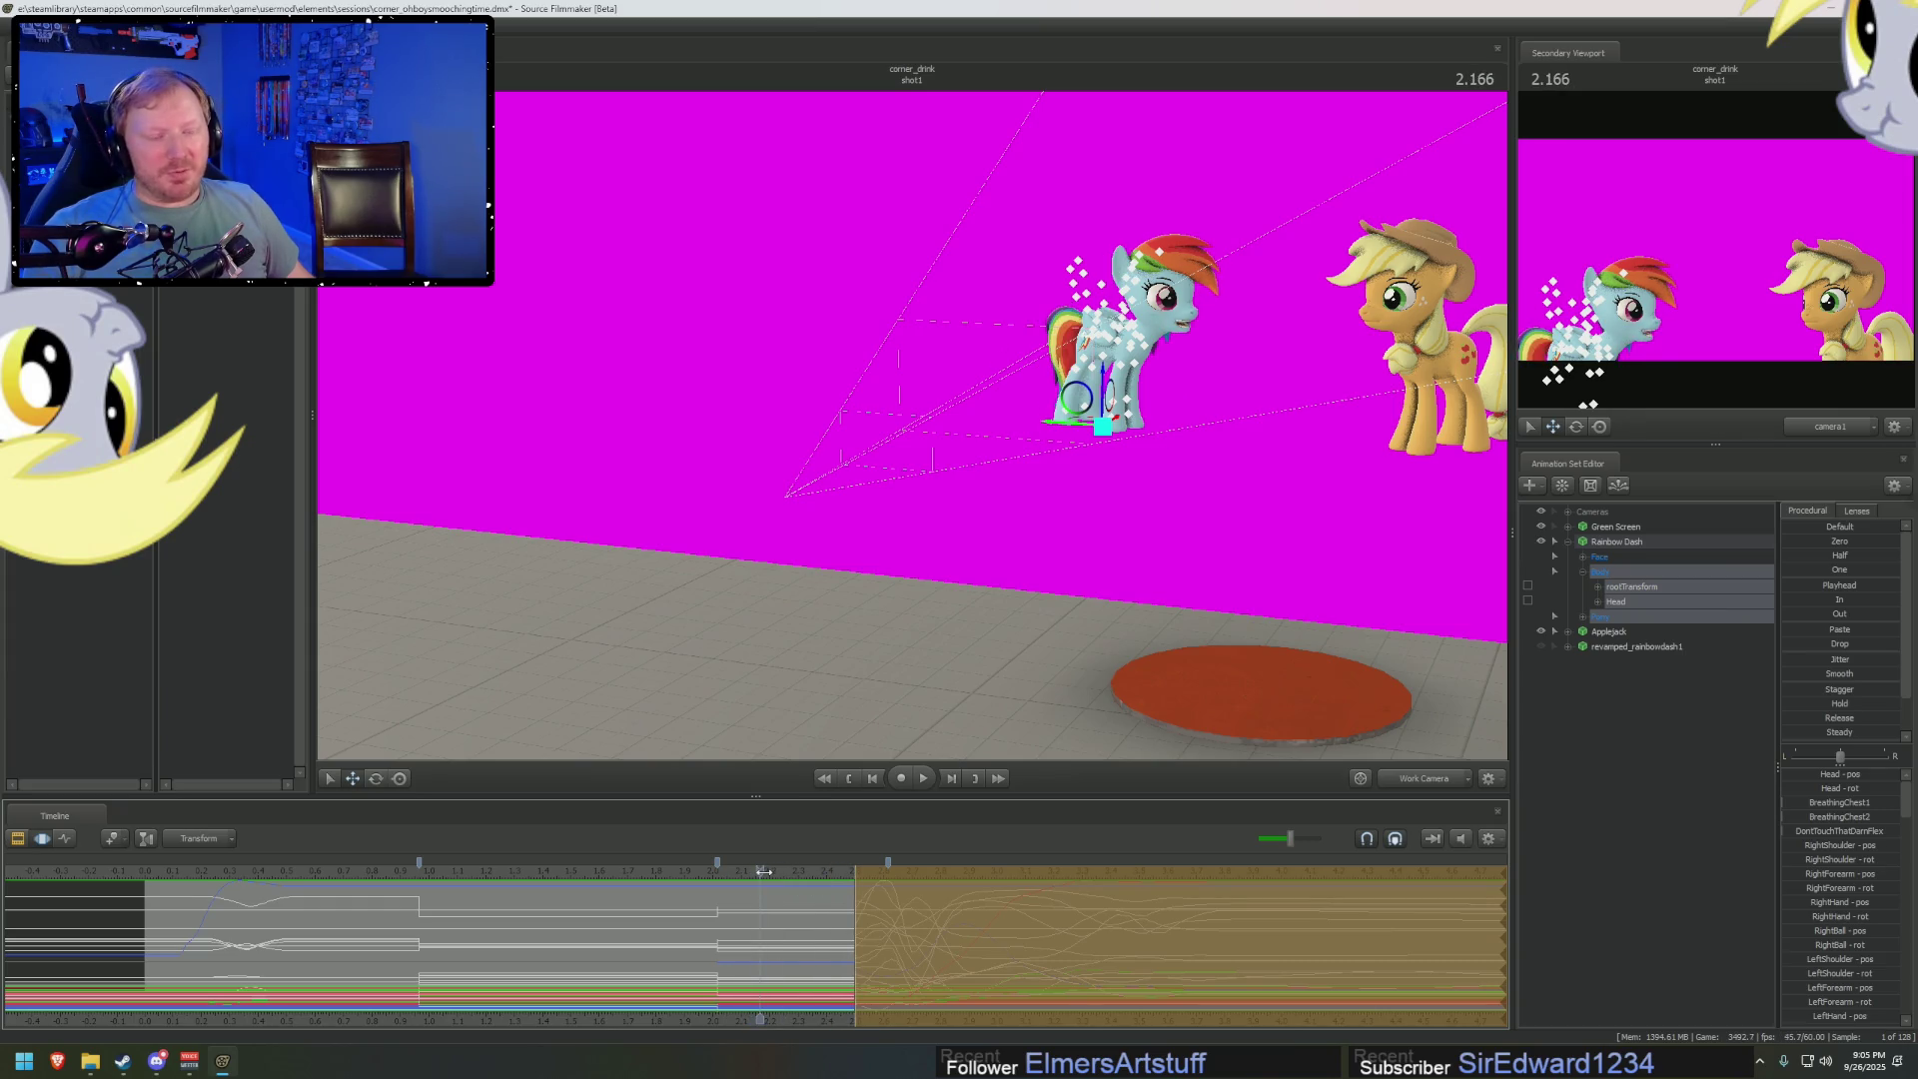
{"action": "mouse_move", "coordinate": [763, 872]}
{"action": "left_mouse_down"}
{"action": "mouse_move", "coordinate": [660, 872]}
{"action": "mouse_move", "coordinate": [993, 925]}
{"action": "mouse_move", "coordinate": [1053, 899]}
{"action": "left_mouse_up"}
{"action": "left_click", "coordinate": [599, 874]}
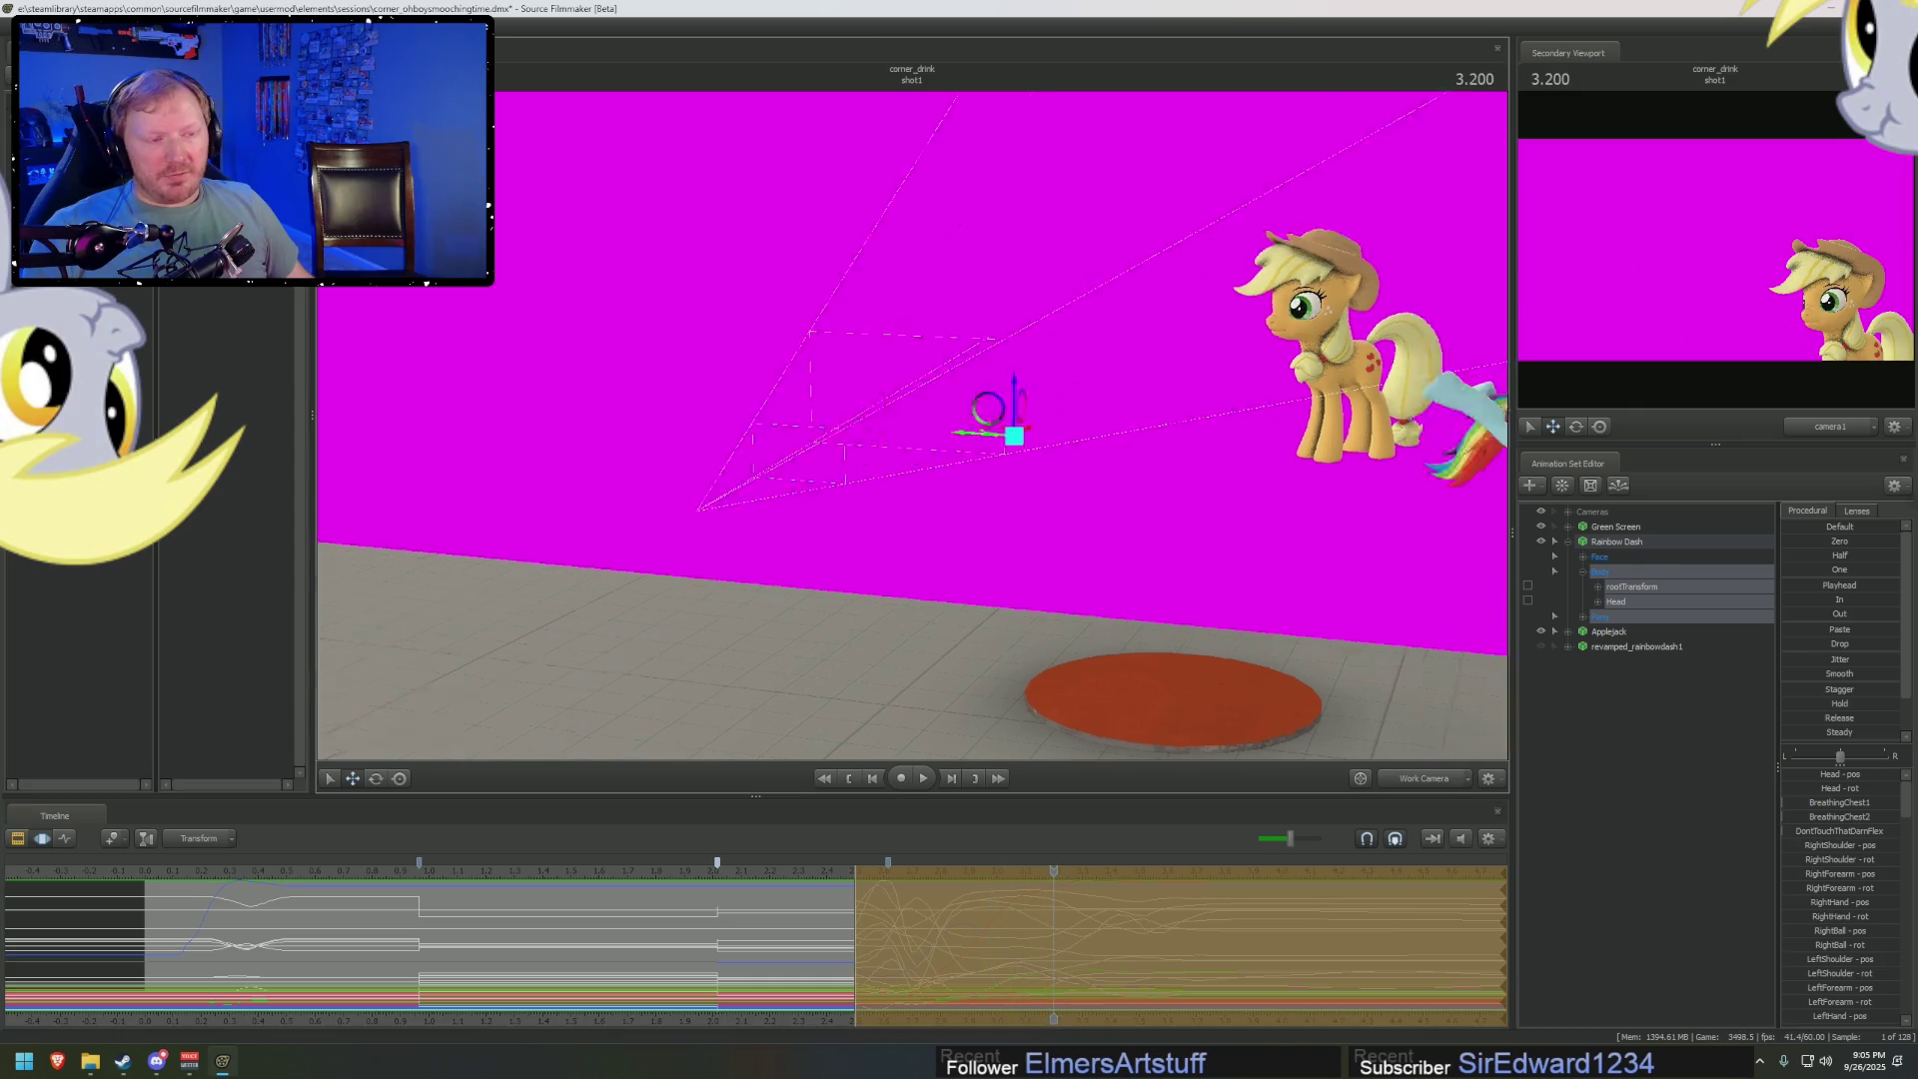
Play and scrub Rainbow Dash's leap between about 2.400 and 2.583
{"action": "left_click_drag", "start_coordinate": [899, 449], "coordinate": [799, 350]}
{"action": "left_click", "coordinate": [729, 866]}
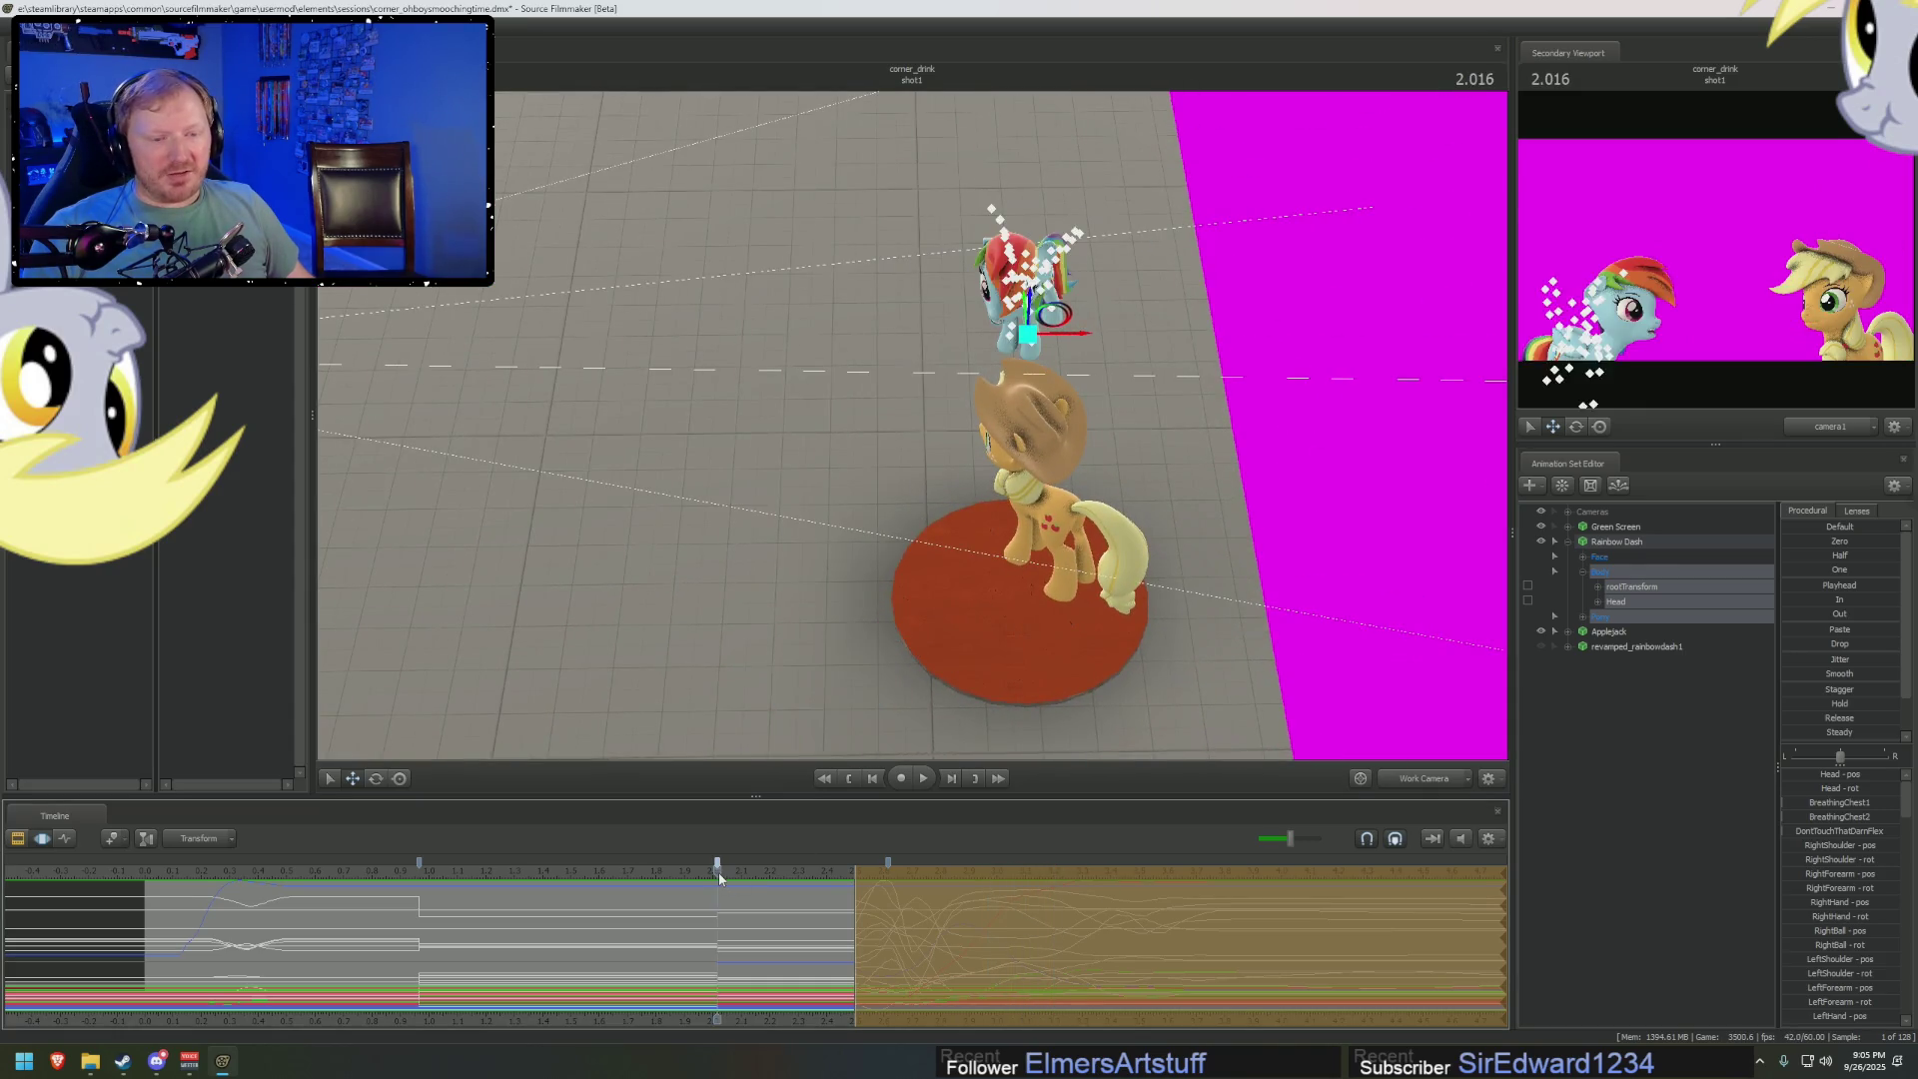
{"action": "key", "text": "space"}
{"action": "key", "text": "space"}
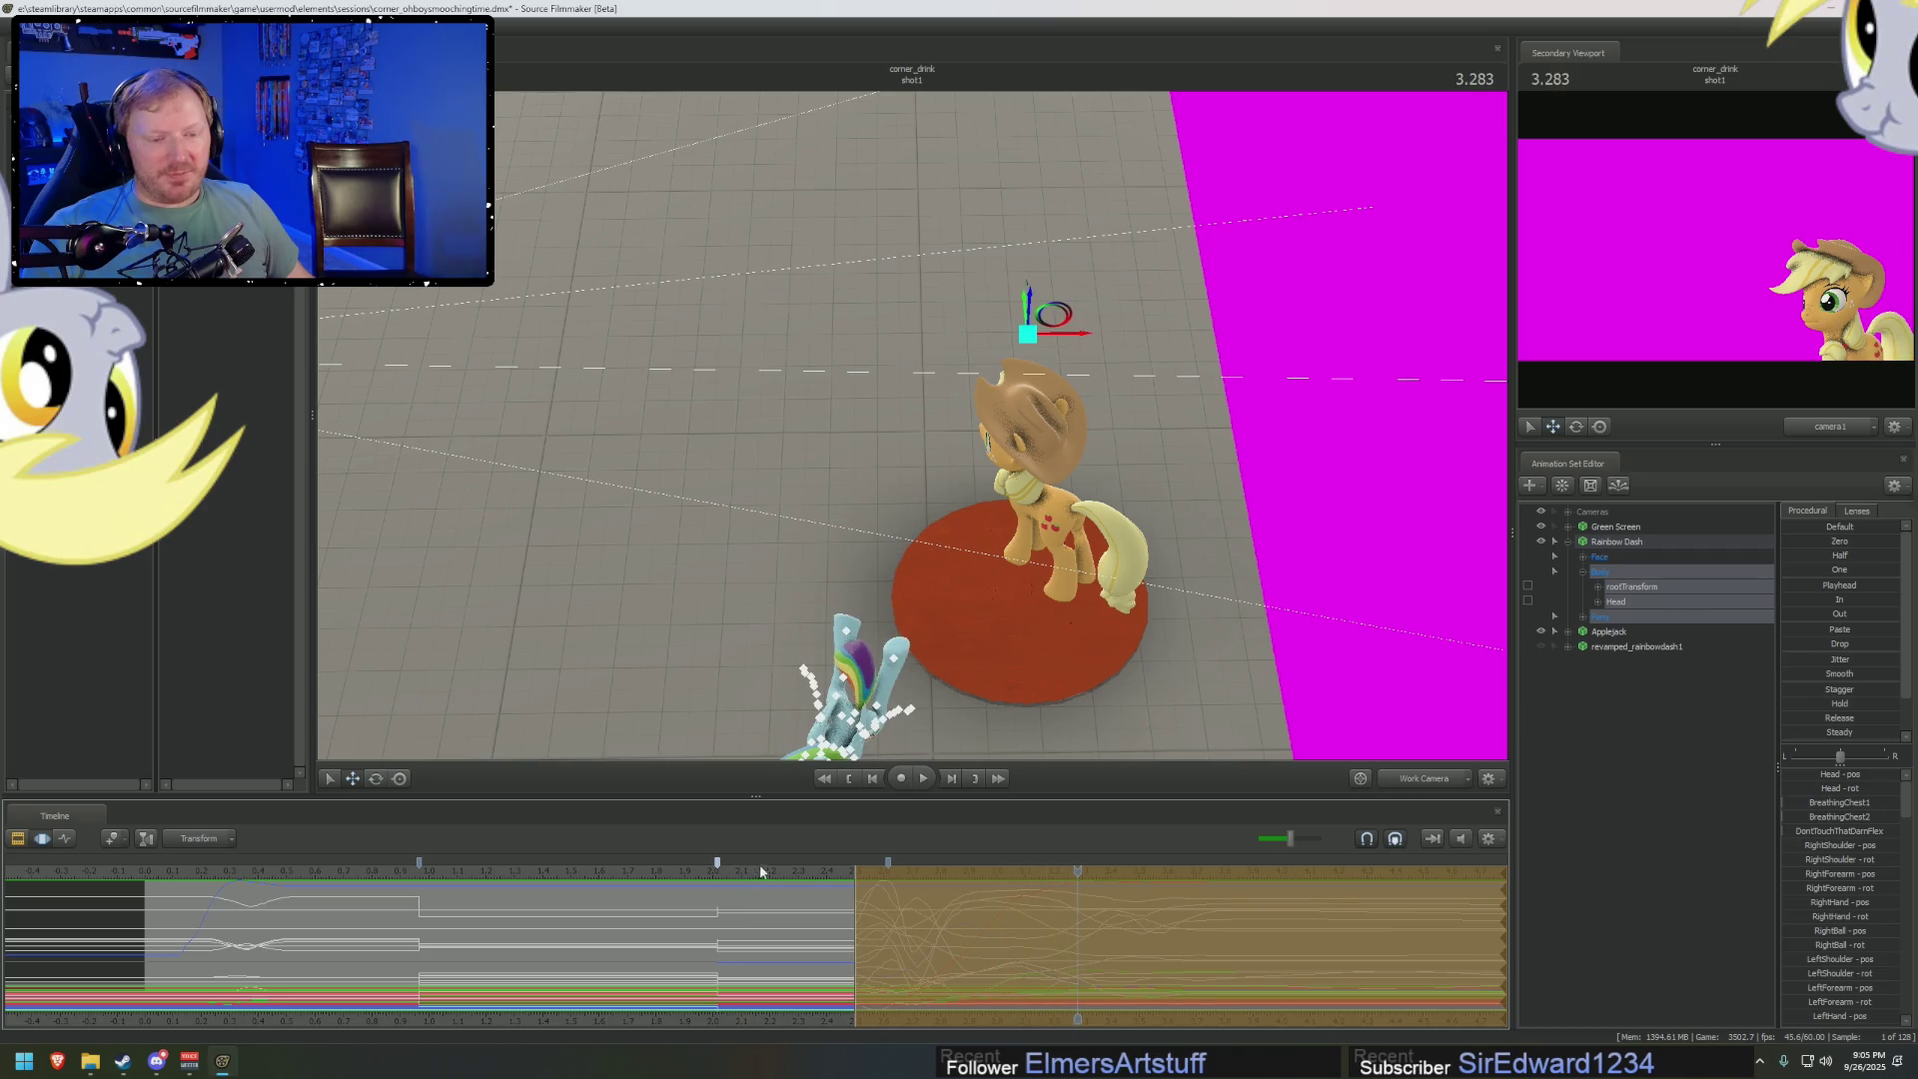
{"action": "left_click_drag", "start_coordinate": [779, 868], "coordinate": [854, 875]}
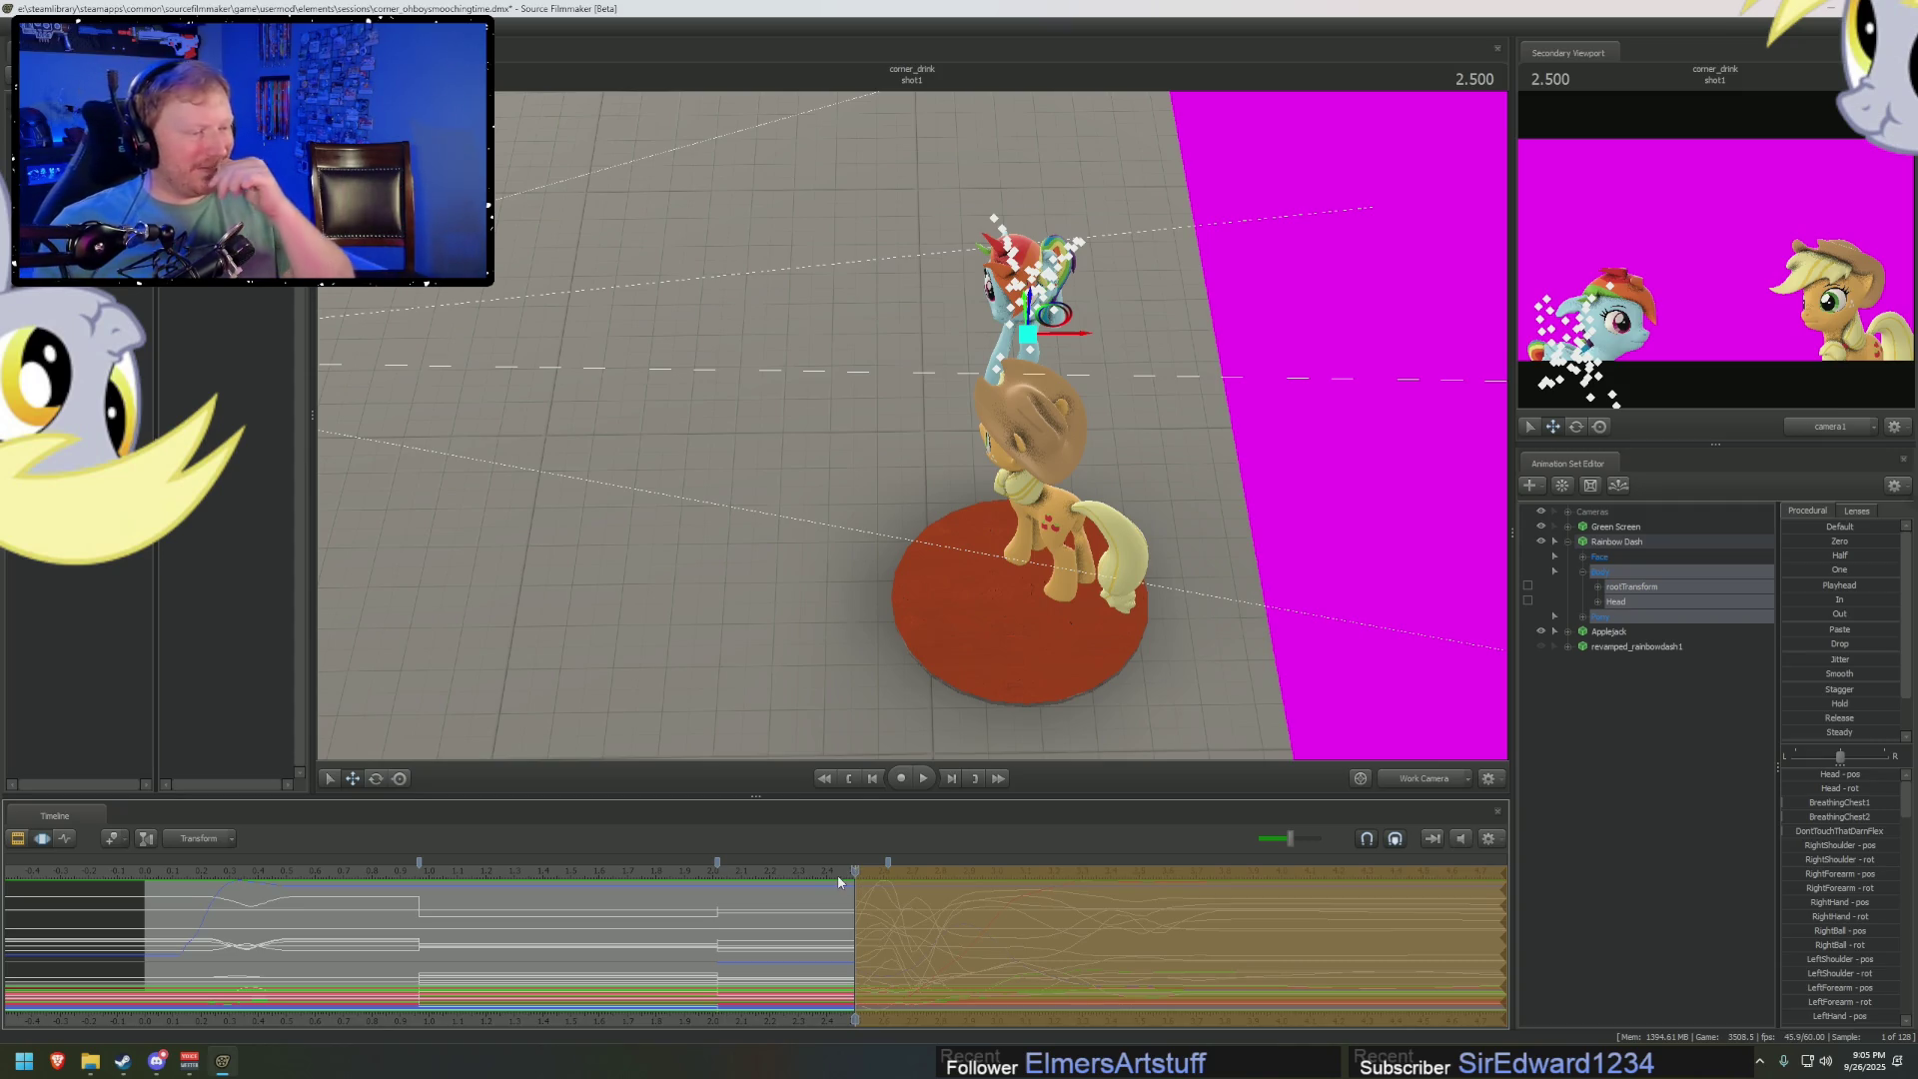
{"action": "key", "text": "space"}
{"action": "key", "text": "space"}
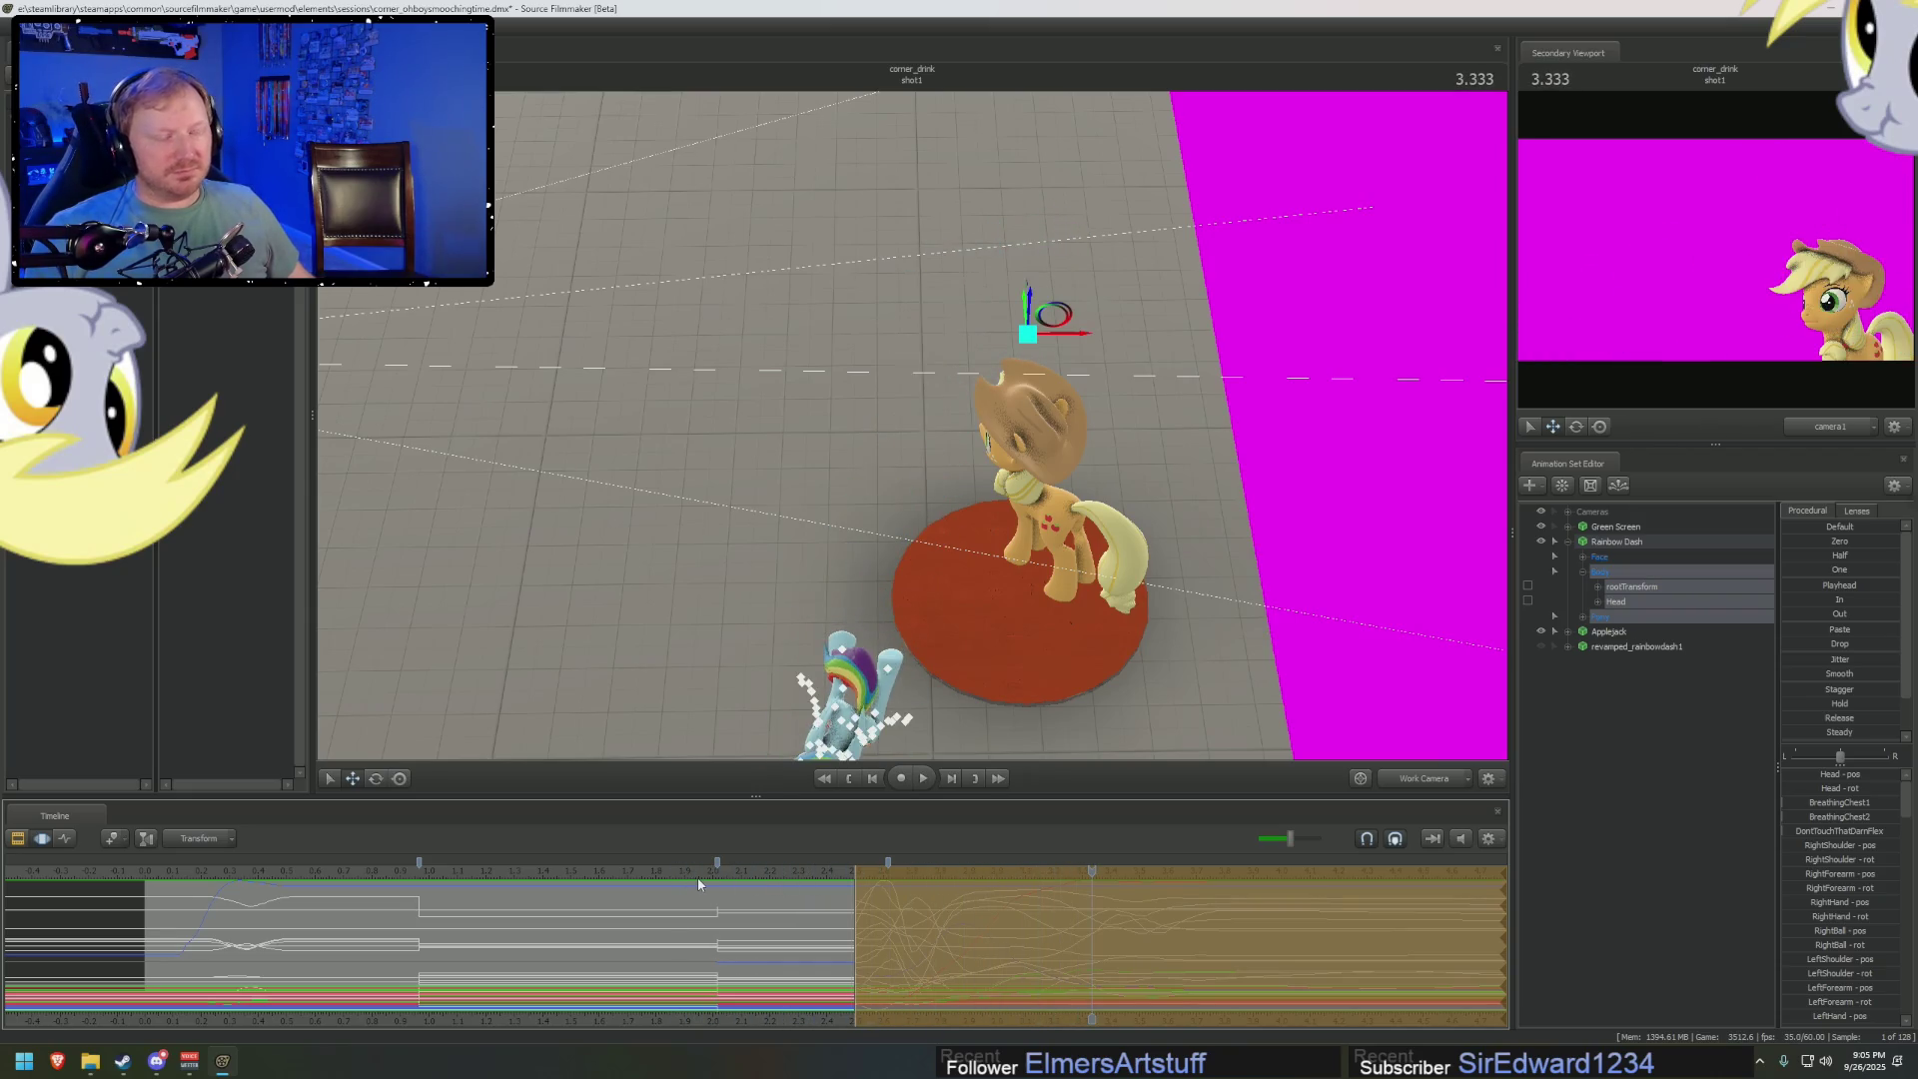
{"action": "left_click_drag", "start_coordinate": [784, 880], "coordinate": [1059, 872]}
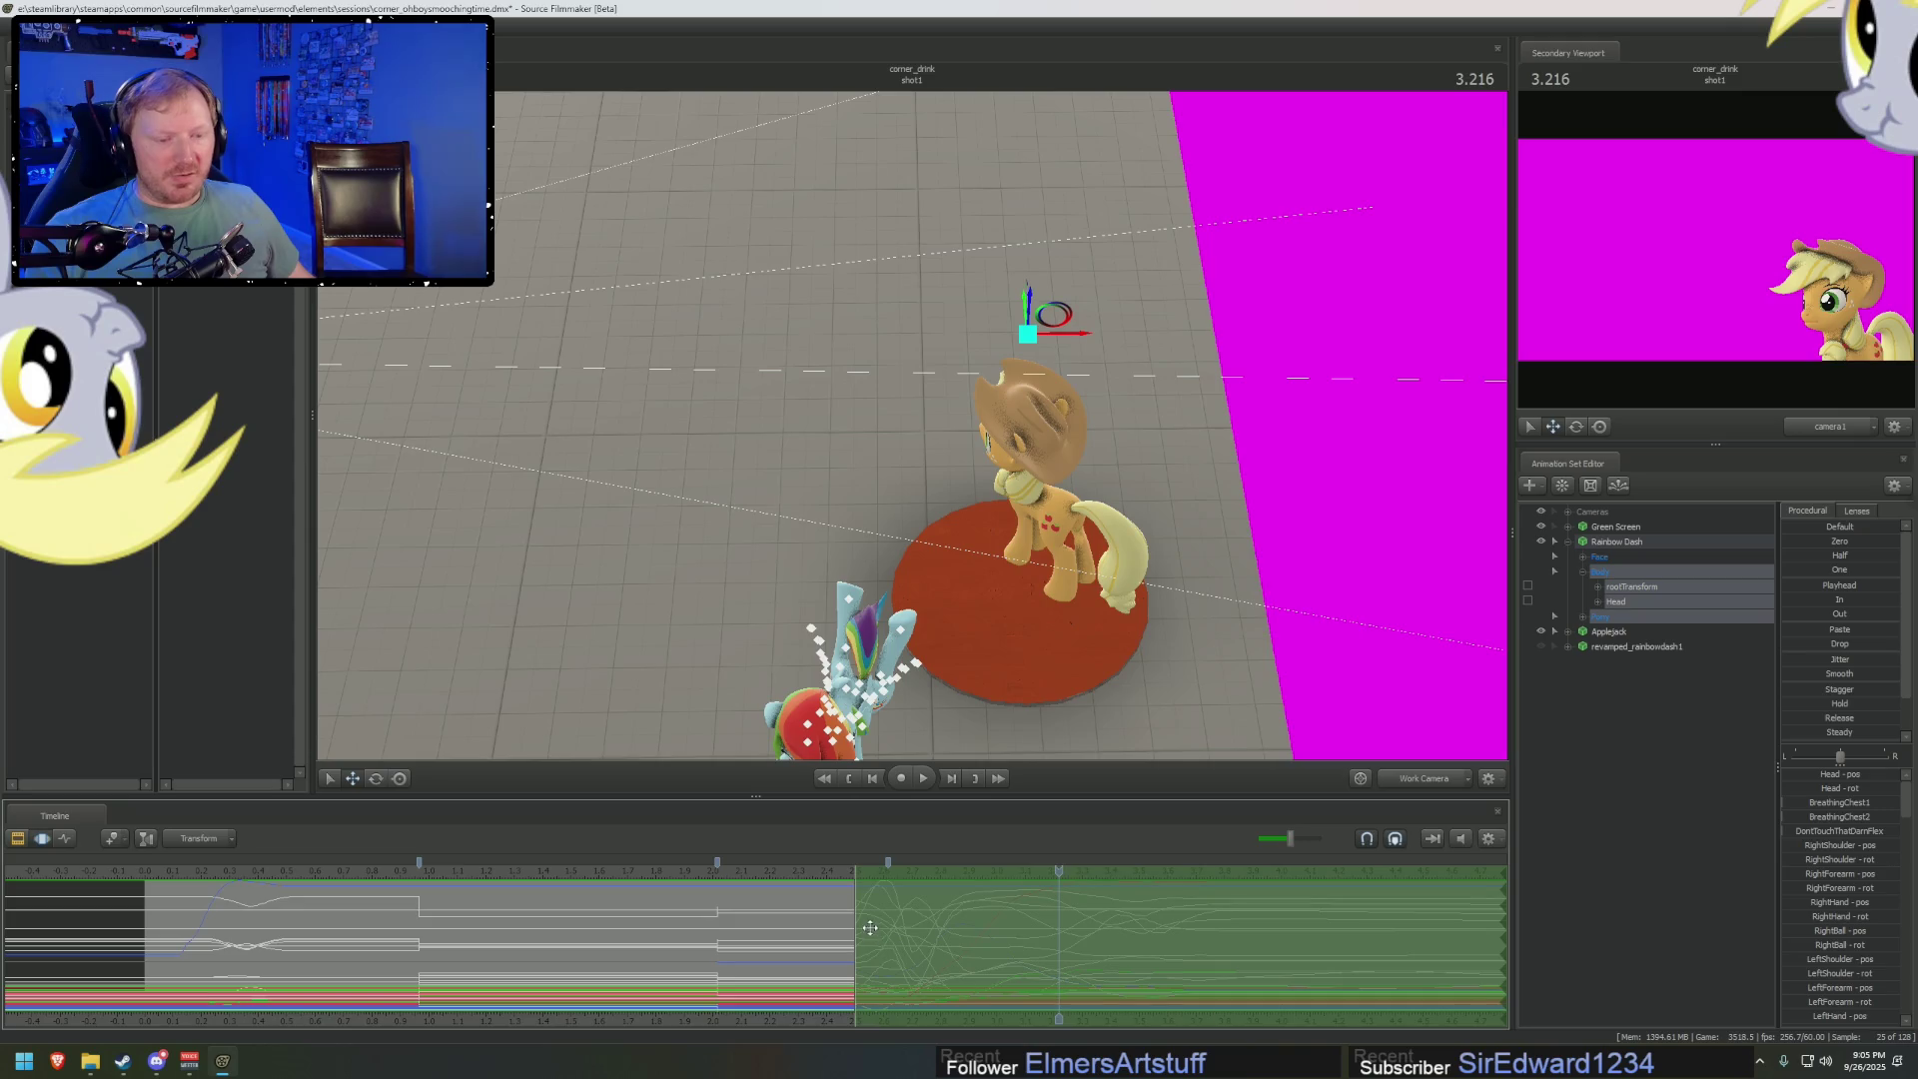
Set the current time to 2.500 and widen the time selection
{"action": "scroll", "coordinate": [842, 931], "scroll_direction": "up", "scroll_amount": 2}
{"action": "left_click", "coordinate": [735, 966]}
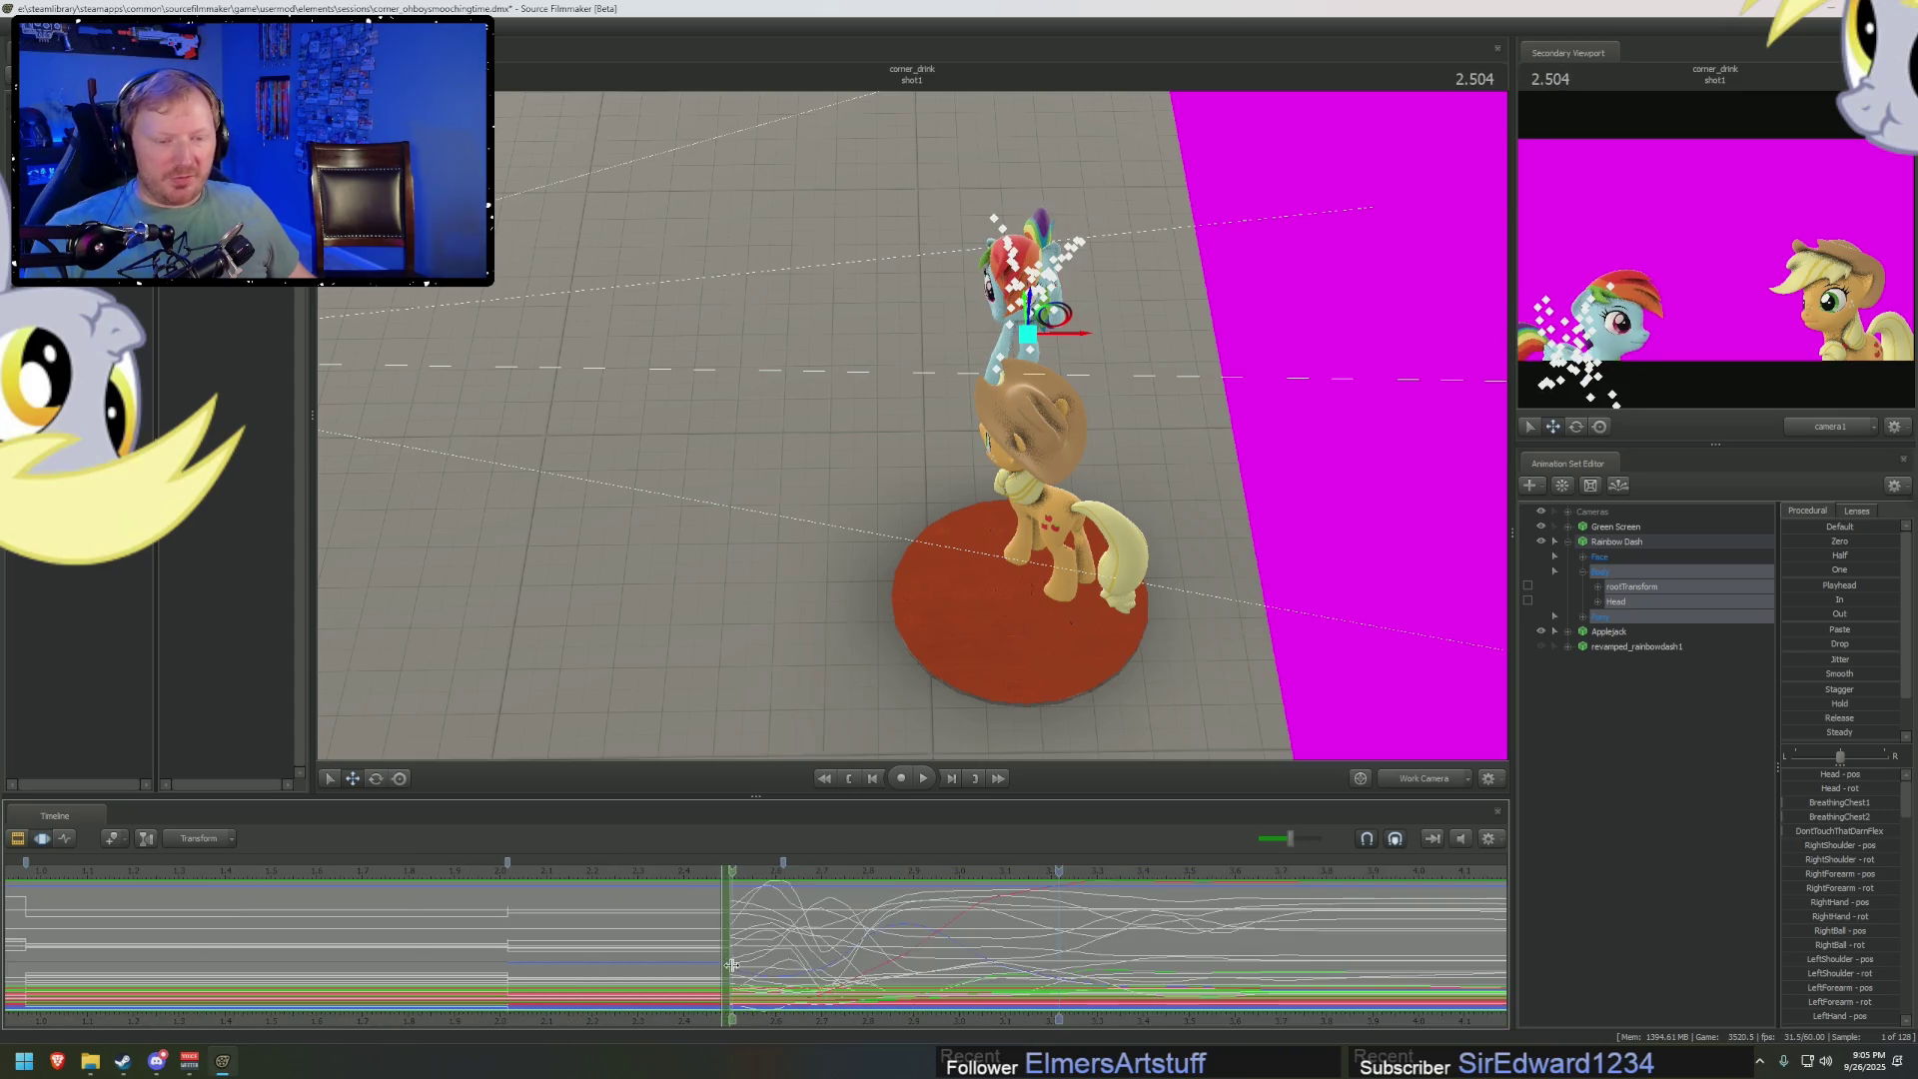
{"action": "scroll", "coordinate": [735, 966], "scroll_direction": "up", "scroll_amount": 1}
{"action": "left_click", "coordinate": [727, 951]}
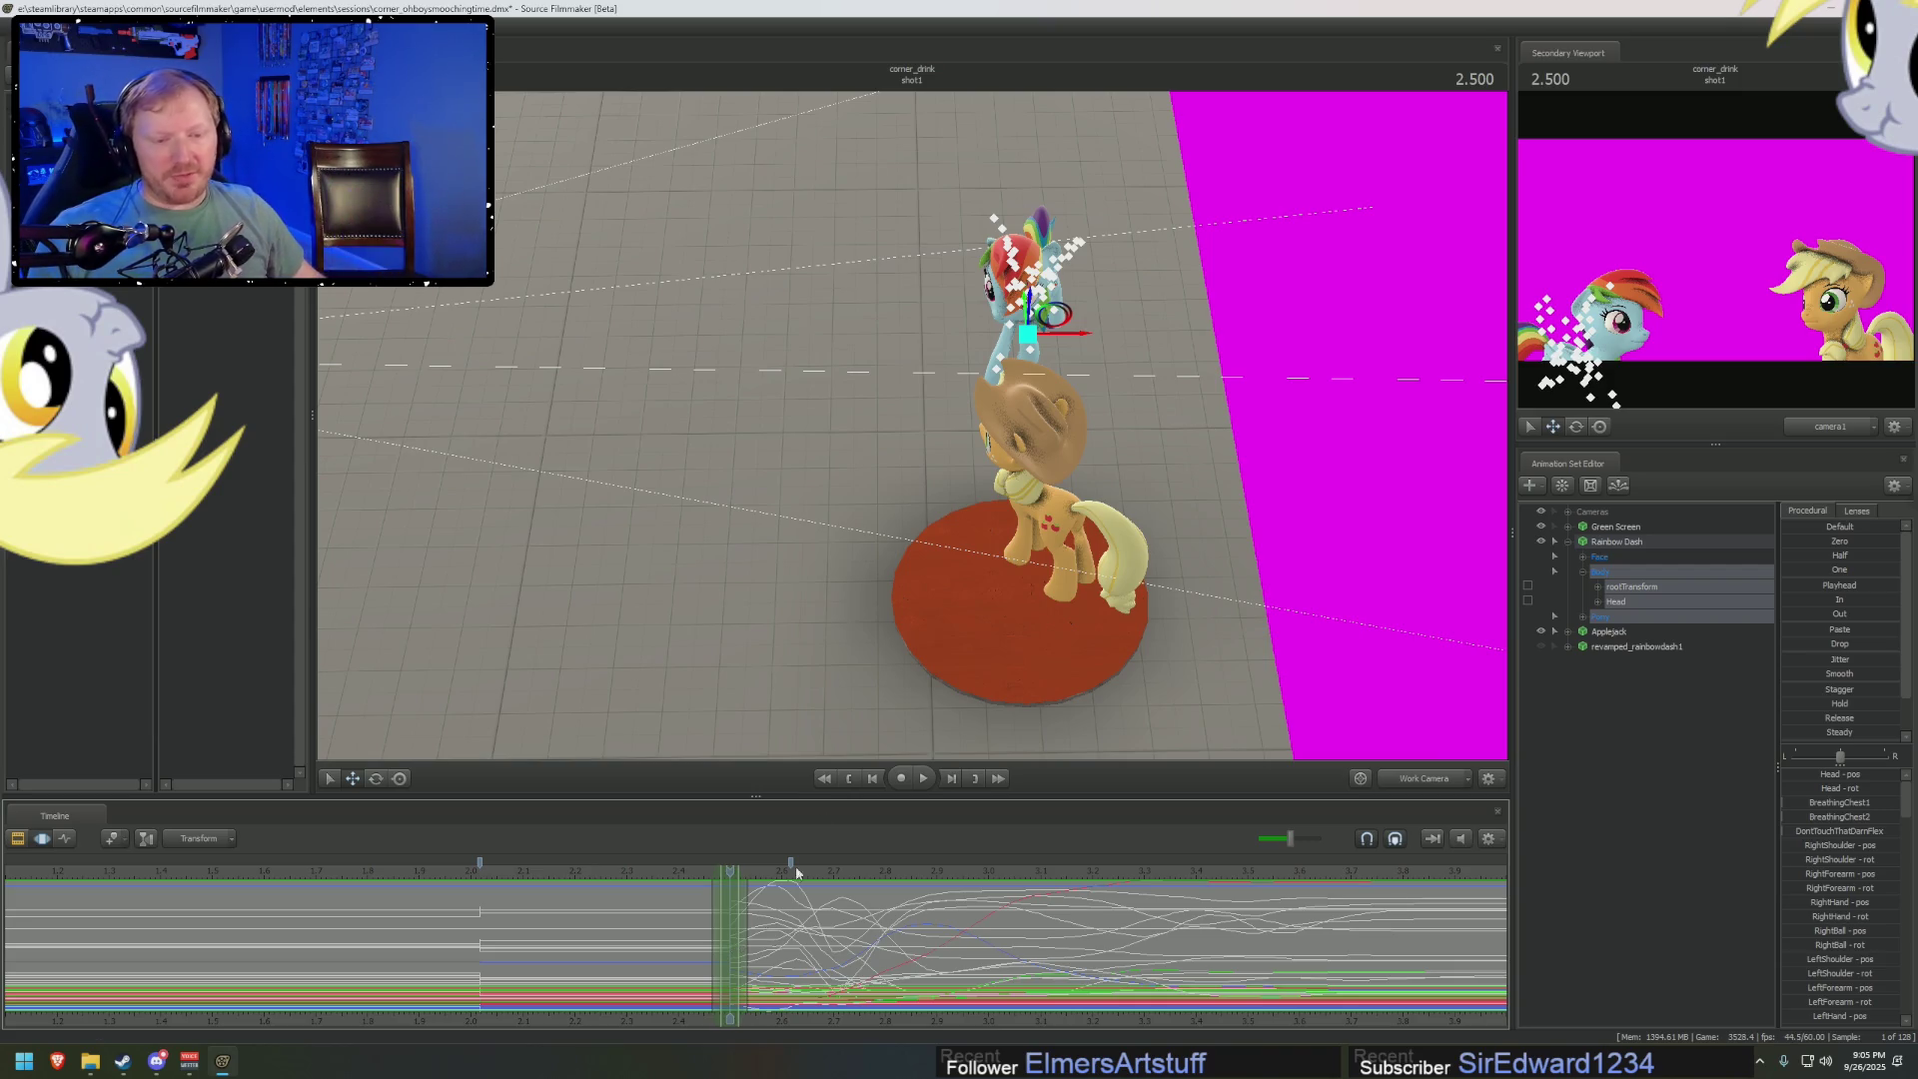
{"action": "scroll", "coordinate": [759, 959], "scroll_direction": "up", "scroll_amount": 1}
{"action": "scroll", "coordinate": [699, 999], "scroll_direction": "up", "scroll_amount": 1}
{"action": "scroll", "coordinate": [679, 1011], "scroll_direction": "up", "scroll_amount": 1}
{"action": "scroll", "coordinate": [784, 1000], "scroll_direction": "up", "scroll_amount": 1}
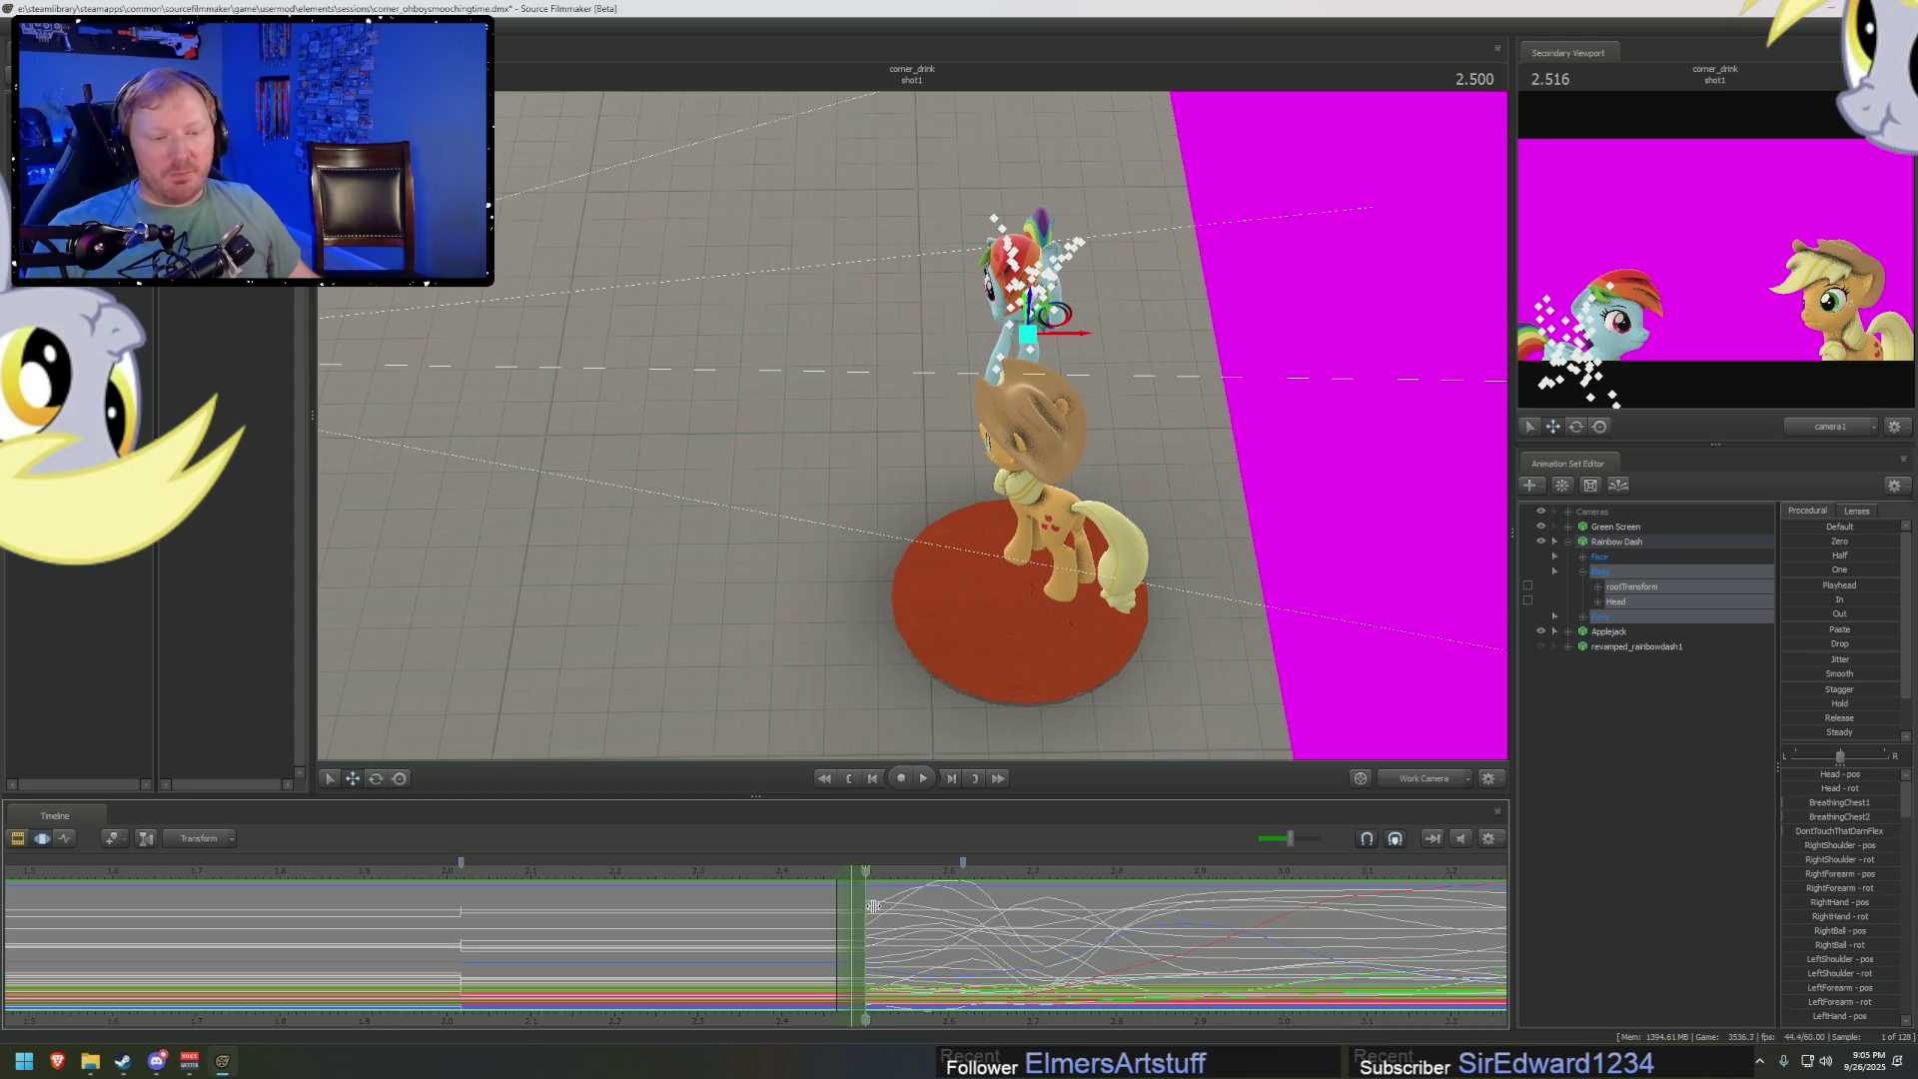
{"action": "mouse_move", "coordinate": [873, 905]}
{"action": "left_mouse_down"}
{"action": "mouse_move", "coordinate": [892, 905]}
{"action": "mouse_move", "coordinate": [809, 910]}
{"action": "left_mouse_up"}
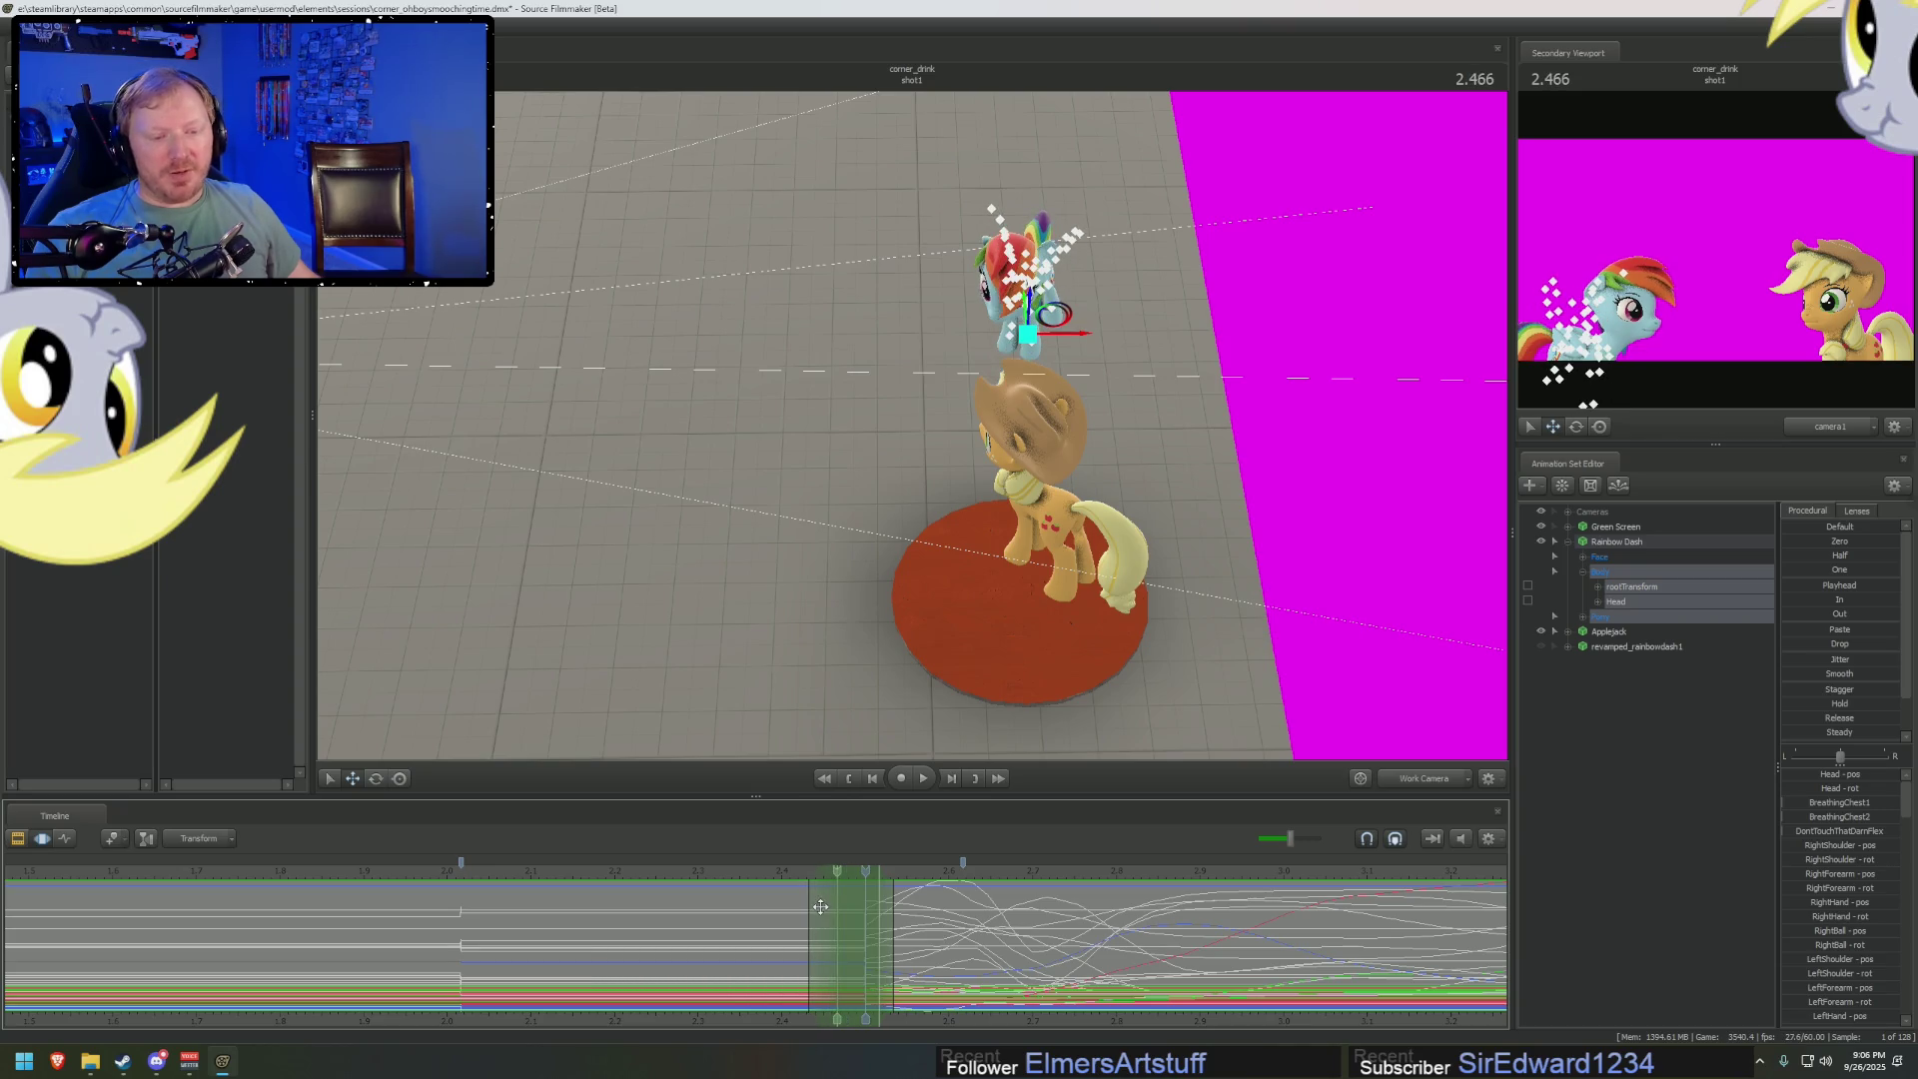
{"action": "scroll", "coordinate": [1794, 727], "scroll_direction": "down", "scroll_amount": 1}
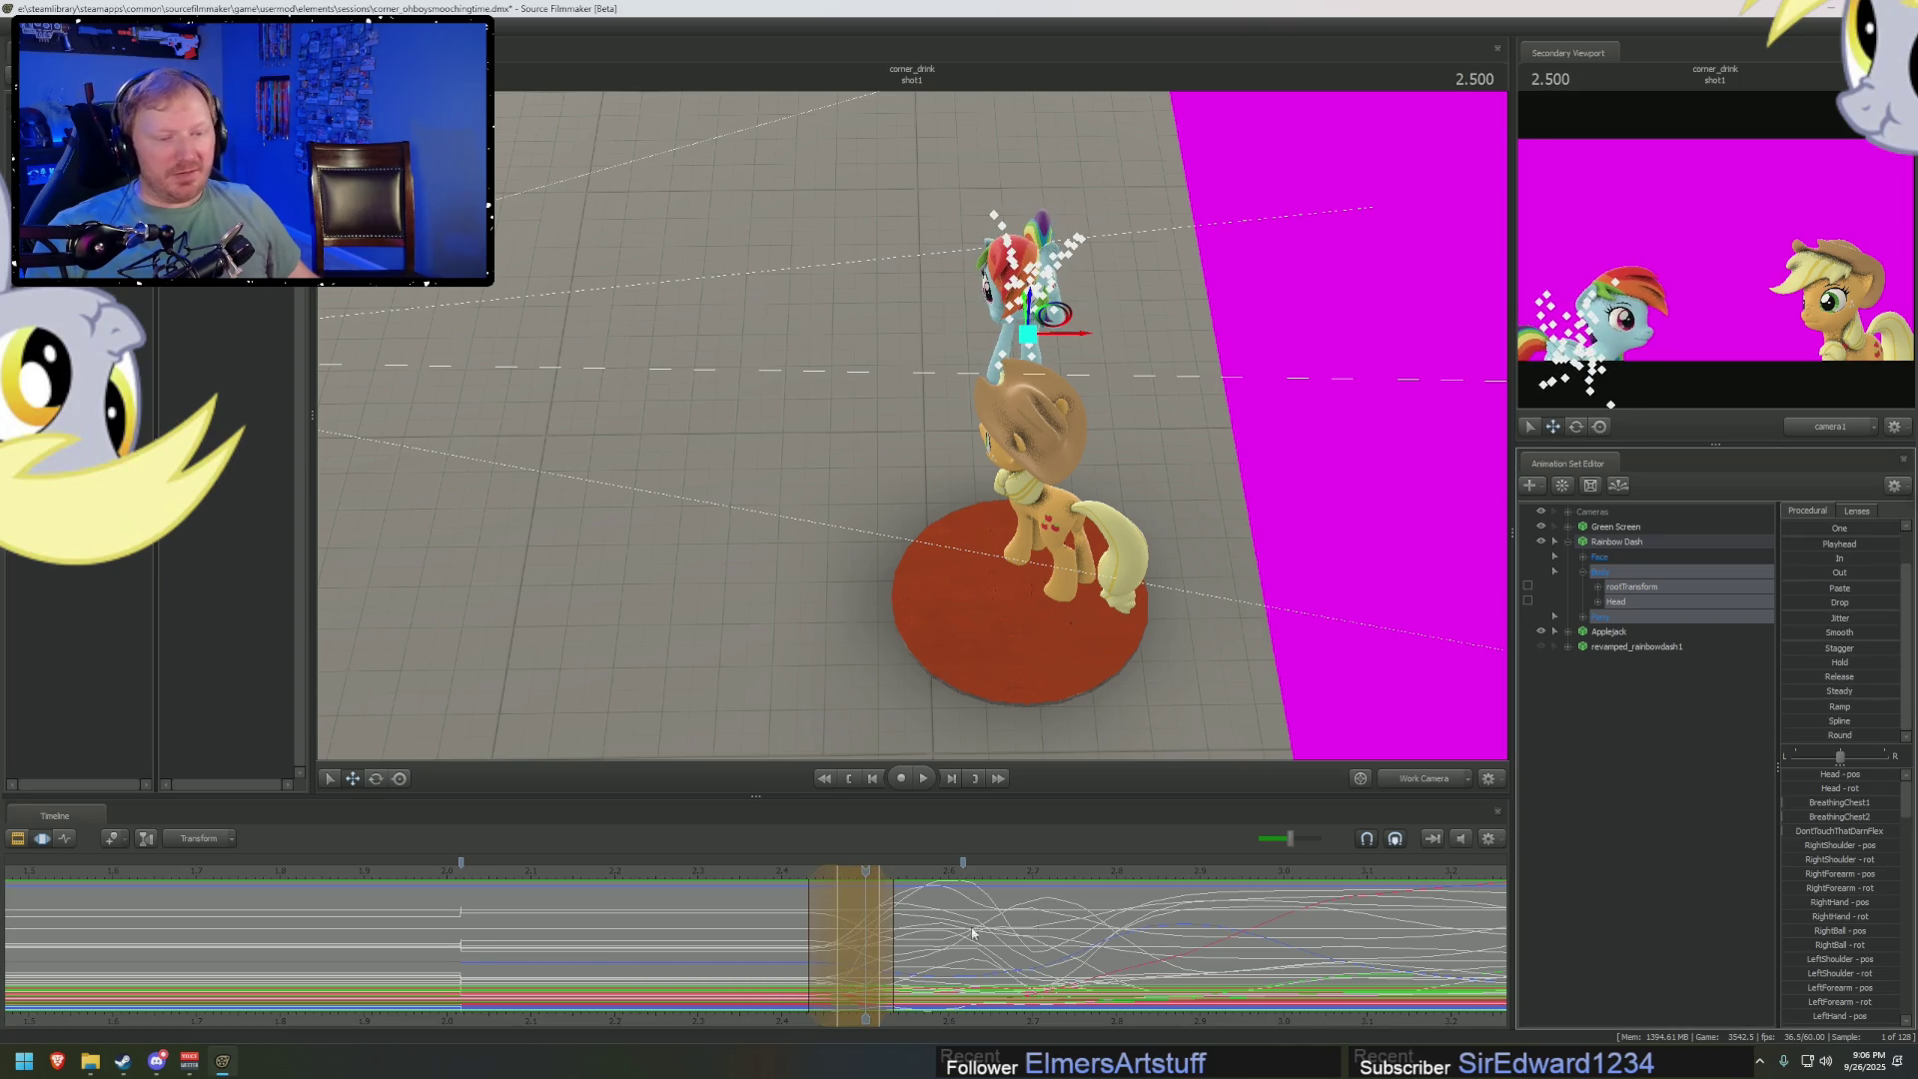
{"action": "key", "text": "space"}
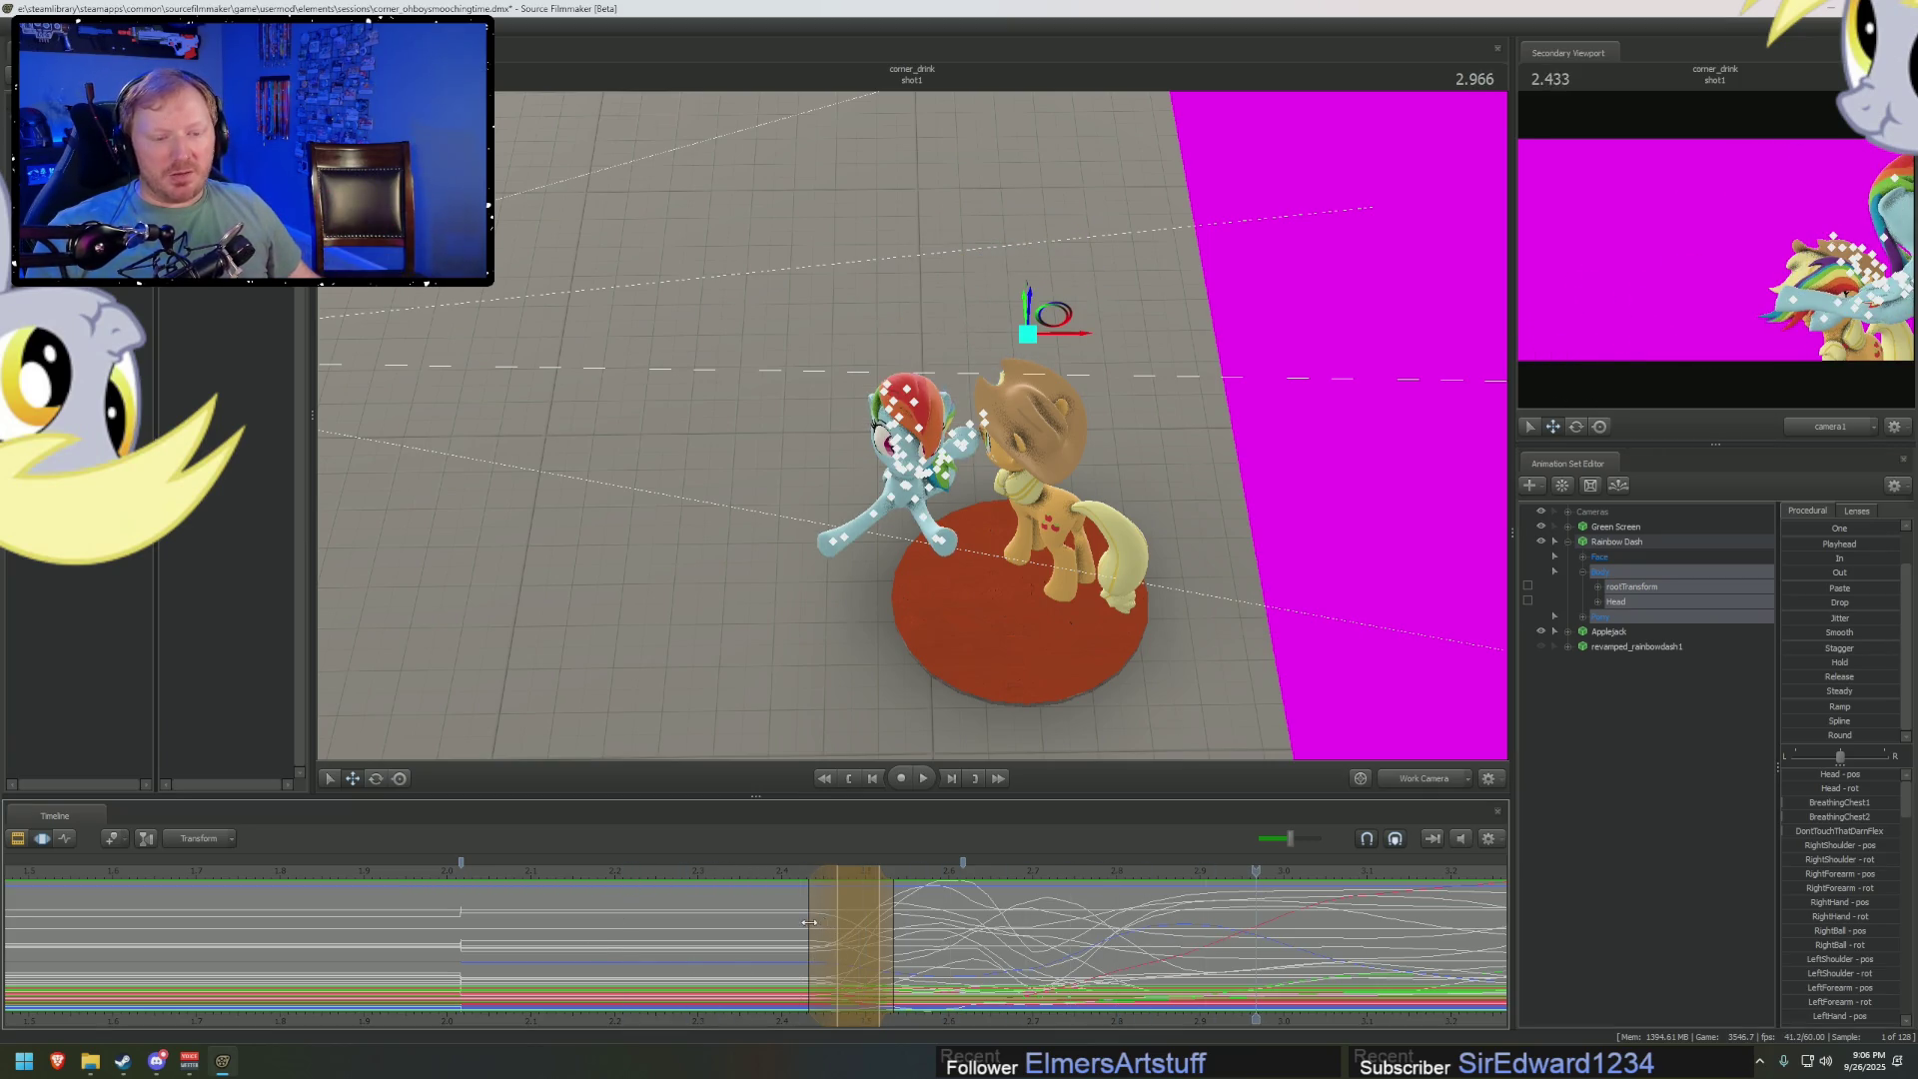
Replace the time selection with one from the playhead to the shot's end, starting near 2.4
{"action": "left_click_drag", "start_coordinate": [809, 924], "coordinate": [783, 924]}
{"action": "key", "text": "space"}
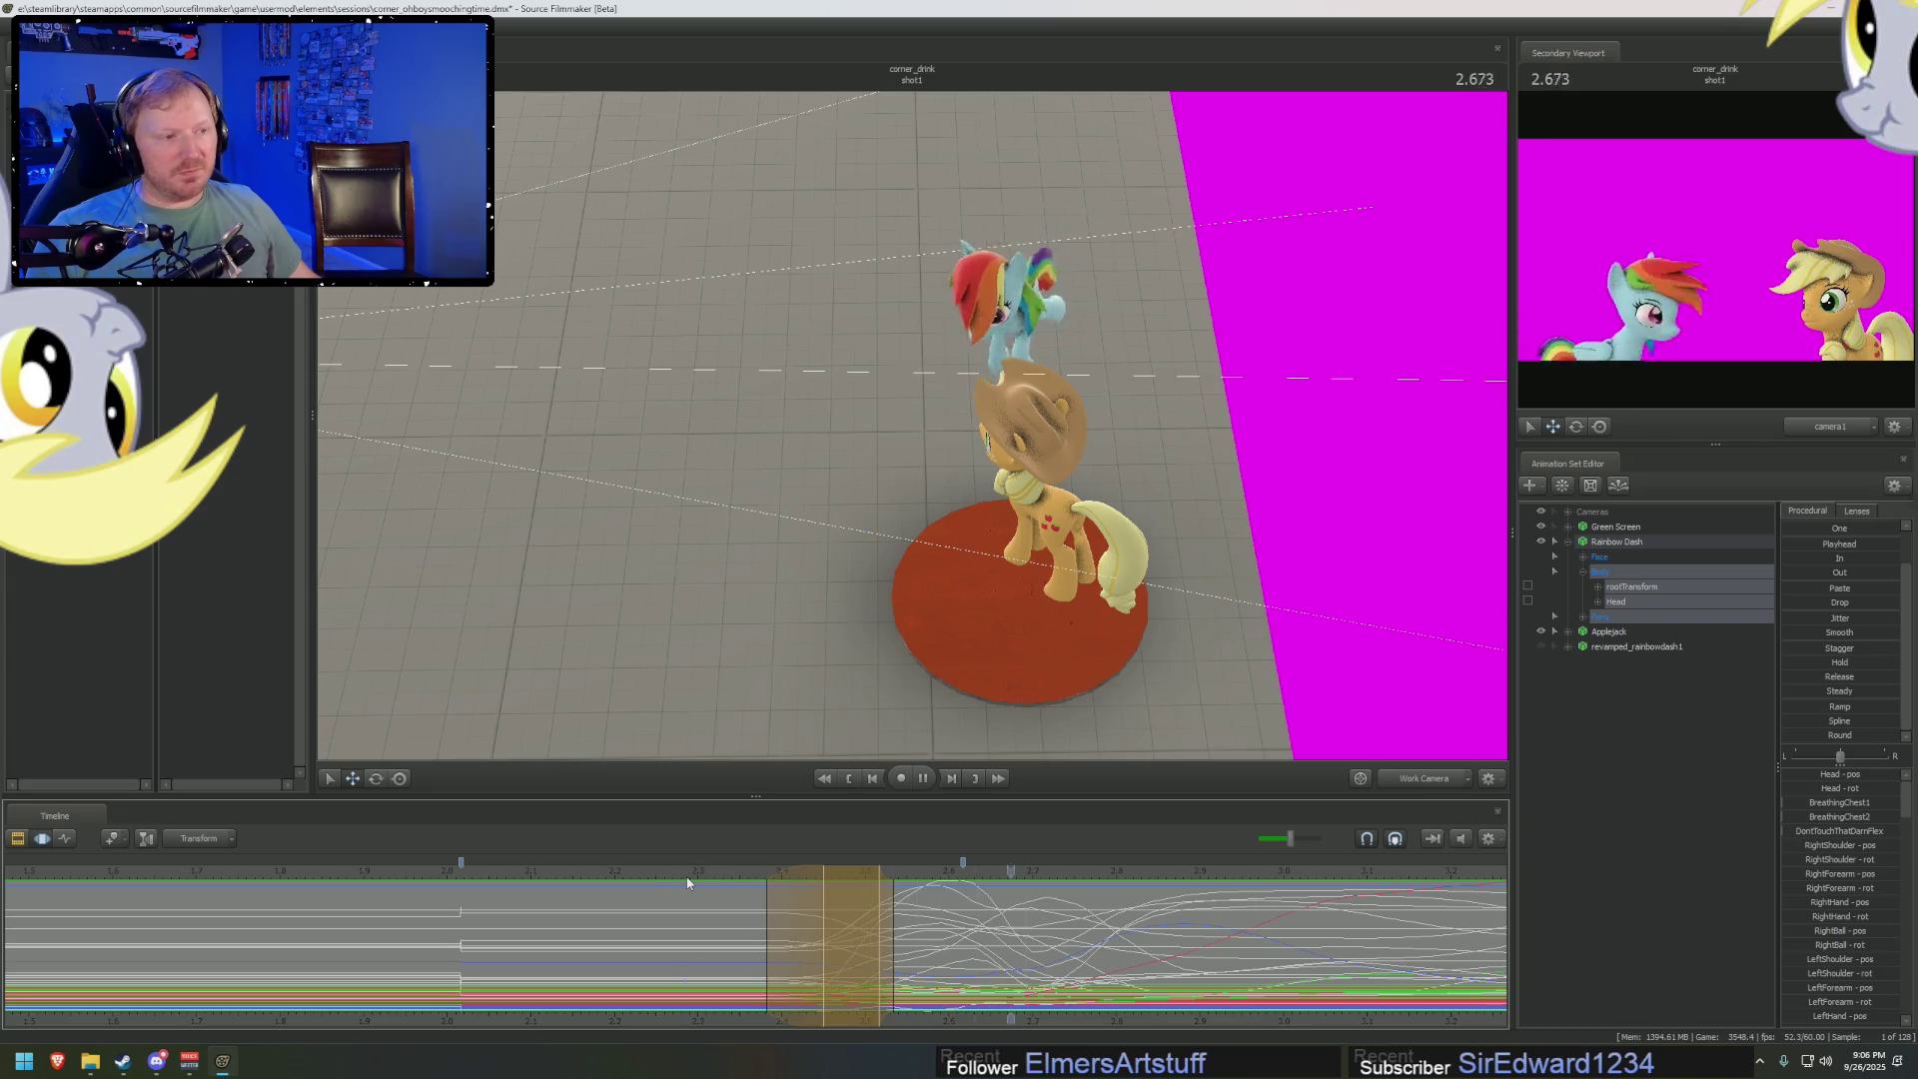
{"action": "key", "text": "space"}
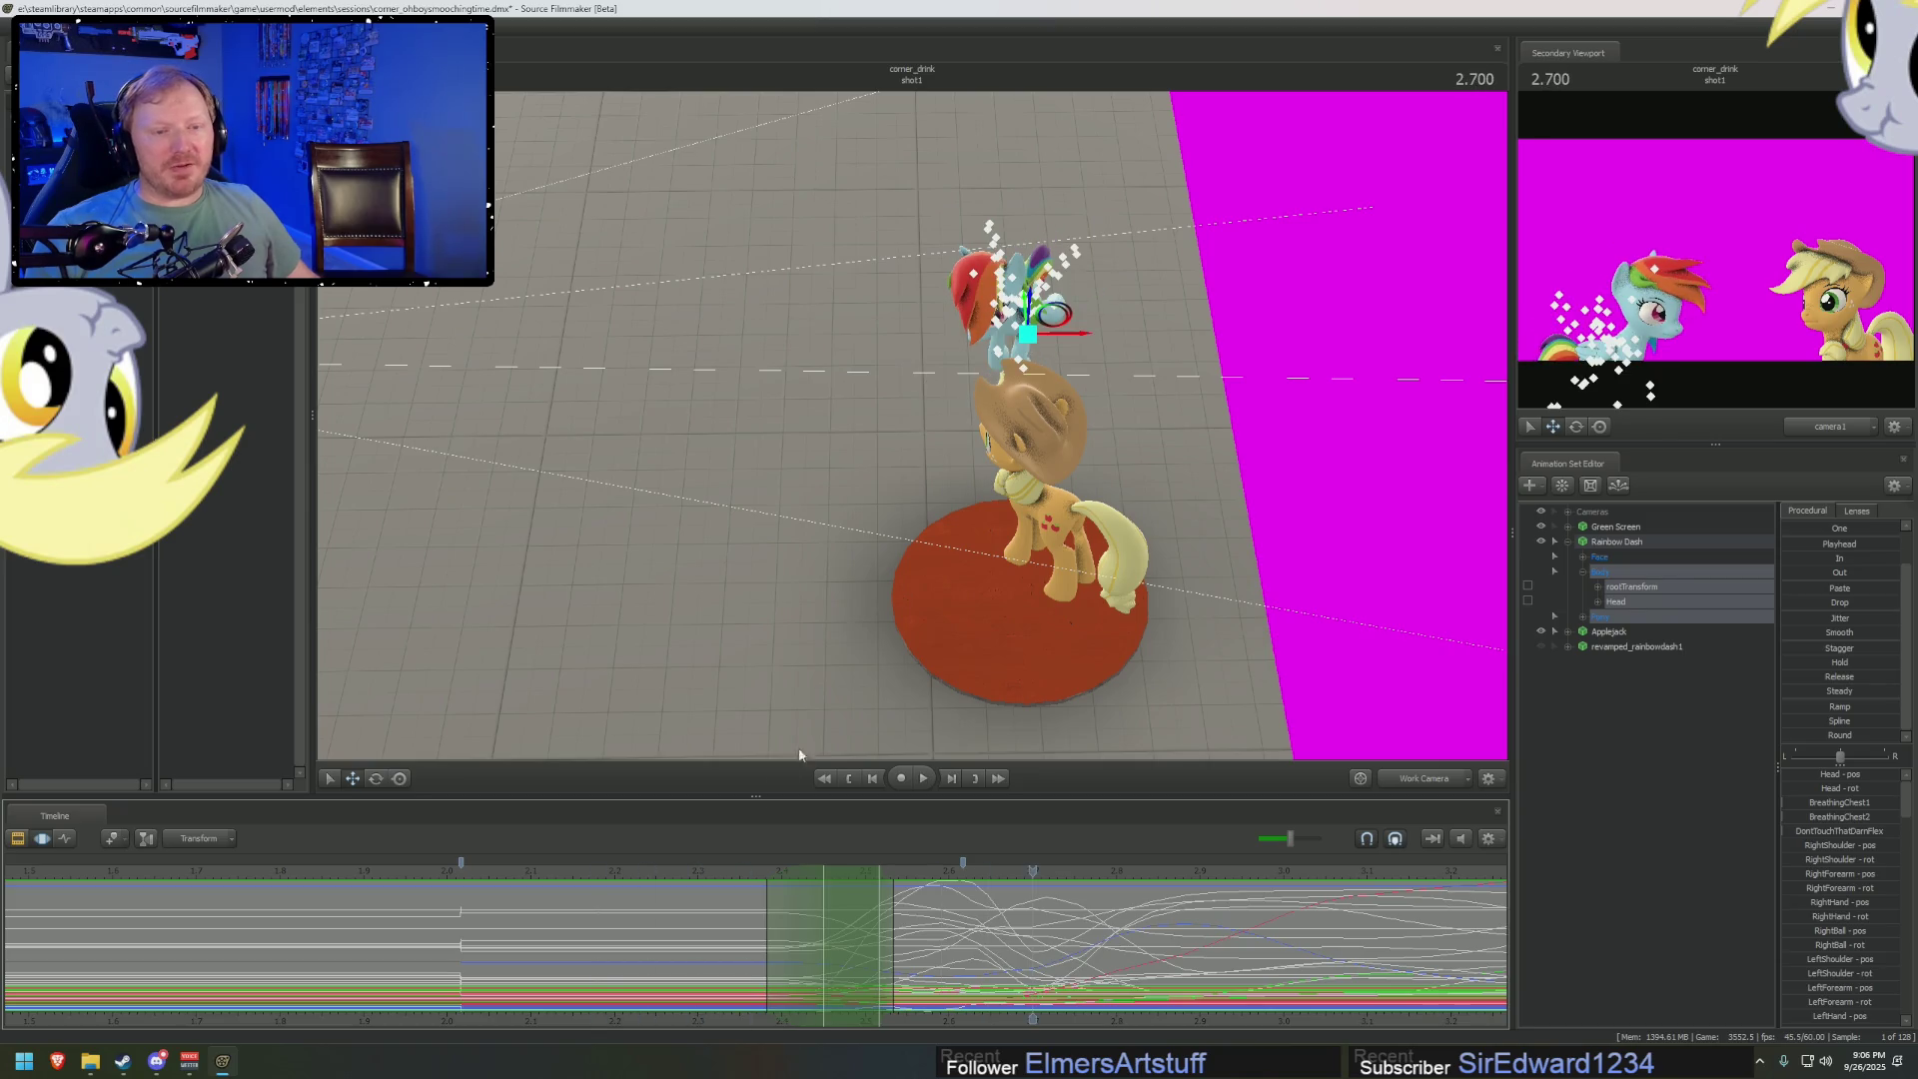
{"action": "key", "text": "space"}
{"action": "key", "text": "space"}
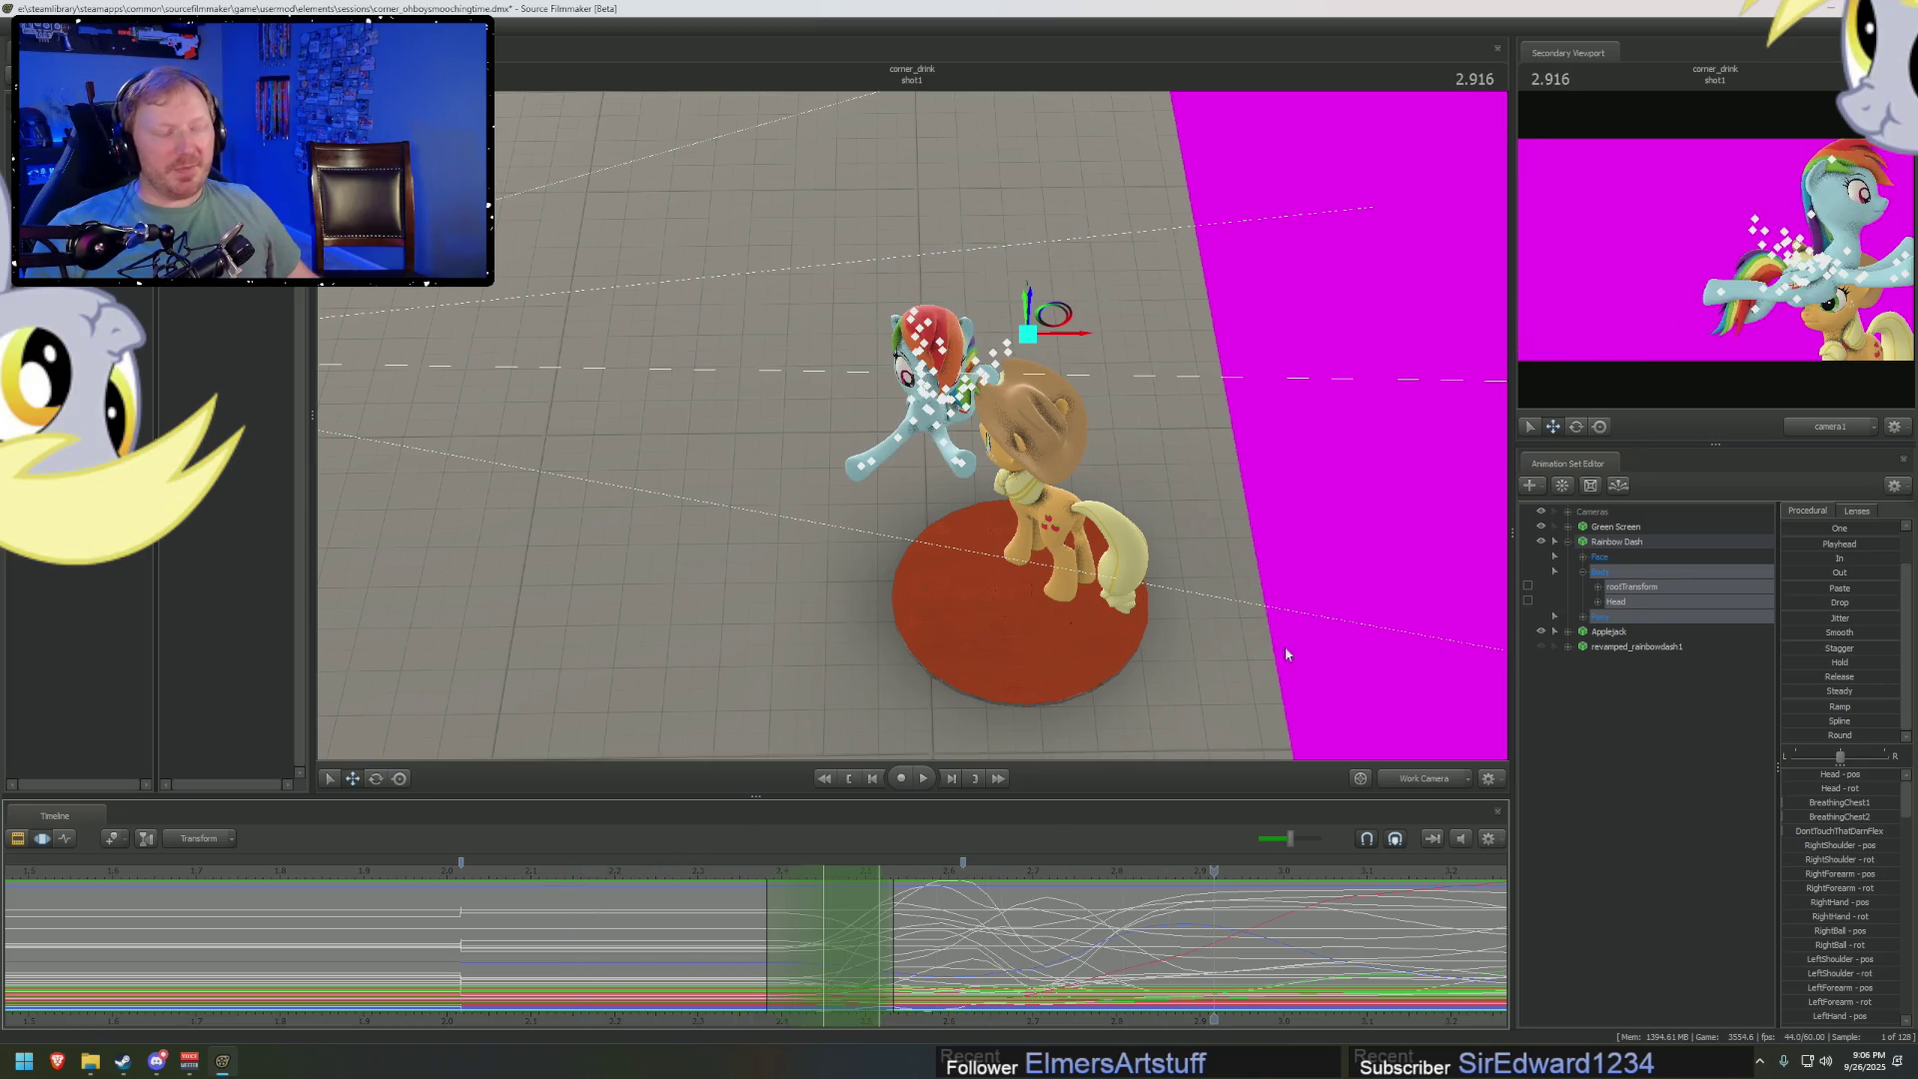
{"action": "left_click_drag", "start_coordinate": [999, 939], "coordinate": [857, 945]}
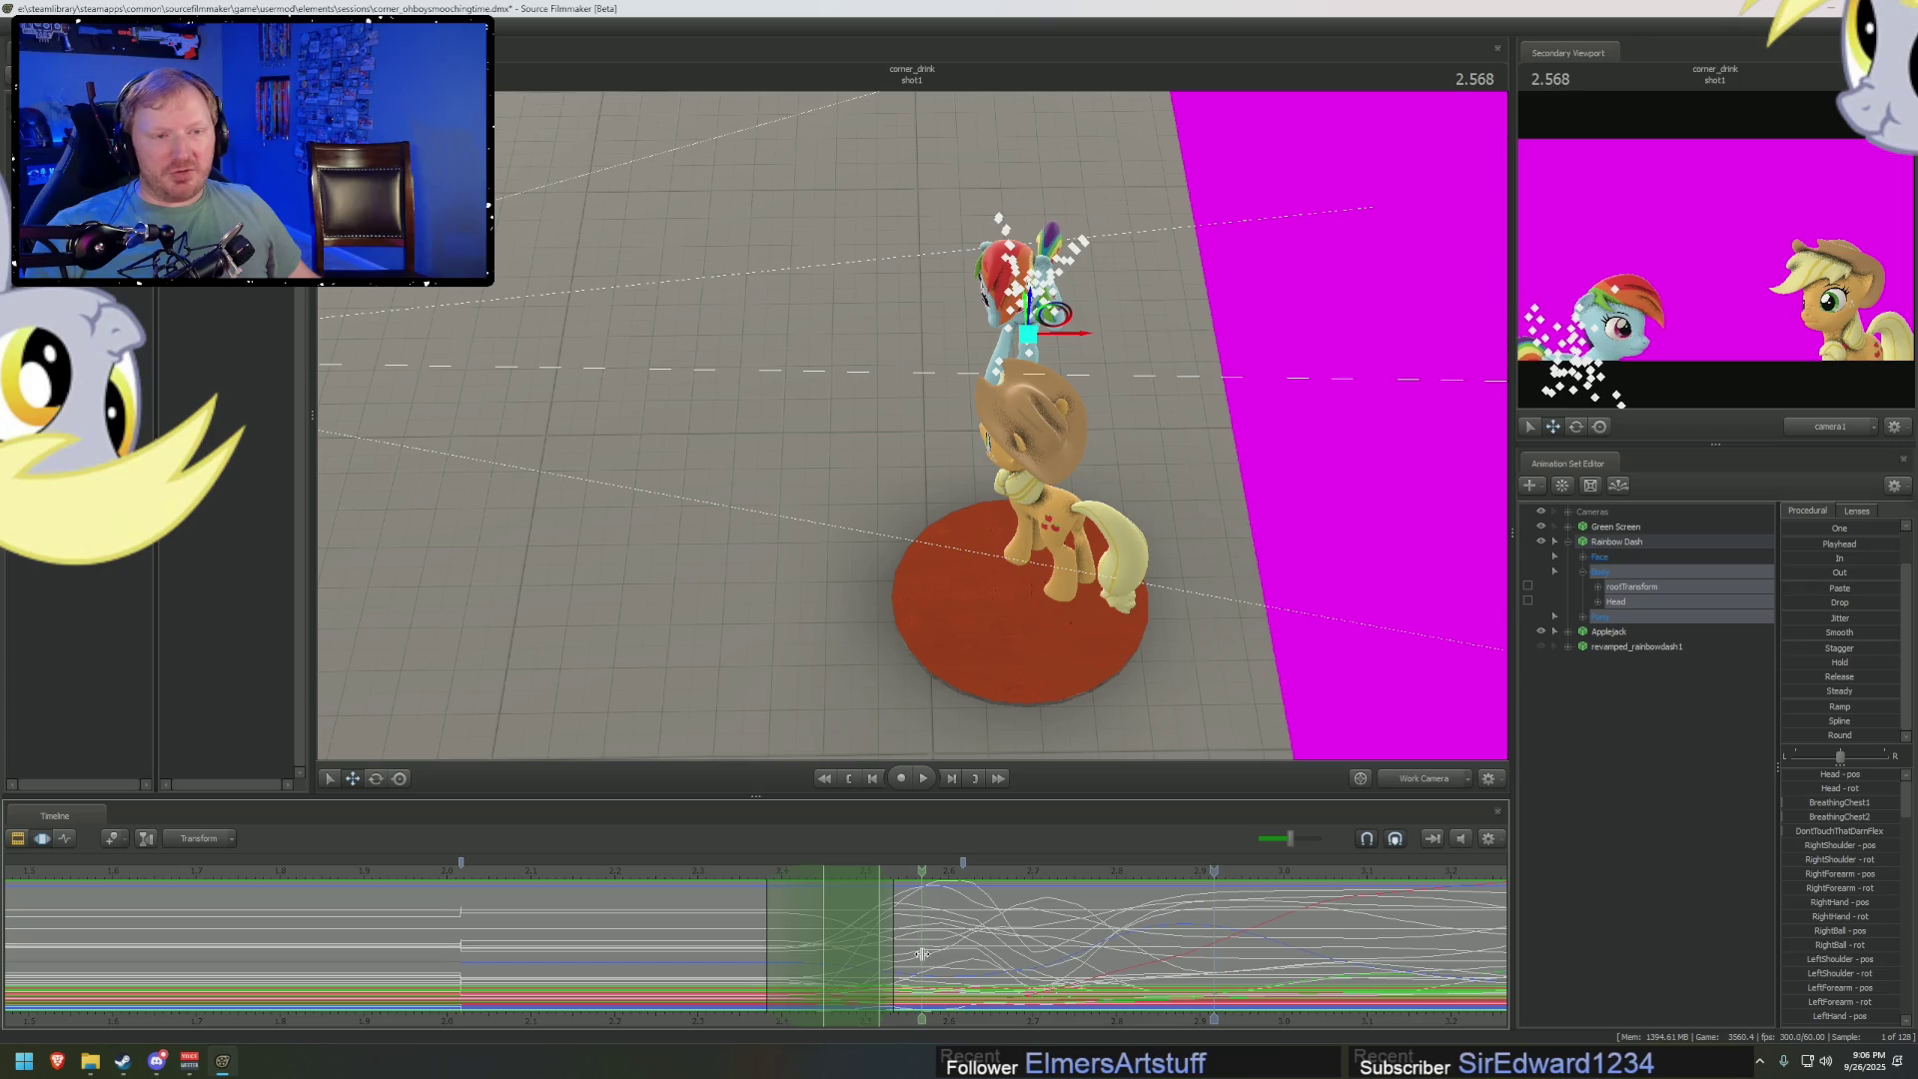
{"action": "left_click", "coordinate": [943, 960]}
{"action": "left_click", "coordinate": [944, 909]}
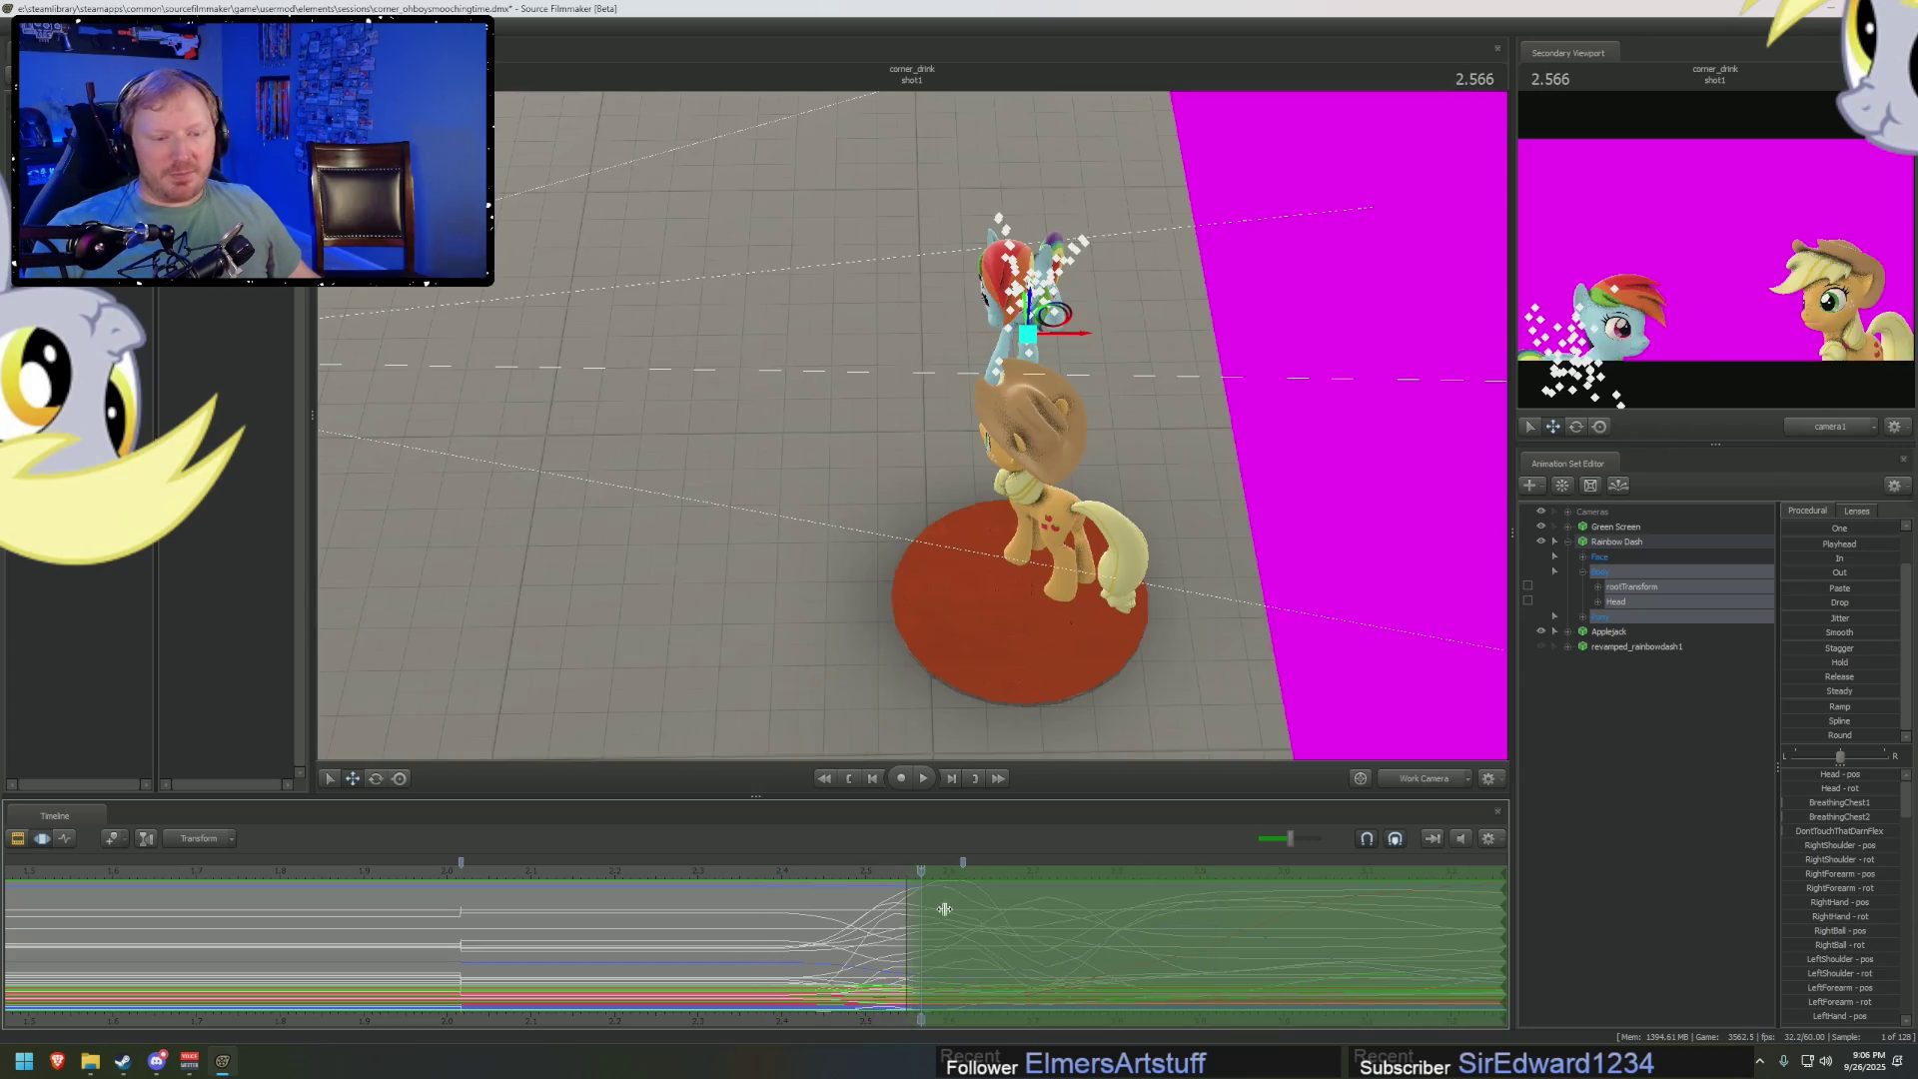
{"action": "left_click_drag", "start_coordinate": [896, 927], "coordinate": [780, 932]}
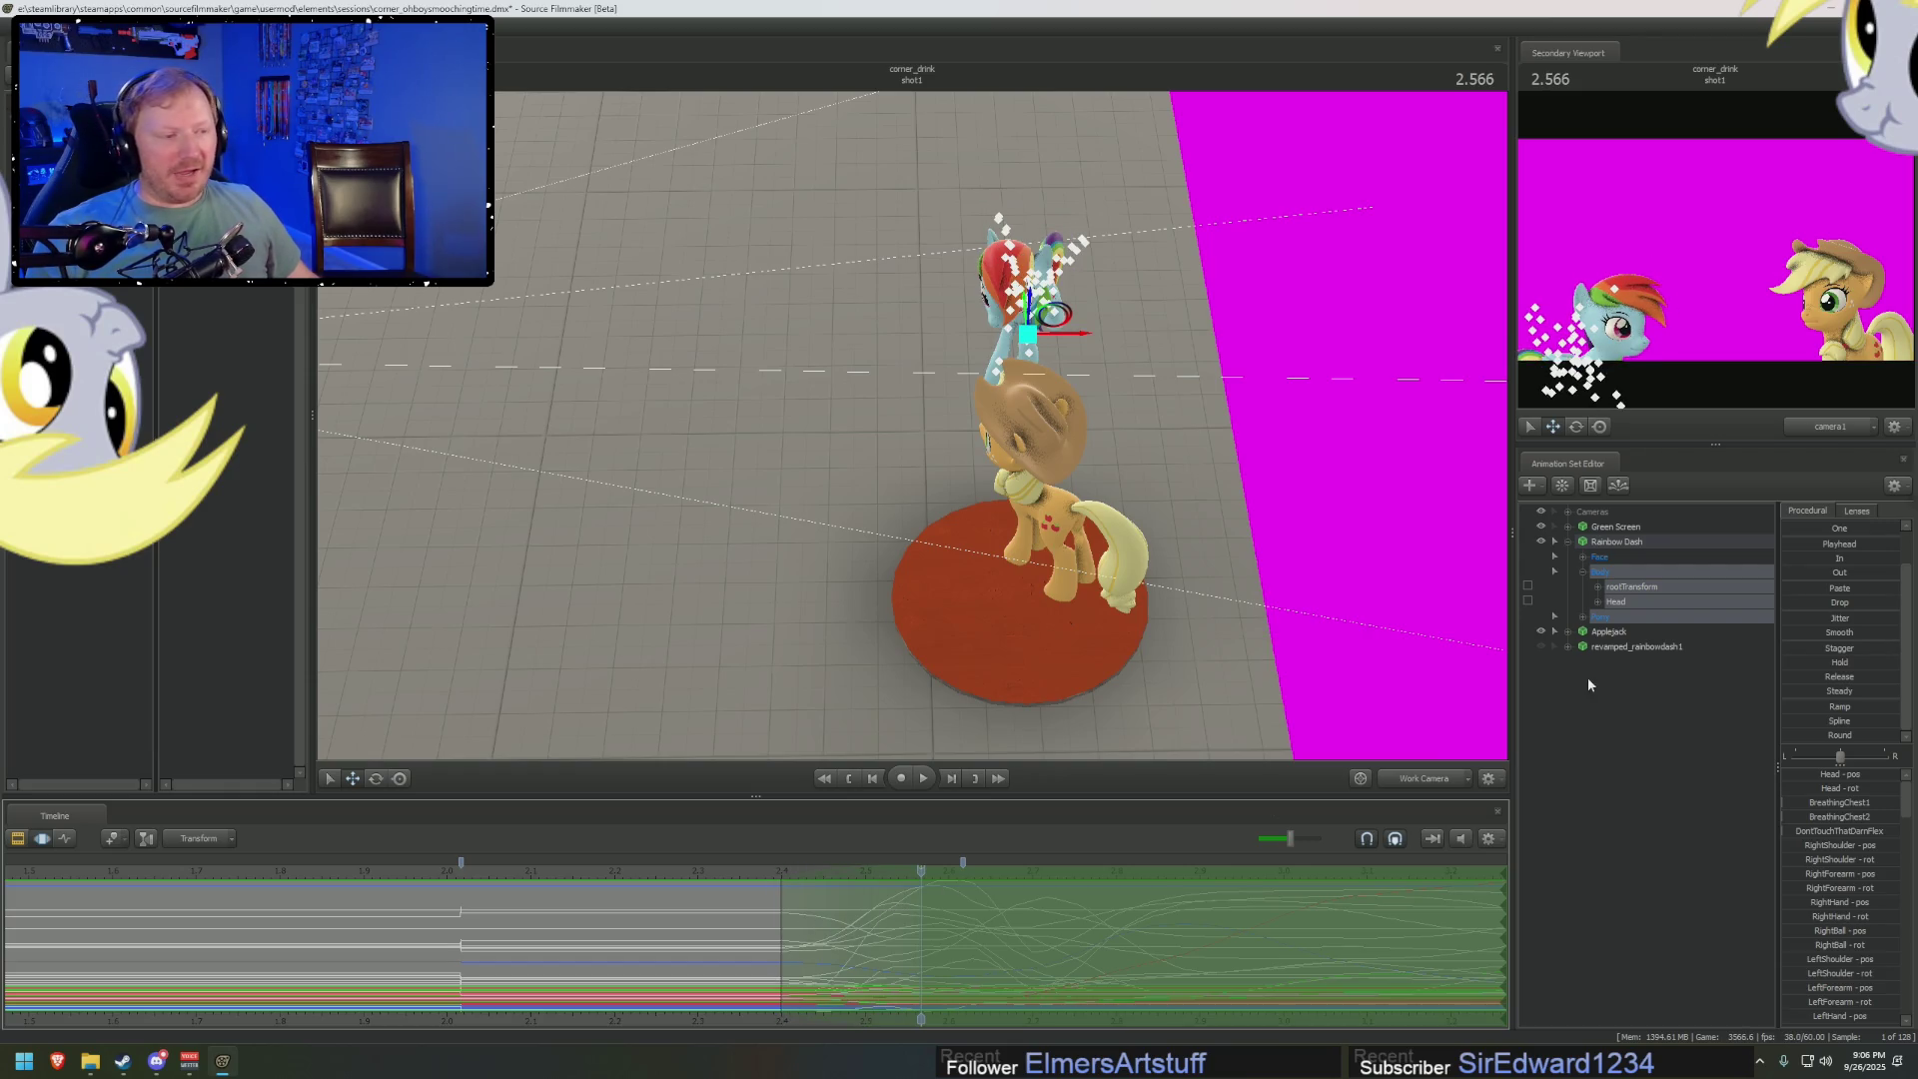
Select Rainbow Dash's Pelvis under Body > Pony Body, orbit around the ponies, and switch to rotate
{"action": "left_click", "coordinate": [1583, 618]}
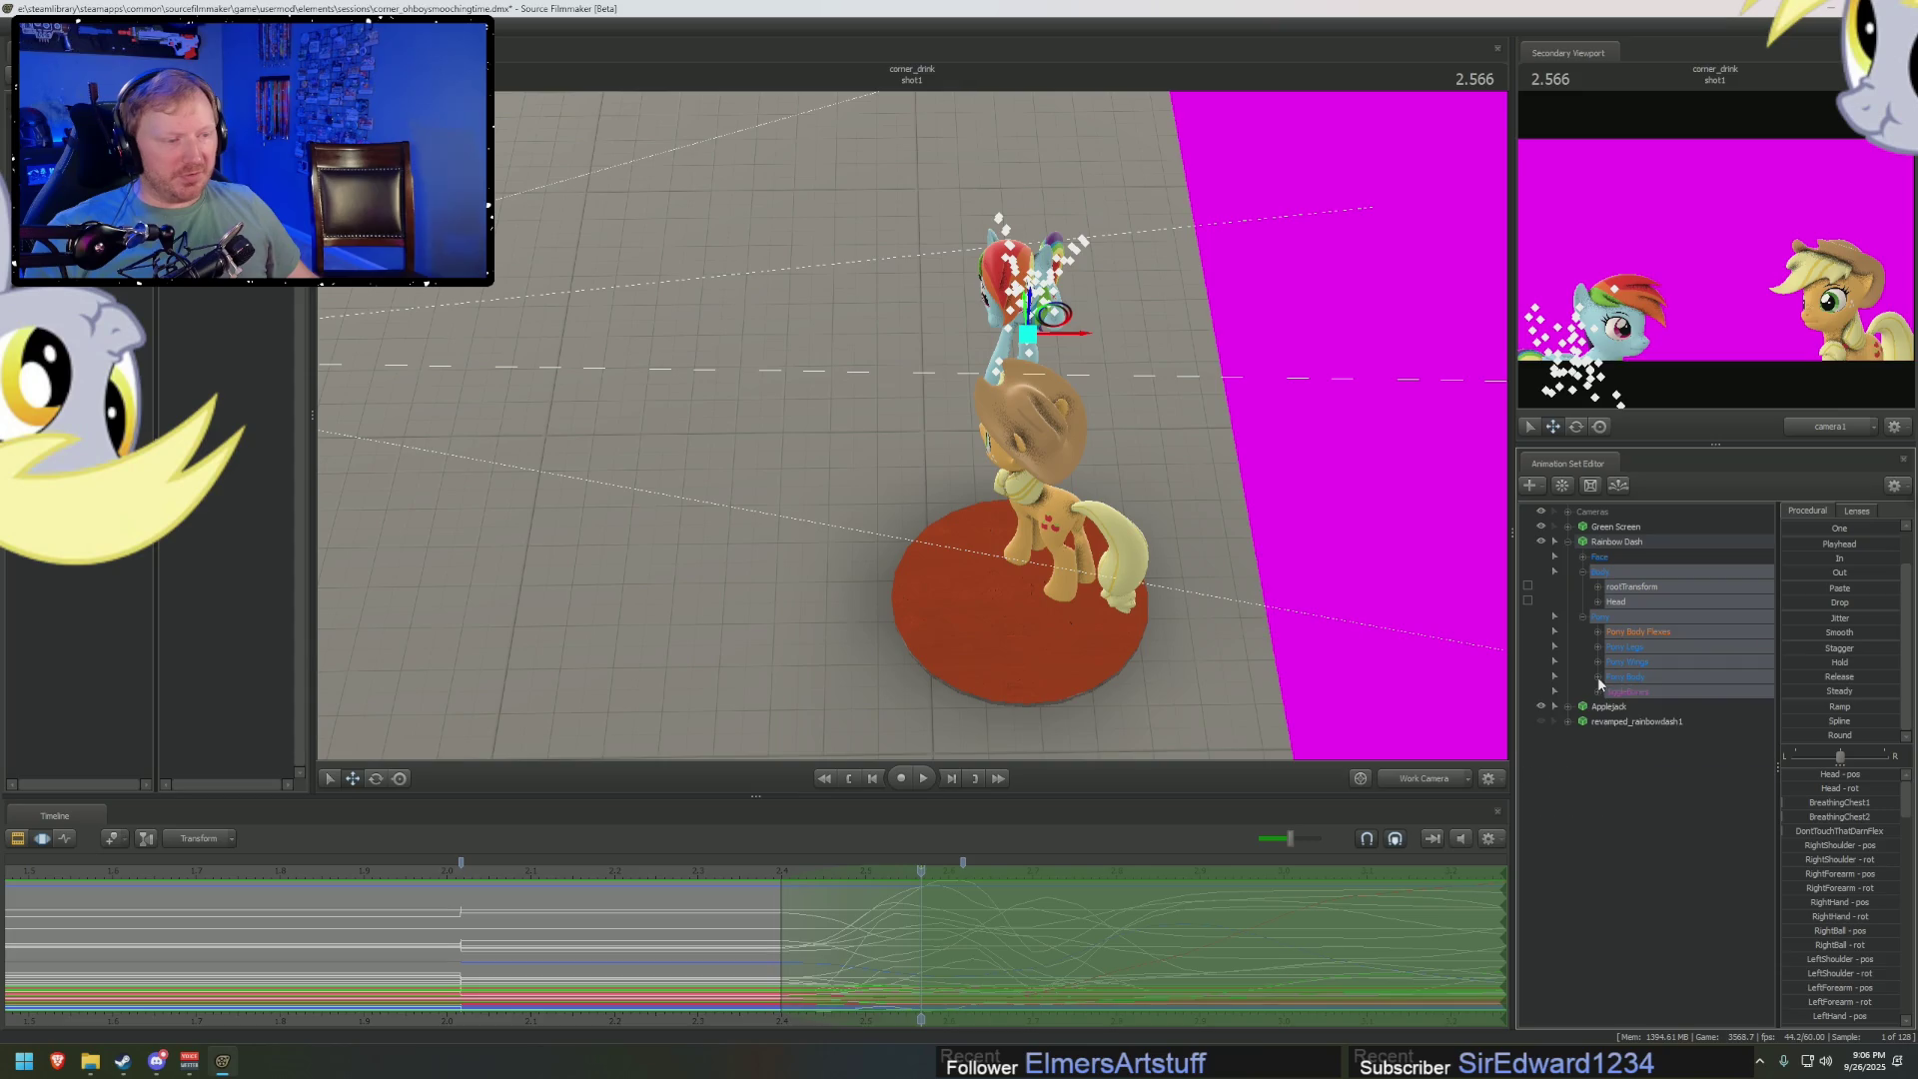
{"action": "left_click", "coordinate": [1598, 678]}
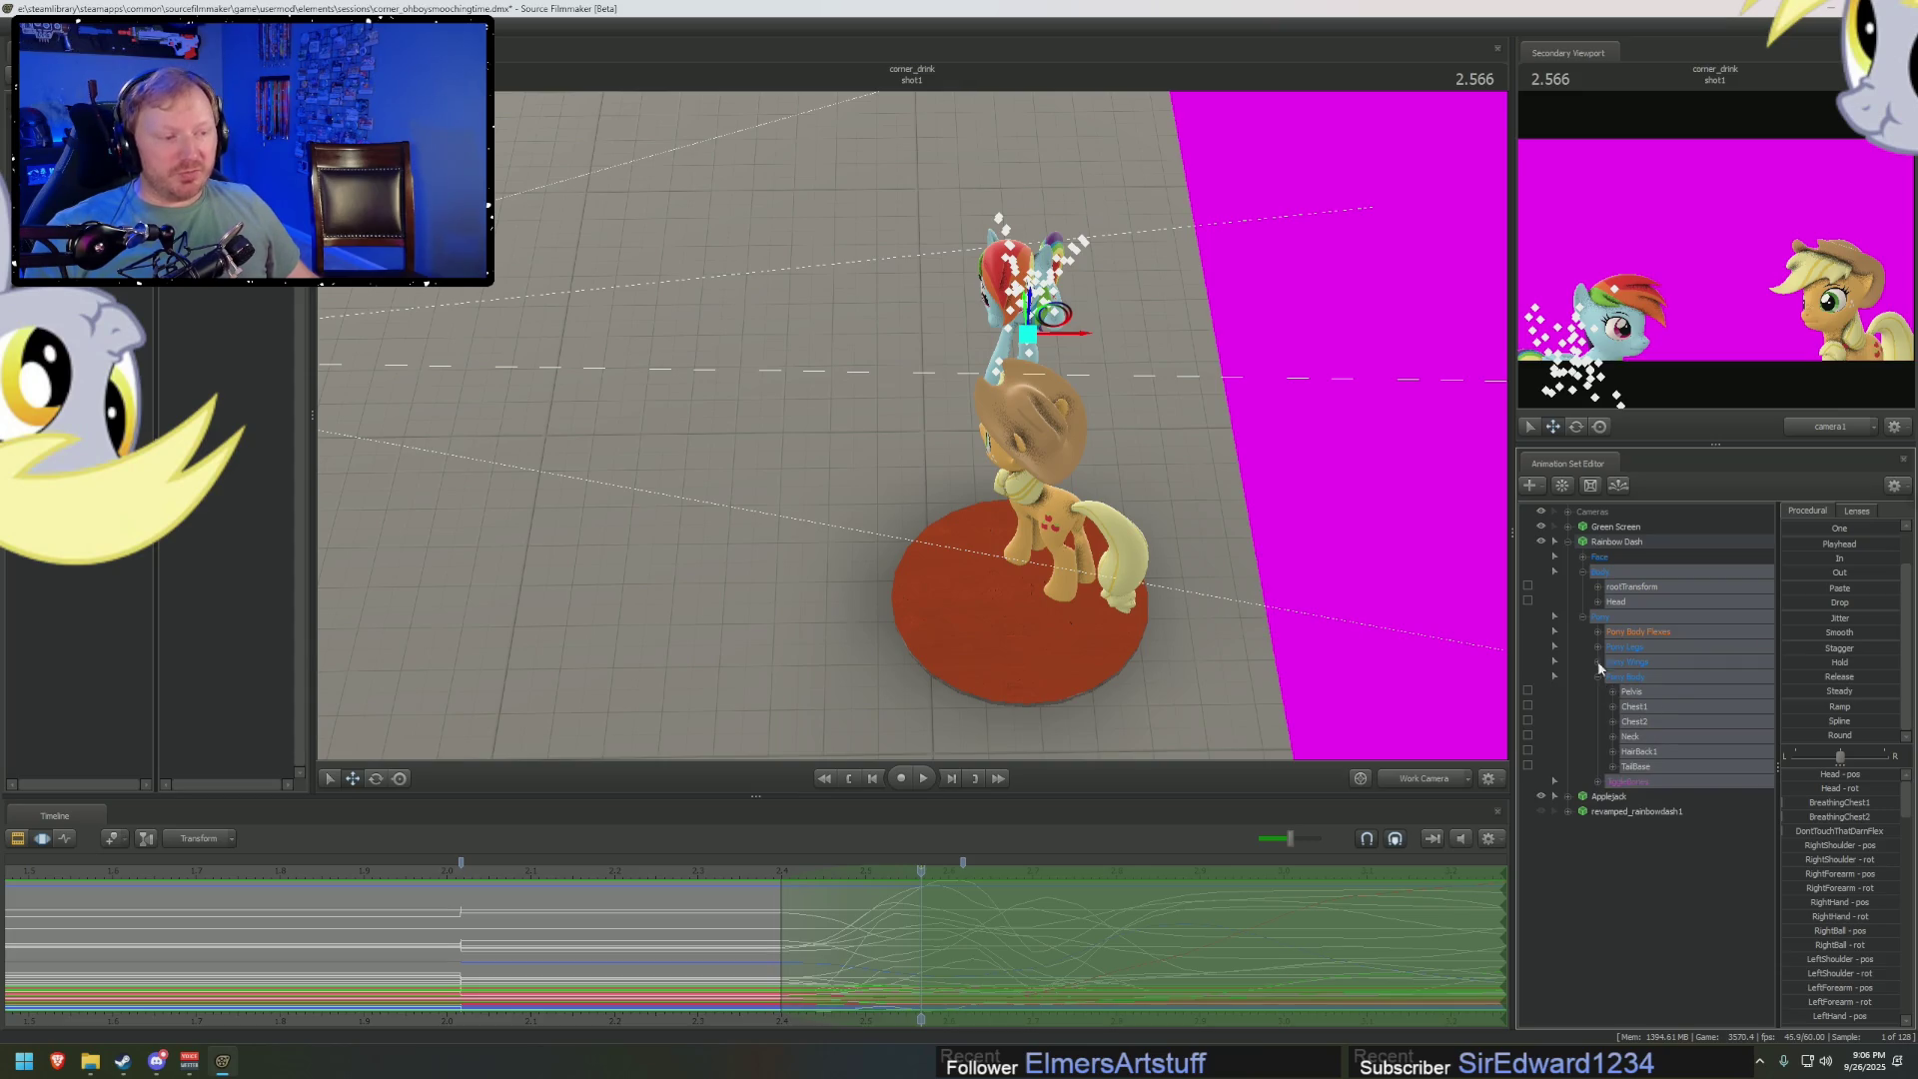
{"action": "left_click", "coordinate": [1668, 693]}
{"action": "mouse_move", "coordinate": [1224, 514]}
{"action": "left_mouse_down"}
{"action": "mouse_move", "coordinate": [1024, 515]}
{"action": "mouse_move", "coordinate": [1074, 489]}
{"action": "left_mouse_up"}
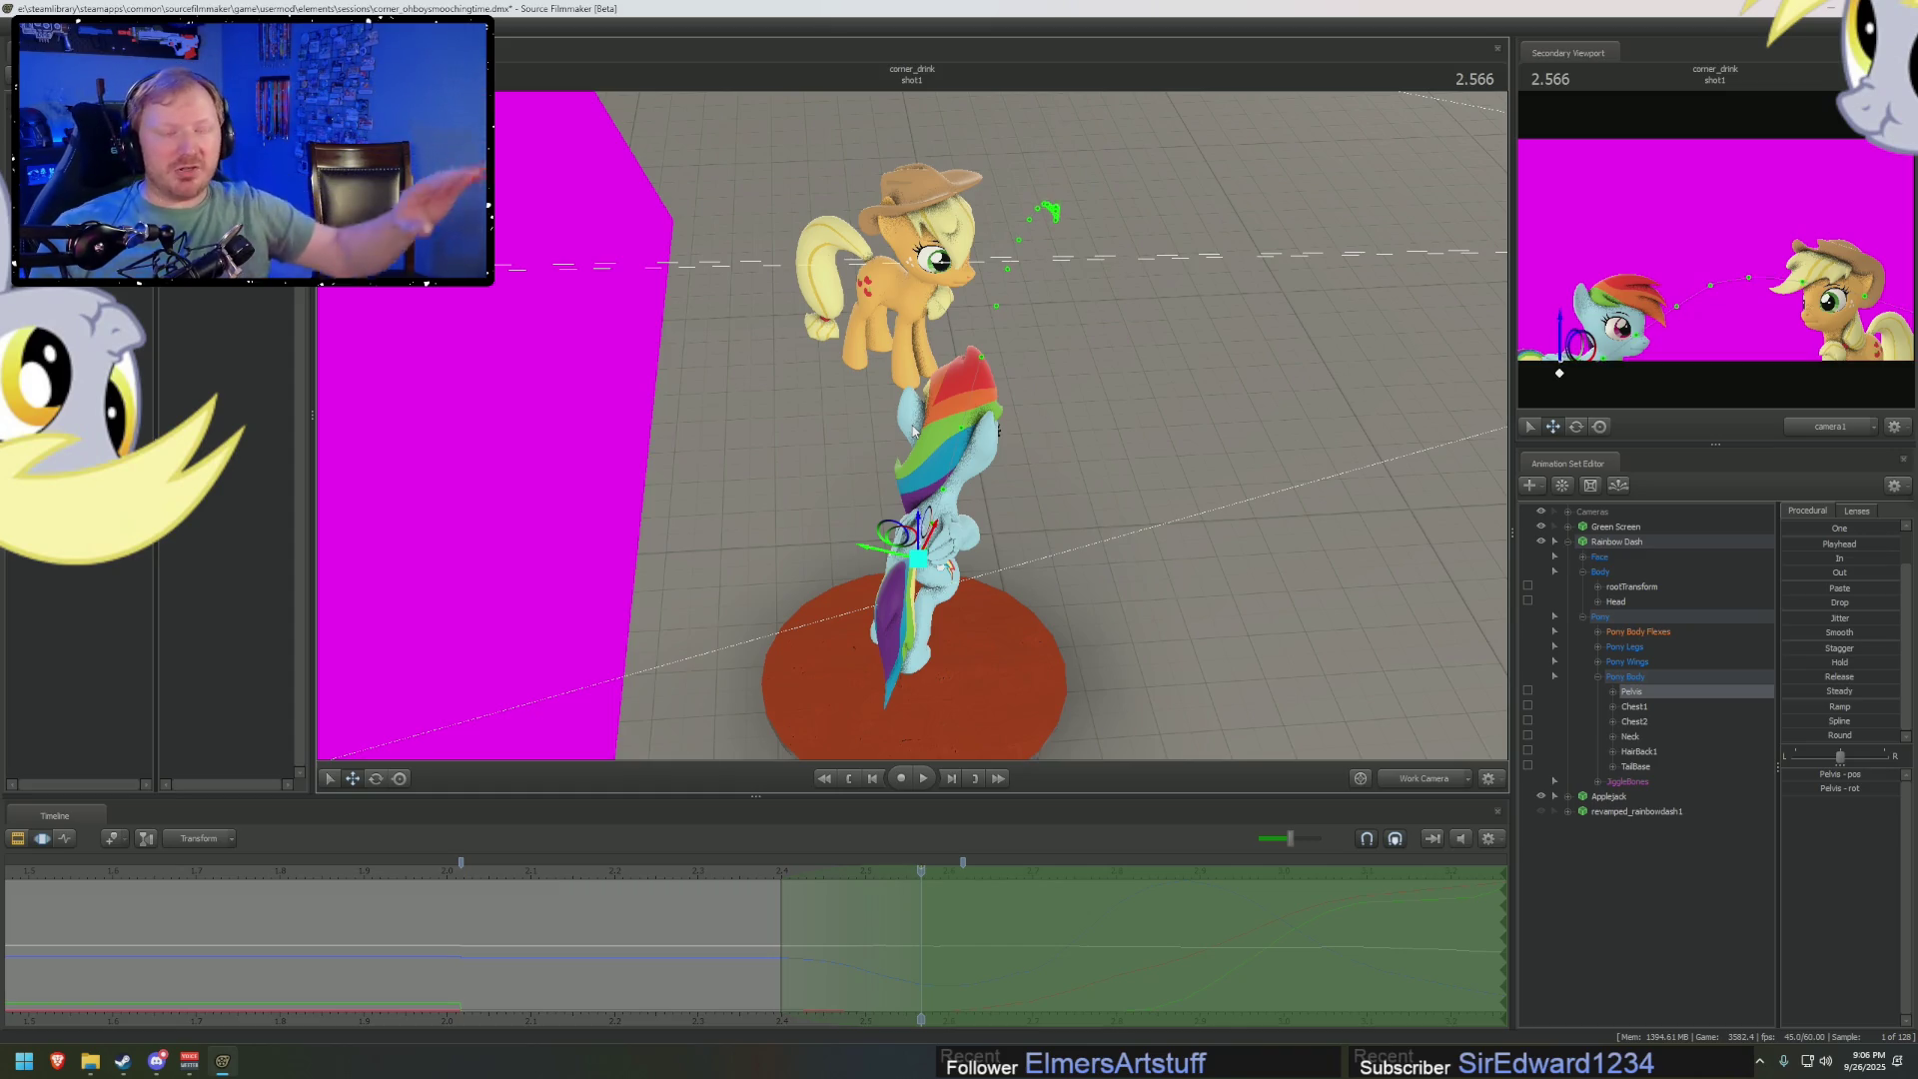
{"action": "key", "text": "e"}
{"action": "right_click", "coordinate": [950, 582]}
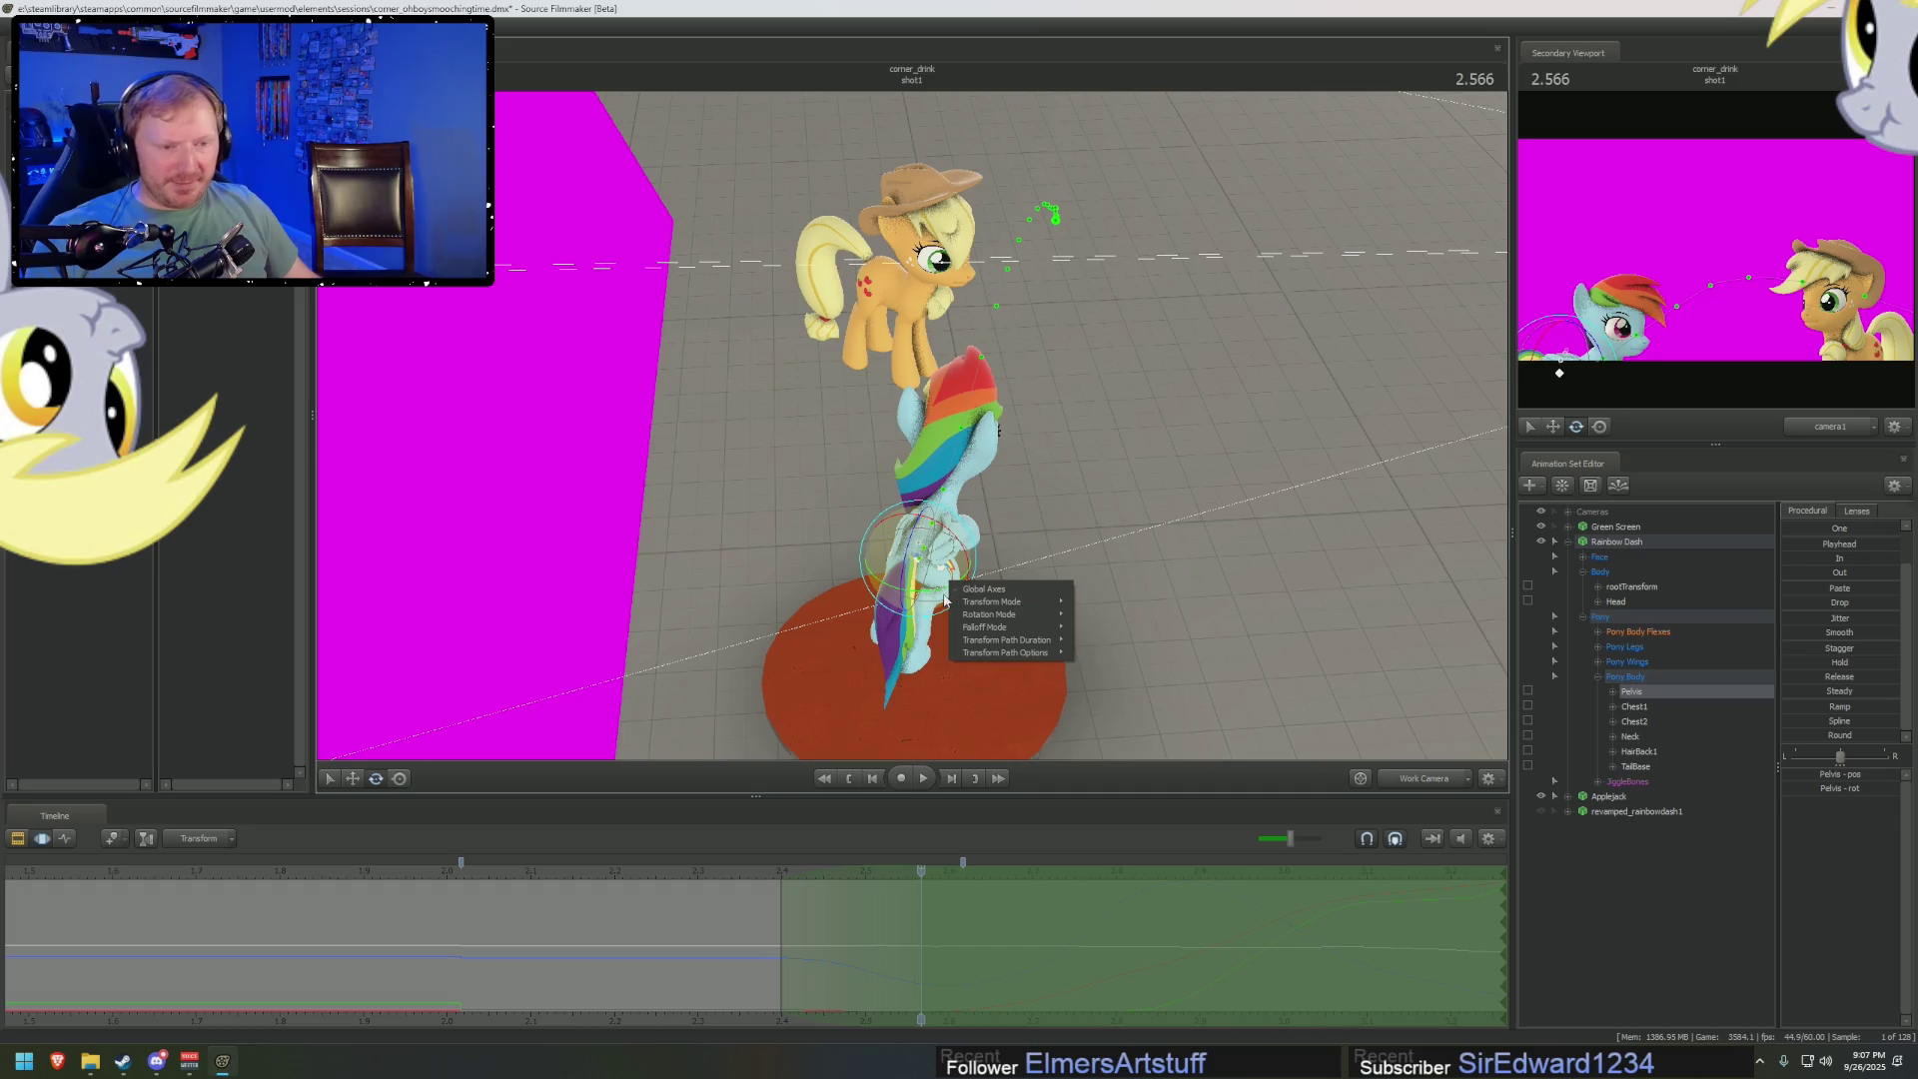
Rotate Rainbow Dash's pelvis across the active time selection to change her leaping pose
{"action": "left_click", "coordinate": [926, 576]}
{"action": "right_click", "coordinate": [927, 580]}
{"action": "left_click_drag", "start_coordinate": [927, 579], "coordinate": [959, 602]}
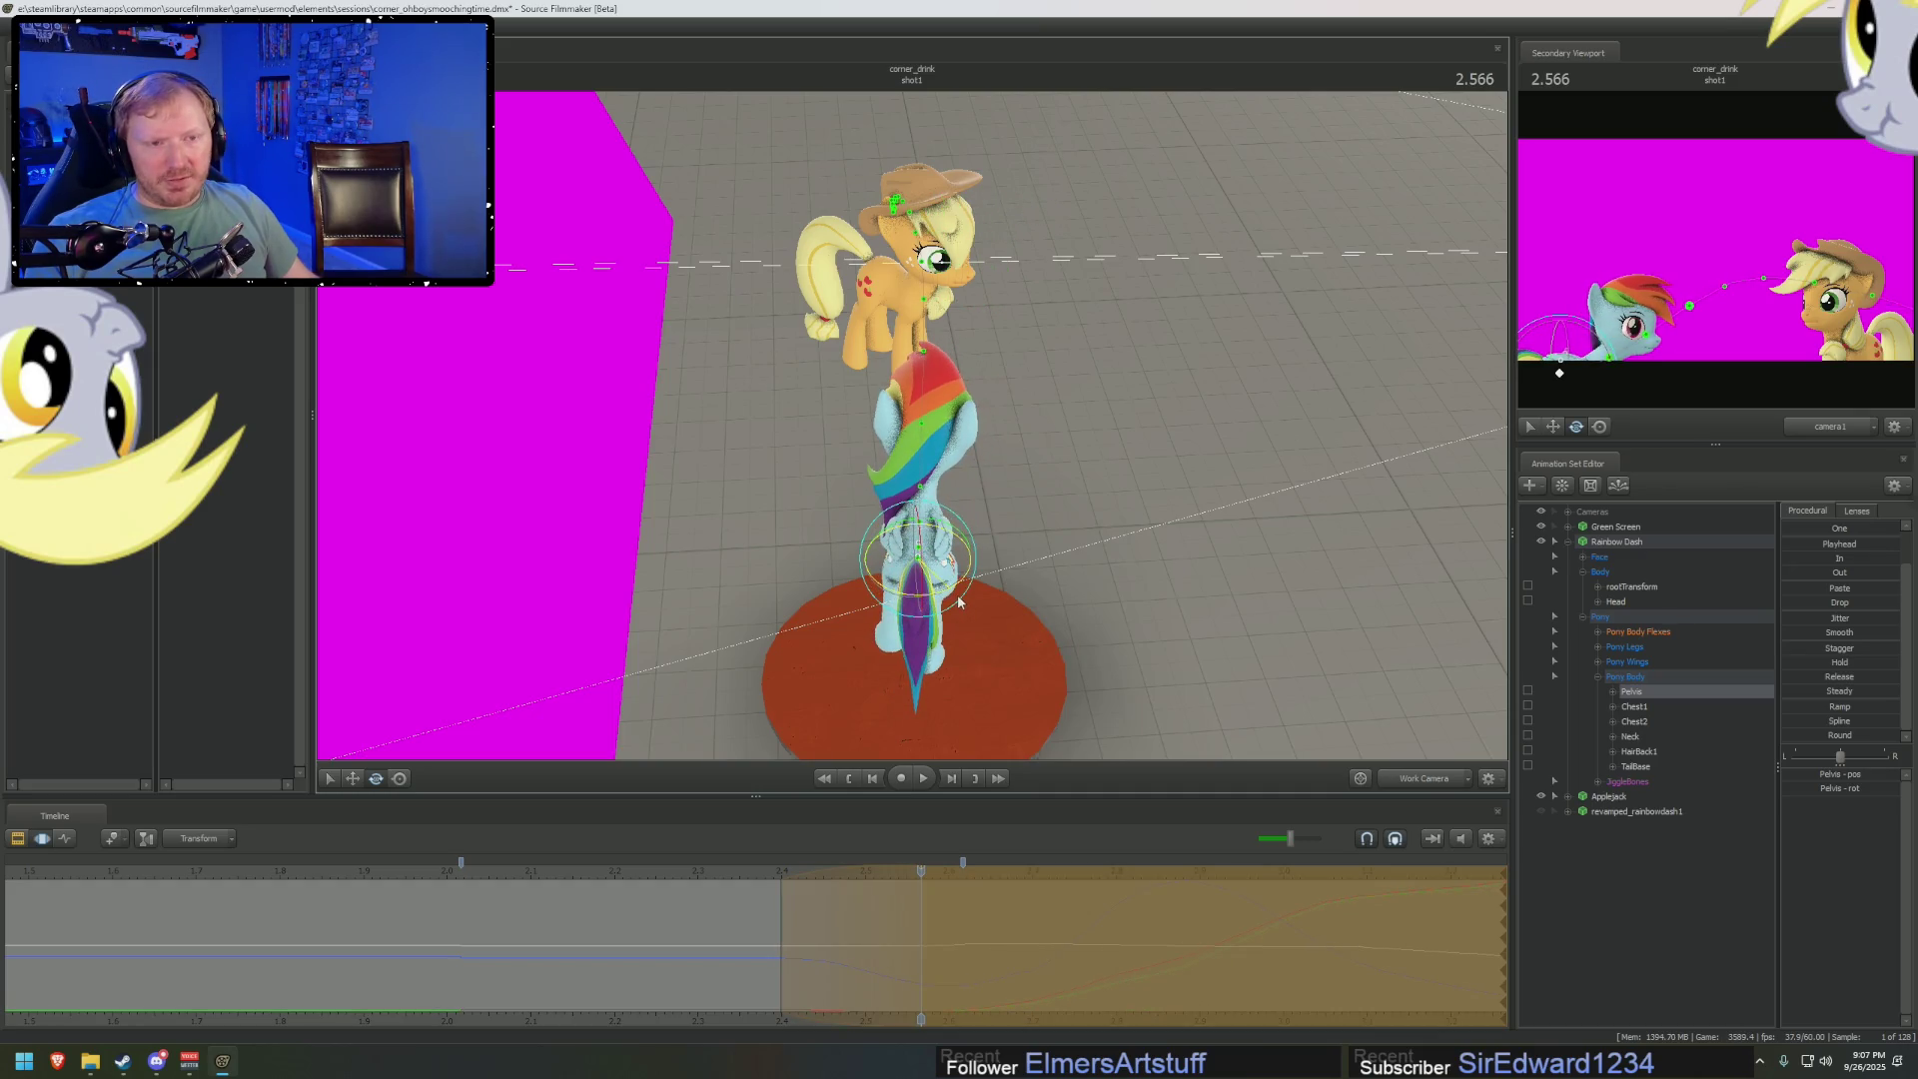
Scrub and play back the leap until Rainbow Dash reaches Applejack
{"action": "left_click_drag", "start_coordinate": [858, 966], "coordinate": [824, 930]}
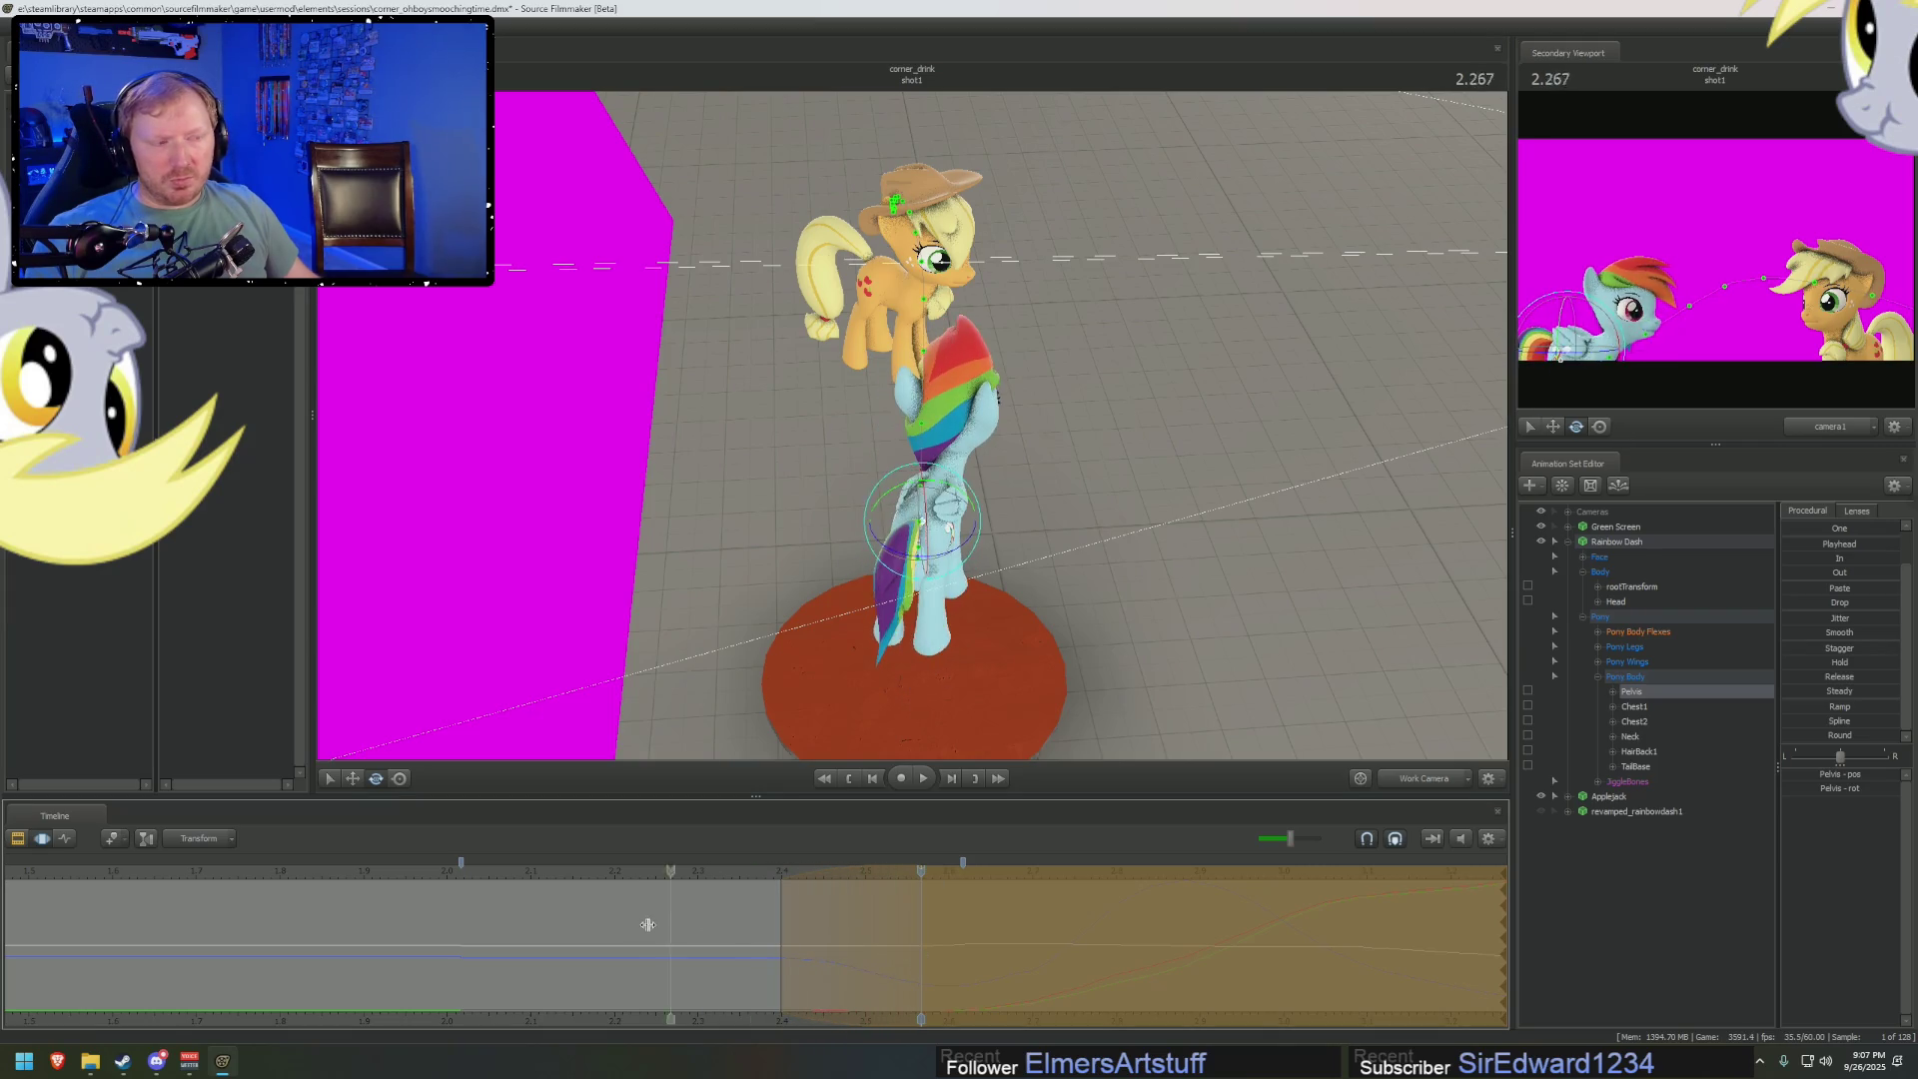
{"action": "key", "text": "space"}
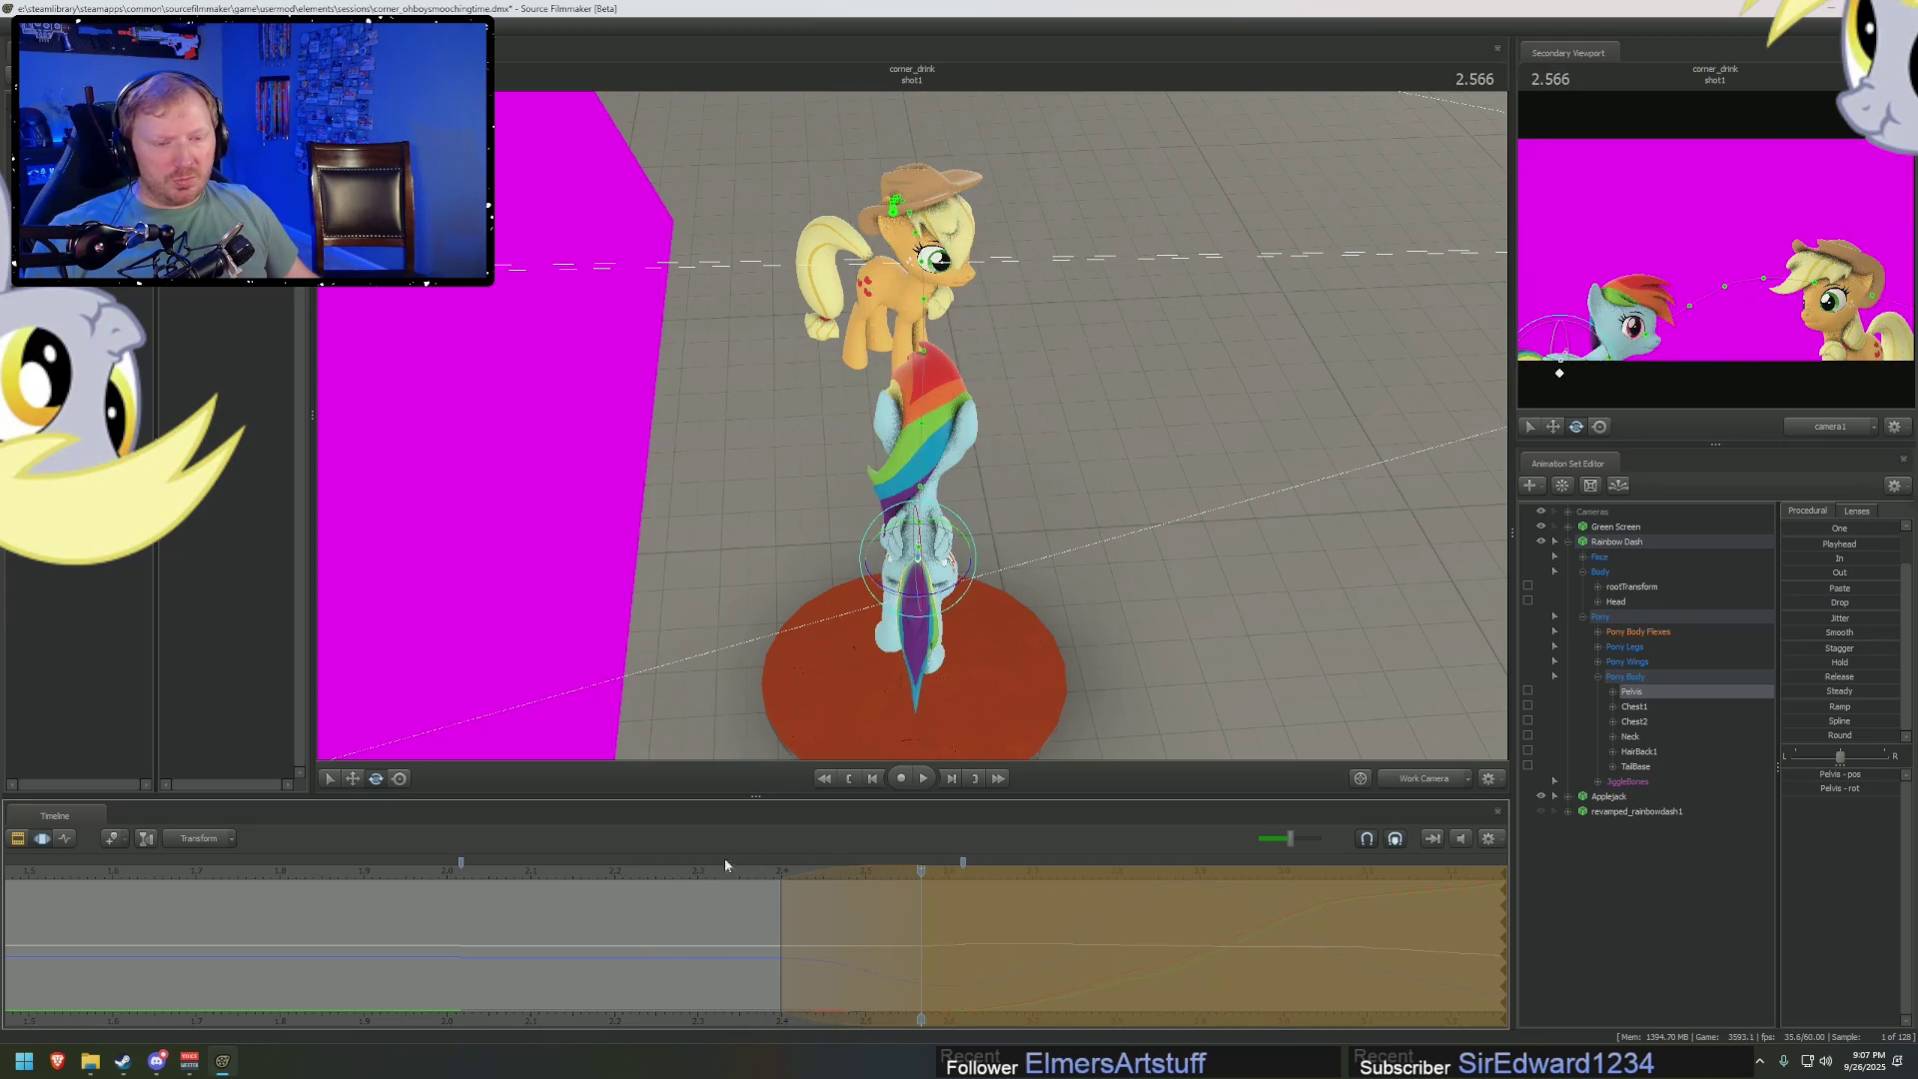
{"action": "left_click", "coordinate": [628, 856]}
{"action": "key", "text": "space"}
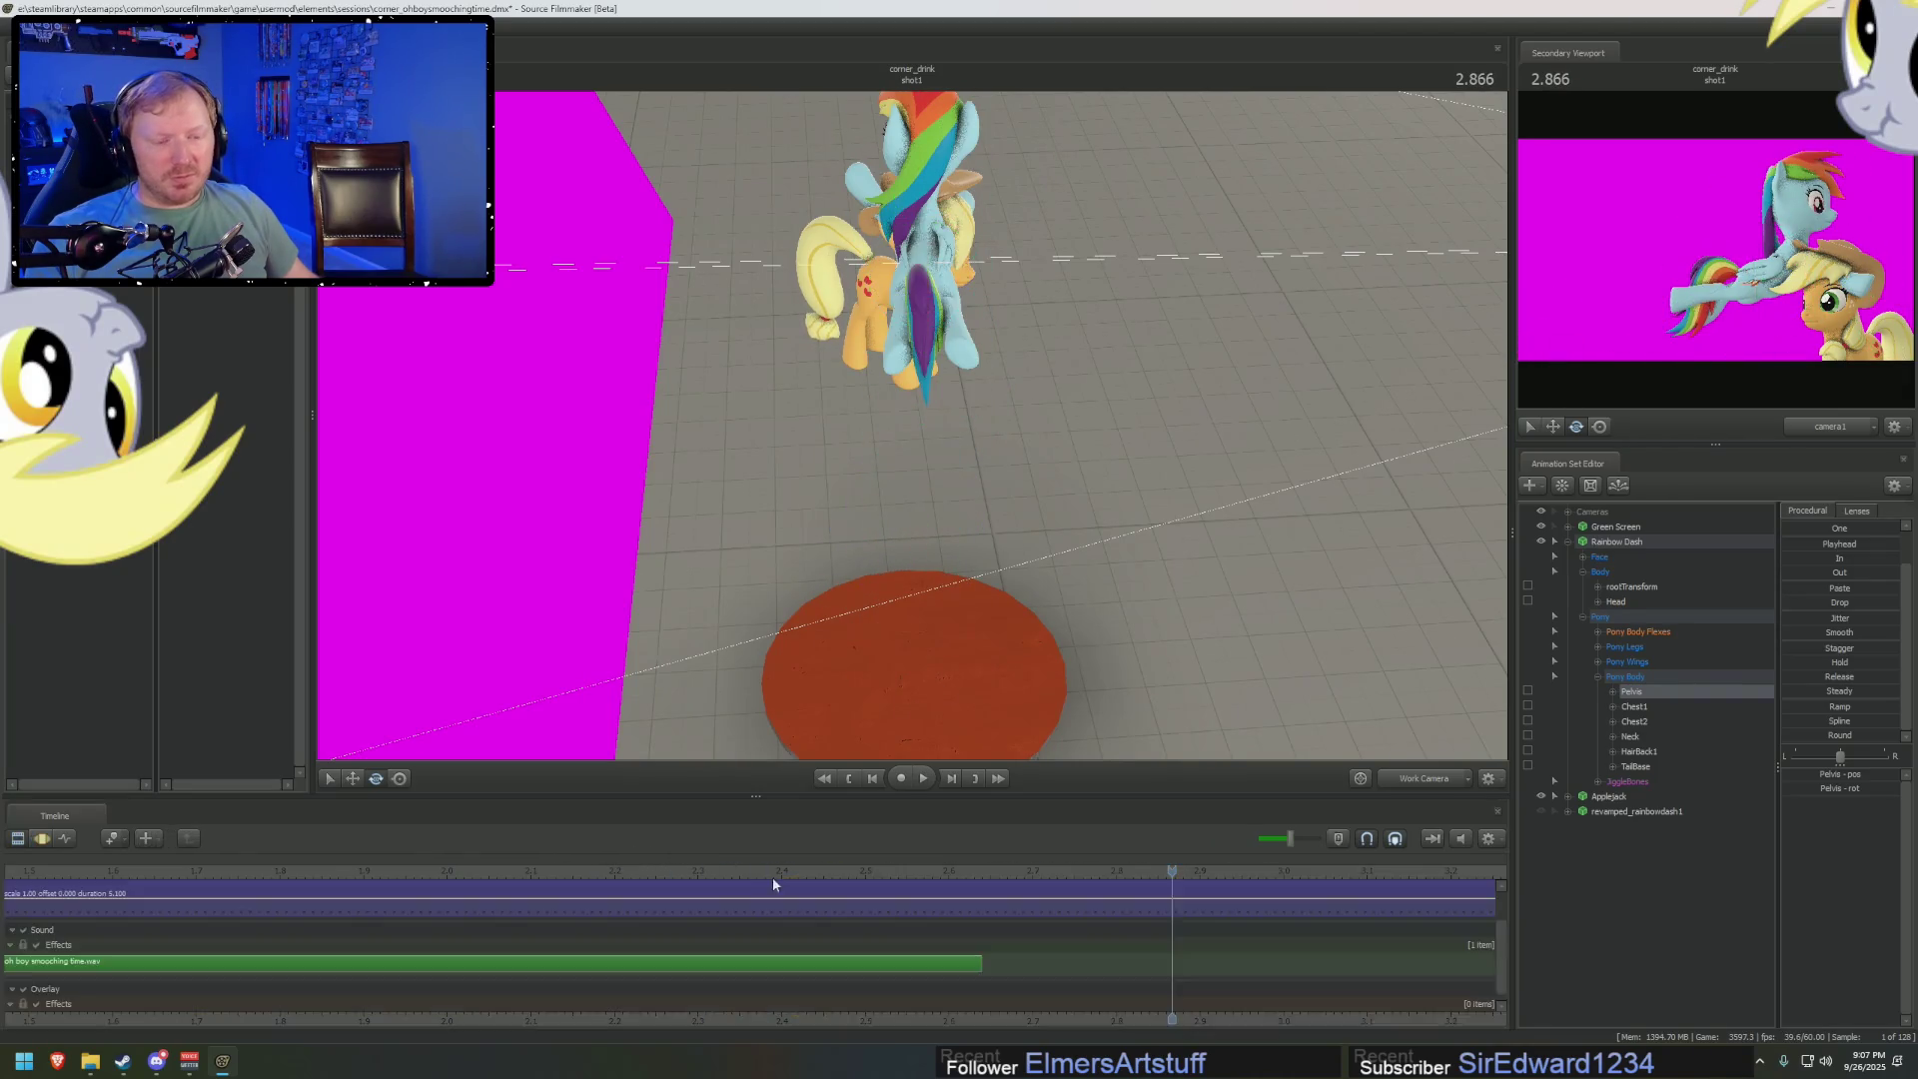
{"action": "mouse_move", "coordinate": [865, 894]}
{"action": "left_mouse_down"}
{"action": "mouse_move", "coordinate": [1194, 930]}
{"action": "mouse_move", "coordinate": [1033, 921]}
{"action": "left_mouse_up"}
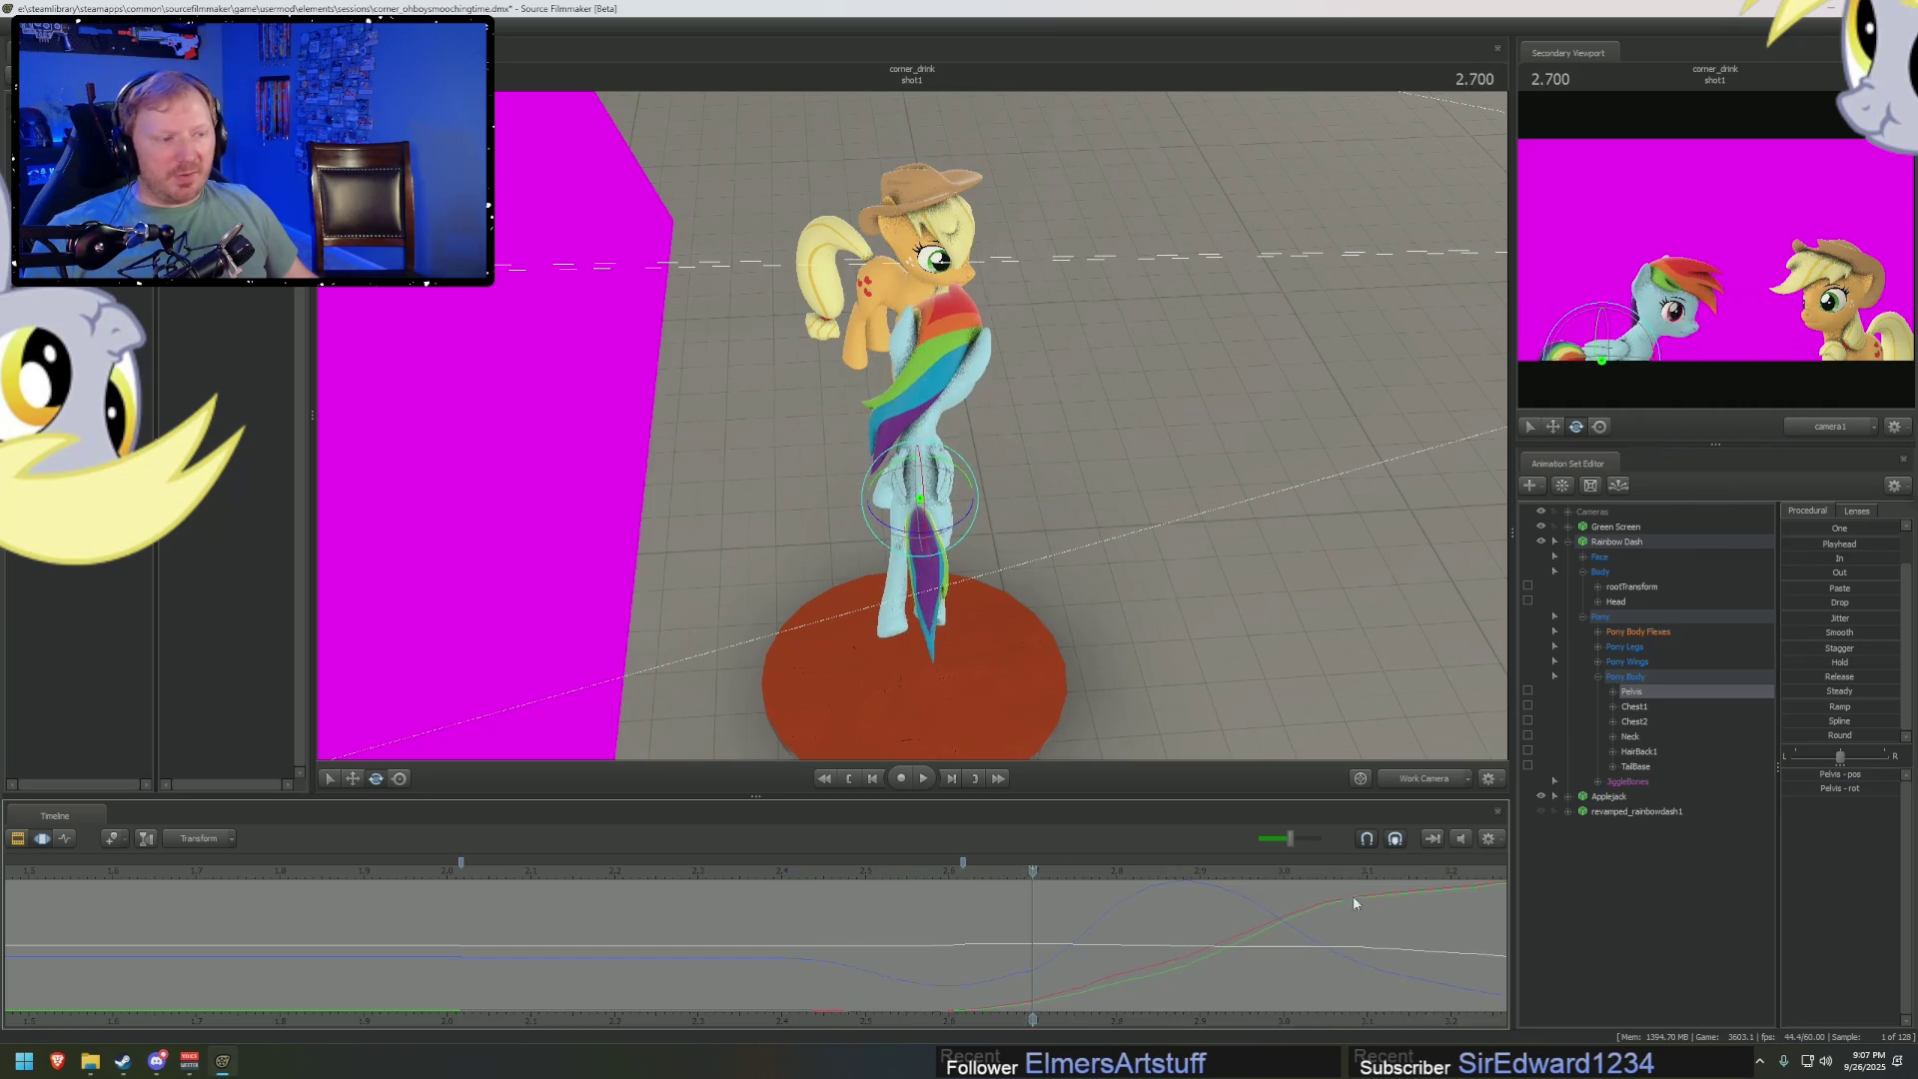
Isolate the Pelvis z position channel and time-select about 2.62 to 3.17 s
{"action": "left_click", "coordinate": [1612, 692]}
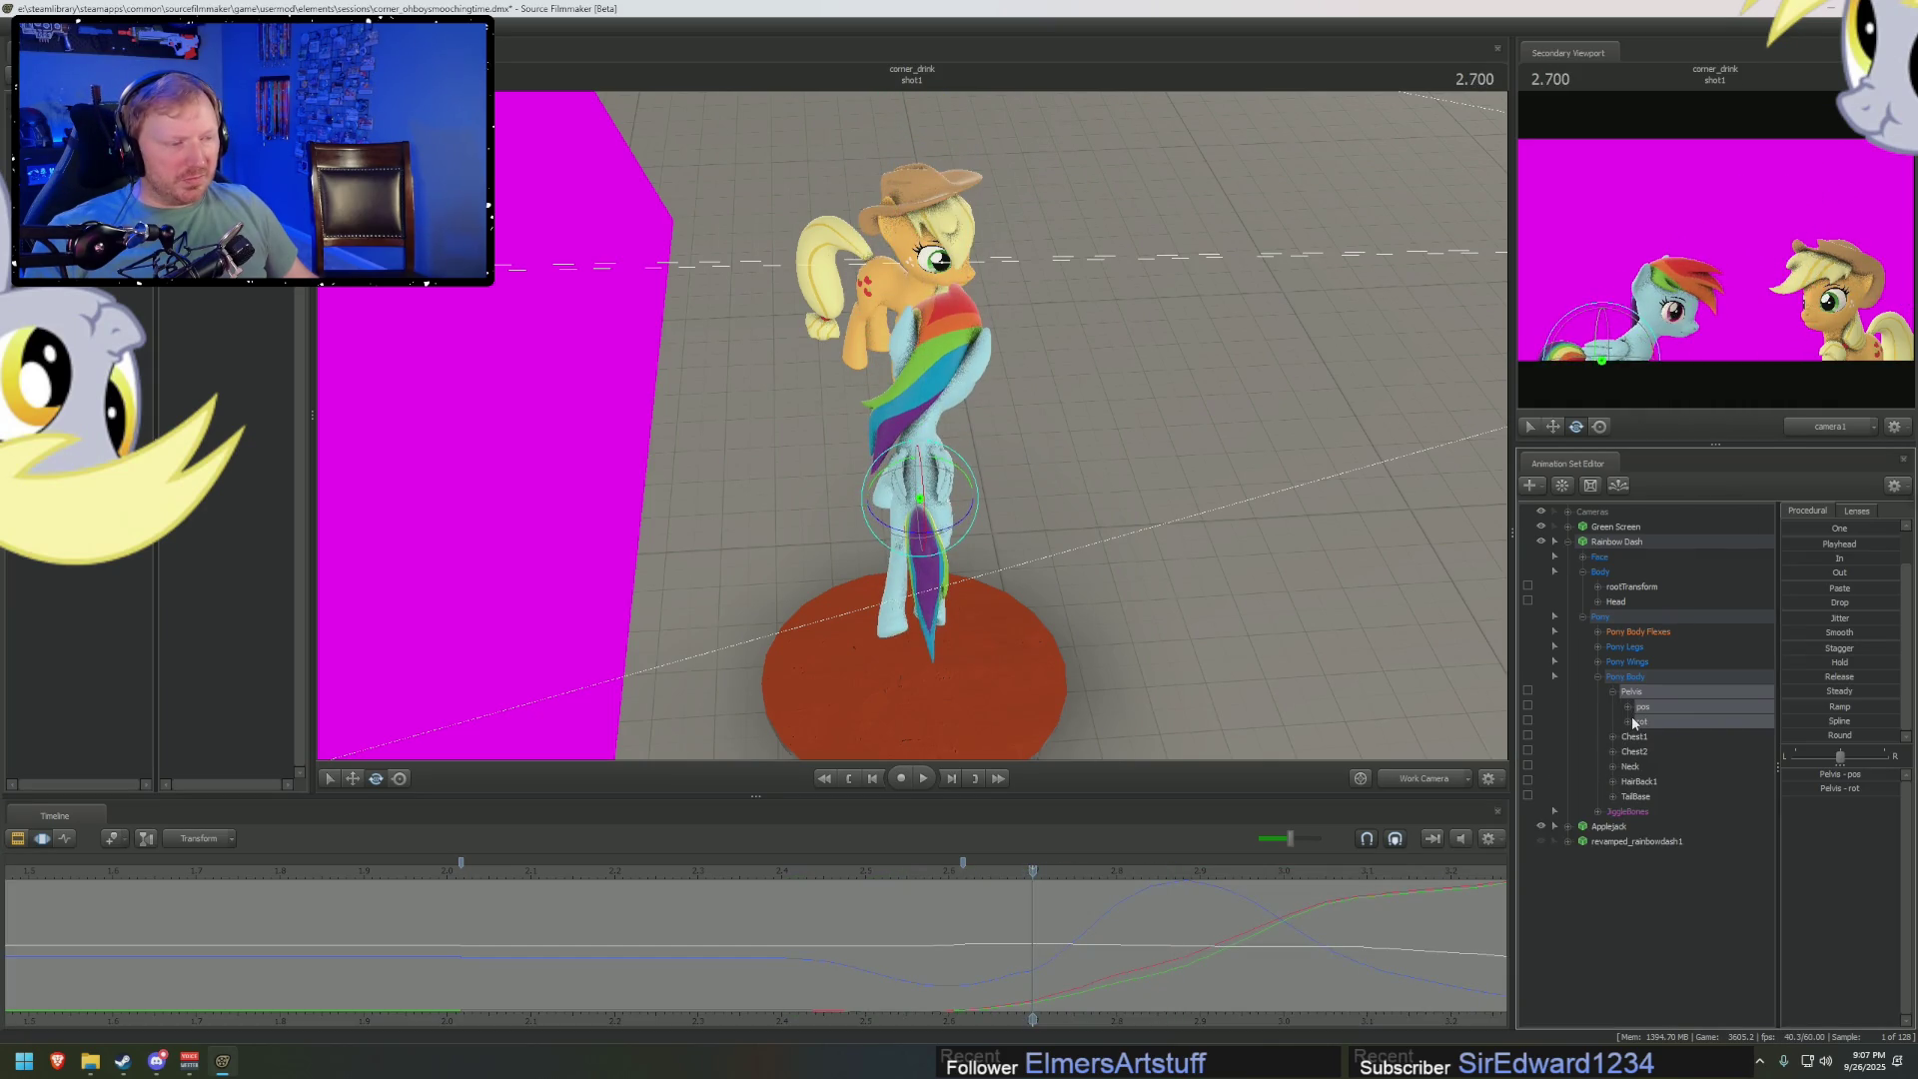
{"action": "left_click", "coordinate": [1628, 706]}
{"action": "left_click", "coordinate": [1676, 750]}
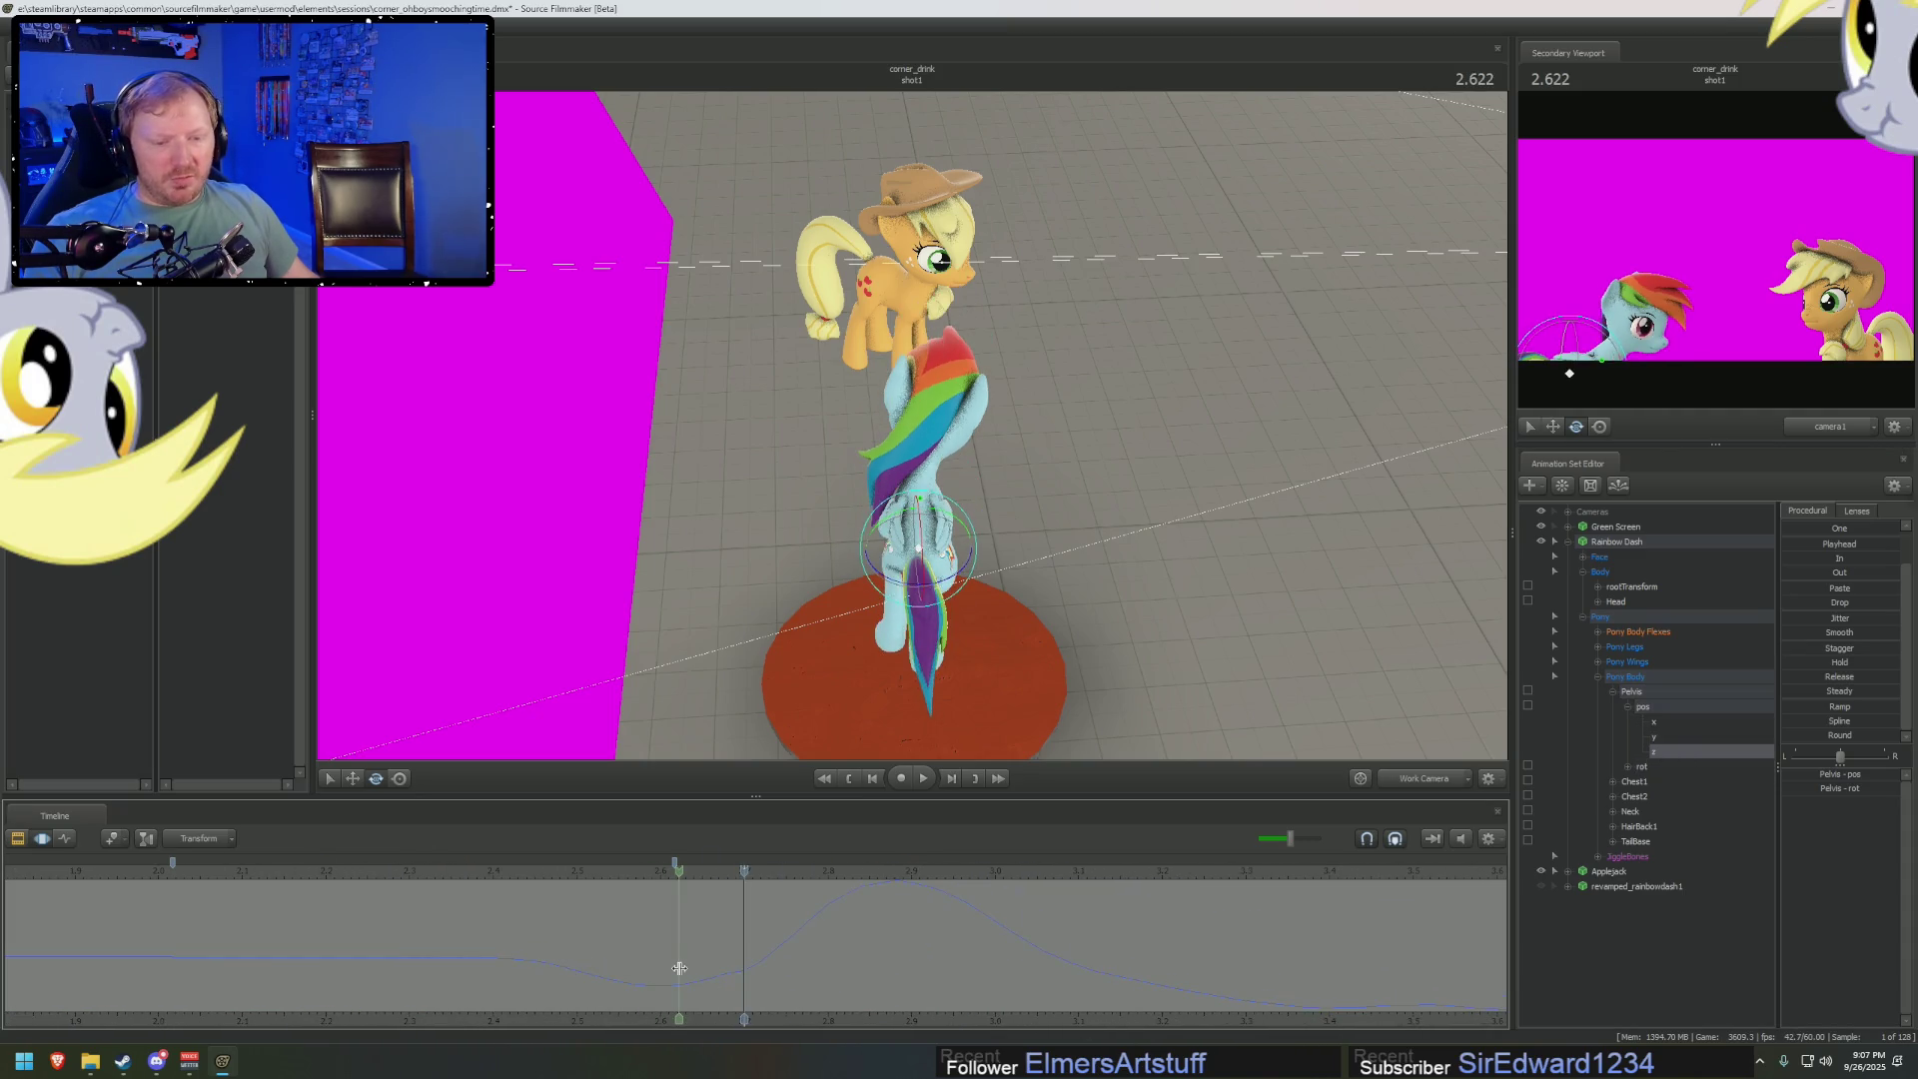
{"action": "left_click_drag", "start_coordinate": [673, 912], "coordinate": [1135, 984]}
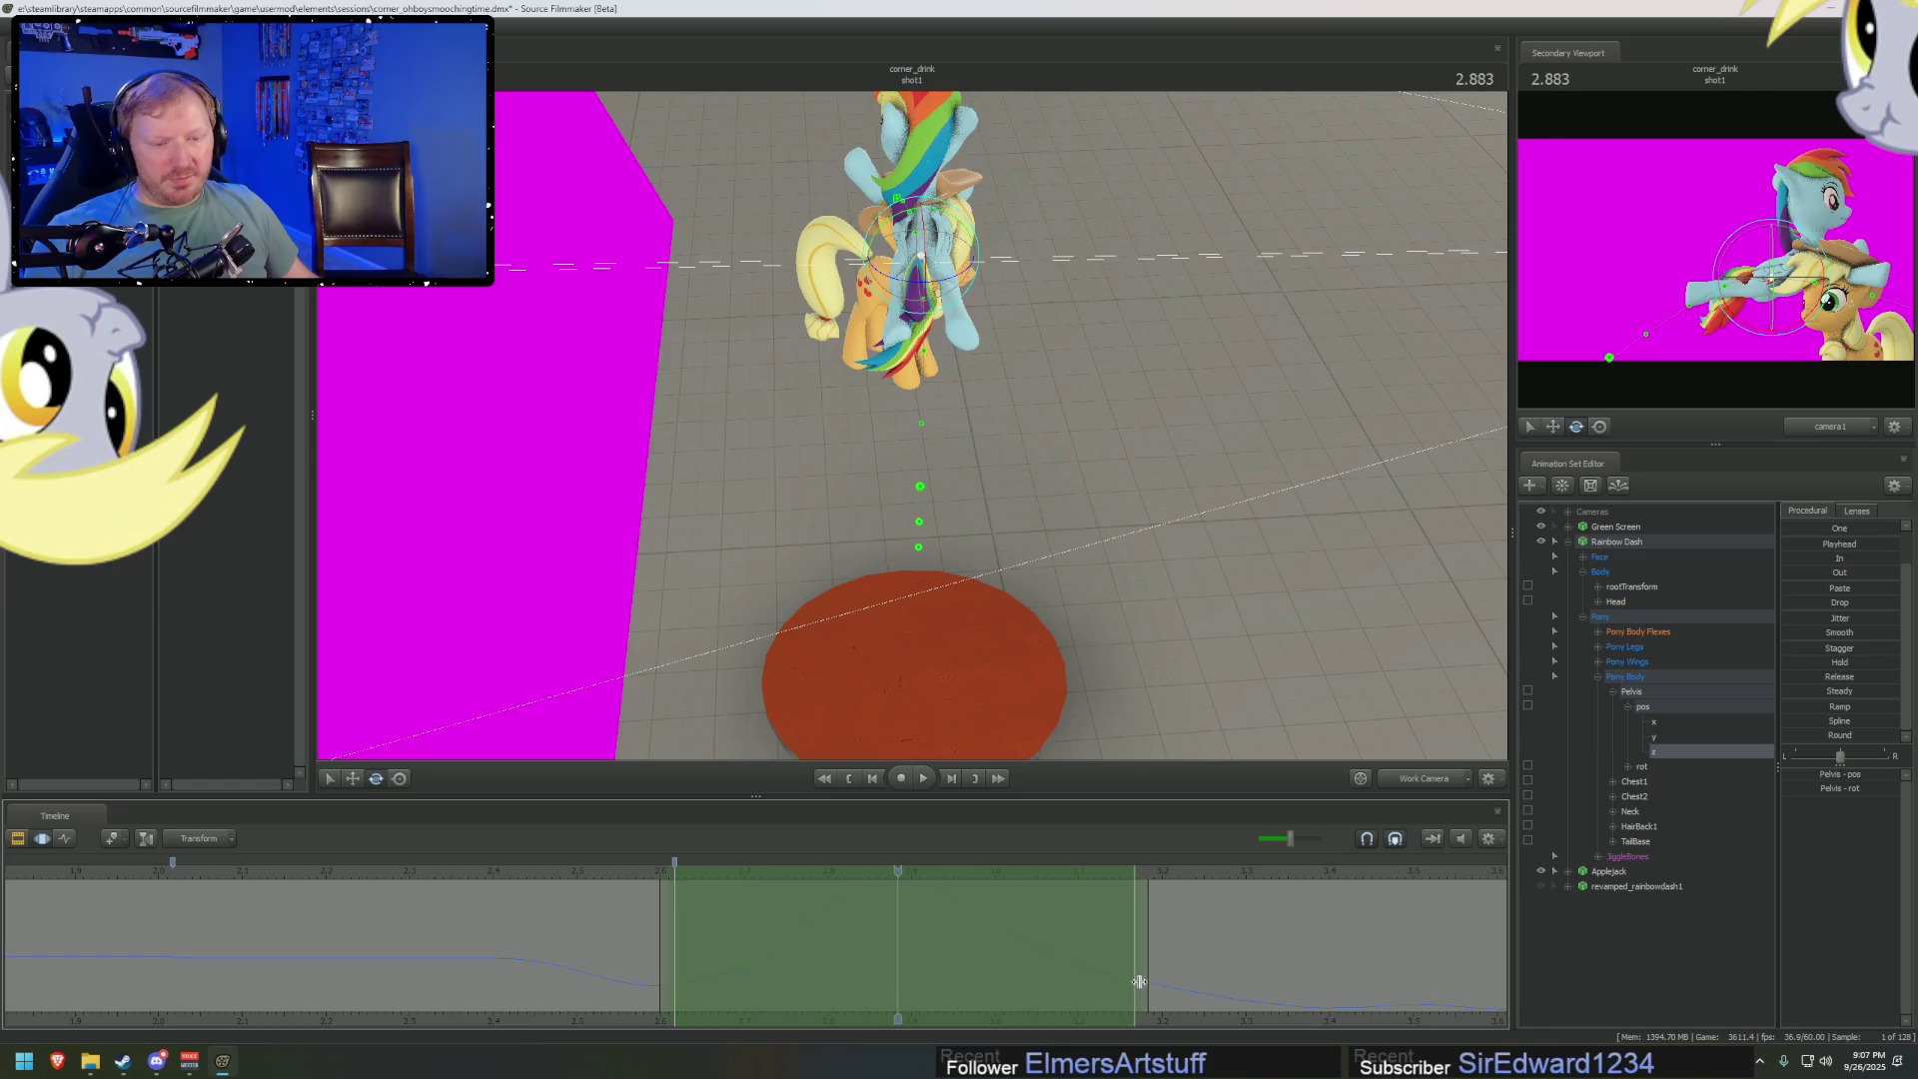
Set the playhead to 2.883 and view the main viewport through camera1
{"action": "left_click", "coordinate": [863, 904]}
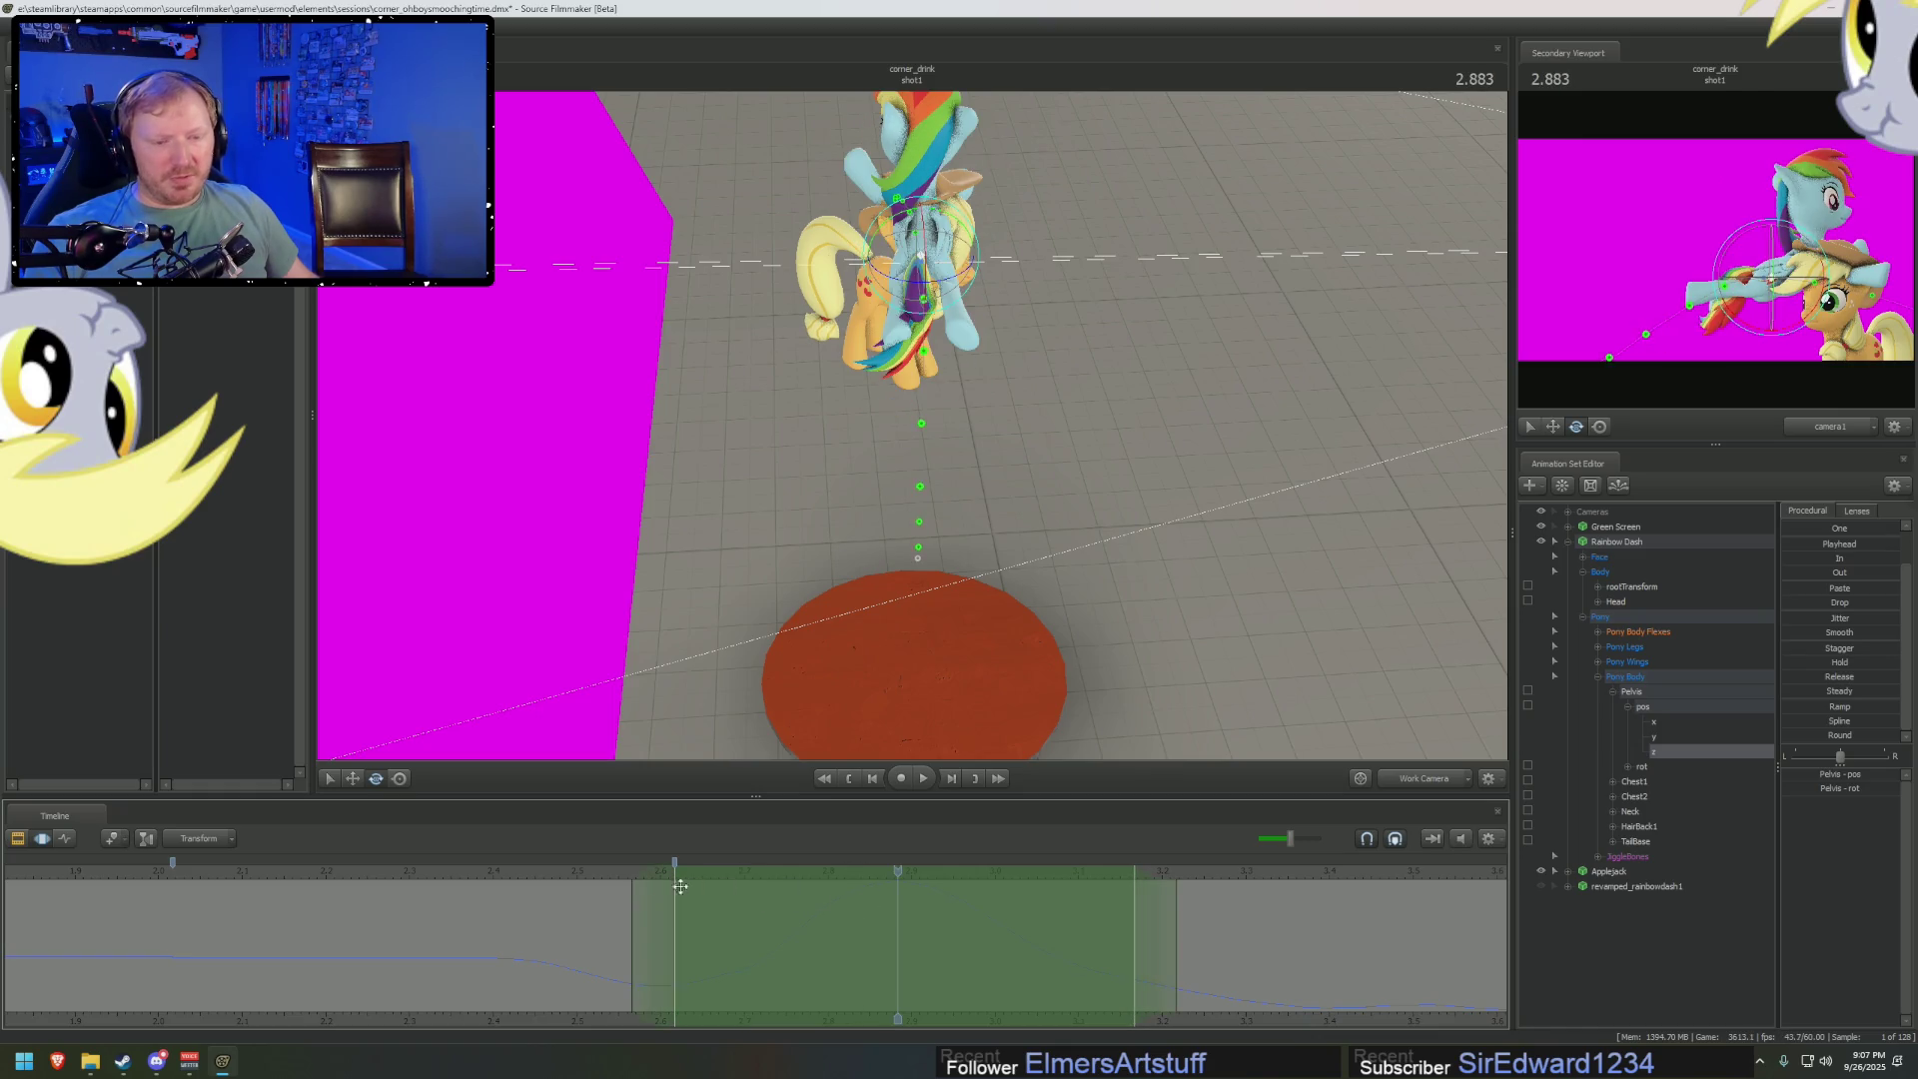
{"action": "left_click", "coordinate": [899, 907]}
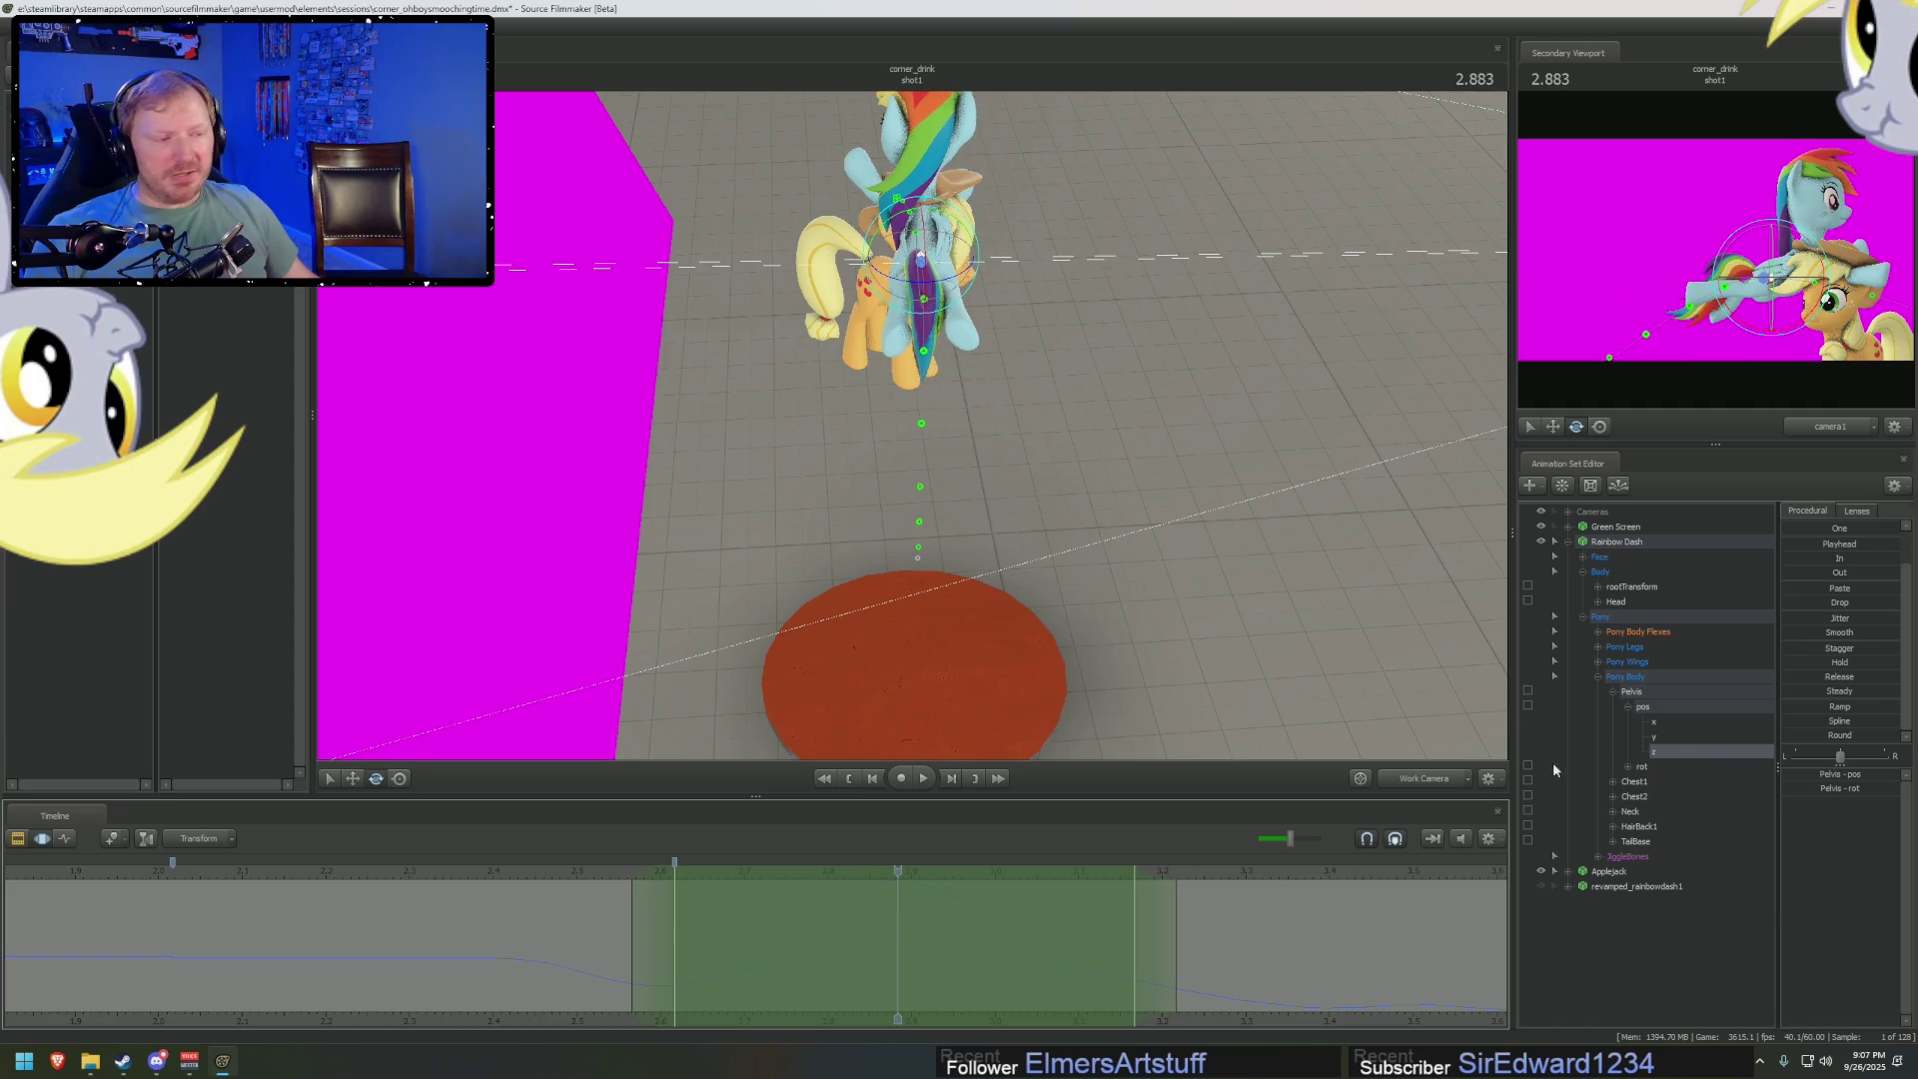
{"action": "left_click", "coordinate": [1441, 783]}
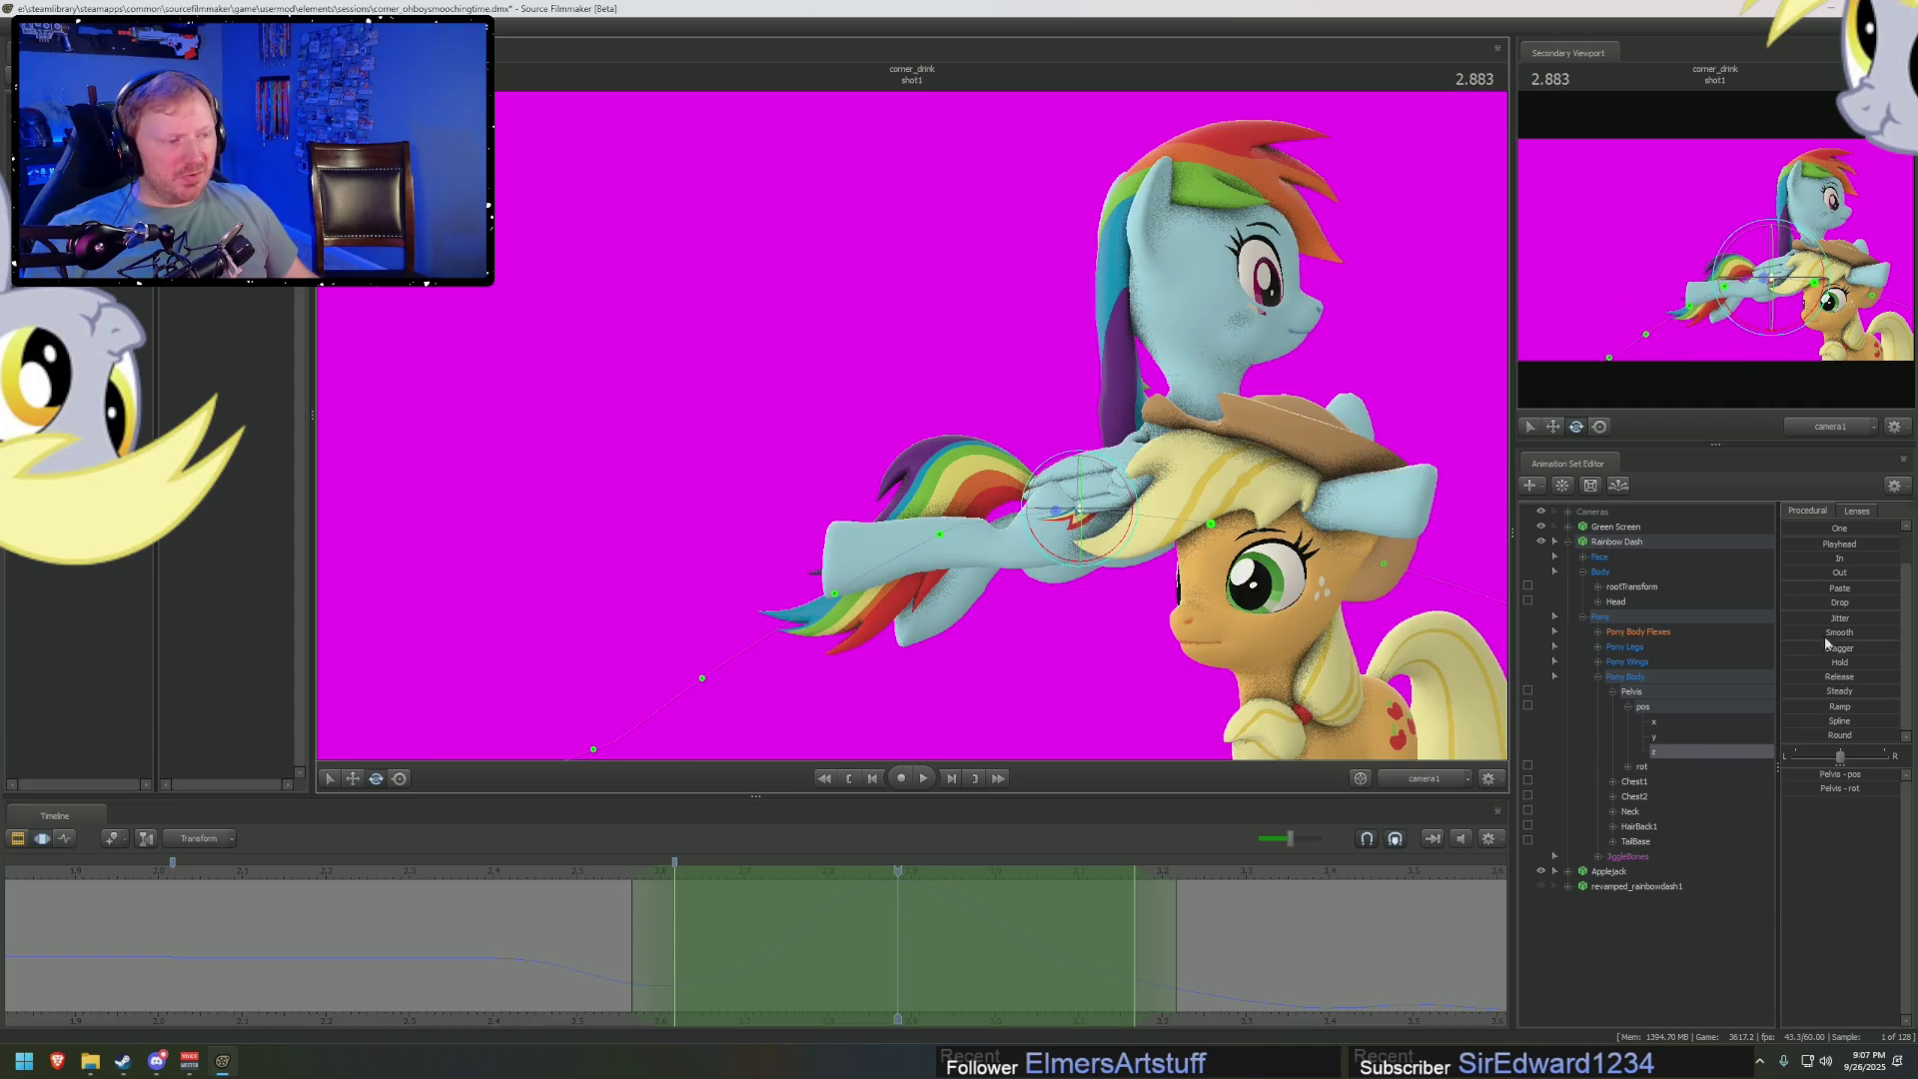
Ease Rainbow Dash's pelvis down onto Applejack and play back the blended pose
{"action": "left_click_drag", "start_coordinate": [1811, 732], "coordinate": [1878, 734]}
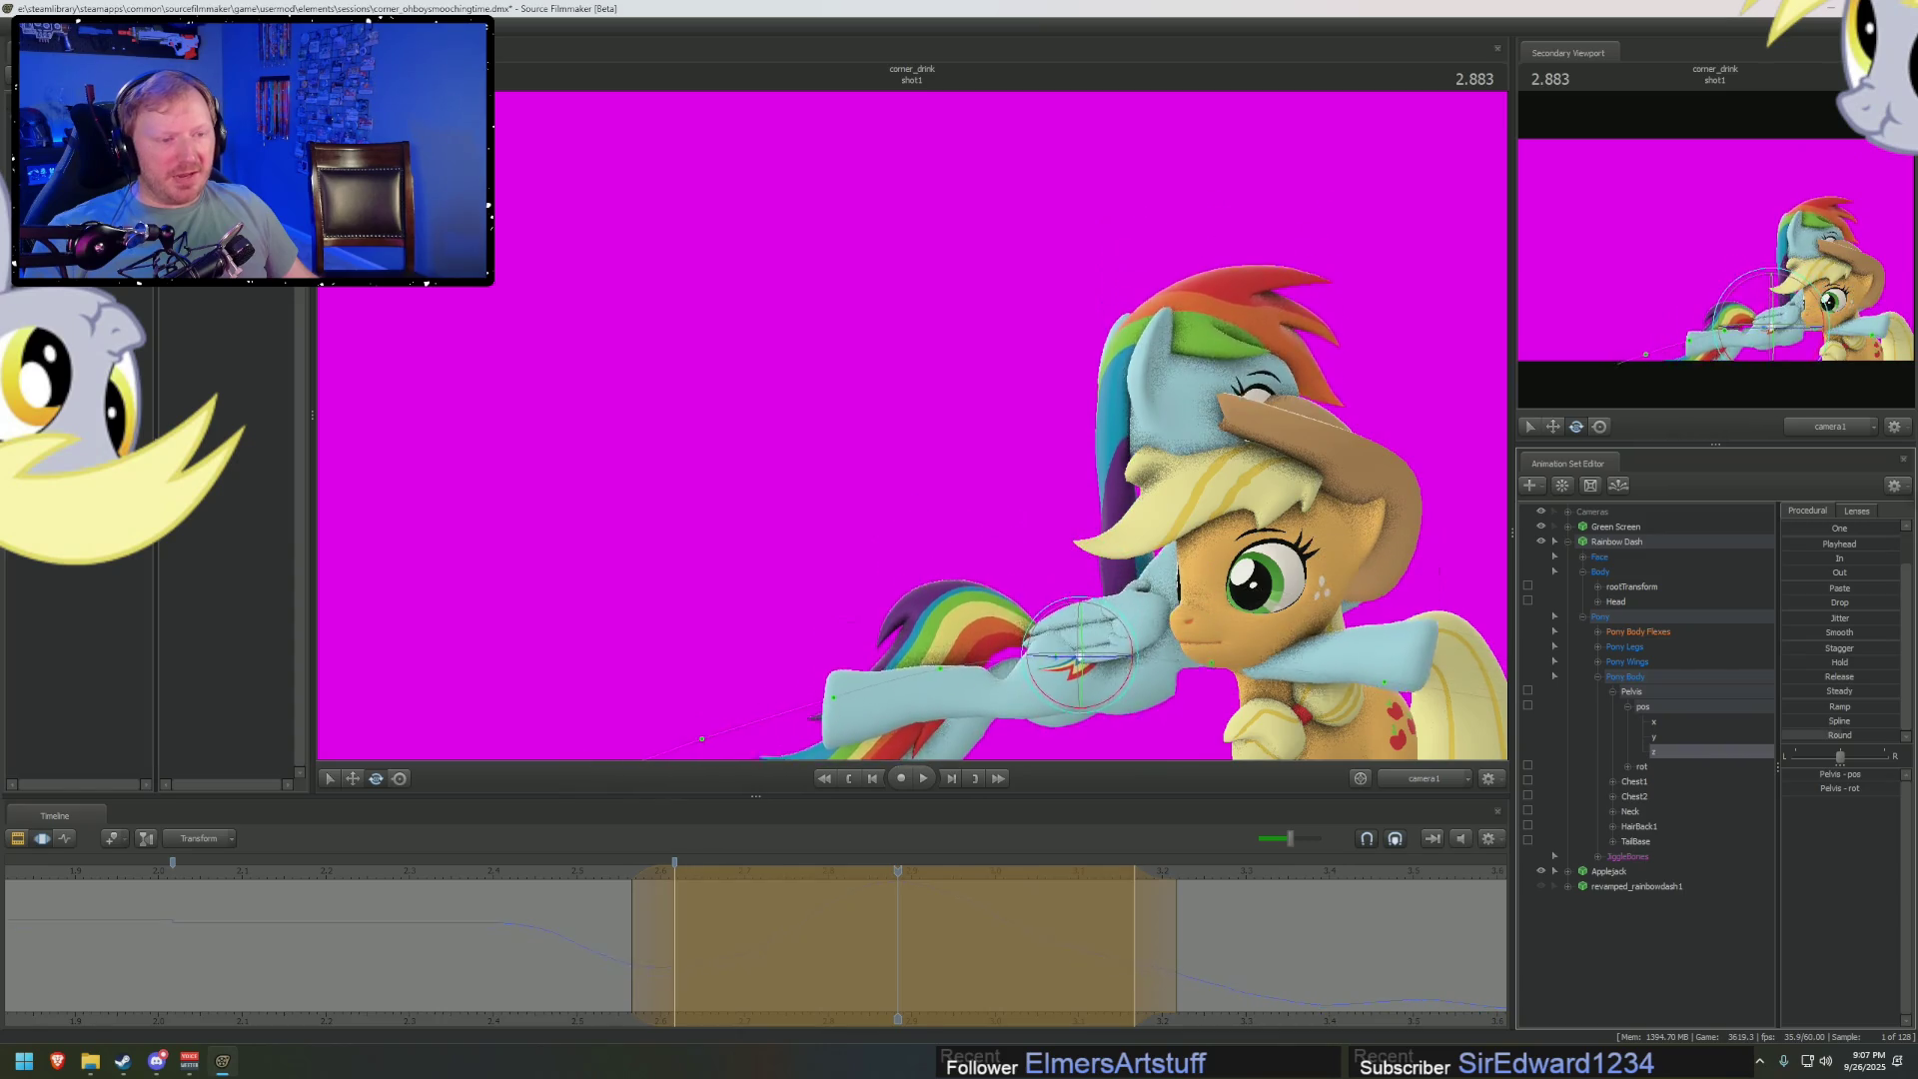
{"action": "left_click_drag", "start_coordinate": [663, 916], "coordinate": [1052, 899]}
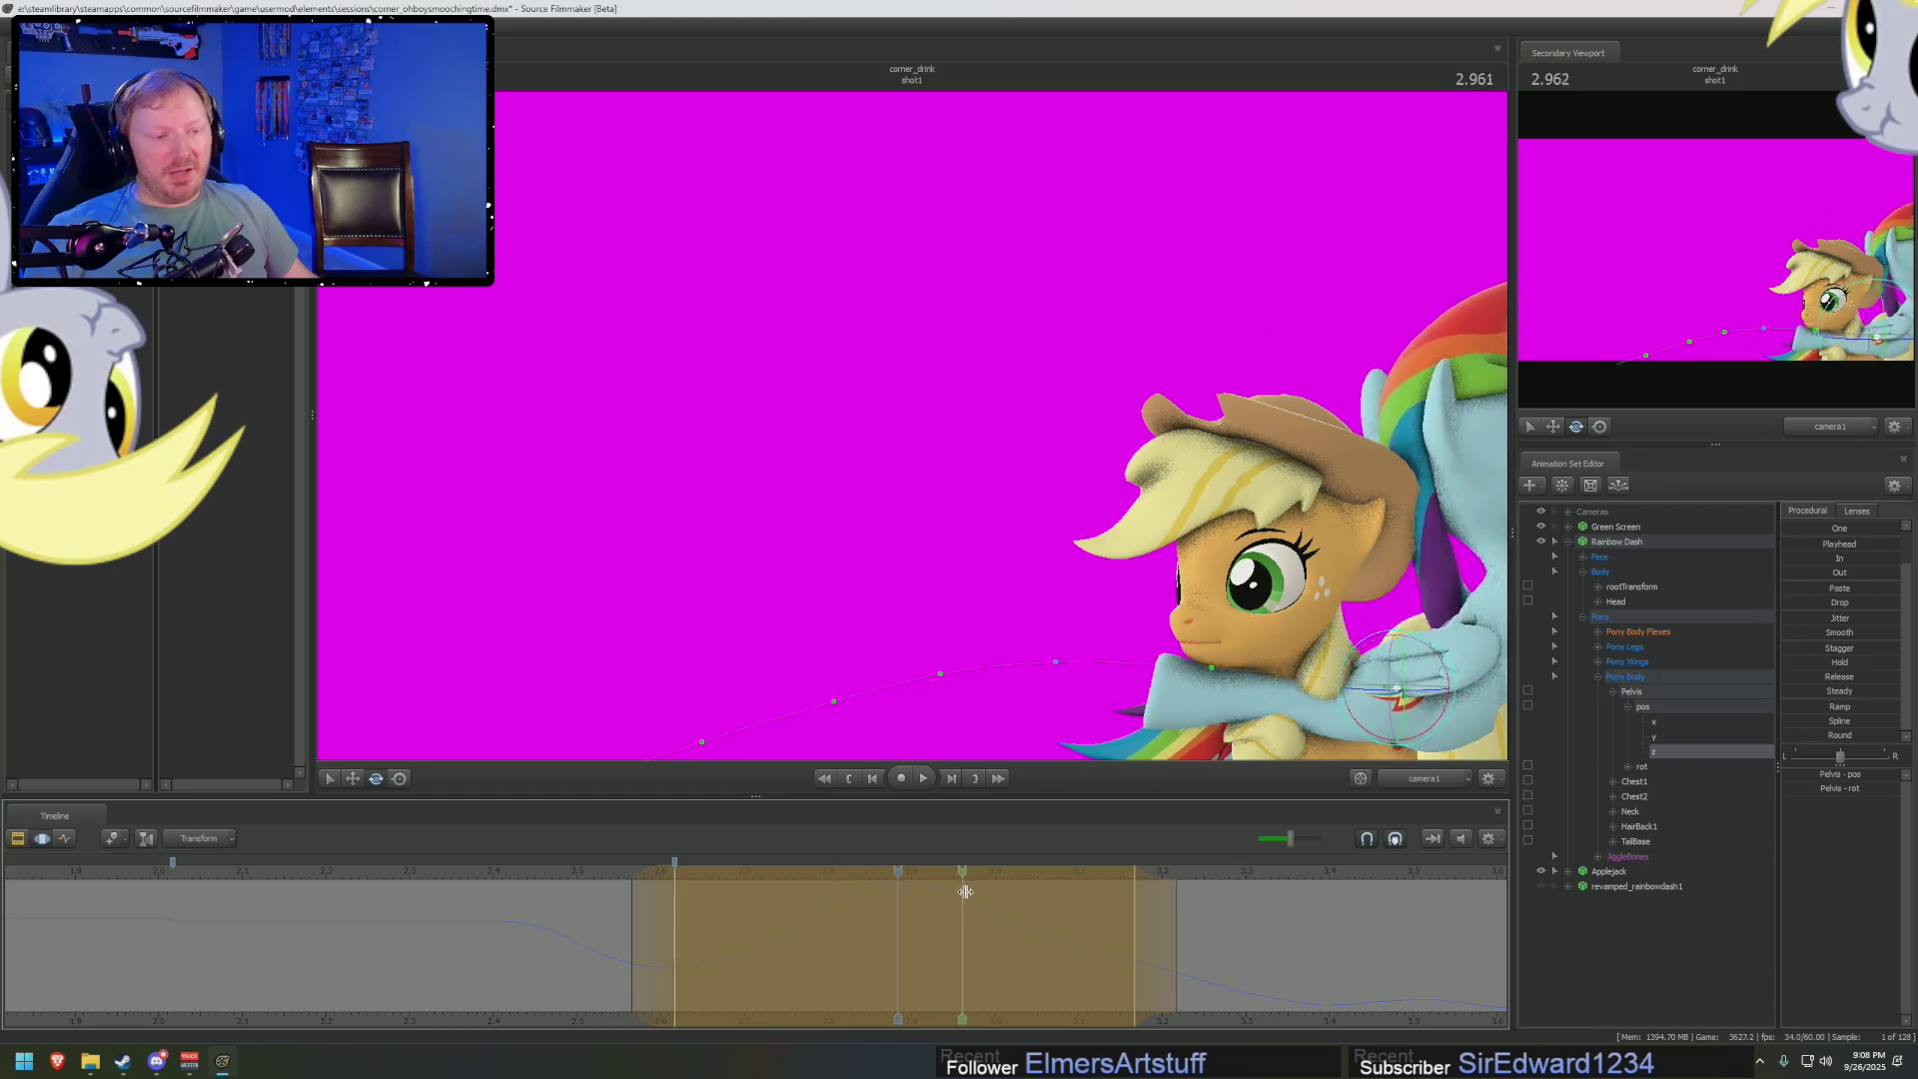
{"action": "key", "text": "space"}
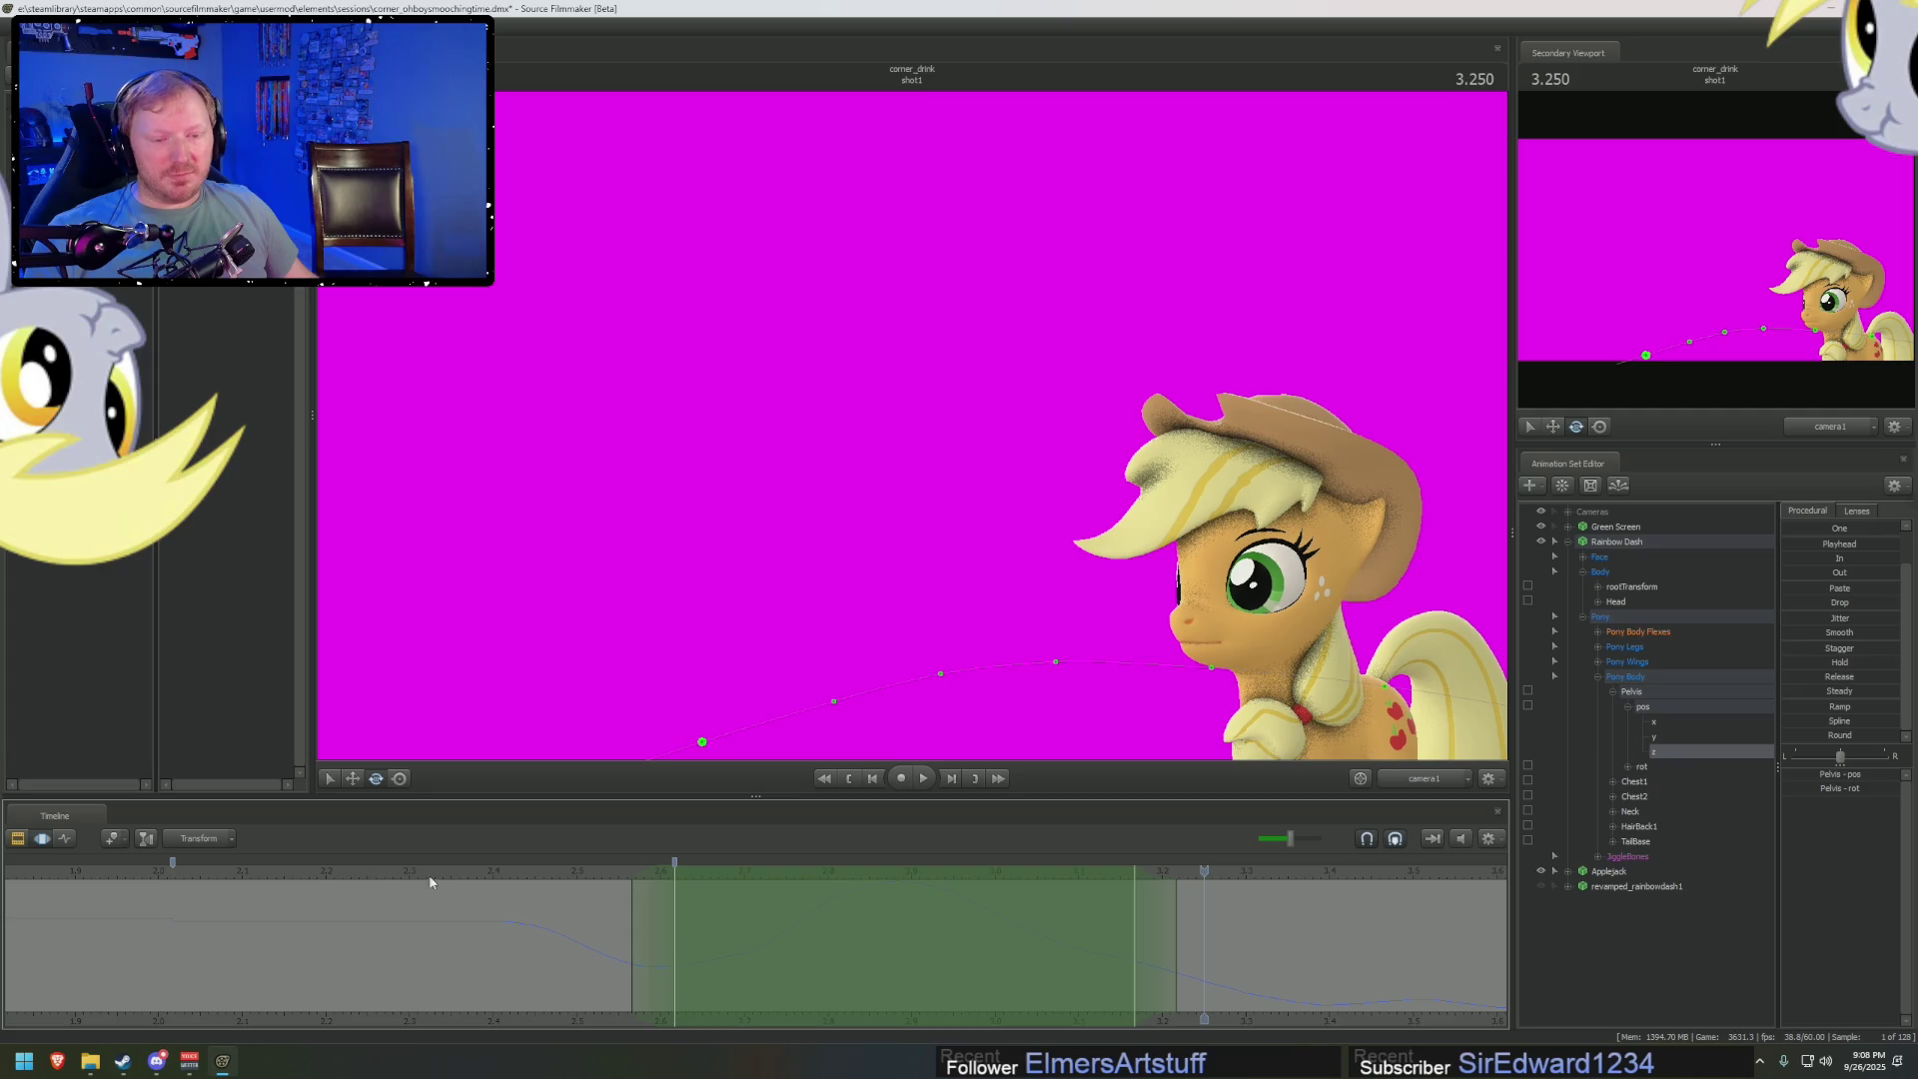
{"action": "left_click", "coordinate": [944, 931]}
{"action": "left_click_drag", "start_coordinate": [945, 931], "coordinate": [419, 885]}
{"action": "key", "text": "space"}
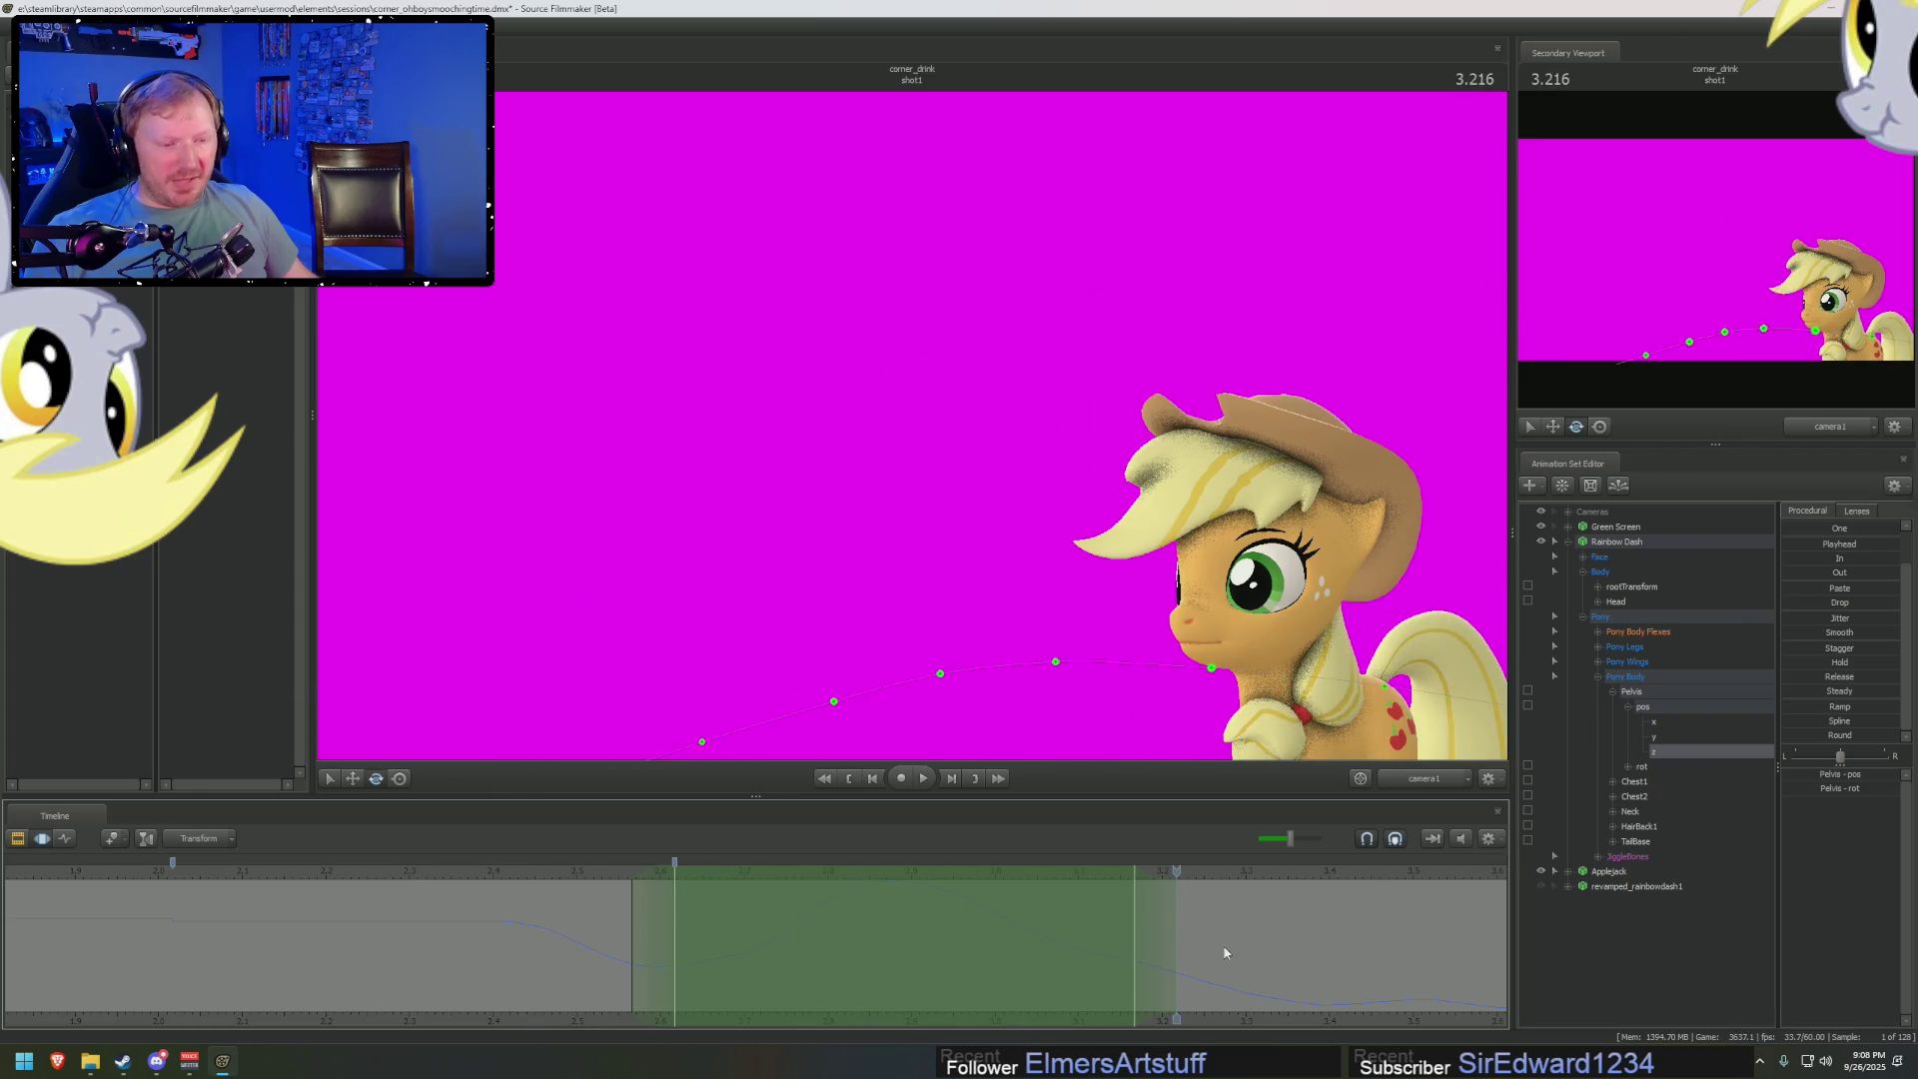
Show all three pelvis position curves and replay from about 2.9 seconds
{"action": "left_click", "coordinate": [1672, 706]}
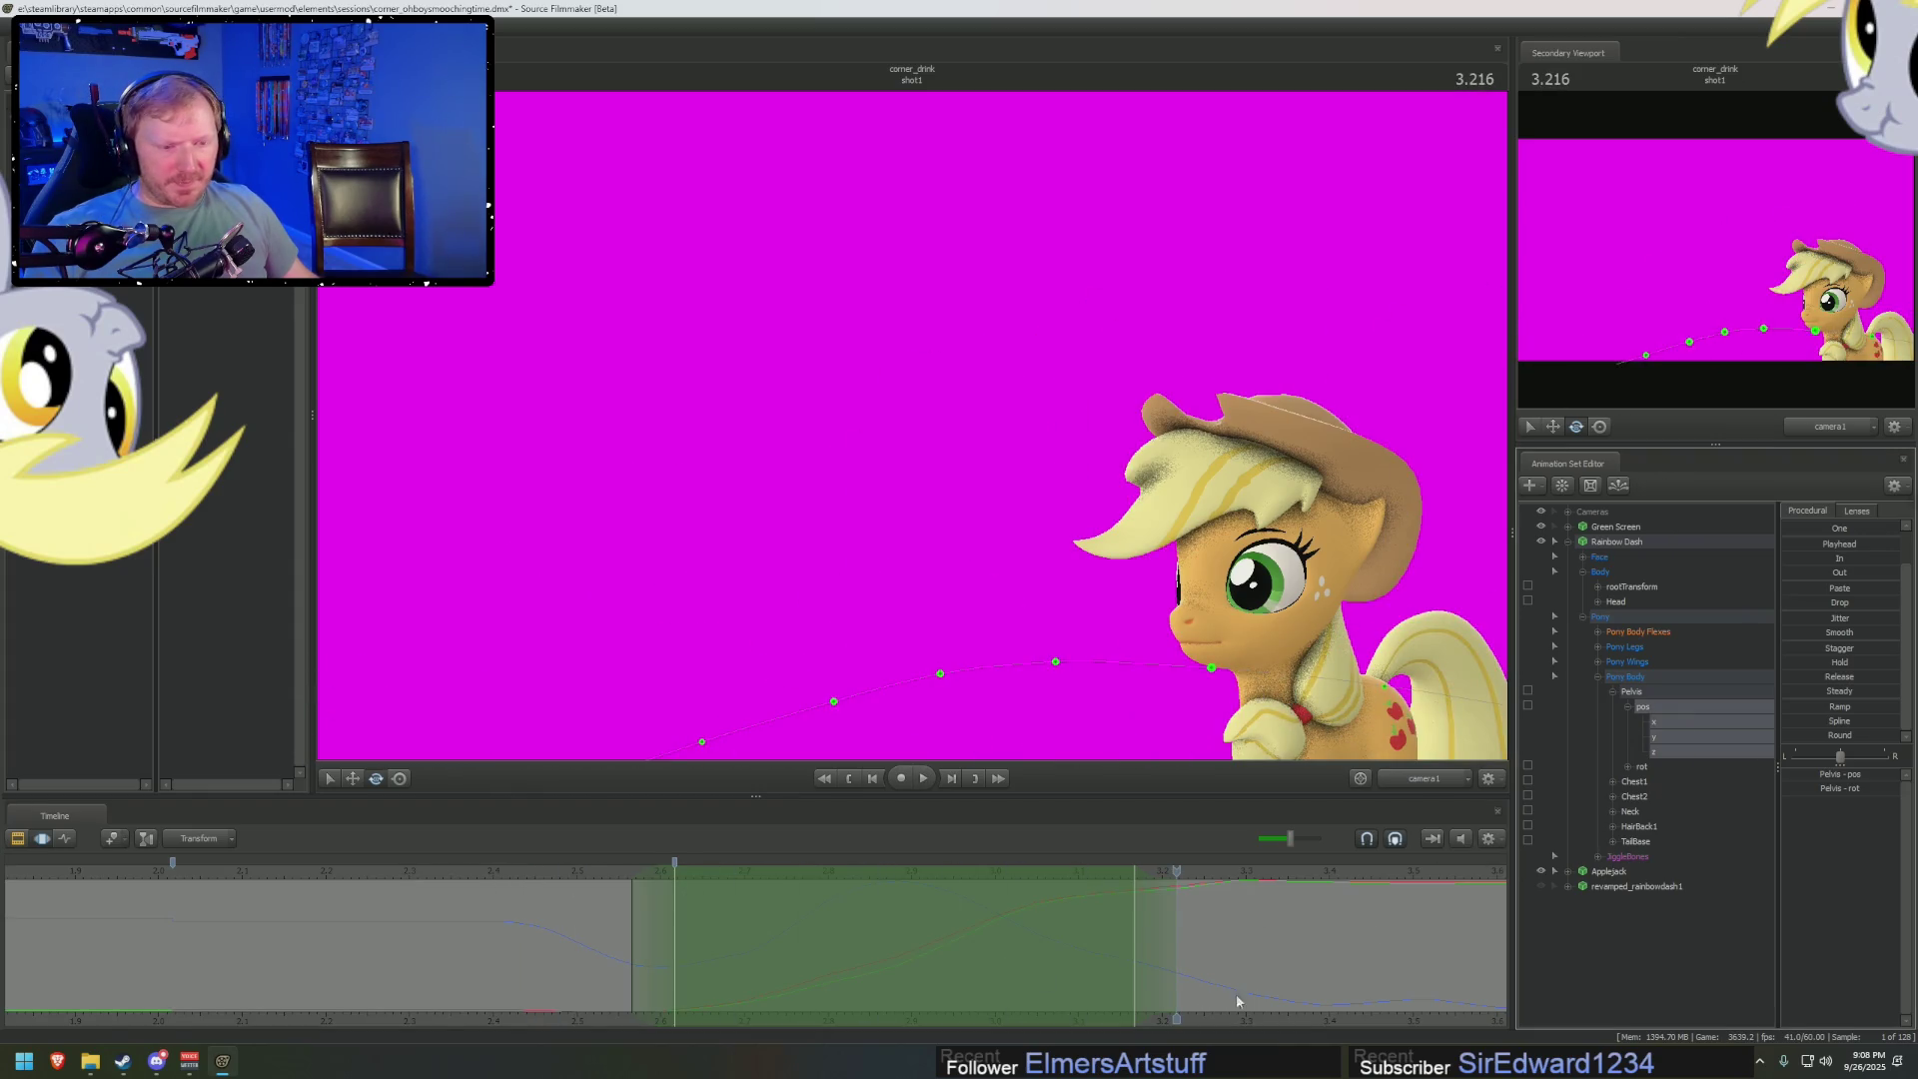
{"action": "scroll", "coordinate": [1237, 1002], "scroll_direction": "down", "scroll_amount": 2}
{"action": "middle_click_drag", "start_coordinate": [1270, 1022], "coordinate": [1073, 999]}
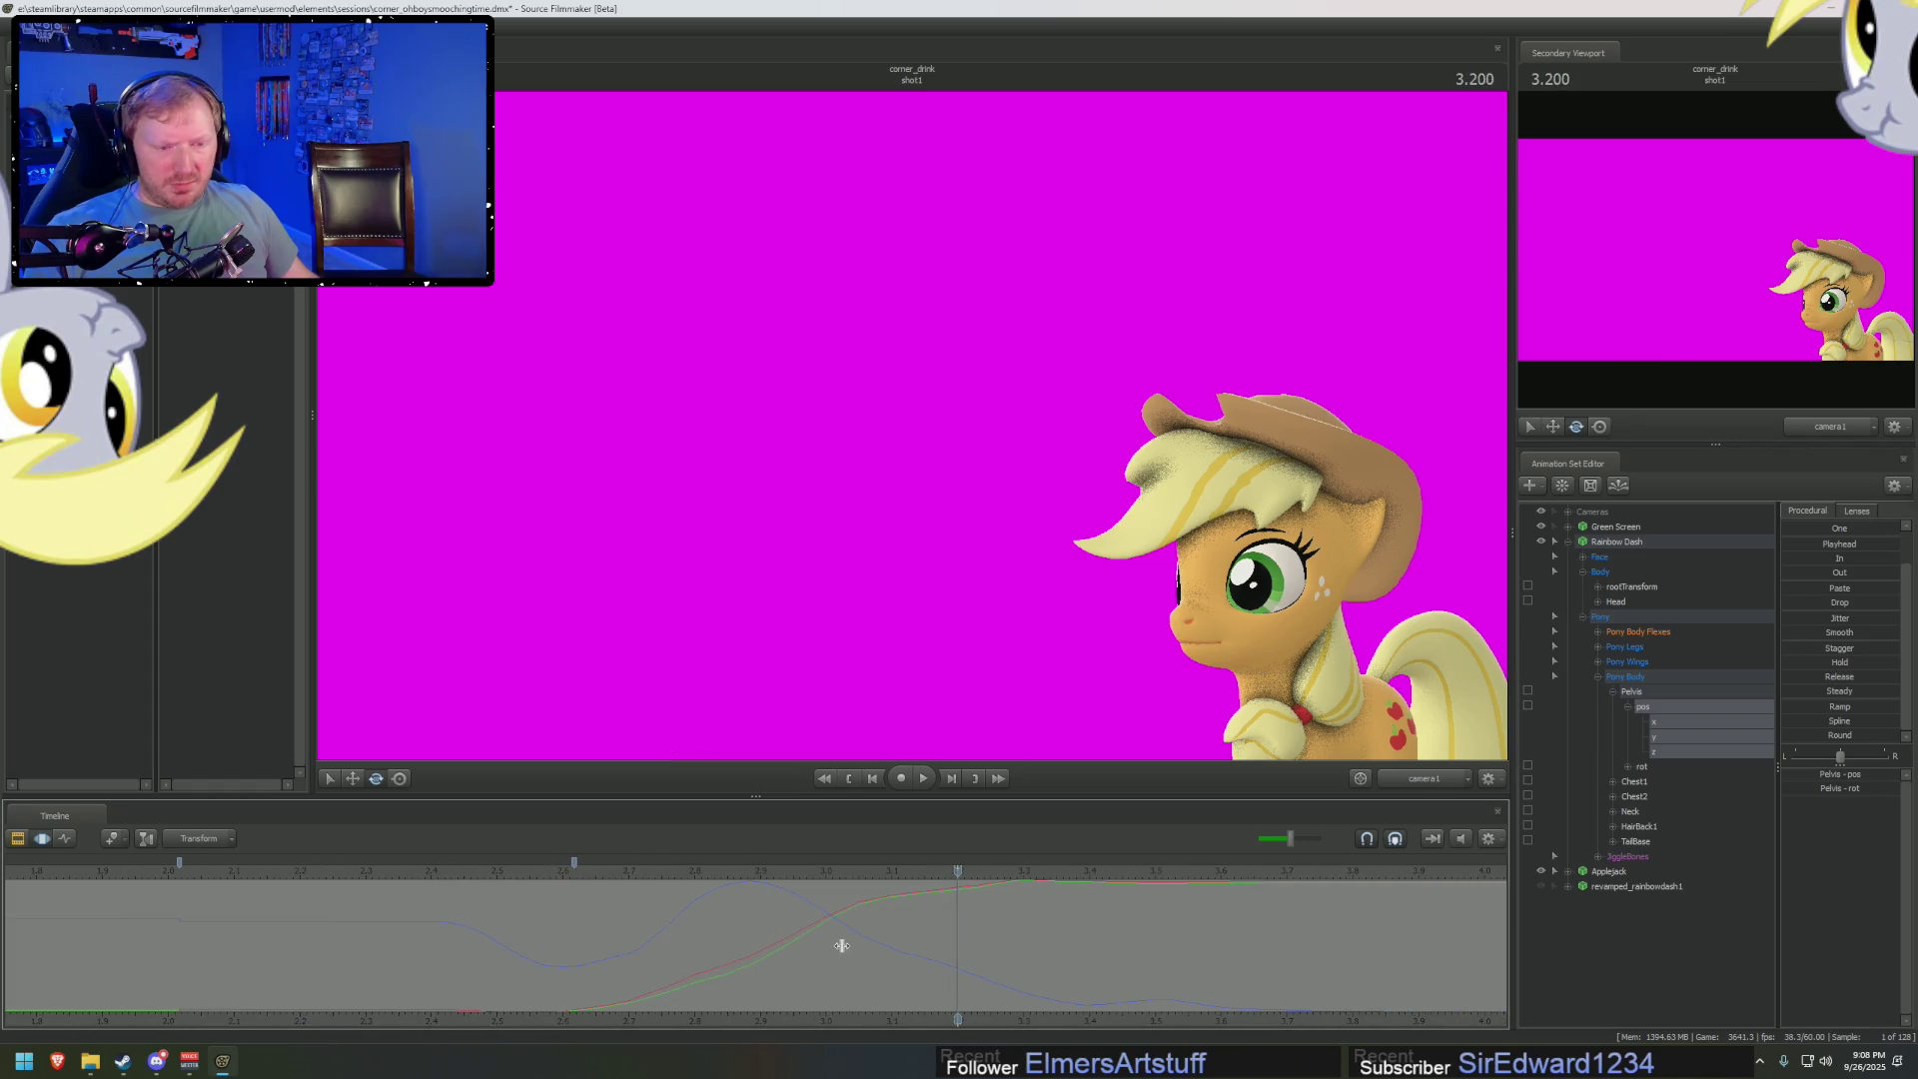
{"action": "mouse_move", "coordinate": [842, 946]}
{"action": "left_mouse_down"}
{"action": "mouse_move", "coordinate": [755, 950]}
{"action": "mouse_move", "coordinate": [860, 946]}
{"action": "left_mouse_up"}
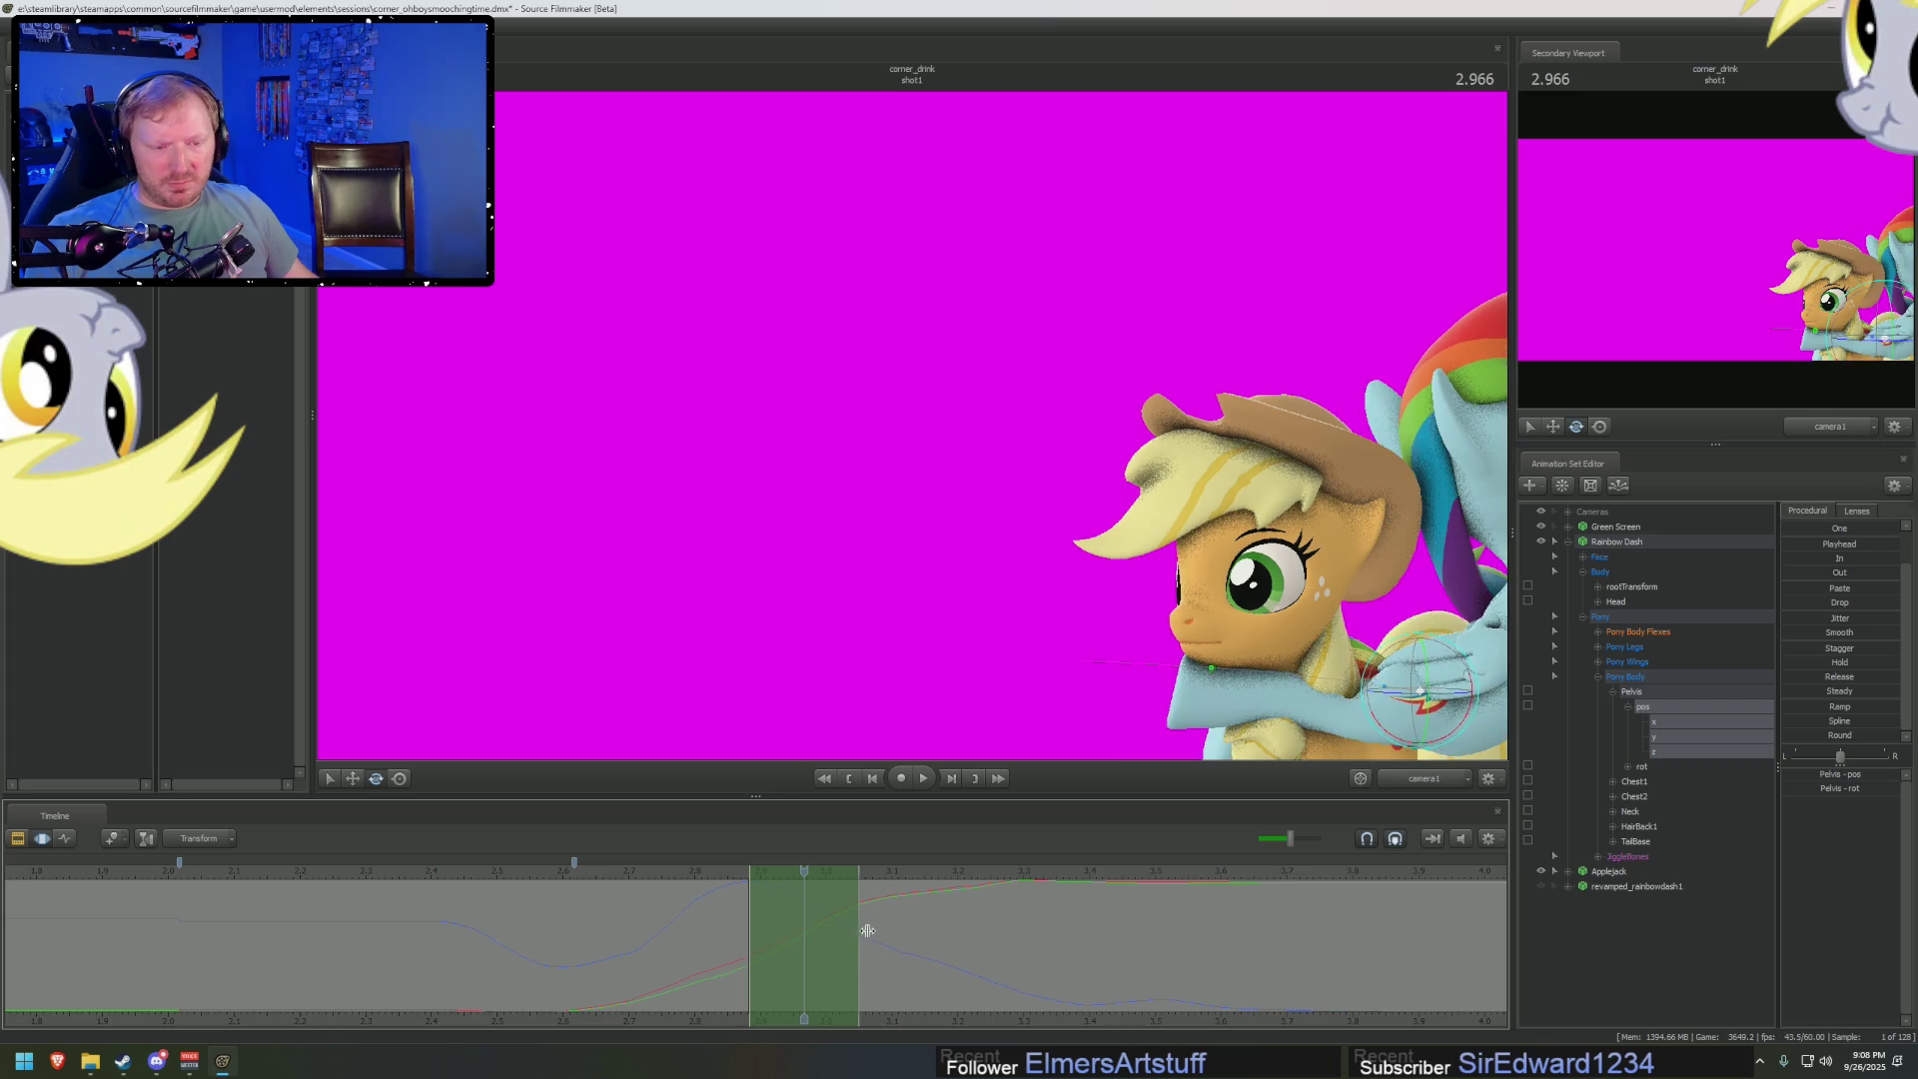
{"action": "mouse_move", "coordinate": [770, 938]}
{"action": "left_mouse_down"}
{"action": "mouse_move", "coordinate": [782, 956]}
{"action": "mouse_move", "coordinate": [887, 939]}
{"action": "left_mouse_up"}
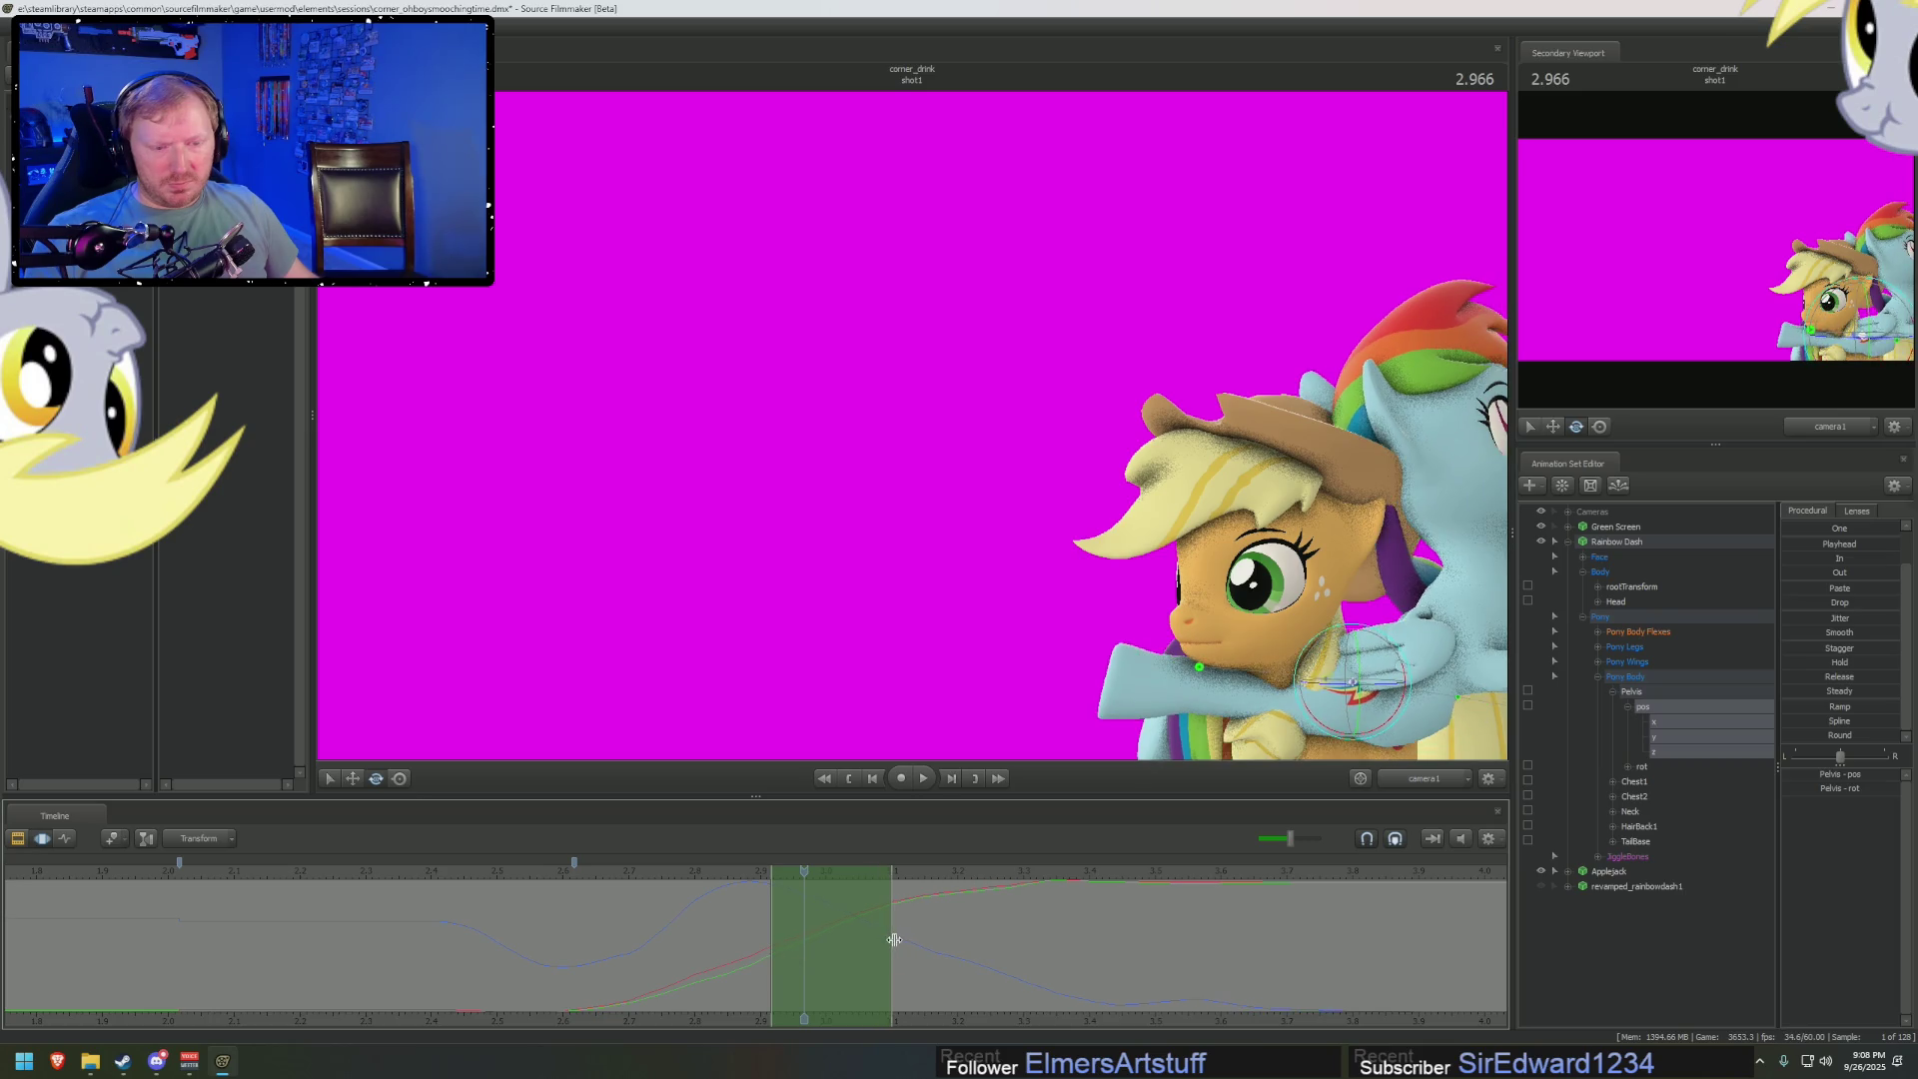
{"action": "left_click", "coordinate": [818, 953]}
{"action": "key", "text": "space"}
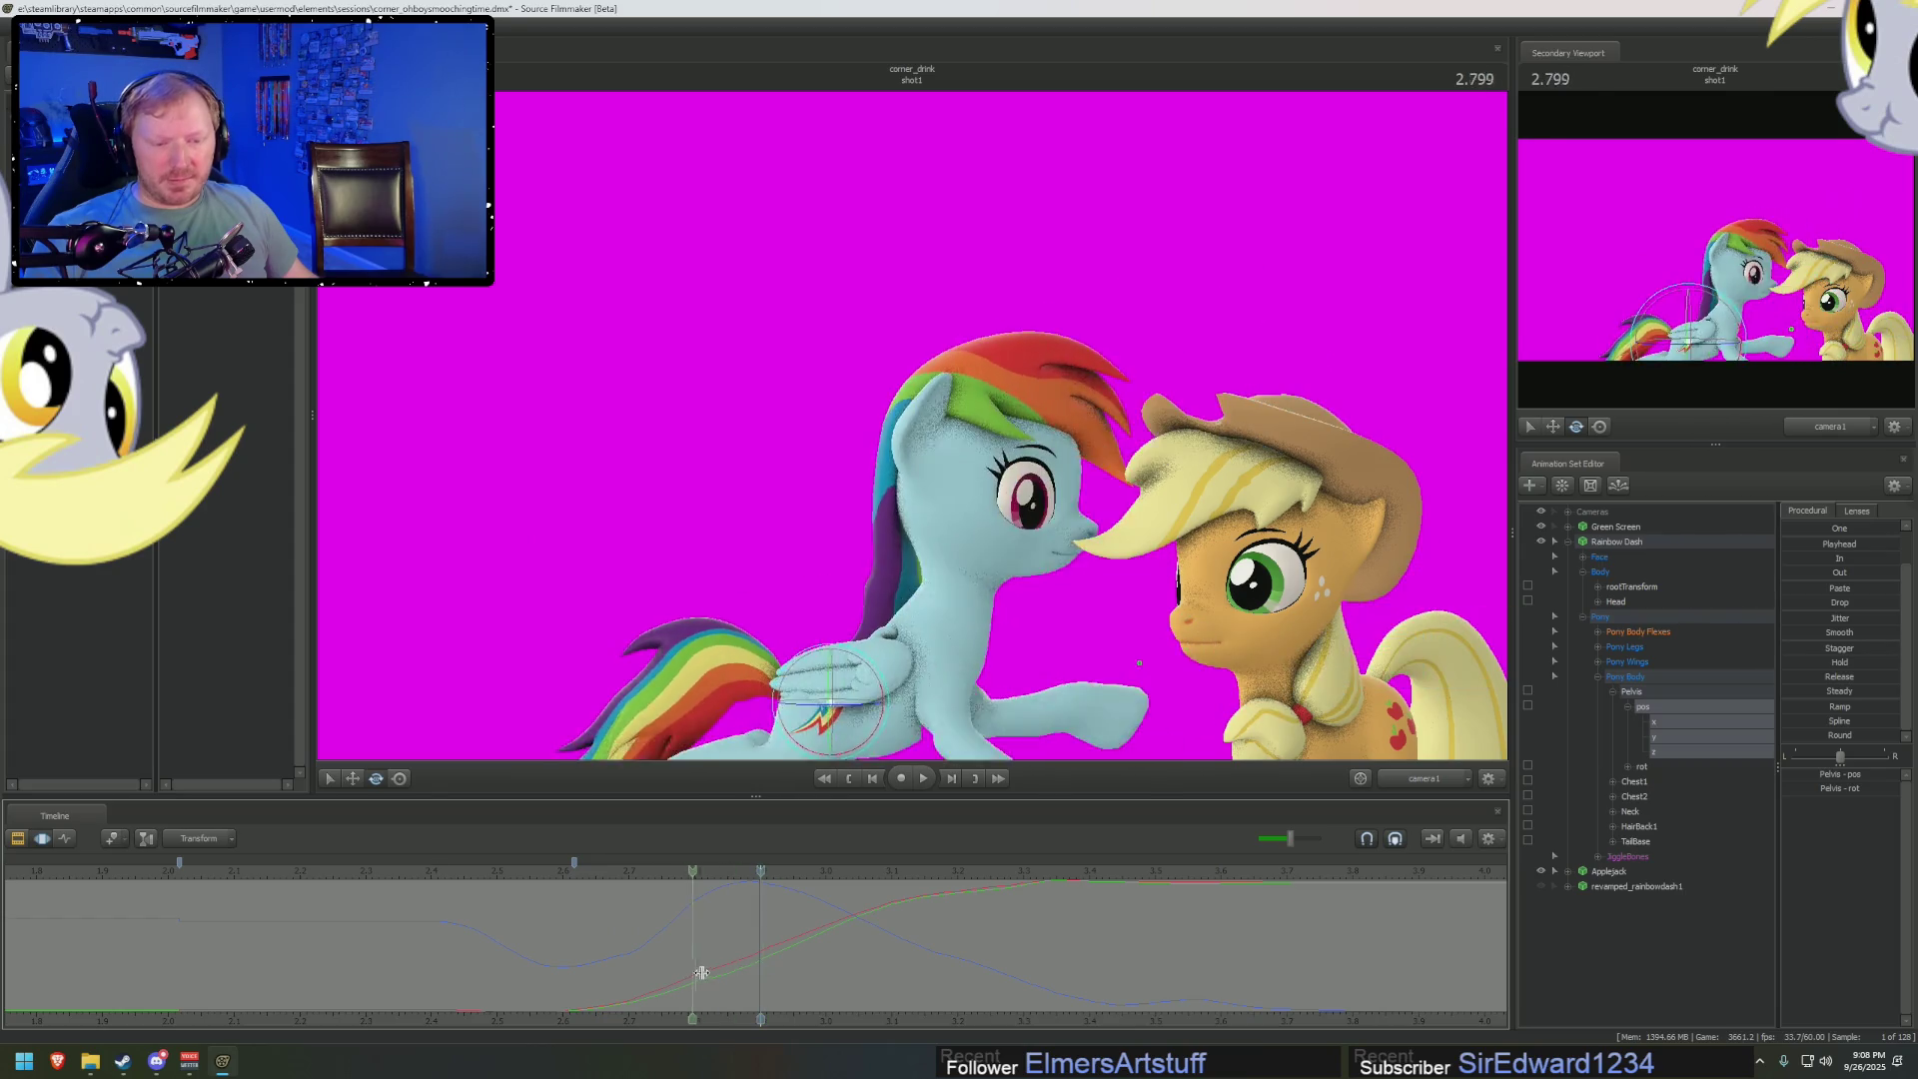
Smooth the pelvis motion over a time range after the landing
{"action": "left_click_drag", "start_coordinate": [692, 979], "coordinate": [971, 970]}
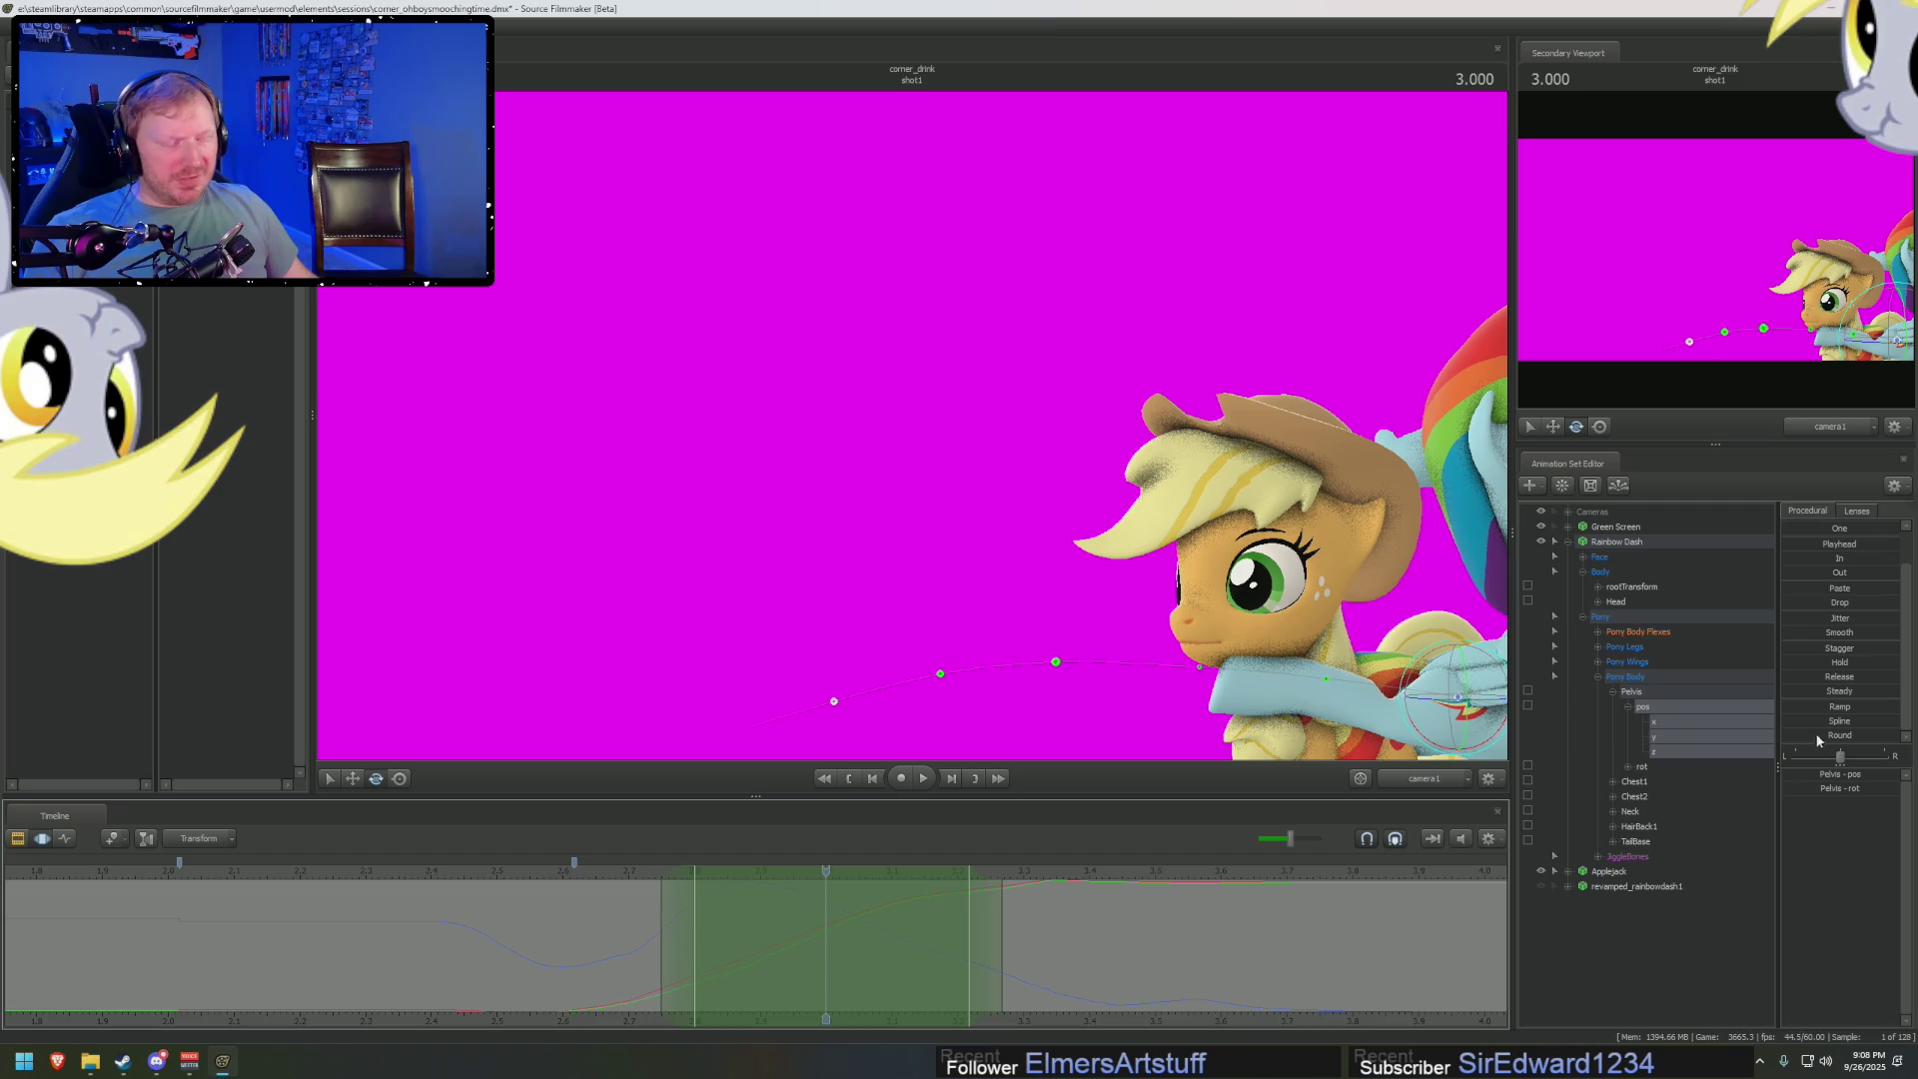
{"action": "left_click", "coordinate": [1795, 634]}
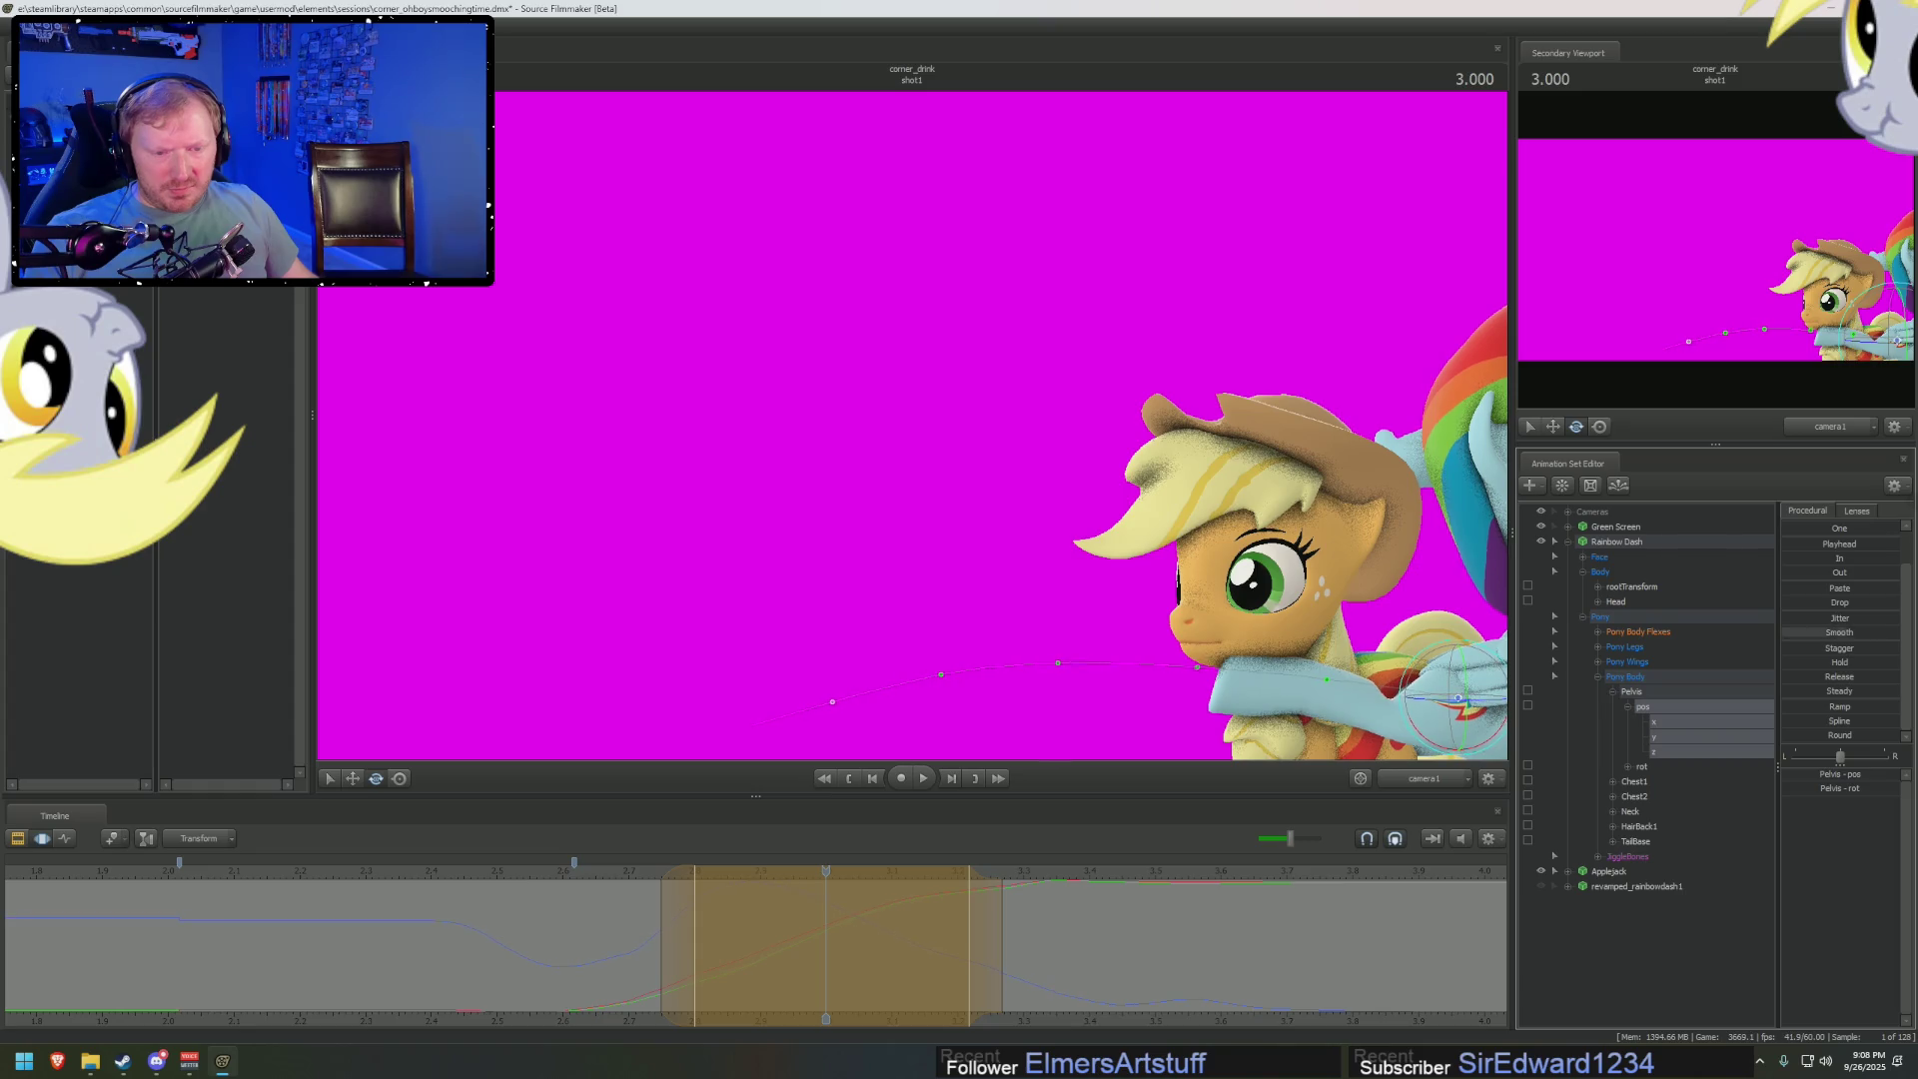
{"action": "left_click_drag", "start_coordinate": [545, 883], "coordinate": [389, 871]}
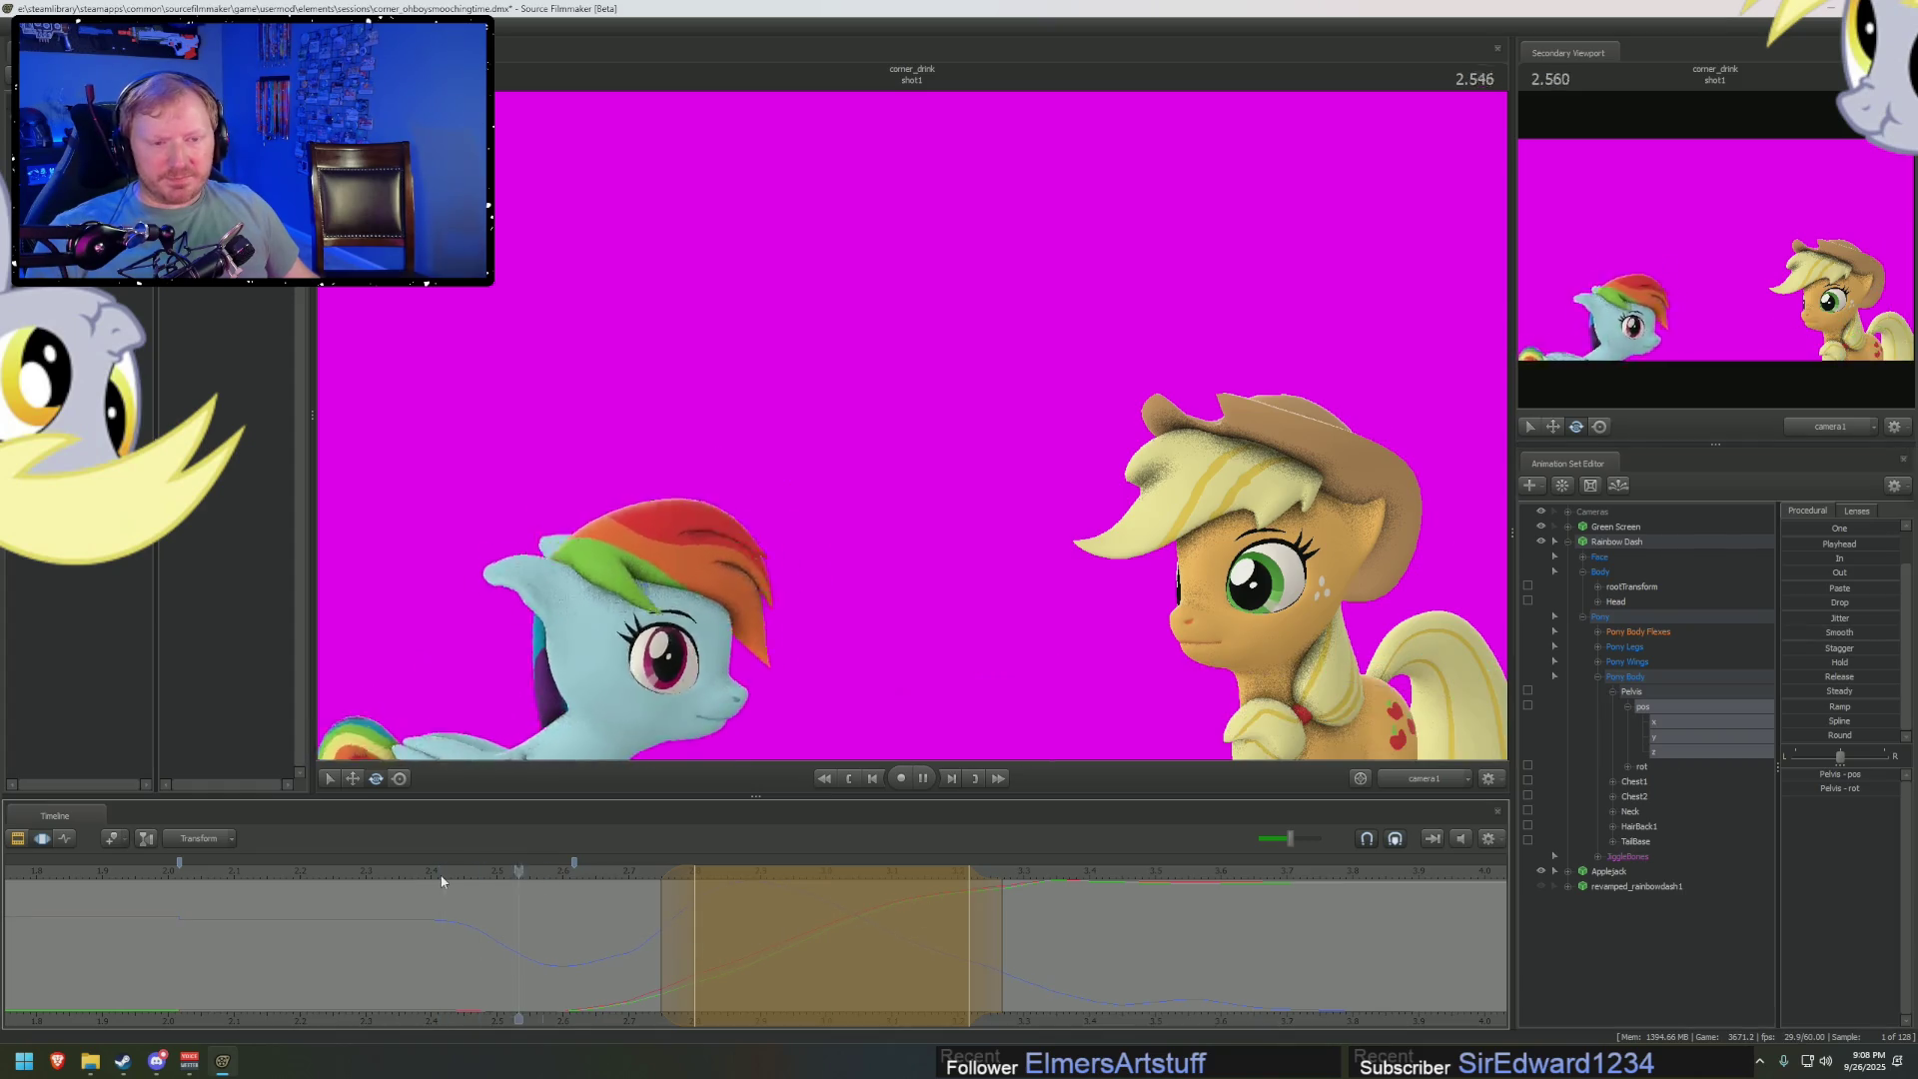
{"action": "key", "text": "ctrl+1"}
{"action": "key", "text": "ctrl+3"}
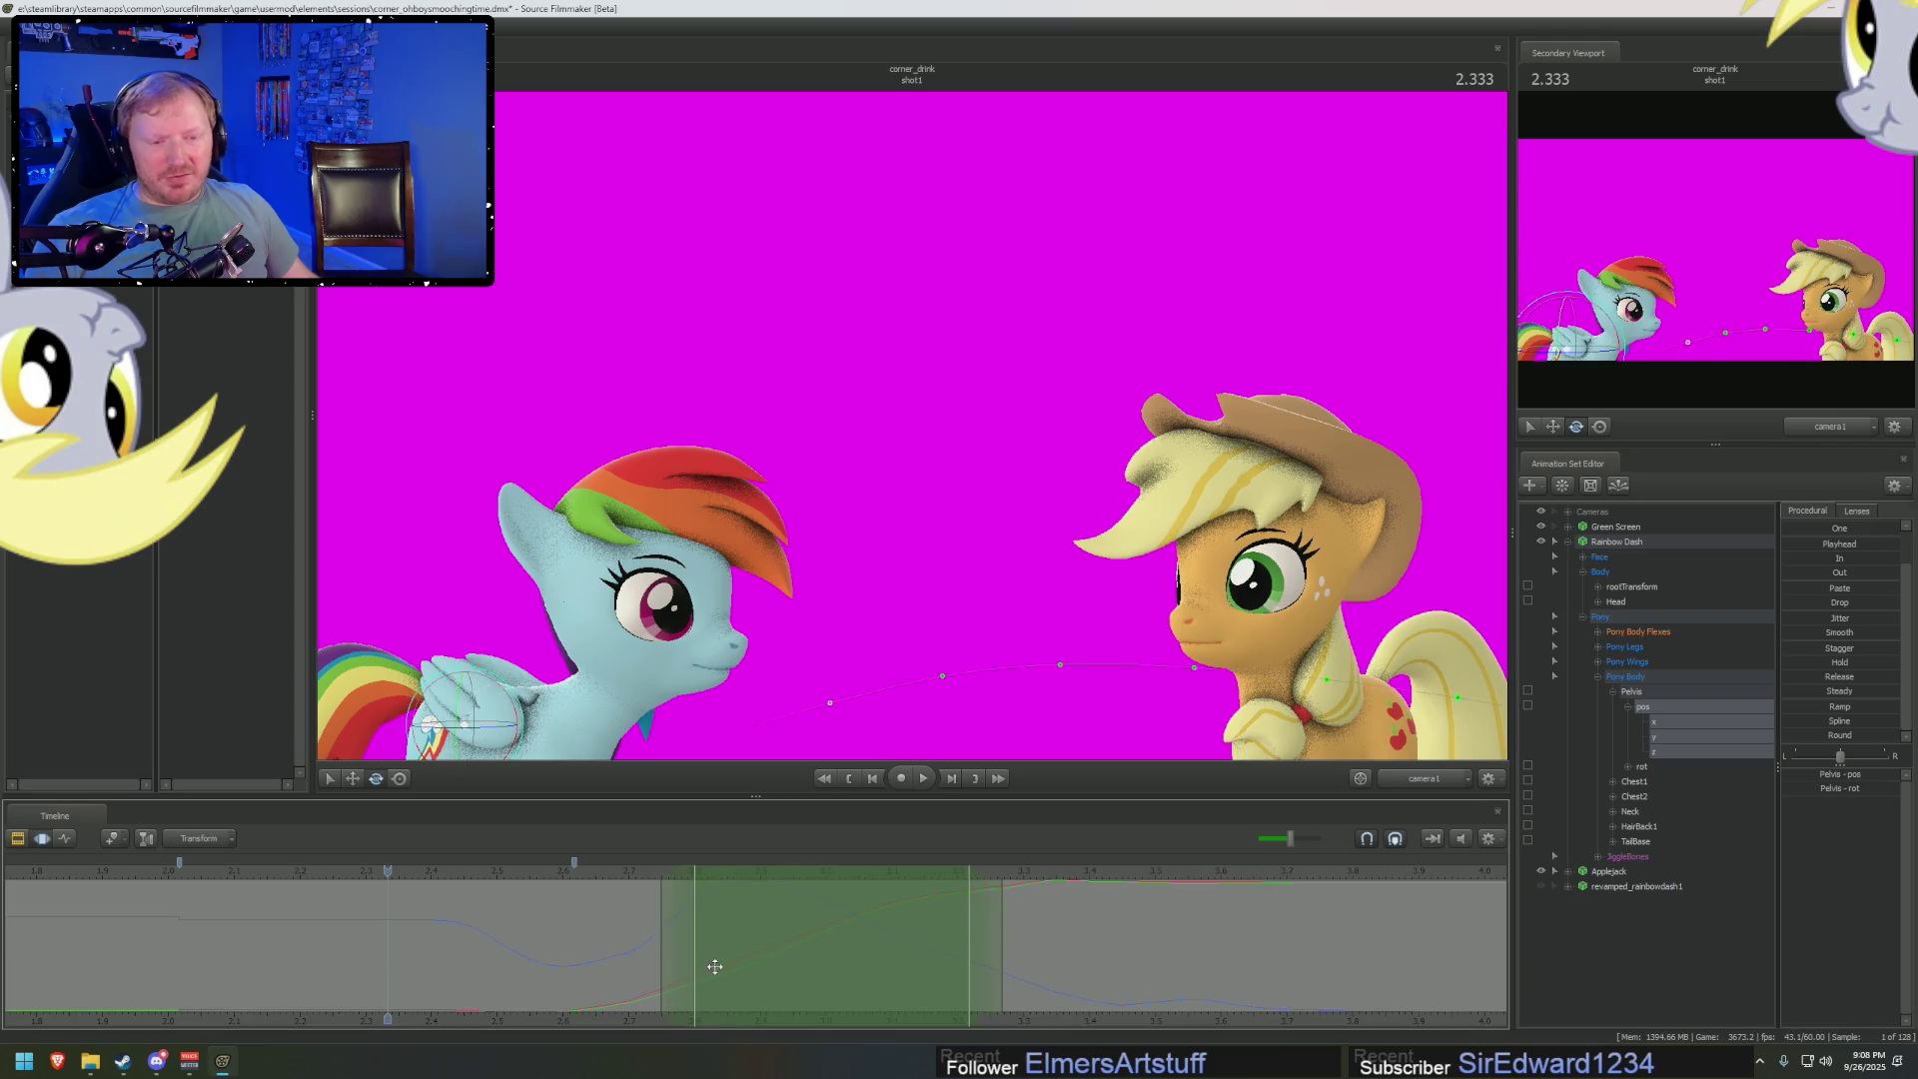
{"action": "left_click_drag", "start_coordinate": [388, 1019], "coordinate": [705, 1019]}
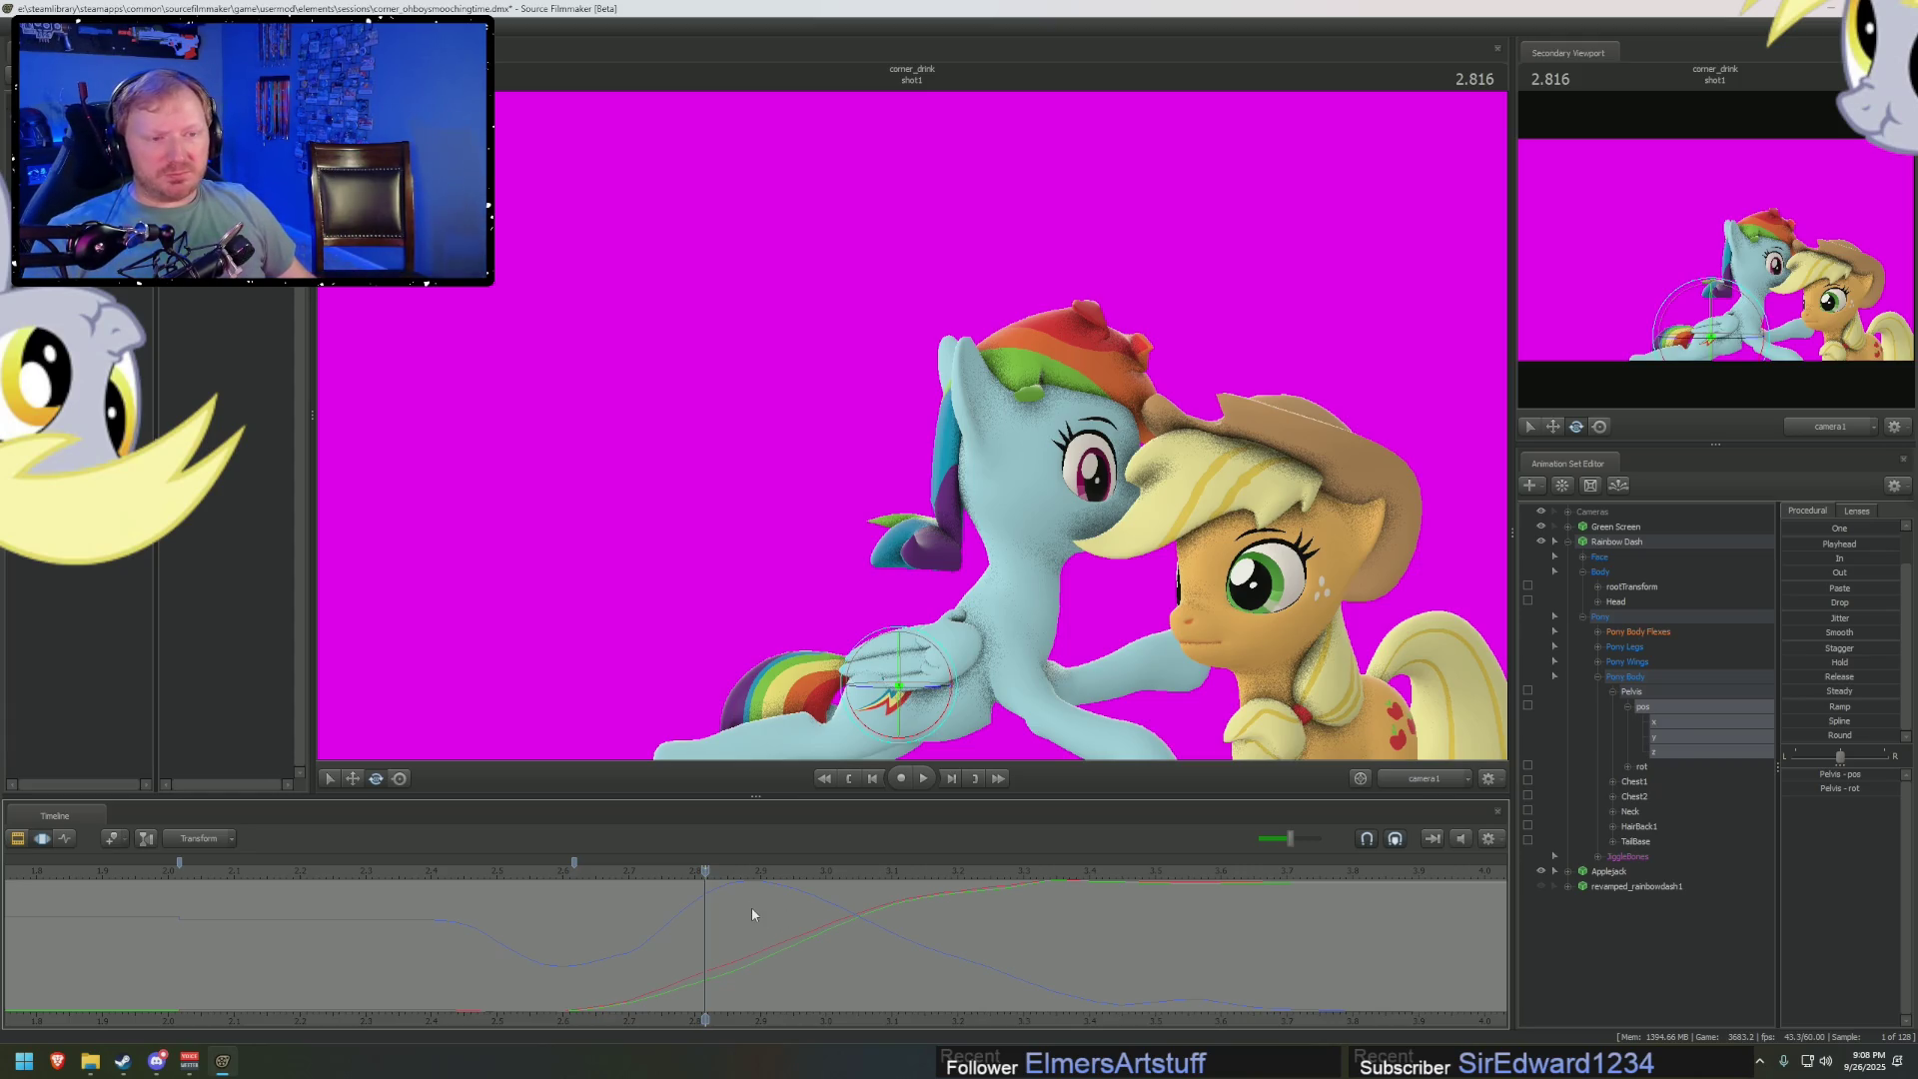
Zoom the timeline out to the whole shot and replay the leap
{"action": "key", "text": "space"}
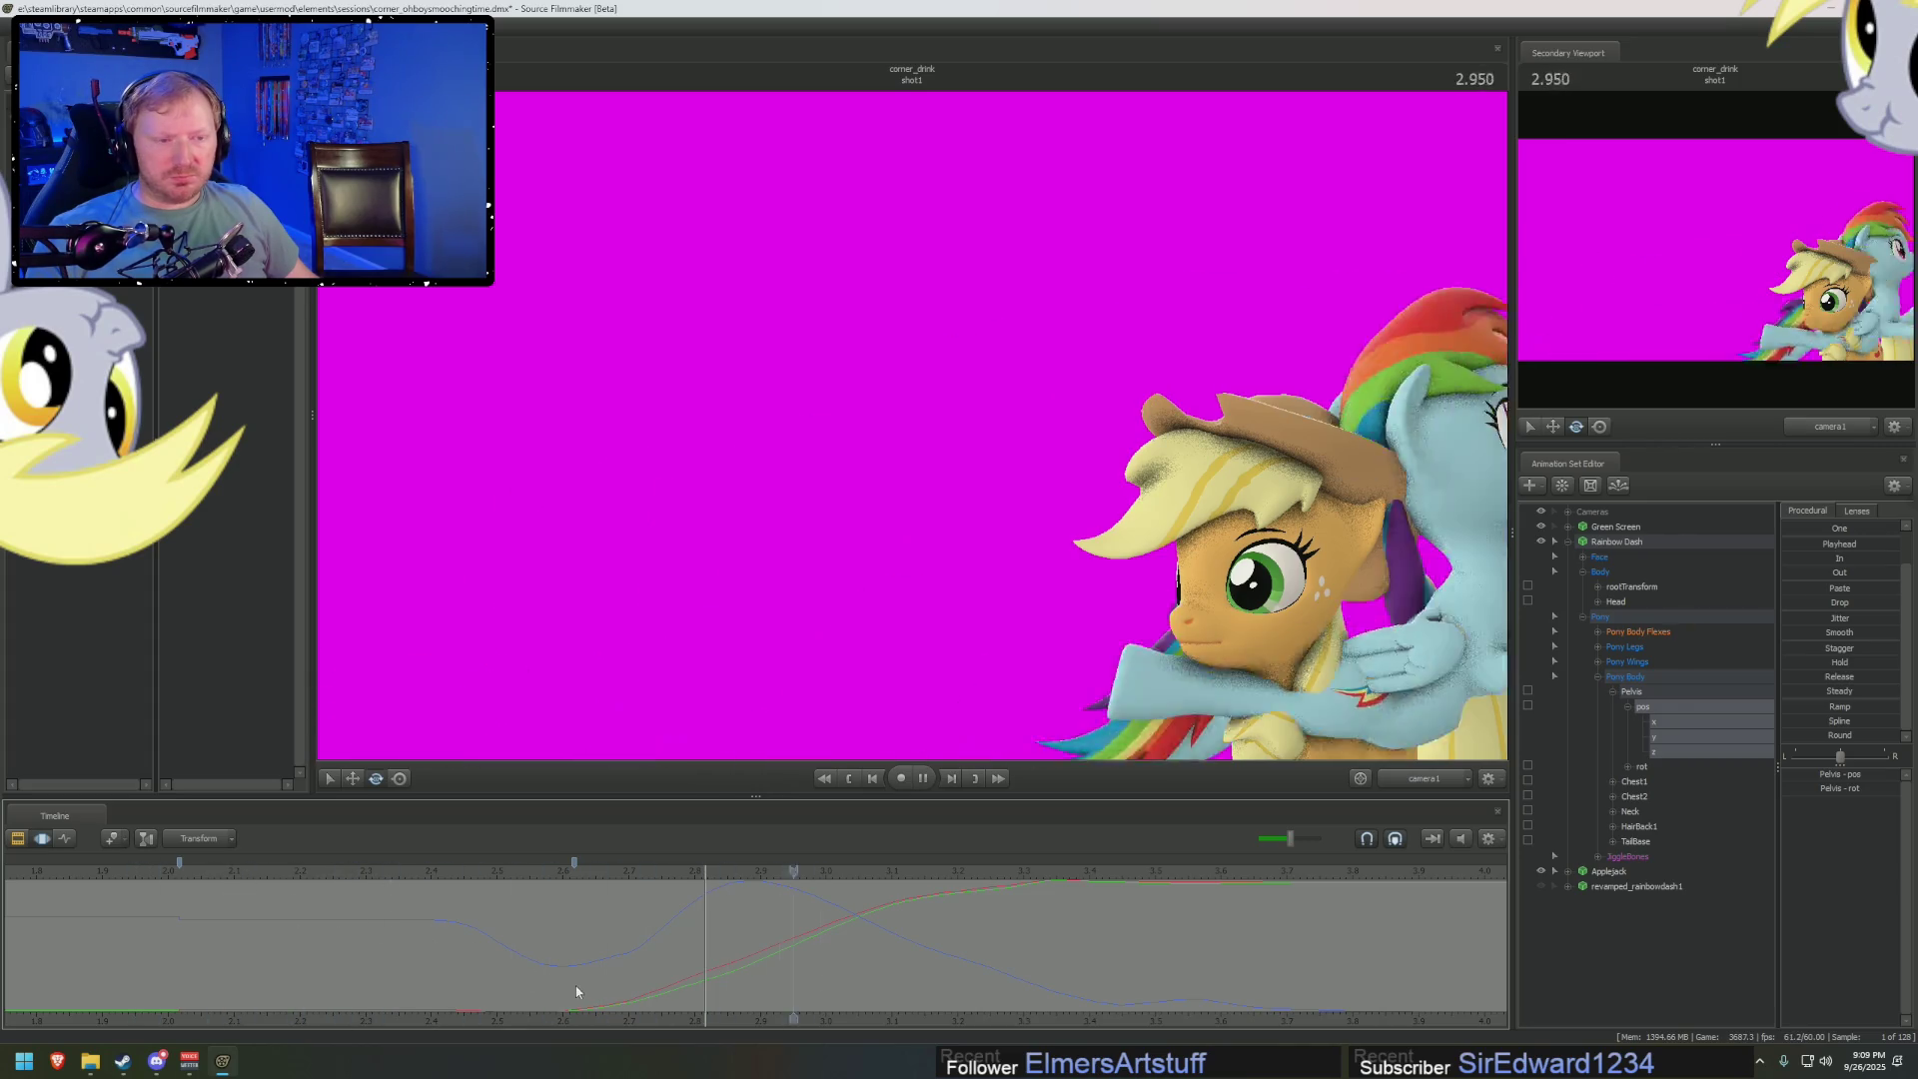
{"action": "key", "text": "space"}
{"action": "scroll", "coordinate": [421, 940], "scroll_direction": "down", "scroll_amount": 5}
{"action": "key", "text": "space"}
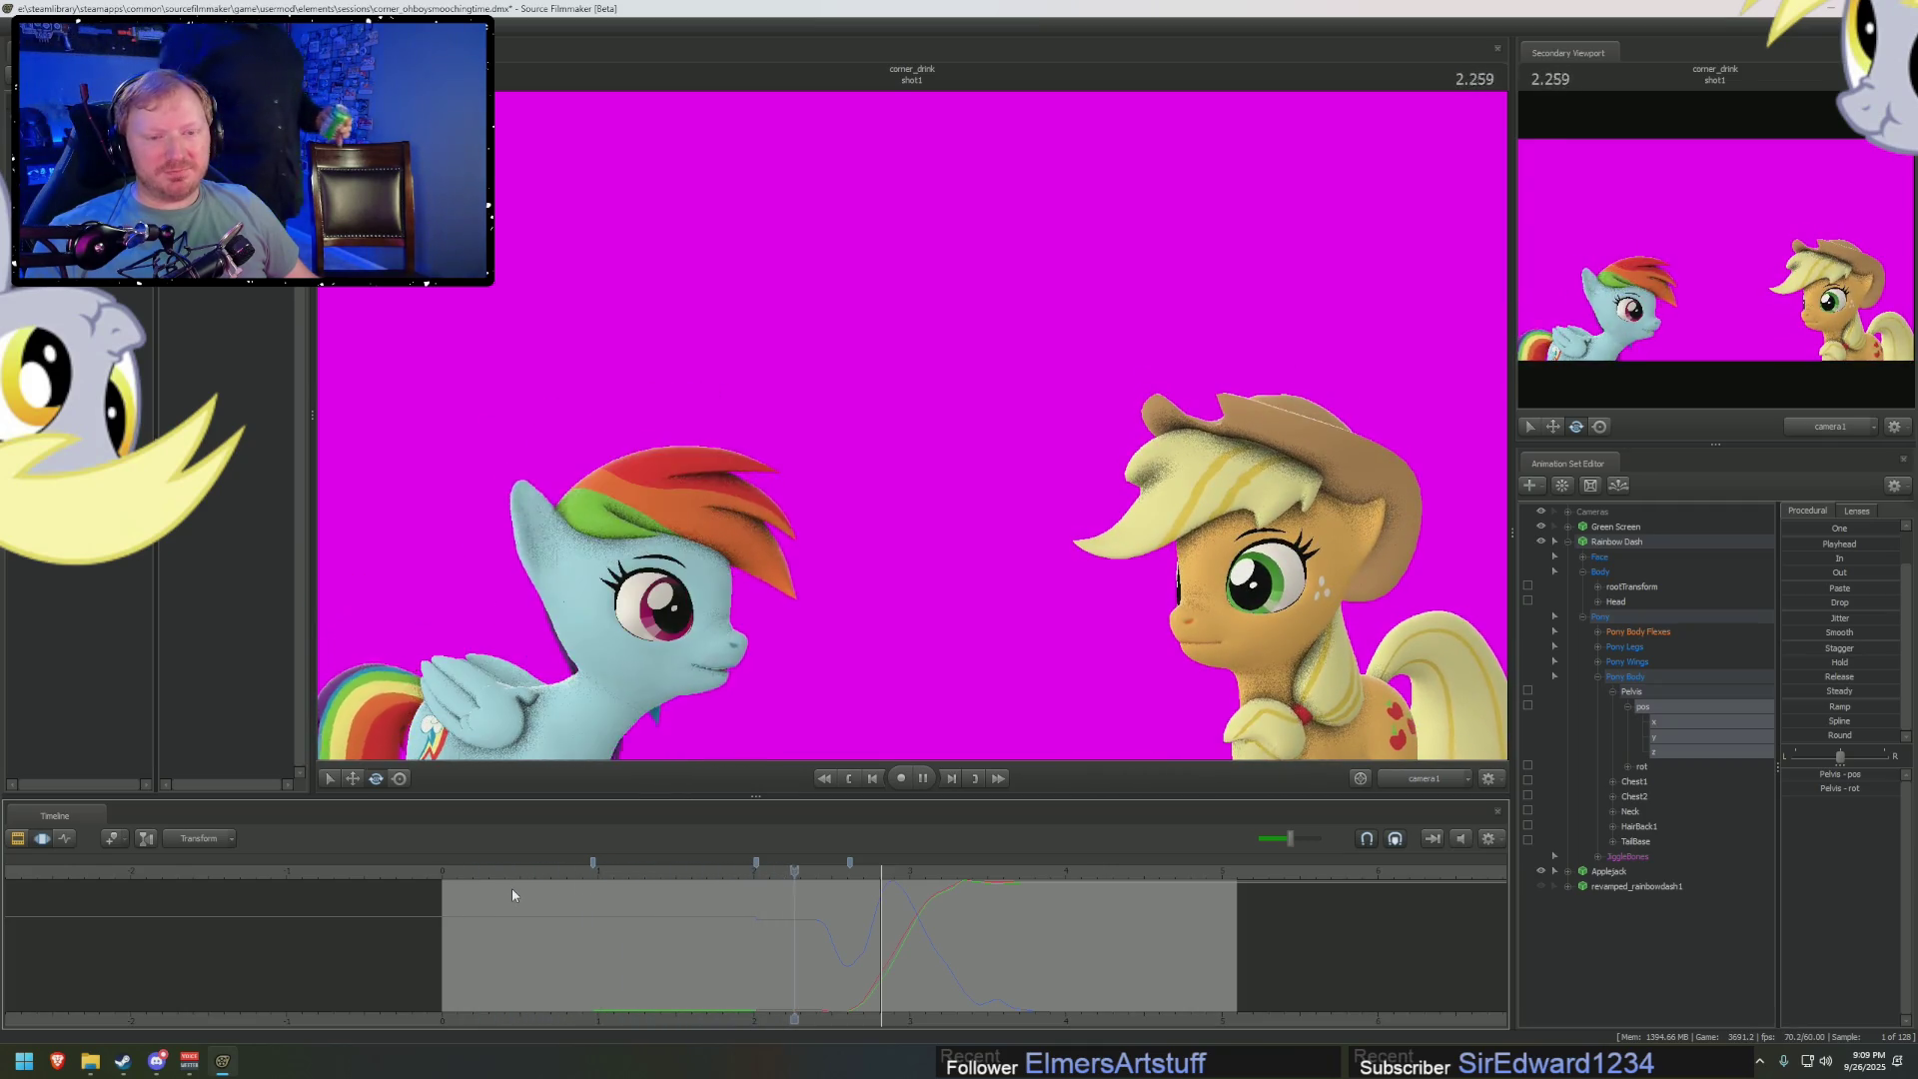
Play the shot once more and return the playhead to 2.850, where Dash hugs Applejack
{"action": "key", "text": "space"}
{"action": "key", "text": "space"}
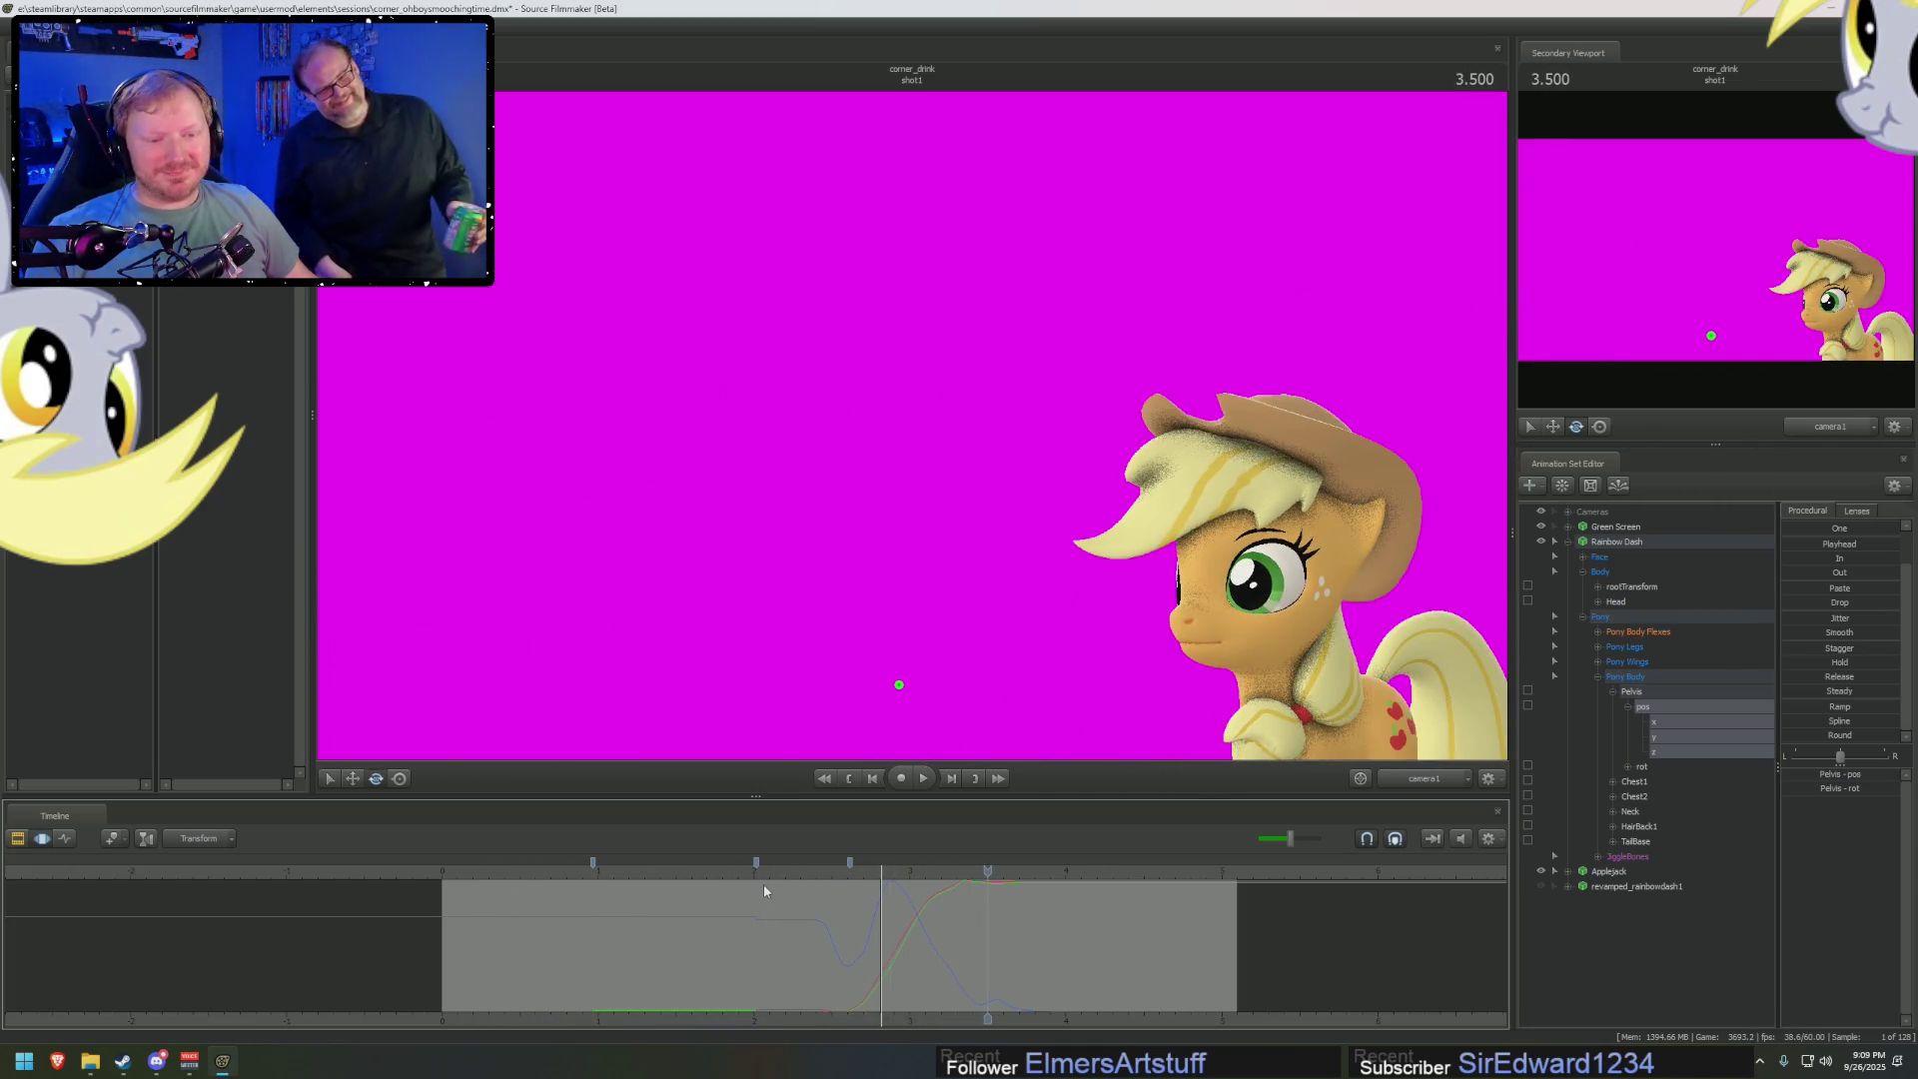
{"action": "key", "text": "space"}
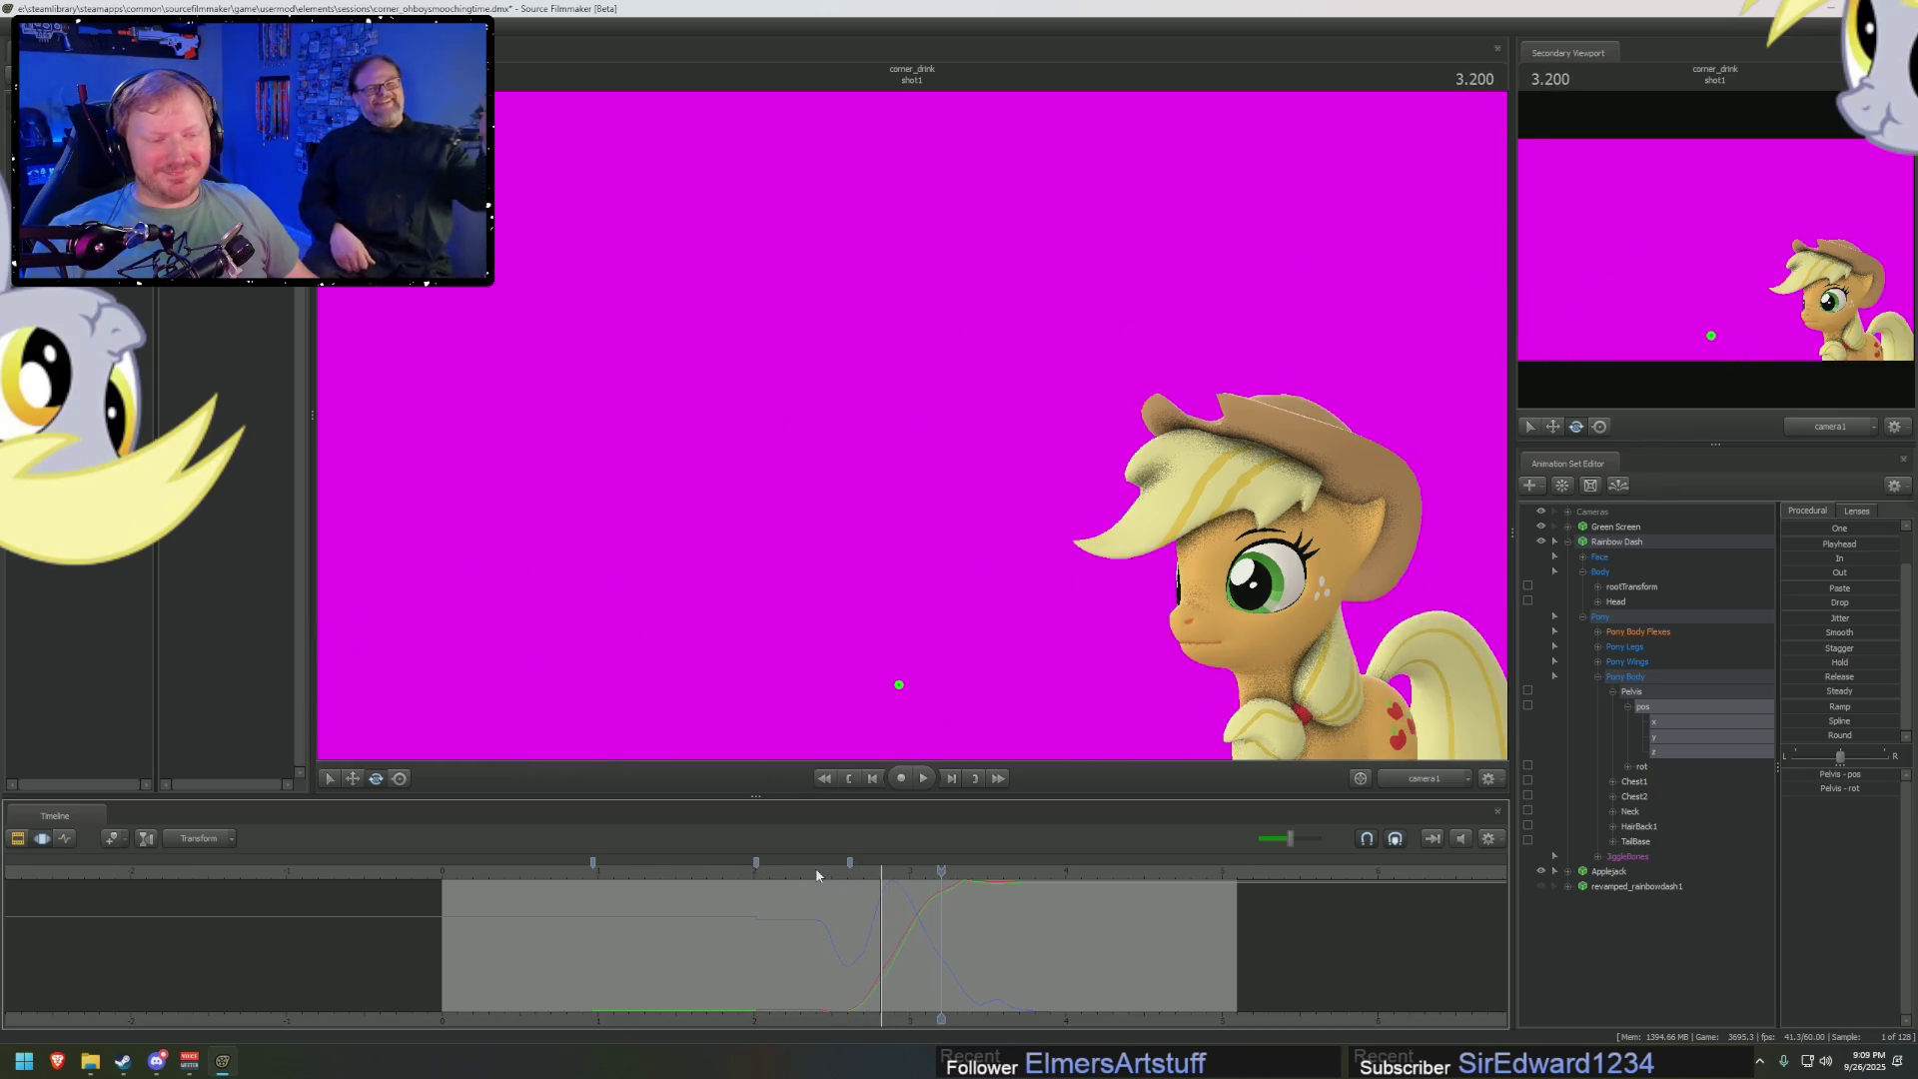
{"action": "key", "text": "space"}
{"action": "key", "text": "space"}
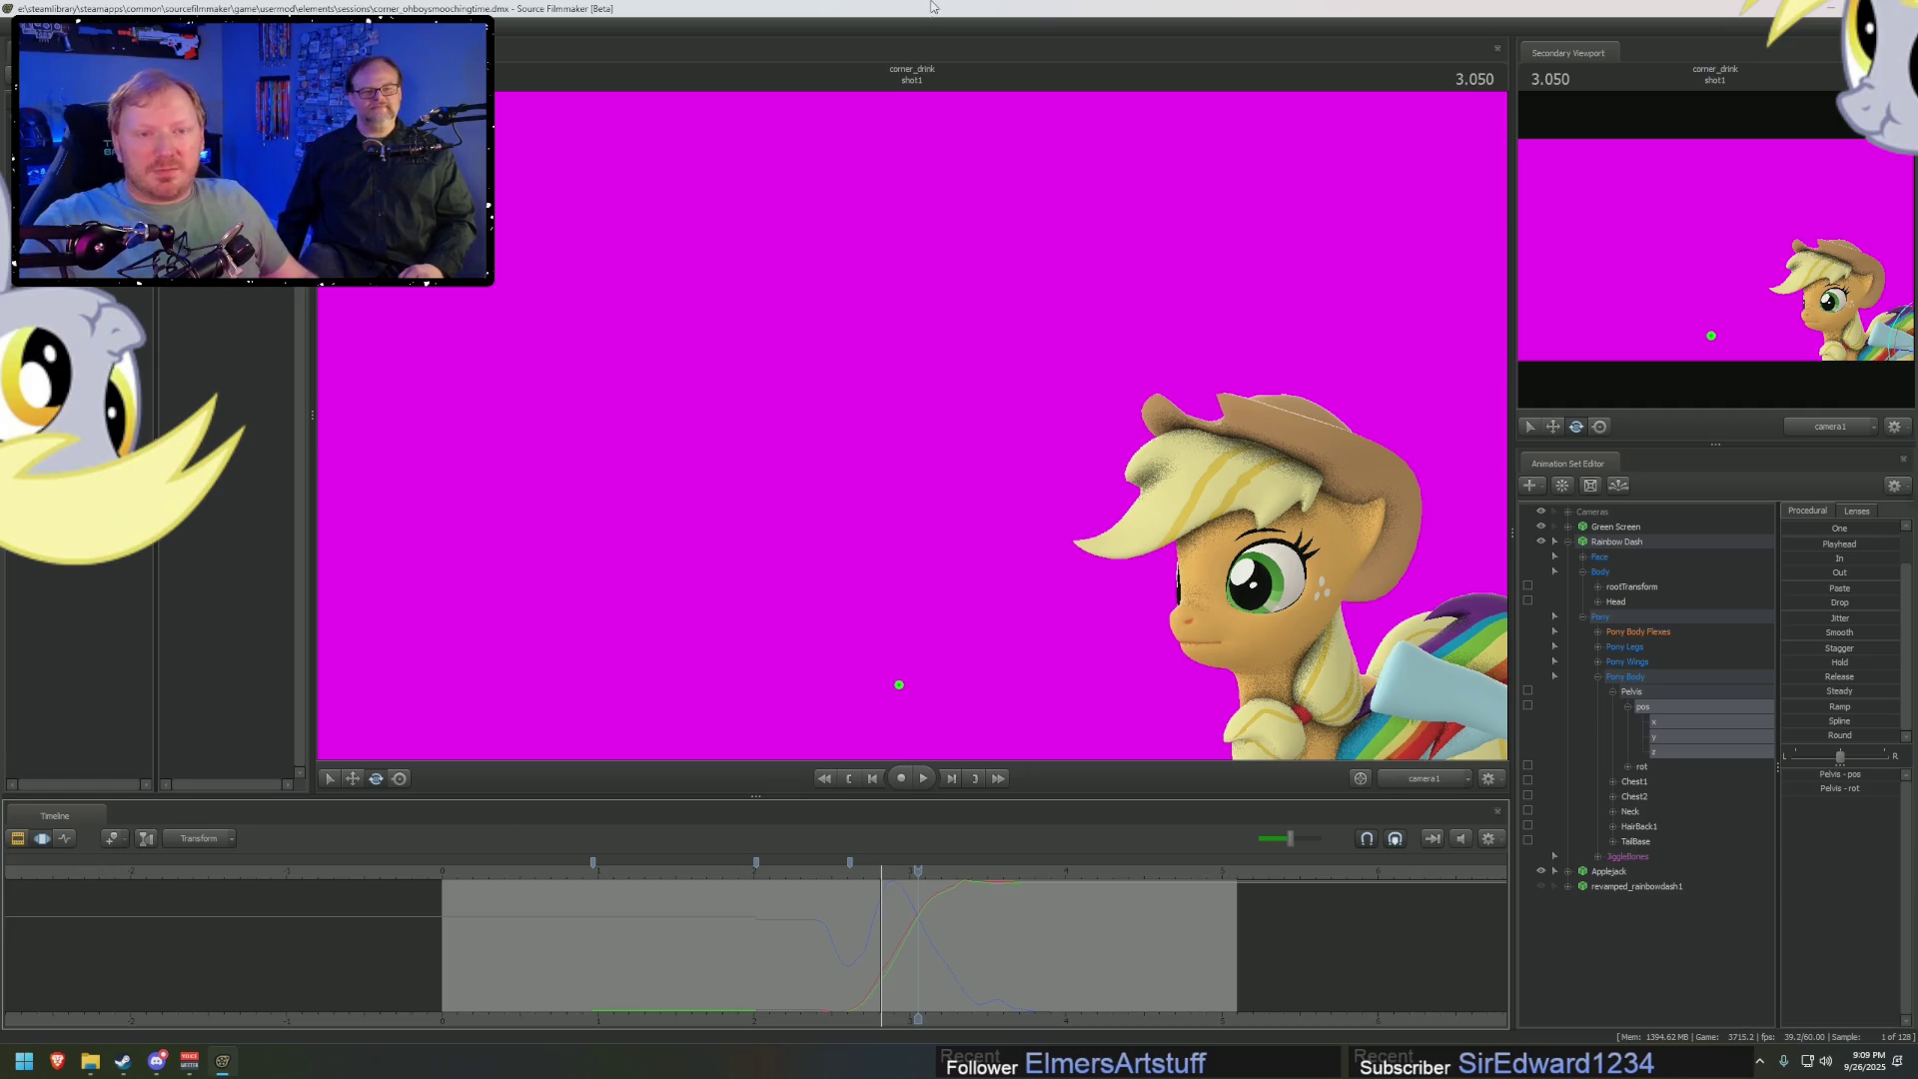
{"action": "left_click_drag", "start_coordinate": [907, 881], "coordinate": [886, 876]}
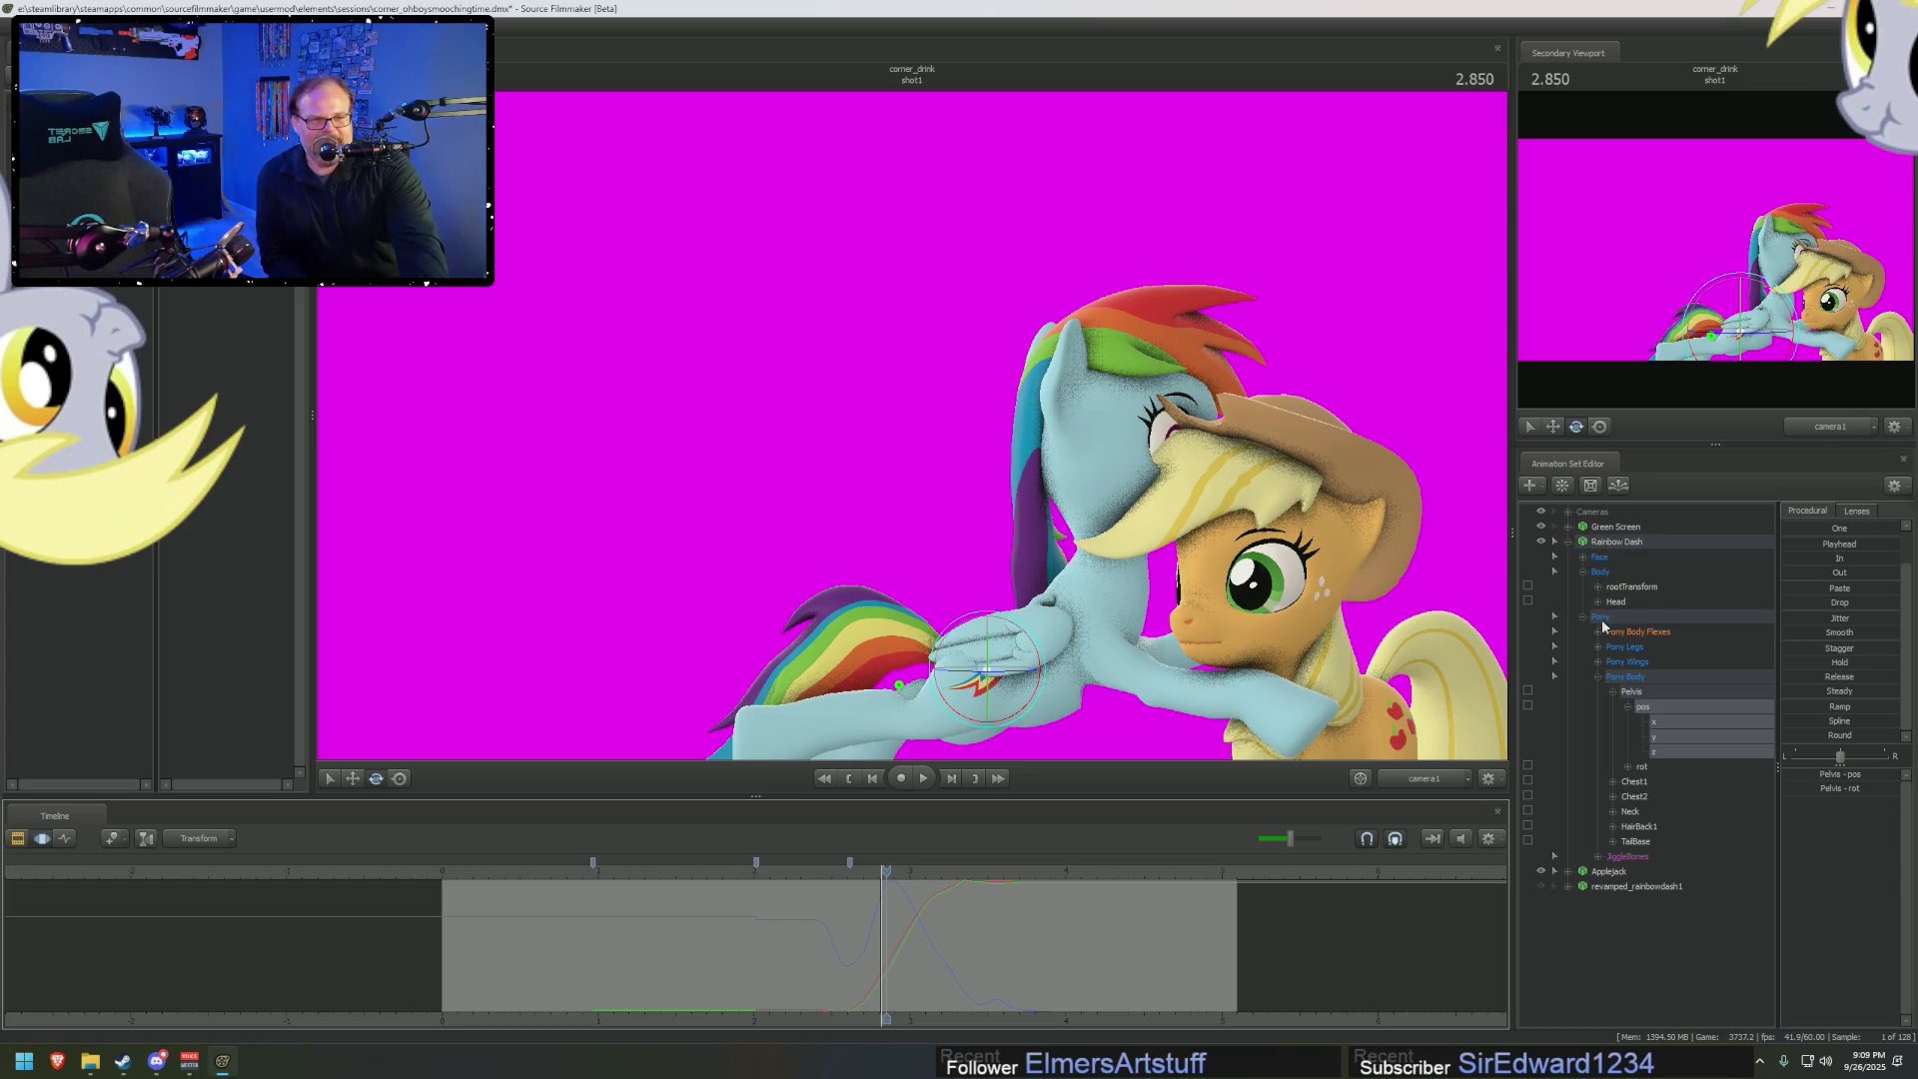
Raise Applejack's Lower Face MouthO slider so her mouth opens in a round O
{"action": "left_click", "coordinate": [1569, 873]}
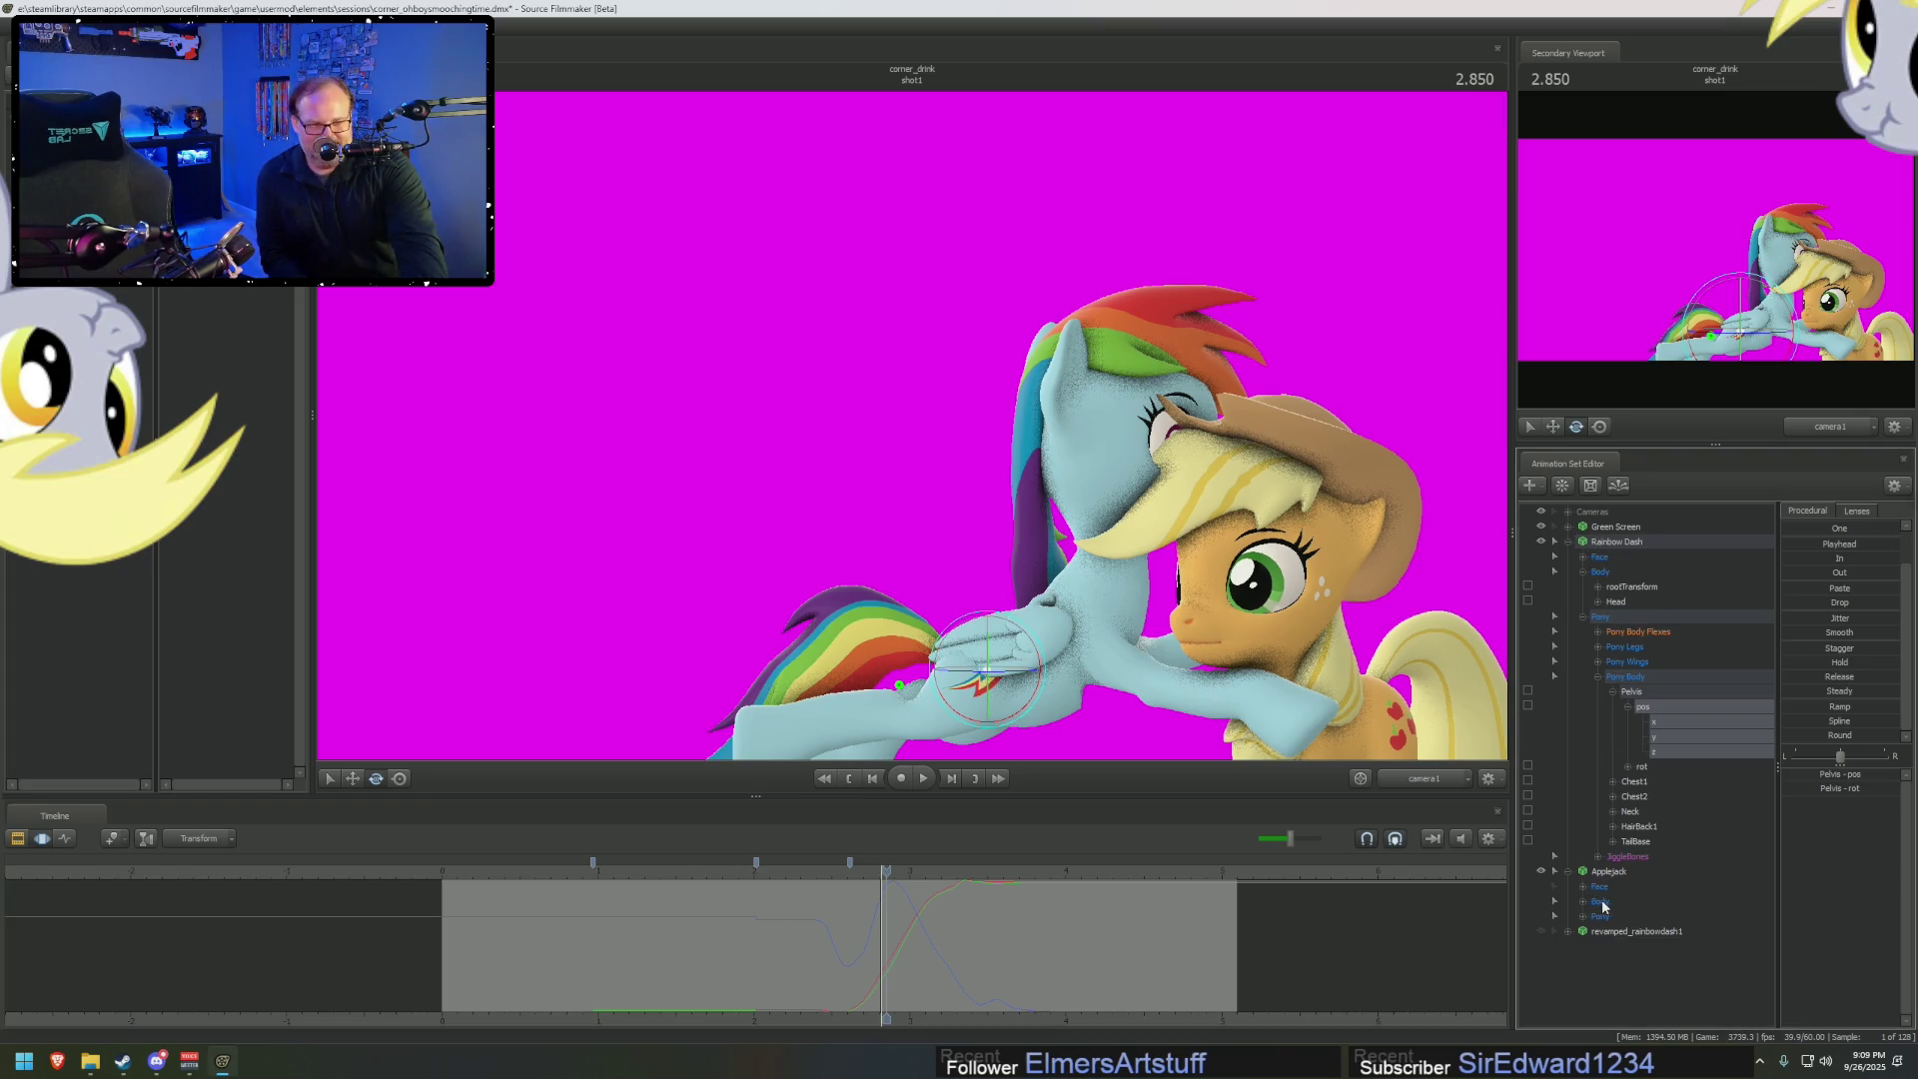
{"action": "left_click", "coordinate": [1606, 882]}
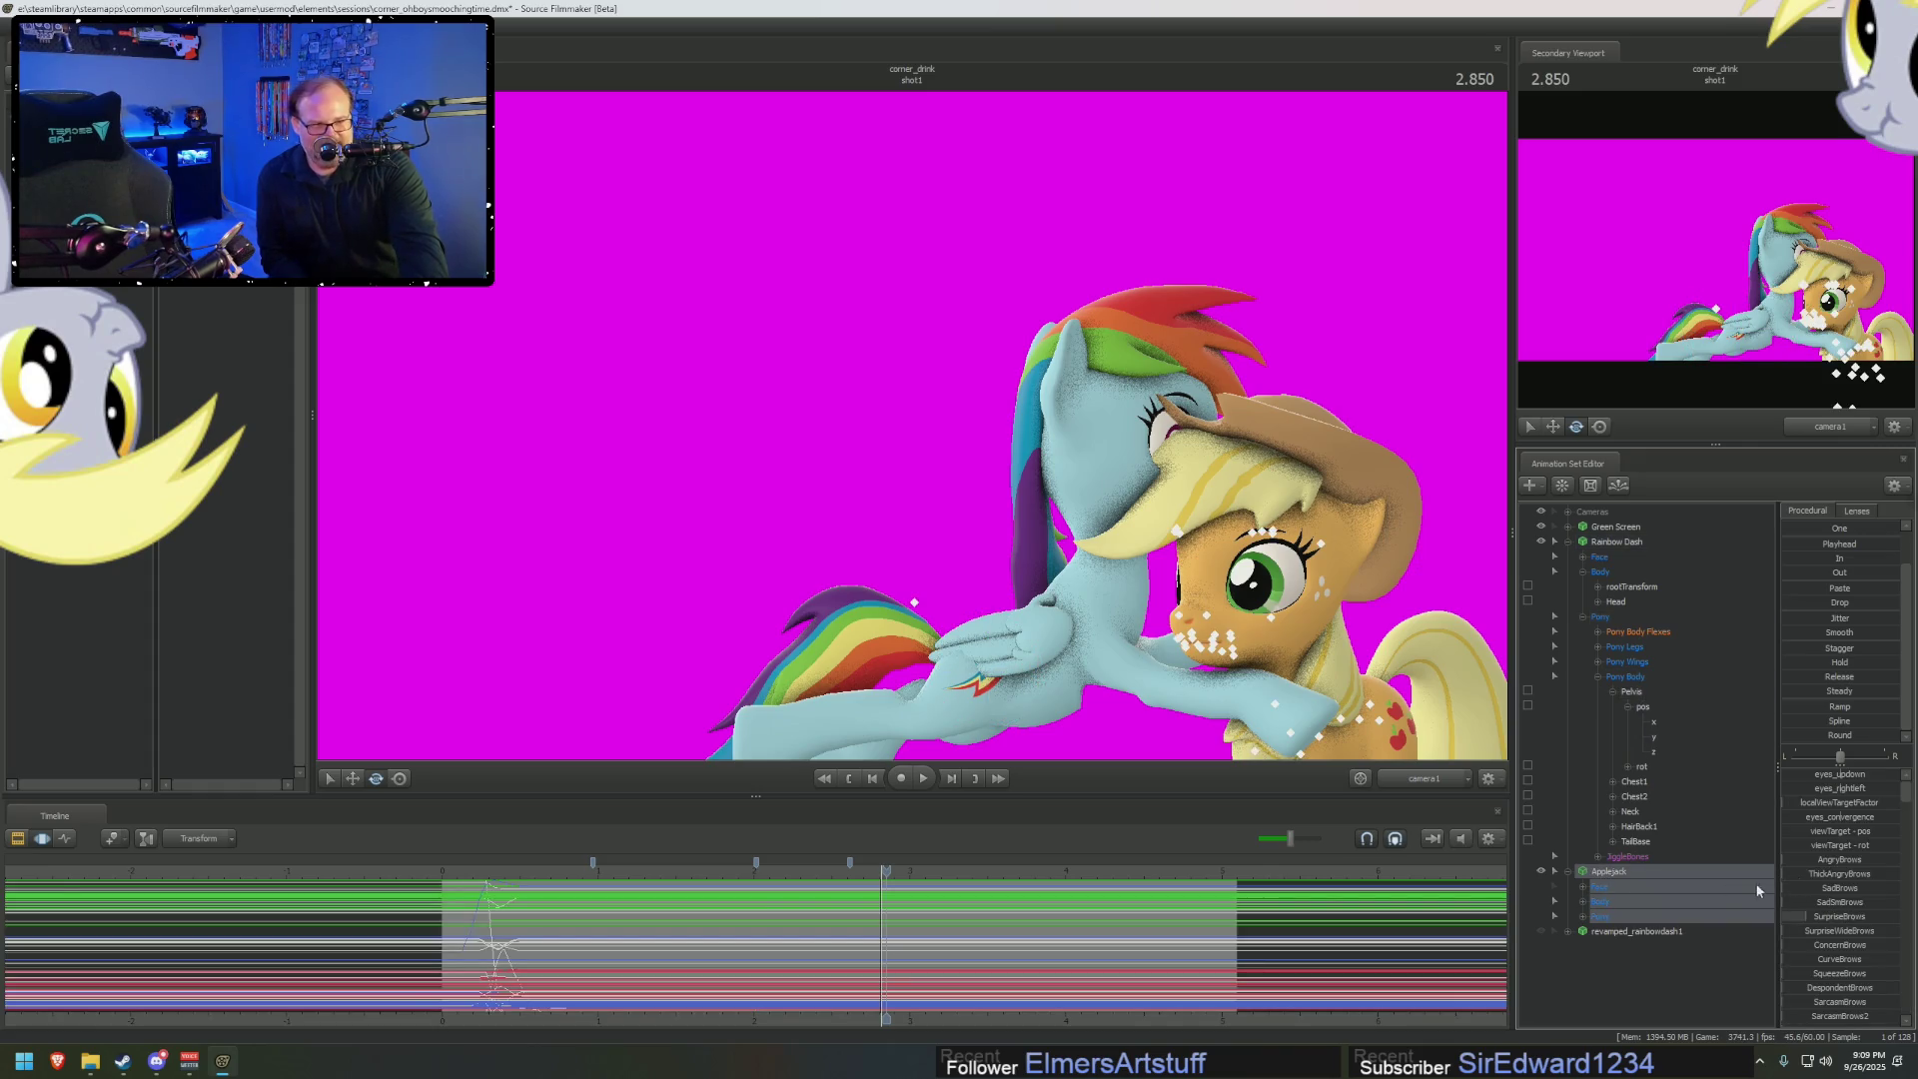
{"action": "left_click", "coordinate": [1651, 887]}
{"action": "left_click", "coordinate": [1583, 887]}
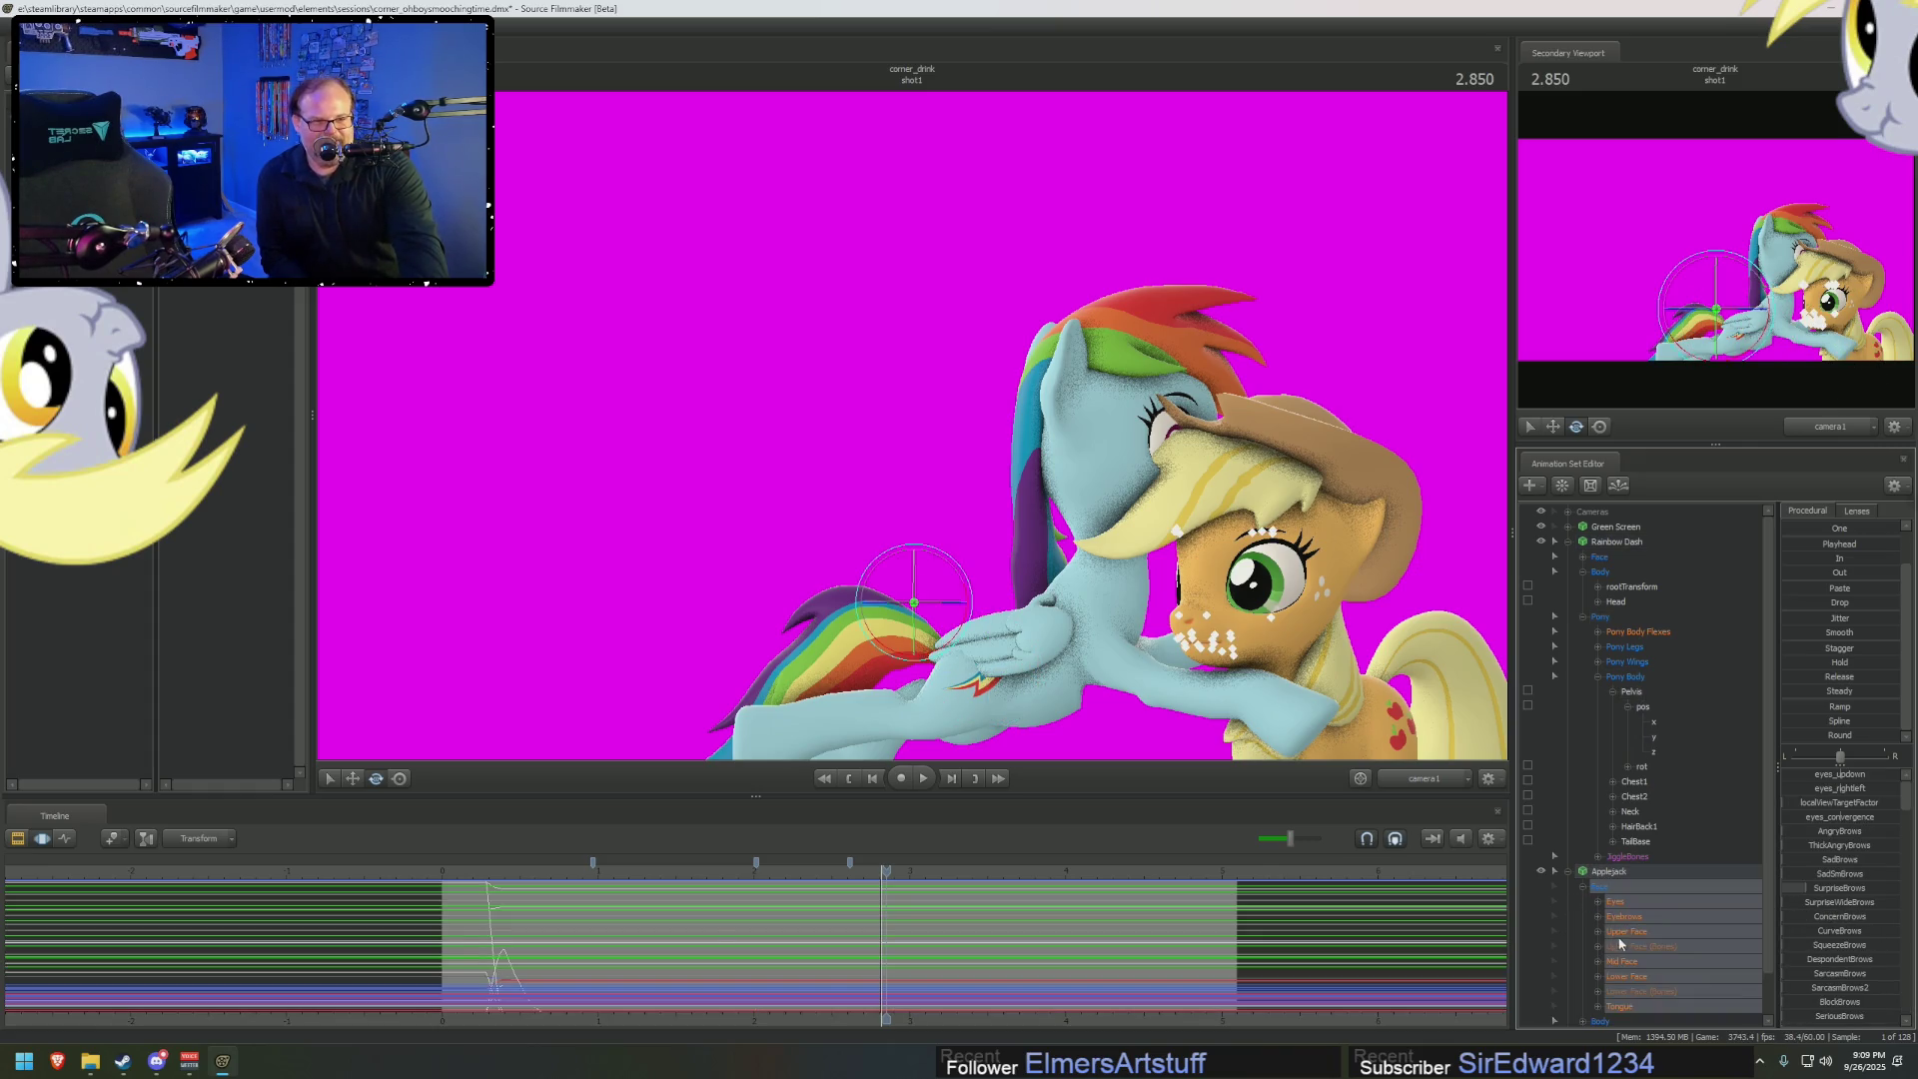
{"action": "left_click", "coordinate": [1628, 979]}
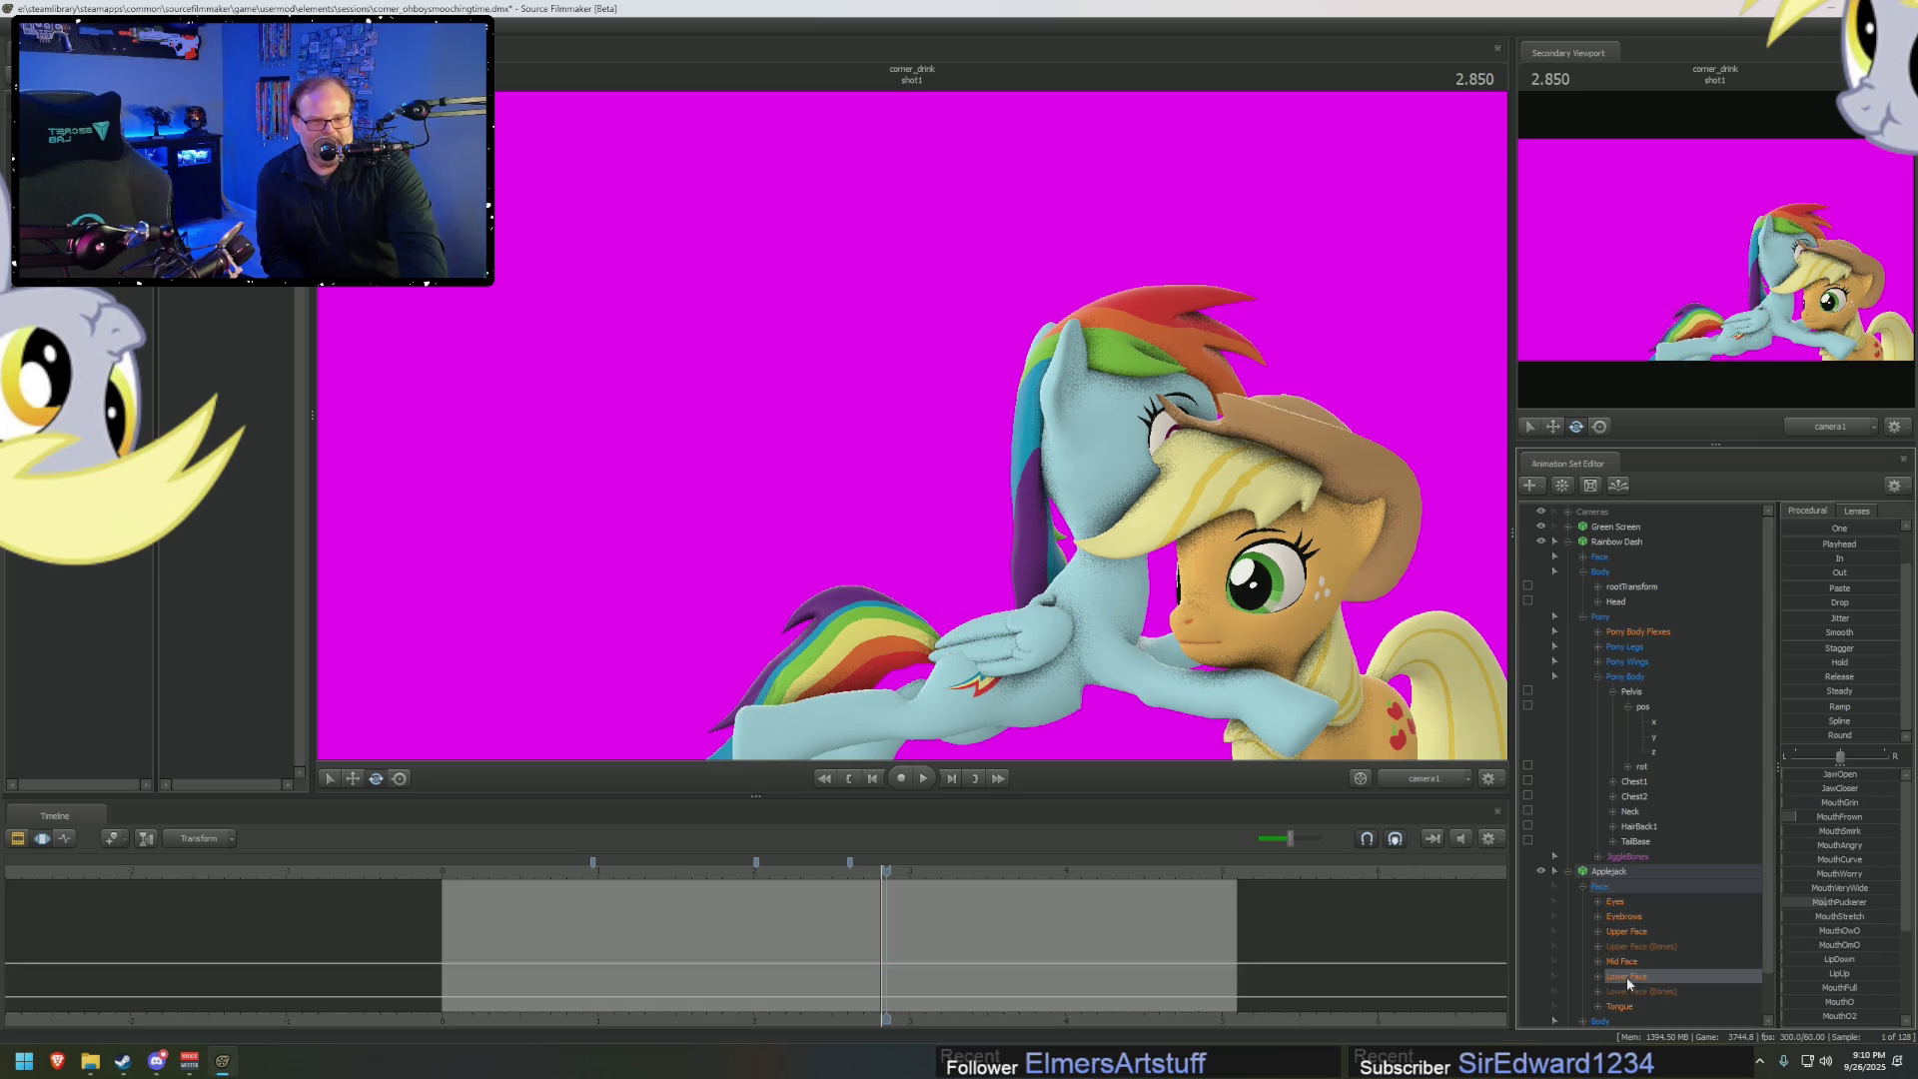
{"action": "left_click", "coordinate": [1152, 945]}
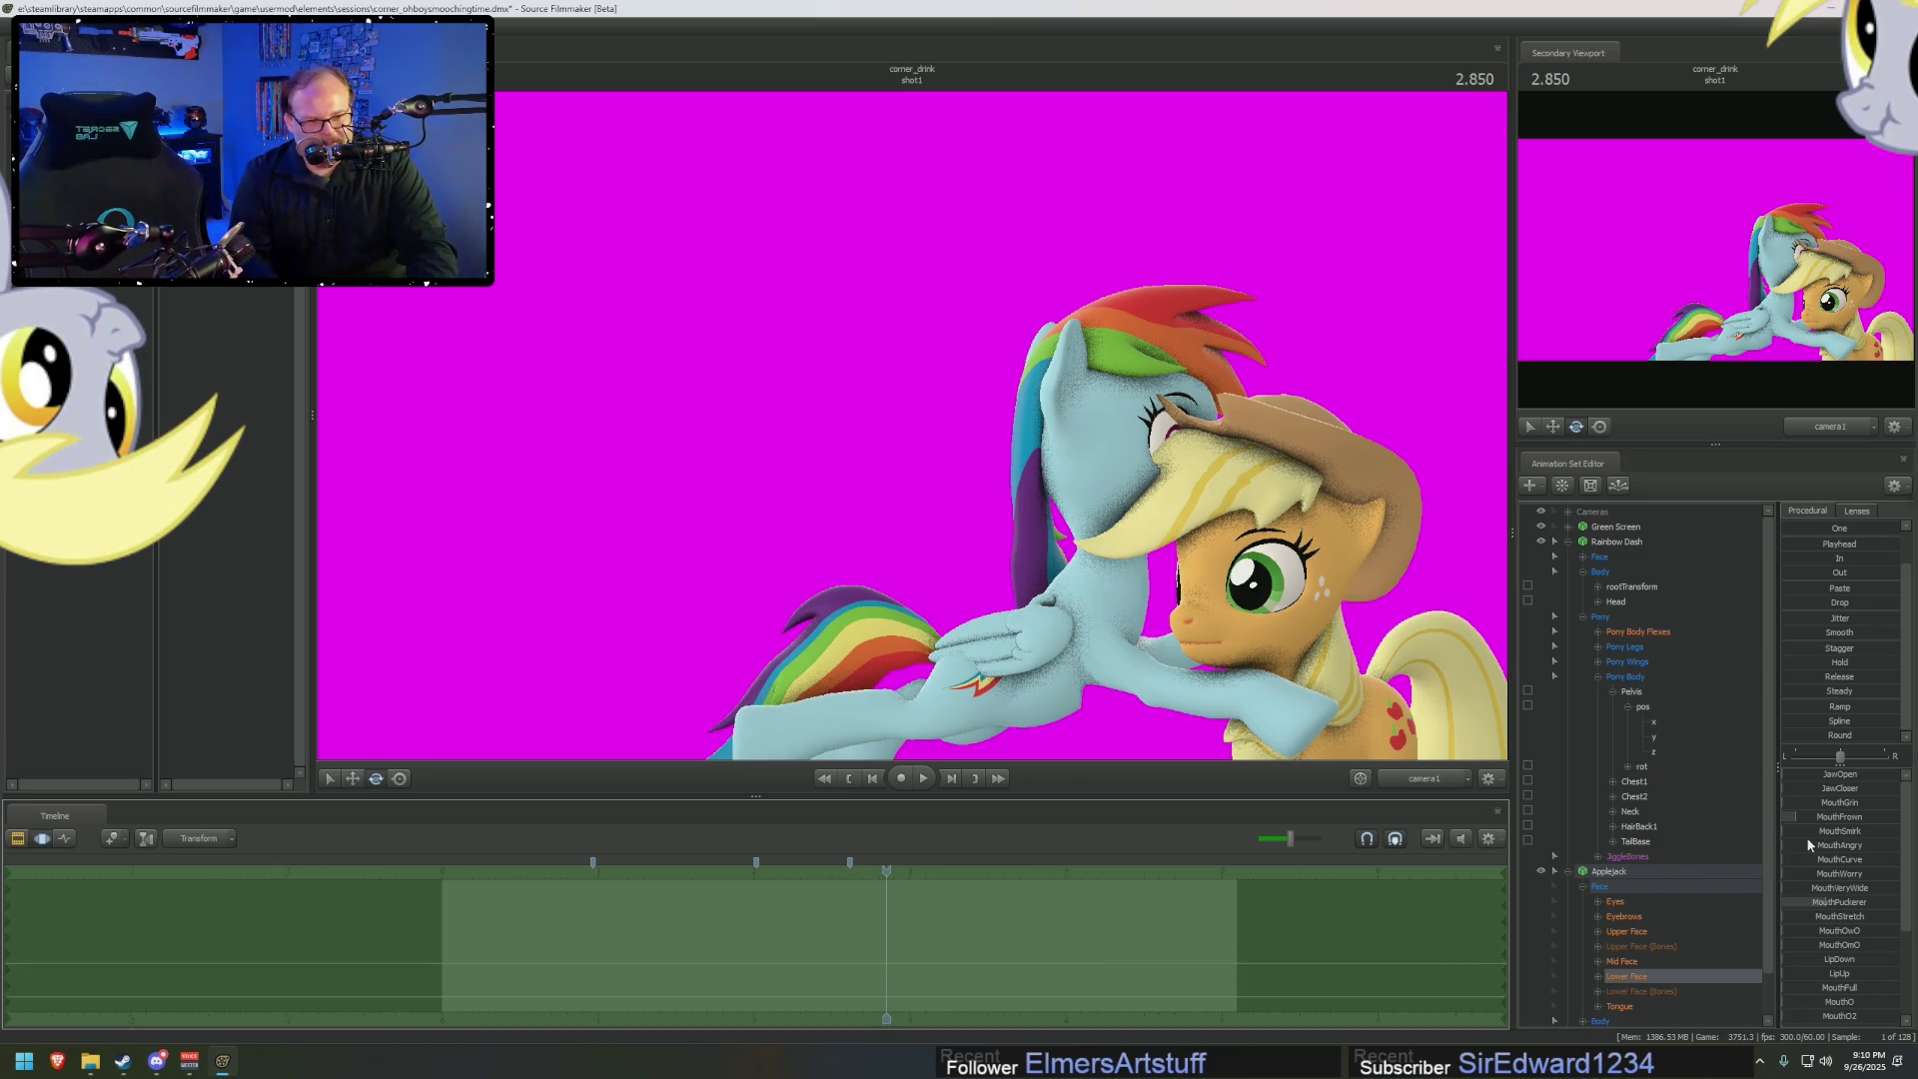
{"action": "scroll", "coordinate": [1808, 849], "scroll_direction": "down", "scroll_amount": 3}
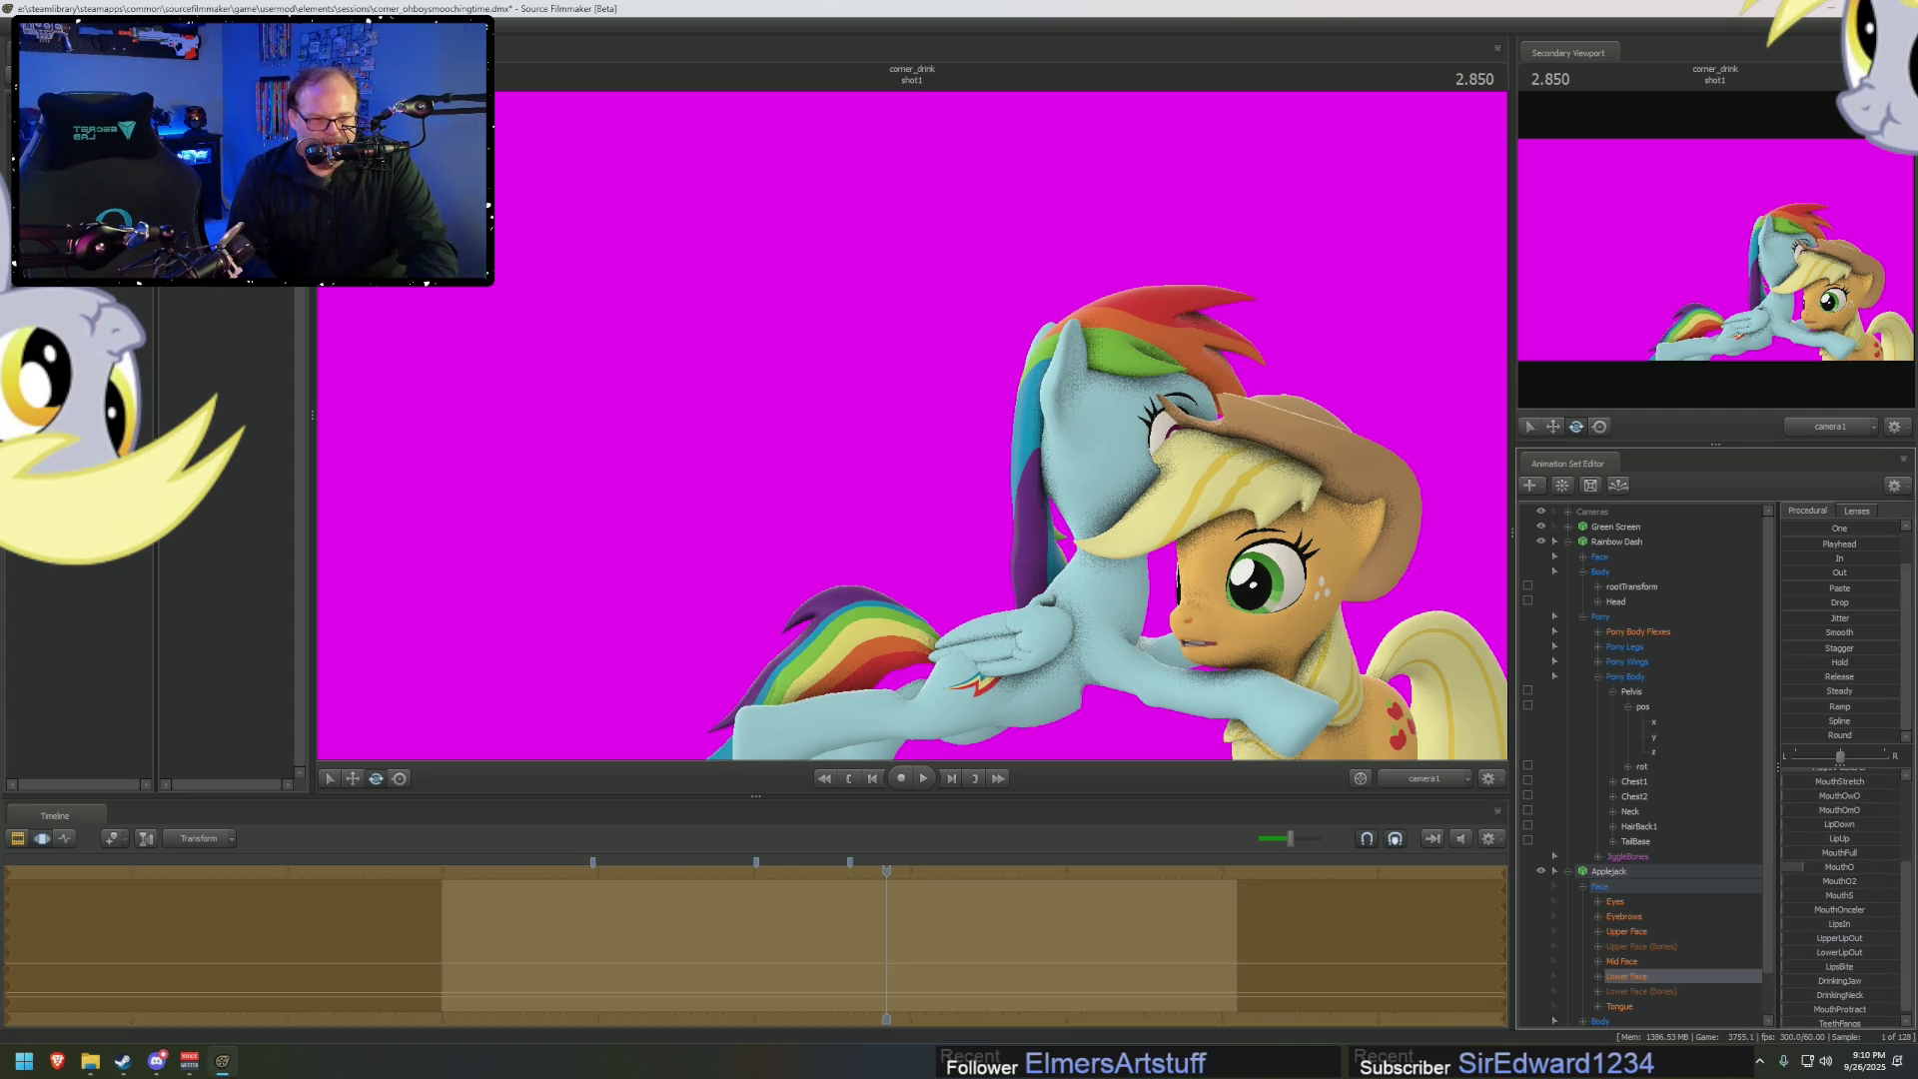
{"action": "left_click_drag", "start_coordinate": [1814, 867], "coordinate": [1884, 867]}
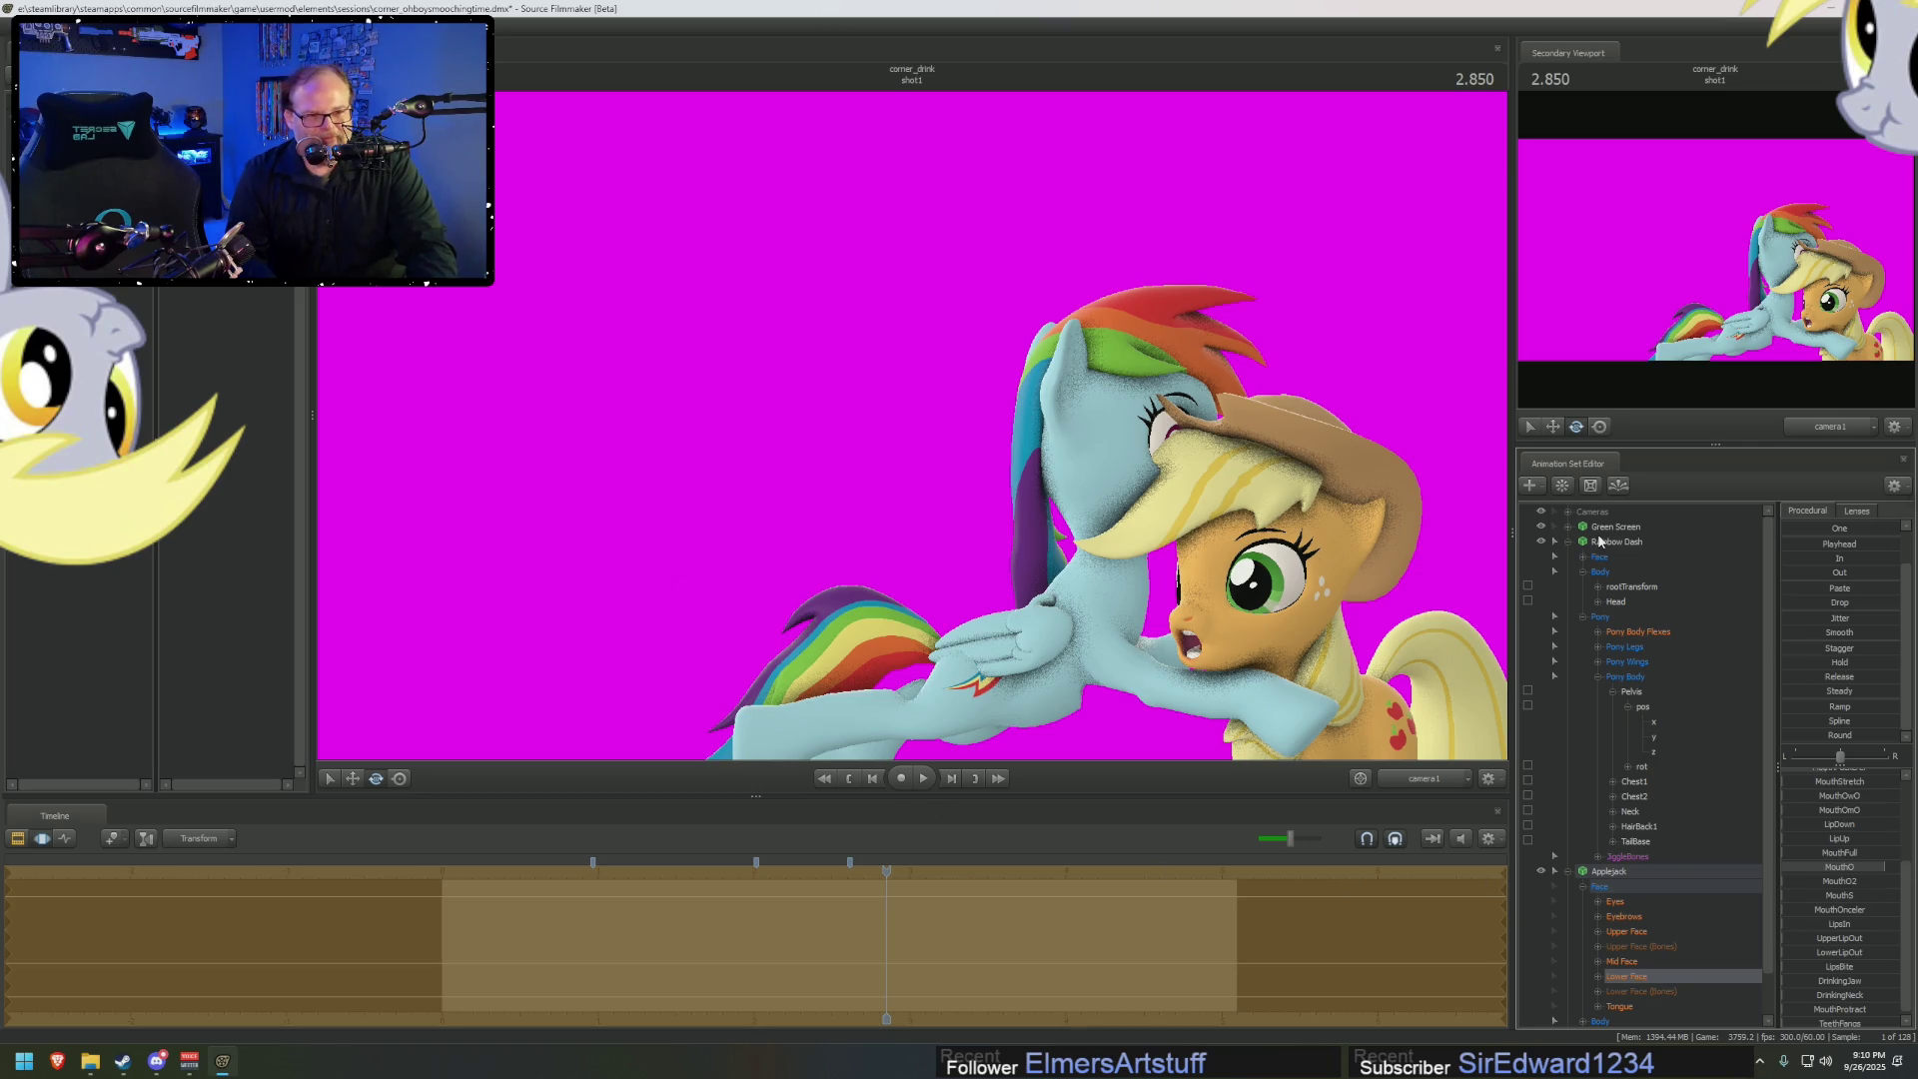
Bring up Rainbow Dash's Lower Face controls, listing sliders like JawOpen and MouthFrown
{"action": "left_click", "coordinate": [1599, 541]}
{"action": "left_click", "coordinate": [1583, 557]}
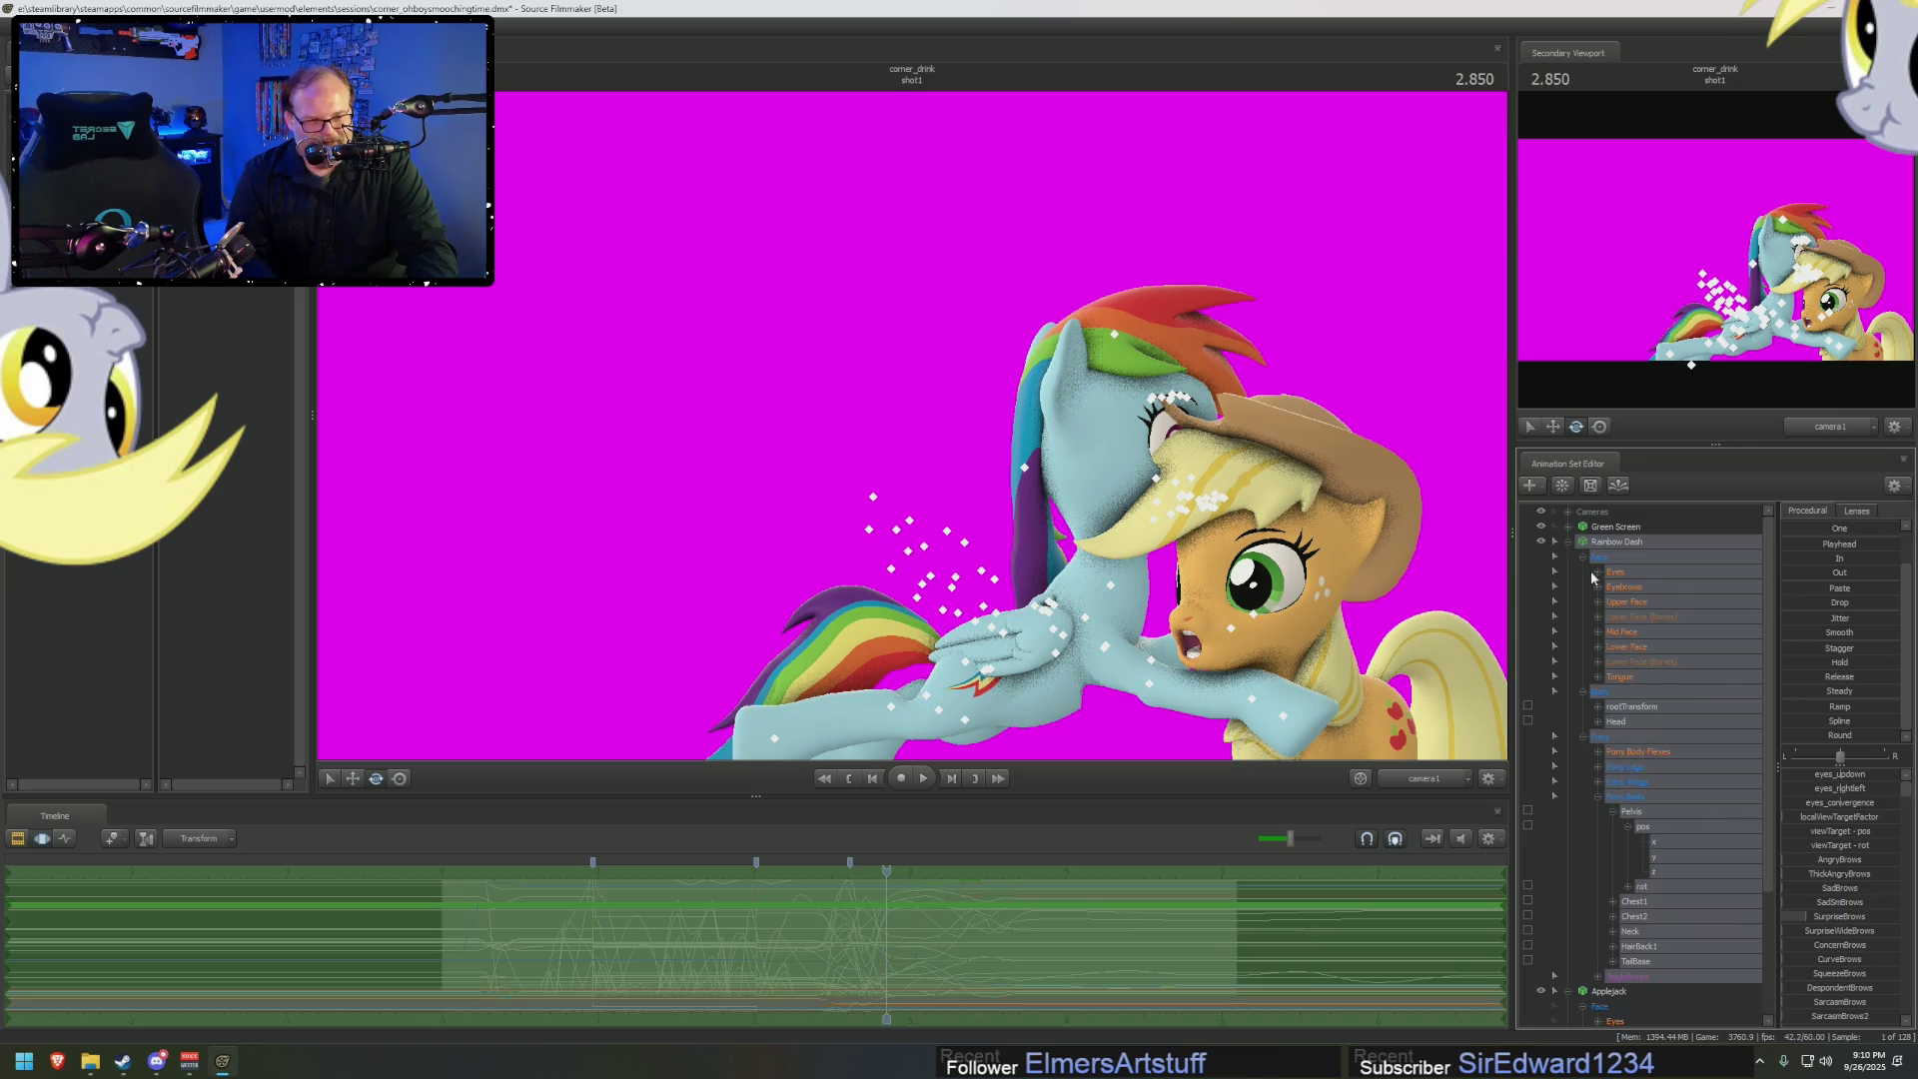
{"action": "left_click", "coordinate": [1627, 648]}
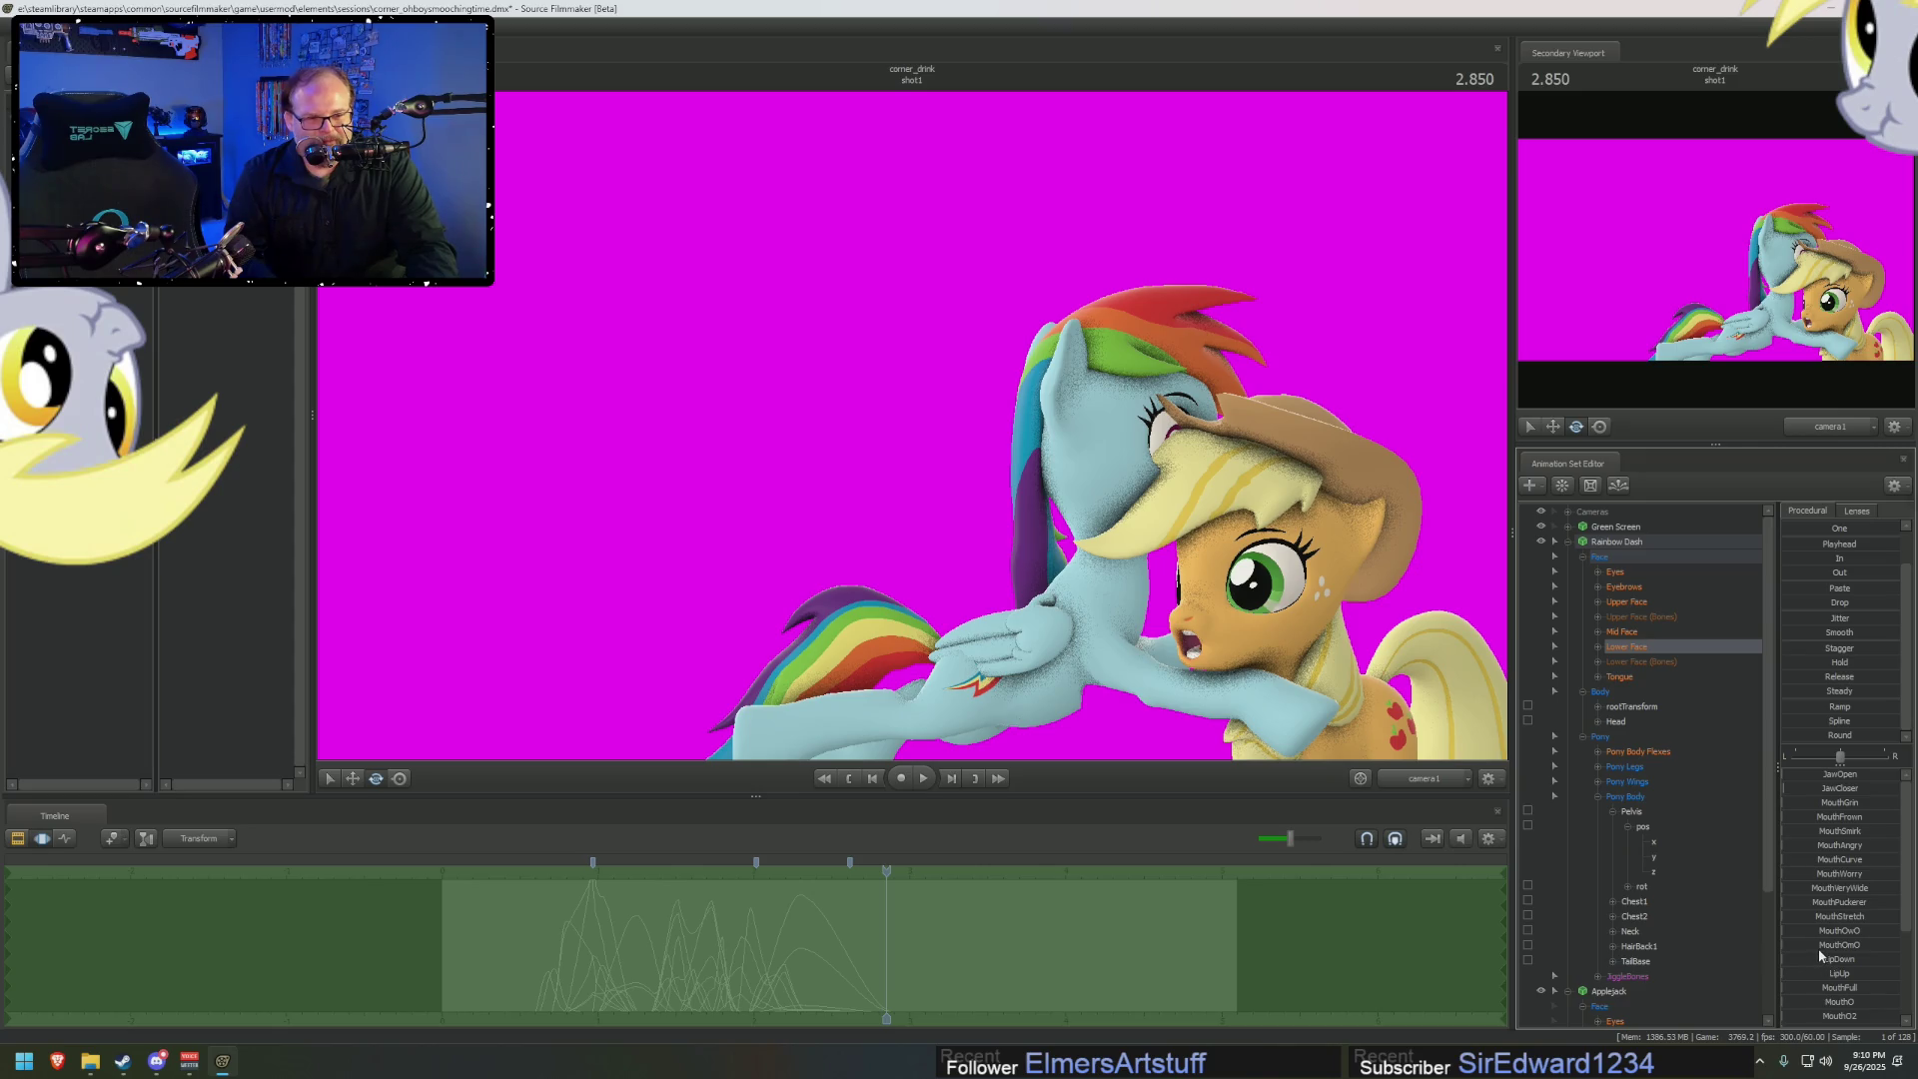
{"action": "scroll", "coordinate": [1820, 953], "scroll_direction": "down", "scroll_amount": 1}
{"action": "scroll", "coordinate": [1820, 954], "scroll_direction": "down", "scroll_amount": 1}
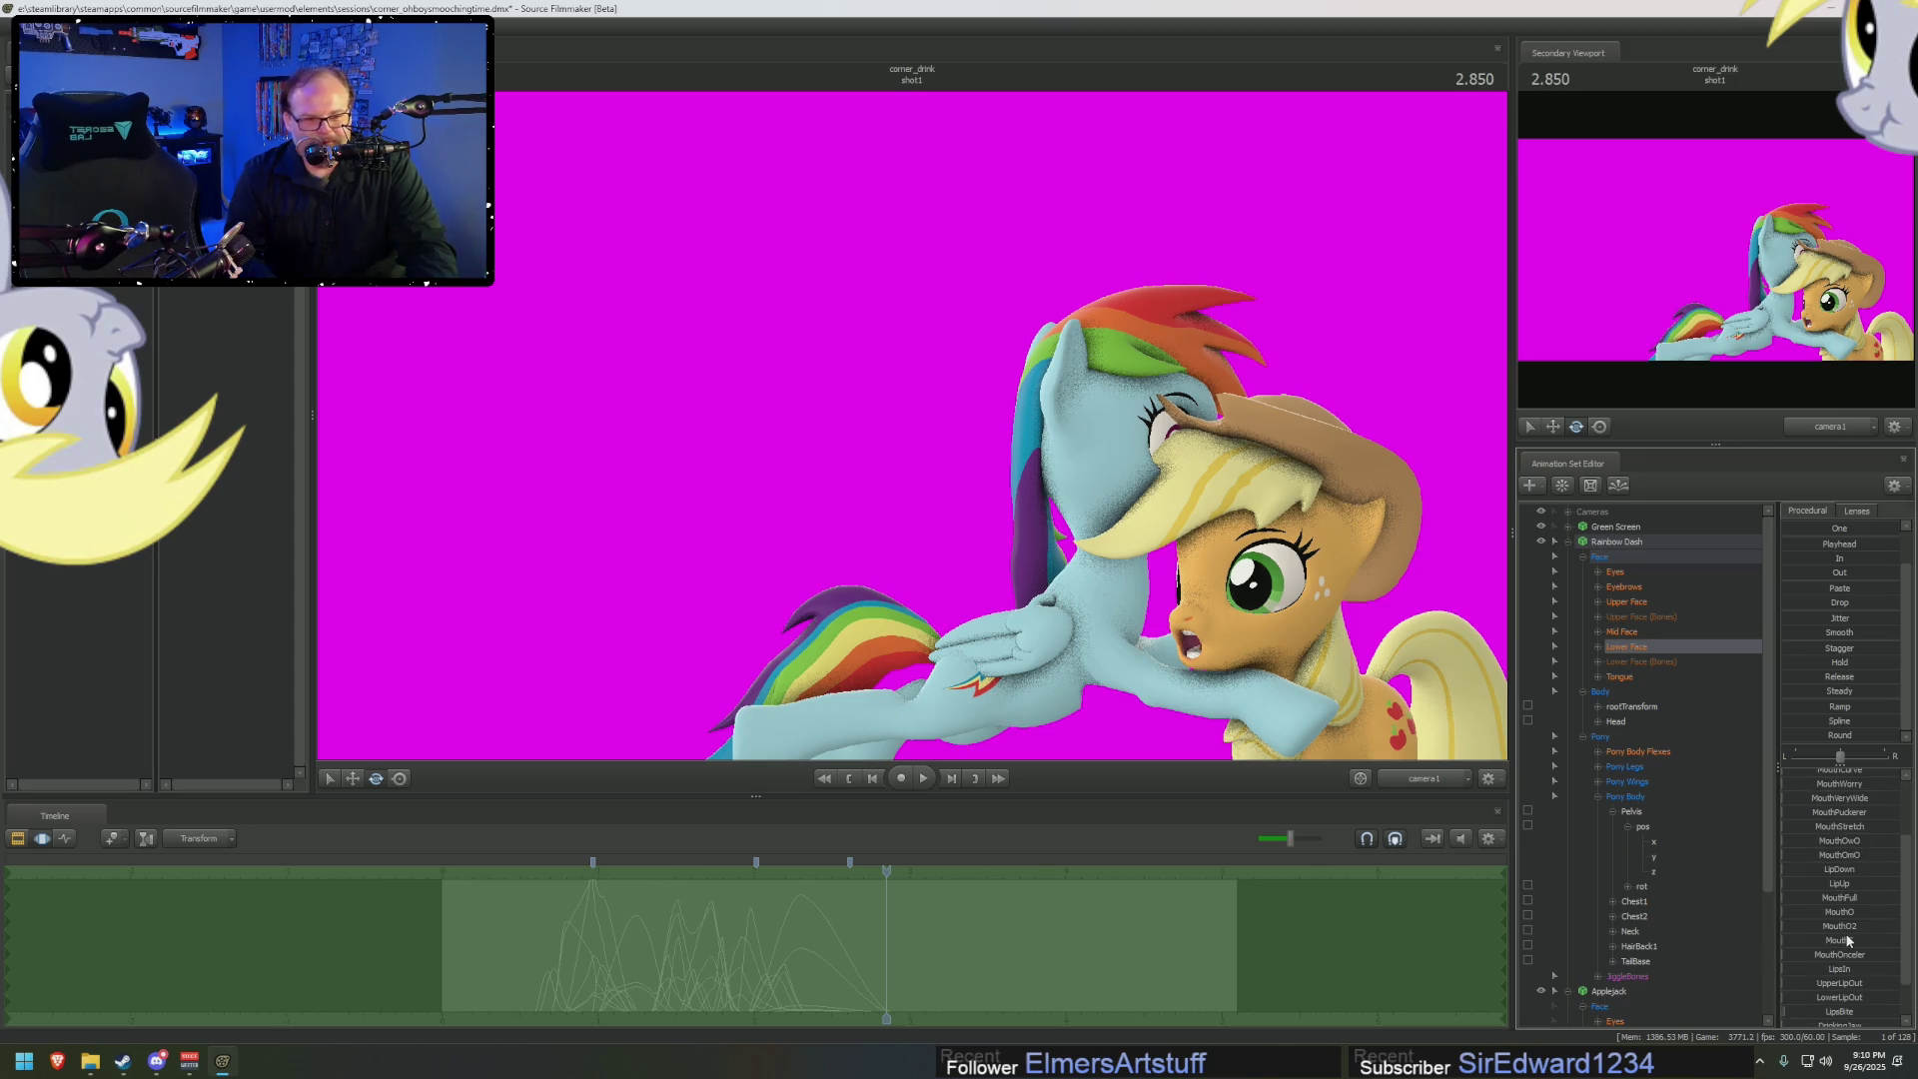
{"action": "left_click", "coordinate": [1807, 913]}
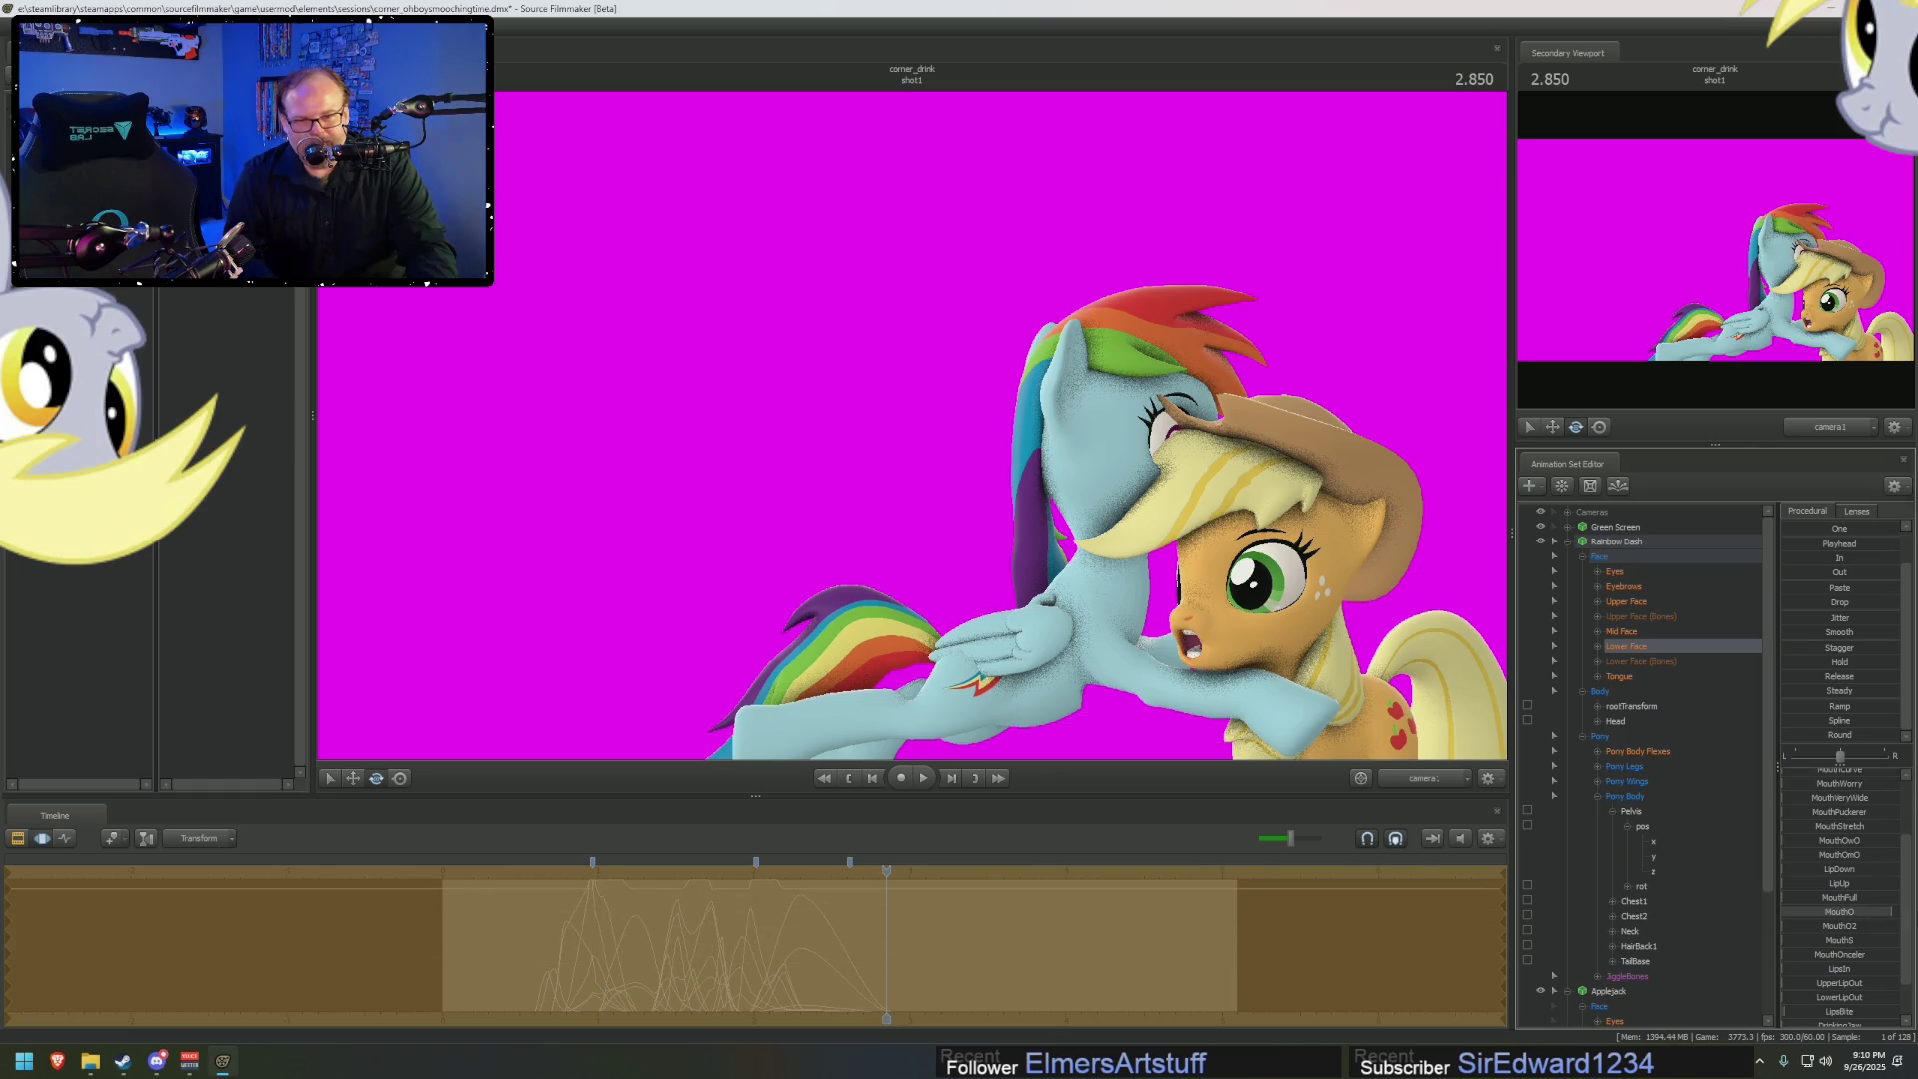
{"action": "left_click", "coordinate": [1603, 541]}
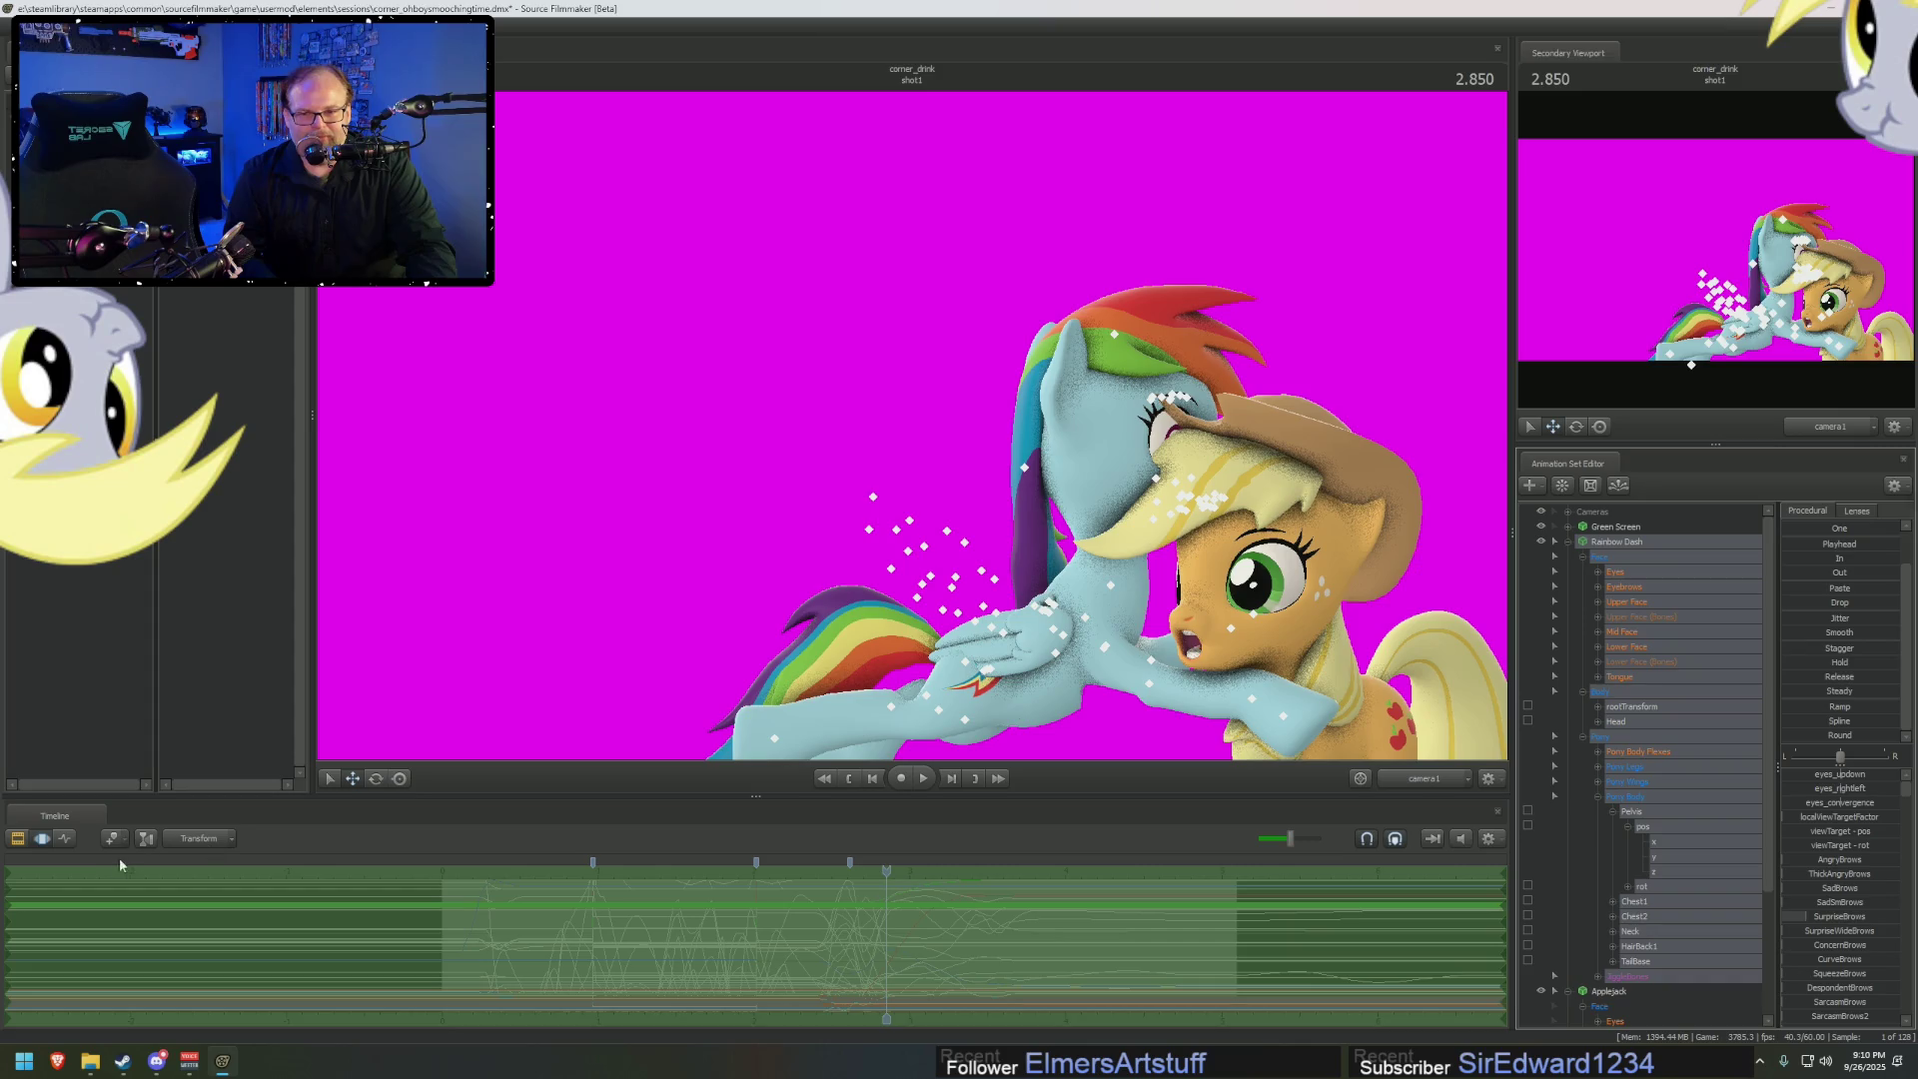
{"action": "left_click", "coordinate": [18, 839]}
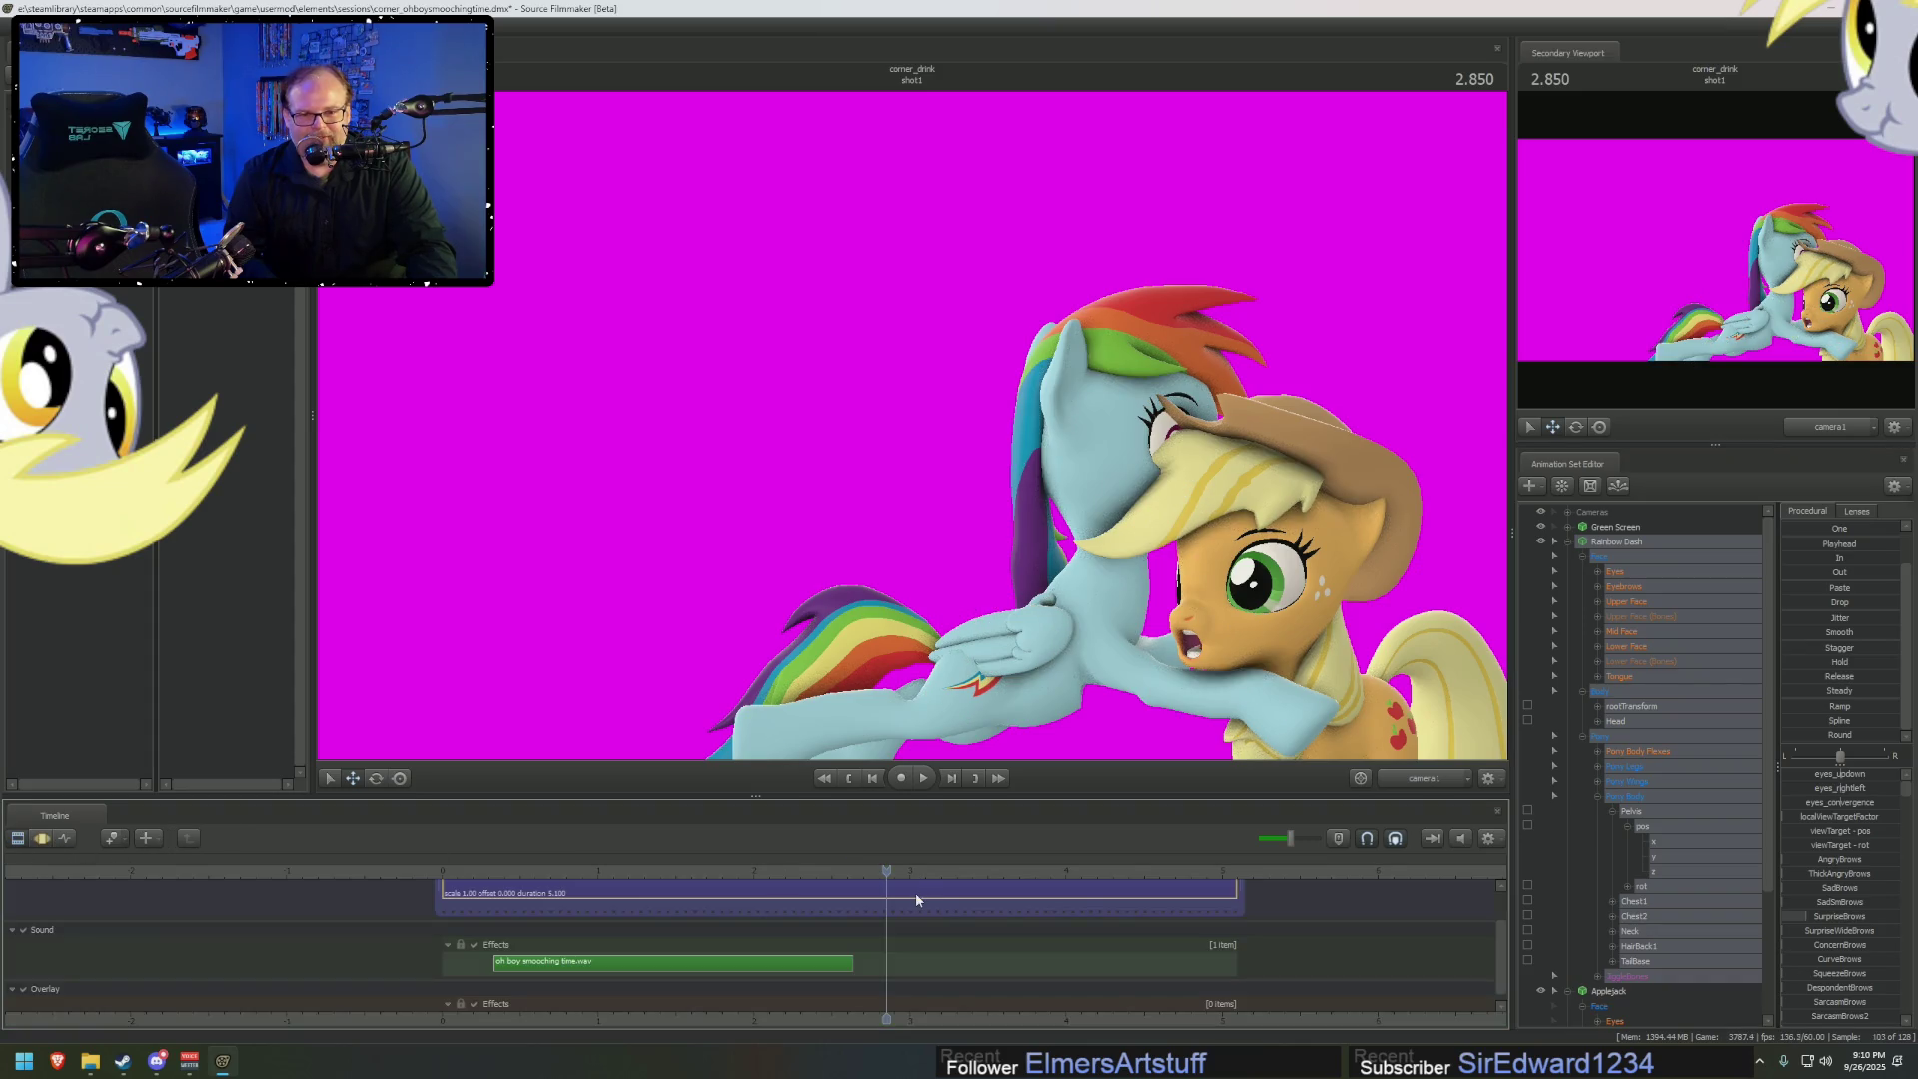
{"action": "left_click", "coordinate": [44, 839]}
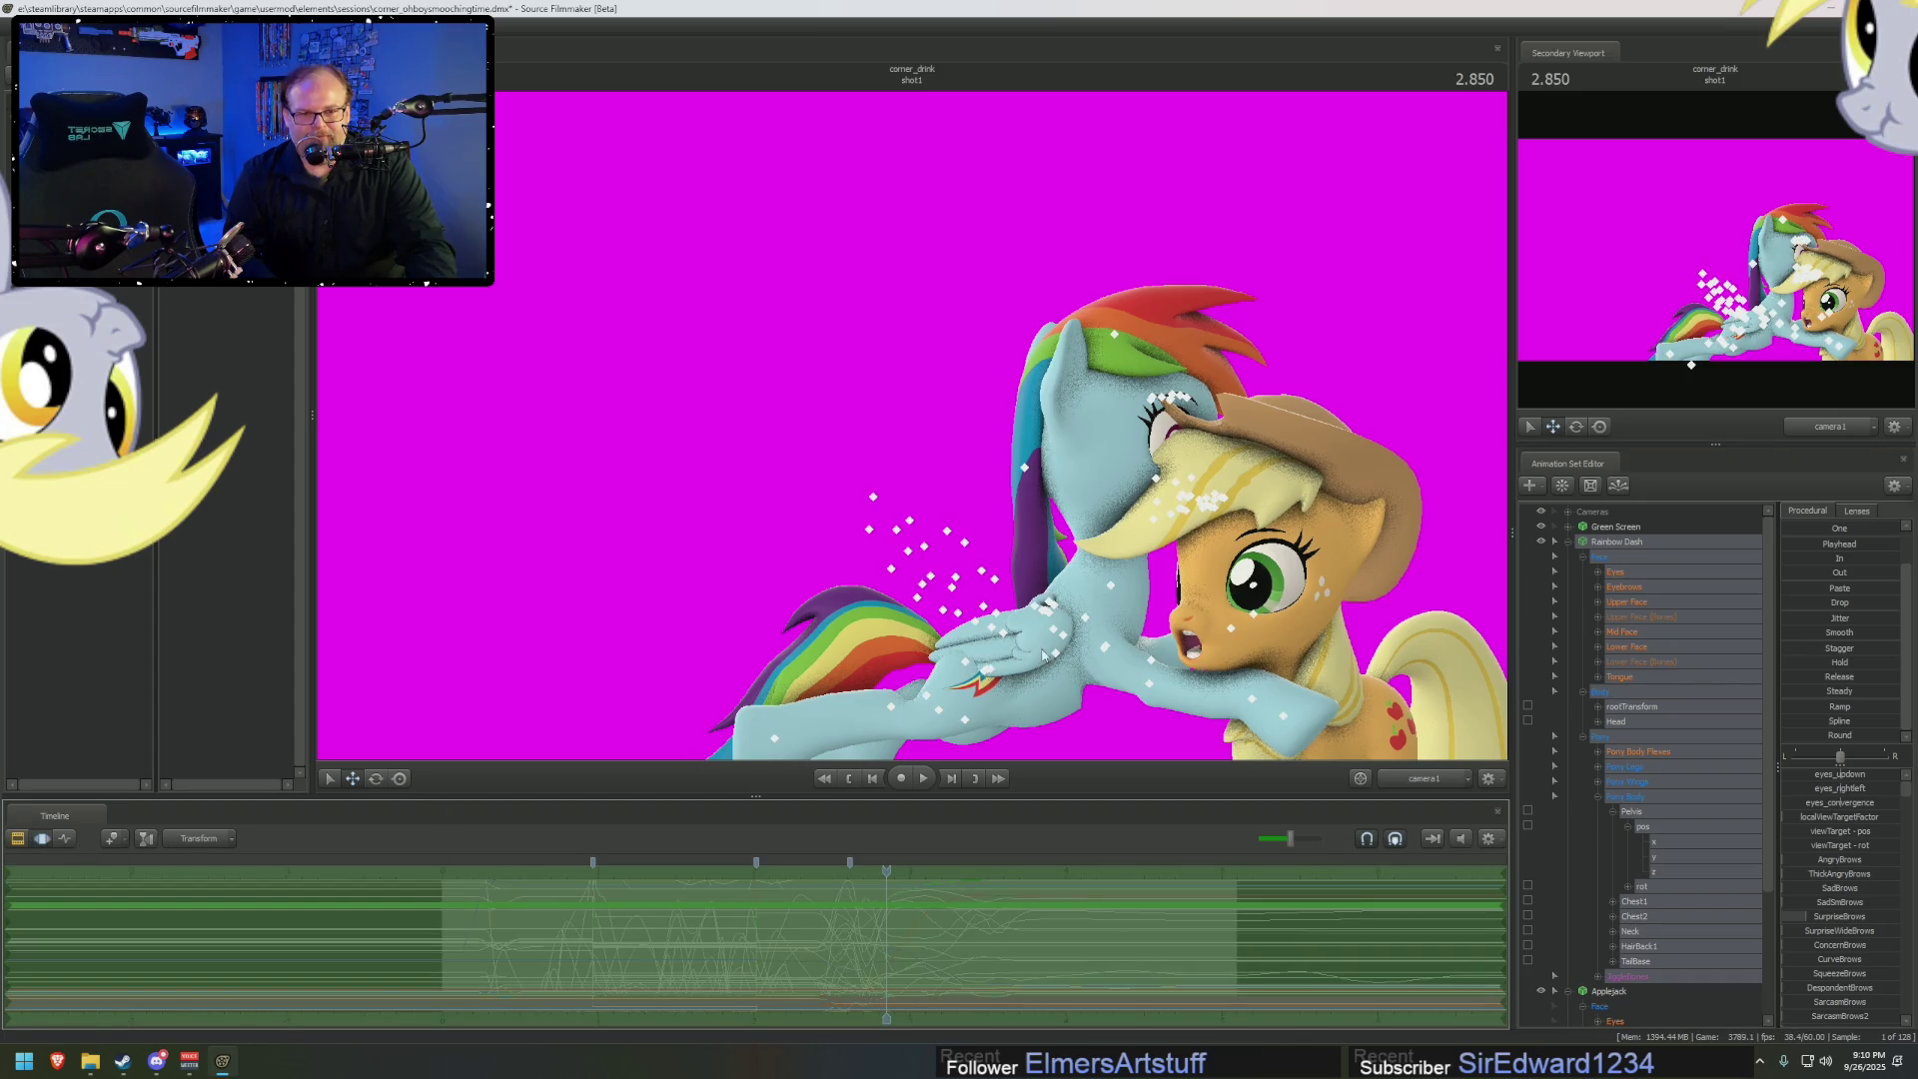
{"action": "key", "text": "F4"}
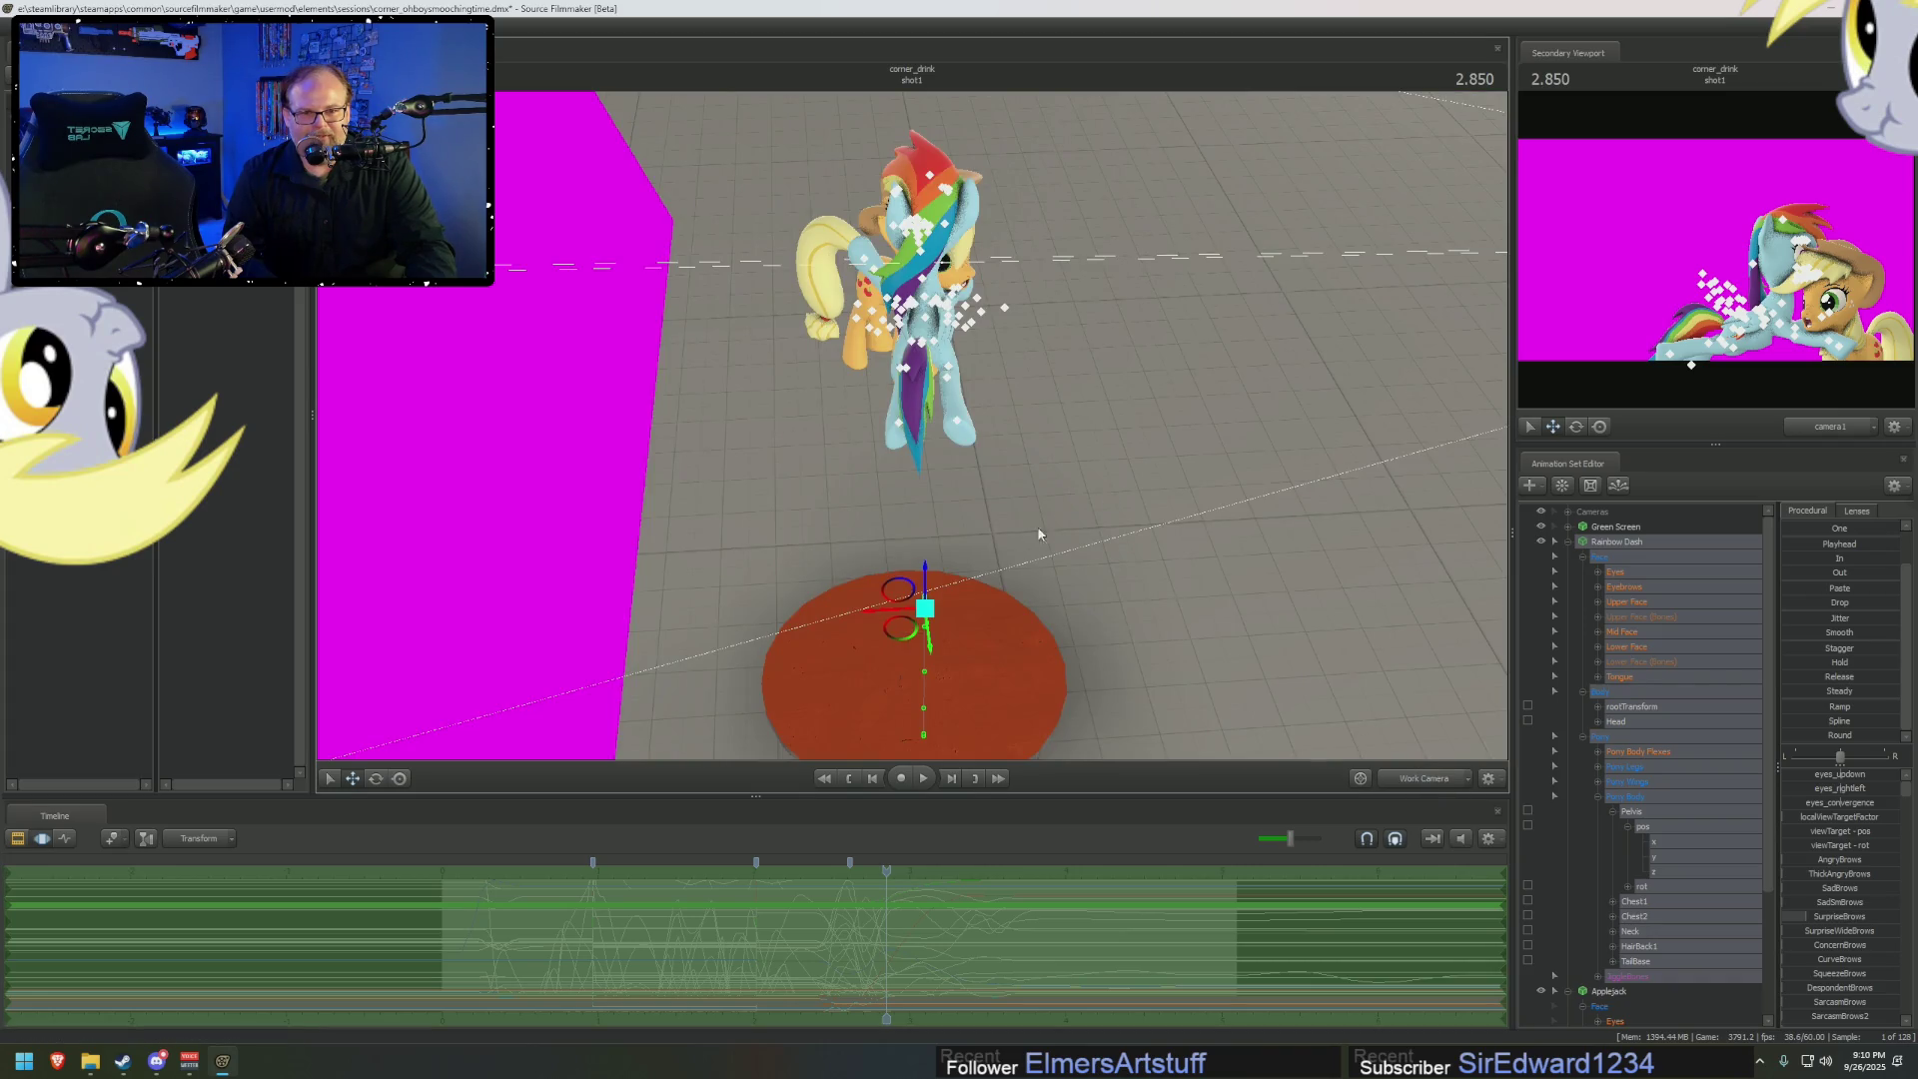
Move Rainbow Dash's root down and back, then undo a trial whole-body tilt
{"action": "left_click_drag", "start_coordinate": [924, 590], "coordinate": [1019, 569]}
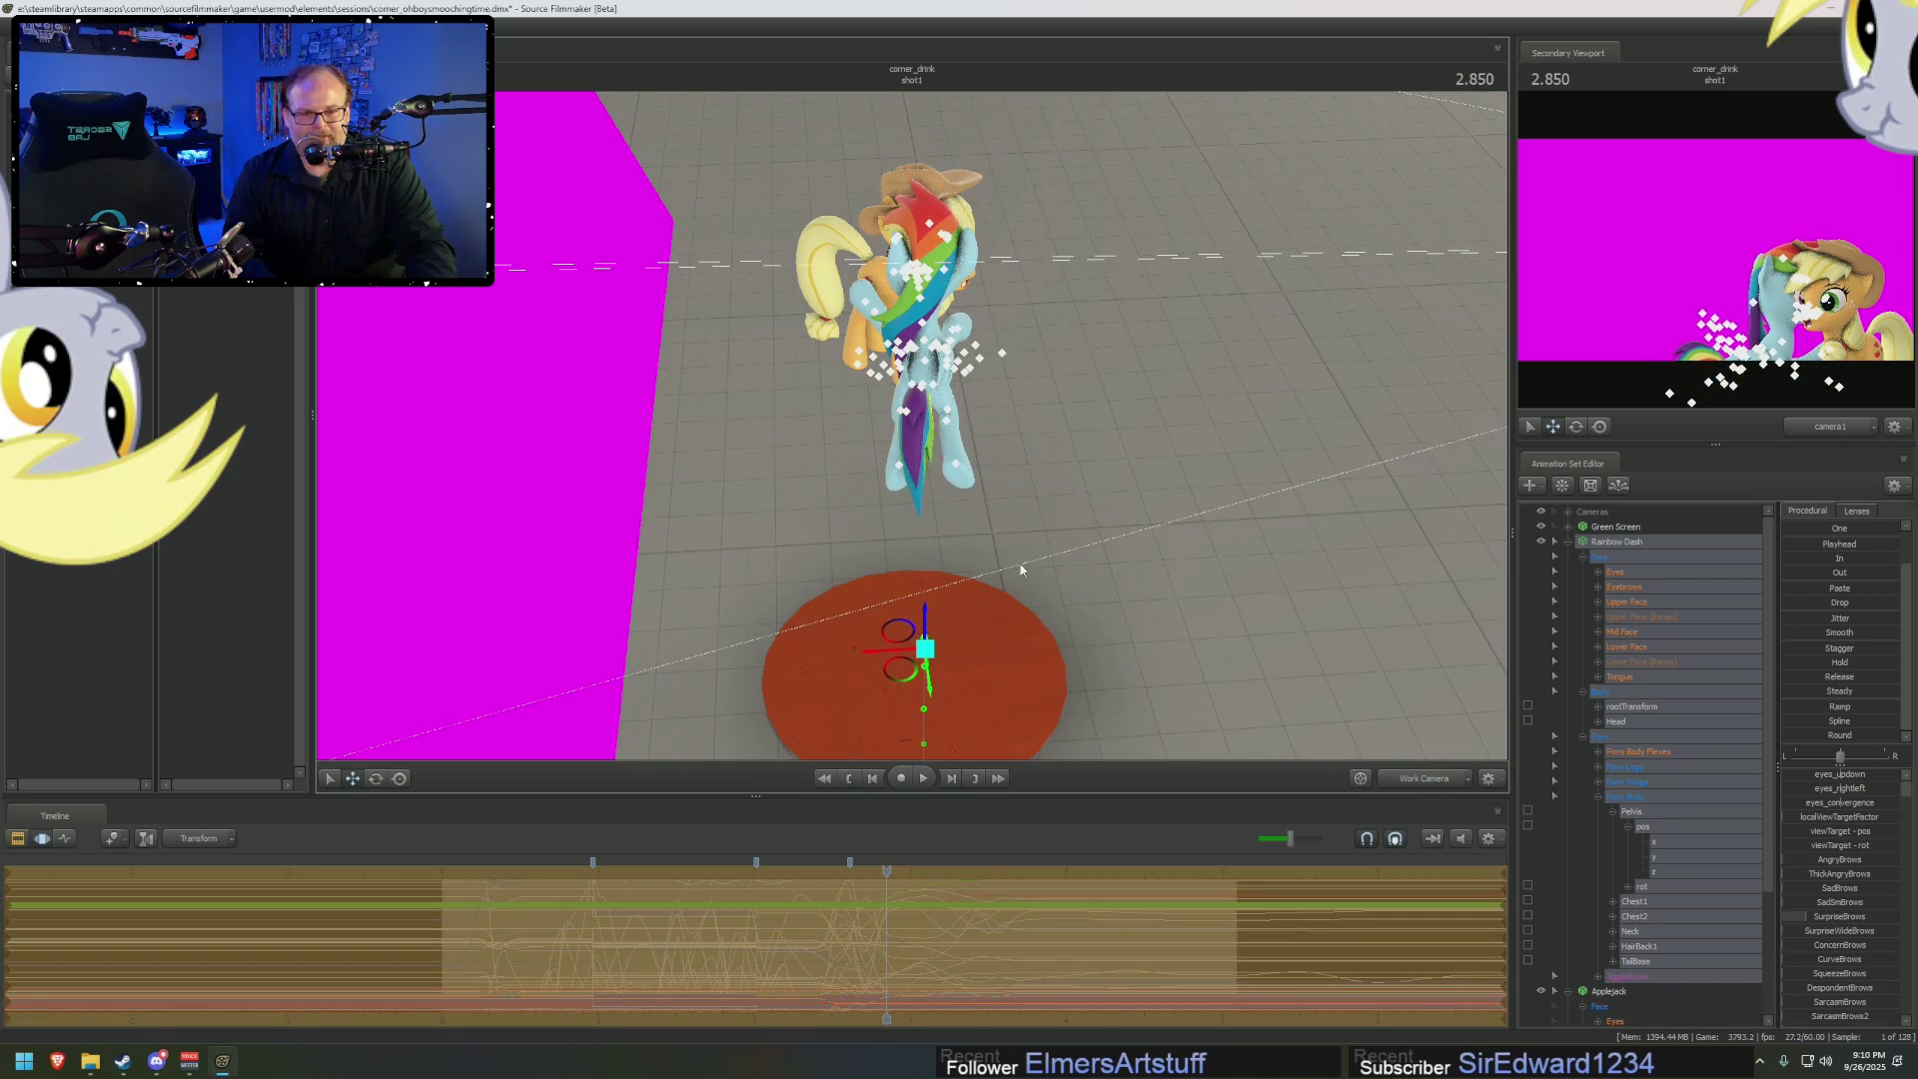
{"action": "mouse_move", "coordinate": [1203, 458]}
{"action": "left_mouse_down"}
{"action": "mouse_move", "coordinate": [1188, 520]}
{"action": "mouse_move", "coordinate": [894, 470]}
{"action": "left_mouse_up"}
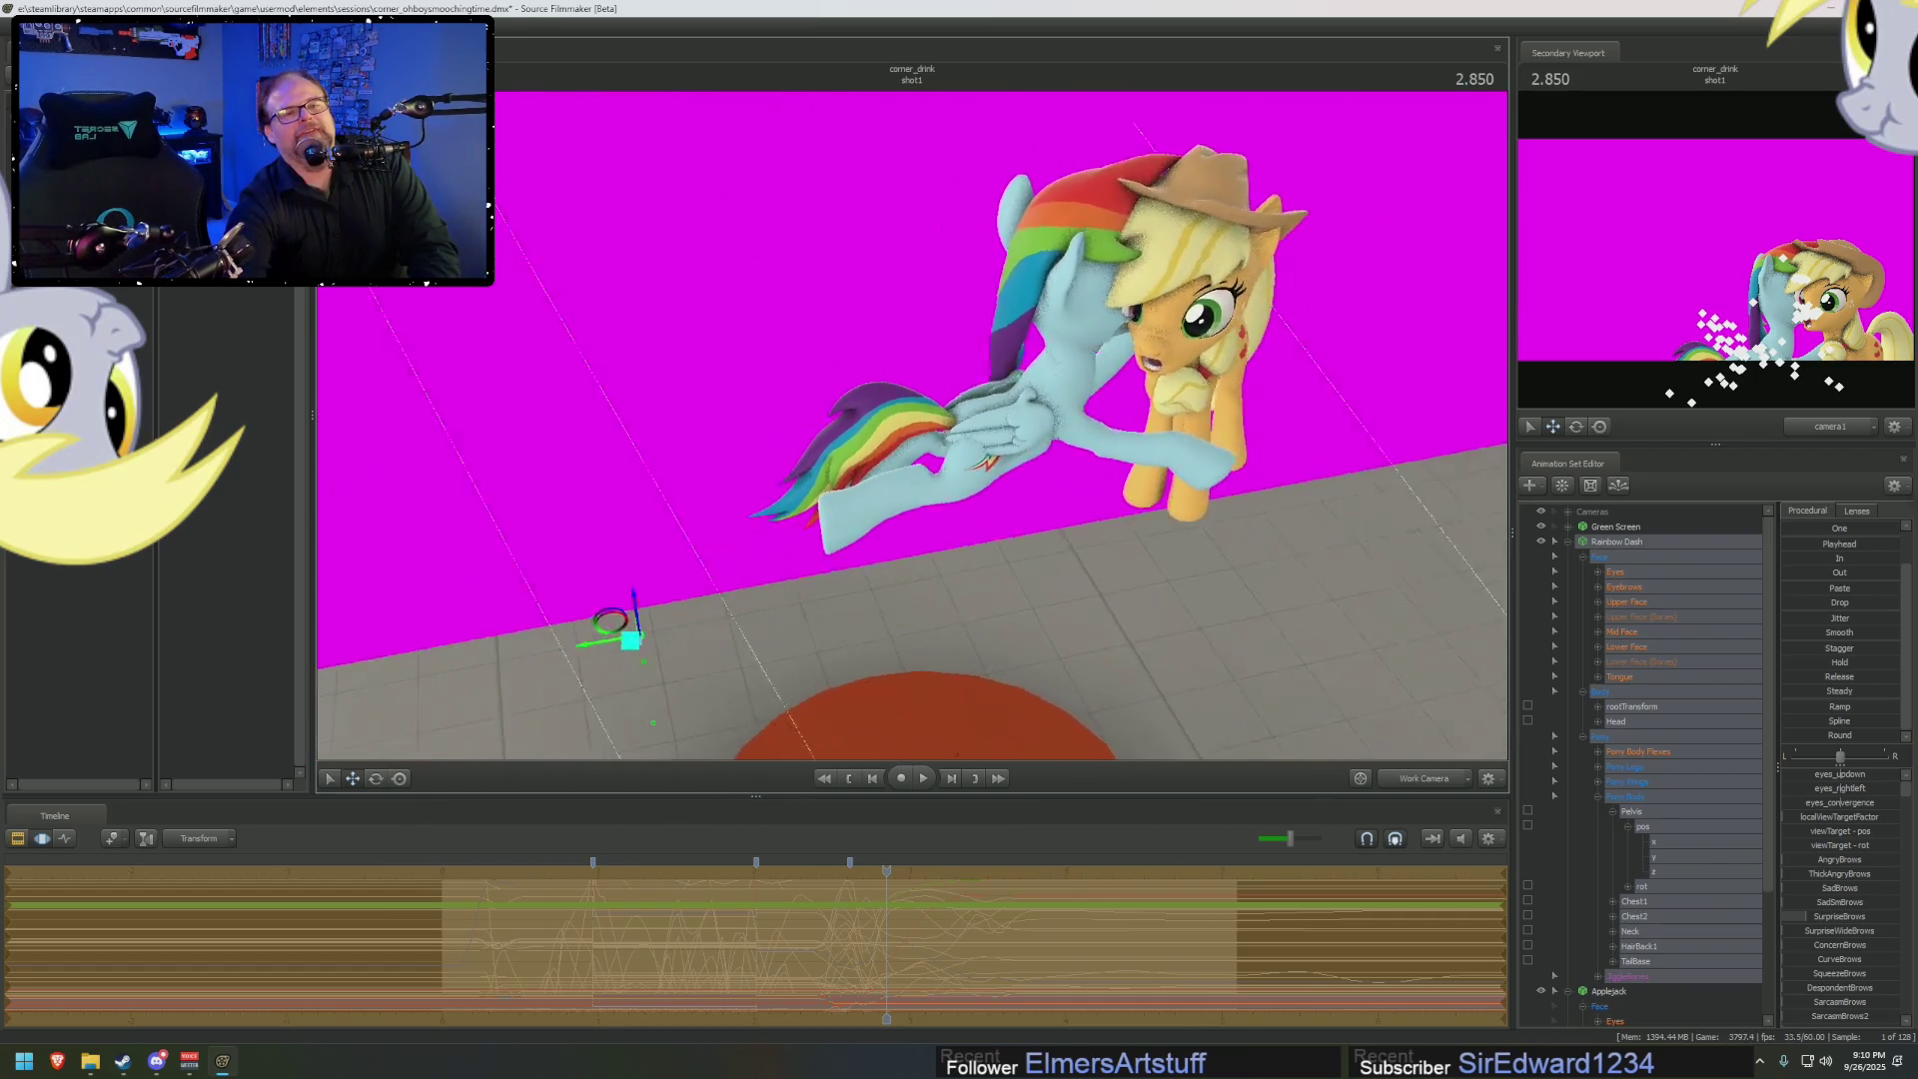
{"action": "left_click", "coordinate": [376, 778]}
{"action": "left_click_drag", "start_coordinate": [502, 628], "coordinate": [500, 617]}
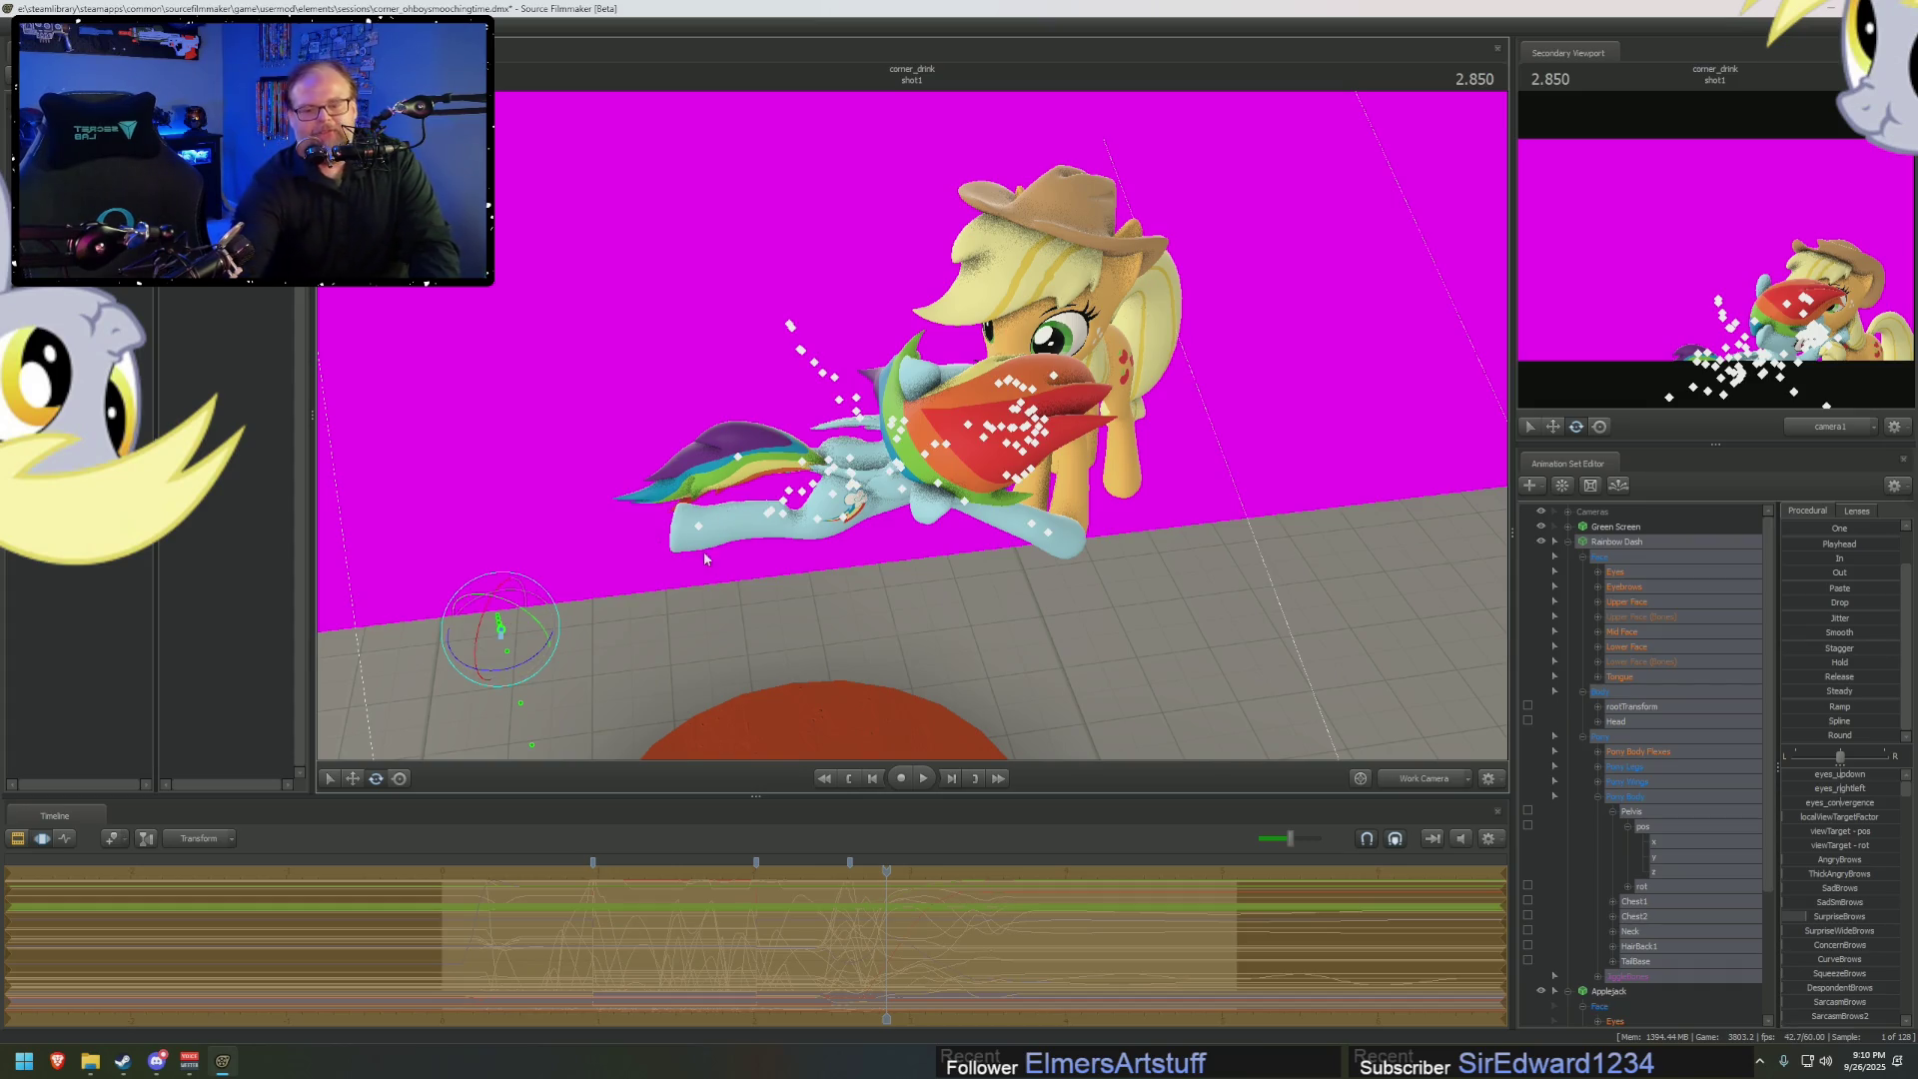
{"action": "key", "text": "ctrl+z"}
Change the rotation gizmo's rotation mode and begin turning Rainbow Dash onto her side
{"action": "right_click", "coordinate": [819, 475]}
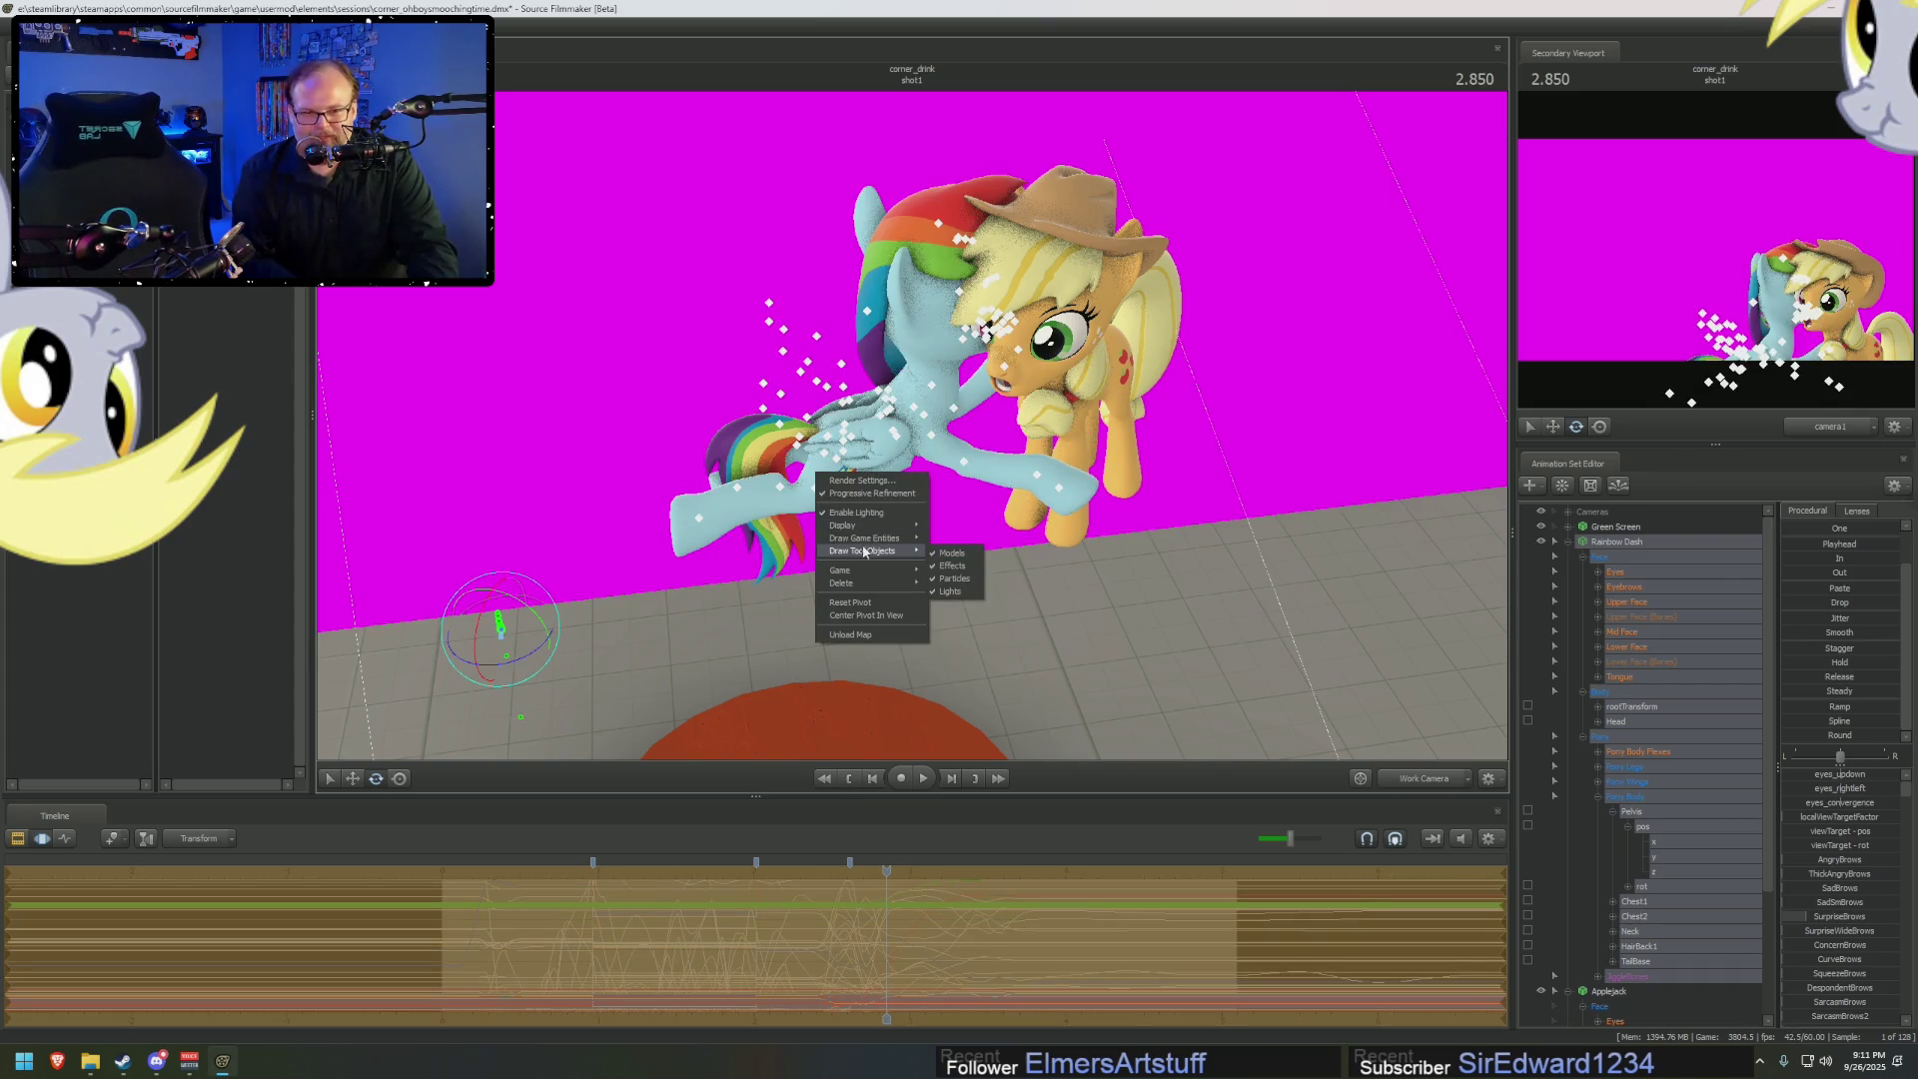
{"action": "mouse_move", "coordinate": [864, 533]}
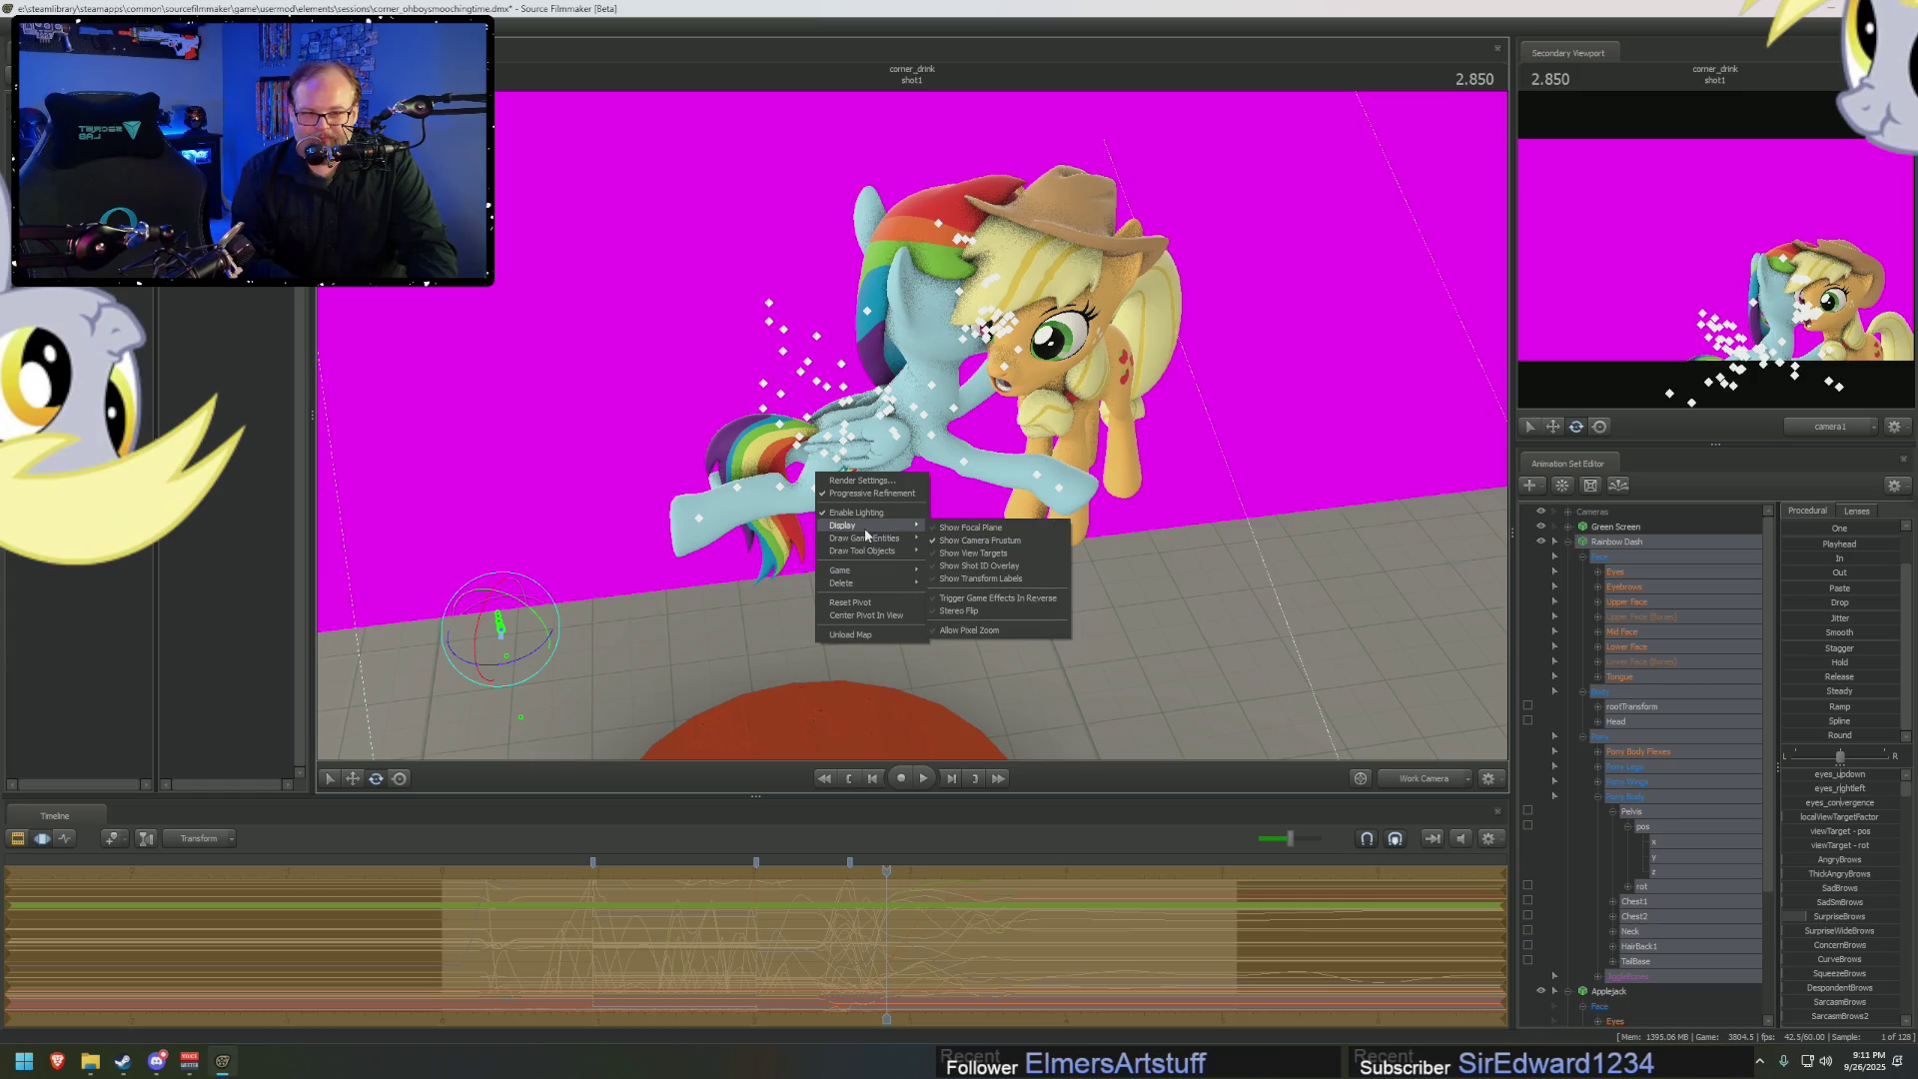
{"action": "mouse_move", "coordinate": [865, 572]}
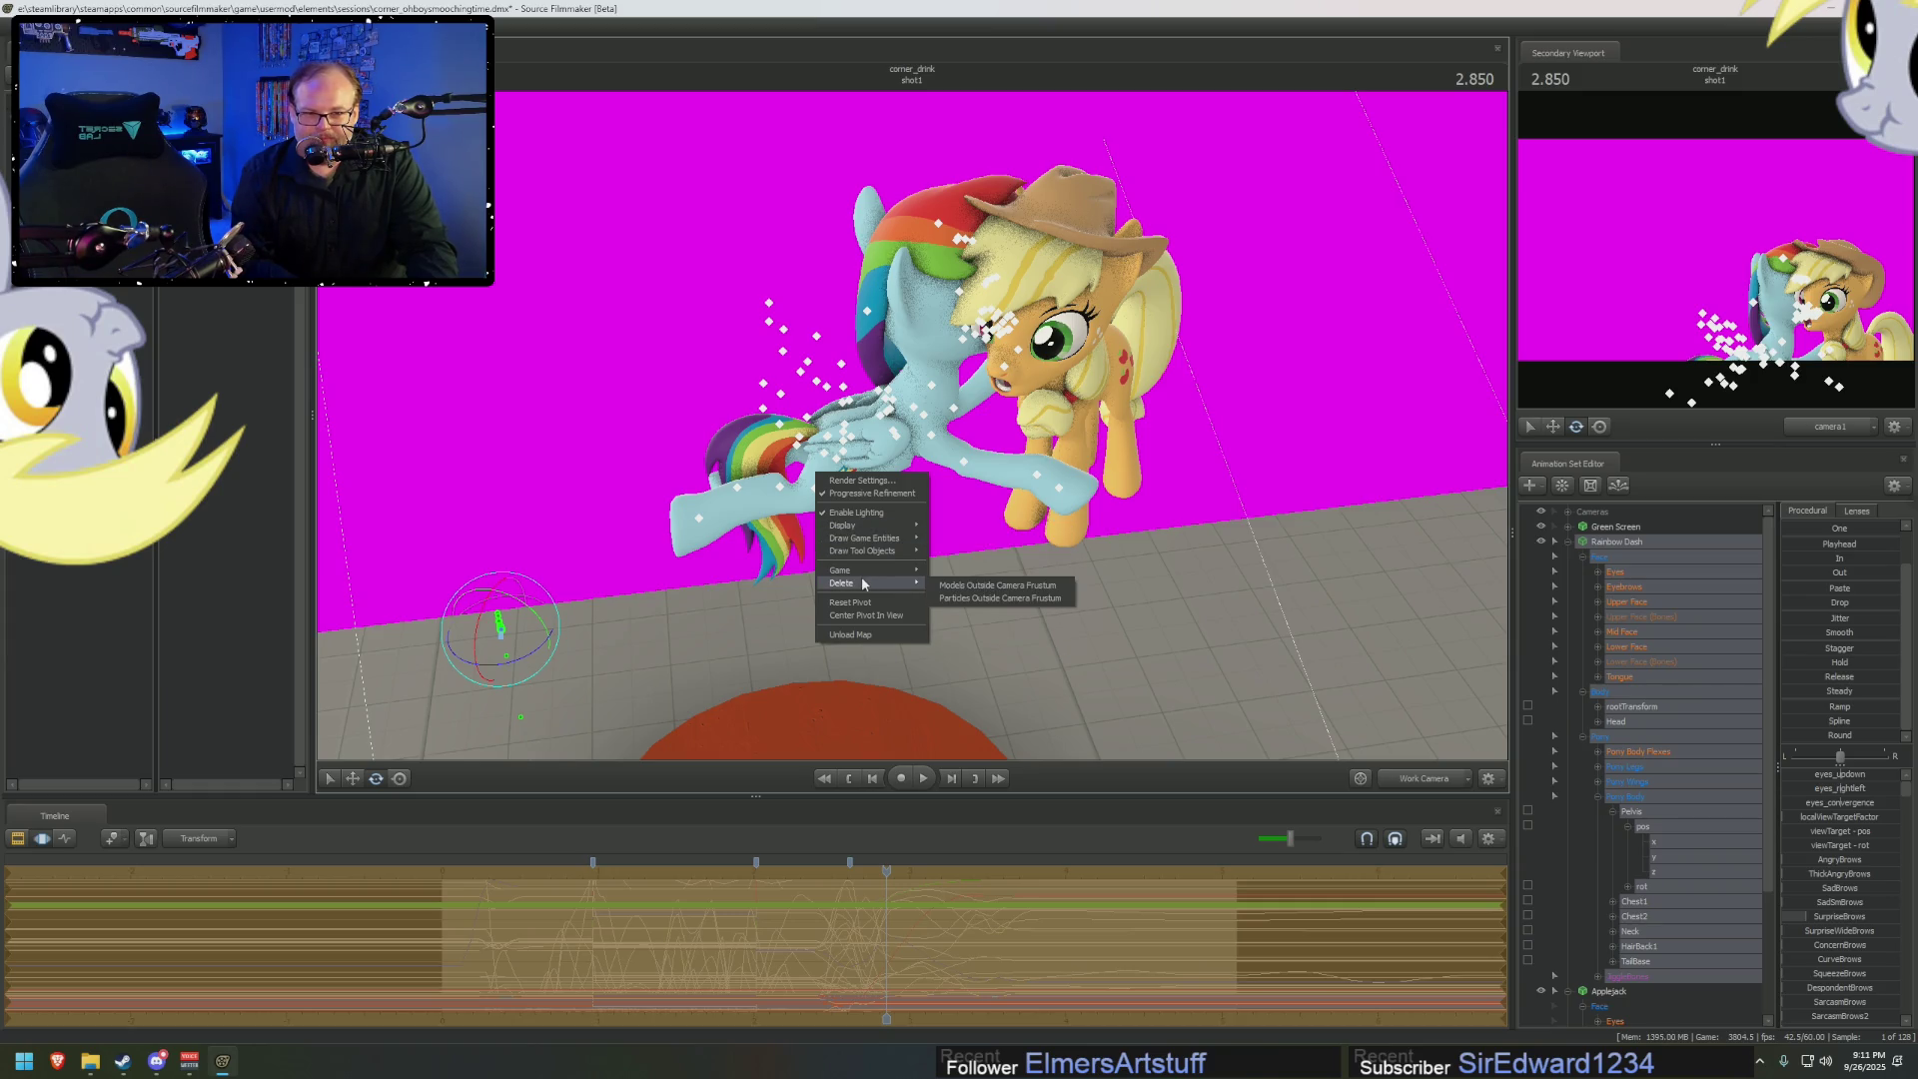
{"action": "right_click", "coordinate": [512, 656]}
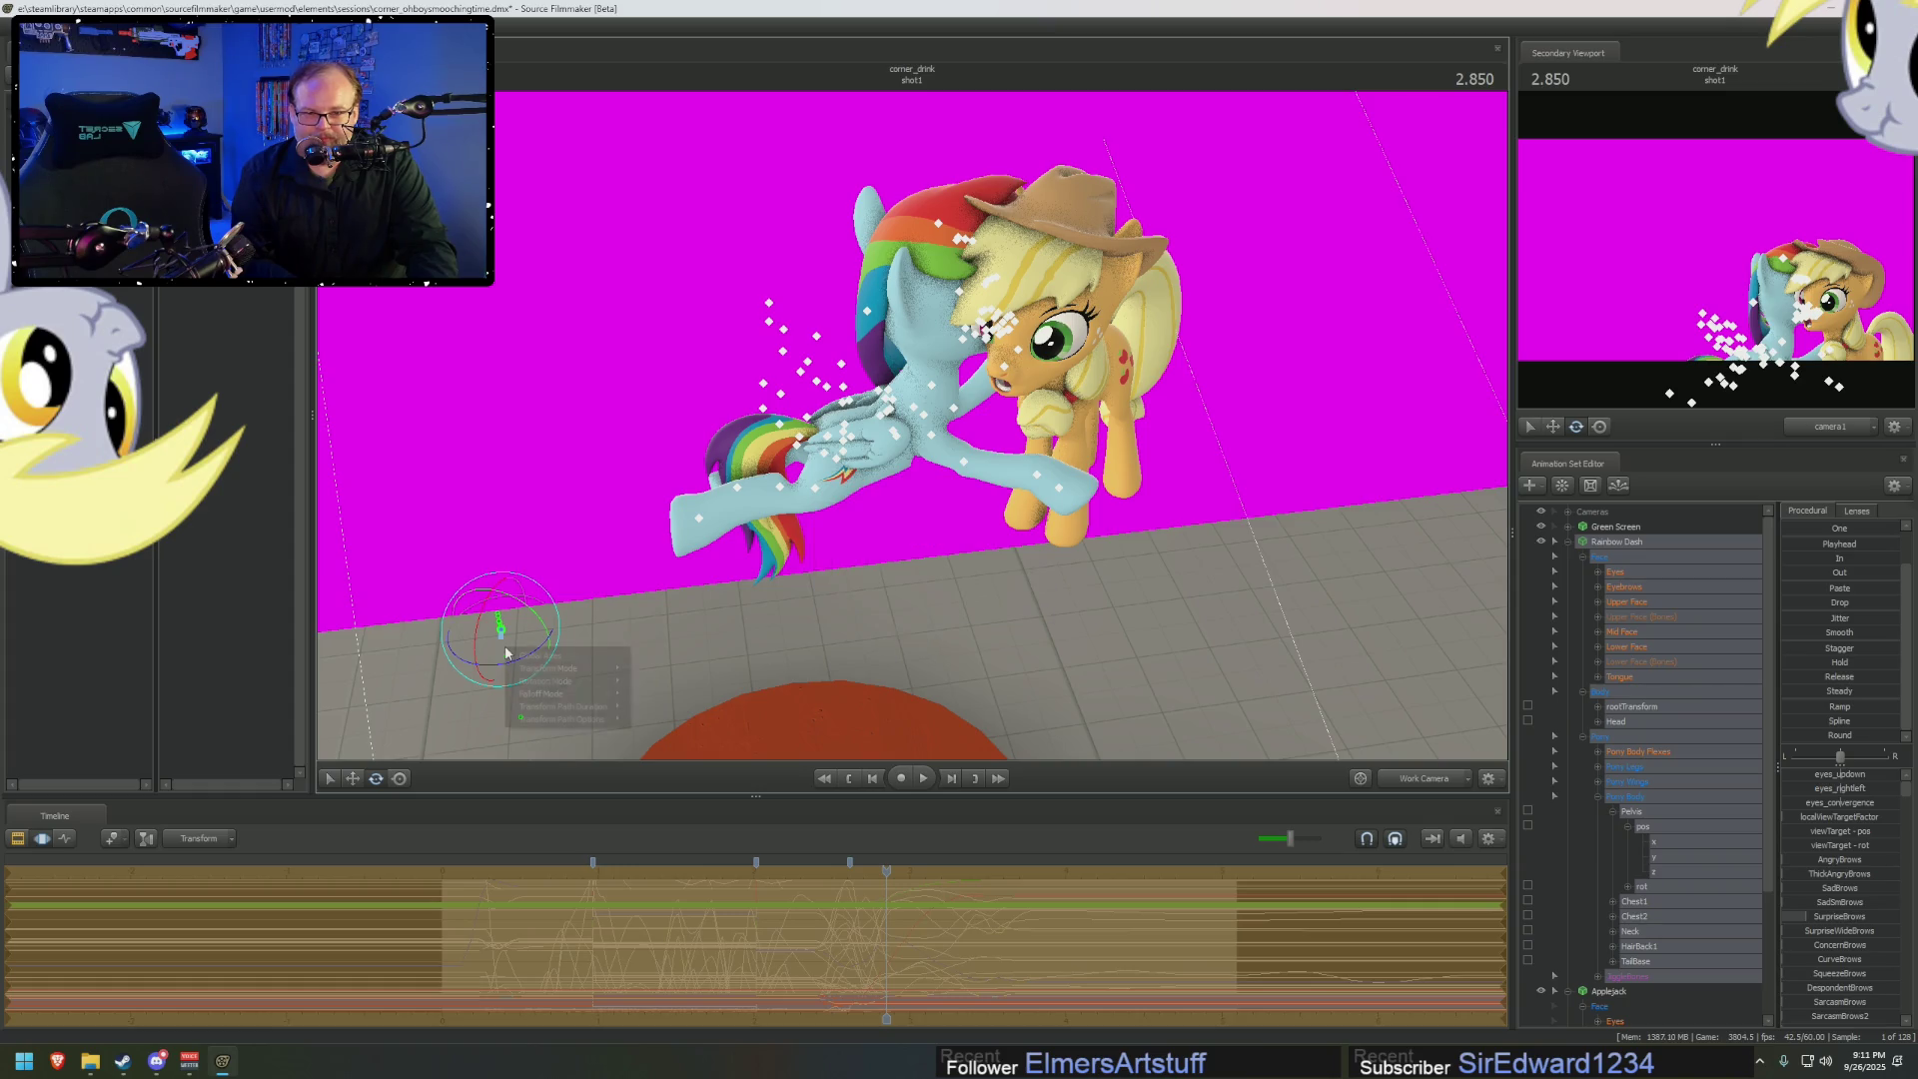
{"action": "mouse_move", "coordinate": [534, 682]}
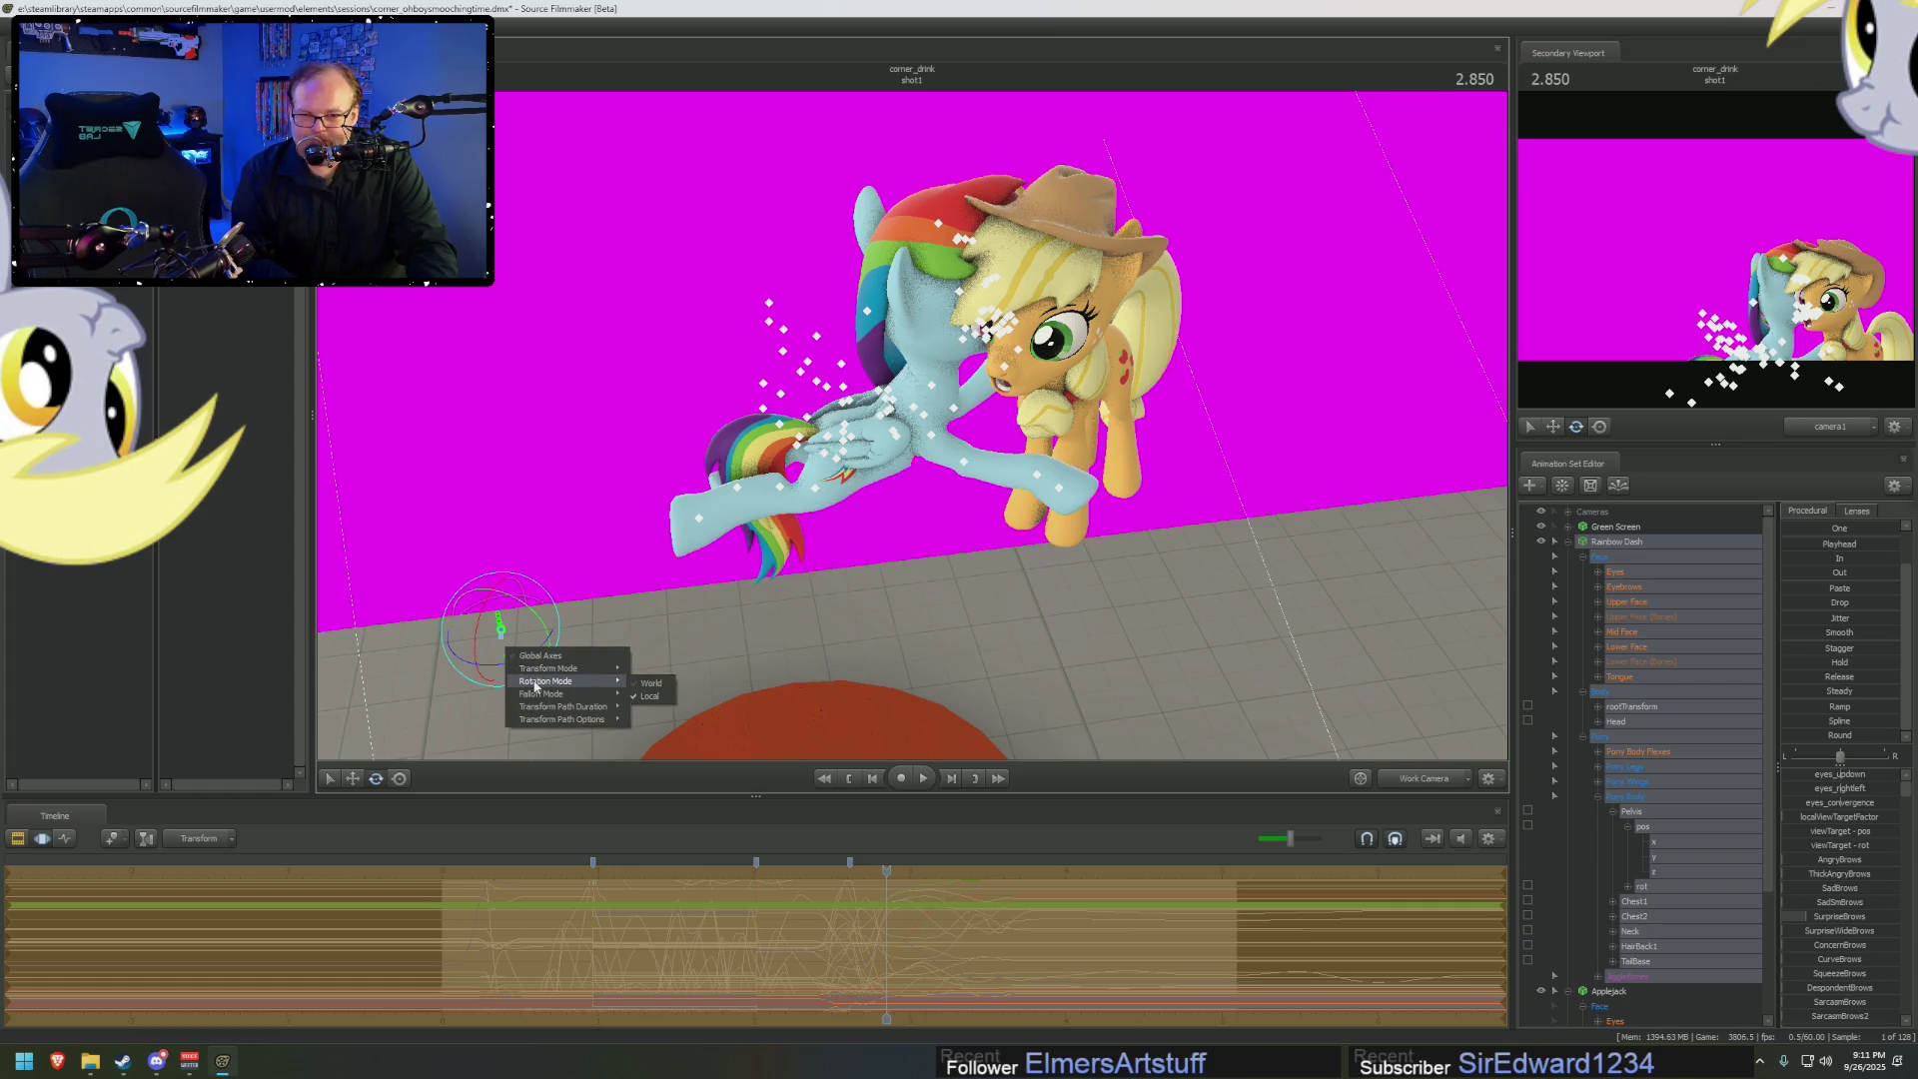
{"action": "left_click", "coordinate": [644, 683]}
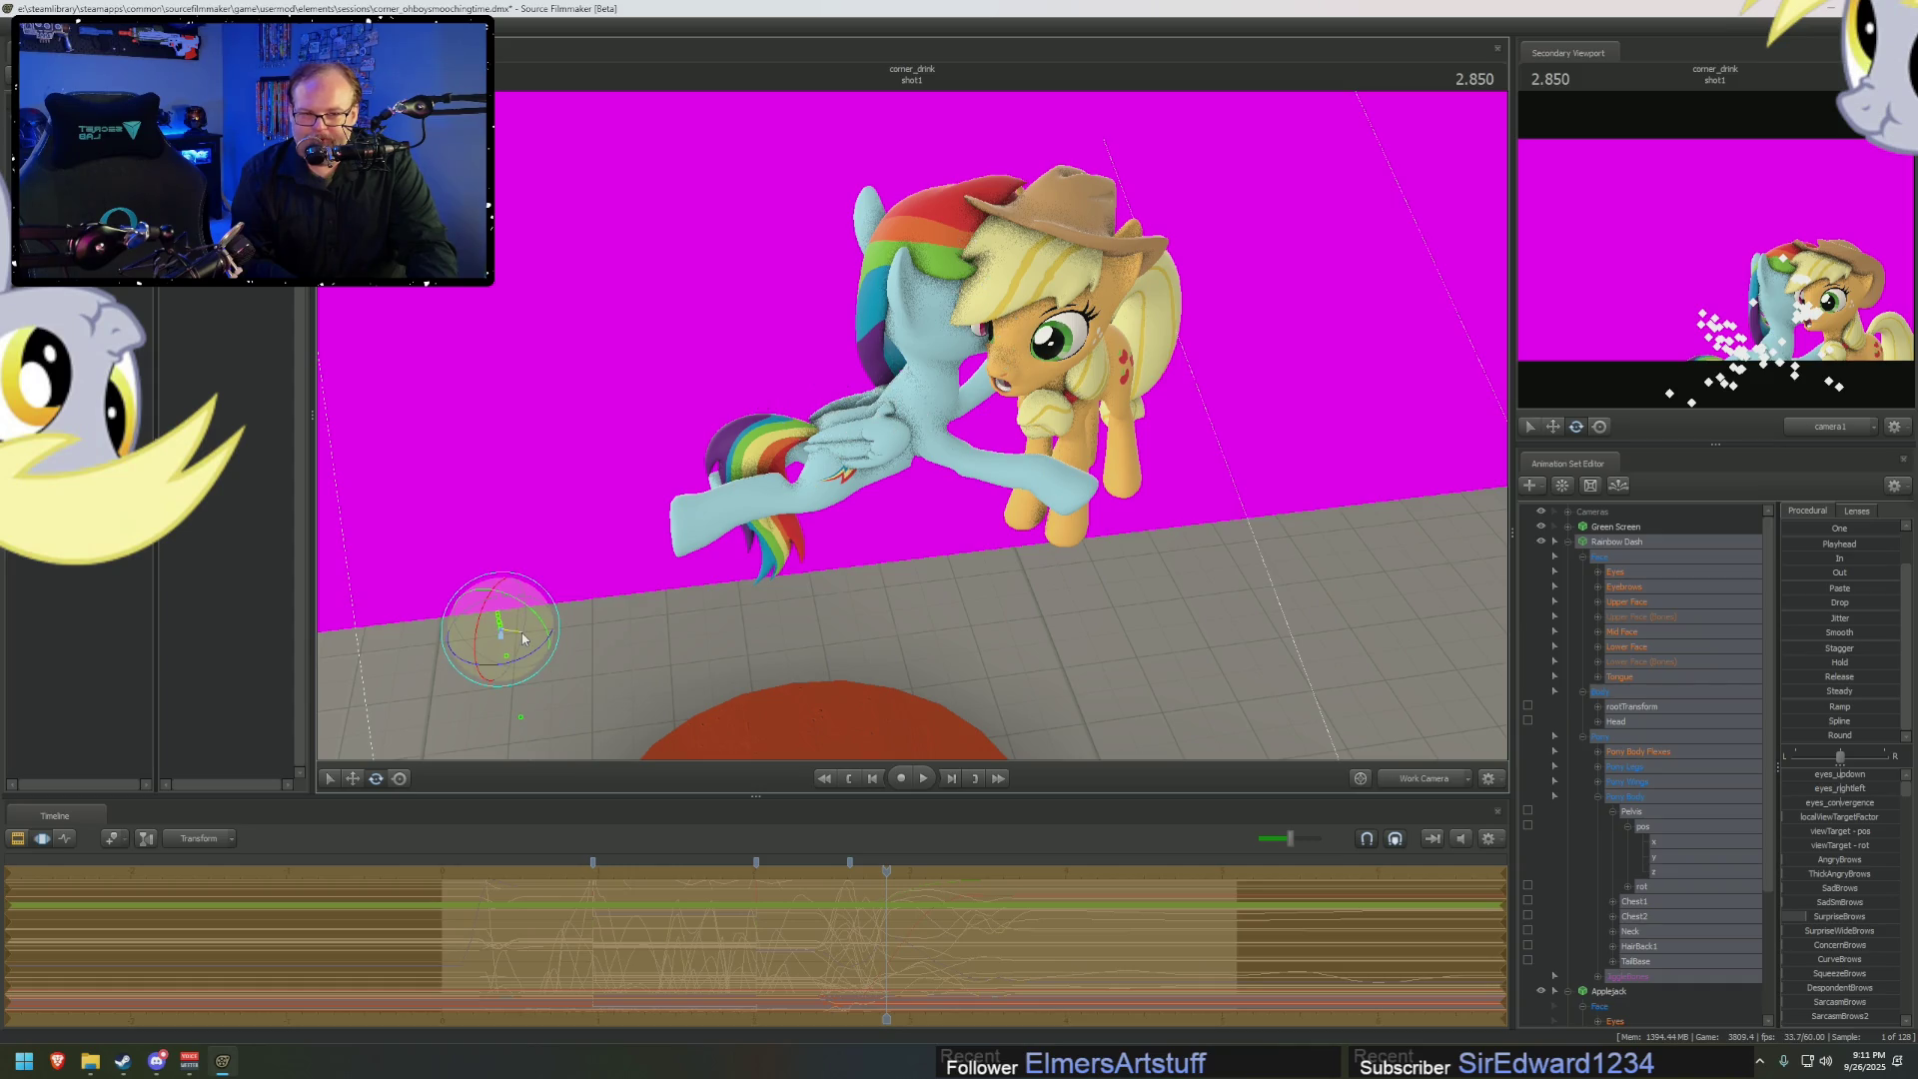
{"action": "mouse_move", "coordinate": [505, 633]}
{"action": "left_mouse_down"}
{"action": "mouse_move", "coordinate": [527, 644]}
{"action": "mouse_move", "coordinate": [390, 749]}
{"action": "left_mouse_up"}
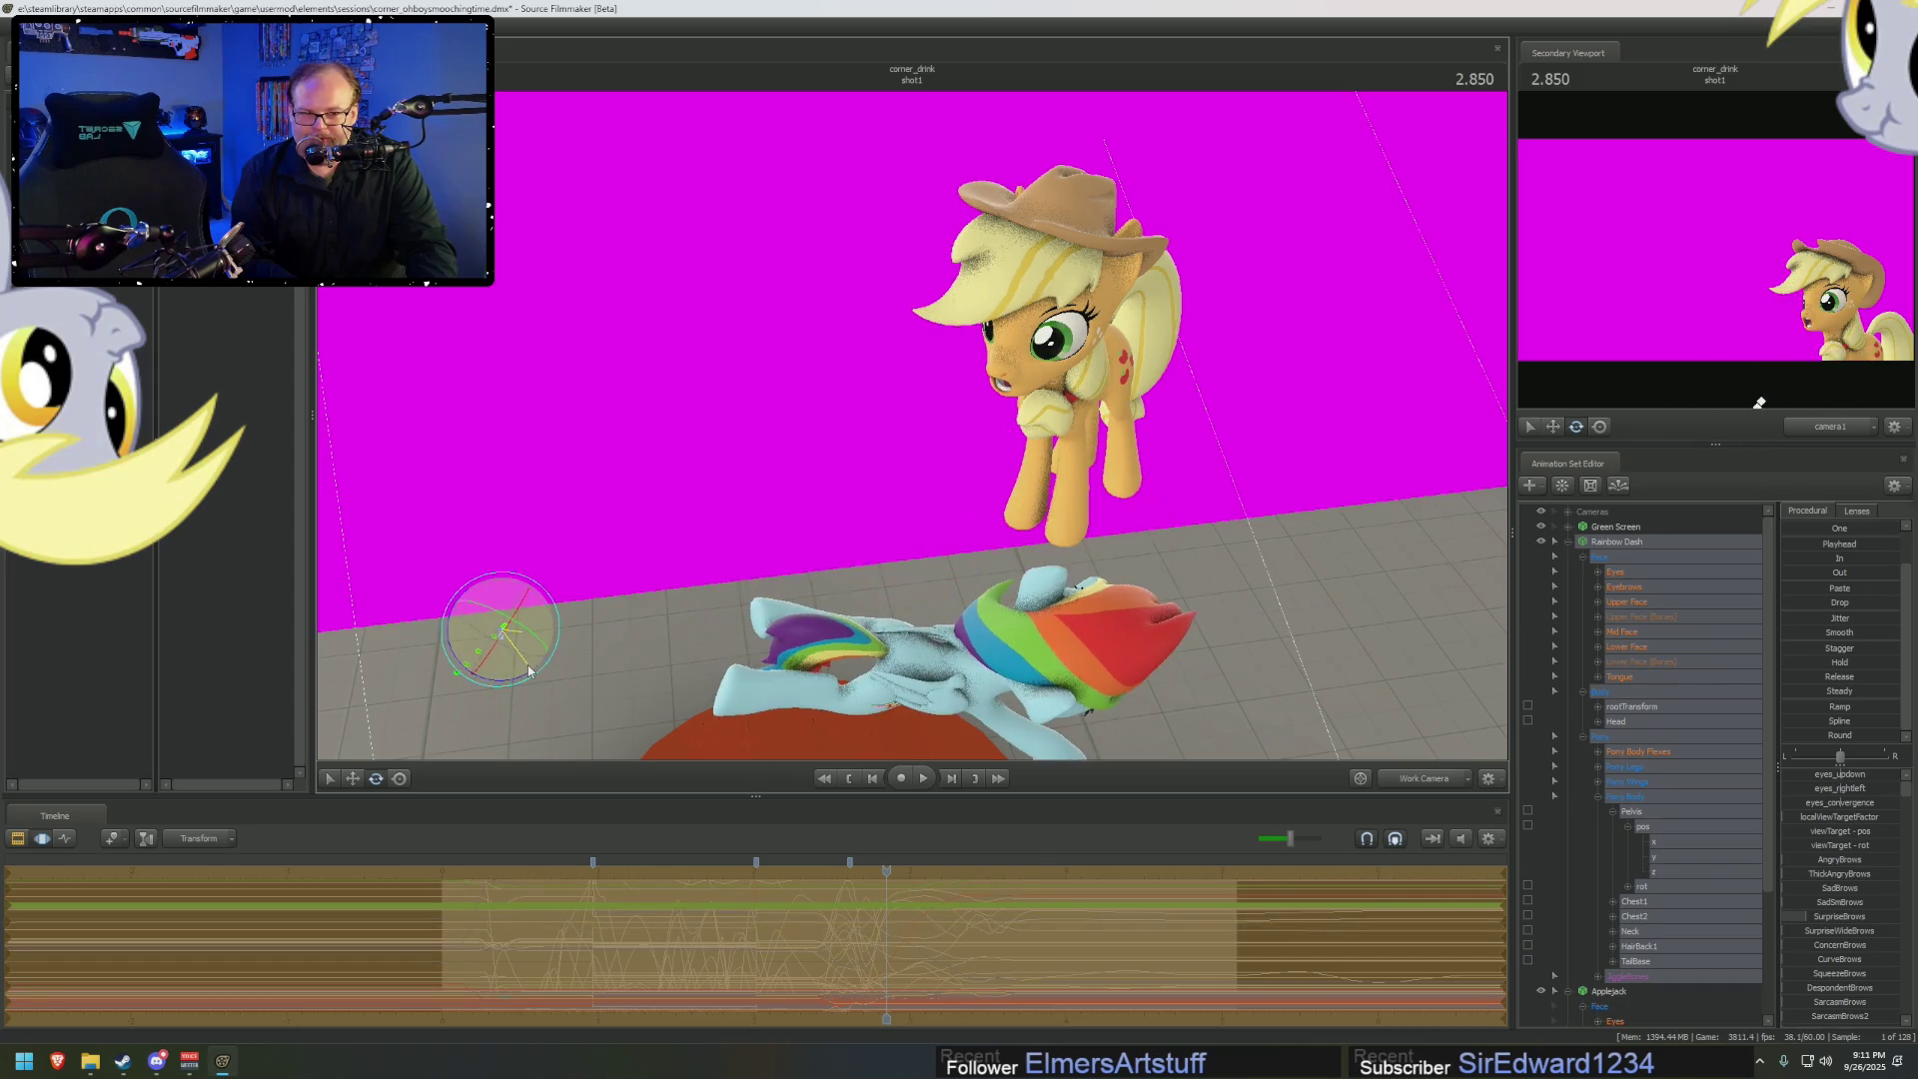
Lift Rainbow Dash into the air near Applejack and set the secondary viewport to Work Camera
{"action": "left_click", "coordinate": [356, 779]}
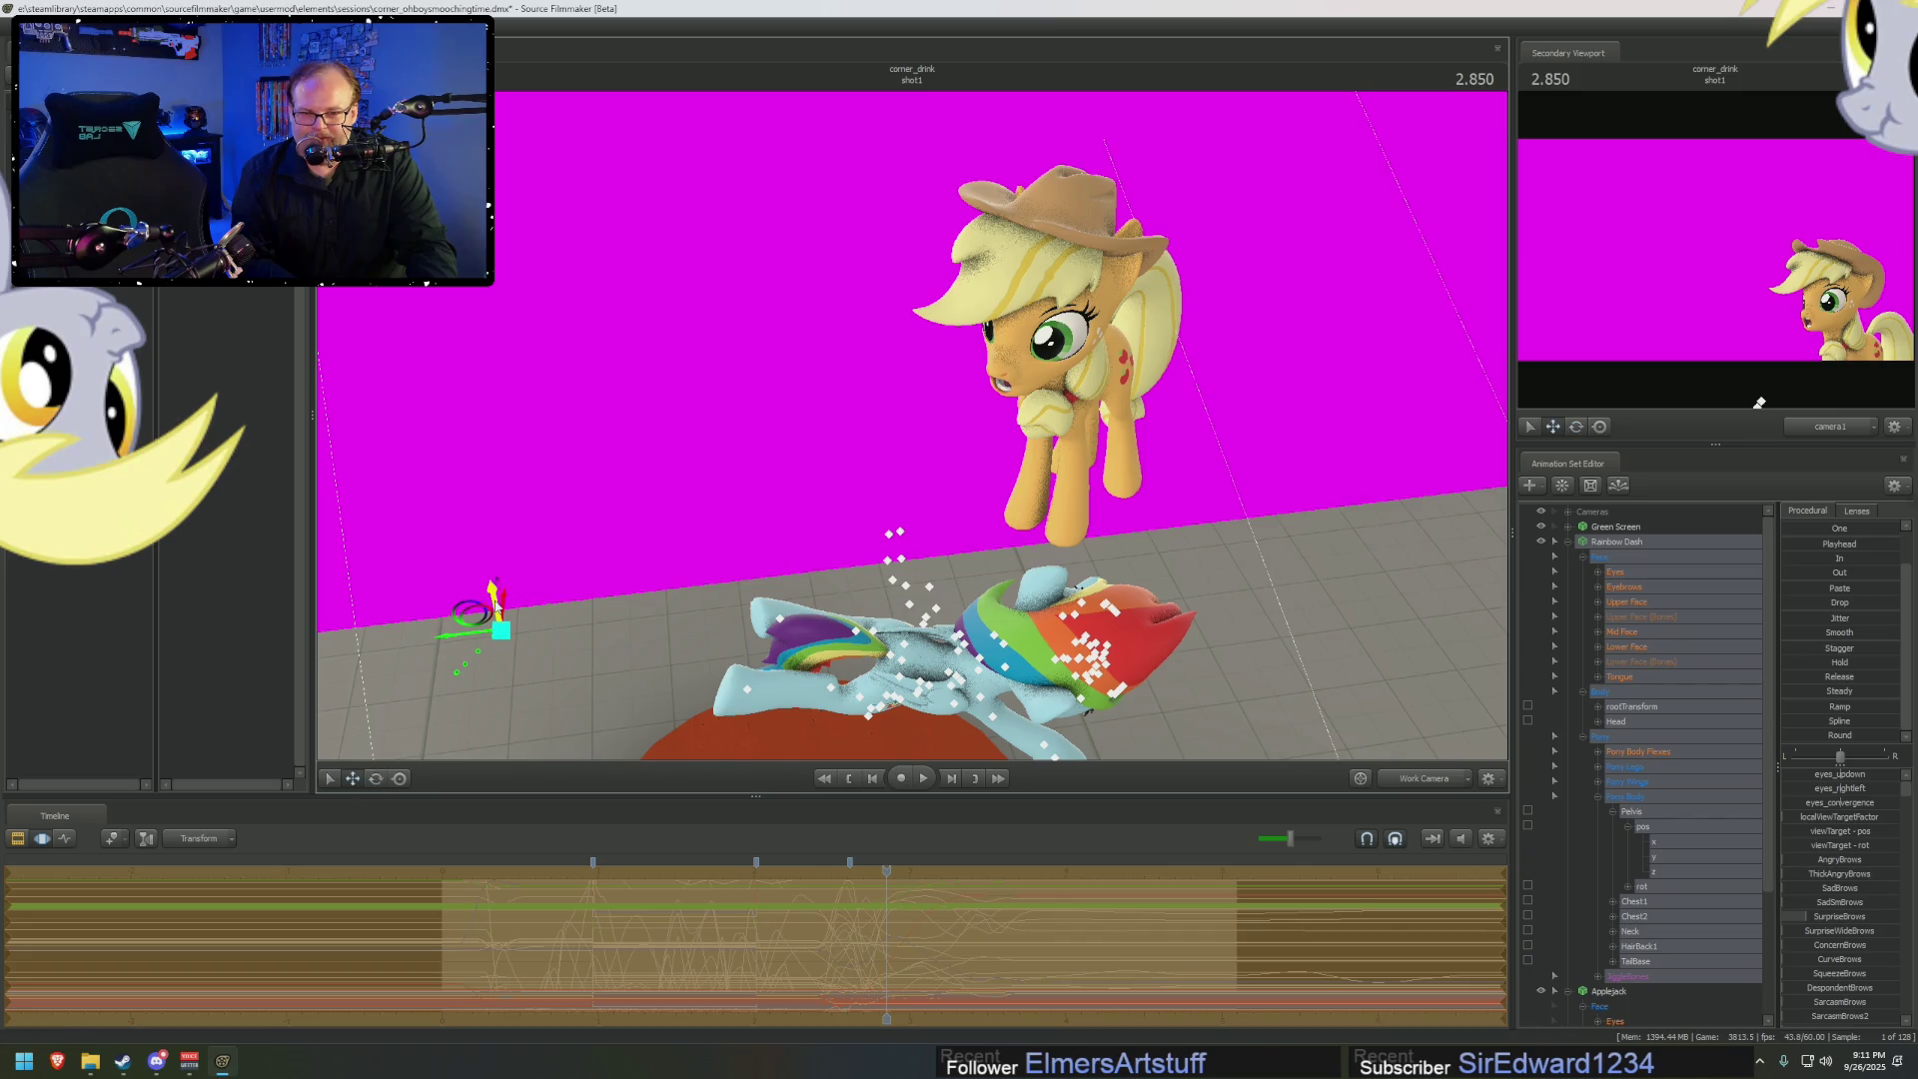
{"action": "mouse_move", "coordinate": [496, 604]}
{"action": "left_mouse_down"}
{"action": "mouse_move", "coordinate": [405, 375]}
{"action": "mouse_move", "coordinate": [307, 392]}
{"action": "left_mouse_up"}
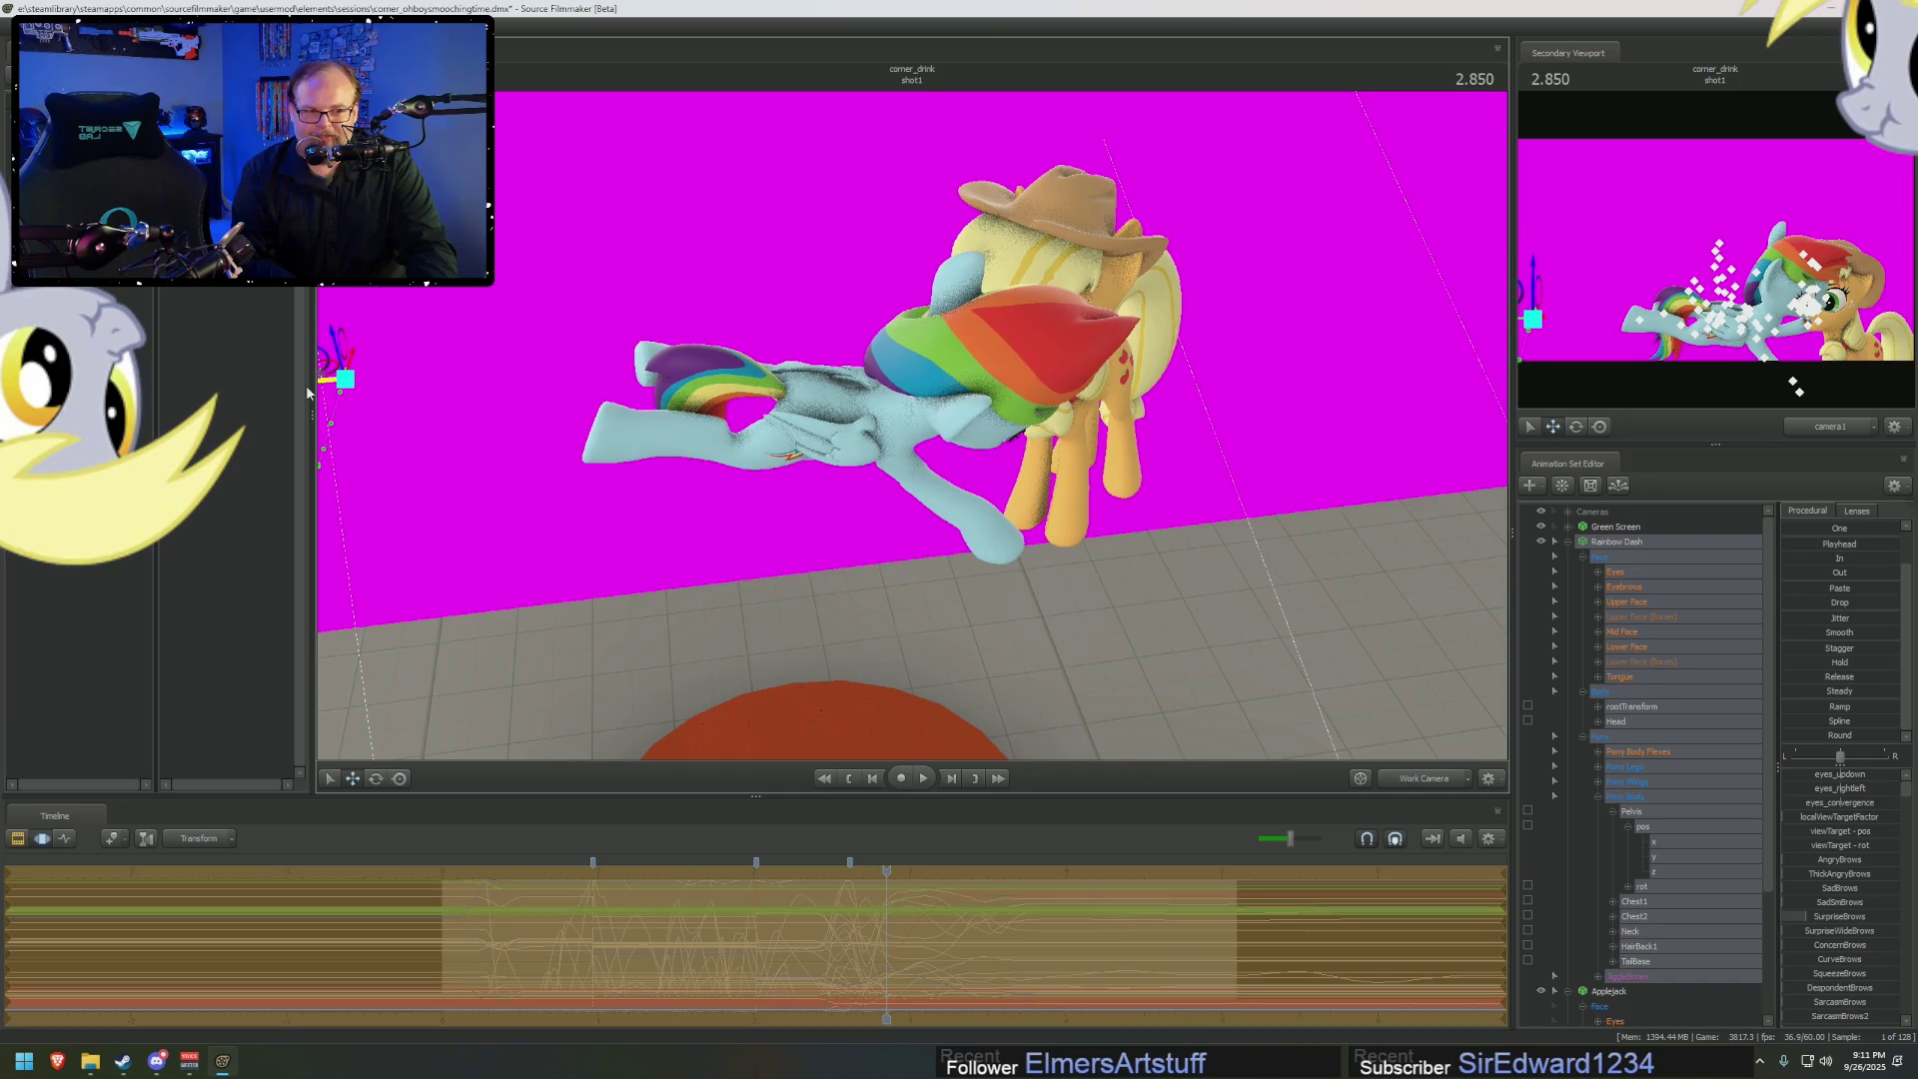
{"action": "left_click", "coordinate": [1826, 427]}
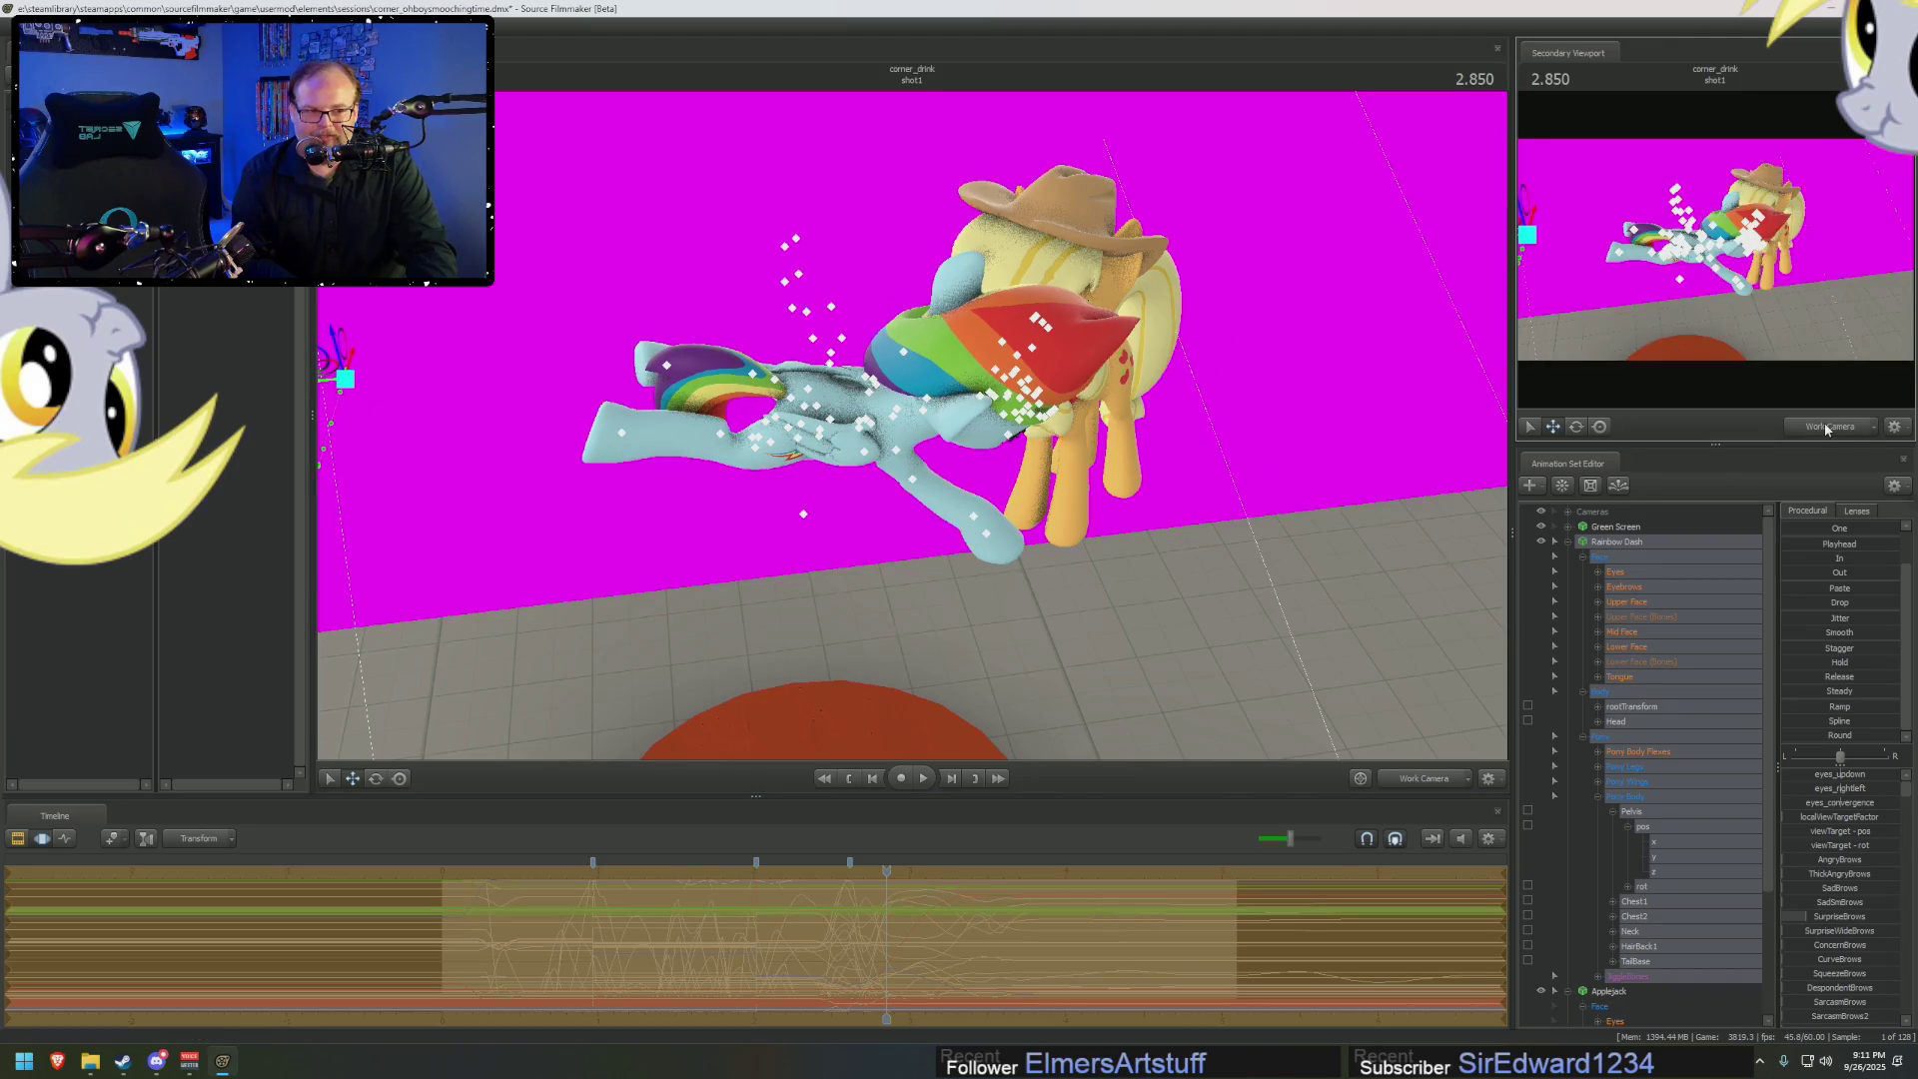
{"action": "left_click", "coordinate": [1821, 430]}
{"action": "left_click", "coordinate": [1819, 431]}
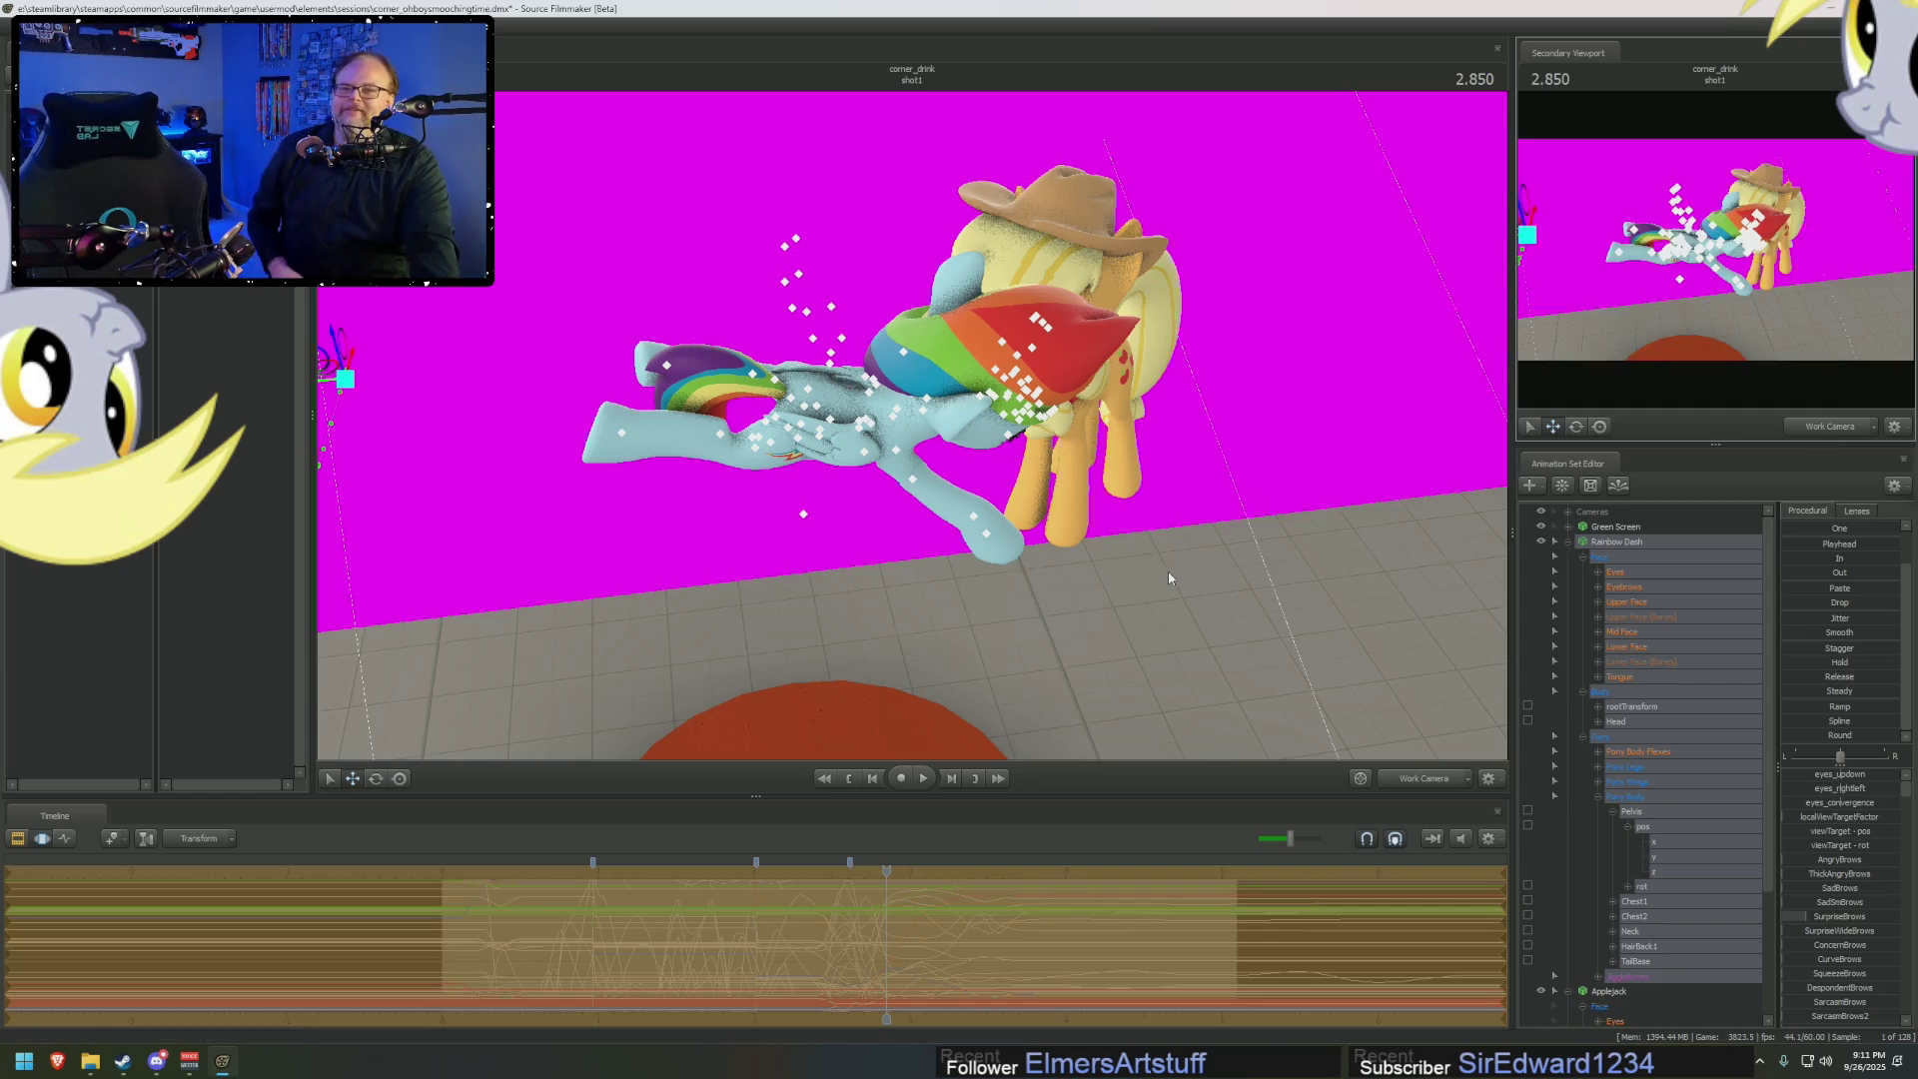
{"action": "left_click", "coordinate": [1431, 779]}
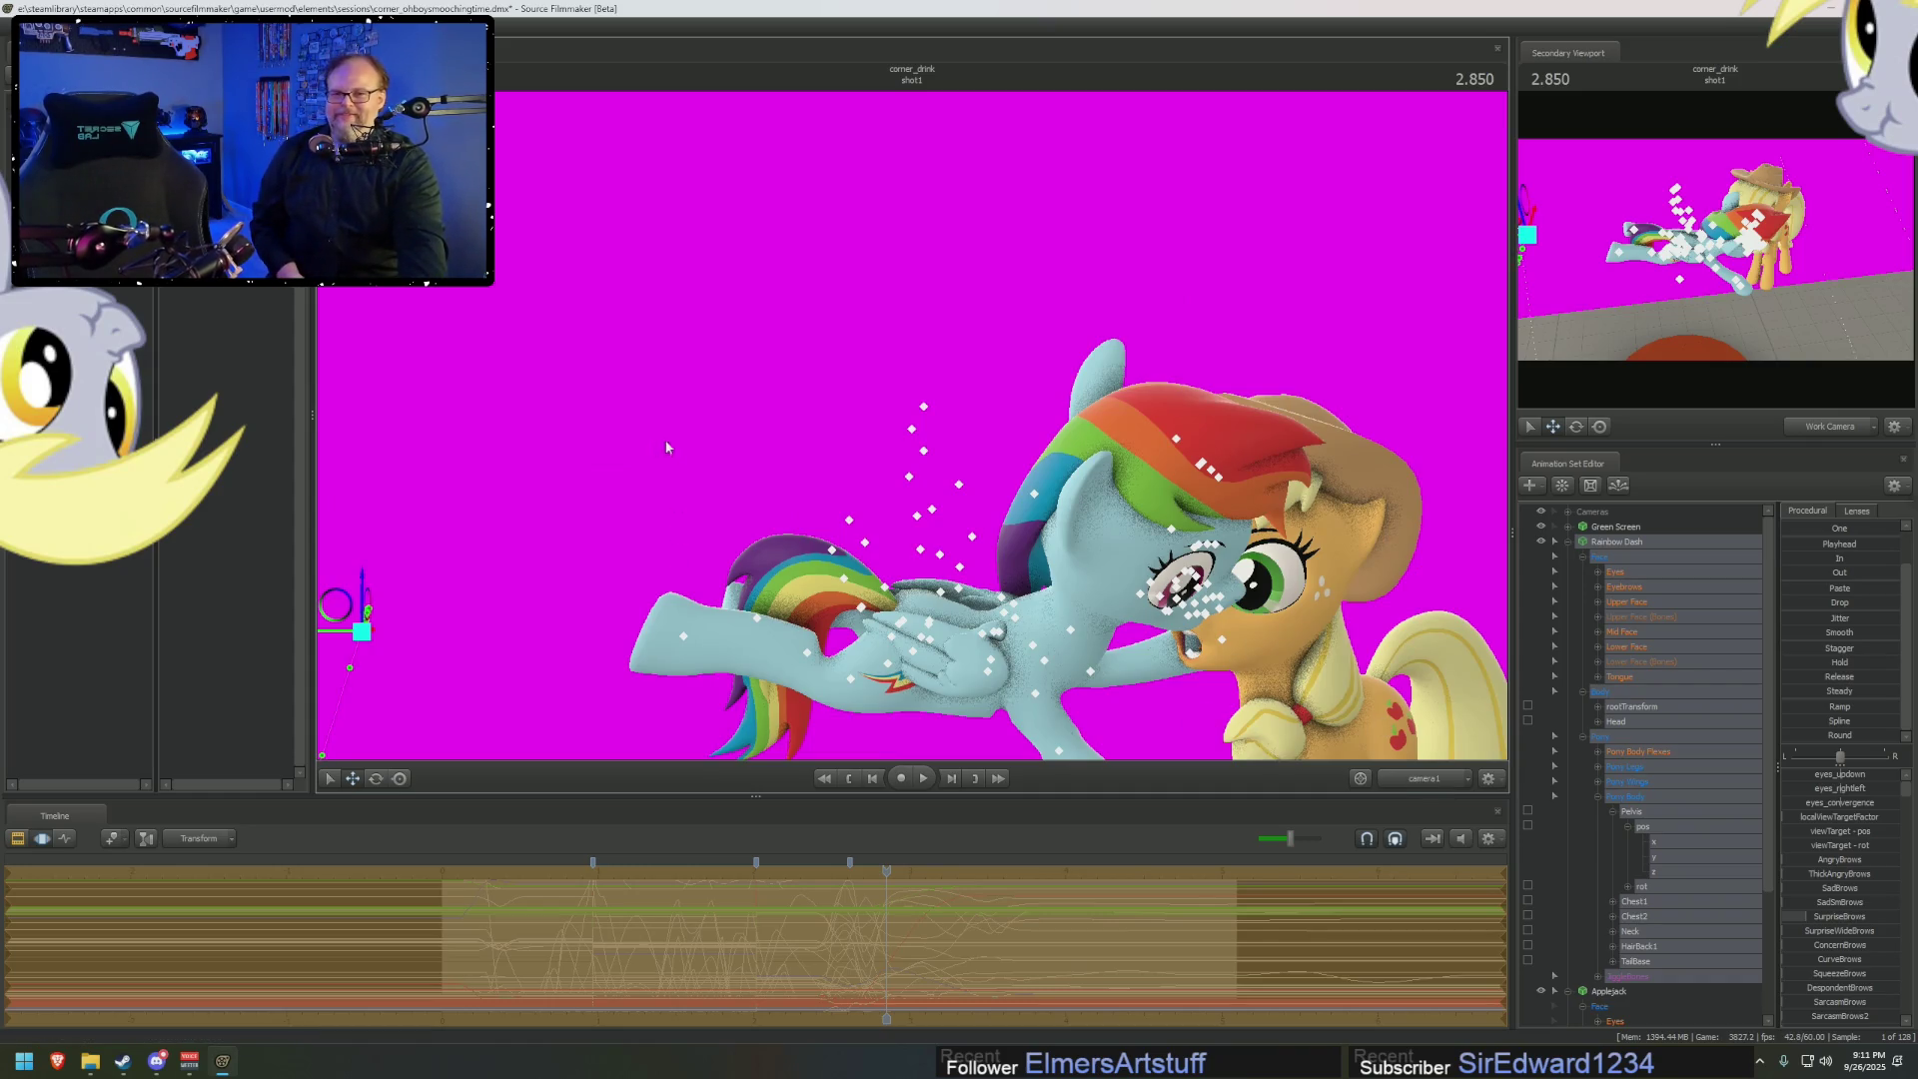
Lower Rainbow Dash onto Applejack's face, nudge her left, and show the clip view
{"action": "left_click_drag", "start_coordinate": [362, 576], "coordinate": [362, 607]}
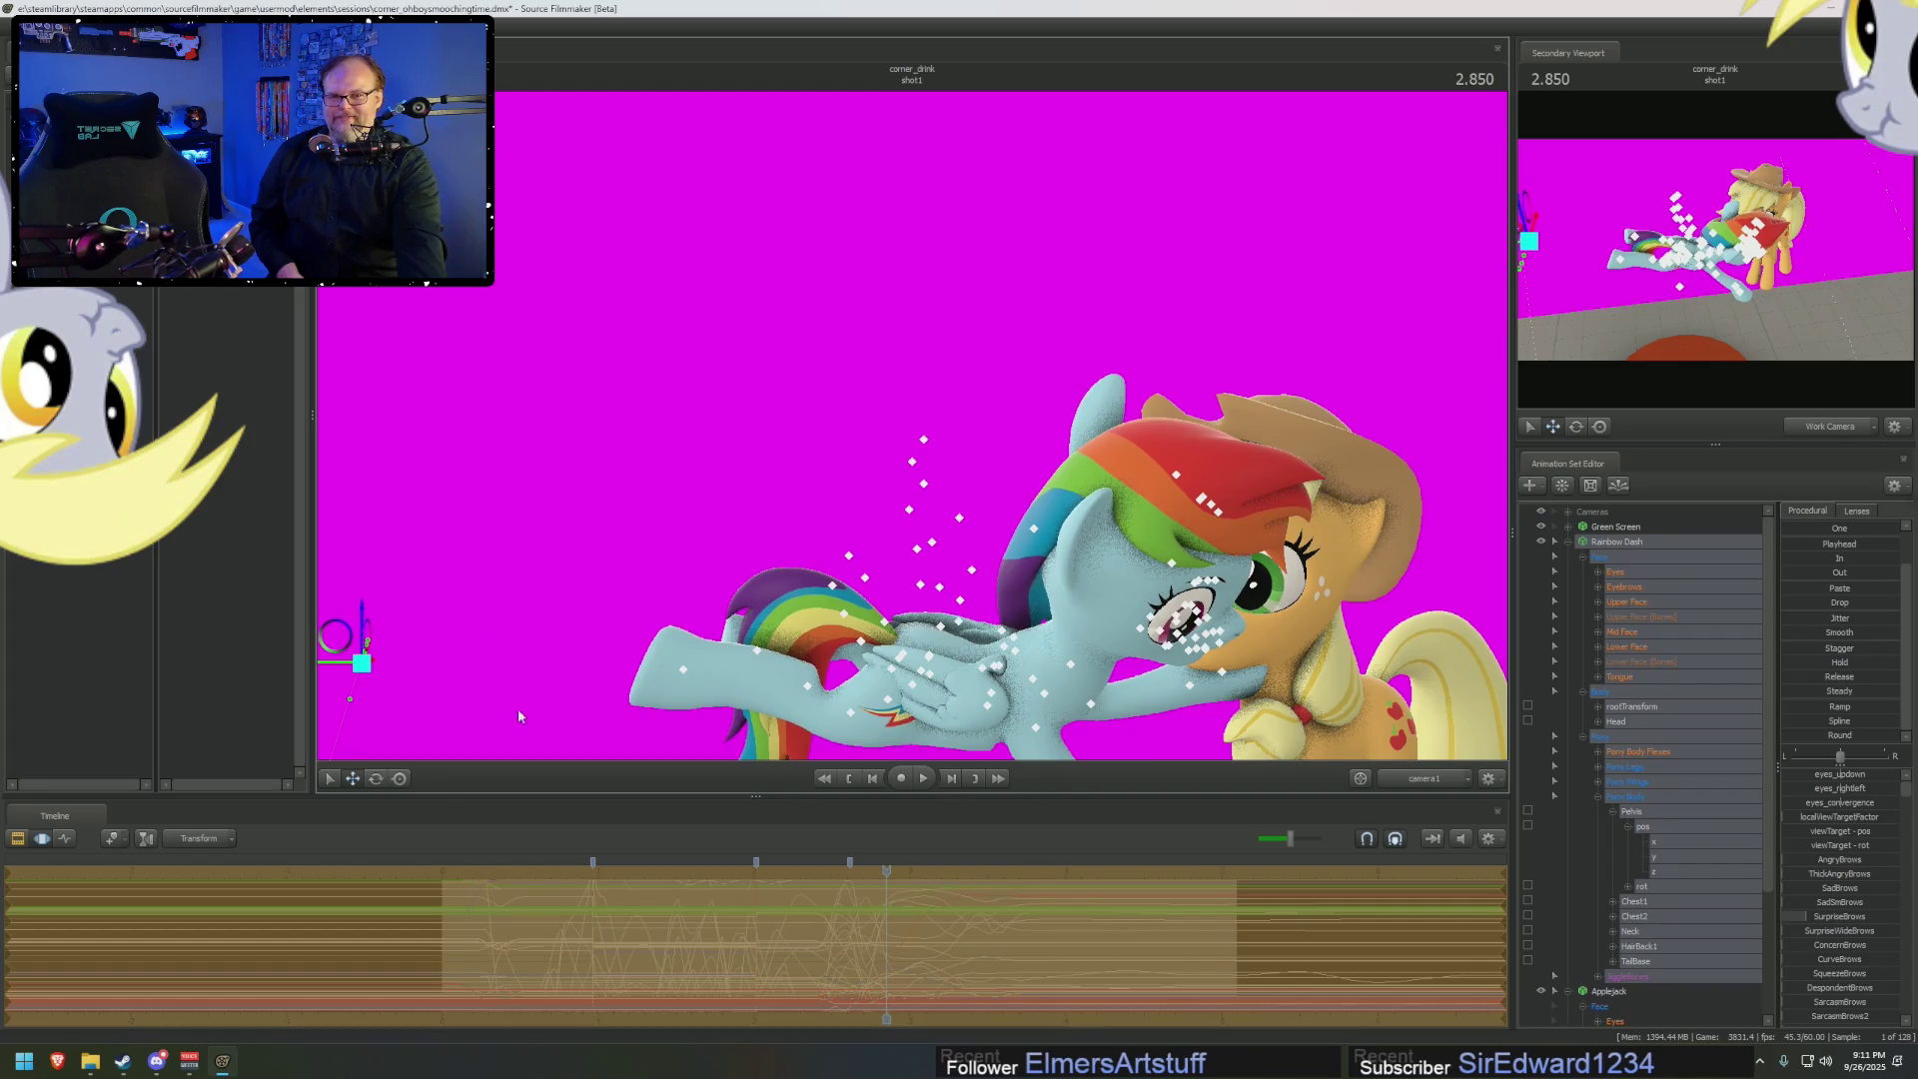
{"action": "left_click_drag", "start_coordinate": [330, 664], "coordinate": [326, 666]}
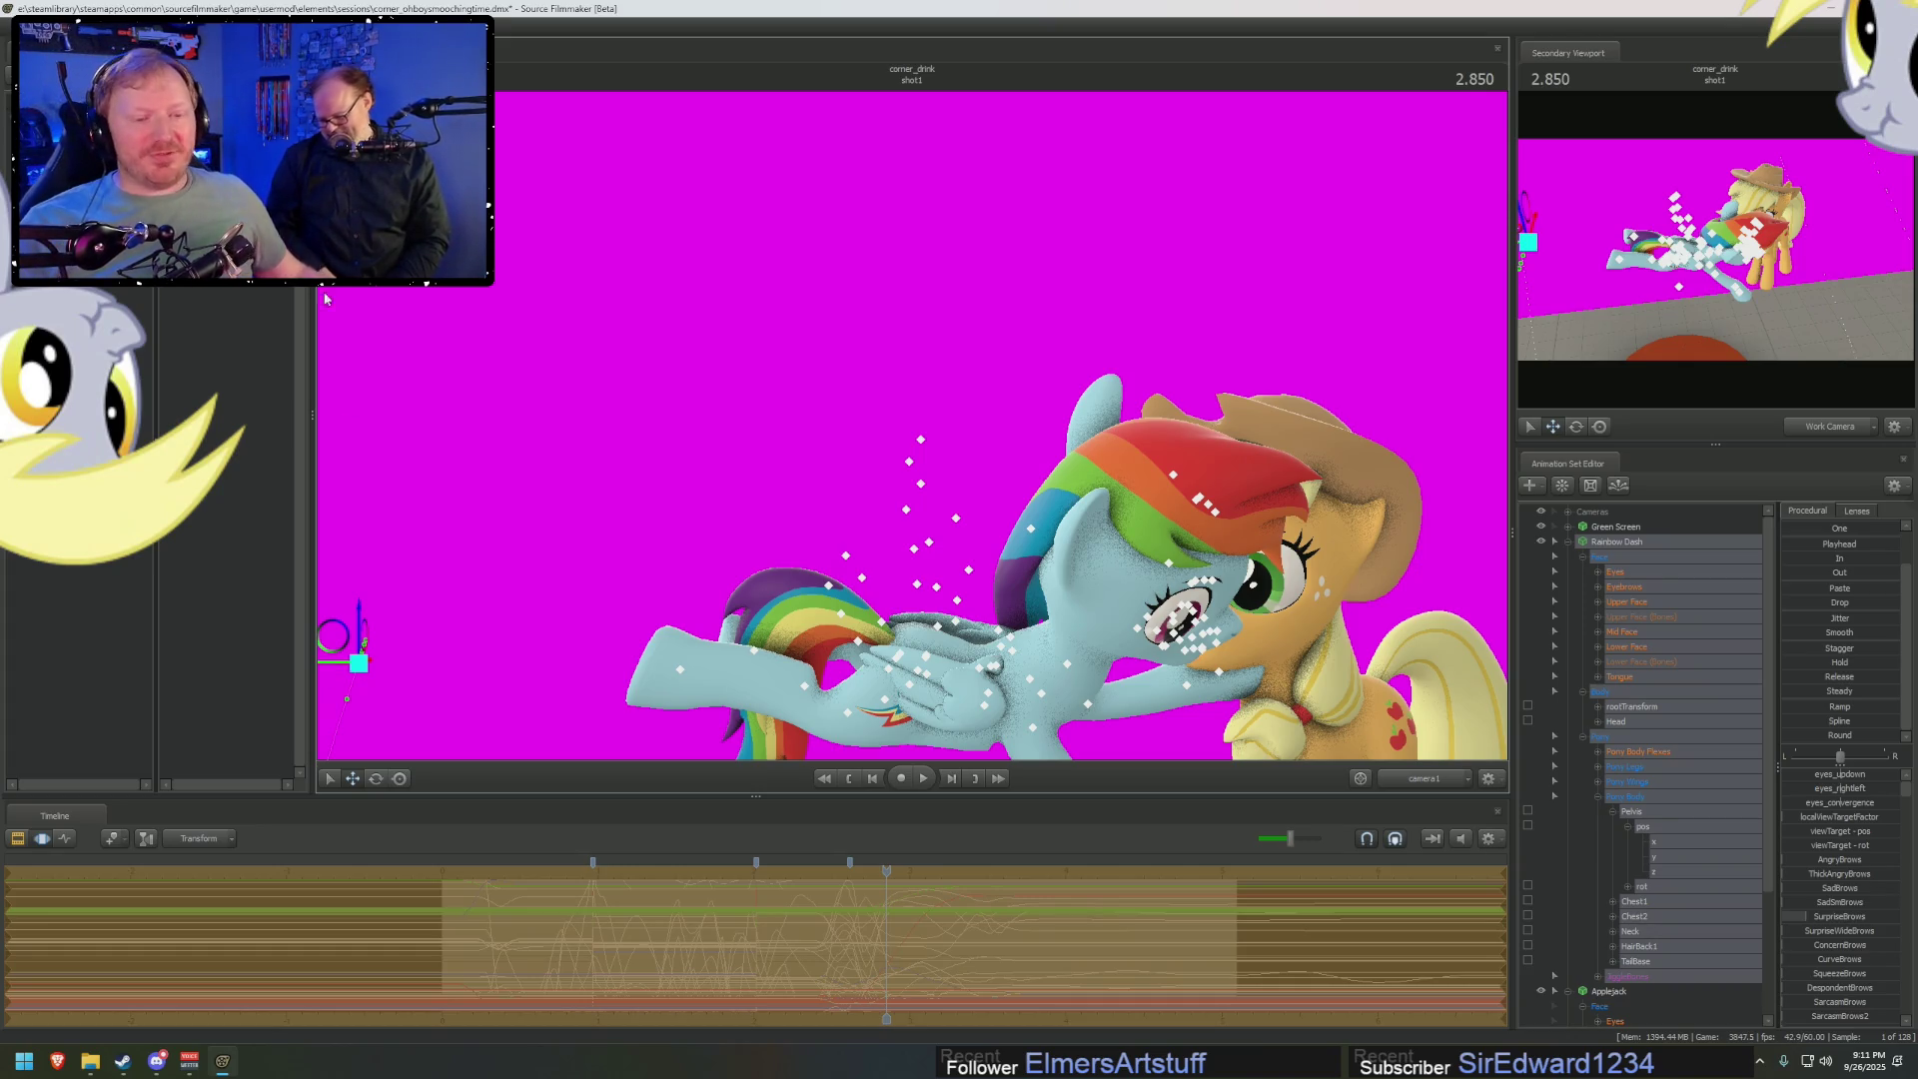
{"action": "key", "text": "F2"}
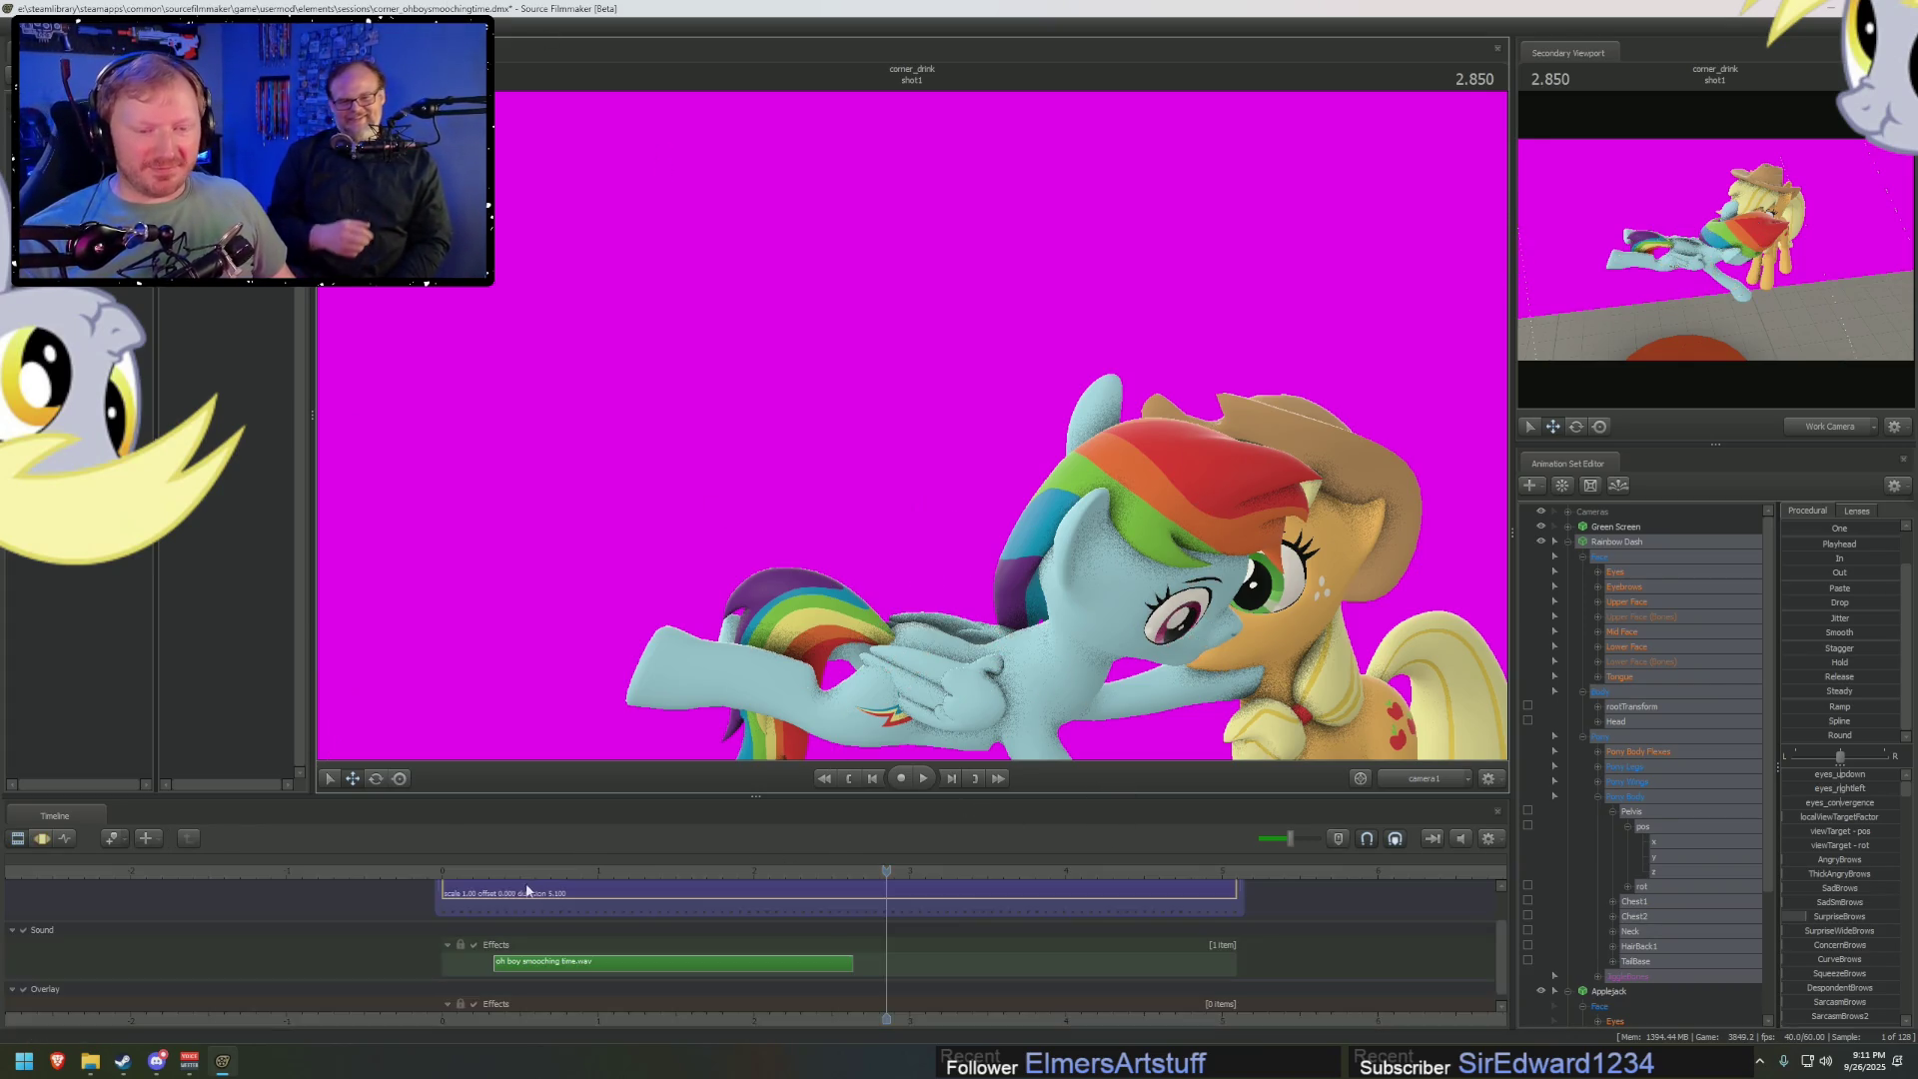
Replay the shot from near the start while flying the work camera close to Rainbow Dash's face
{"action": "left_click", "coordinate": [500, 871]}
{"action": "key", "text": "space"}
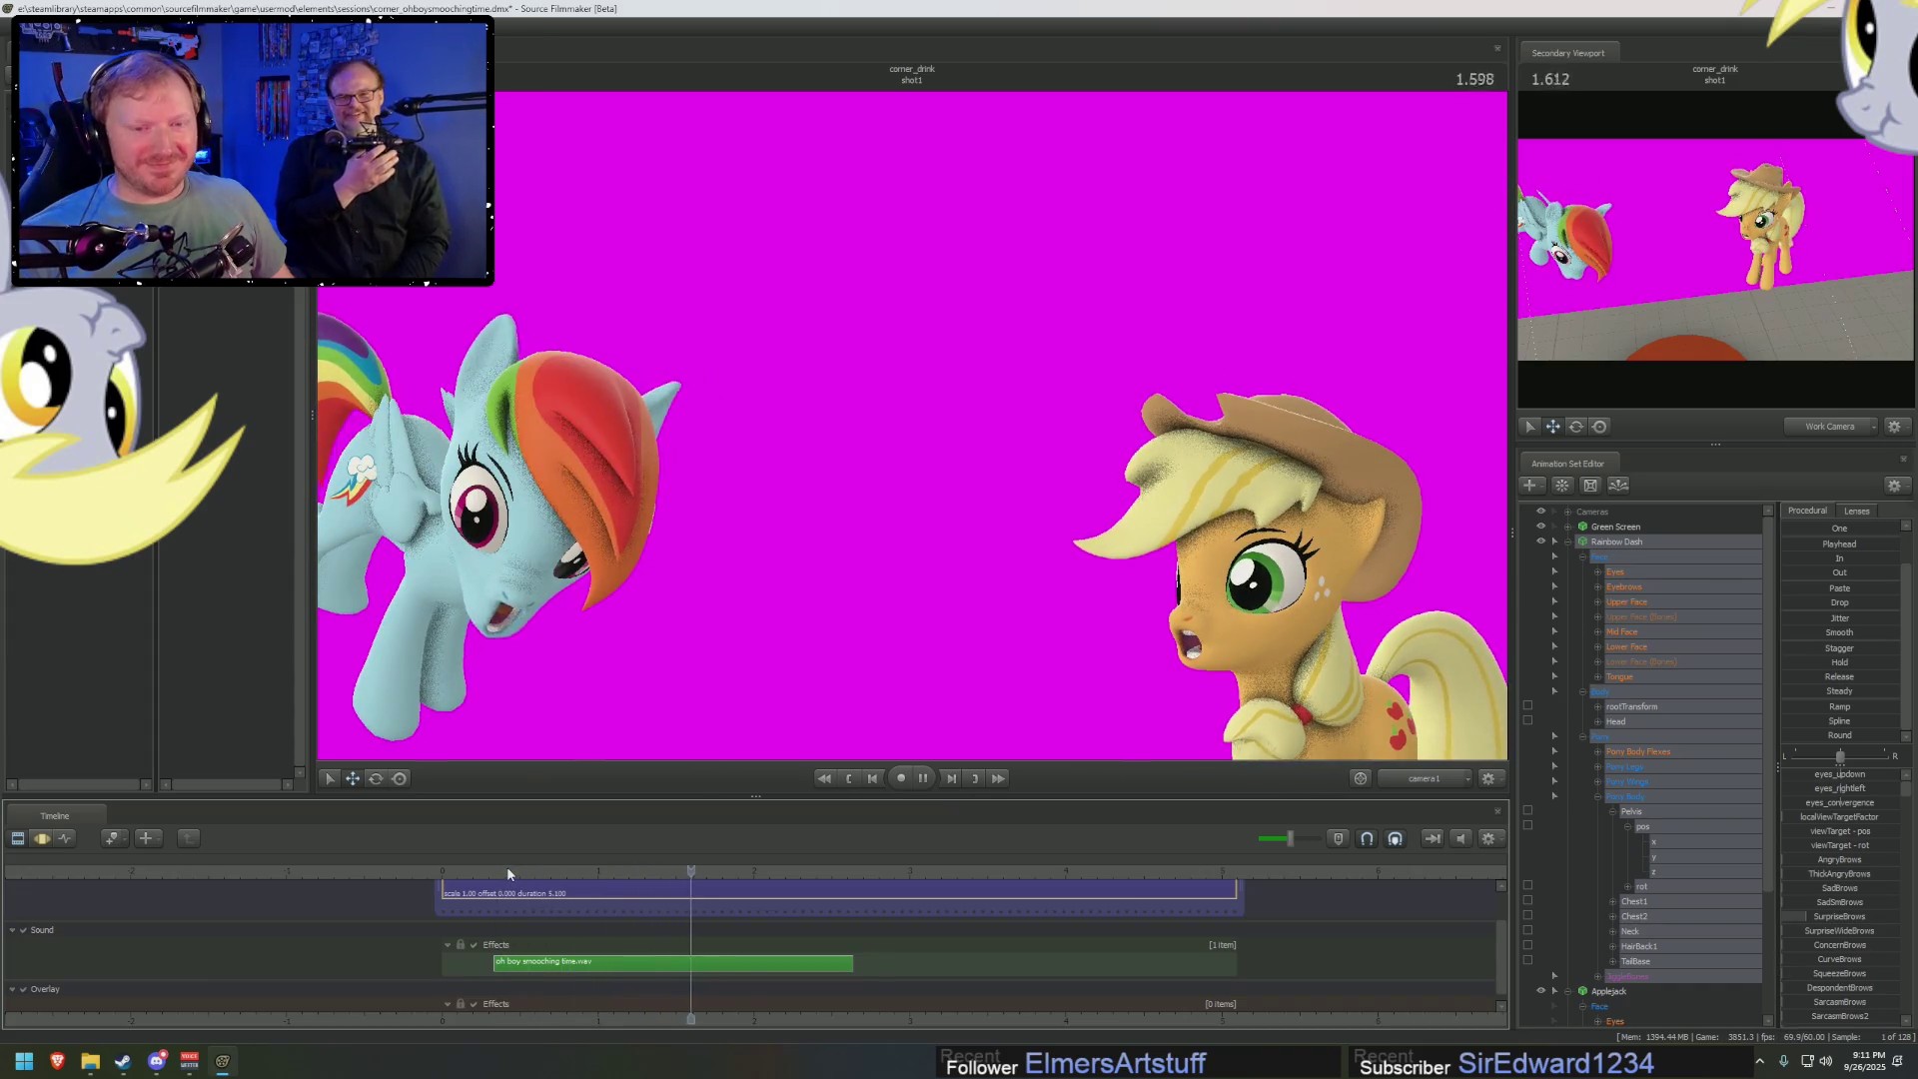
{"action": "left_click", "coordinate": [507, 869]}
{"action": "key", "text": "space"}
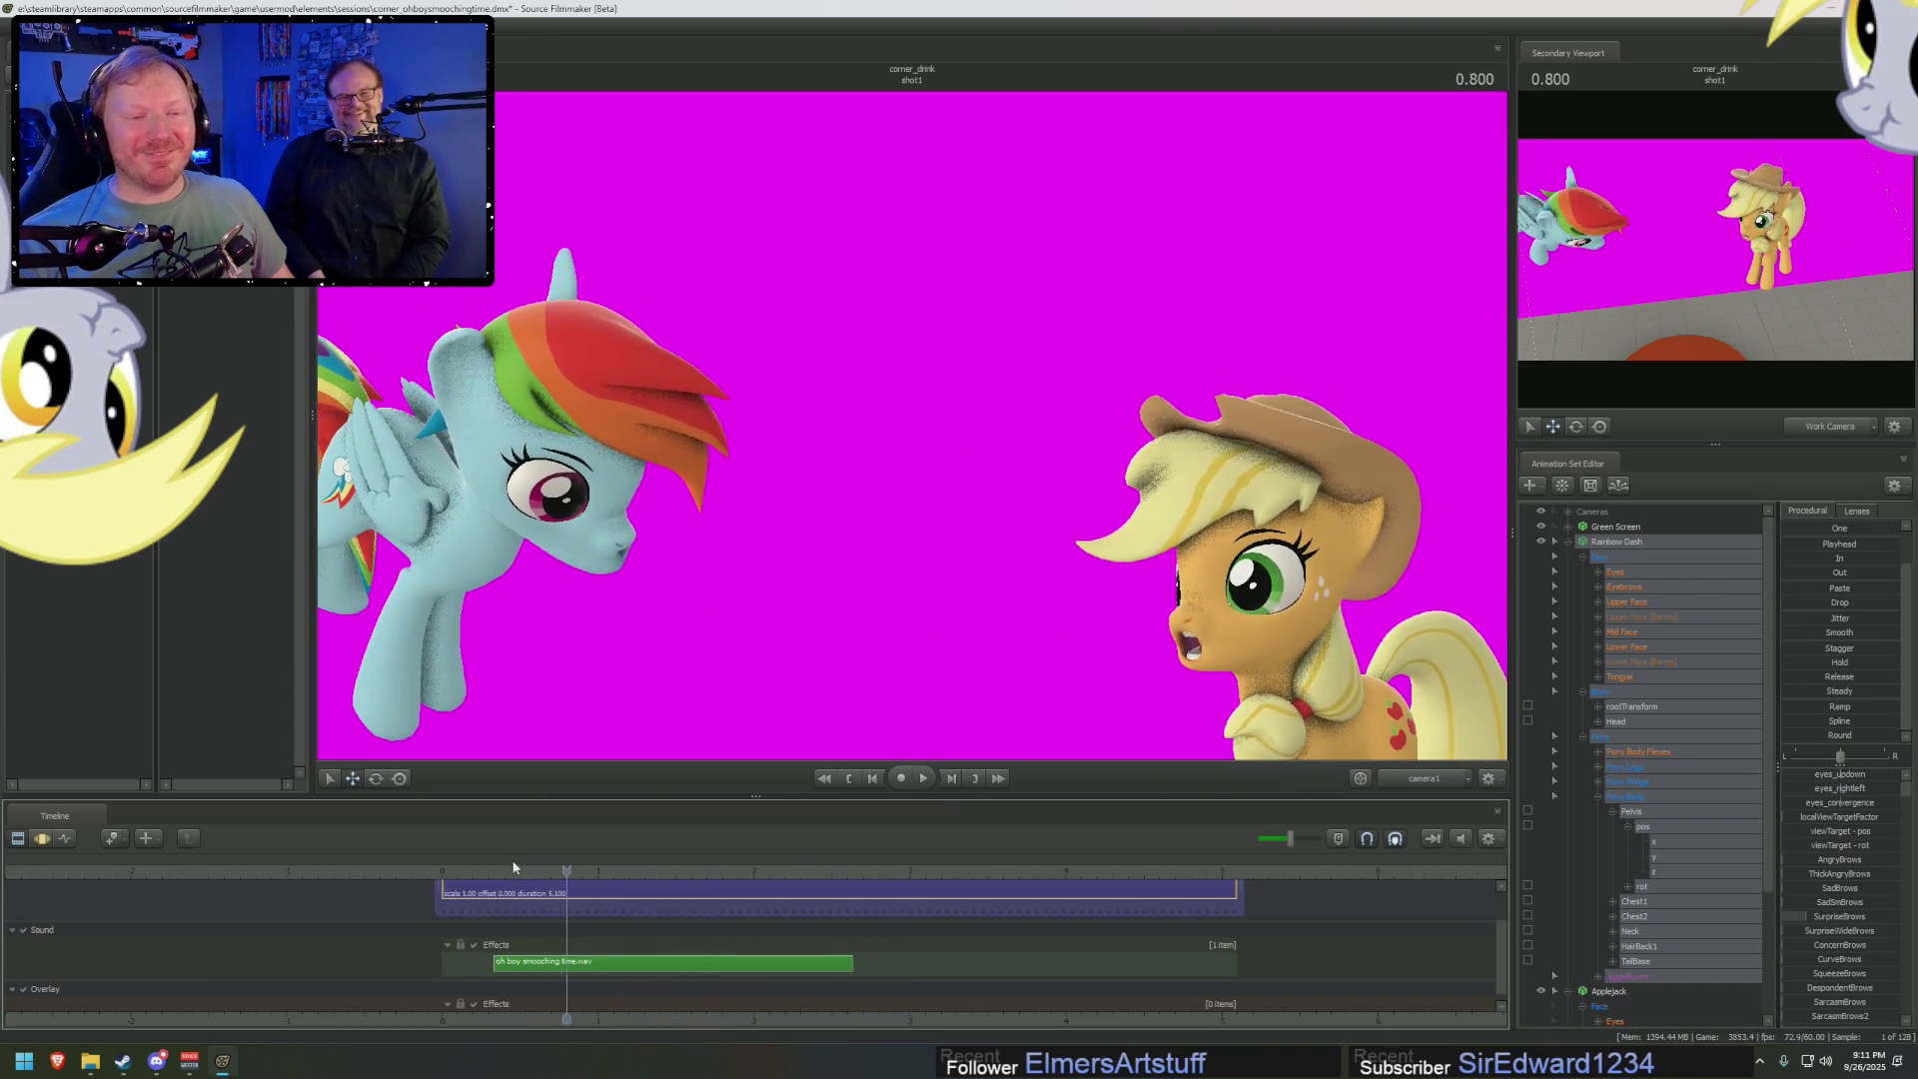
{"action": "right_click_drag", "start_coordinate": [1452, 759], "coordinate": [1452, 759]}
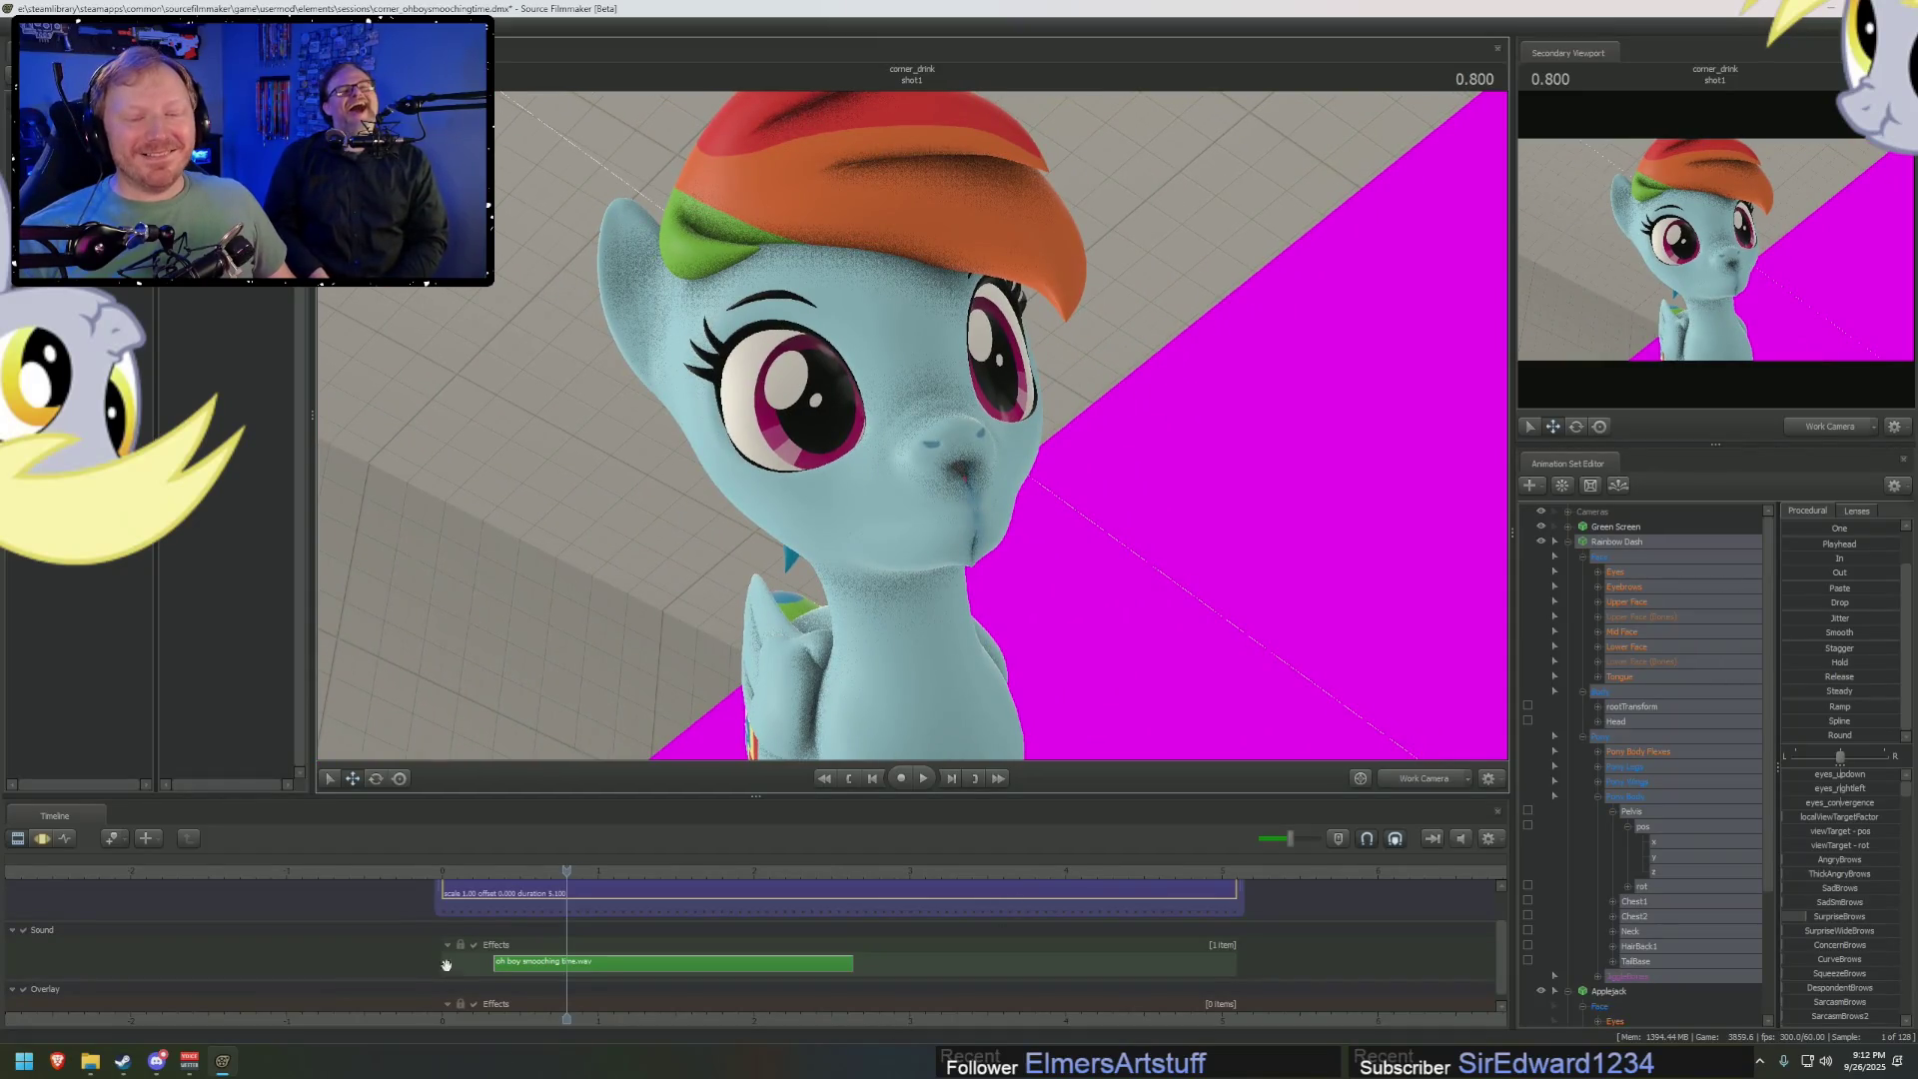
Play the shot from the start twice more, stopping each time
{"action": "left_click", "coordinate": [452, 875]}
{"action": "key", "text": "space"}
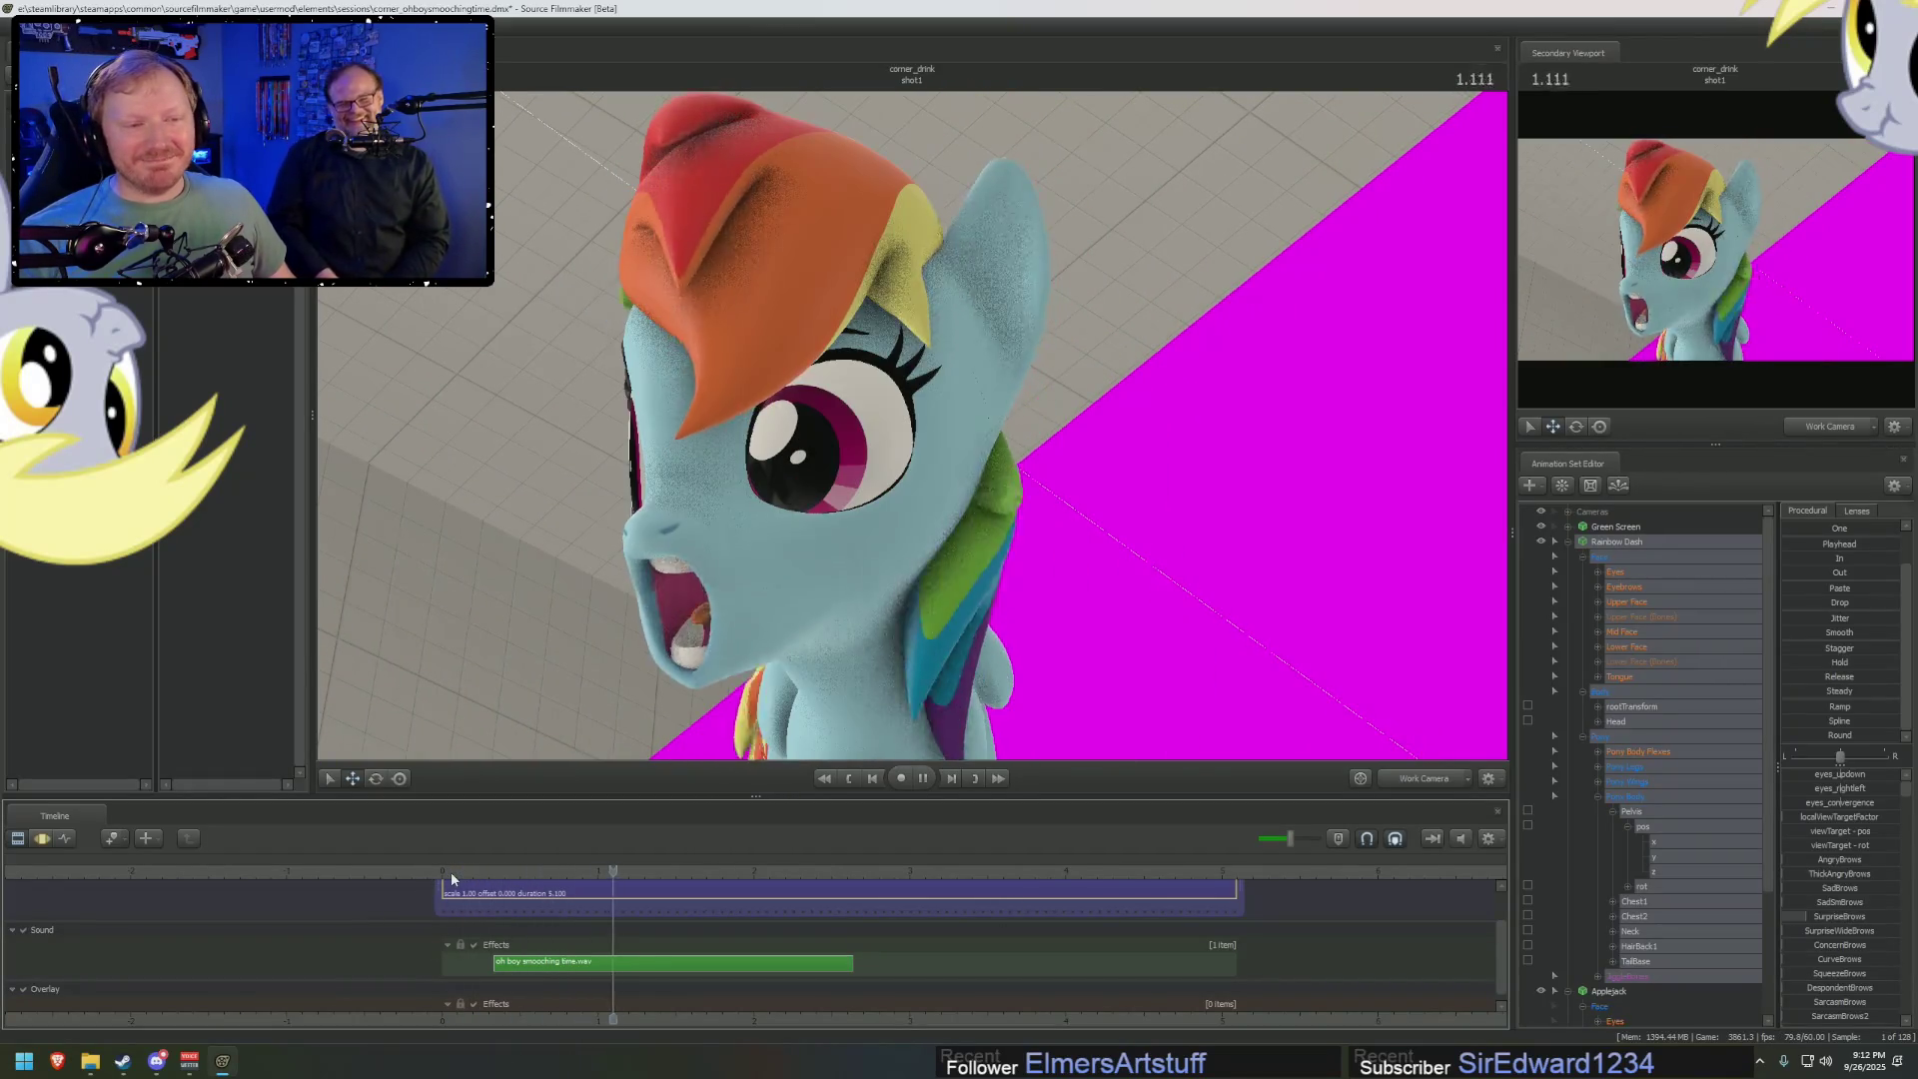
{"action": "key", "text": "space"}
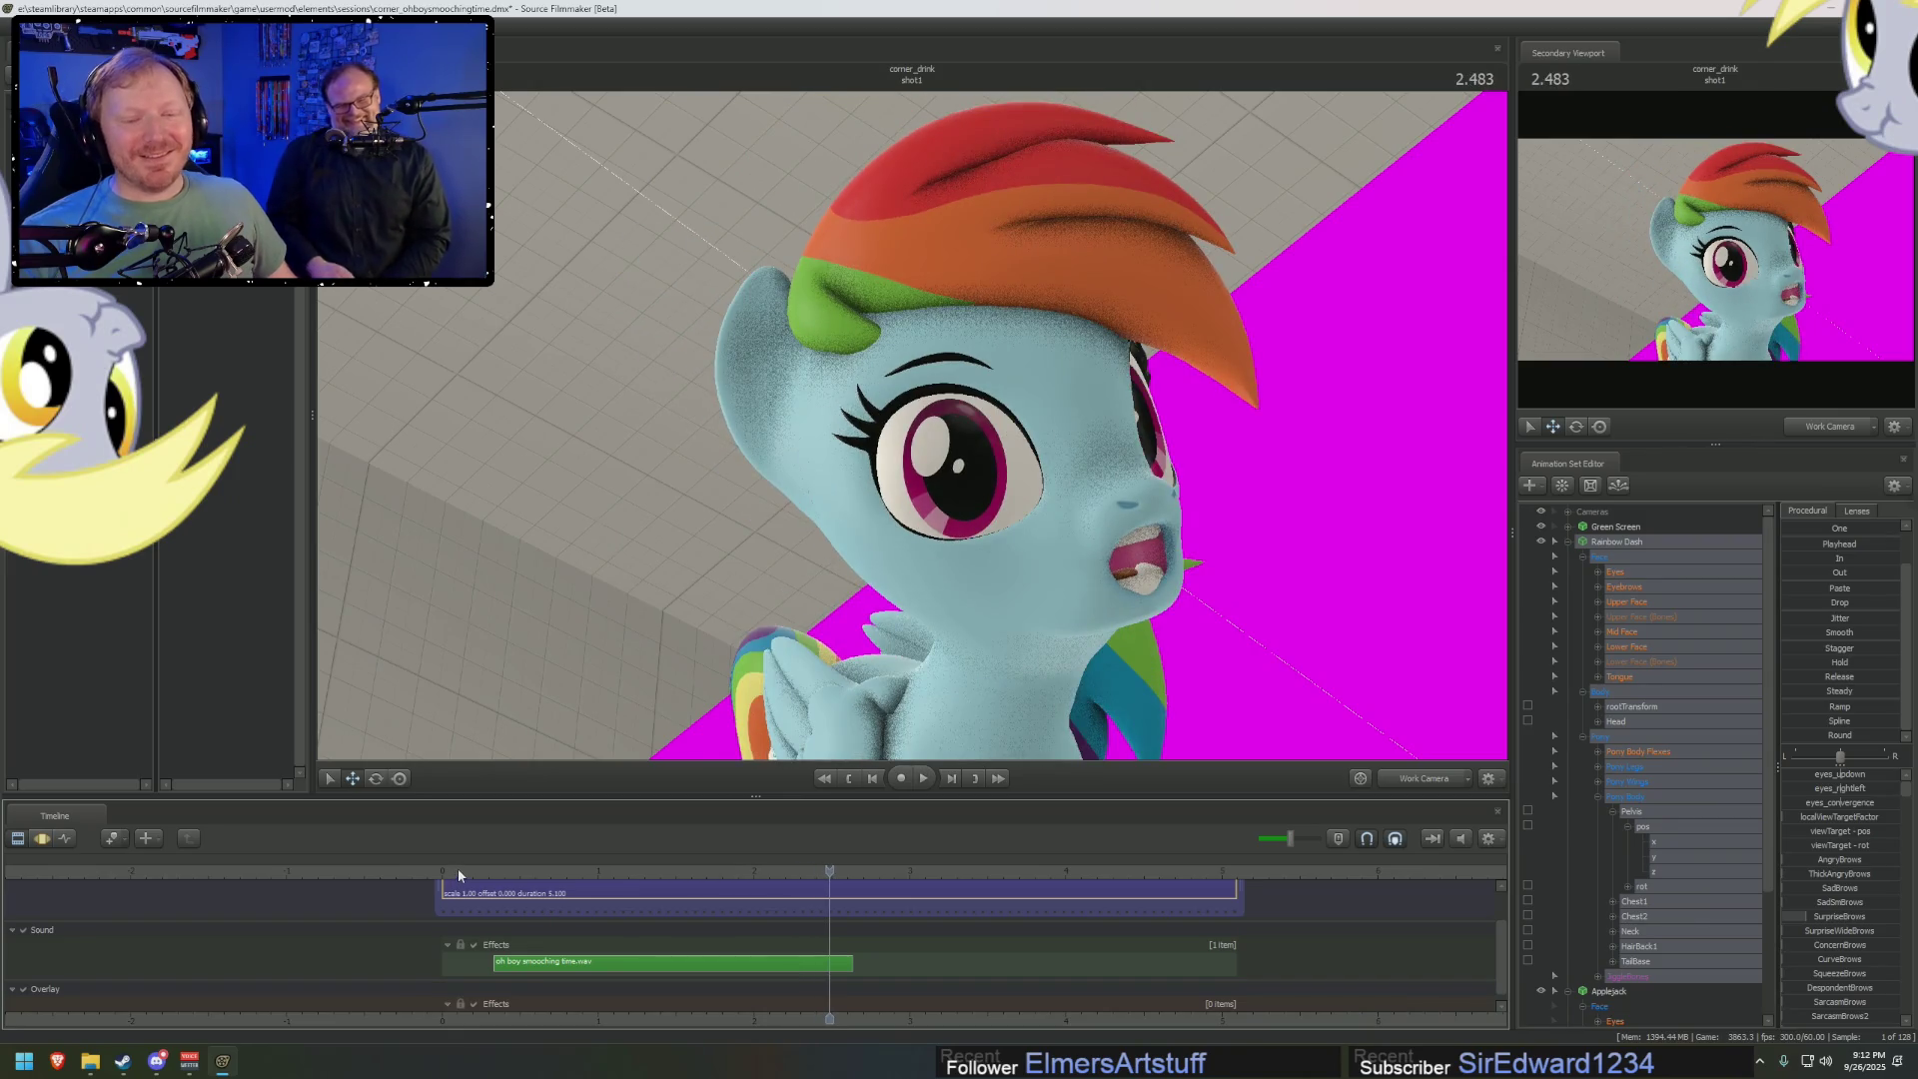
{"action": "left_click", "coordinate": [459, 874]}
{"action": "key", "text": "space"}
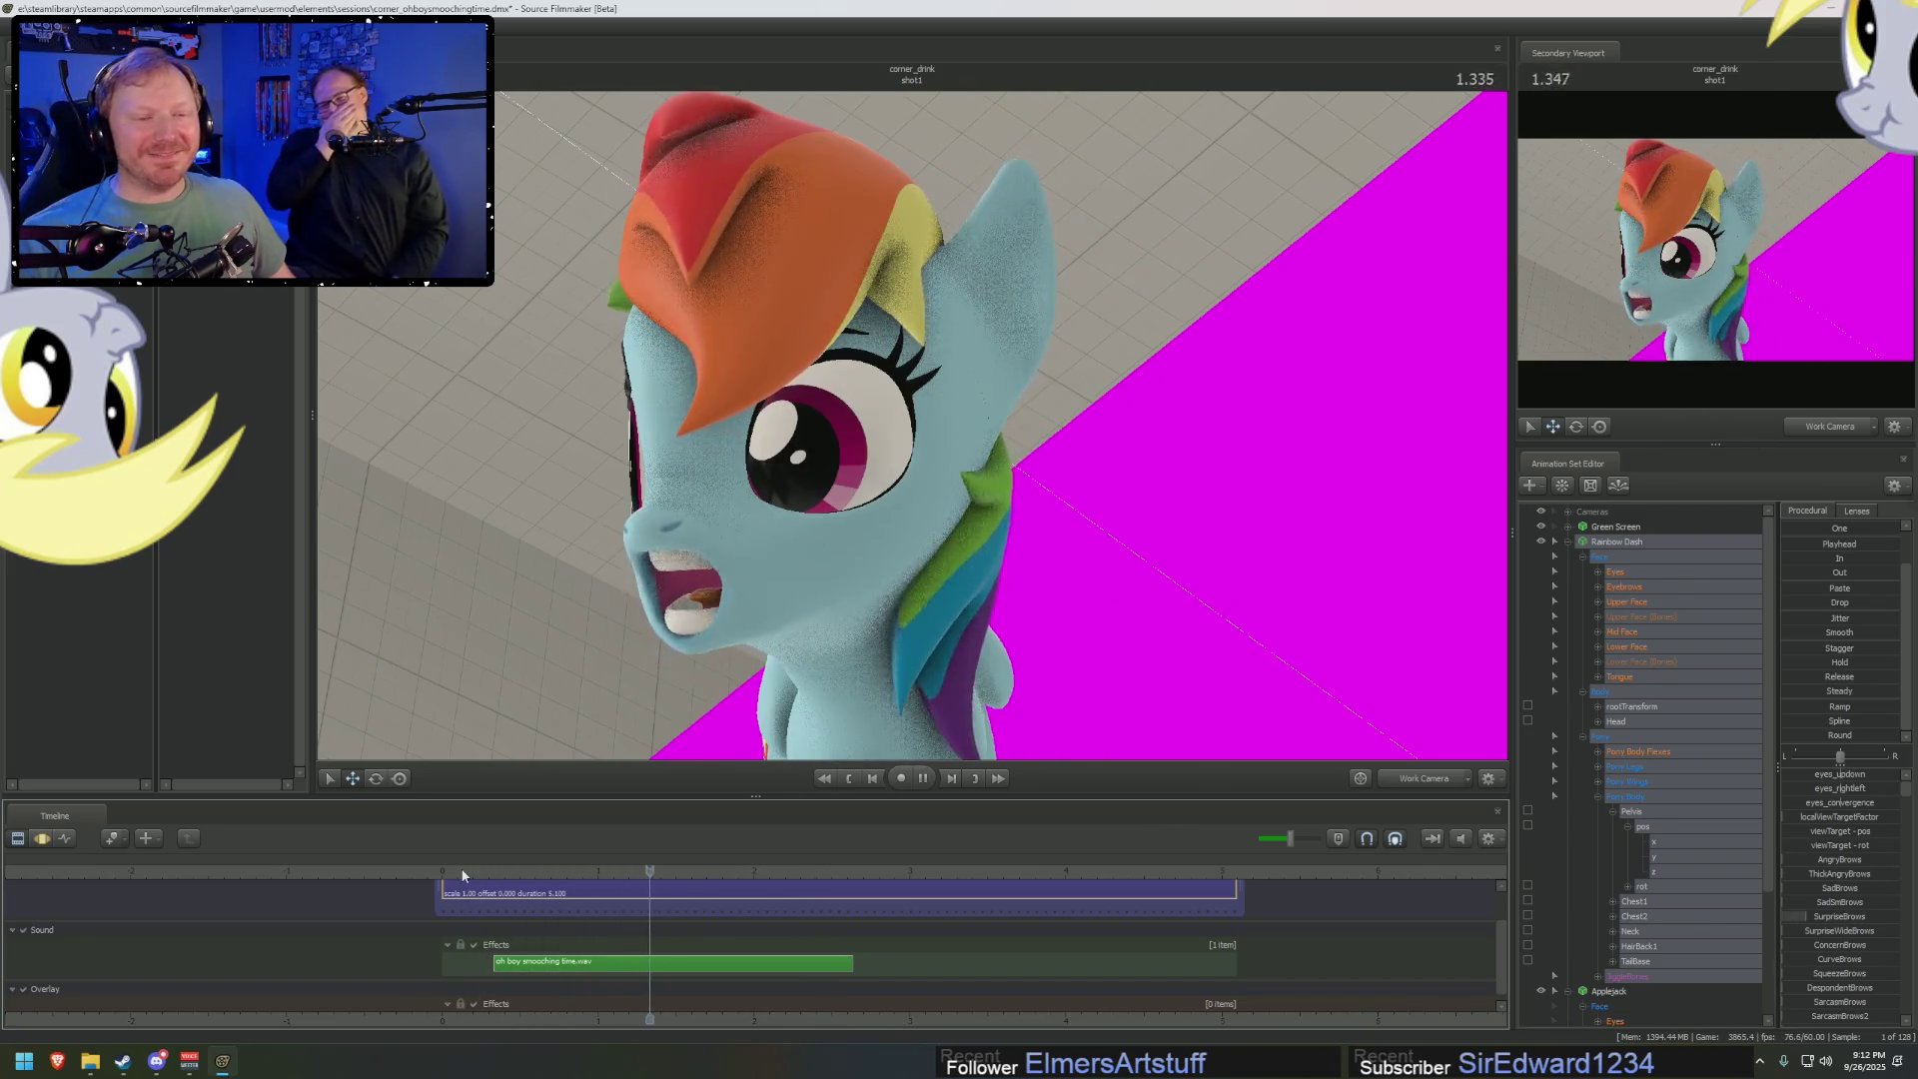
{"action": "key", "text": "space"}
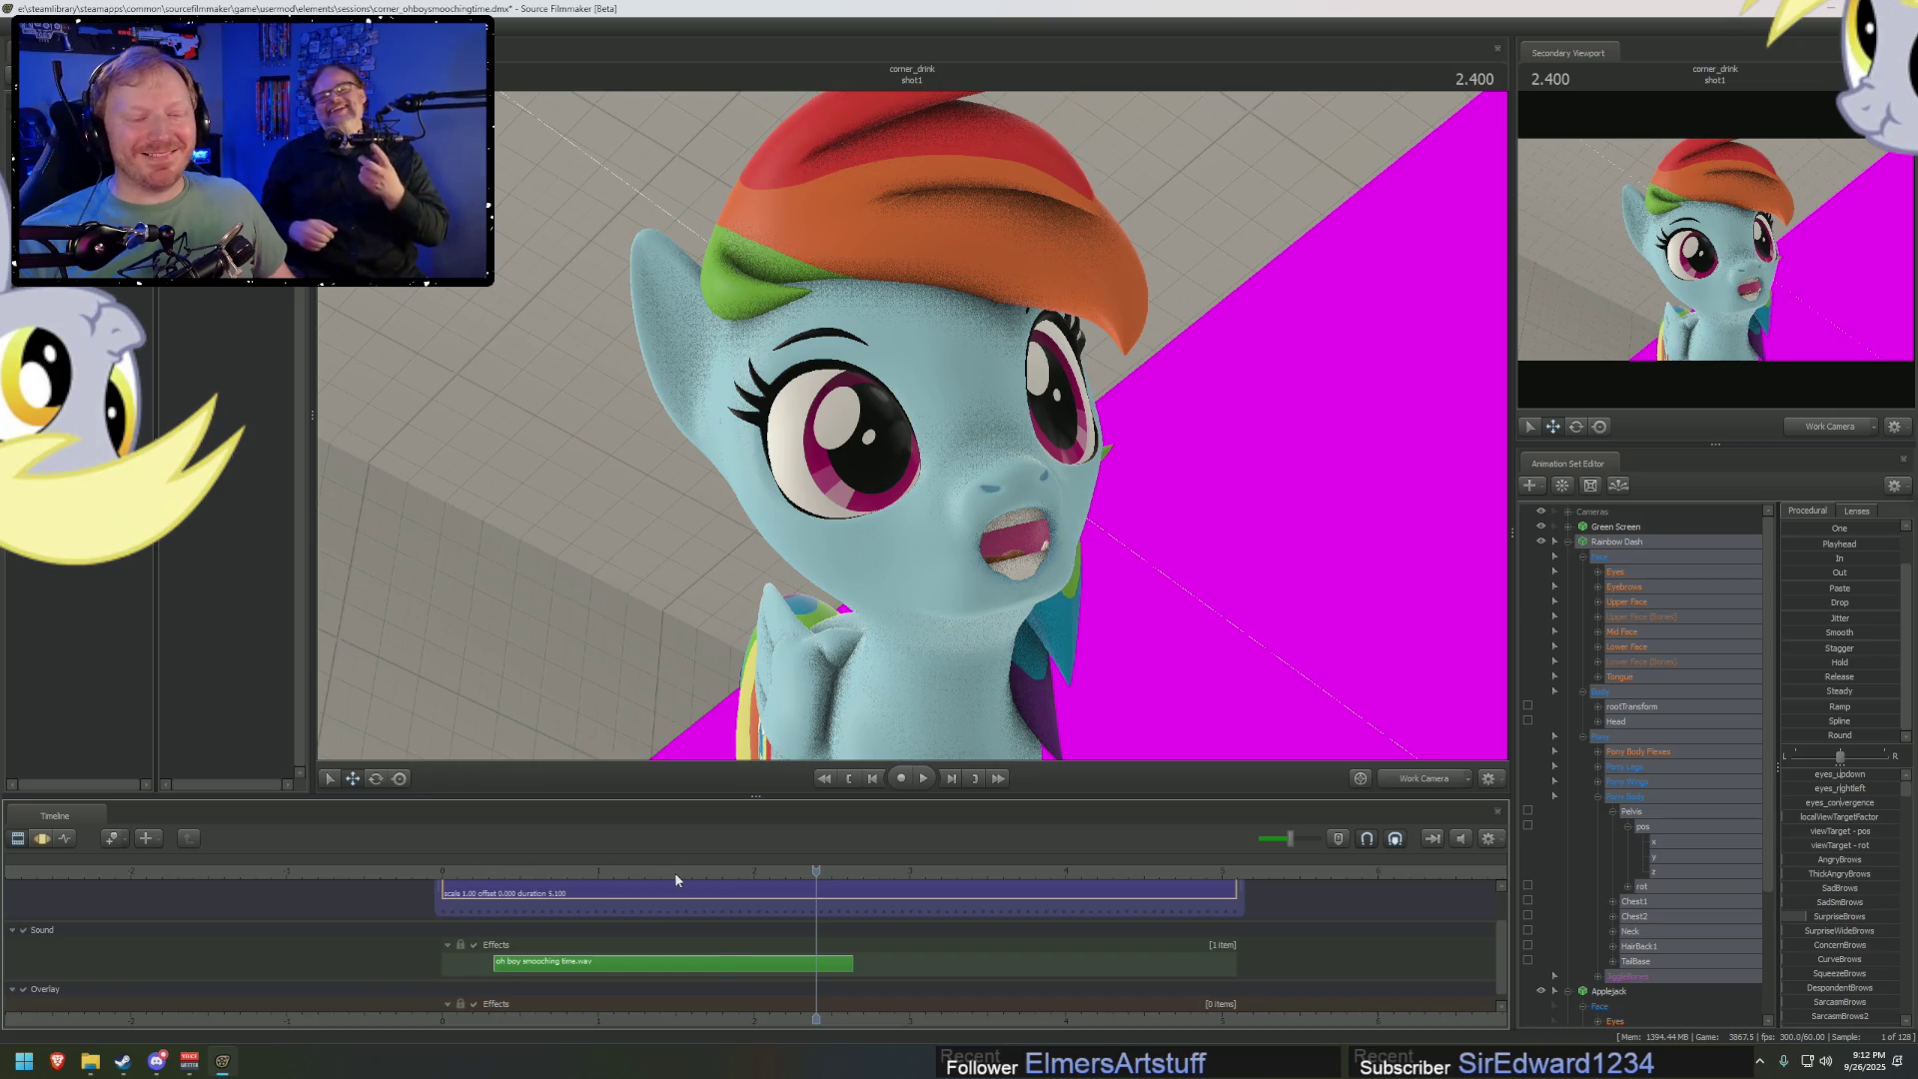
Return the main viewport to camera1 and play from 1.566 seconds
{"action": "left_click_drag", "start_coordinate": [675, 875], "coordinate": [687, 874]}
{"action": "left_click", "coordinate": [1424, 778]}
{"action": "left_click", "coordinate": [1429, 789]}
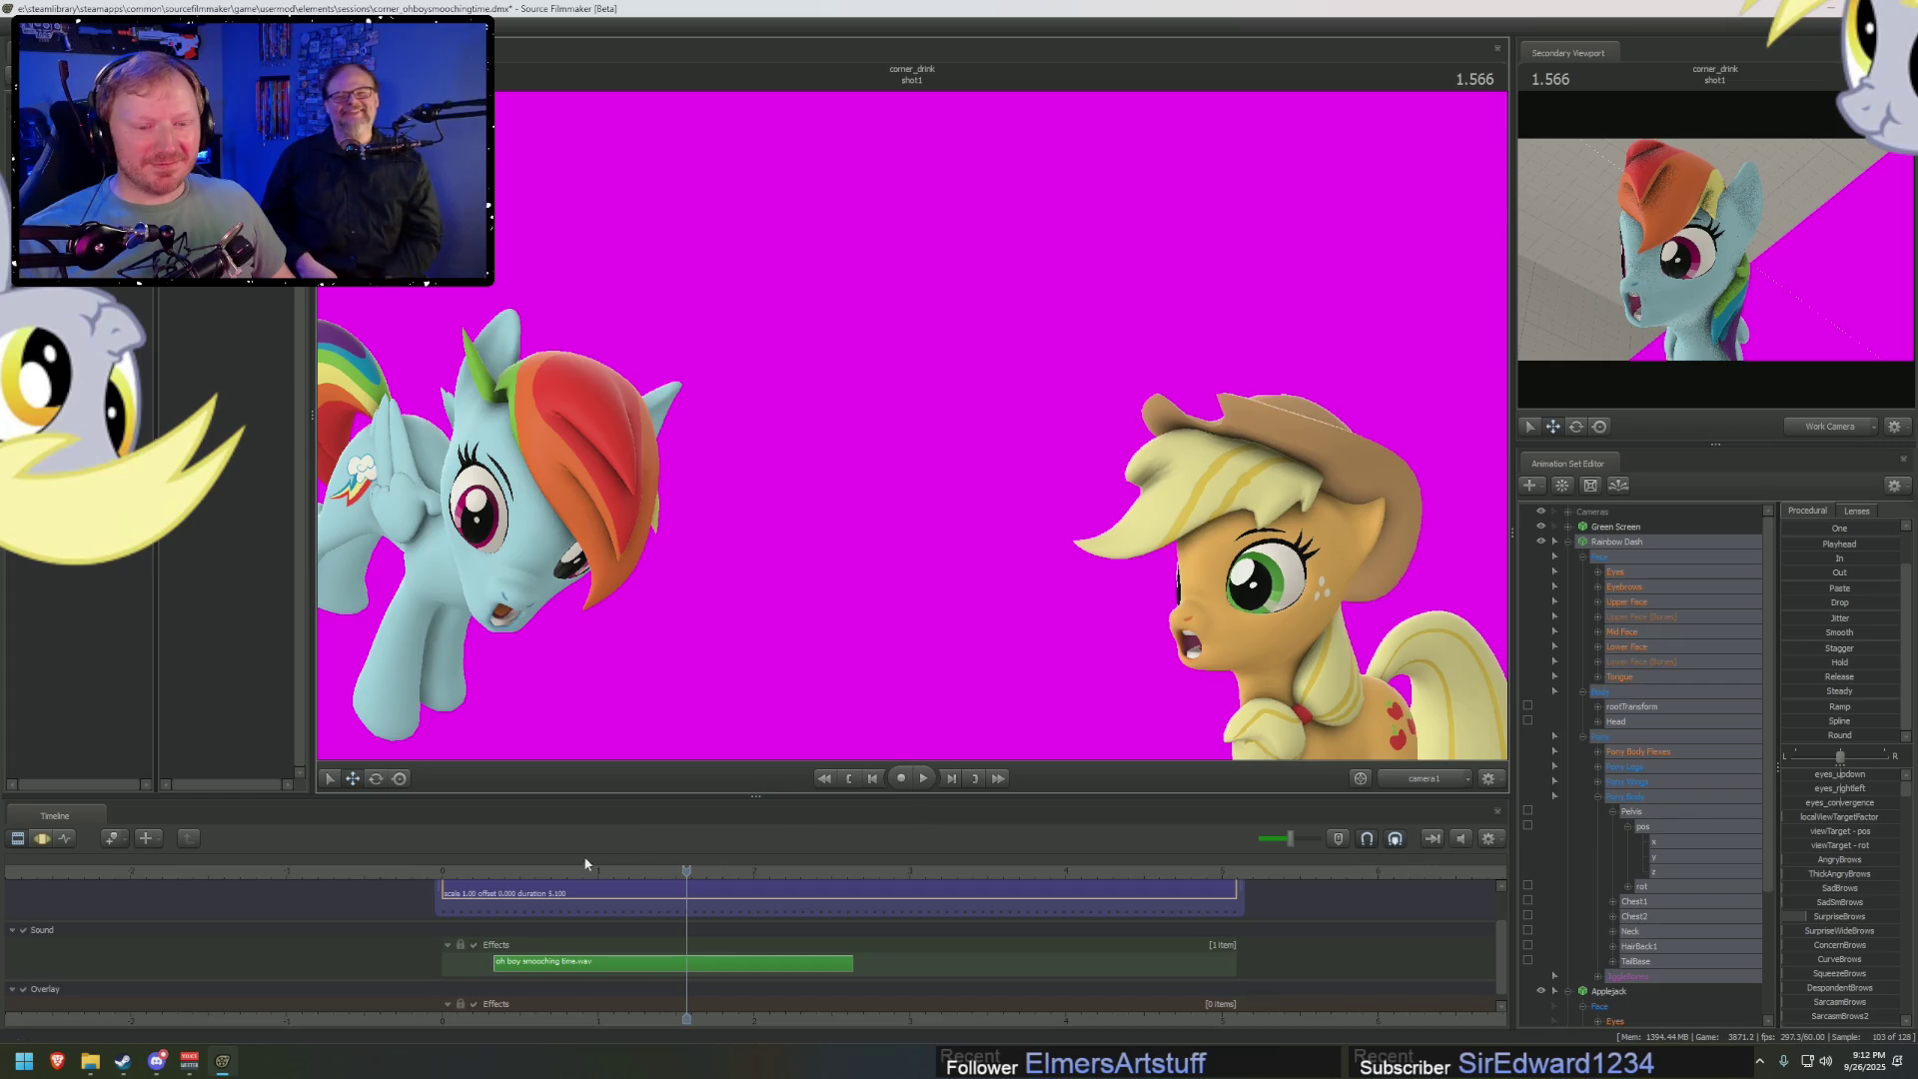
{"action": "key", "text": "space"}
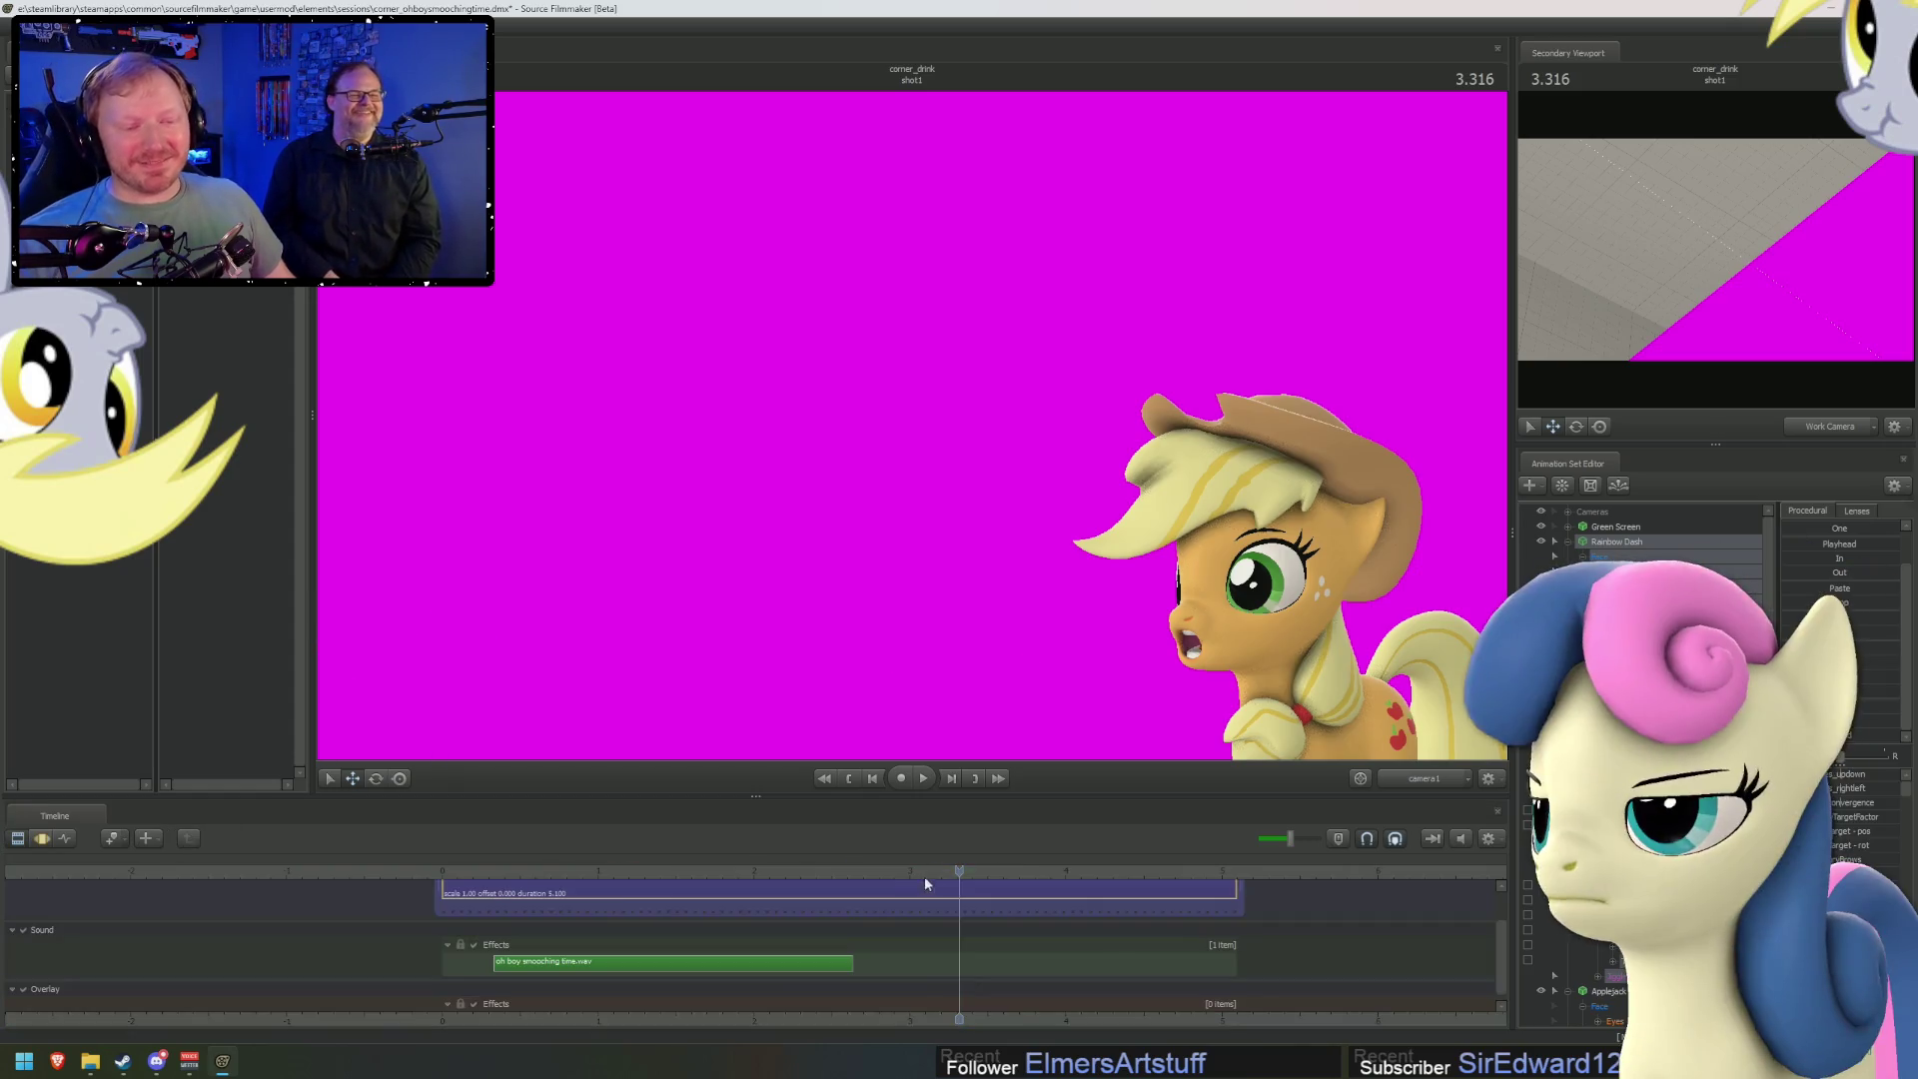
Review the leap in the curve editor, playing it back and scrubbing to the nuzzling moment
{"action": "left_click", "coordinate": [921, 871]}
{"action": "key", "text": "F3"}
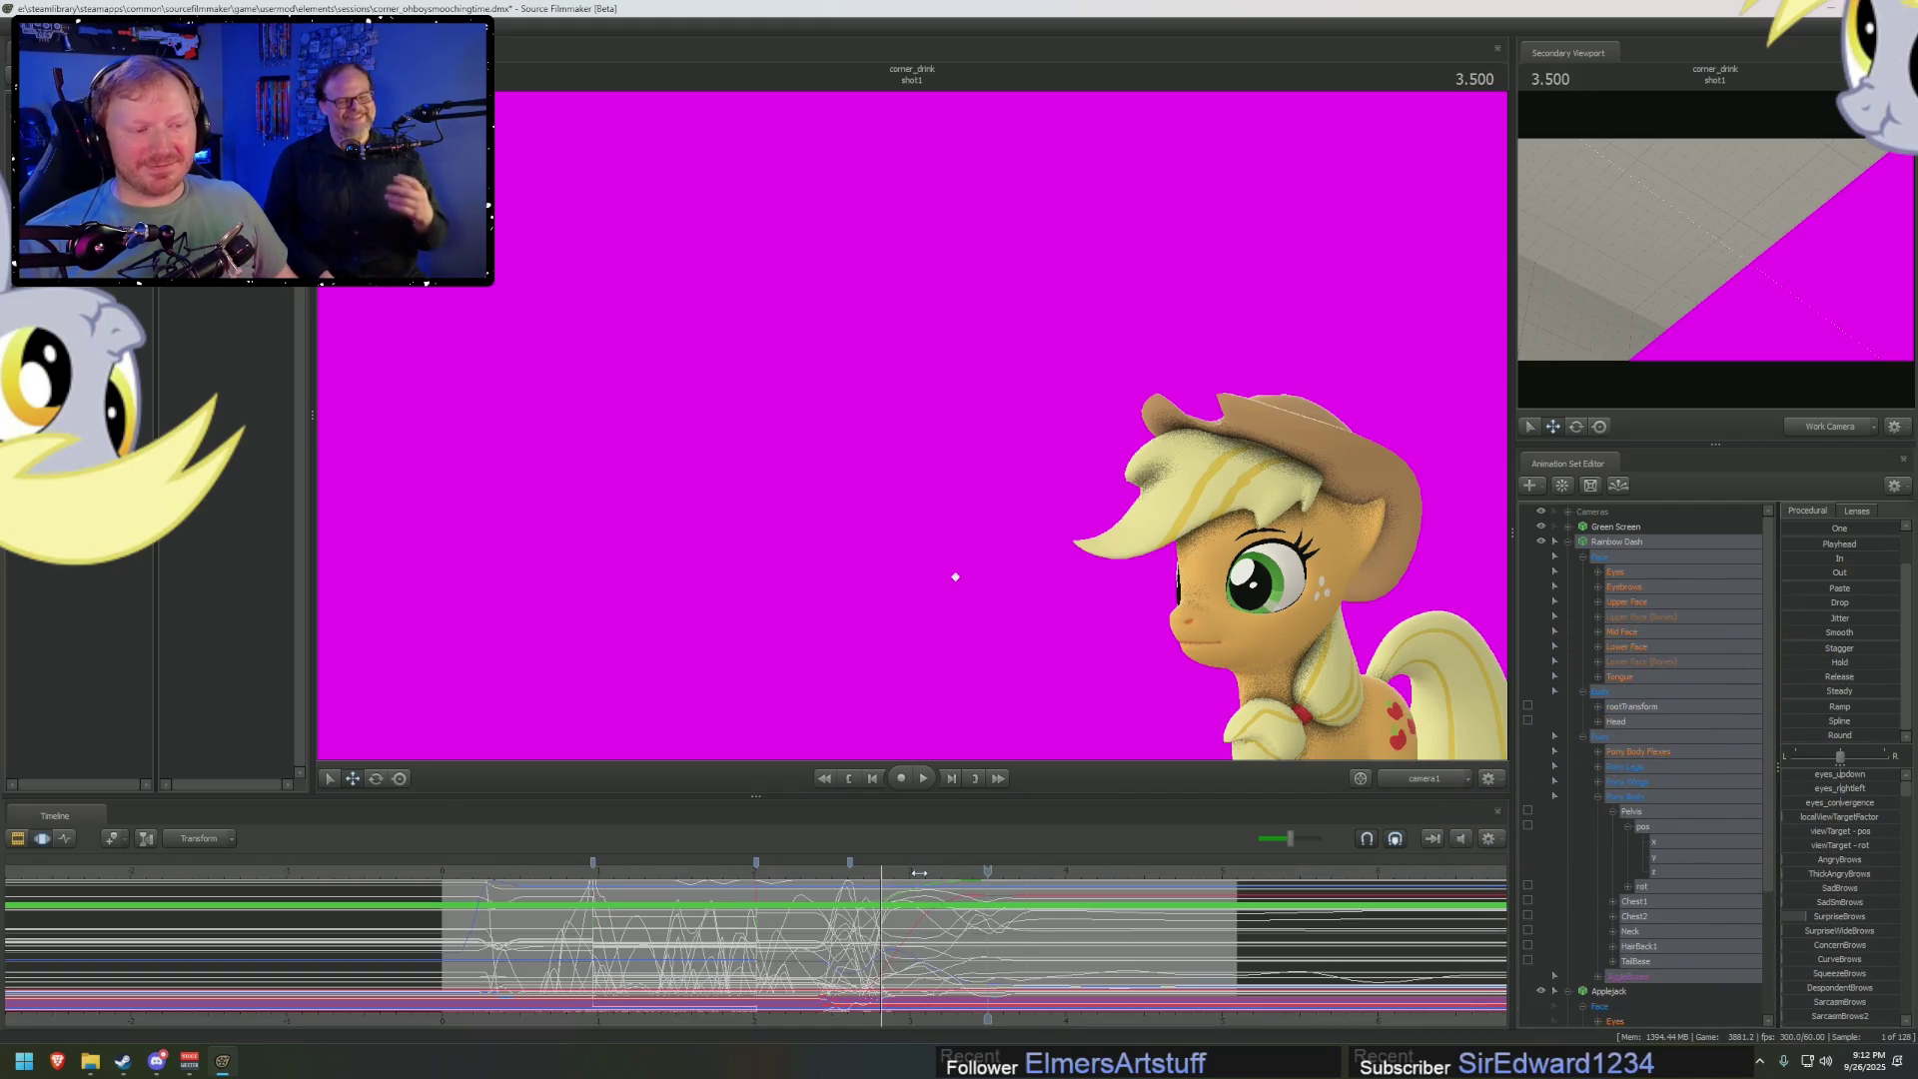
{"action": "left_click", "coordinate": [532, 871]}
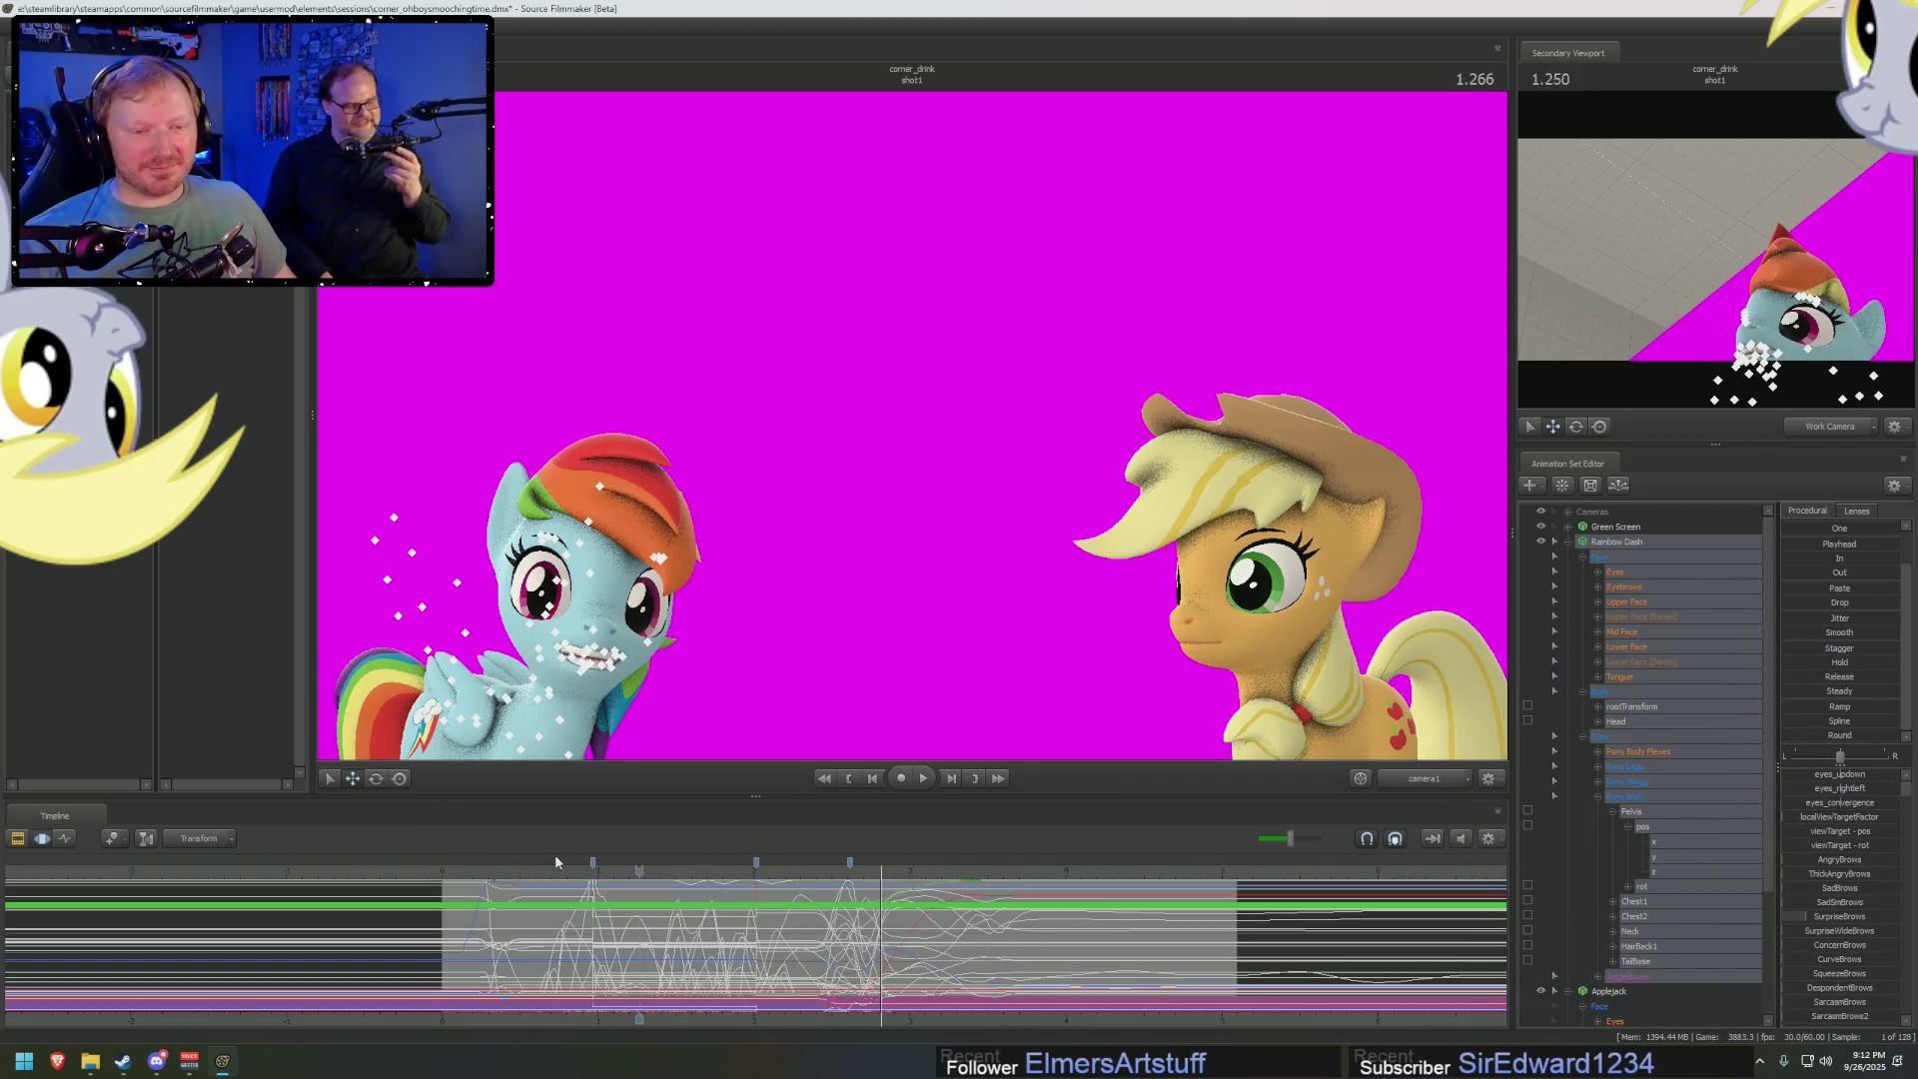
{"action": "key", "text": "space"}
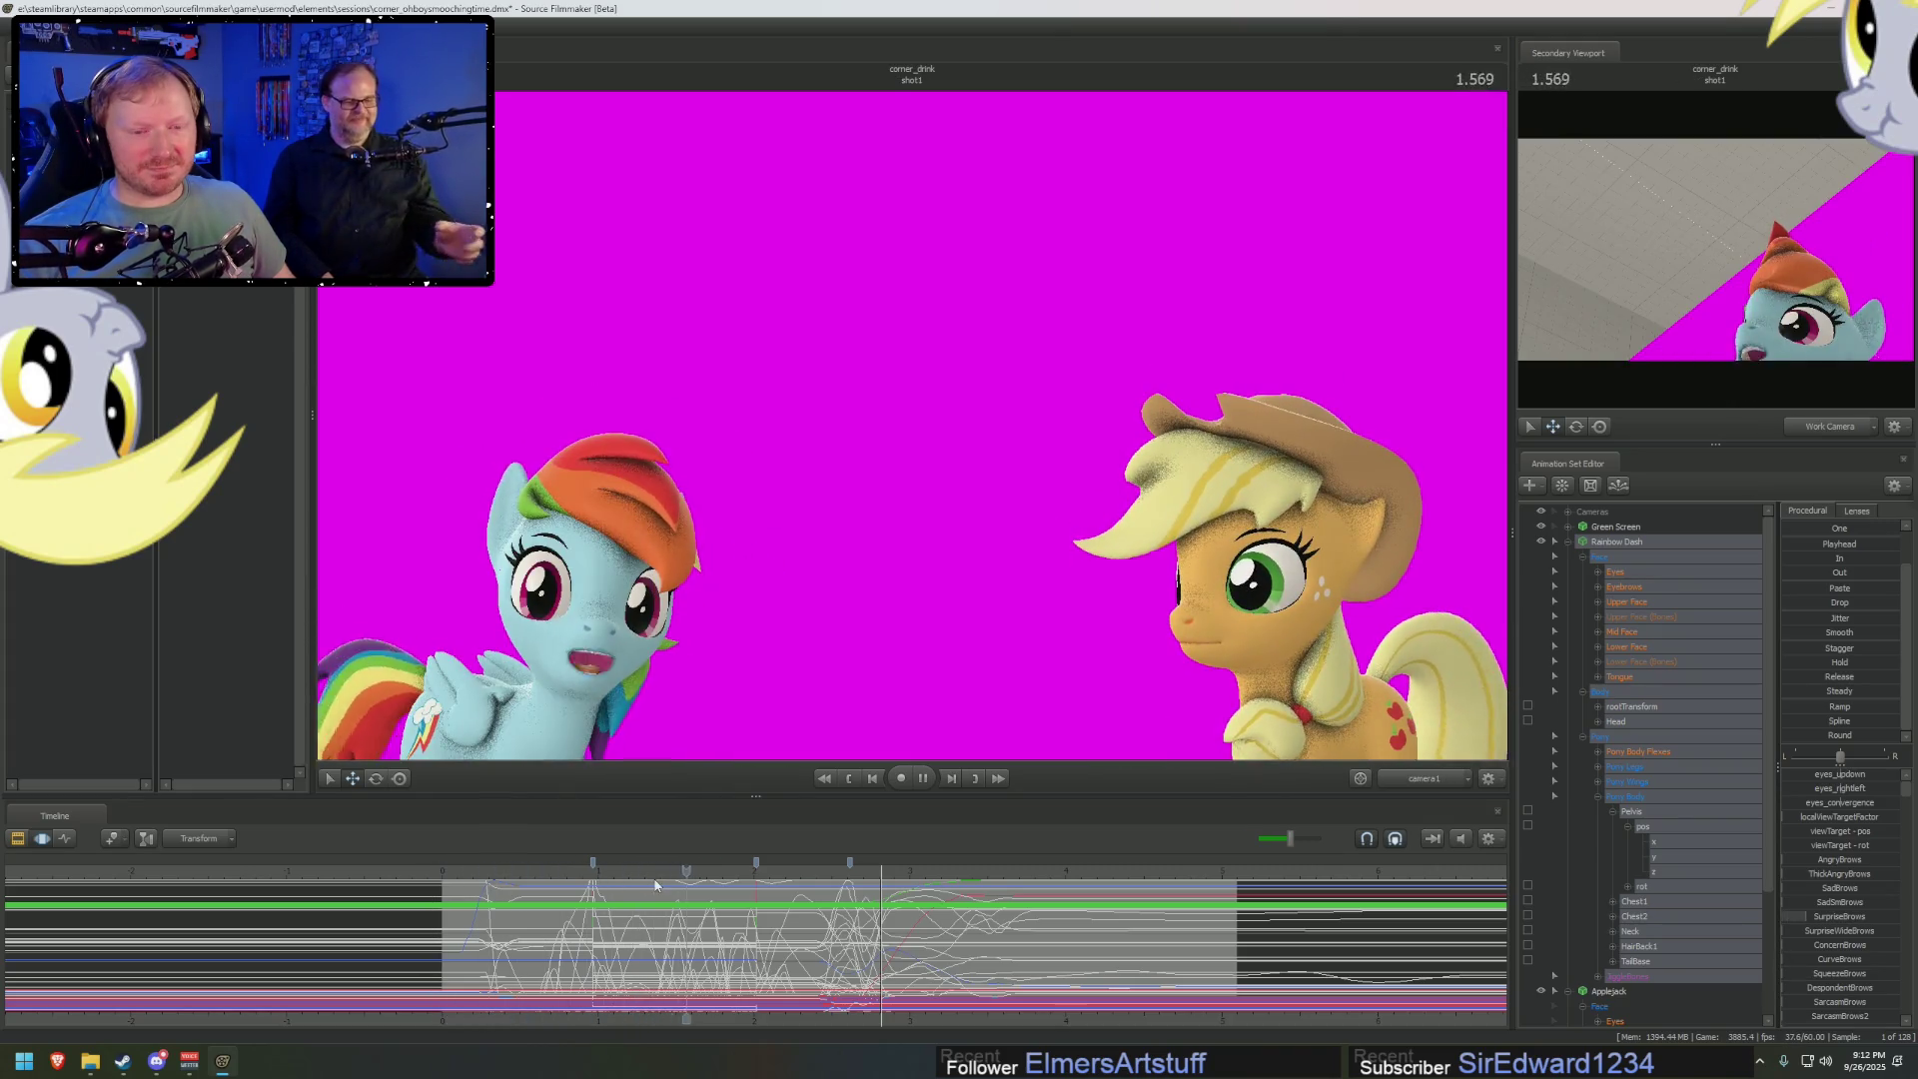
{"action": "key", "text": "space"}
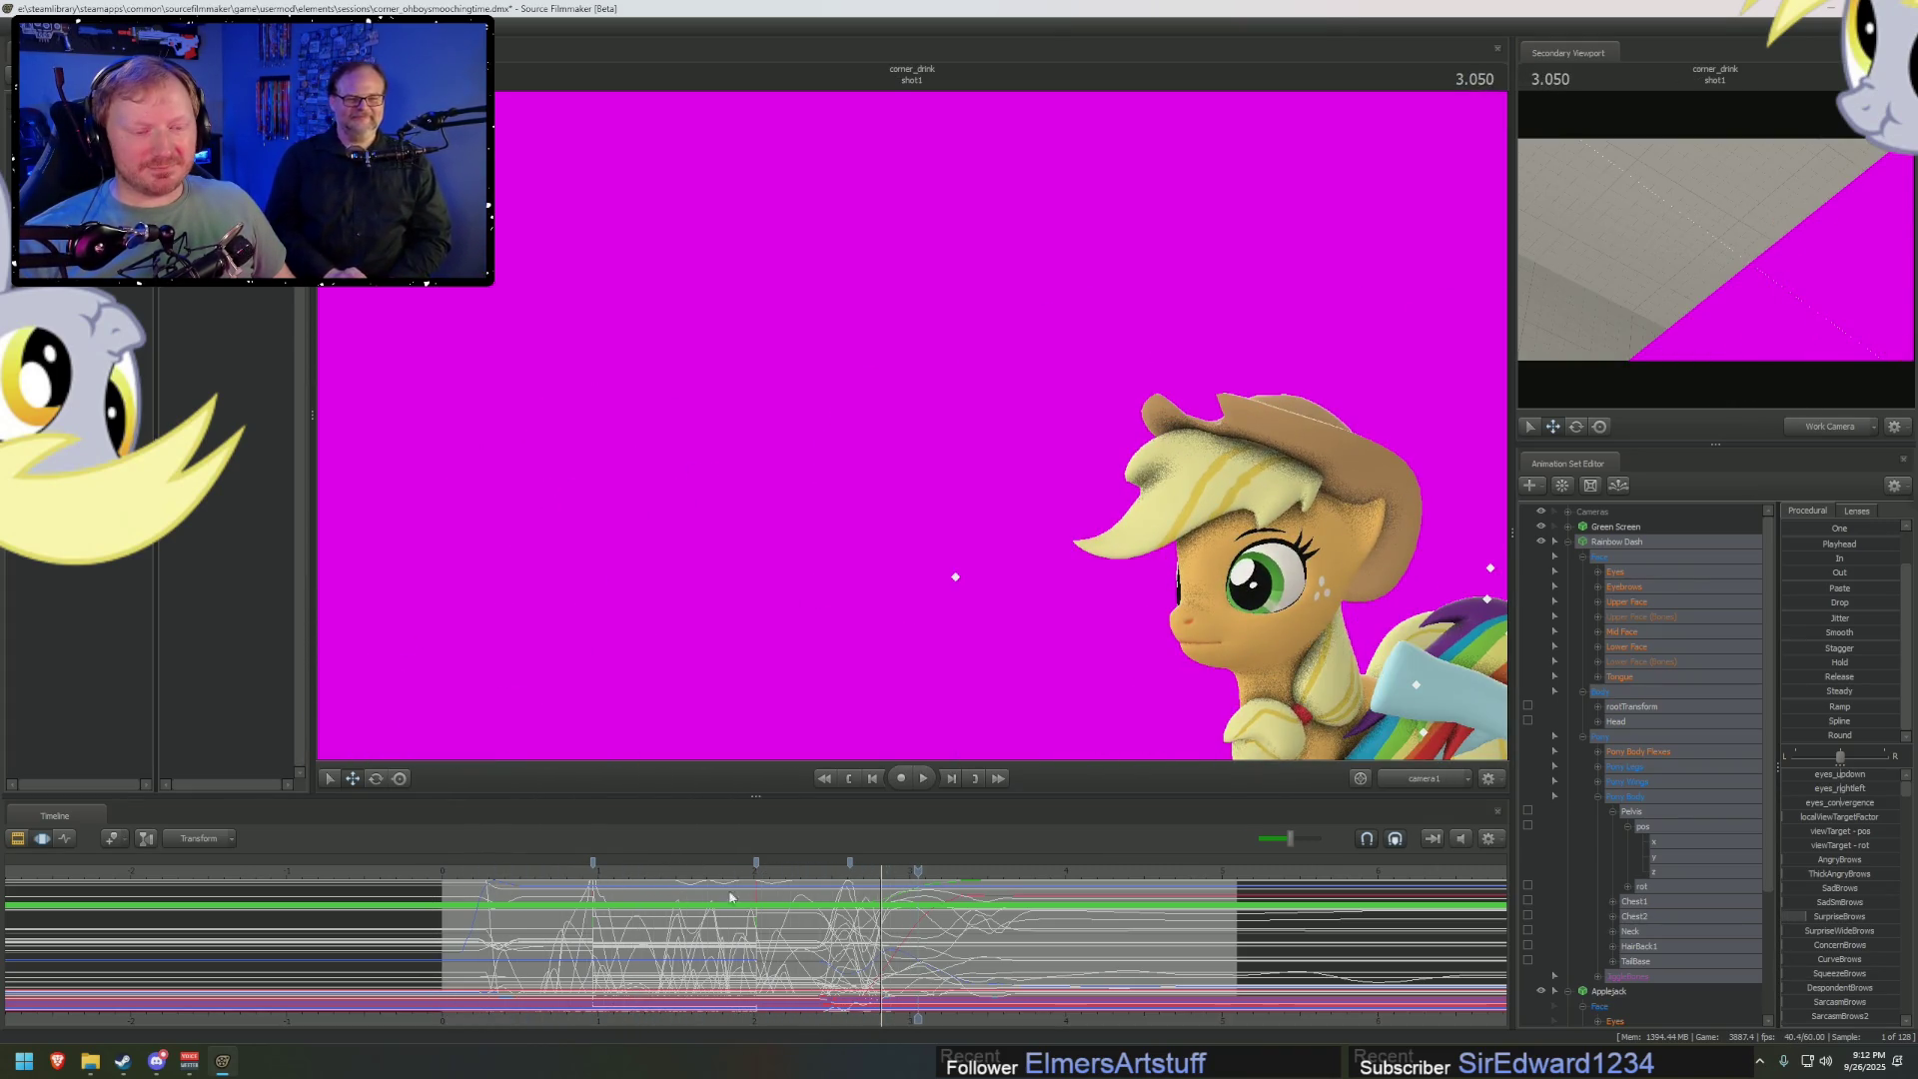
{"action": "left_click_drag", "start_coordinate": [730, 897], "coordinate": [881, 946]}
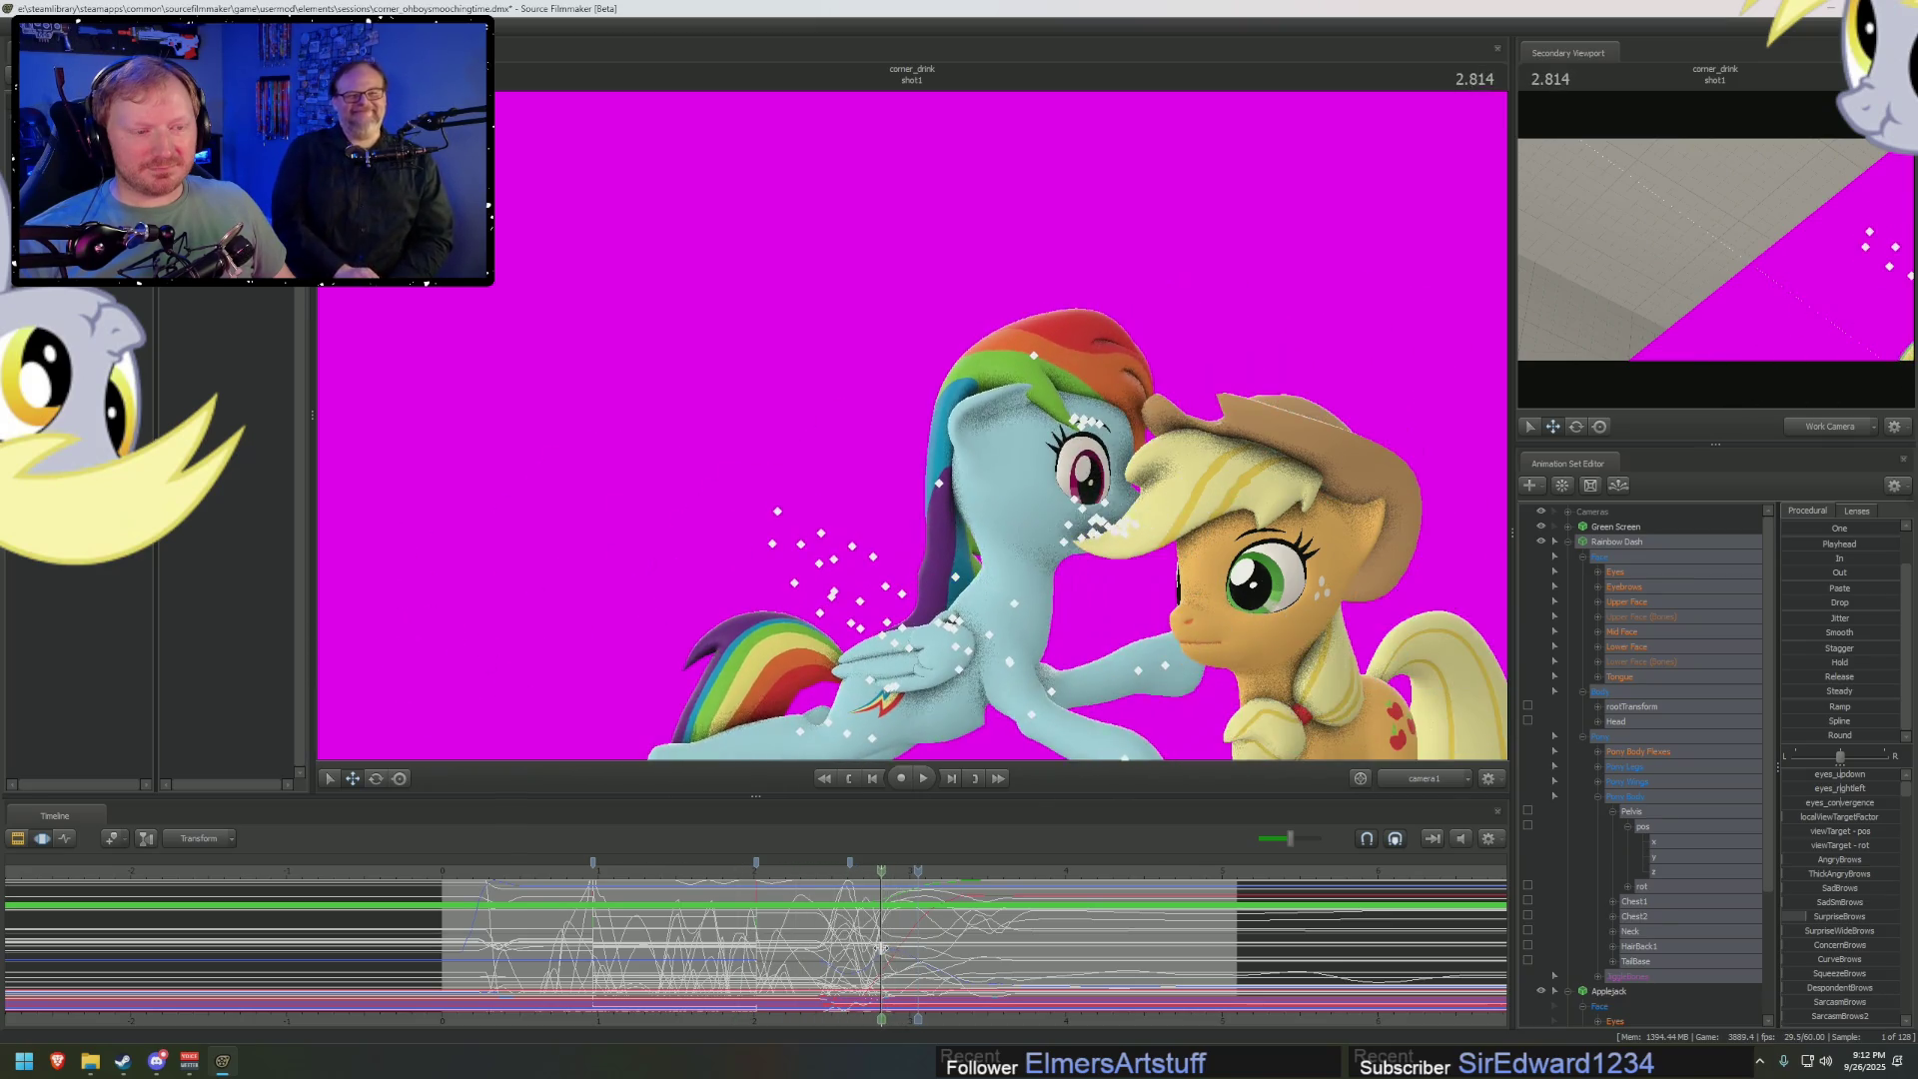
{"action": "key", "text": "space"}
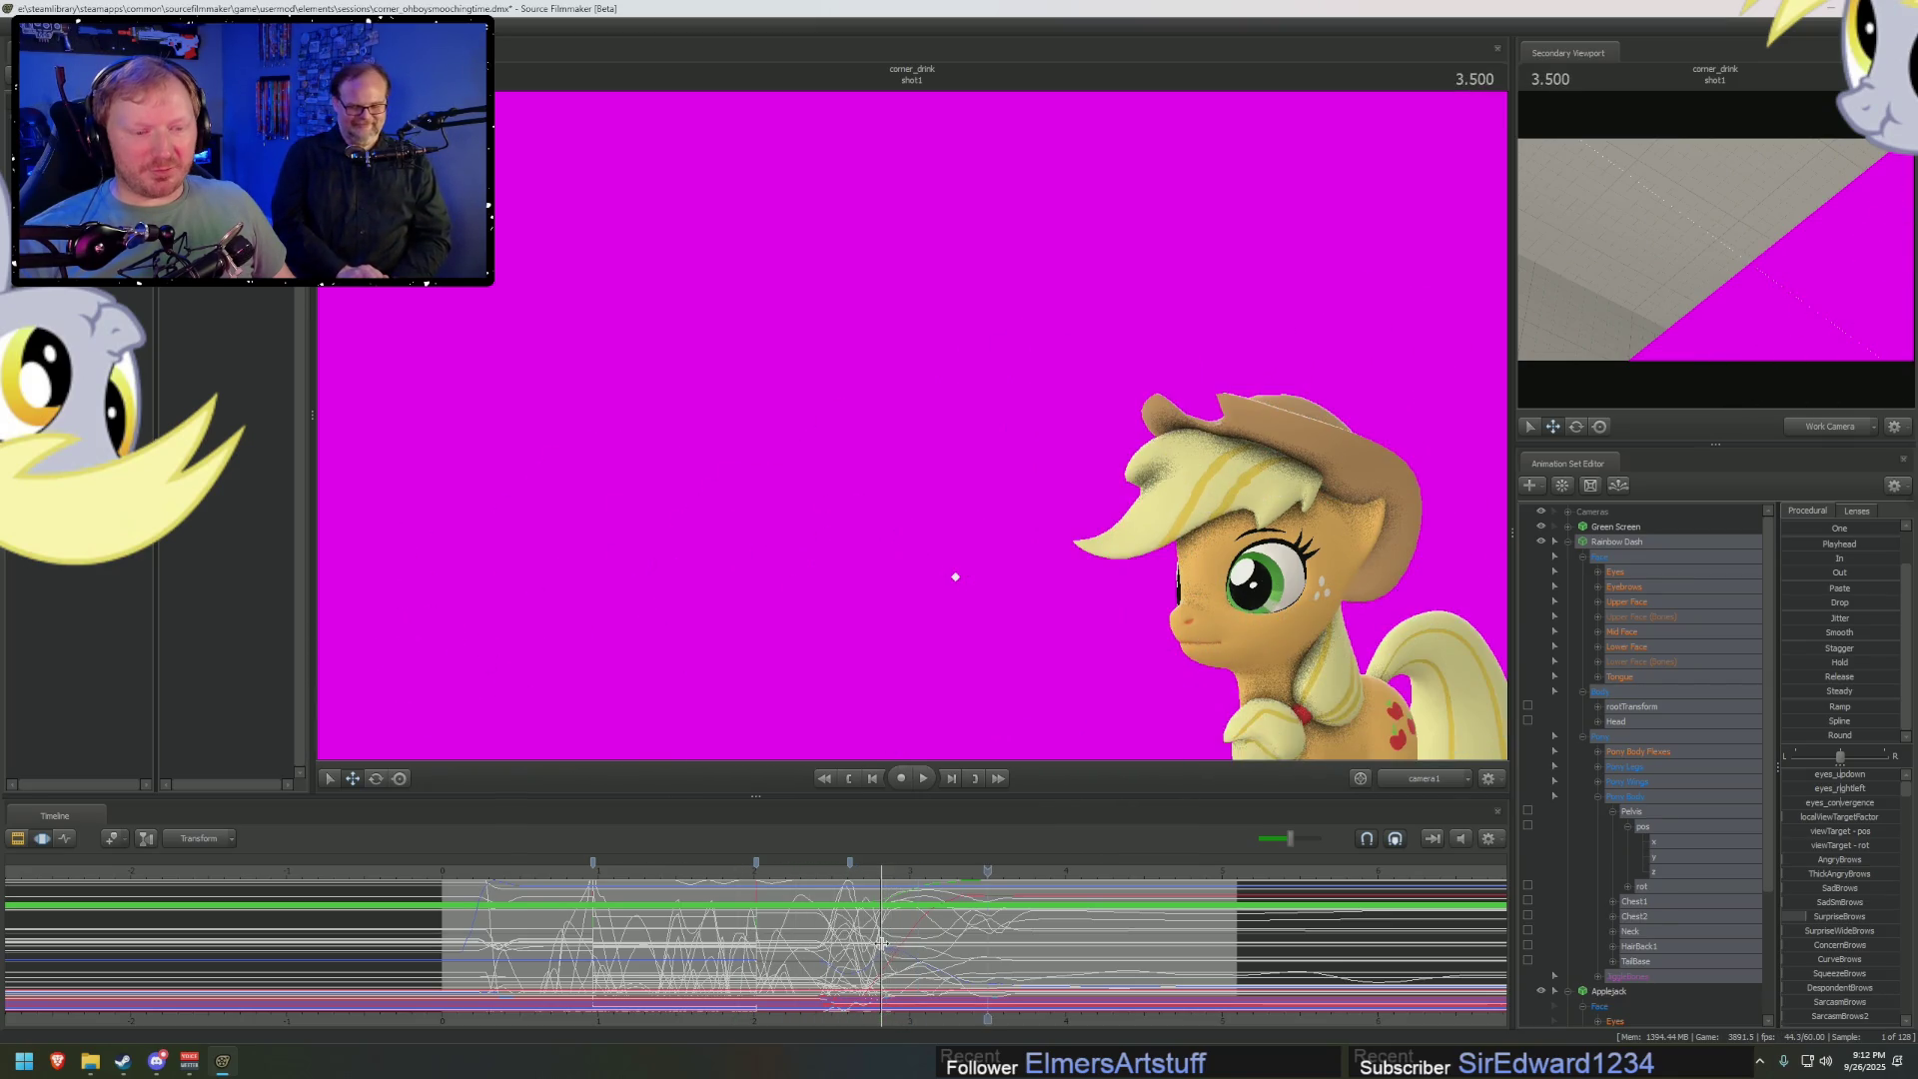
At 2.816, shift Rainbow Dash's sprawled pose slightly left and clear the time selection
{"action": "left_click", "coordinate": [881, 942]}
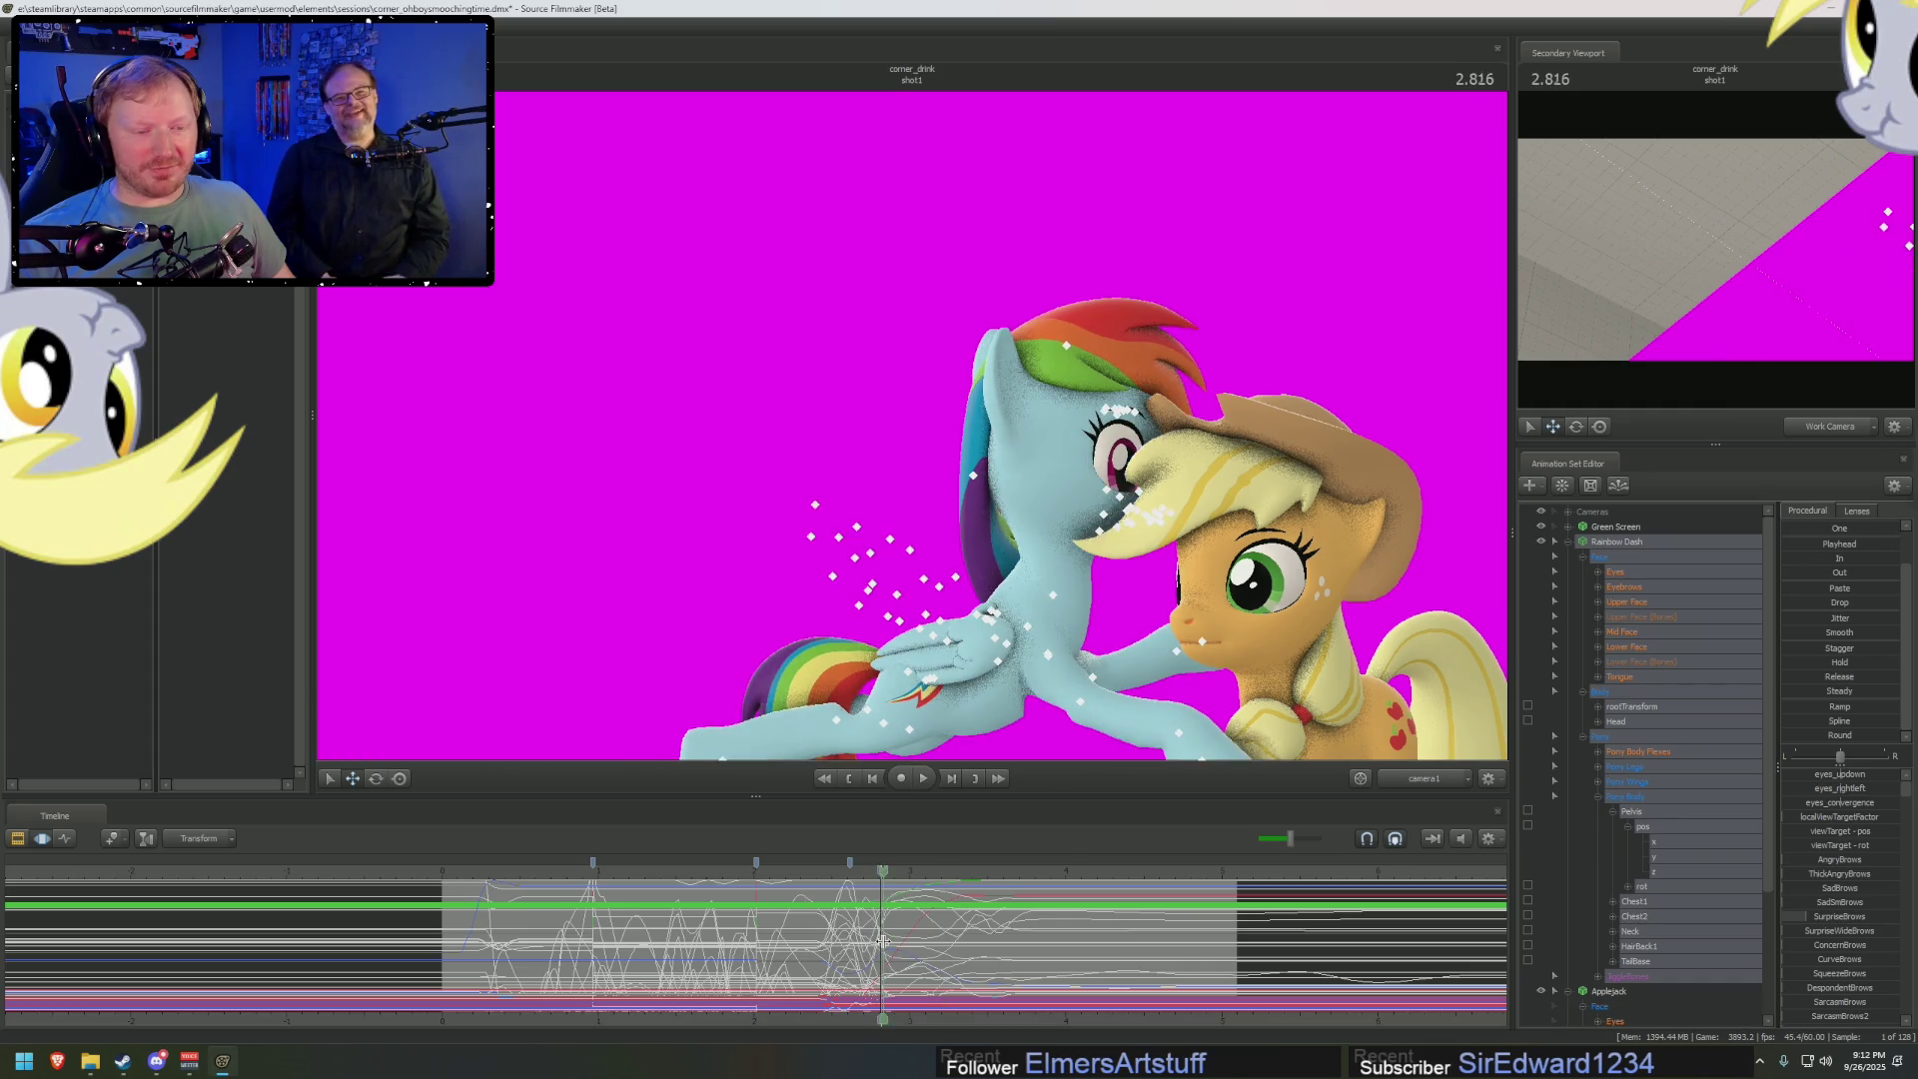
{"action": "left_click", "coordinate": [883, 941]}
{"action": "left_click", "coordinate": [893, 934]}
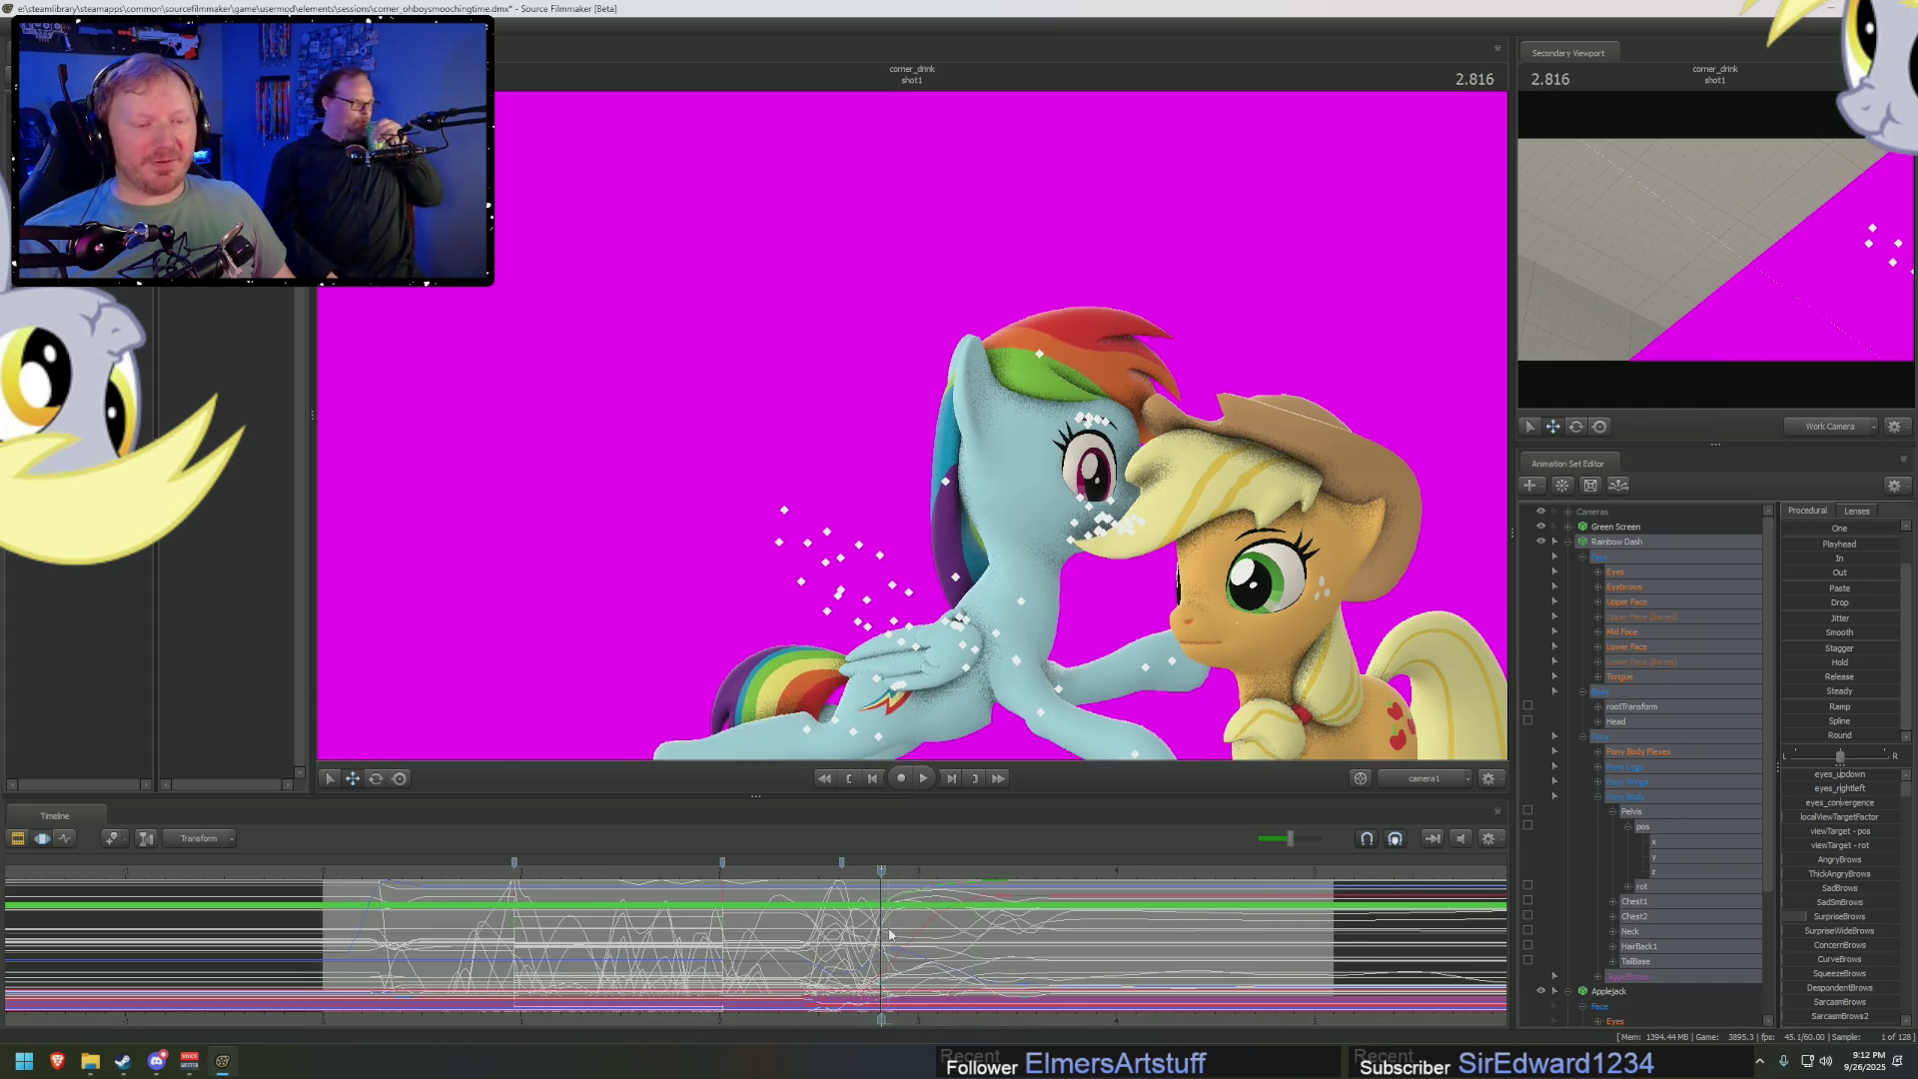
{"action": "scroll", "coordinate": [893, 934], "scroll_direction": "up", "scroll_amount": 2}
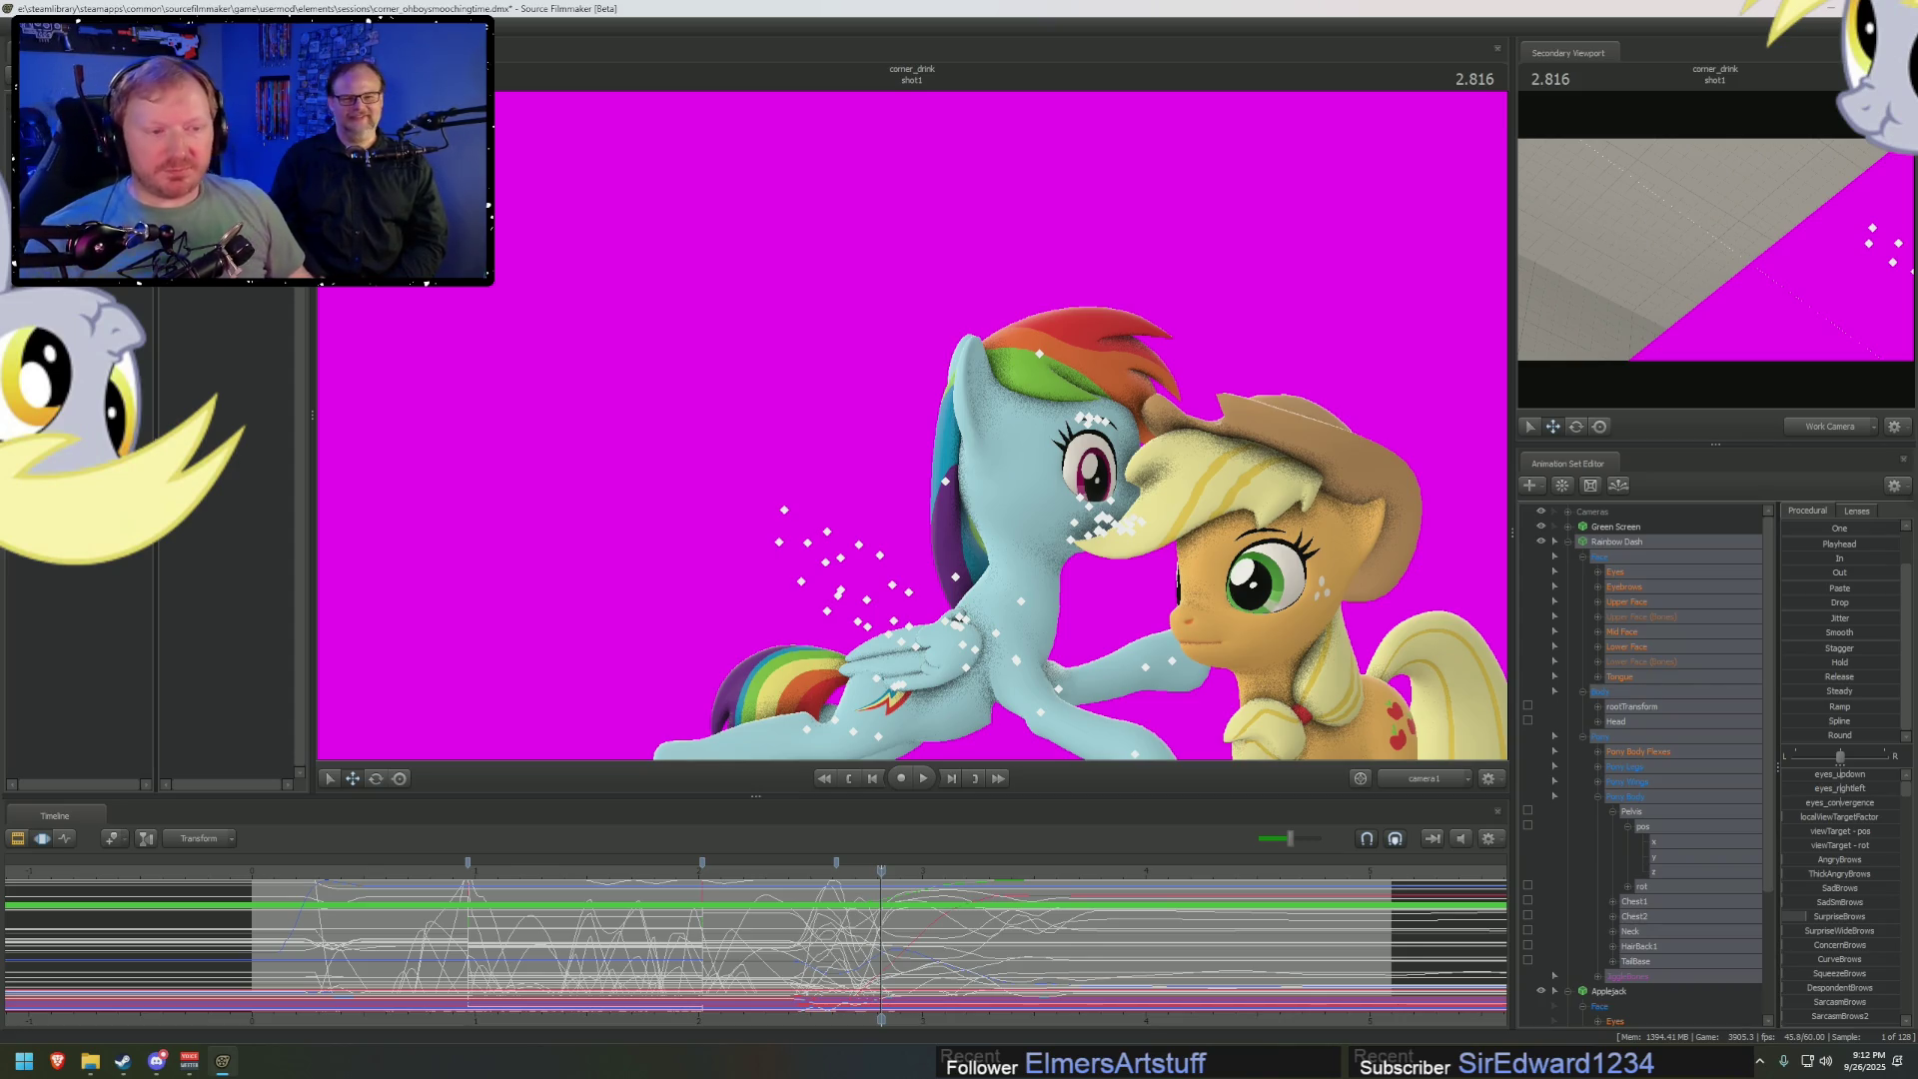
{"action": "left_click", "coordinate": [549, 899]}
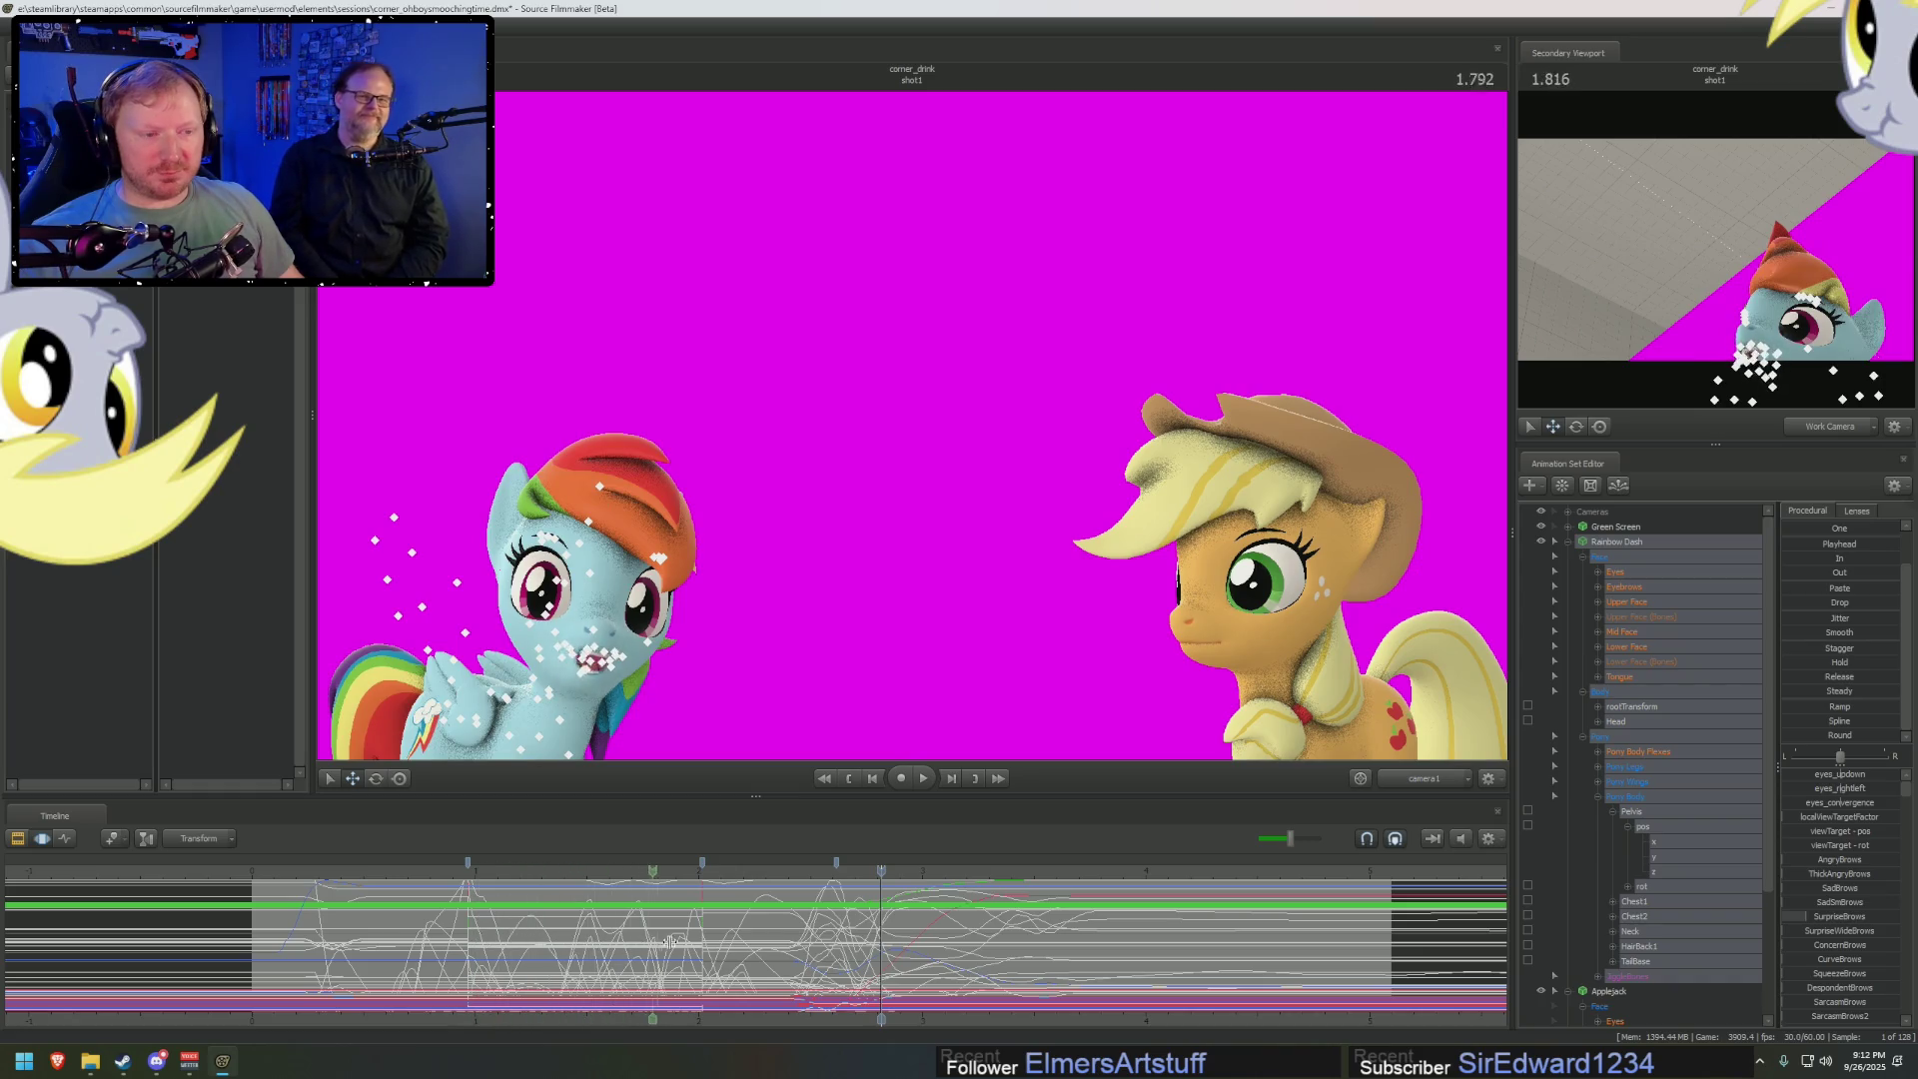
Replay the leap, park at 0.850 over the full range, and bring up Applejack's face controls
{"action": "key", "text": "space"}
{"action": "left_click", "coordinate": [279, 885]}
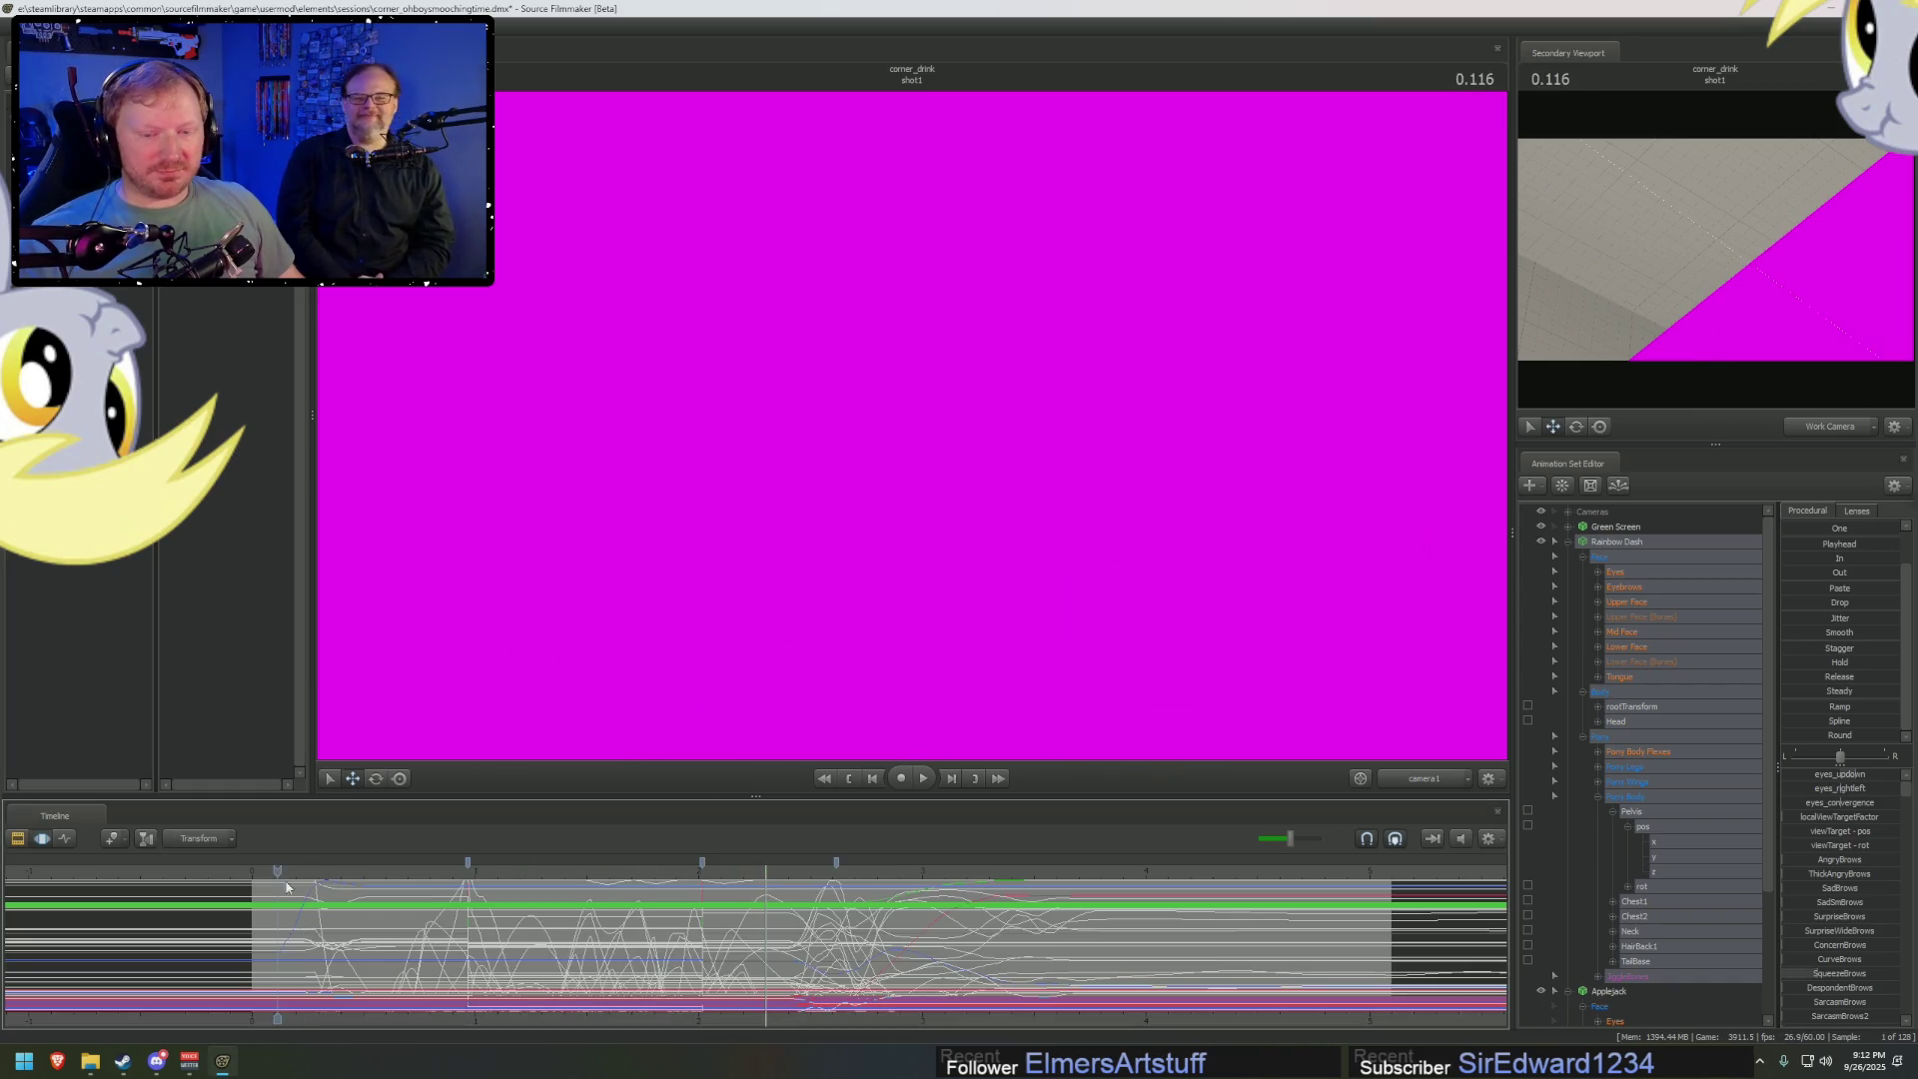
{"action": "left_click", "coordinate": [298, 919]}
{"action": "left_click_drag", "start_coordinate": [286, 871], "coordinate": [441, 871]}
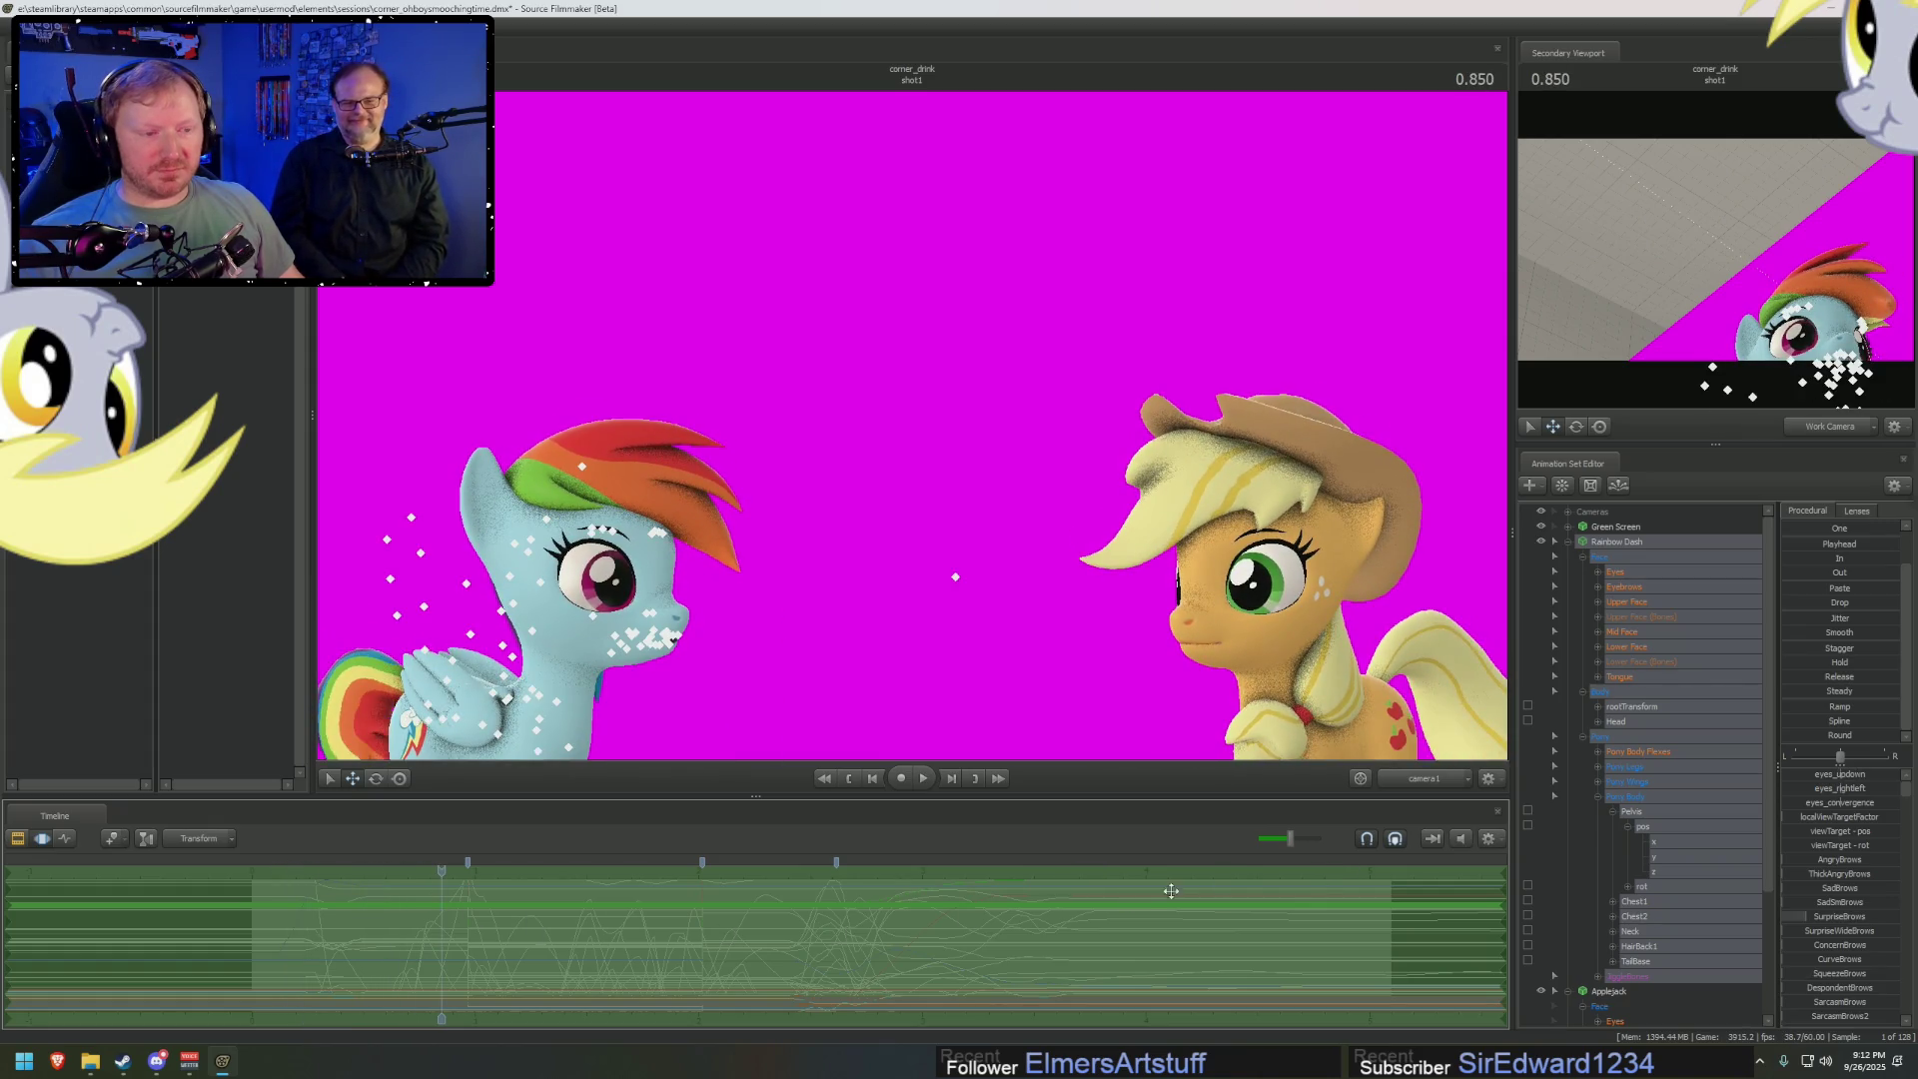
{"action": "left_click", "coordinate": [1622, 647]}
{"action": "left_click", "coordinate": [1575, 567]}
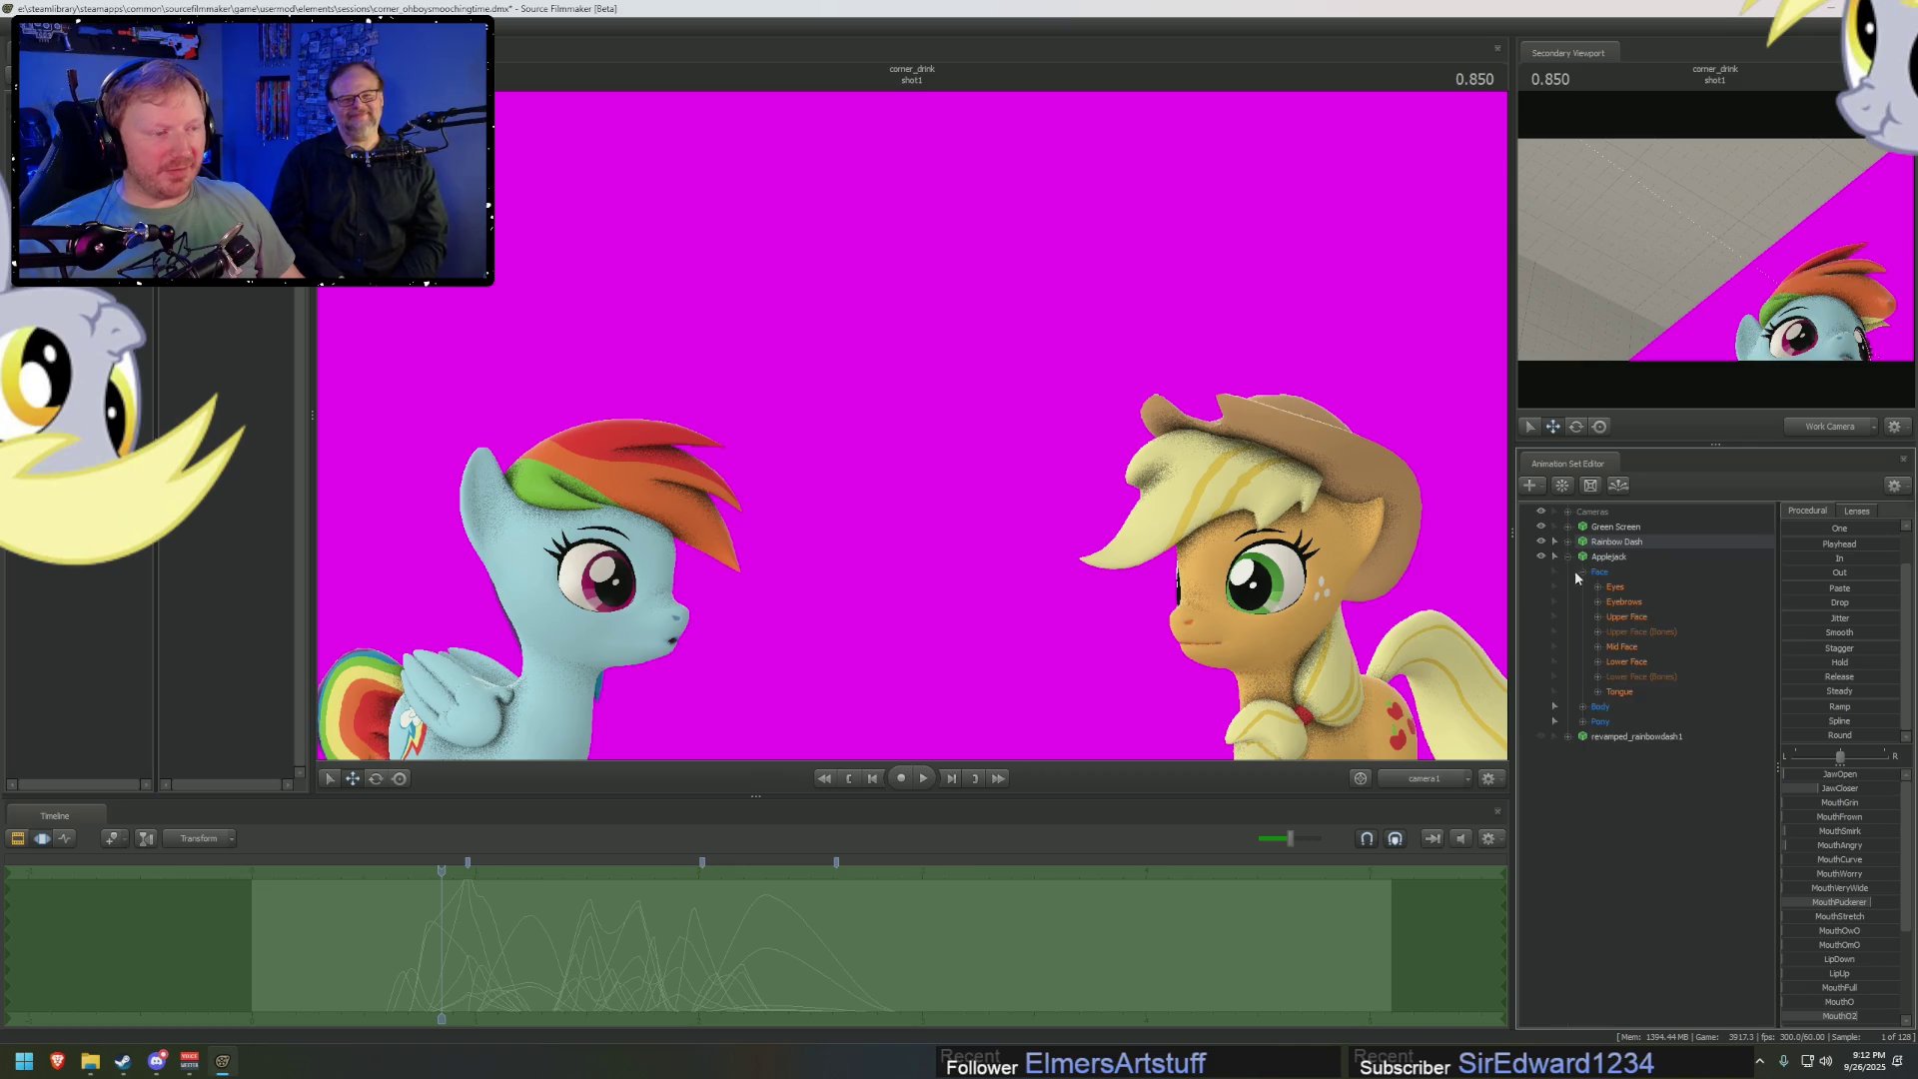
Nudge Applejack's MouthFrown, MouthPuckerer and JawCloser sliders at 0.850
{"action": "left_click", "coordinate": [1634, 661]}
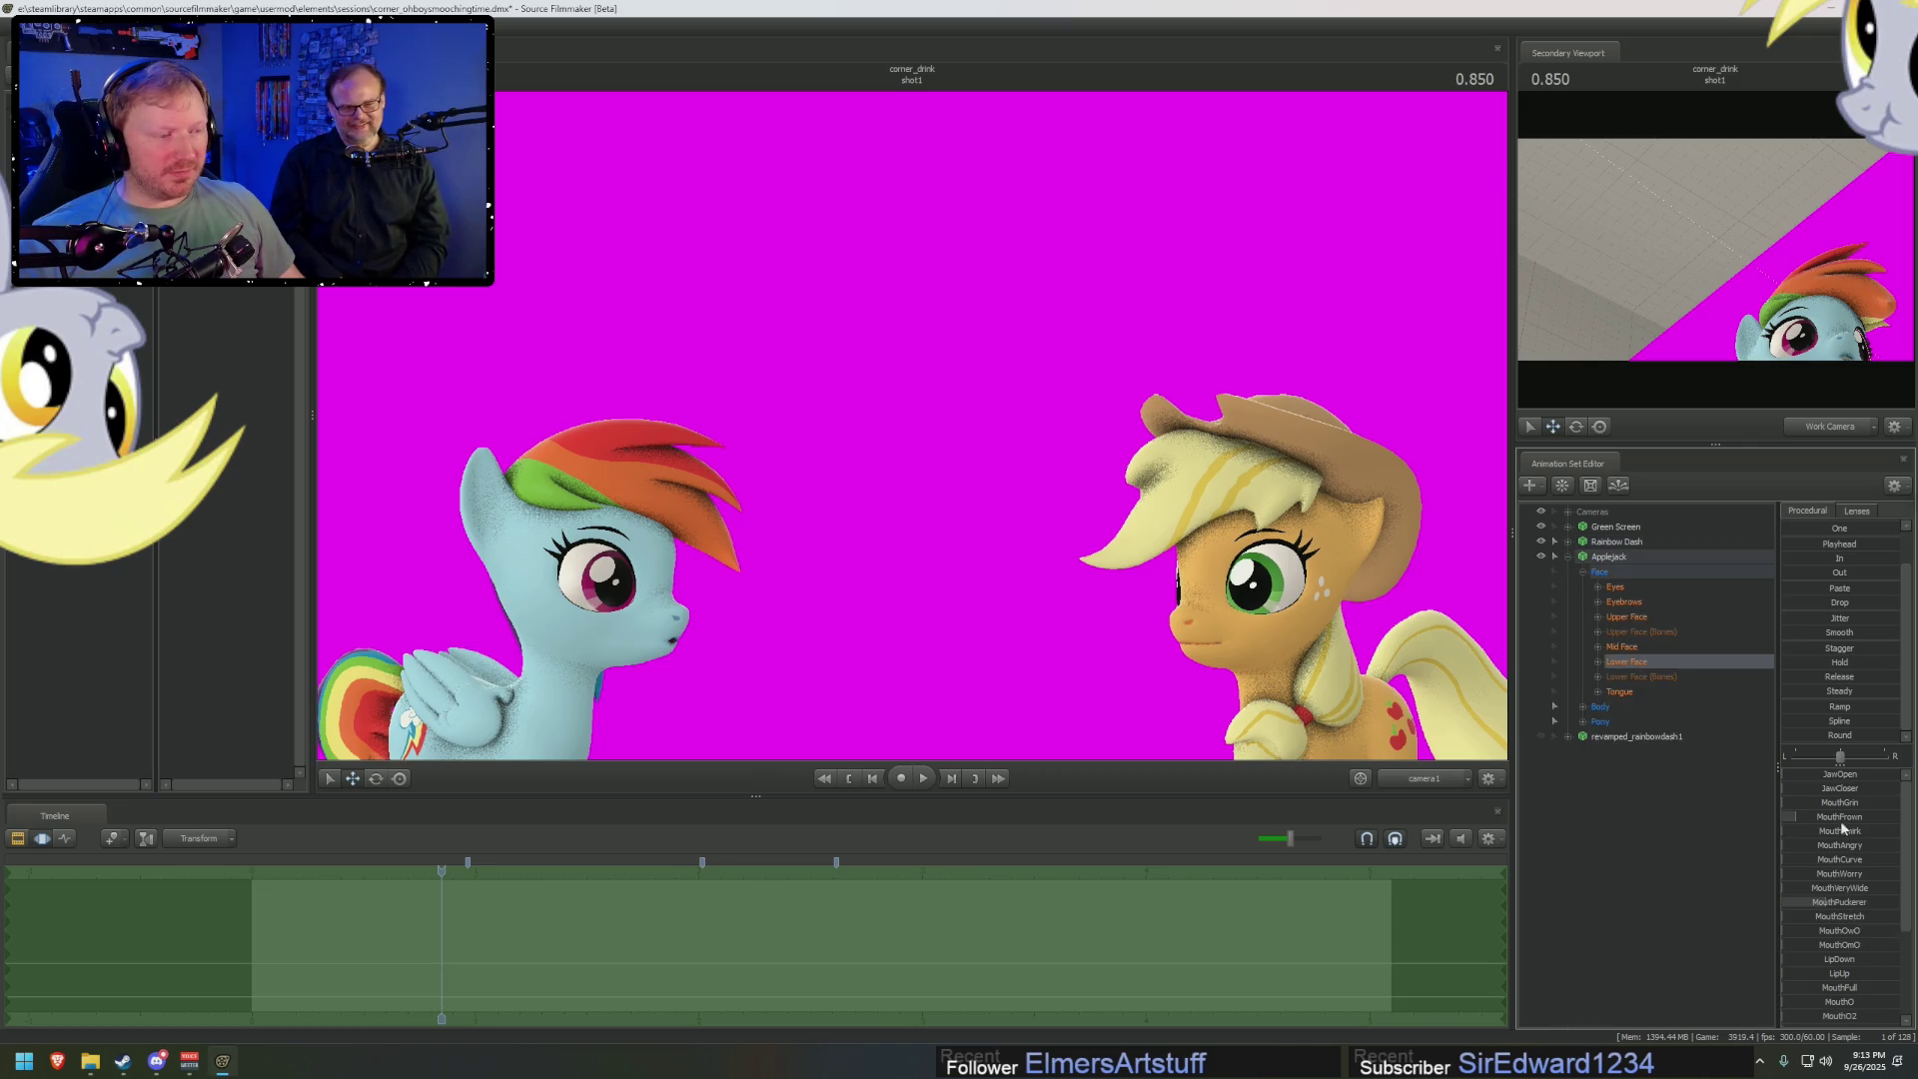
{"action": "left_click_drag", "start_coordinate": [1843, 827], "coordinate": [1851, 827]}
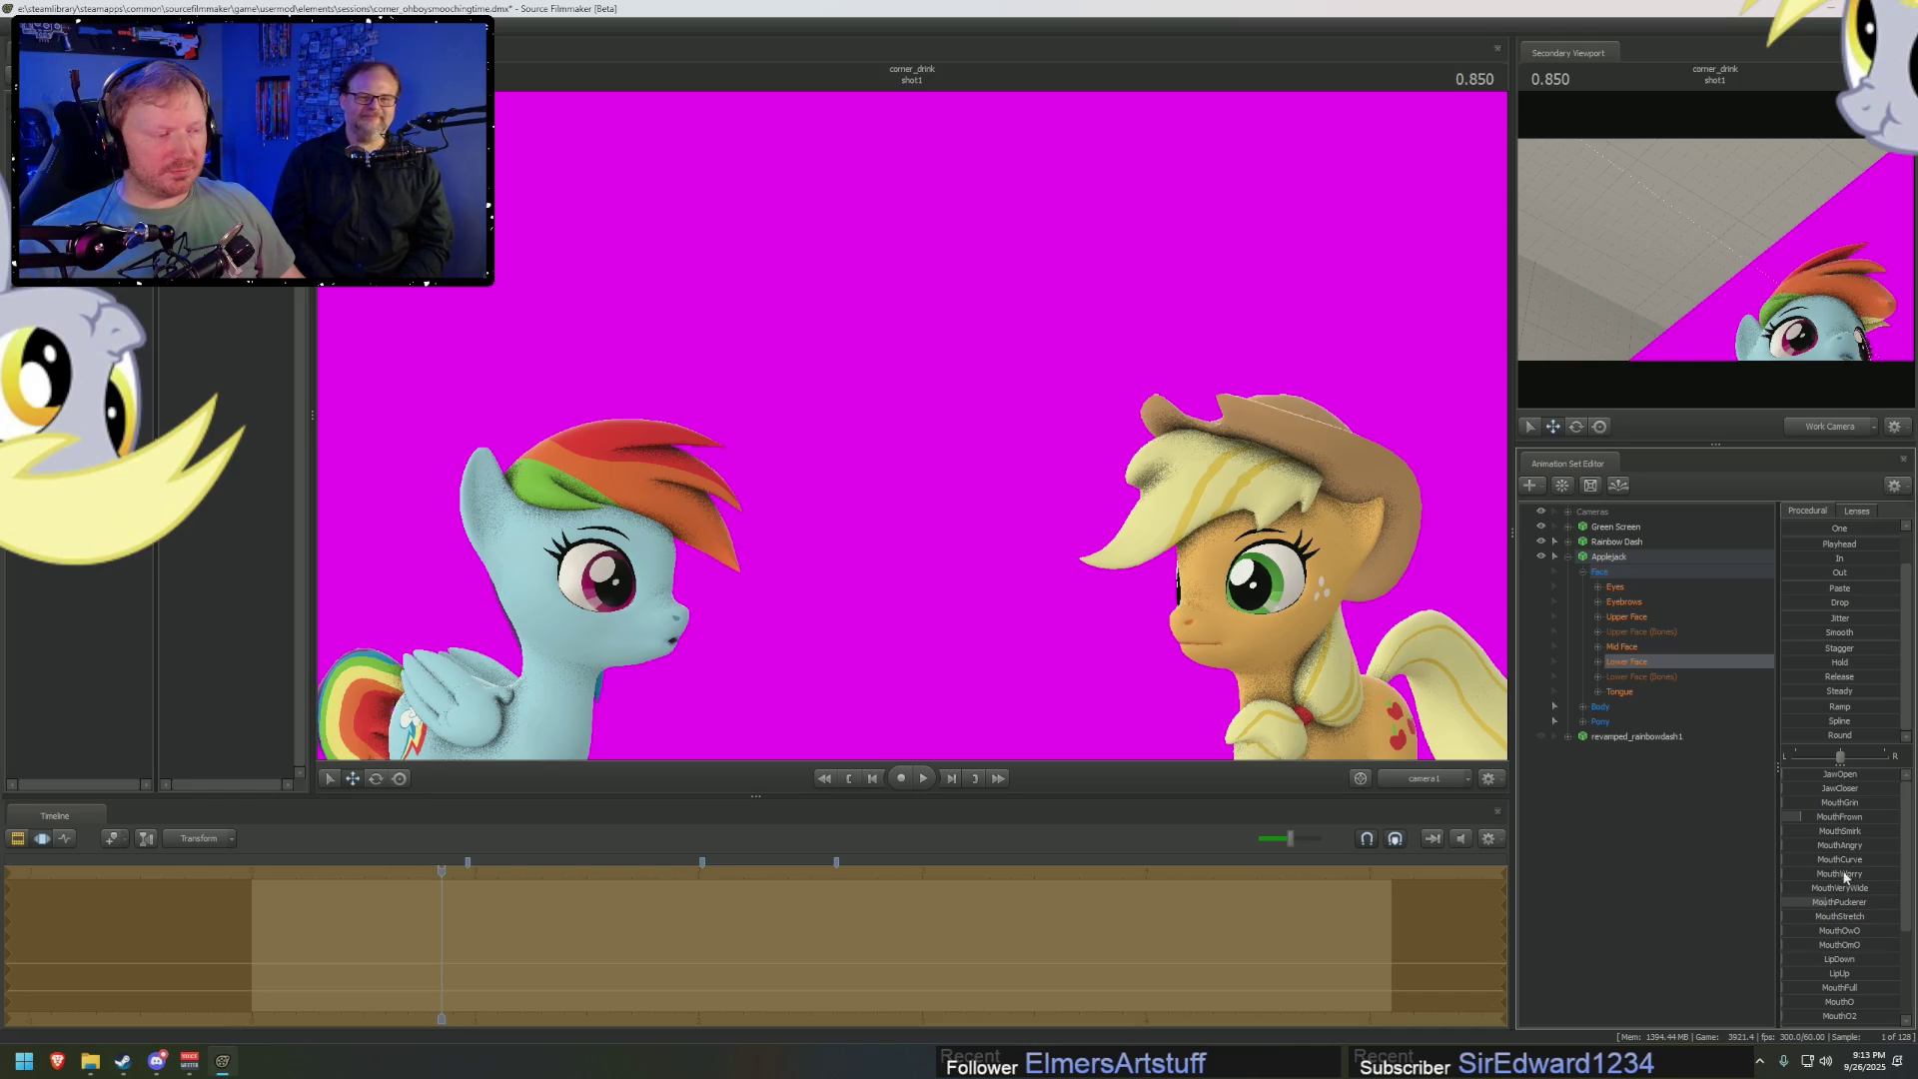
{"action": "left_click_drag", "start_coordinate": [1846, 906], "coordinate": [1864, 906]}
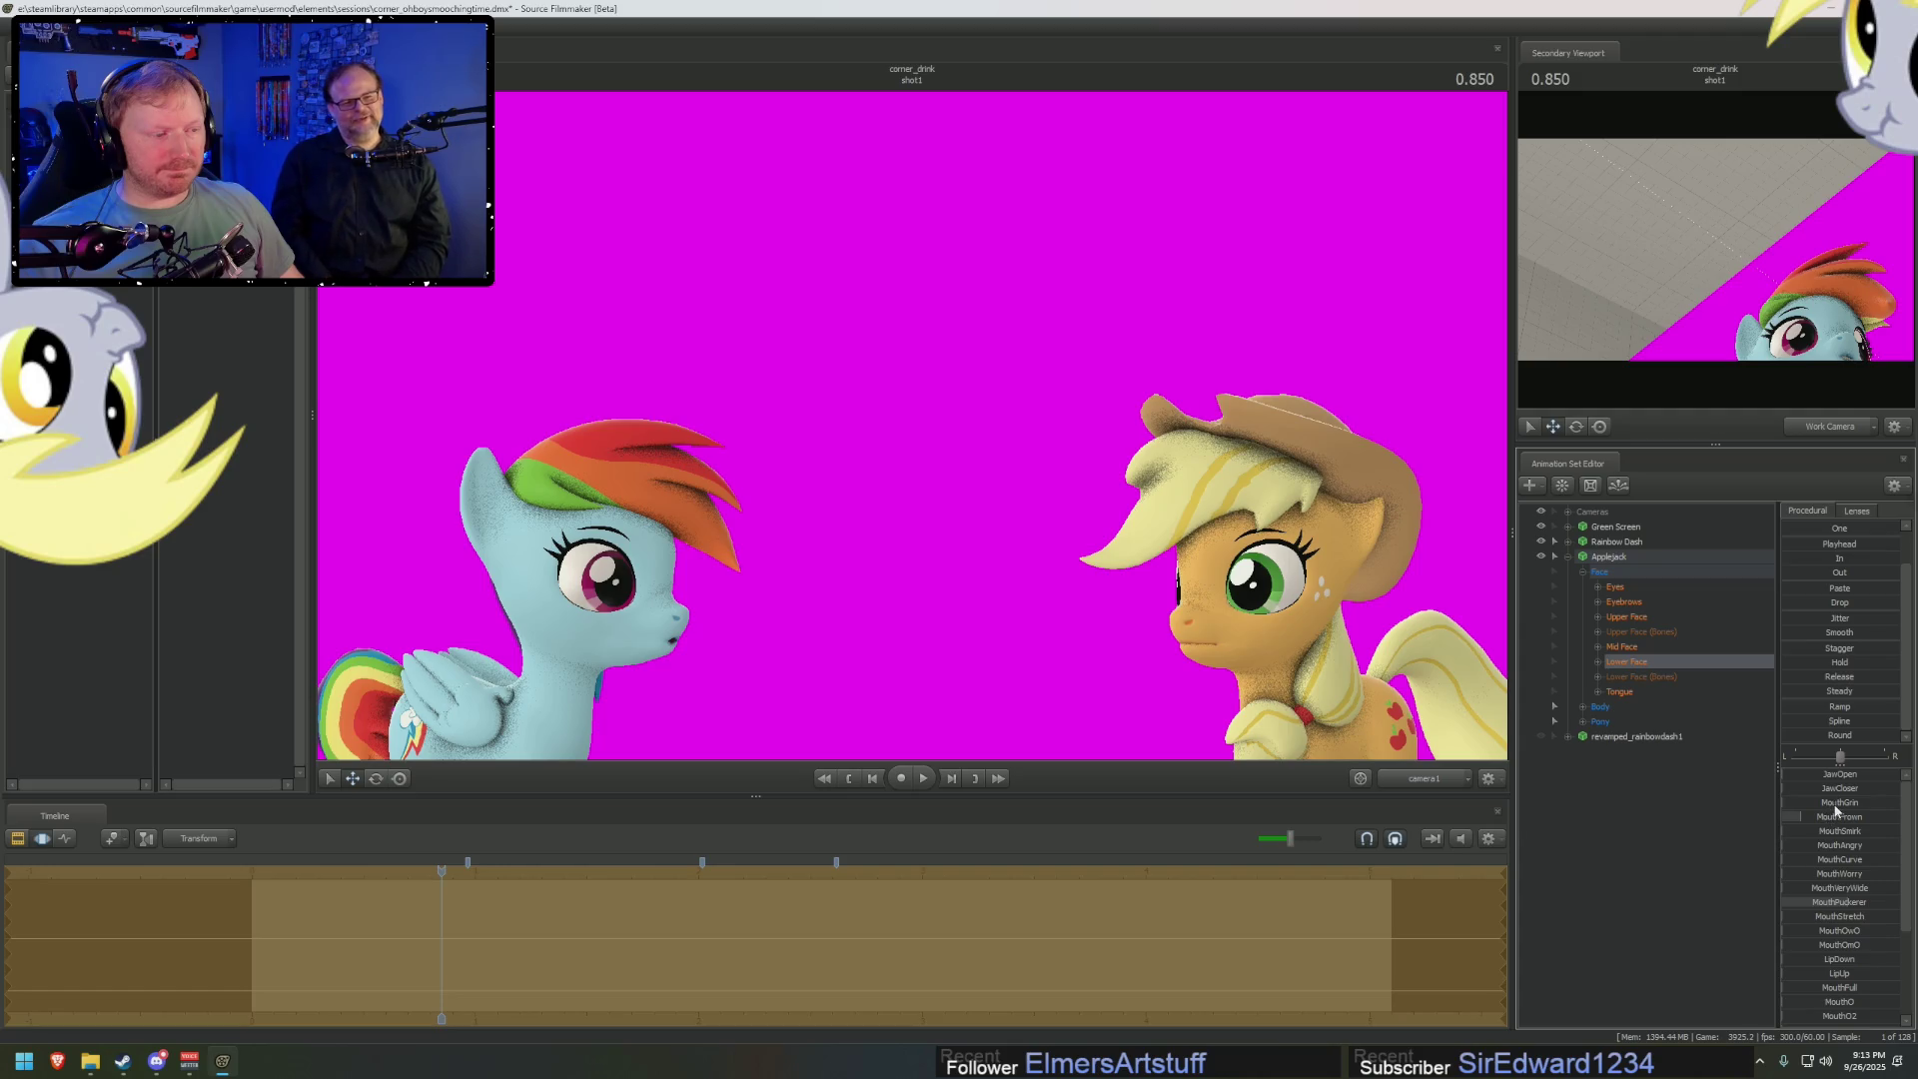
{"action": "left_click_drag", "start_coordinate": [1849, 792], "coordinate": [1856, 792]}
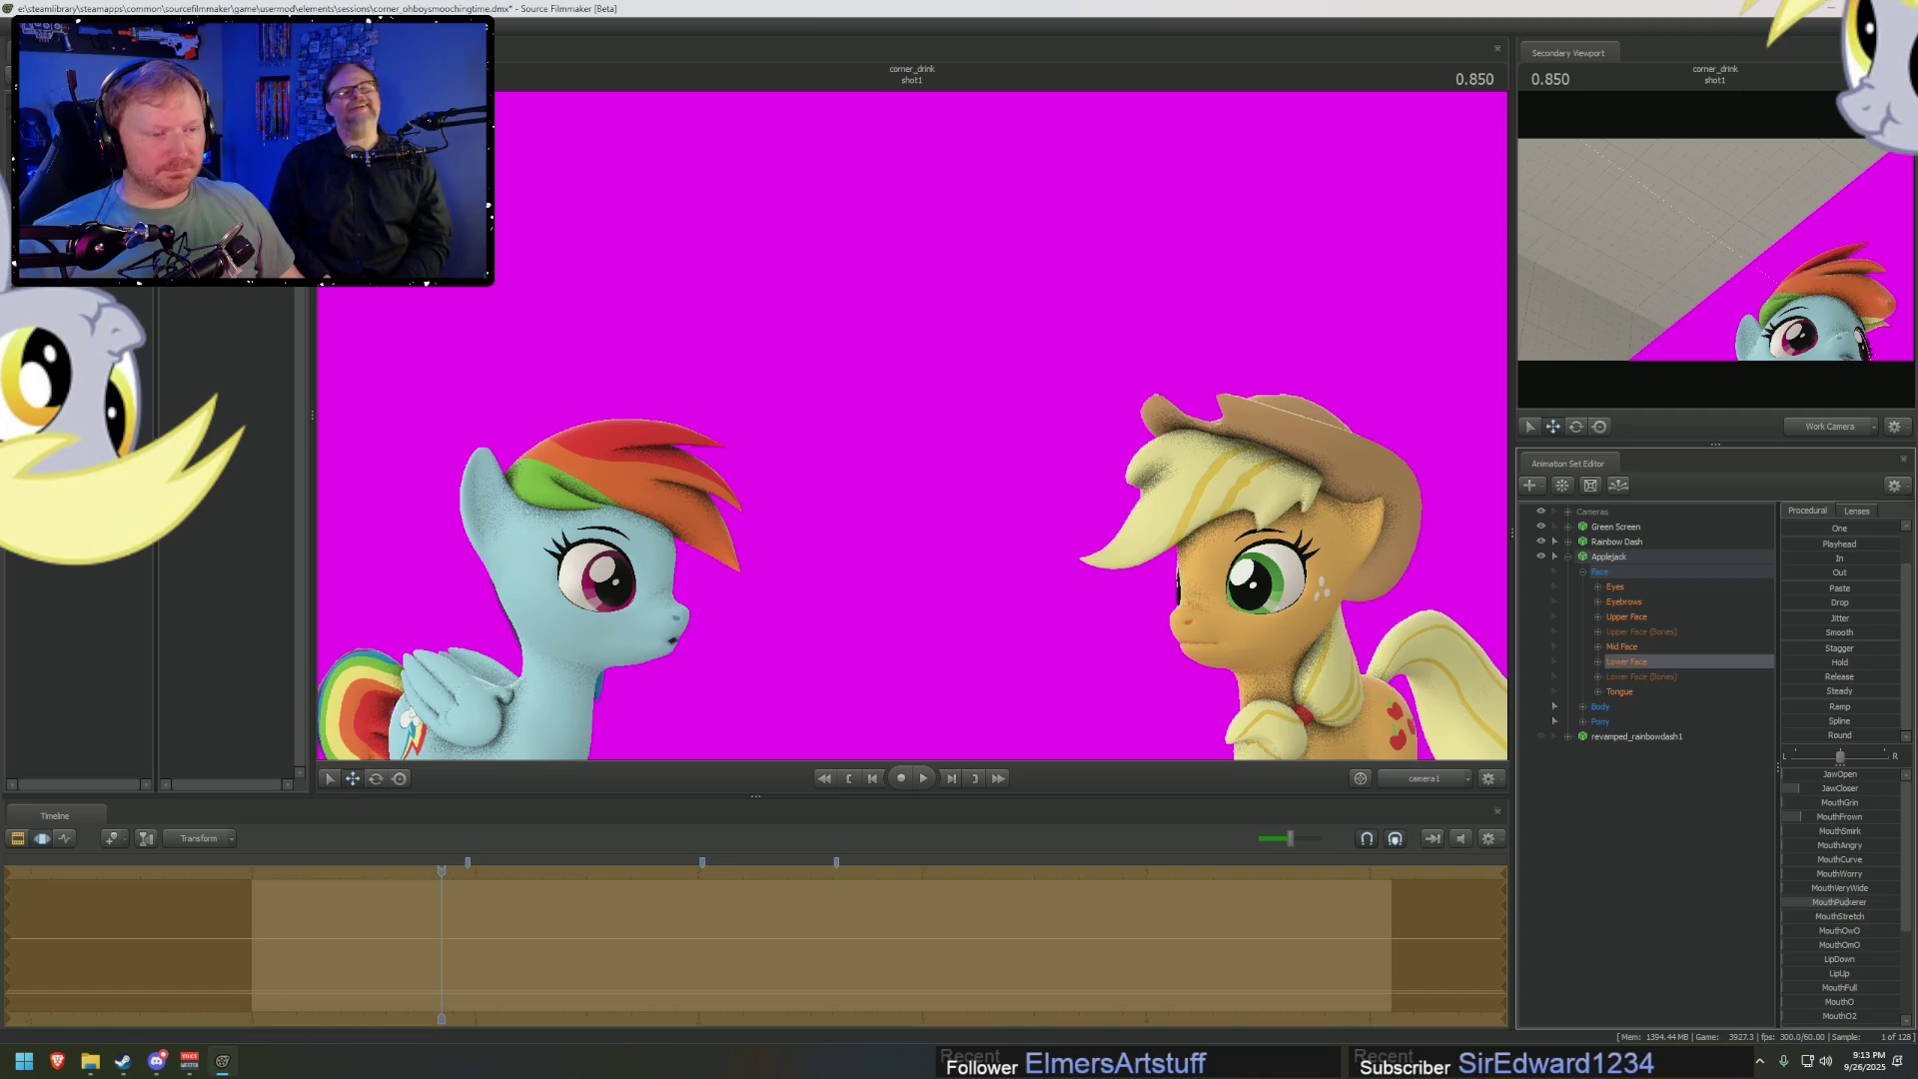
Show the Clip Editor, step back to 0.750 and look through the Work Camera
{"action": "key", "text": "F2"}
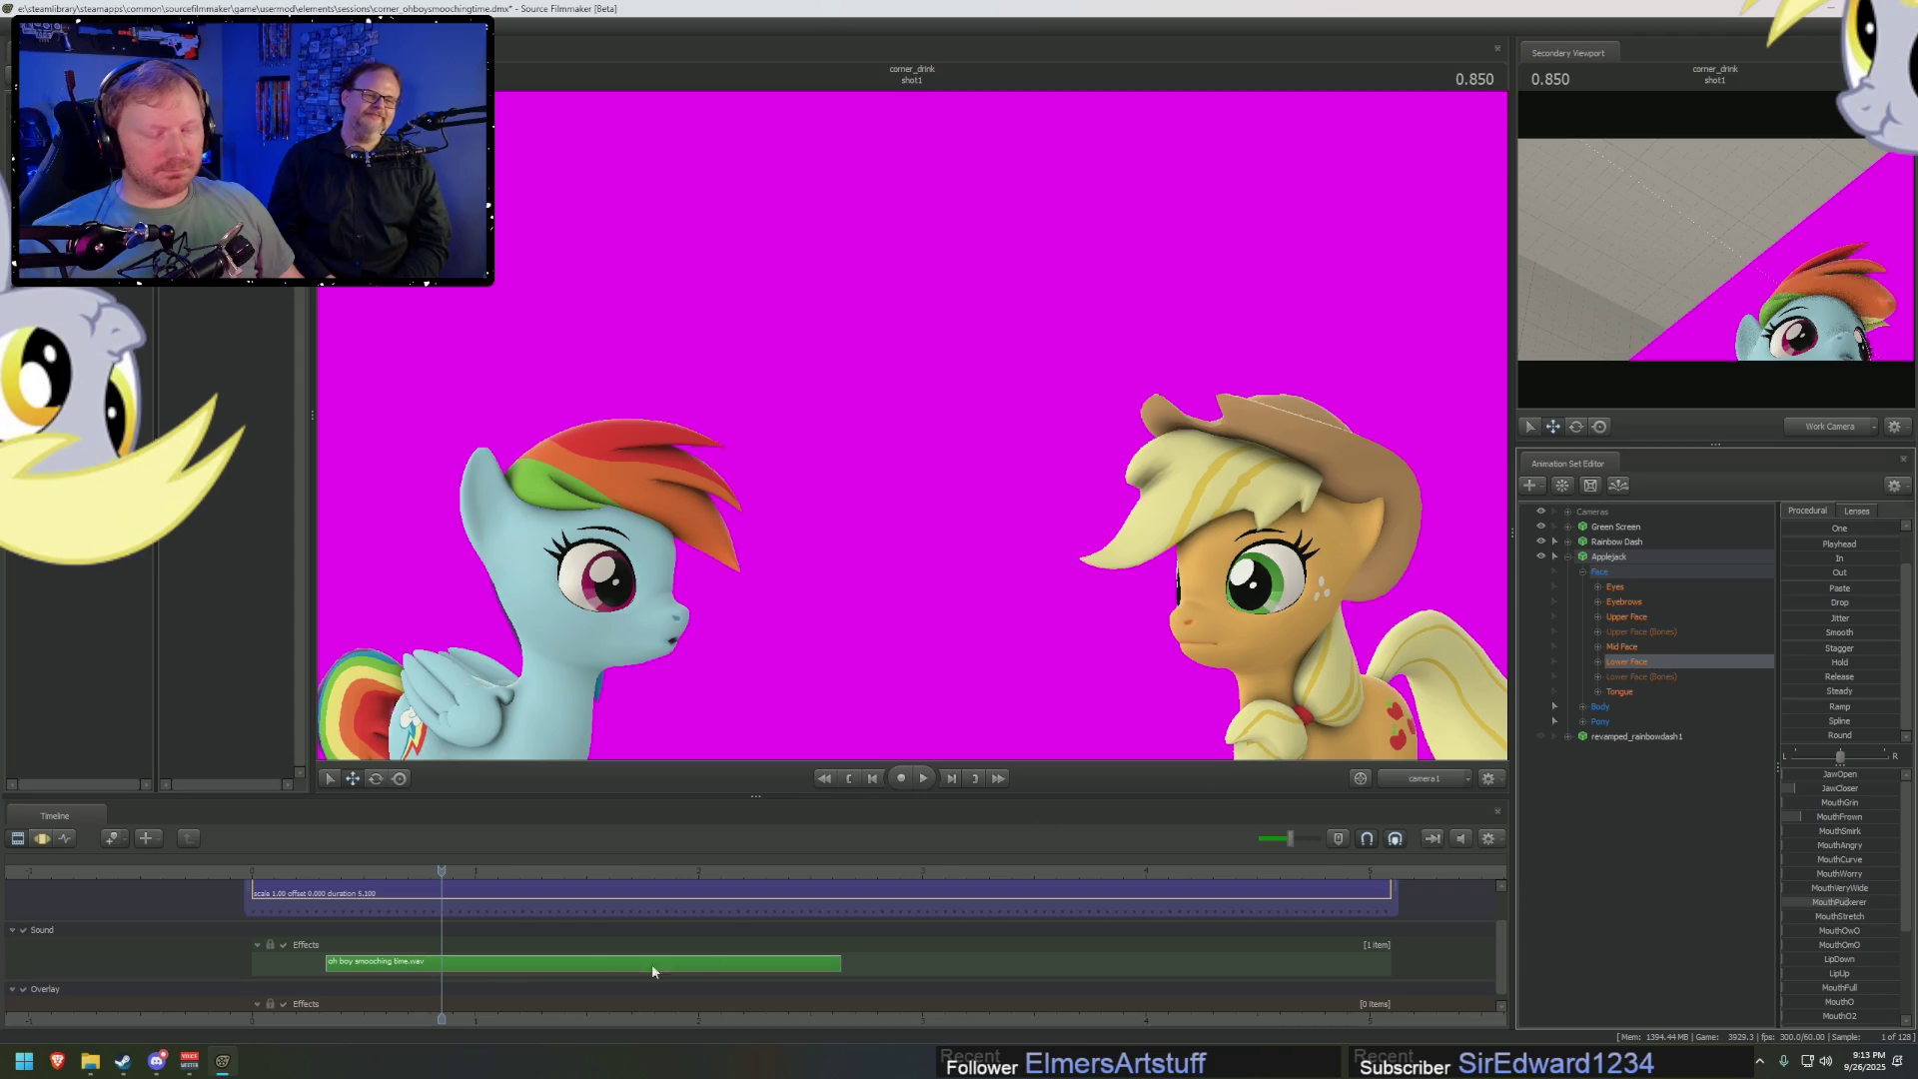
{"action": "left_click", "coordinate": [418, 871]}
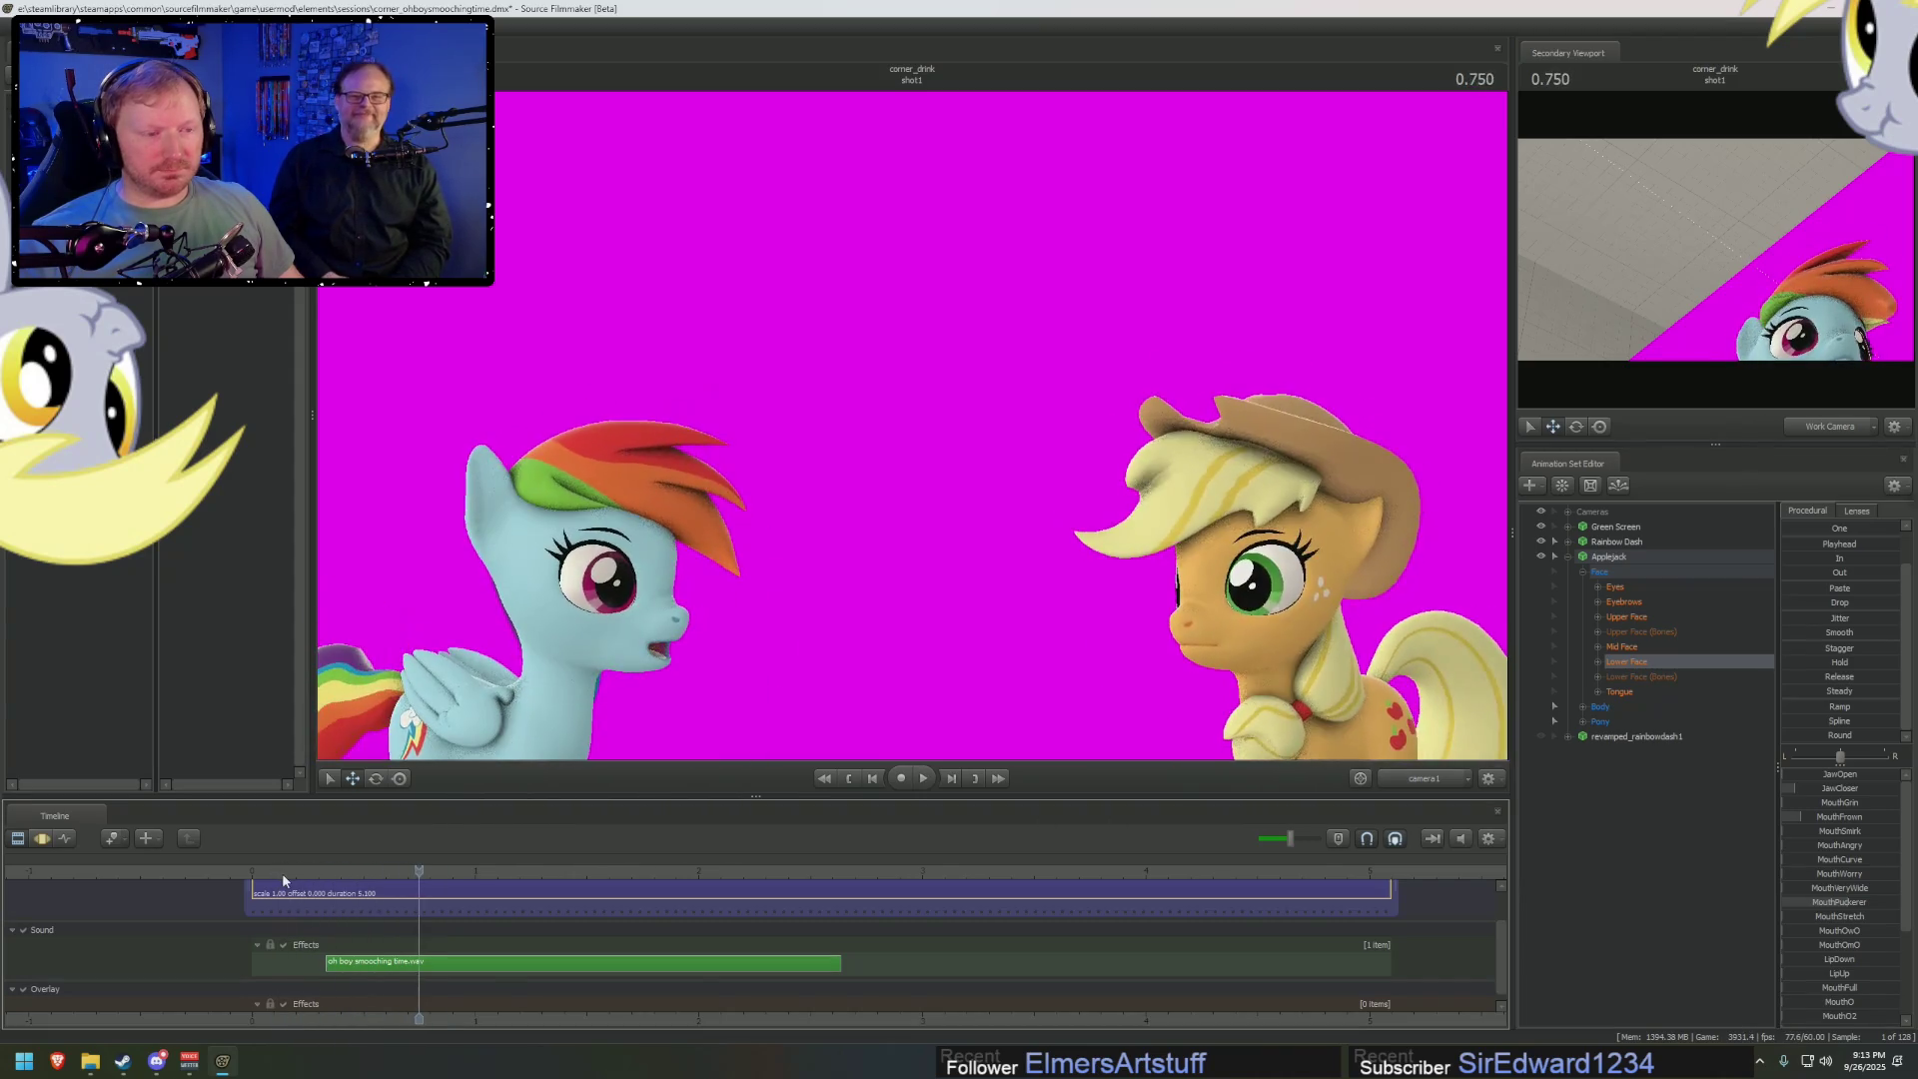
{"action": "left_click", "coordinate": [1423, 778]}
{"action": "left_click", "coordinate": [1449, 806]}
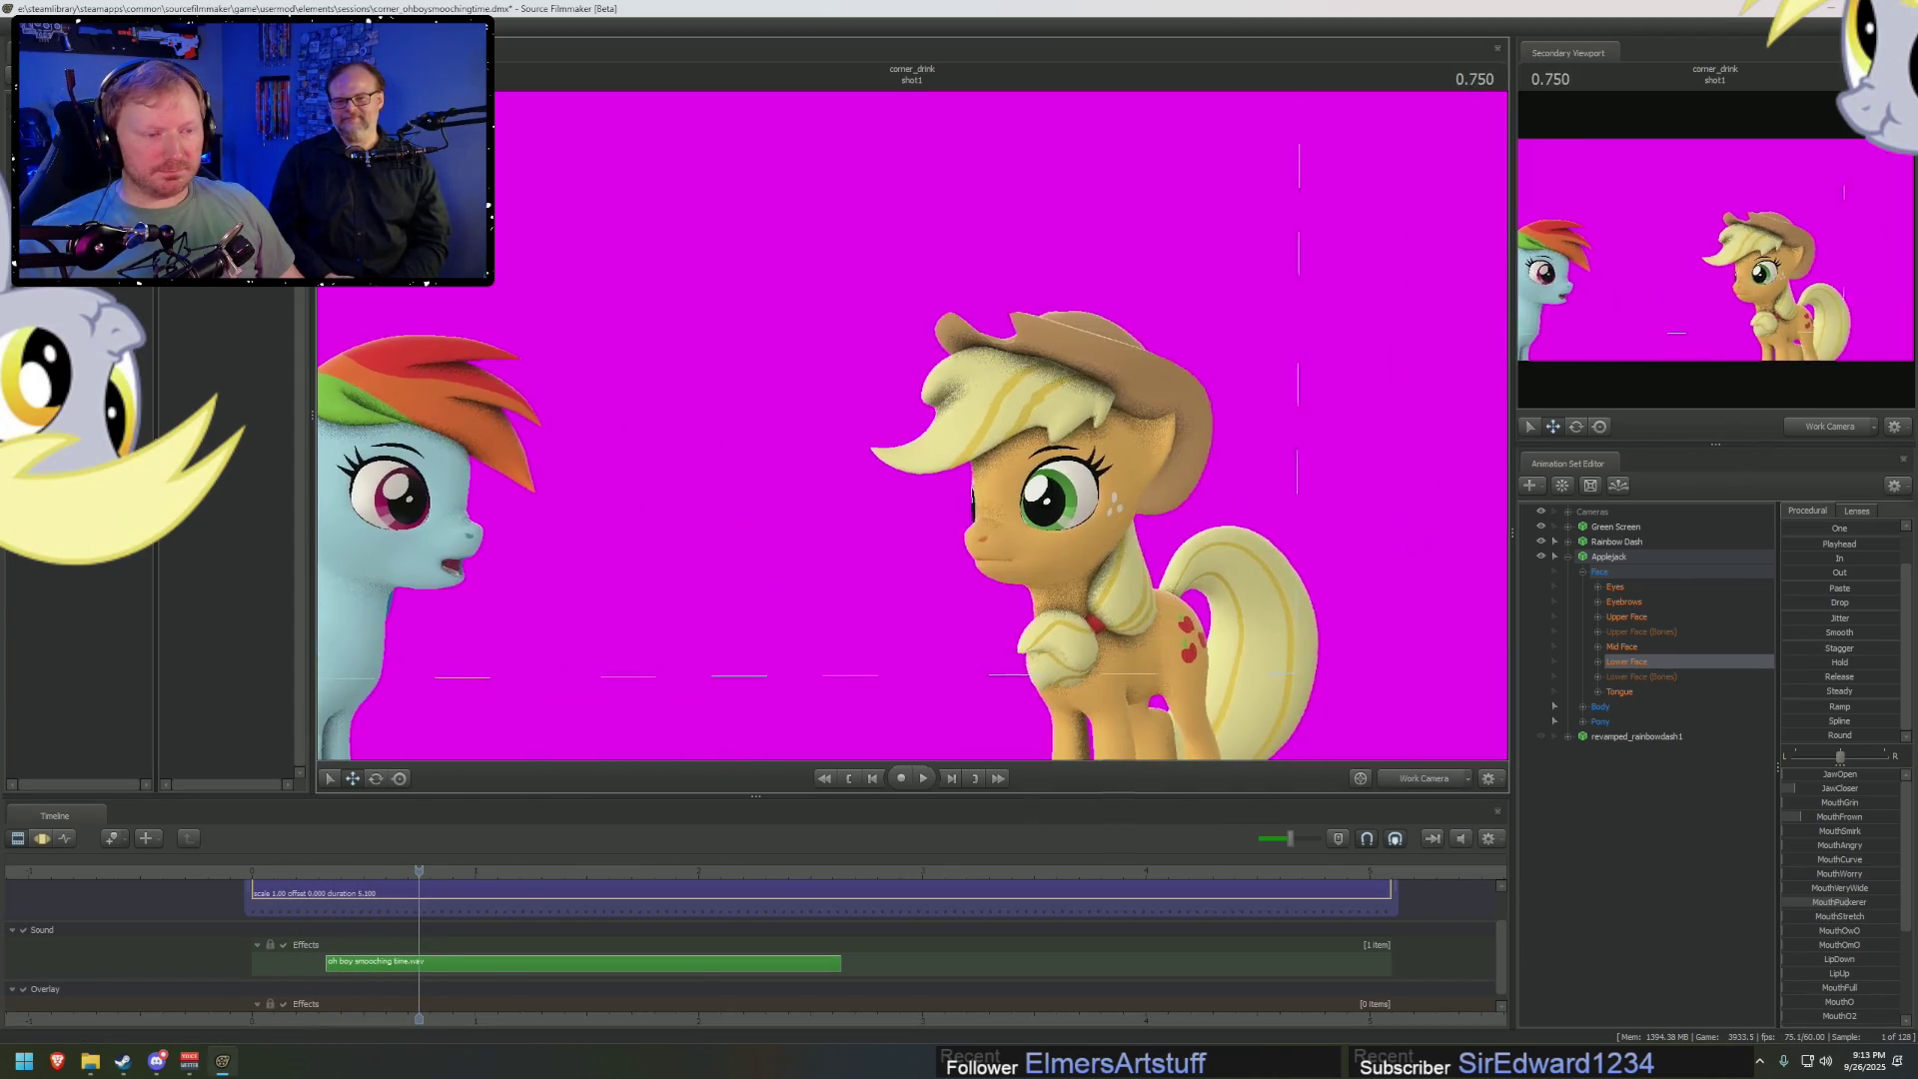
Frame Applejack up close, start a time selection at 0.950, move to 1.450 and select her Pelvis
{"action": "left_click_drag", "start_coordinate": [998, 450], "coordinate": [939, 424]}
{"action": "key", "text": "F3"}
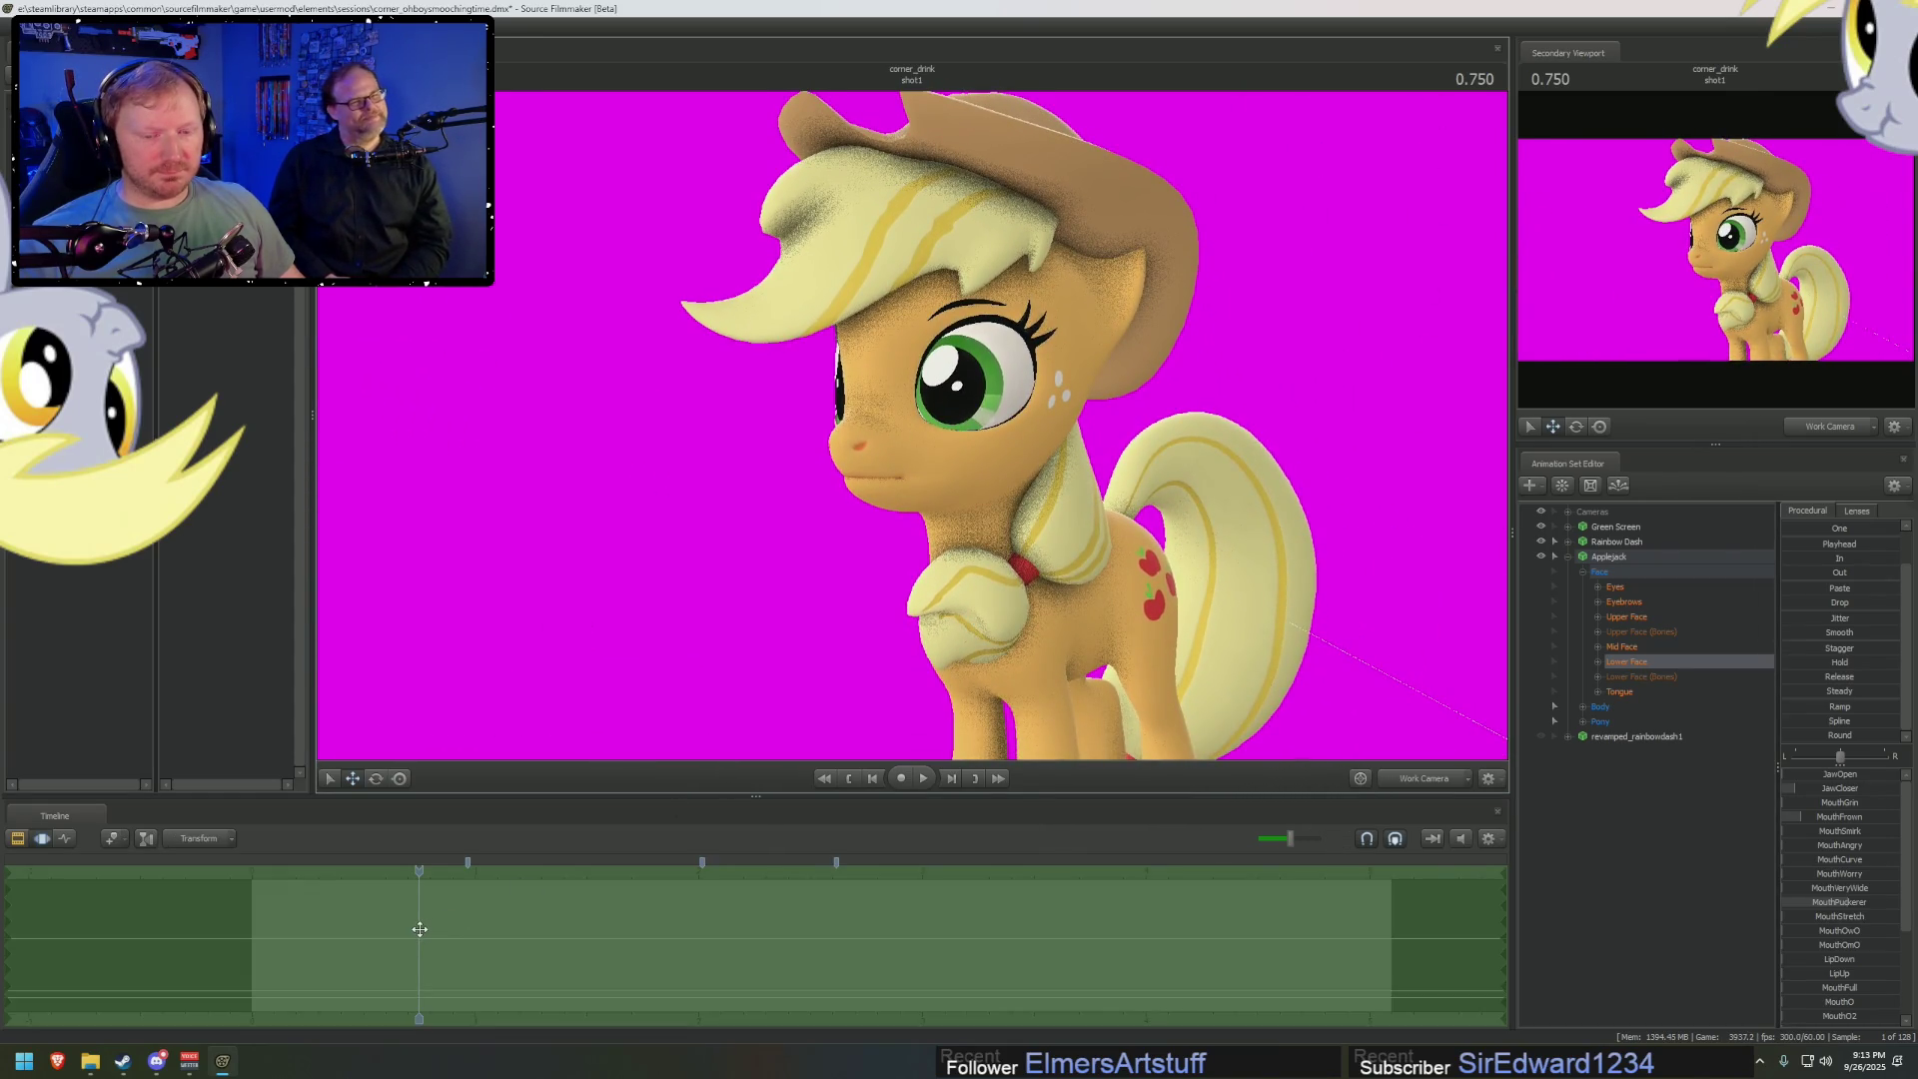
{"action": "left_click_drag", "start_coordinate": [419, 929], "coordinate": [465, 974]}
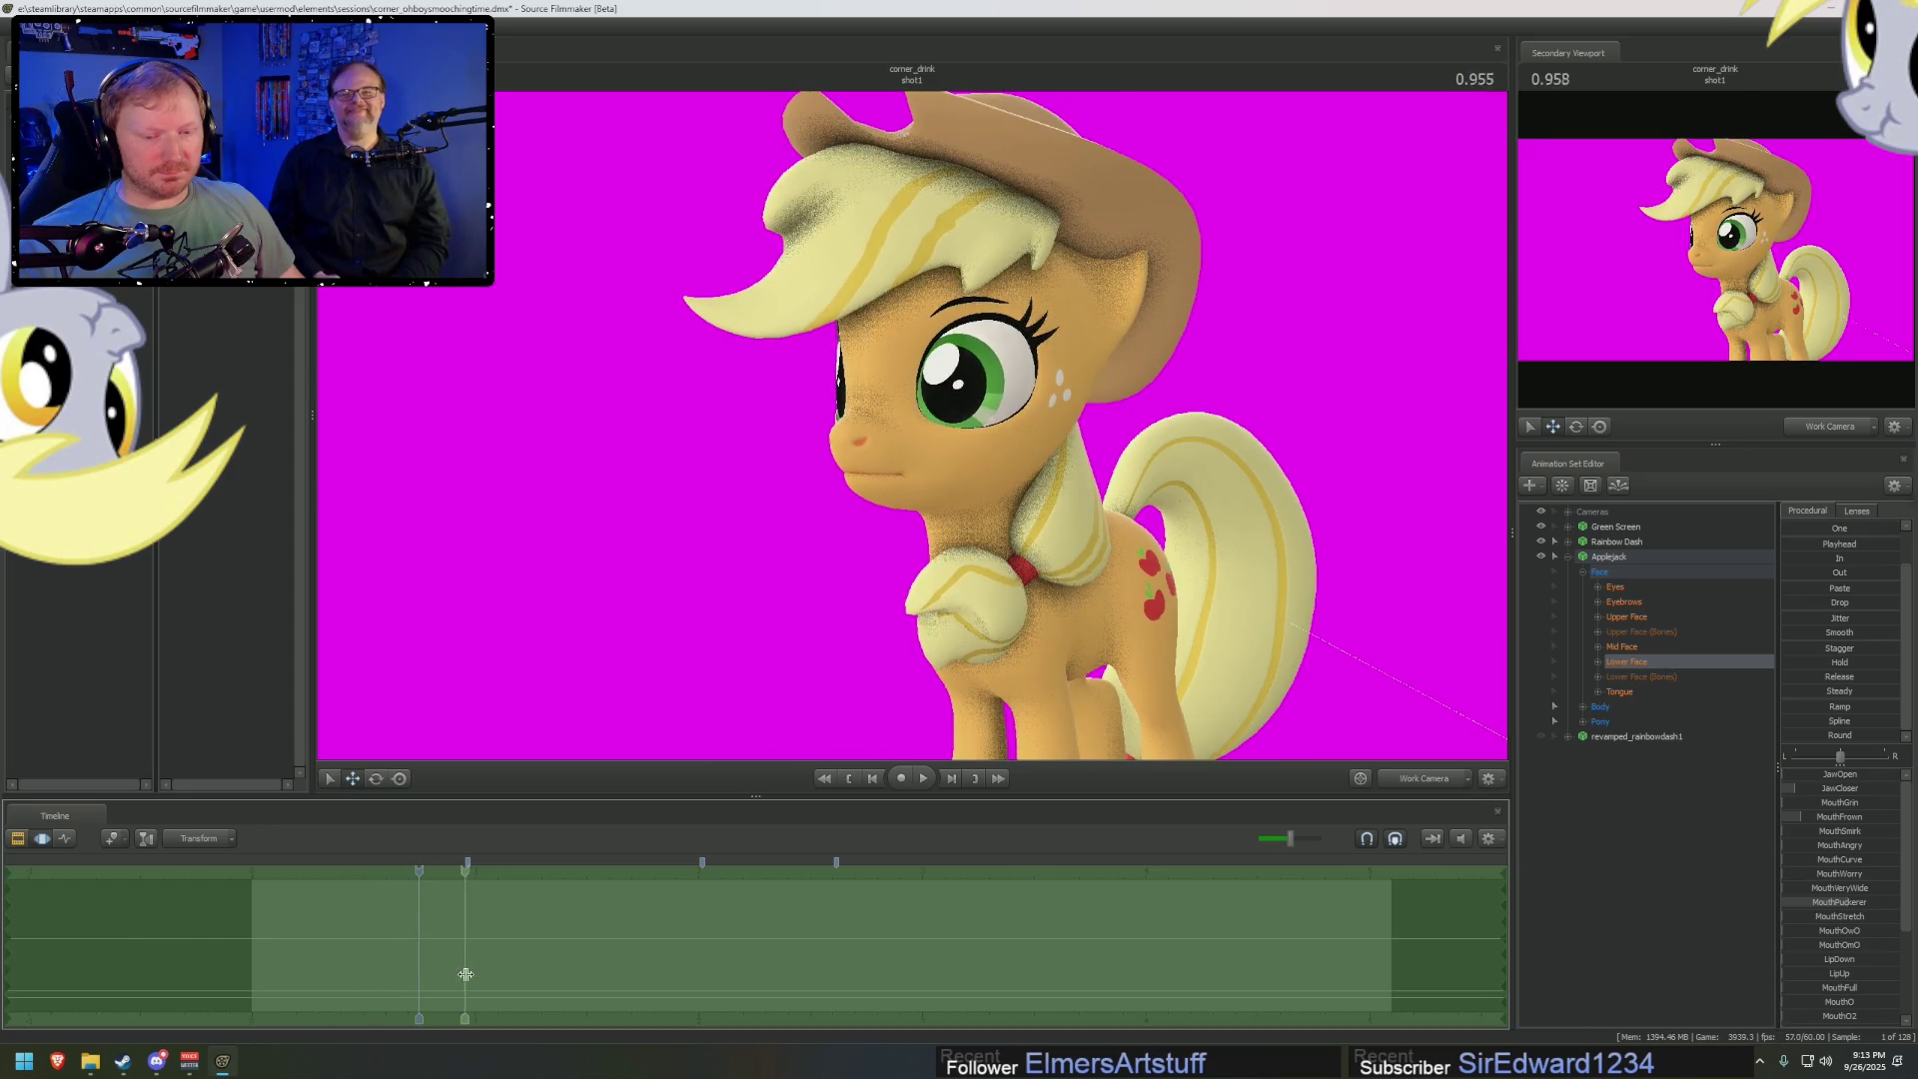
{"action": "left_click", "coordinate": [466, 876]}
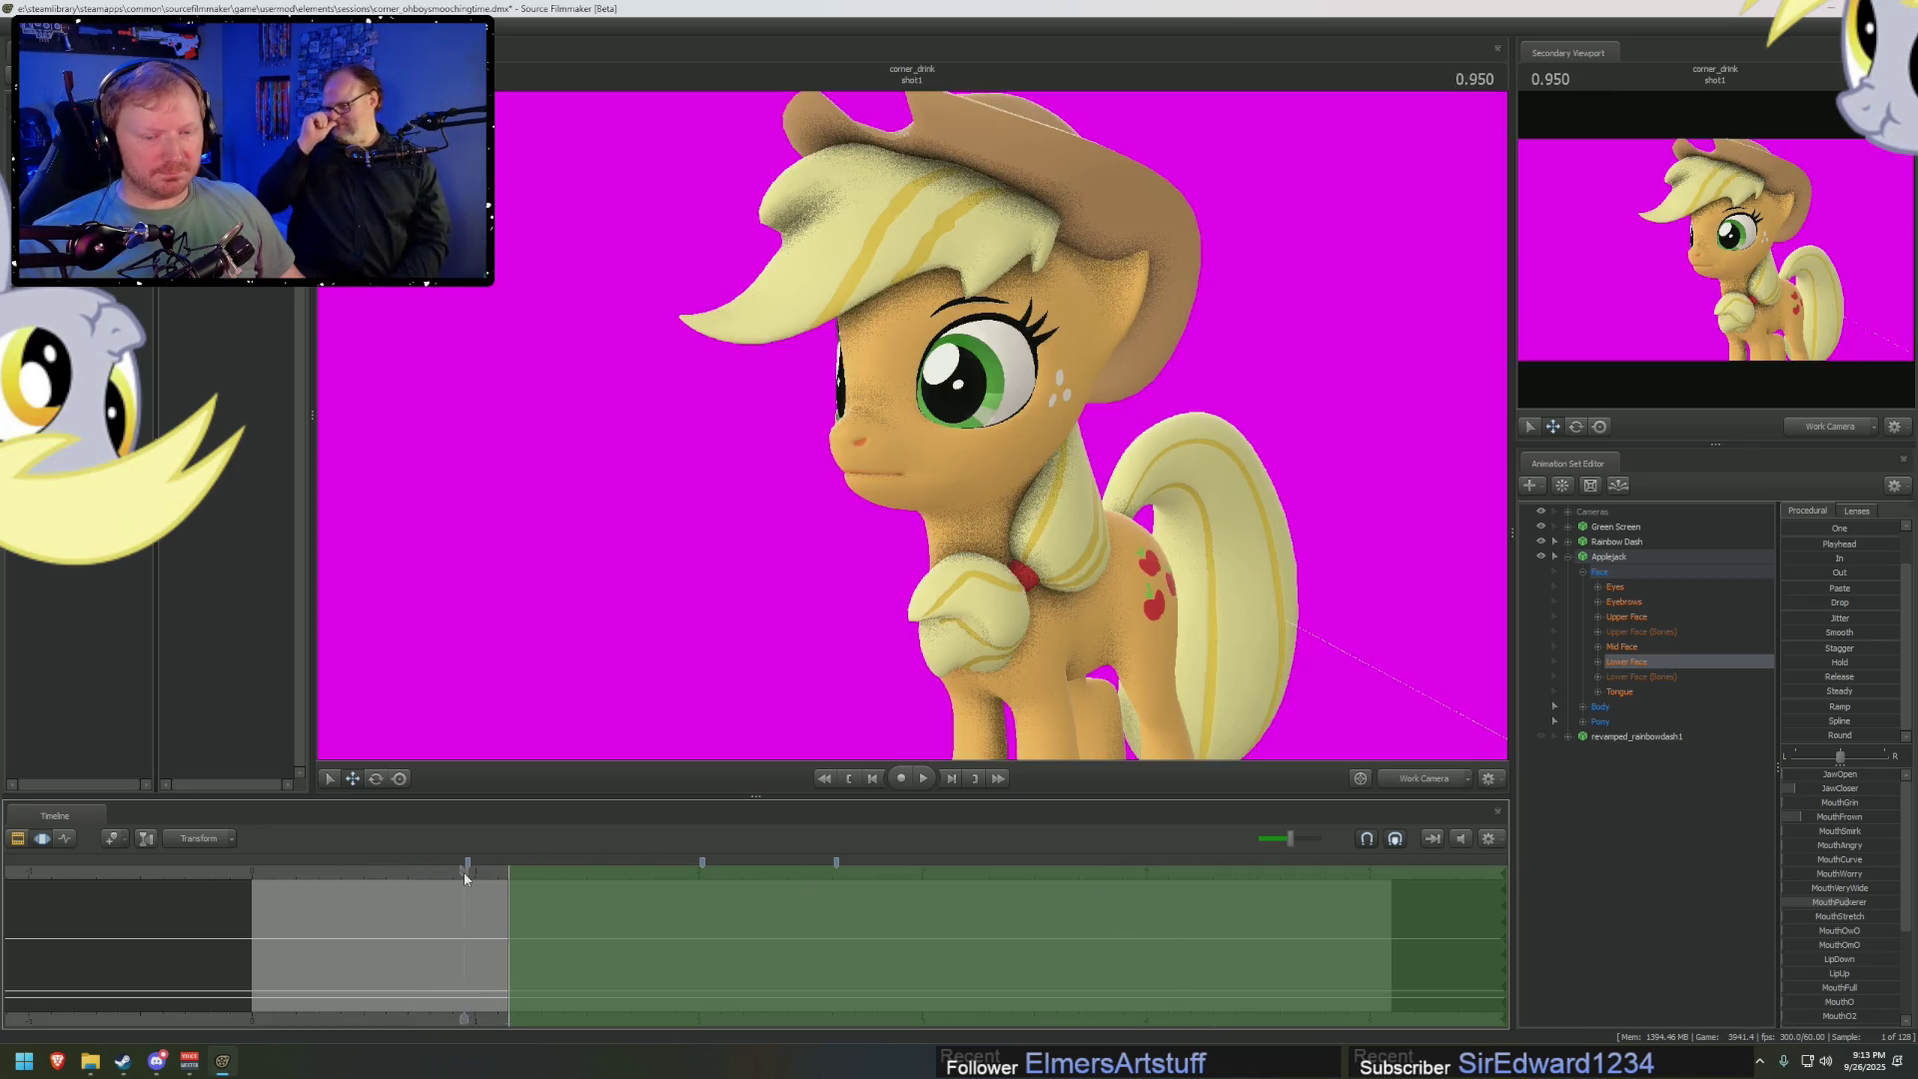
{"action": "left_click_drag", "start_coordinate": [466, 876], "coordinate": [576, 876]}
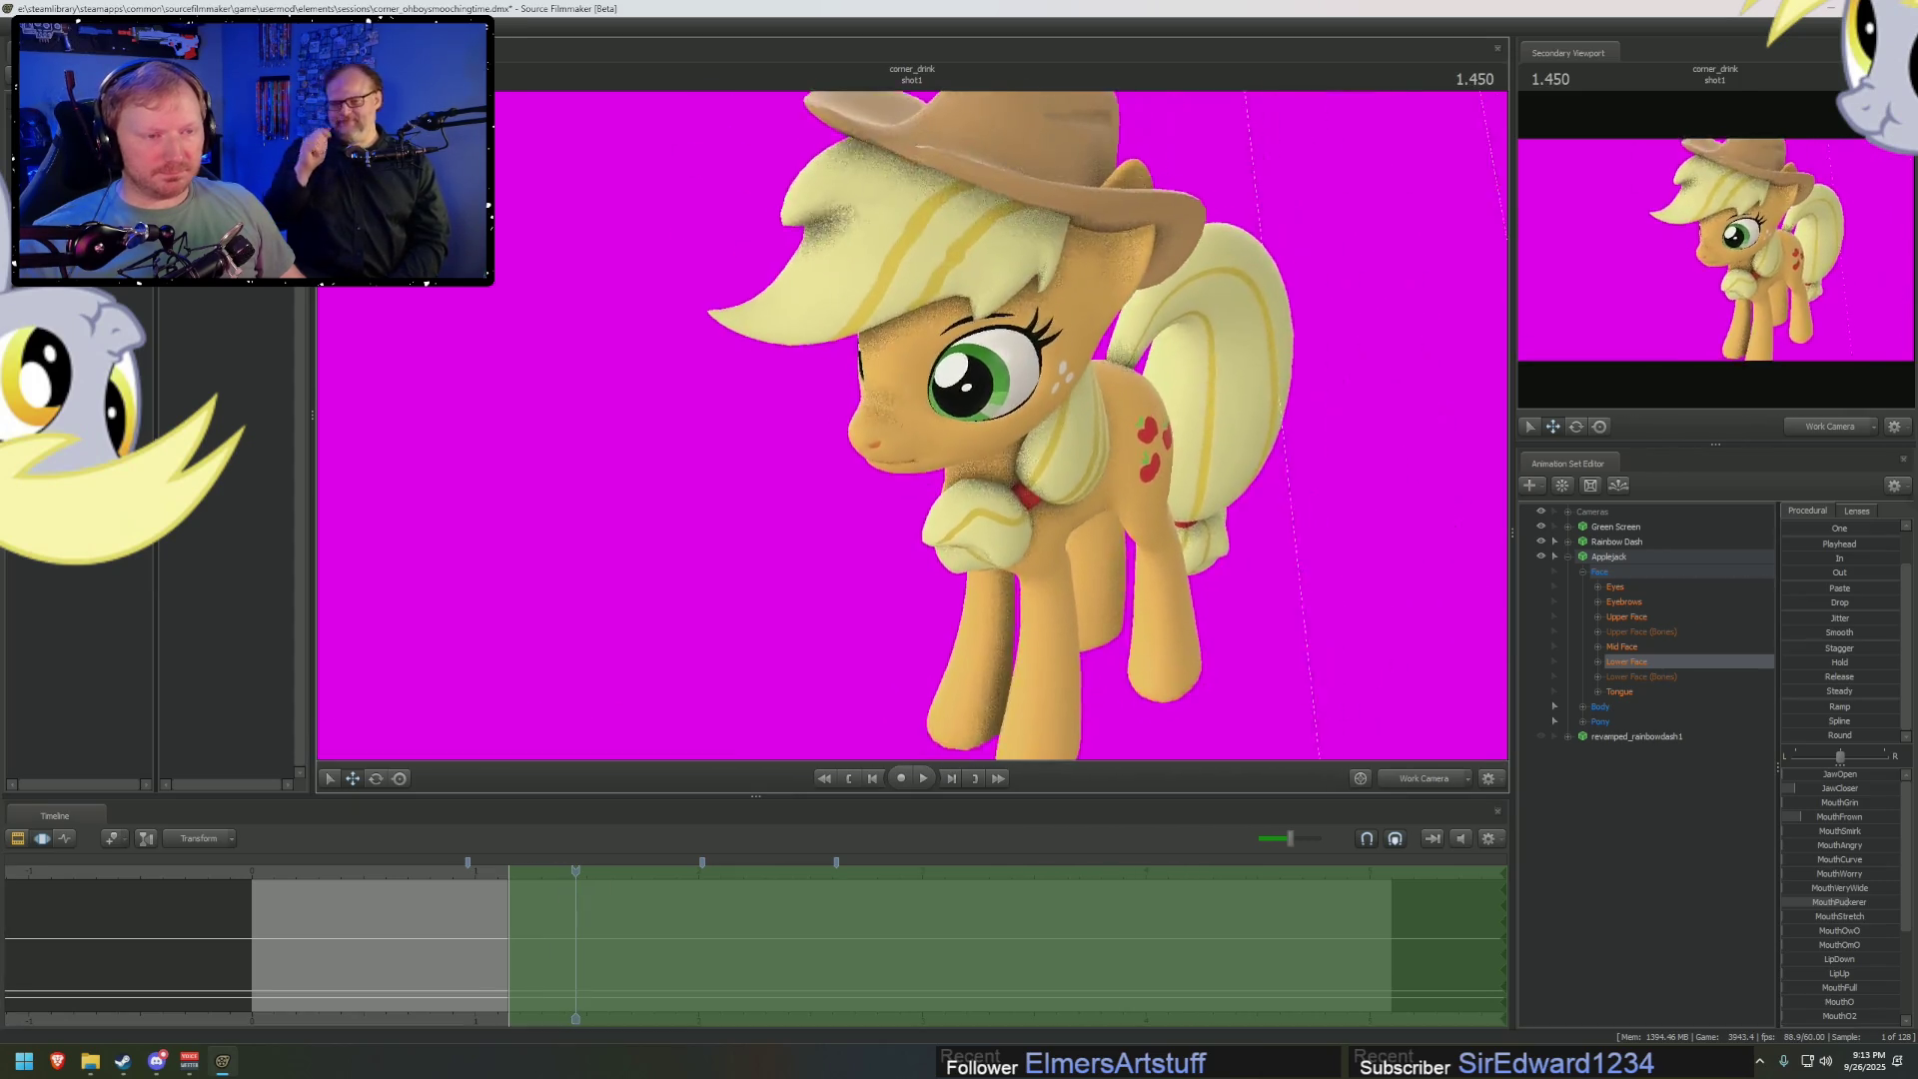
{"action": "left_click_drag", "start_coordinate": [999, 449], "coordinate": [1019, 413]}
{"action": "left_click", "coordinate": [1059, 343]}
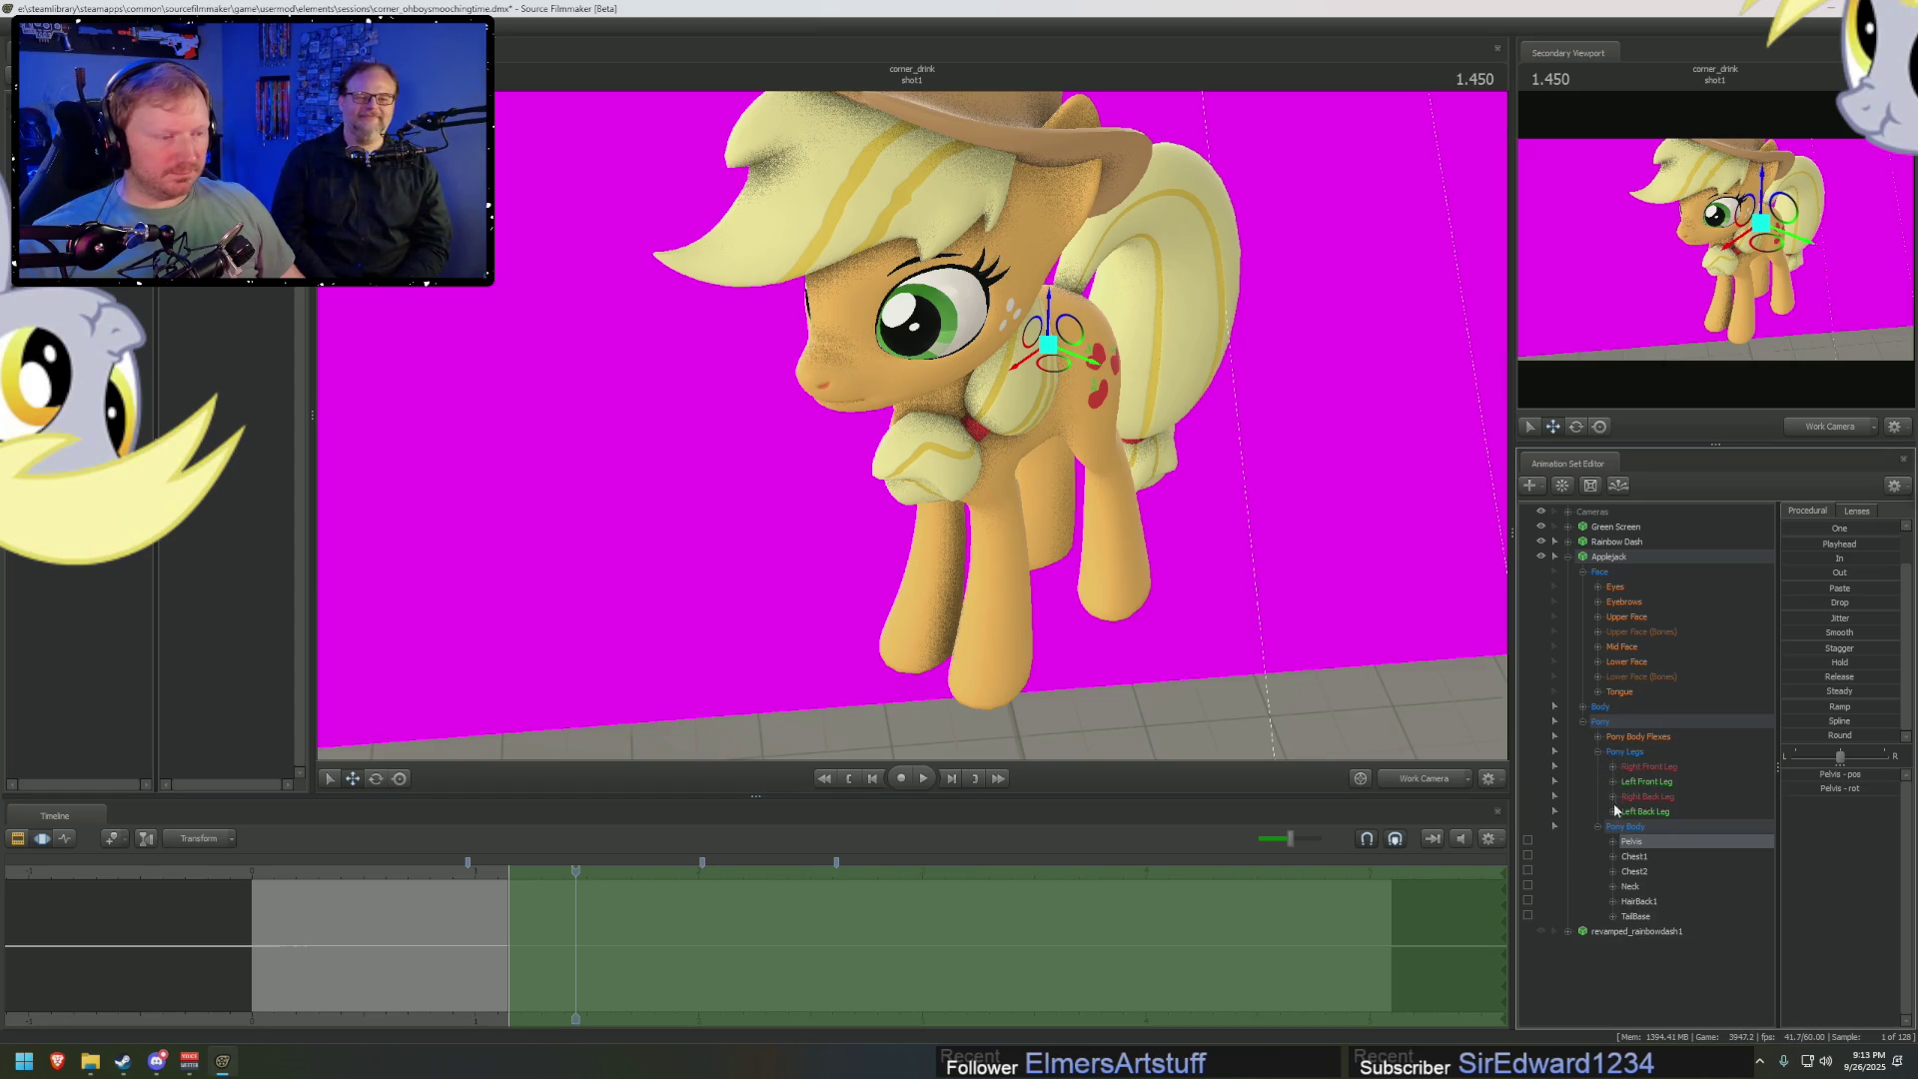
Expand Applejack's Pony Legs groups, lock two hooves, and shift her pelvis with feet planted
{"action": "left_click", "coordinate": [1598, 752]}
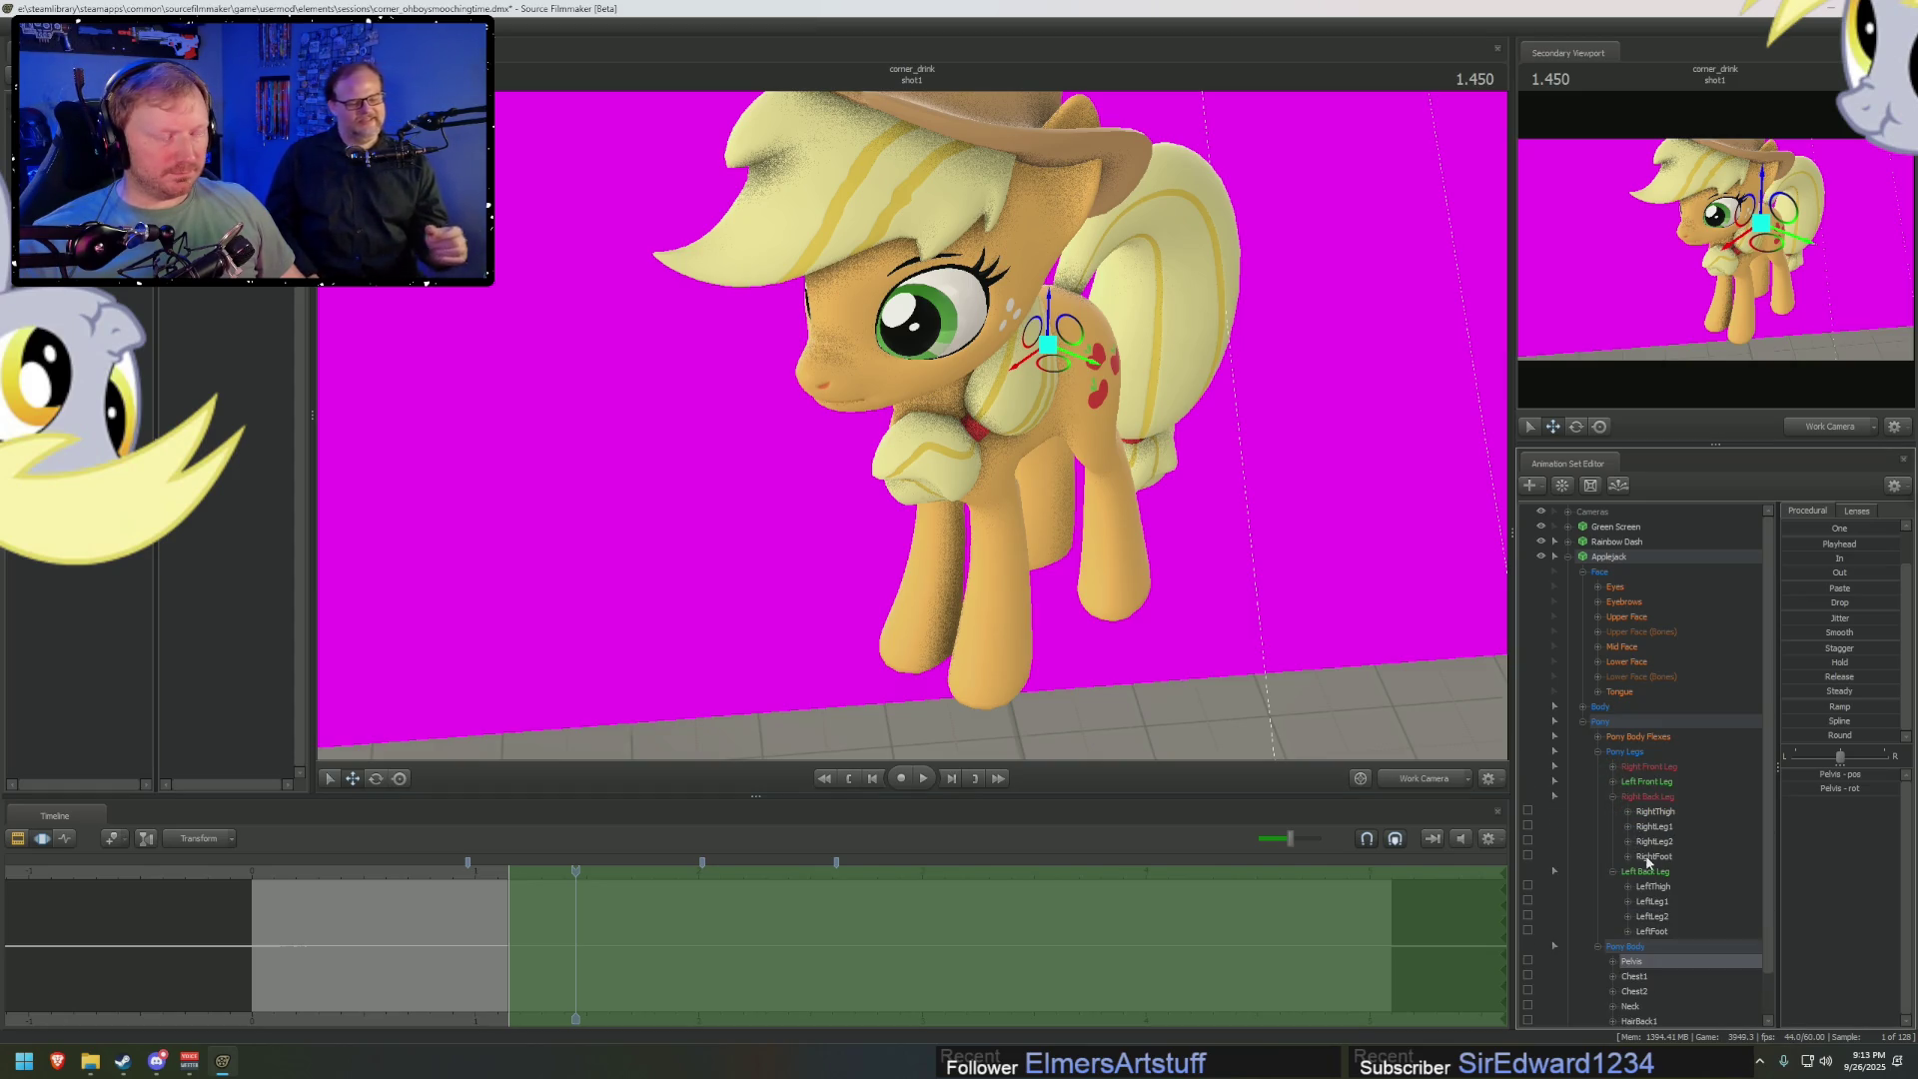
{"action": "left_click", "coordinate": [1611, 782]}
{"action": "left_click", "coordinate": [1612, 766]}
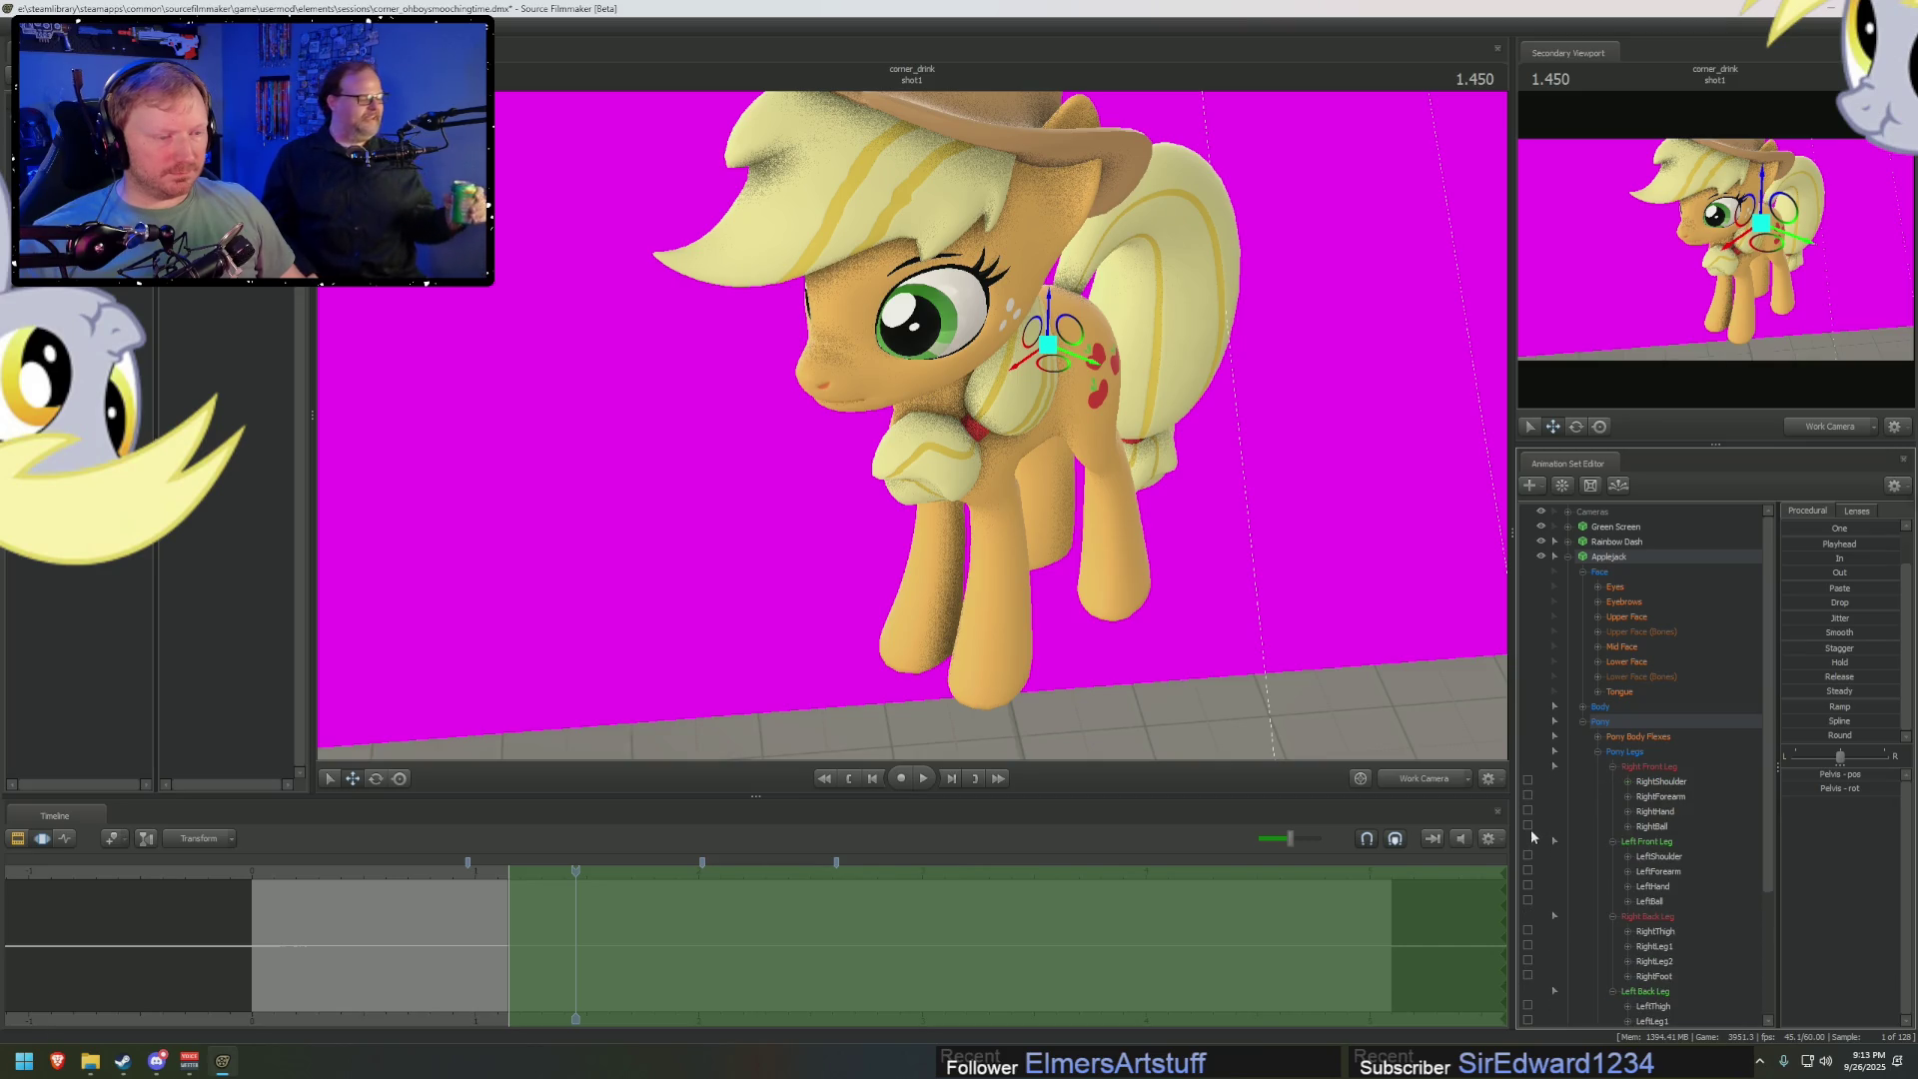
{"action": "scroll", "coordinate": [1528, 905], "scroll_direction": "down", "scroll_amount": 3}
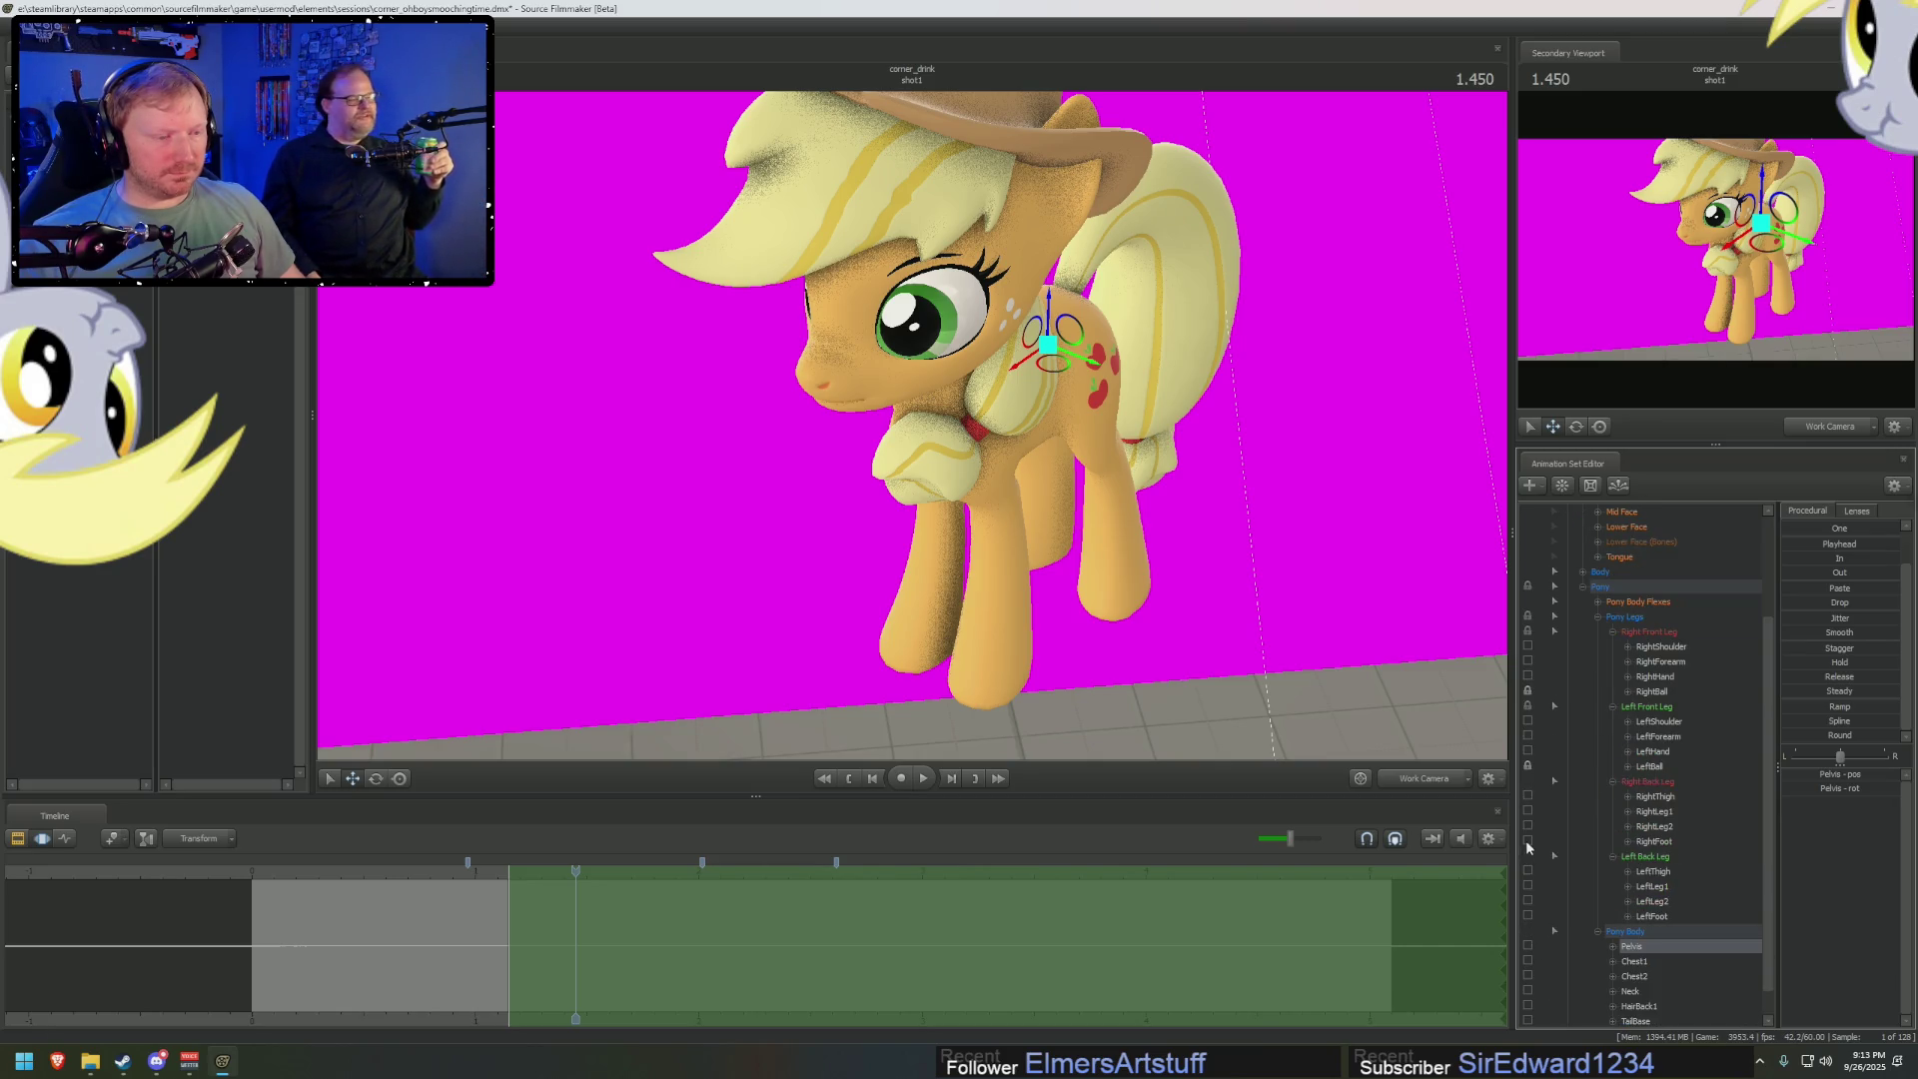
{"action": "left_click", "coordinate": [1528, 840]}
{"action": "left_click", "coordinate": [1527, 915]}
{"action": "left_click_drag", "start_coordinate": [1083, 356], "coordinate": [944, 410]}
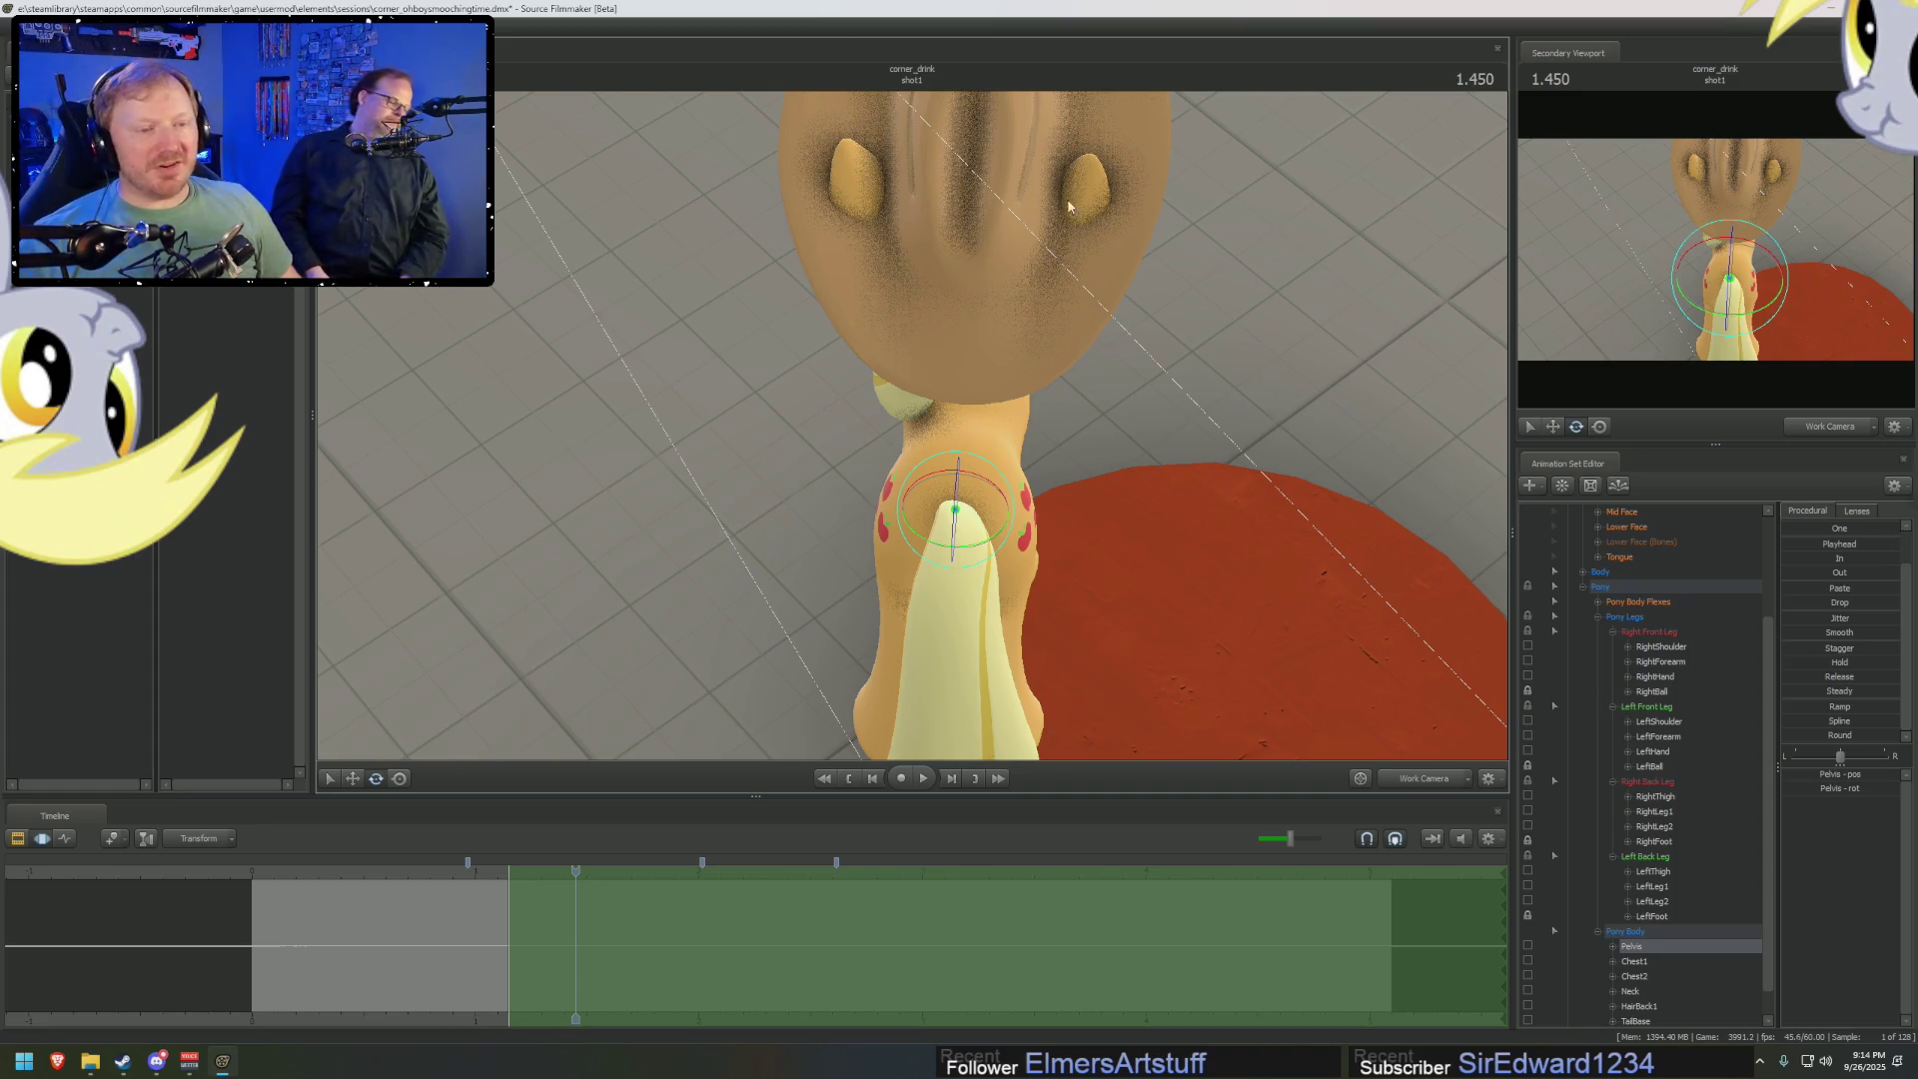
Rotate Applejack's pelvis further, checking the result through the scene camera
{"action": "left_click_drag", "start_coordinate": [962, 547], "coordinate": [968, 556]}
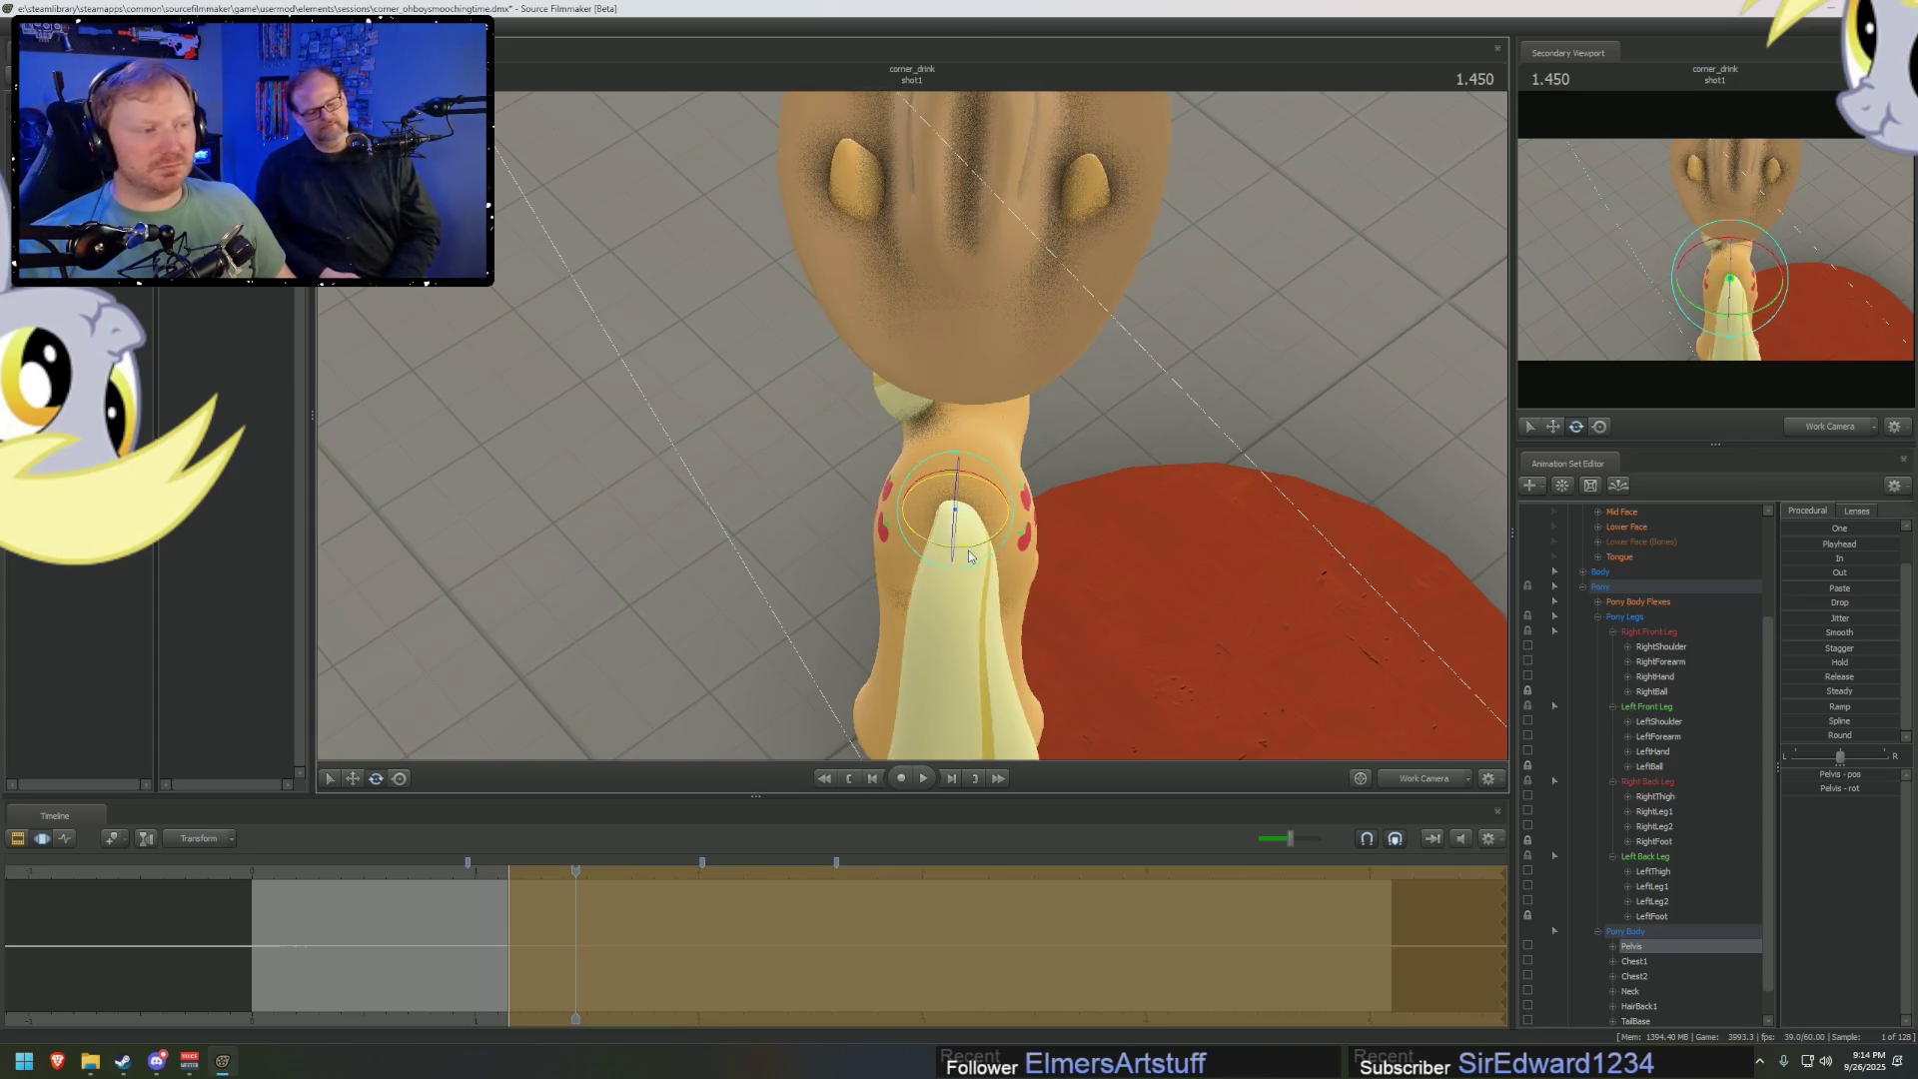
{"action": "key", "text": "F4"}
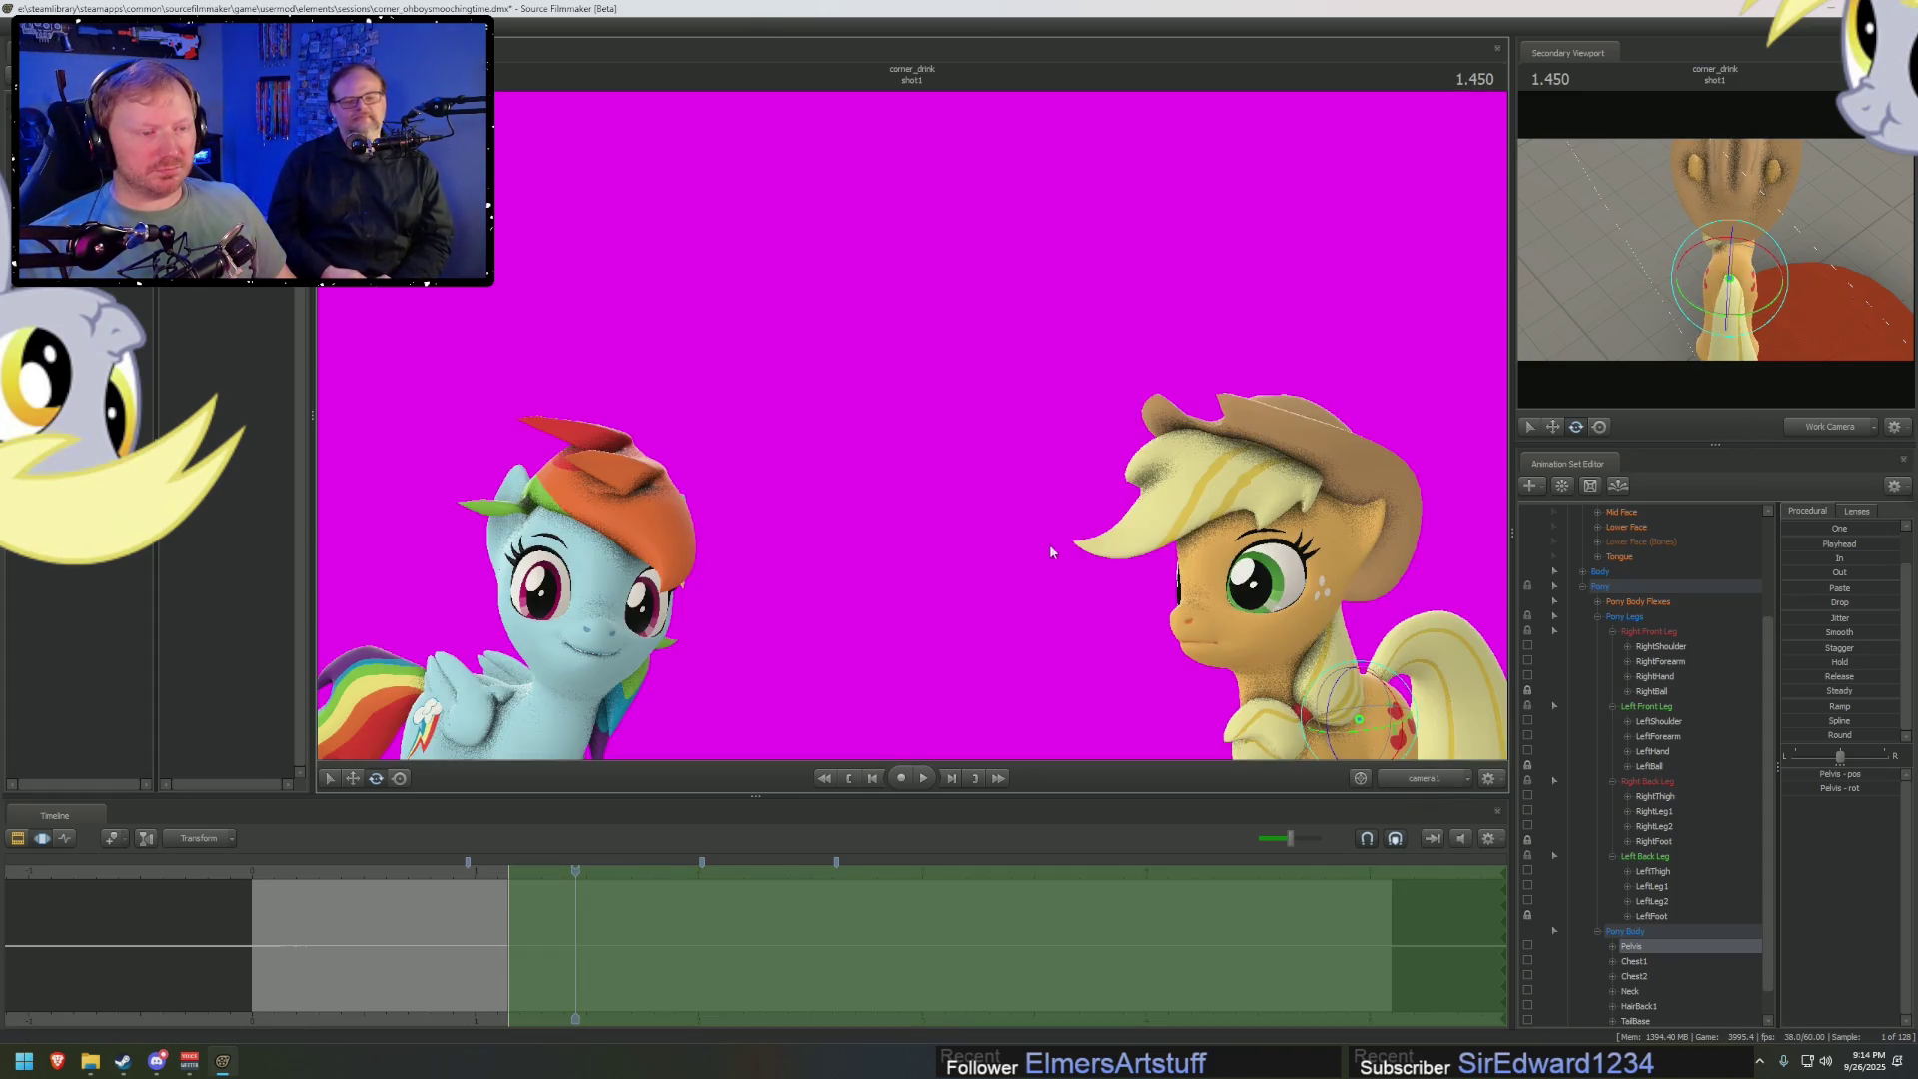
{"action": "key", "text": "F4"}
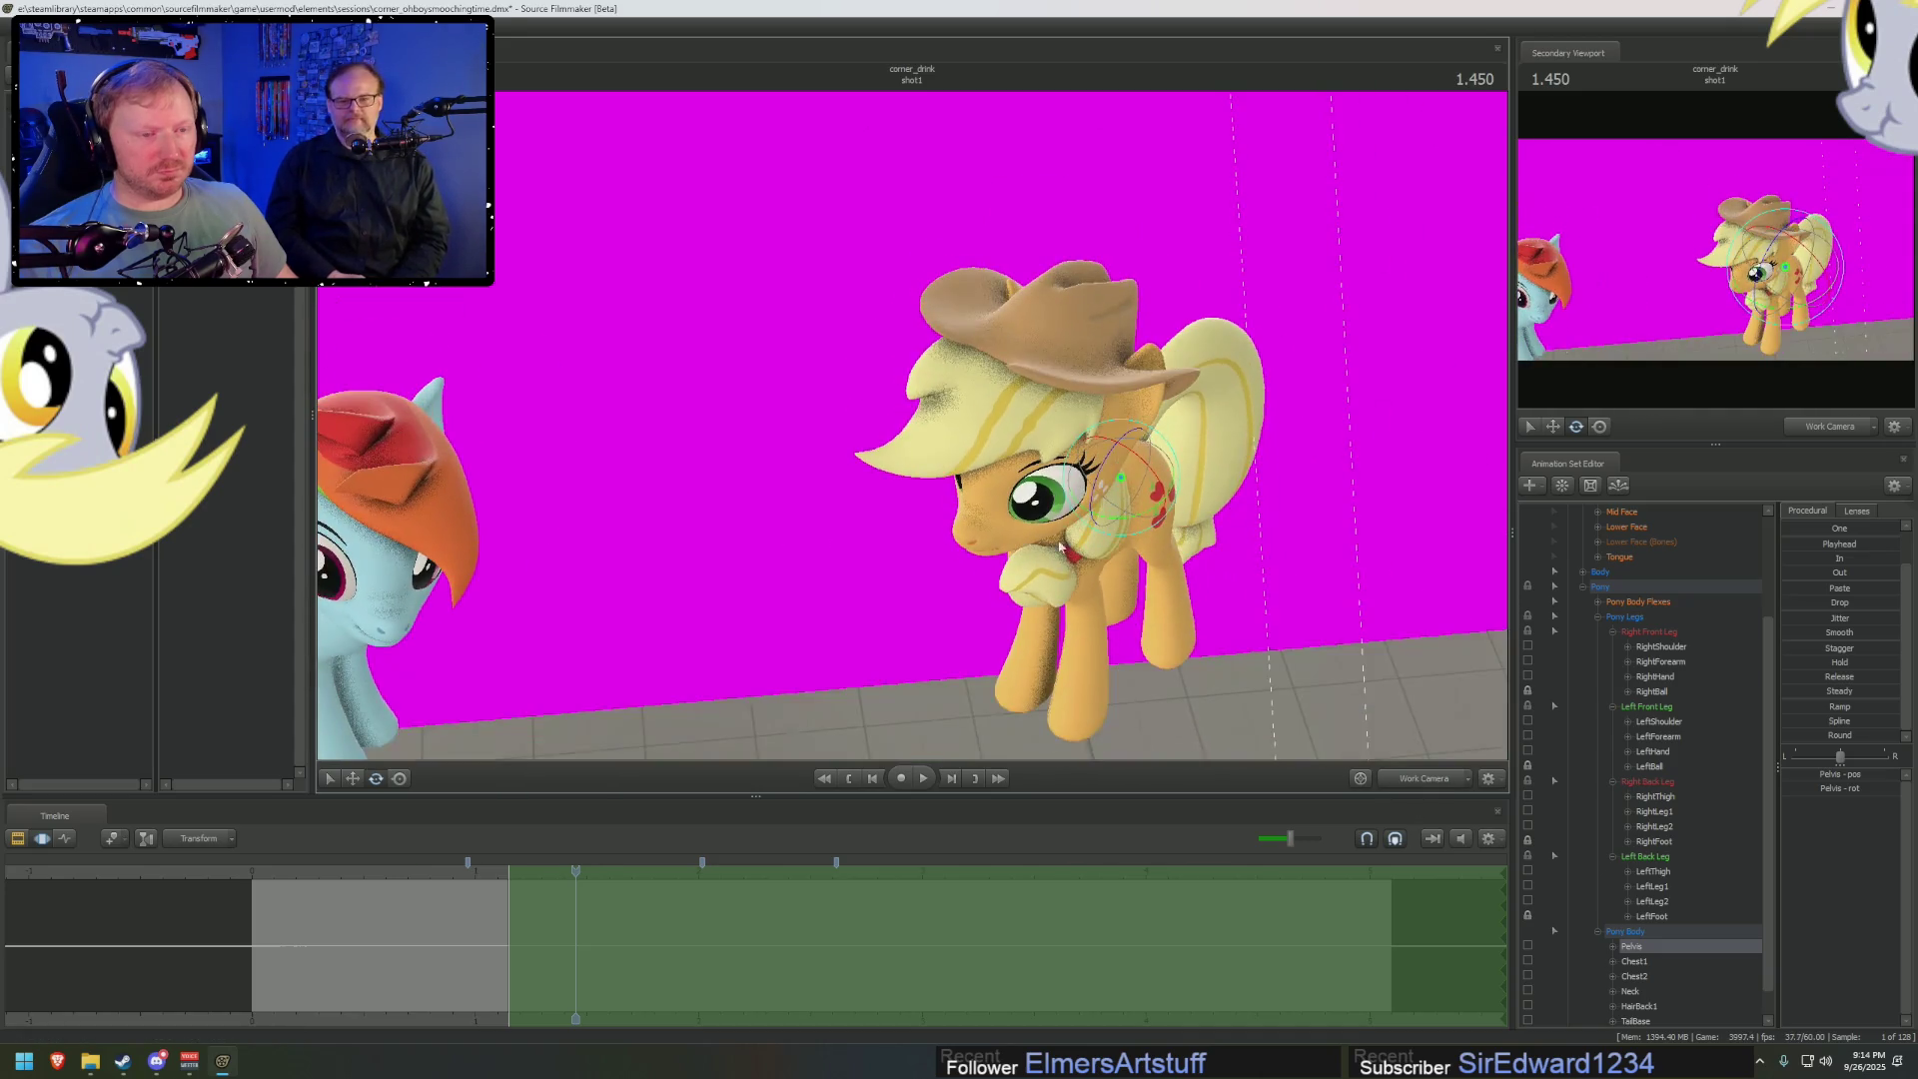
{"action": "left_click_drag", "start_coordinate": [1137, 537], "coordinate": [1124, 529]}
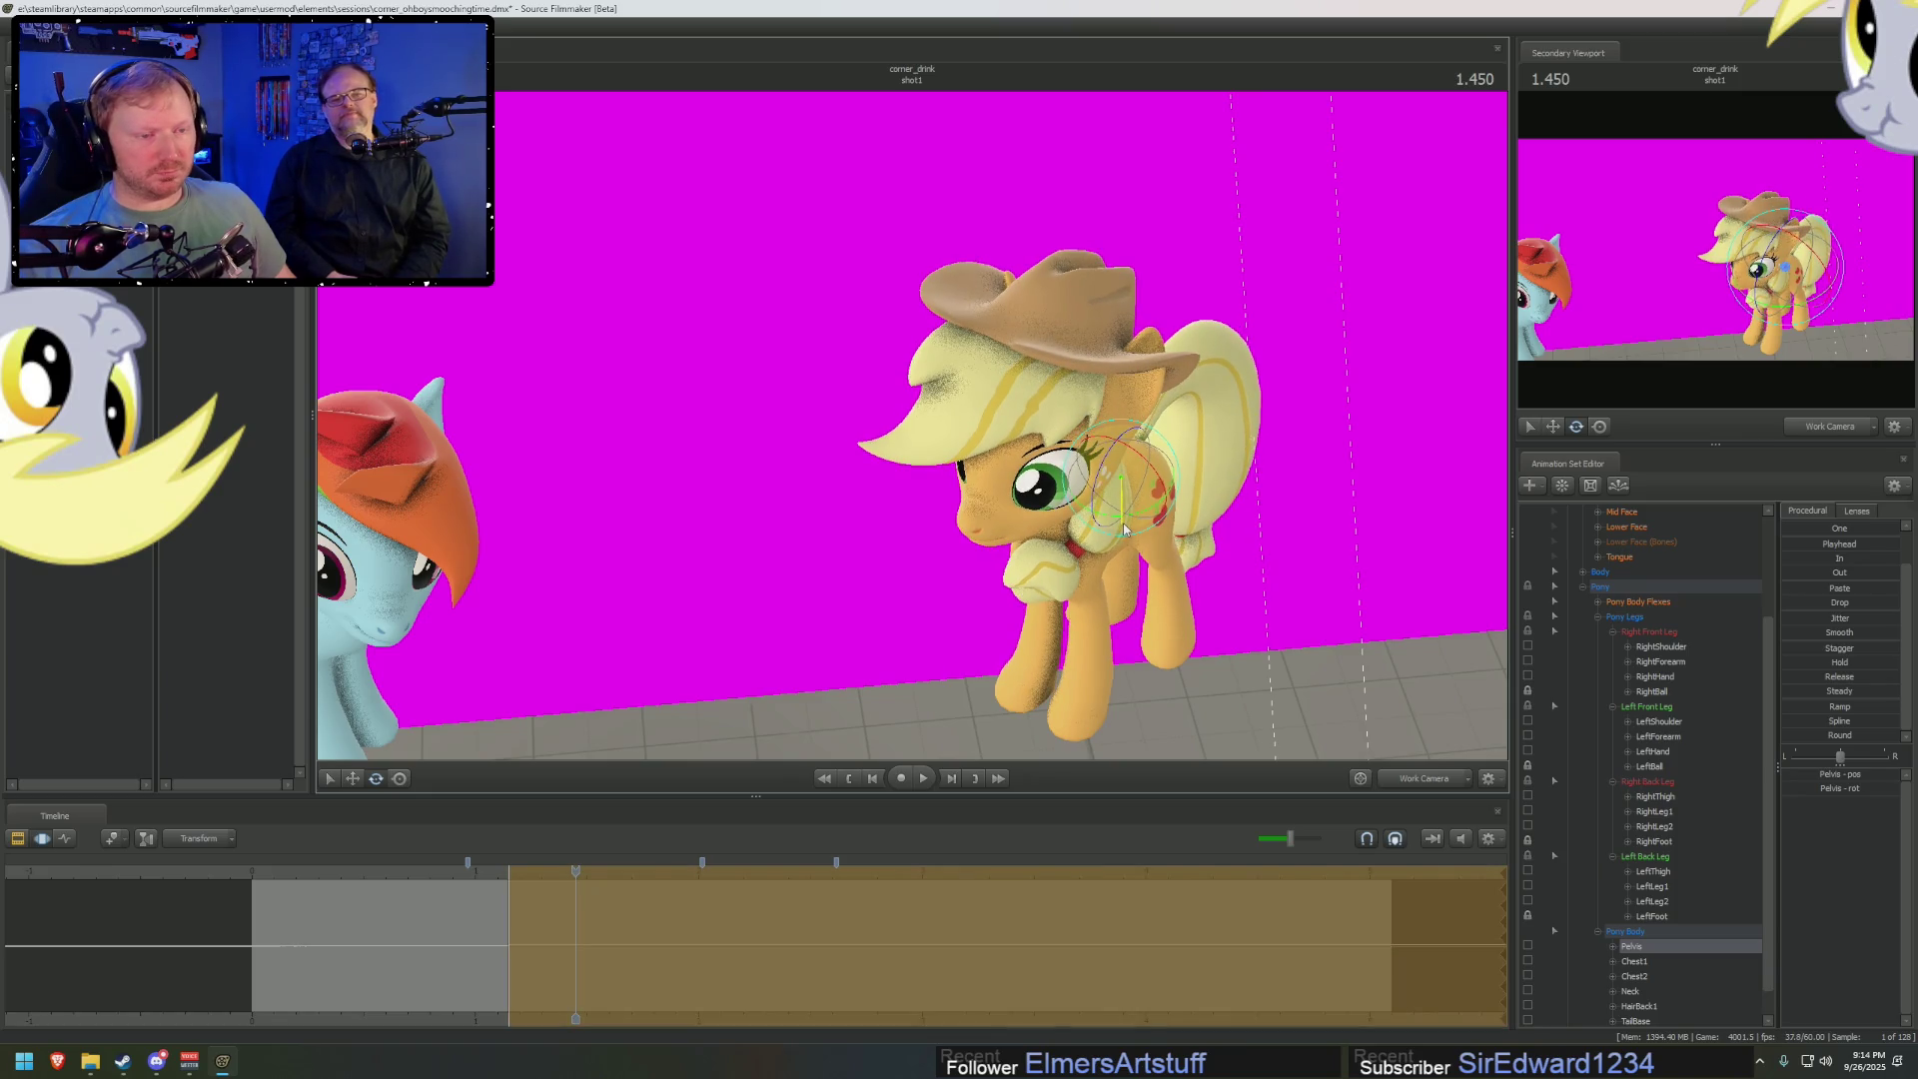
Pose Applejack's left shoulder and forearm from close views around her front leg
{"action": "right_click_drag", "start_coordinate": [1123, 530], "coordinate": [959, 334]}
{"action": "left_click", "coordinate": [944, 340]}
{"action": "key", "text": "q"}
{"action": "left_click", "coordinate": [976, 437]}
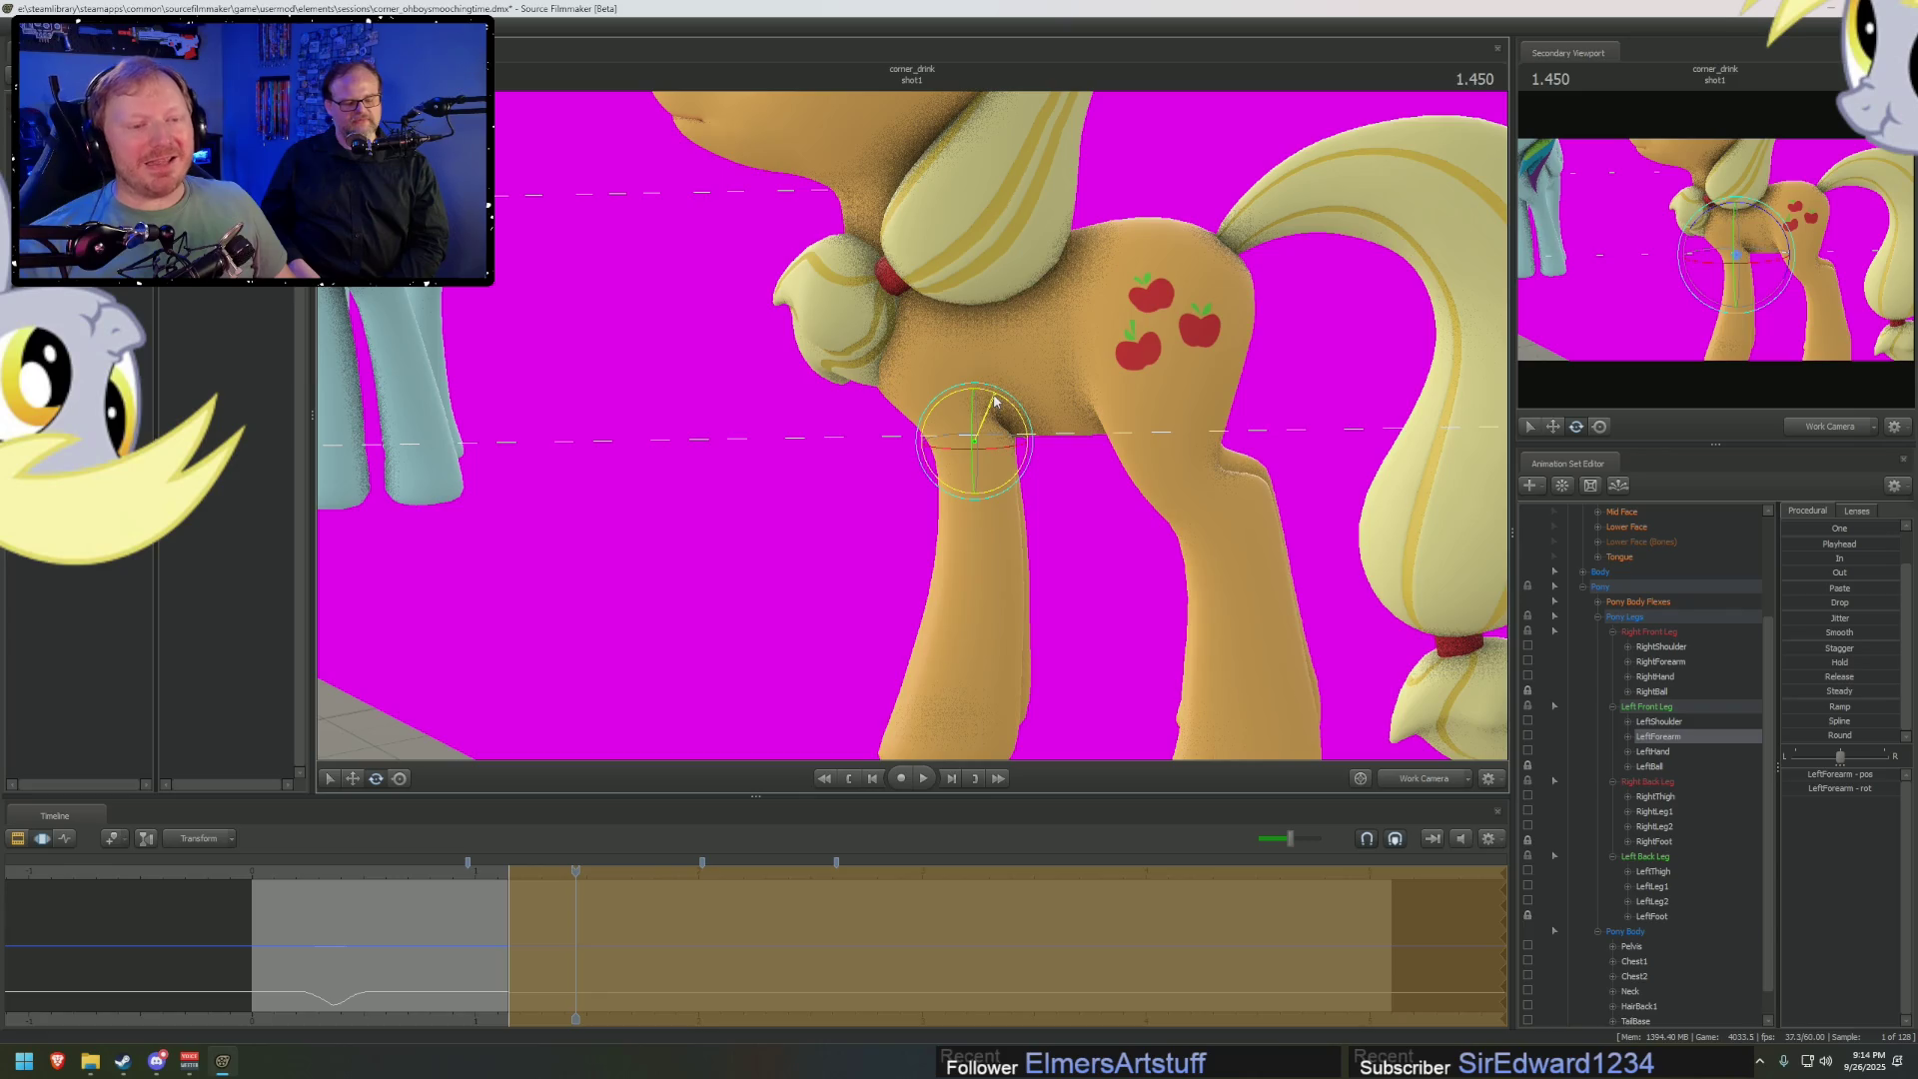
{"action": "left_click_drag", "start_coordinate": [991, 399], "coordinate": [907, 347]}
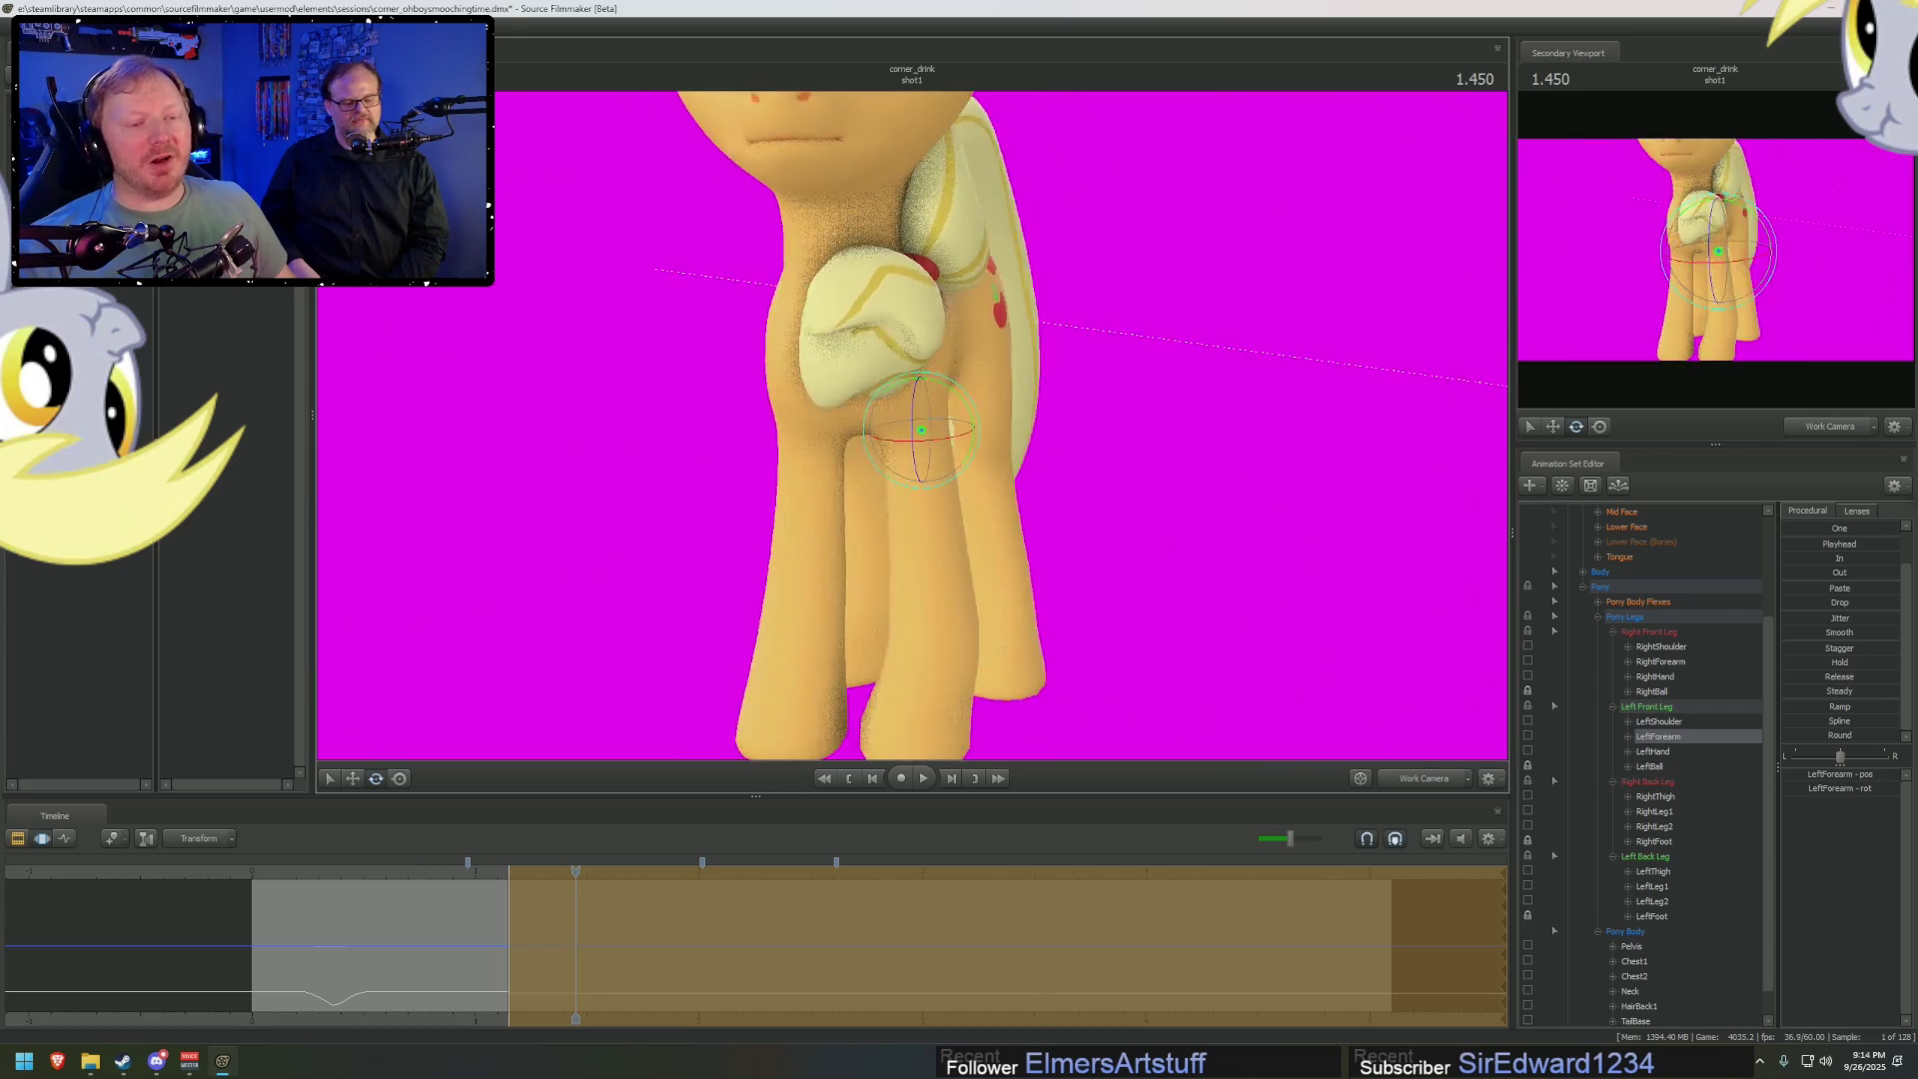
{"action": "left_click", "coordinate": [907, 348]}
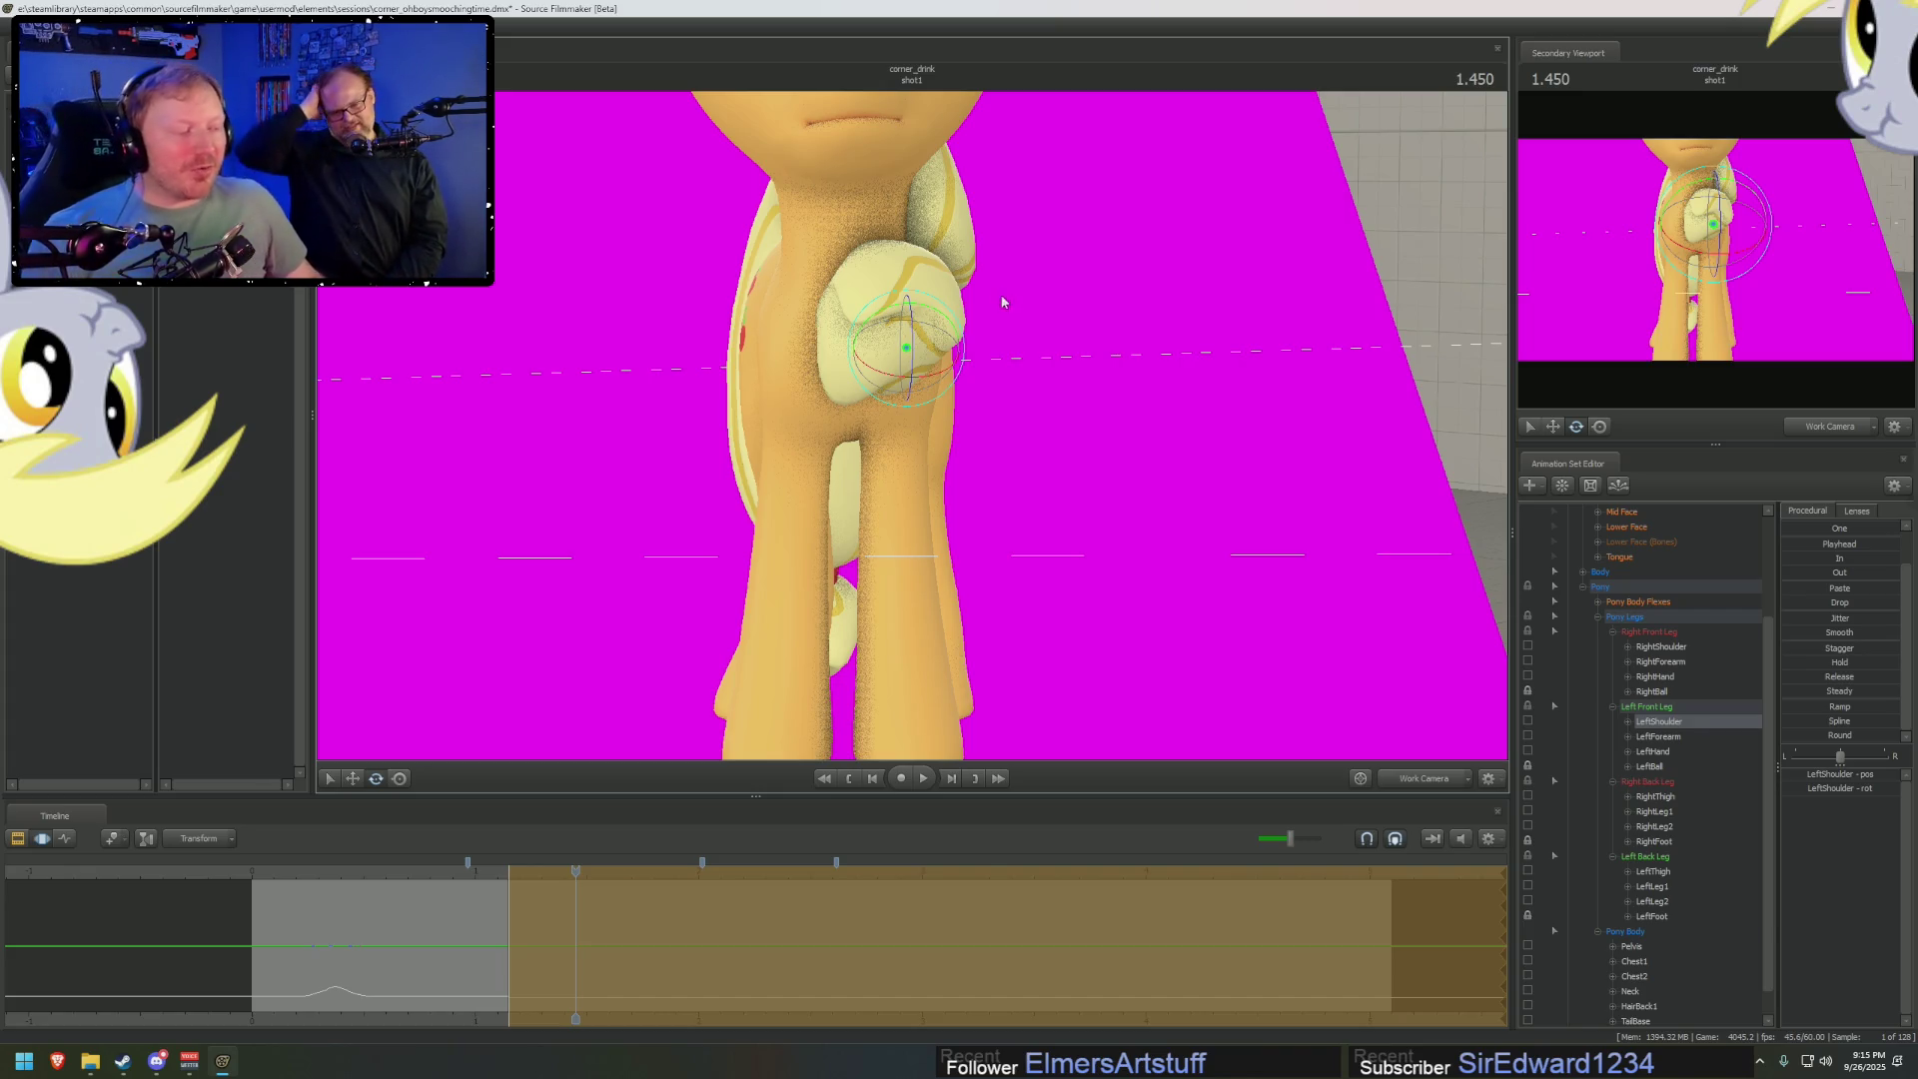
{"action": "mouse_move", "coordinate": [1203, 406]}
{"action": "left_mouse_down"}
{"action": "mouse_move", "coordinate": [1049, 420]}
{"action": "mouse_move", "coordinate": [967, 314]}
{"action": "left_mouse_up"}
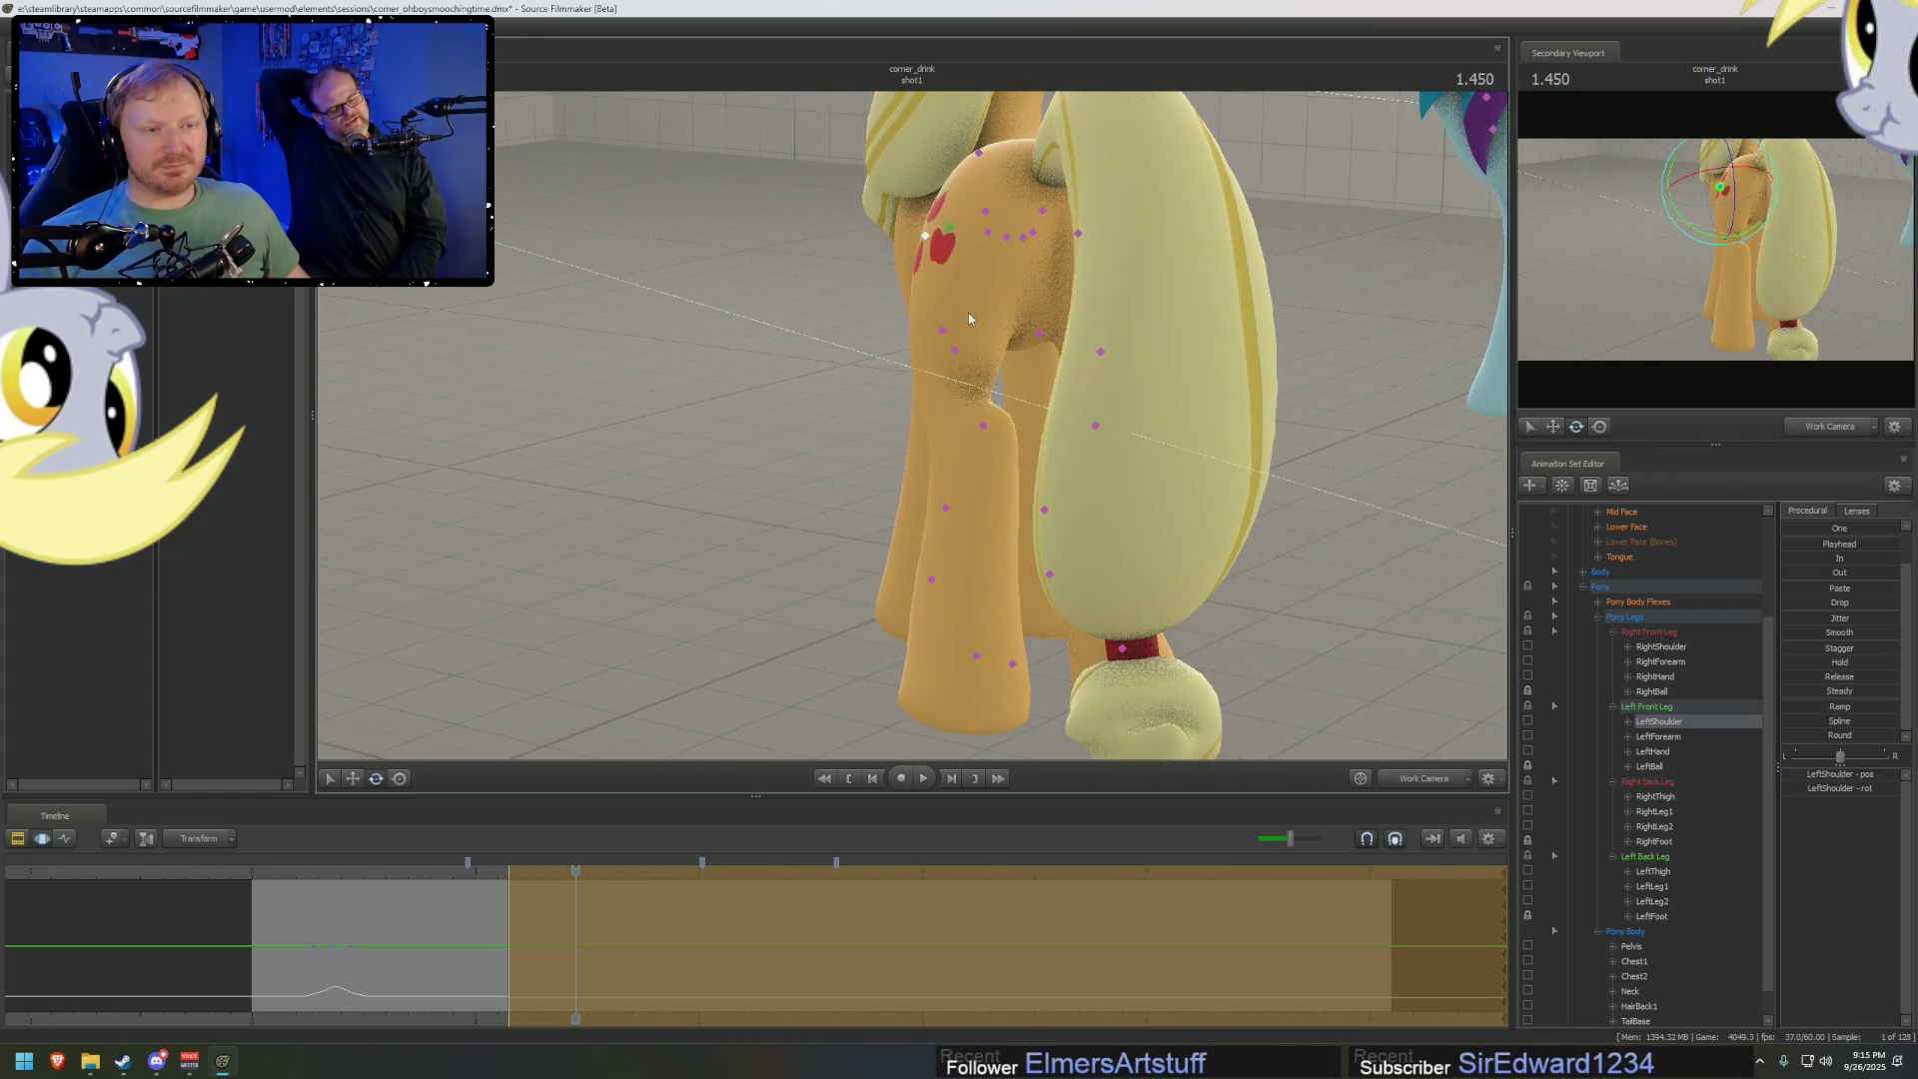
Inspect Applejack's LeftThigh and RightThigh from several orbit angles, then look through camera1
{"action": "left_click", "coordinate": [987, 232]}
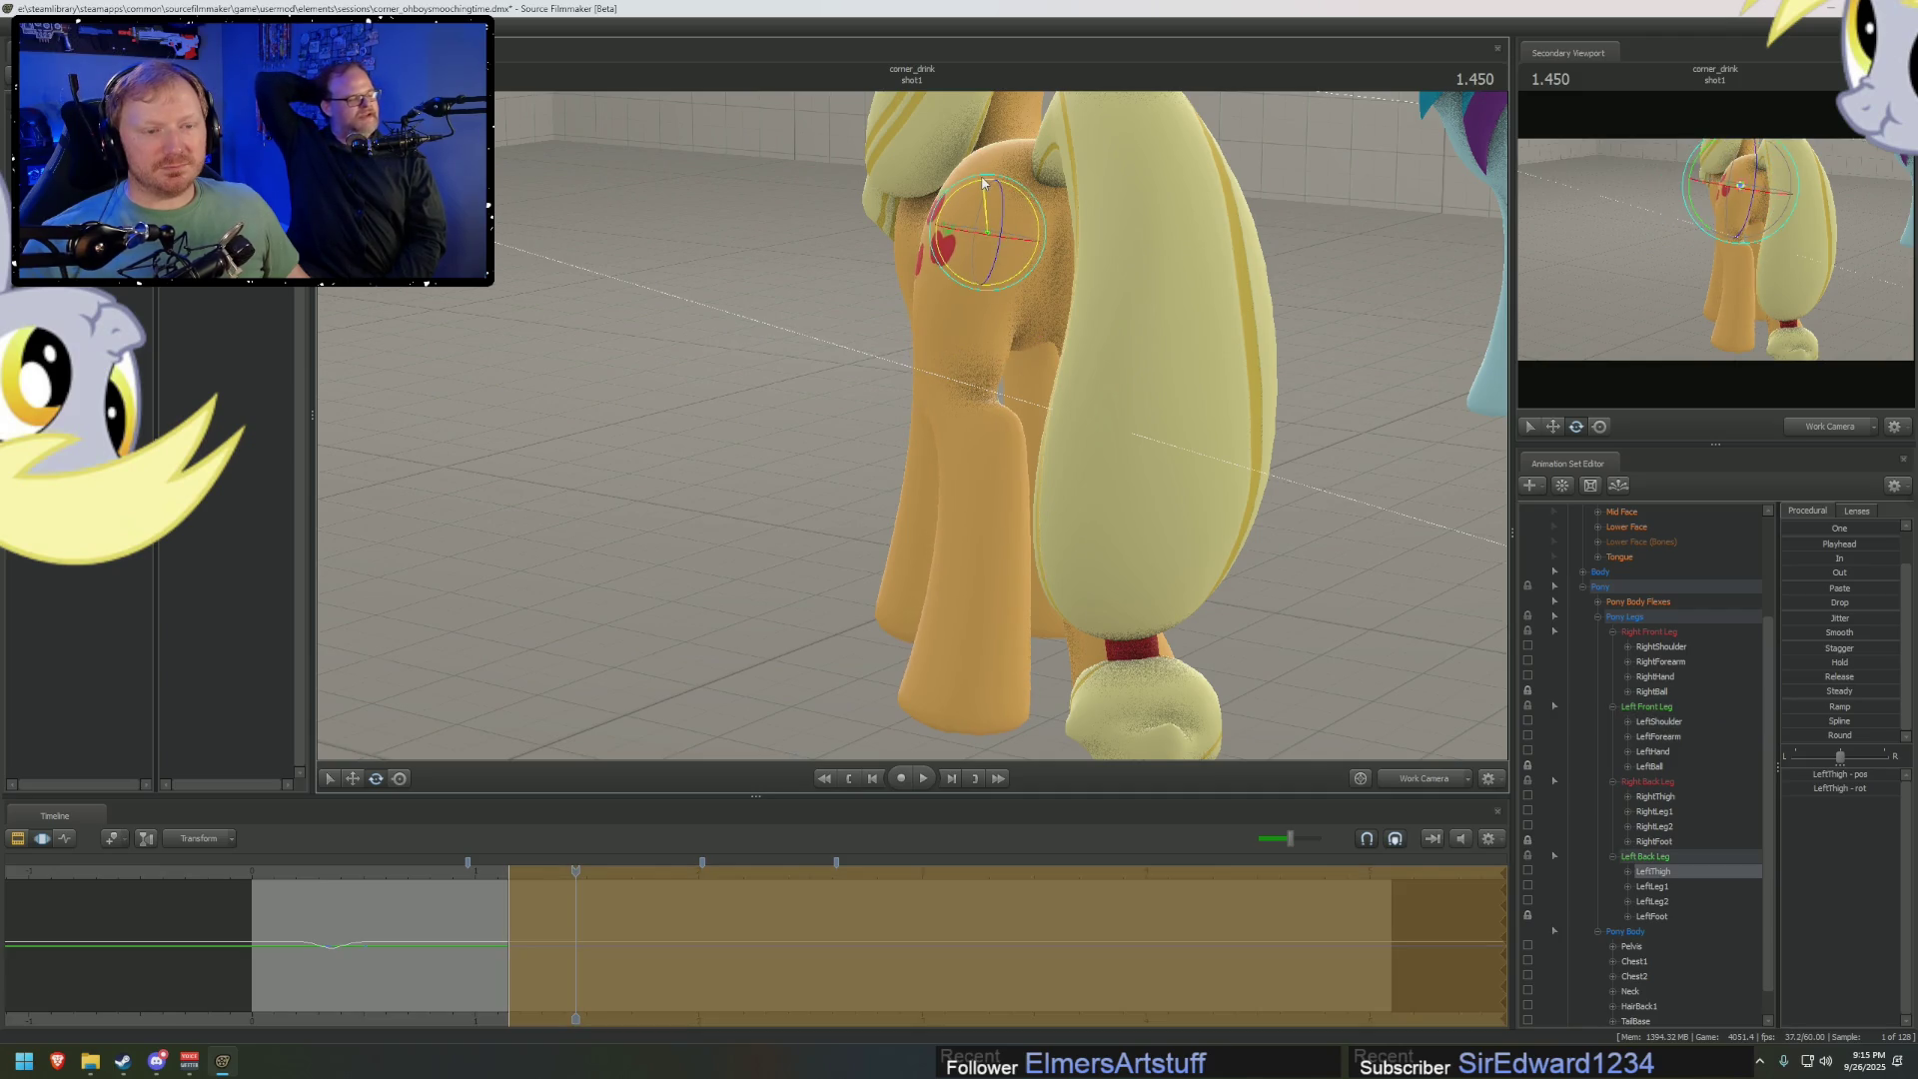
{"action": "left_click_drag", "start_coordinate": [984, 183], "coordinate": [958, 346]}
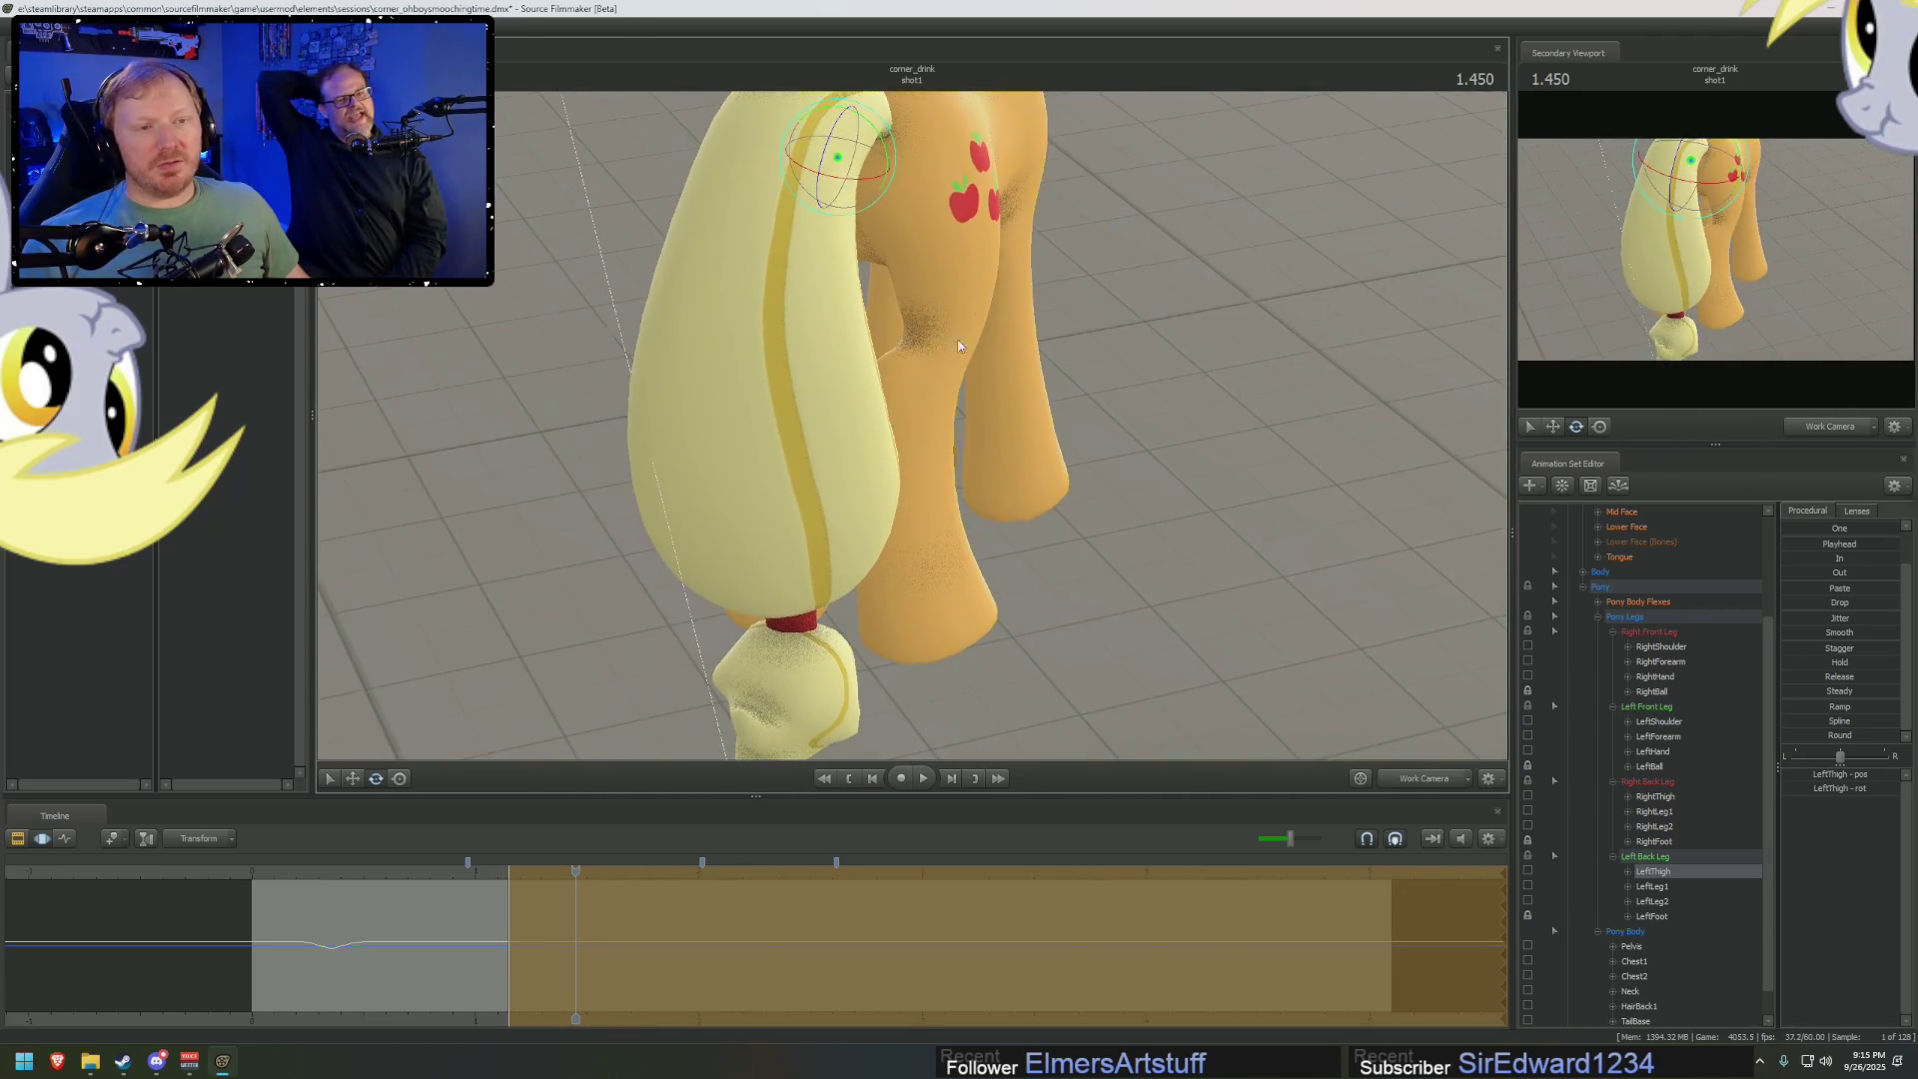
{"action": "left_click", "coordinate": [959, 152]}
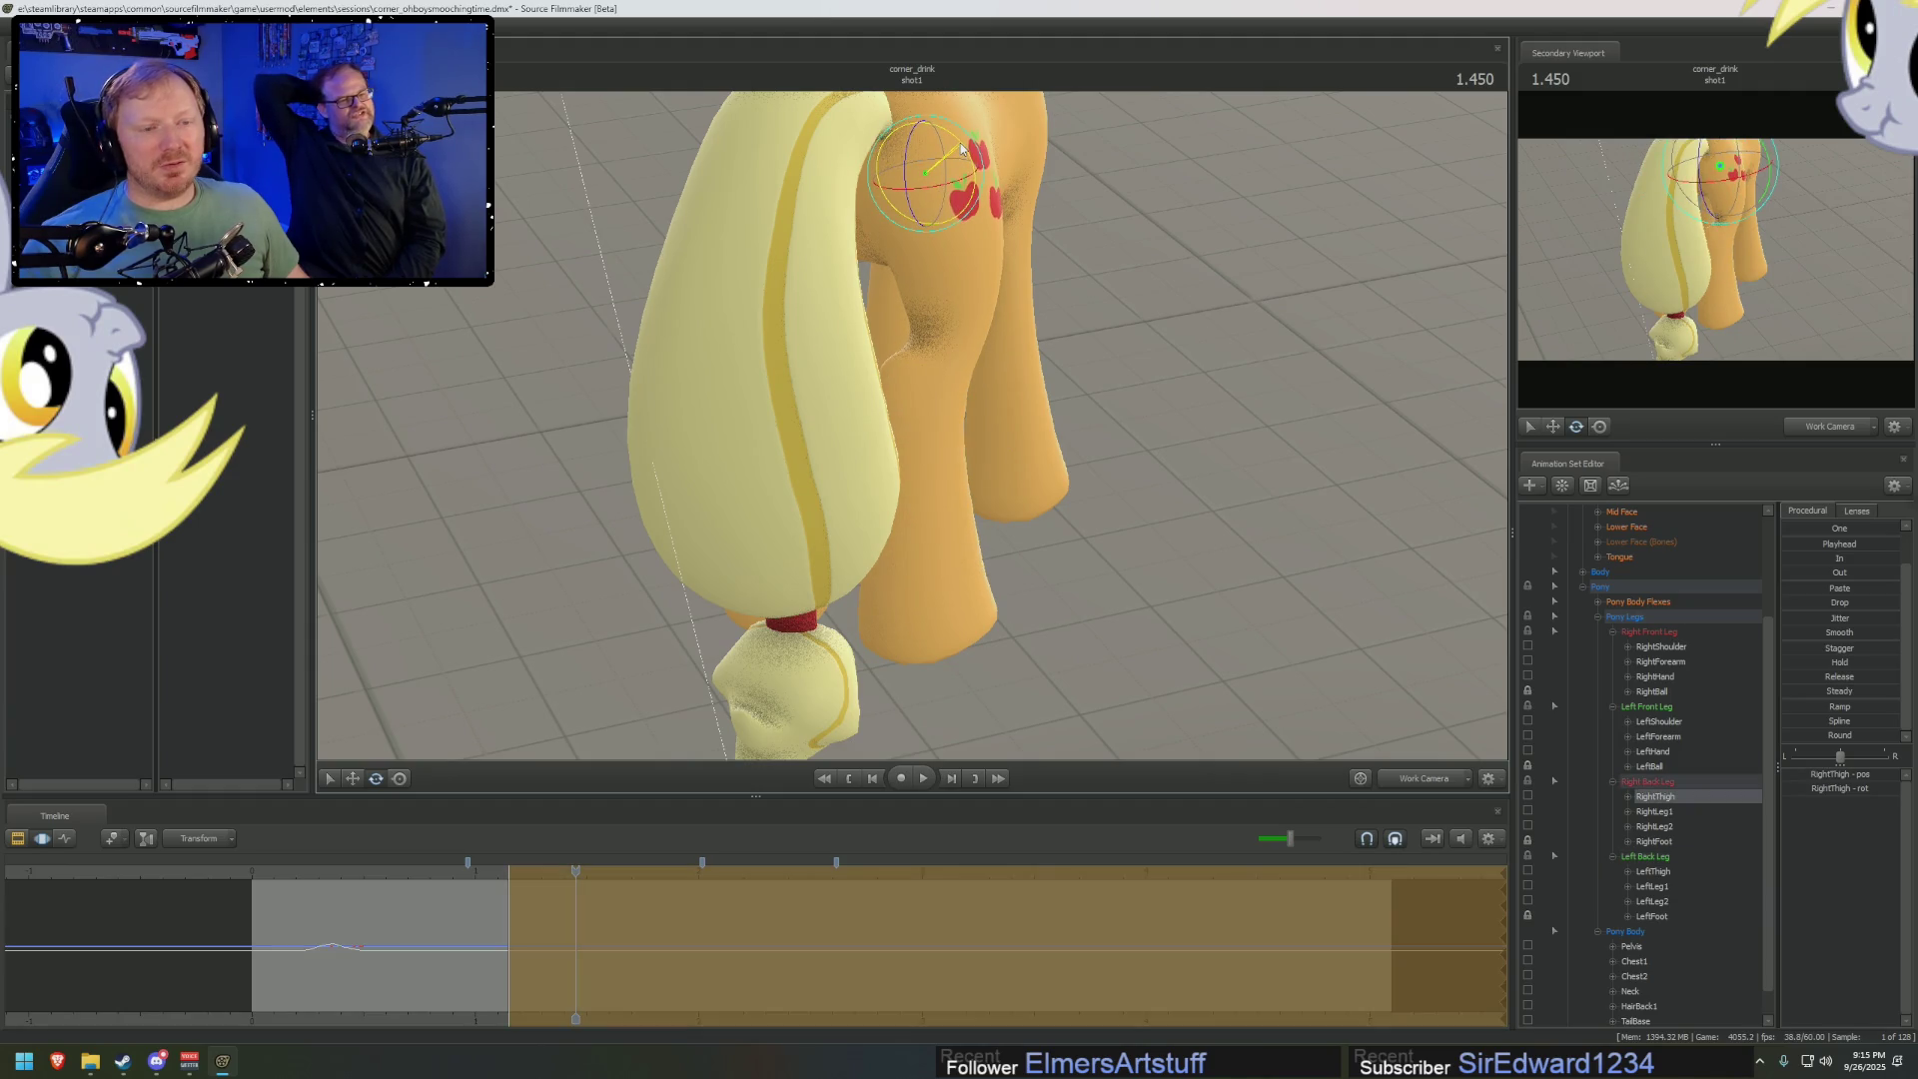
{"action": "left_click_drag", "start_coordinate": [978, 158], "coordinate": [943, 409]}
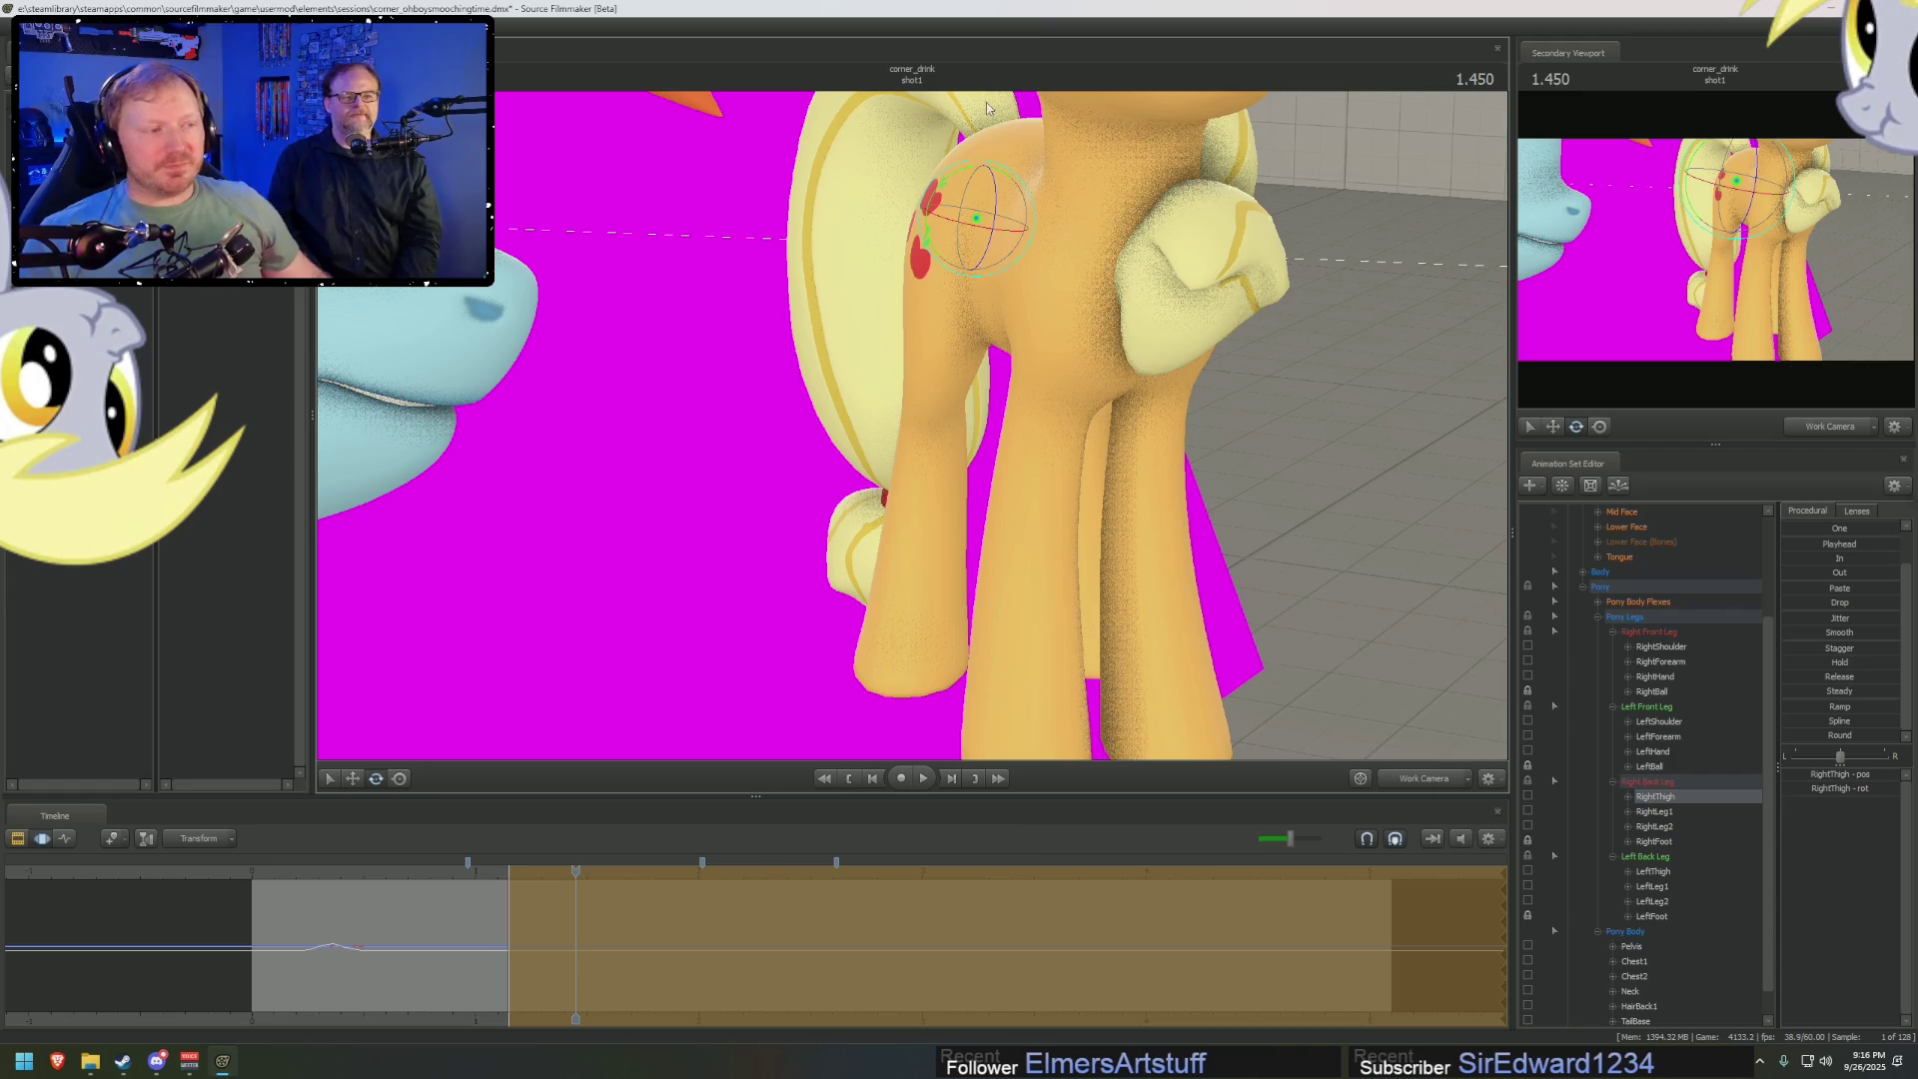
{"action": "left_click_drag", "start_coordinate": [1410, 753], "coordinate": [825, 414]}
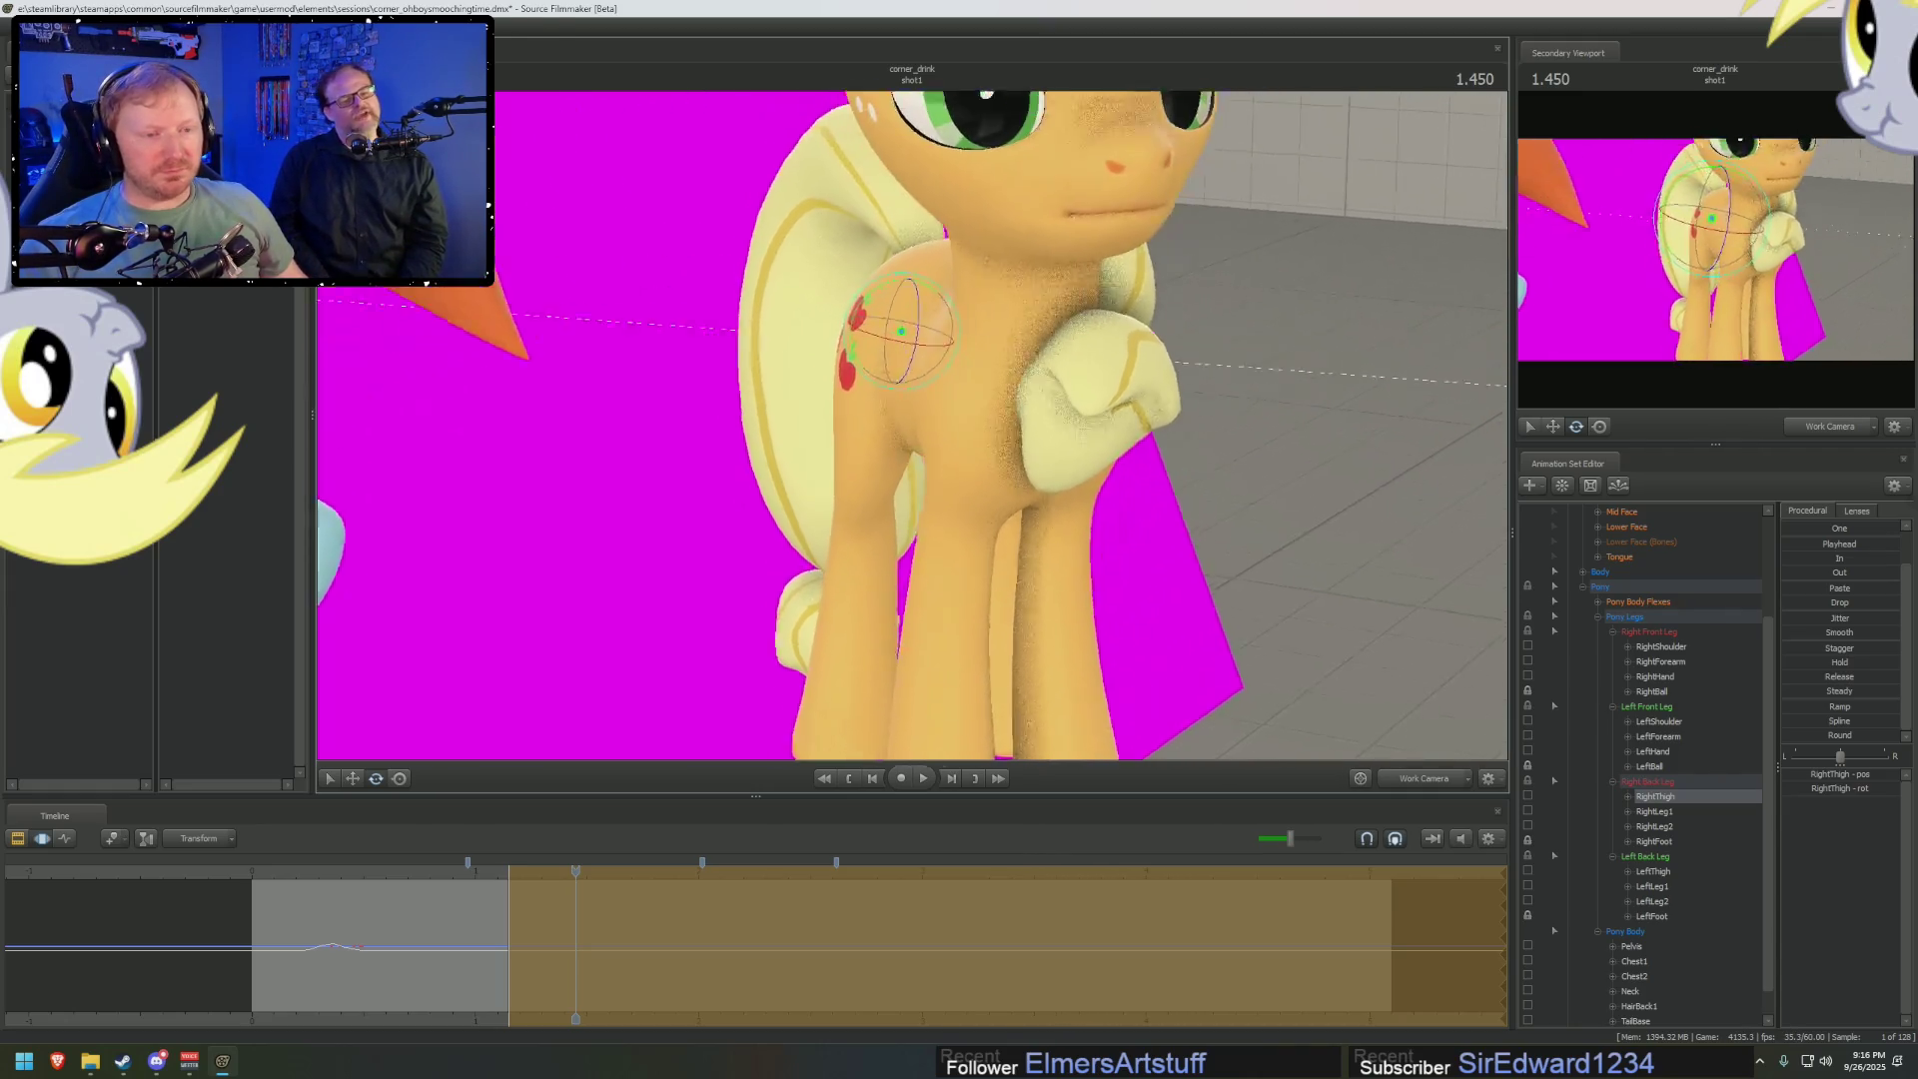
{"action": "left_click", "coordinate": [1410, 777]}
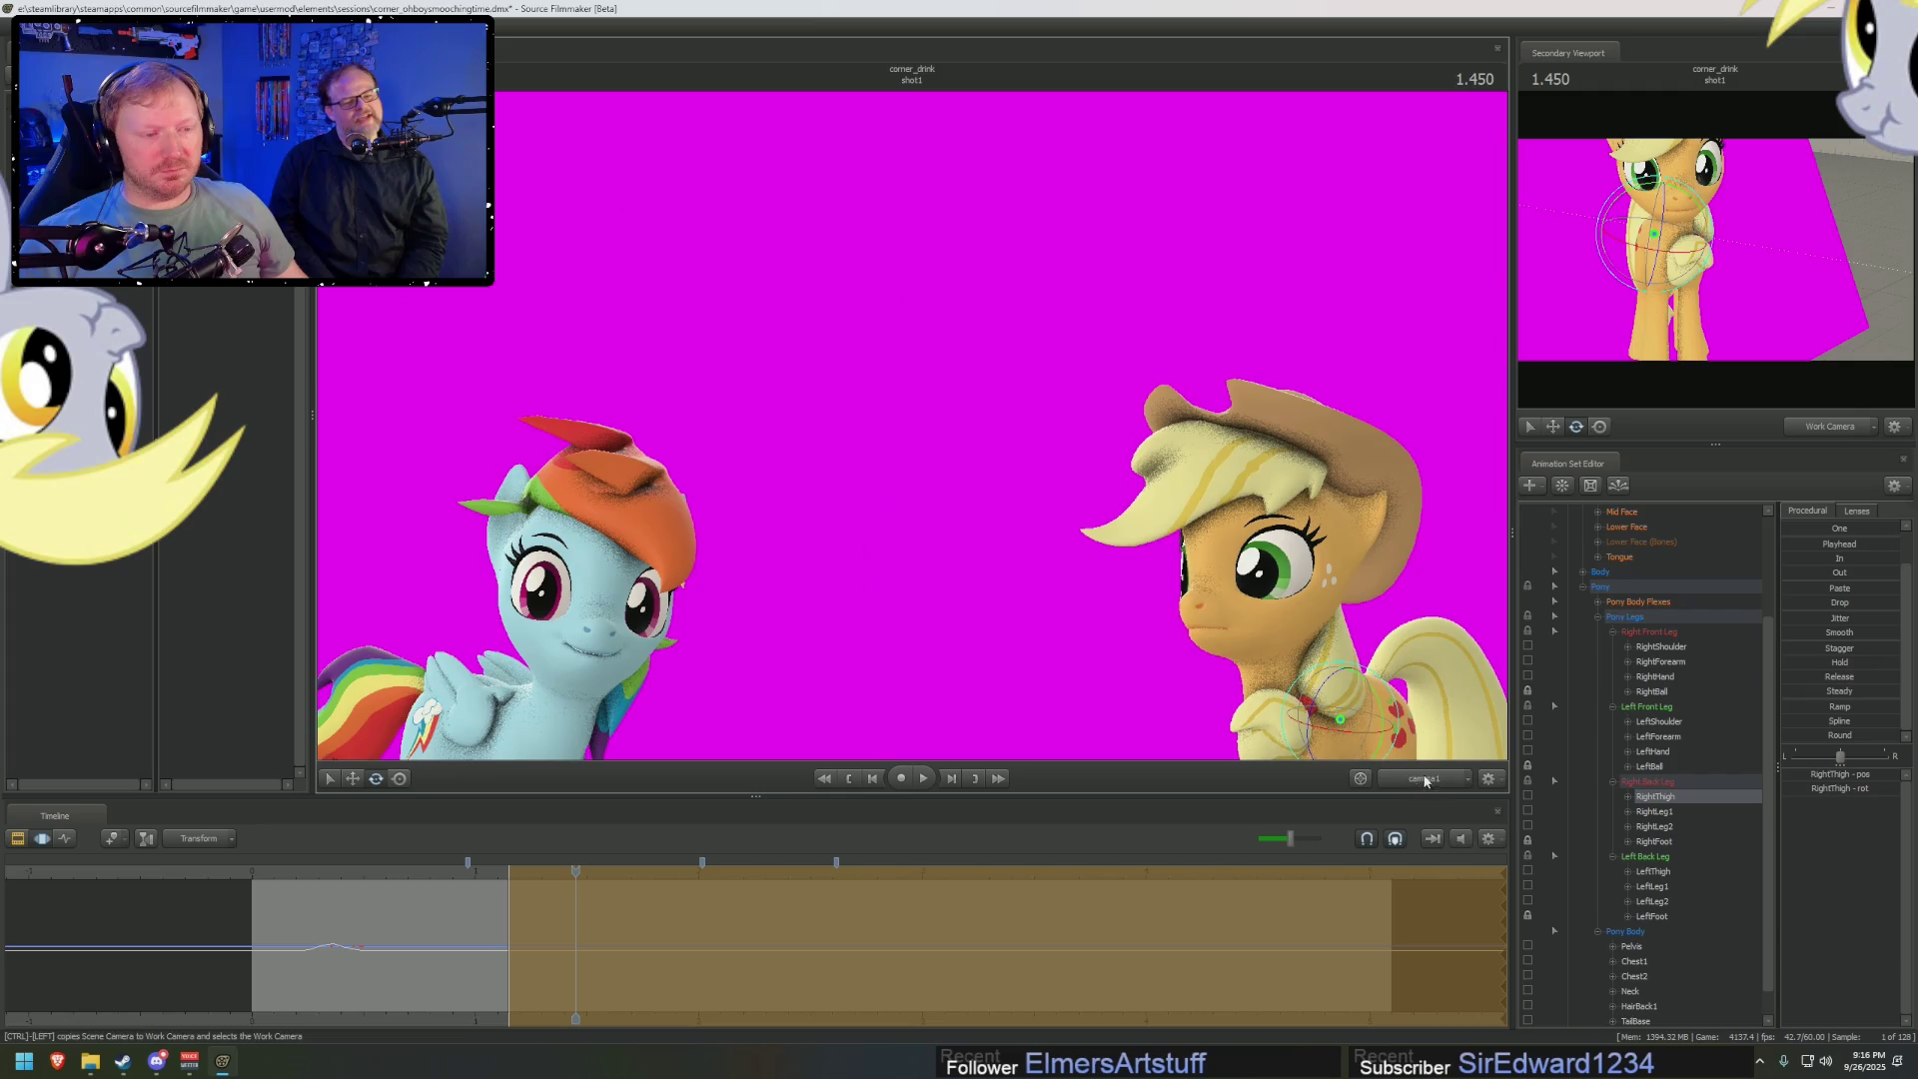
At 1.266 in the Work Camera, rotate Applejack's pelvis to shift her whole body
{"action": "left_click_drag", "start_coordinate": [575, 884], "coordinate": [536, 884]}
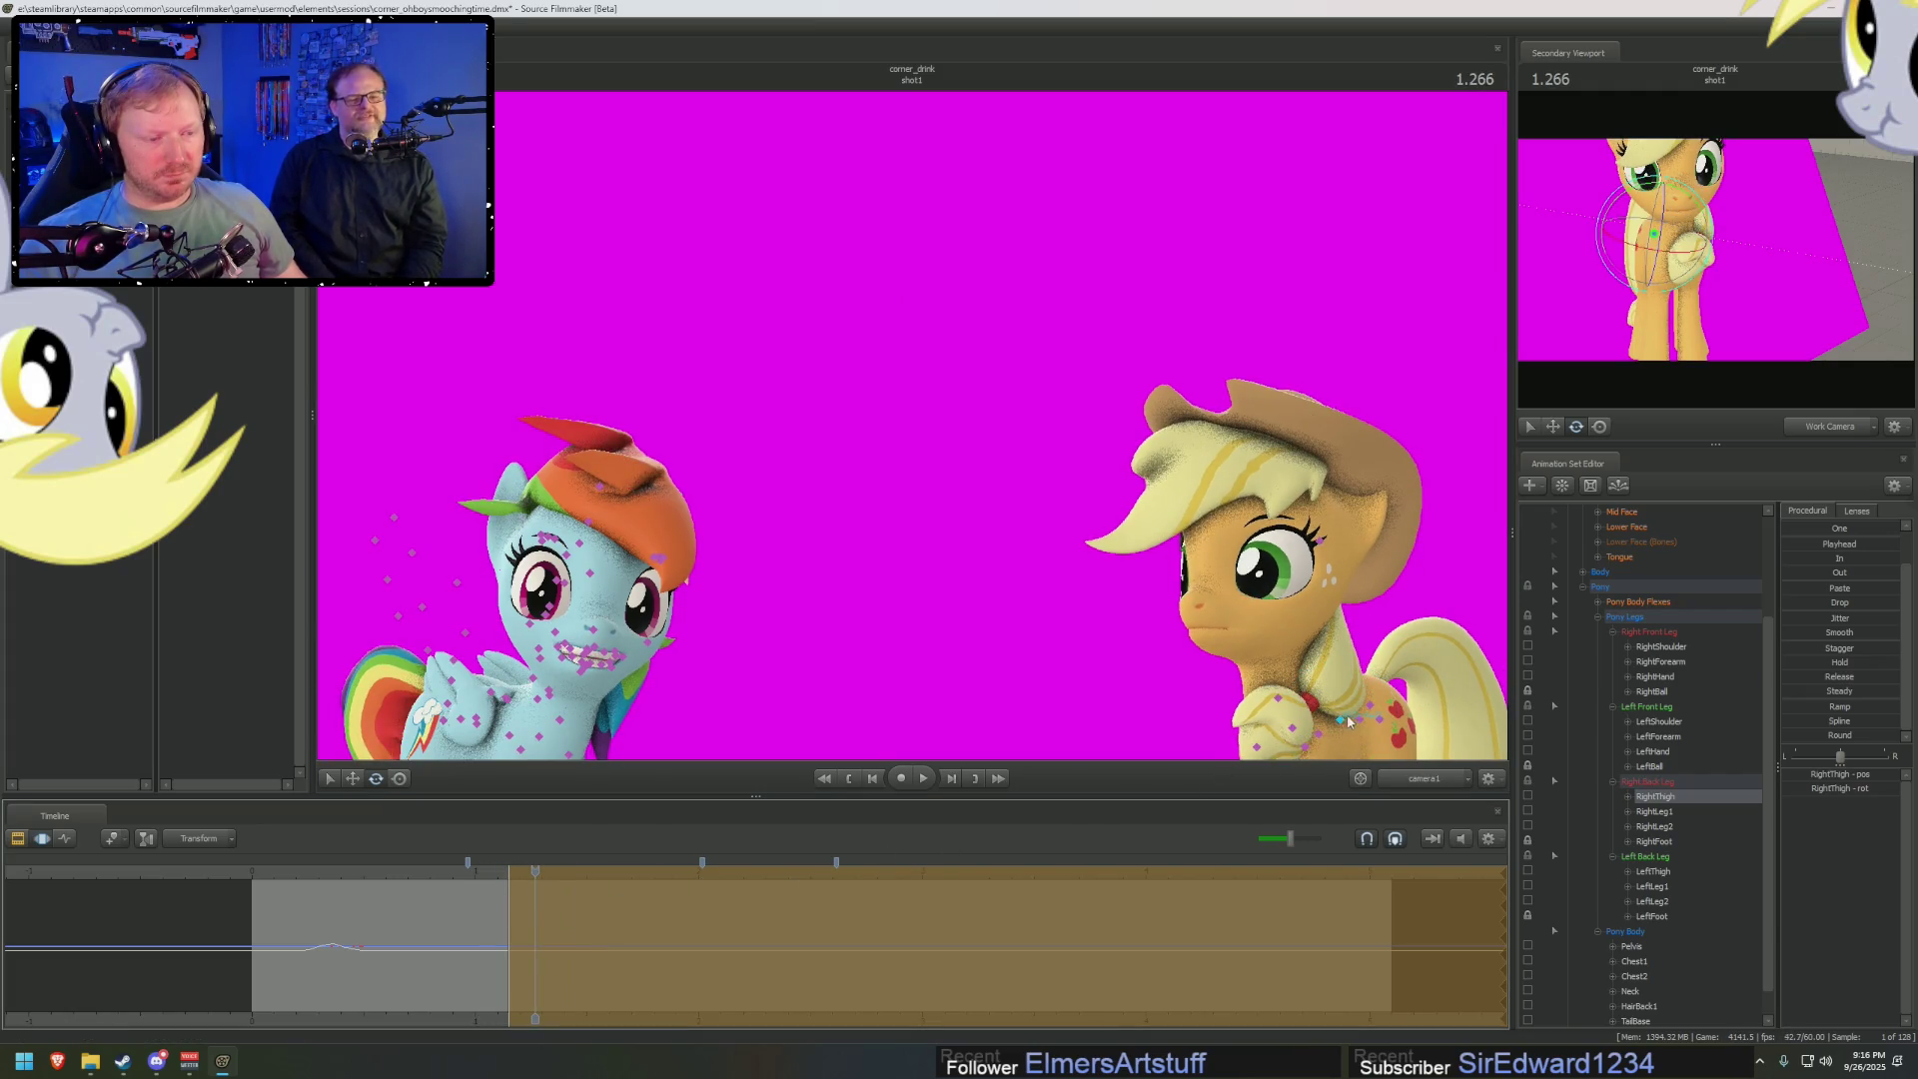
{"action": "left_click", "coordinate": [1418, 778]}
{"action": "mouse_move", "coordinate": [1109, 693]}
{"action": "left_mouse_down"}
{"action": "mouse_move", "coordinate": [966, 423]}
{"action": "mouse_move", "coordinate": [1035, 330]}
{"action": "left_mouse_up"}
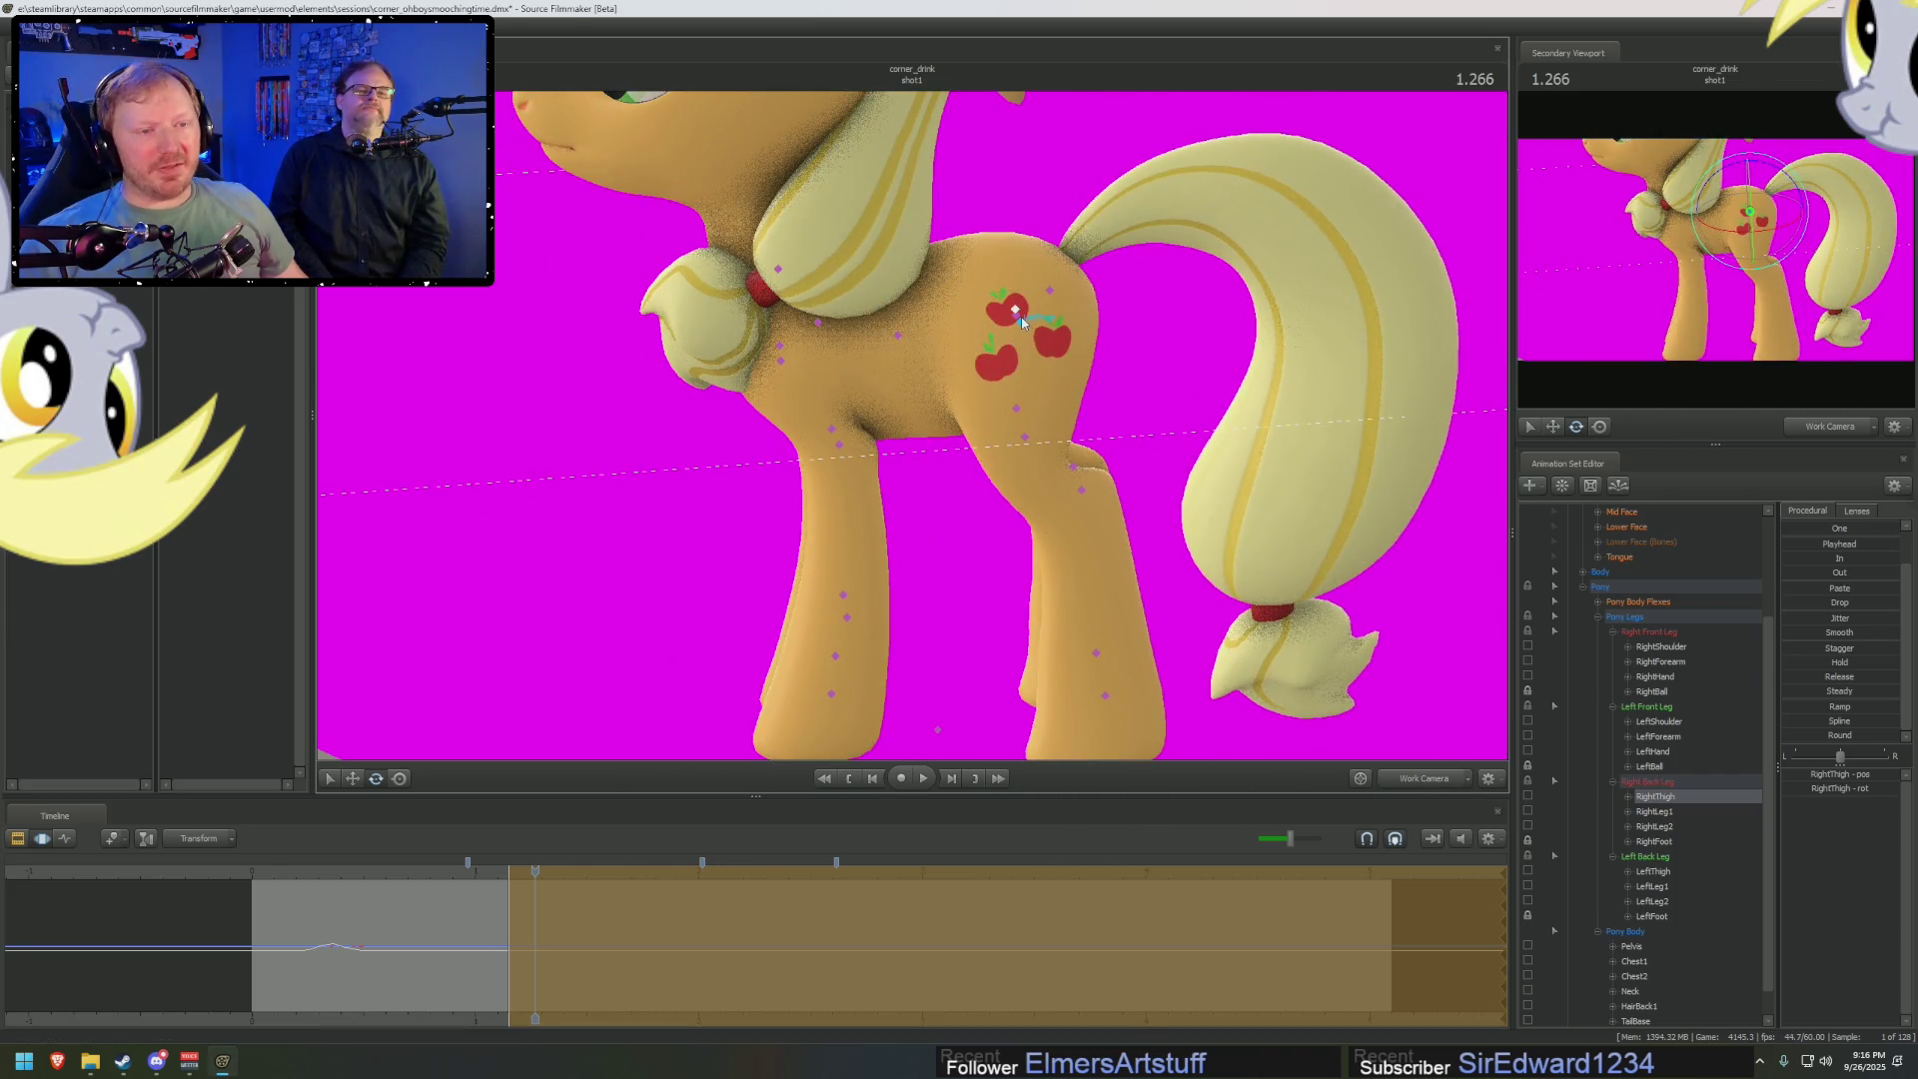
{"action": "left_click", "coordinate": [1017, 313]}
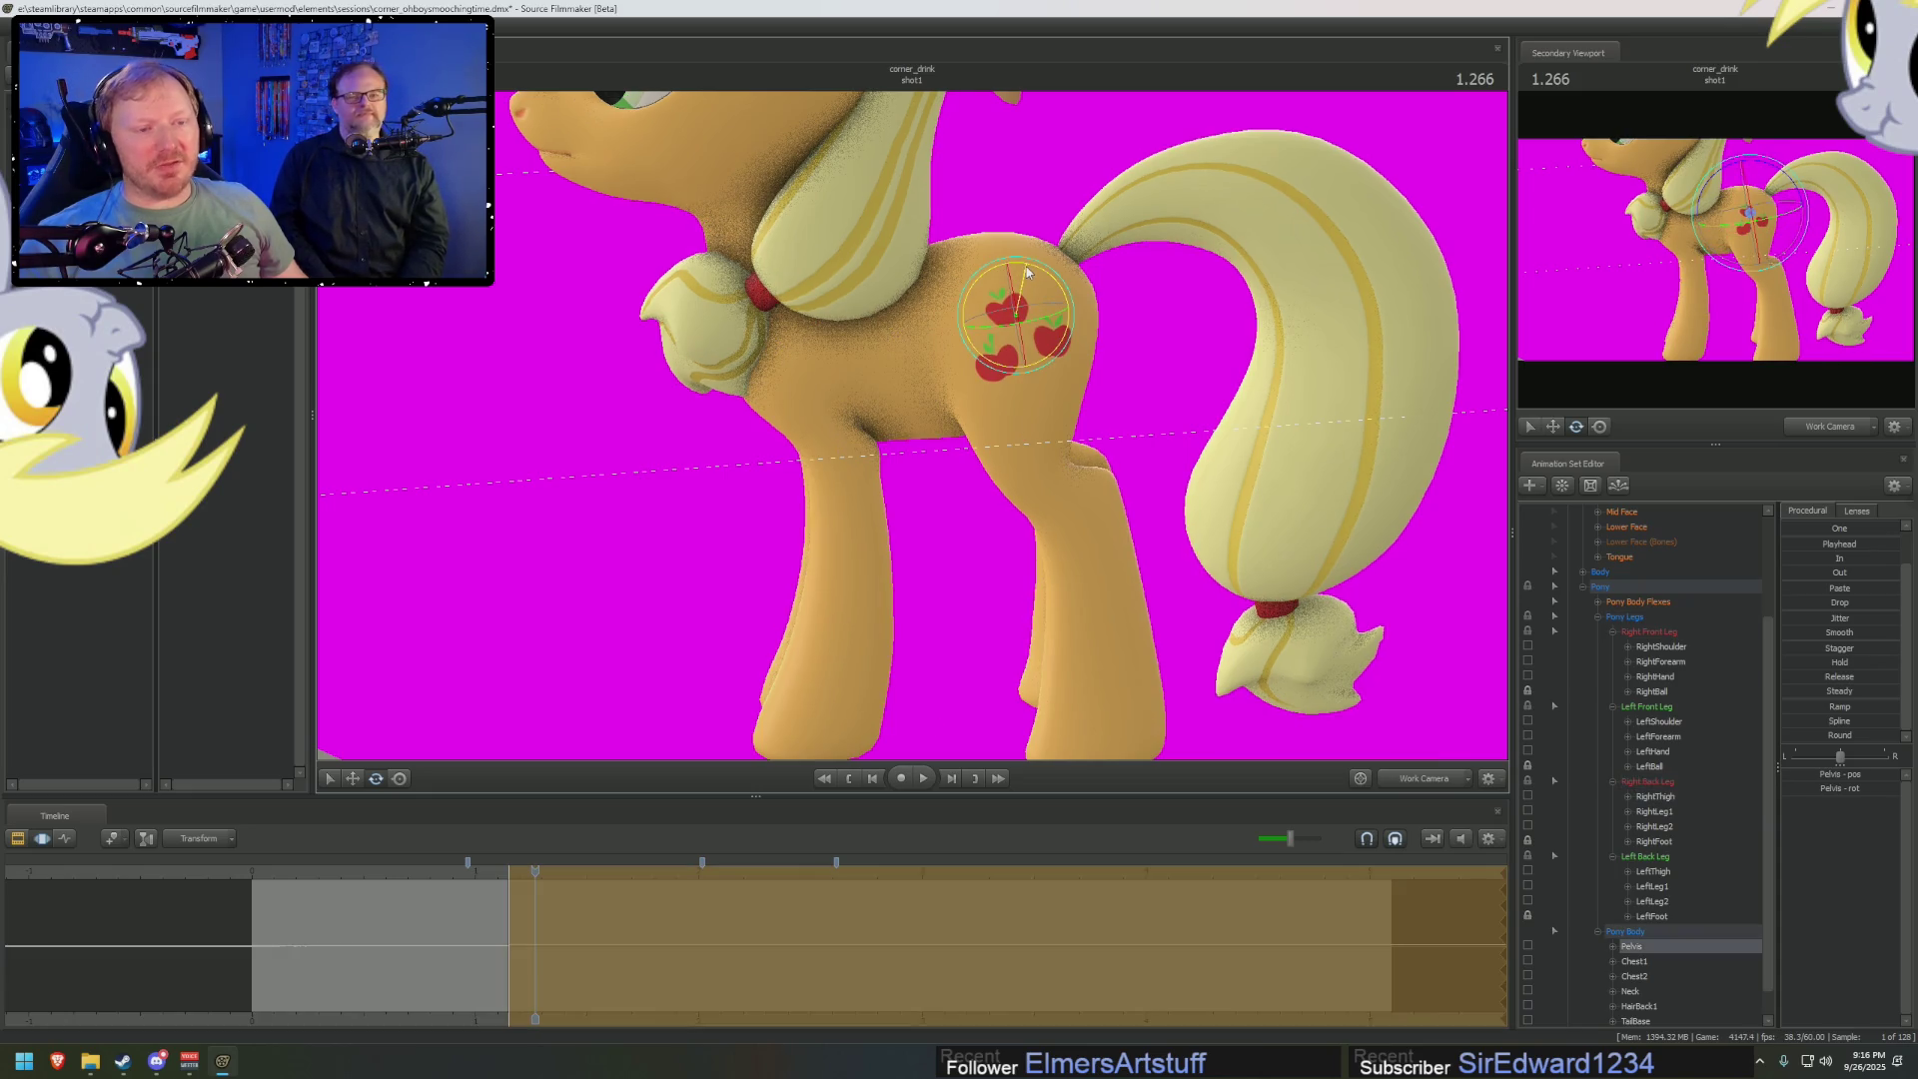
{"action": "left_click_drag", "start_coordinate": [1039, 340], "coordinate": [1118, 374]}
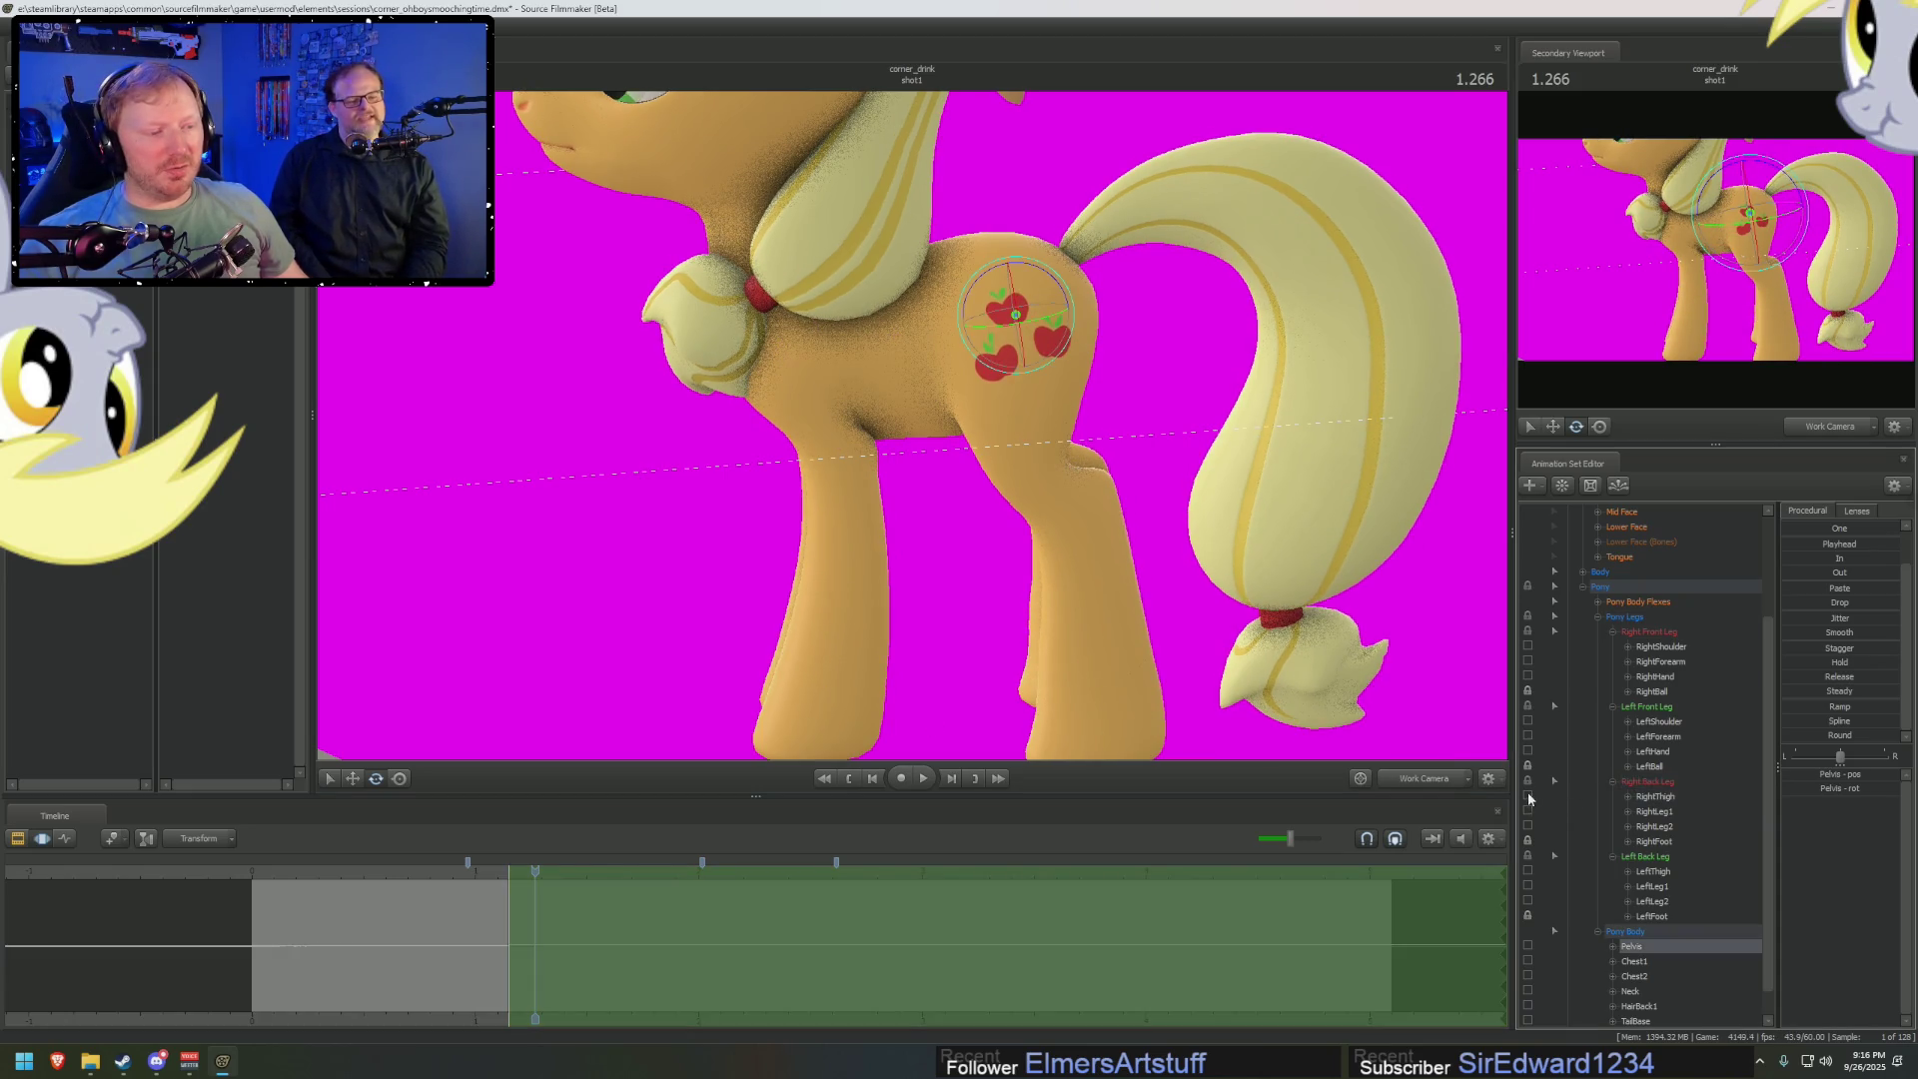
{"action": "mouse_move", "coordinate": [1060, 291]}
{"action": "left_mouse_down"}
{"action": "mouse_move", "coordinate": [1098, 299]}
{"action": "mouse_move", "coordinate": [915, 407]}
{"action": "left_mouse_up"}
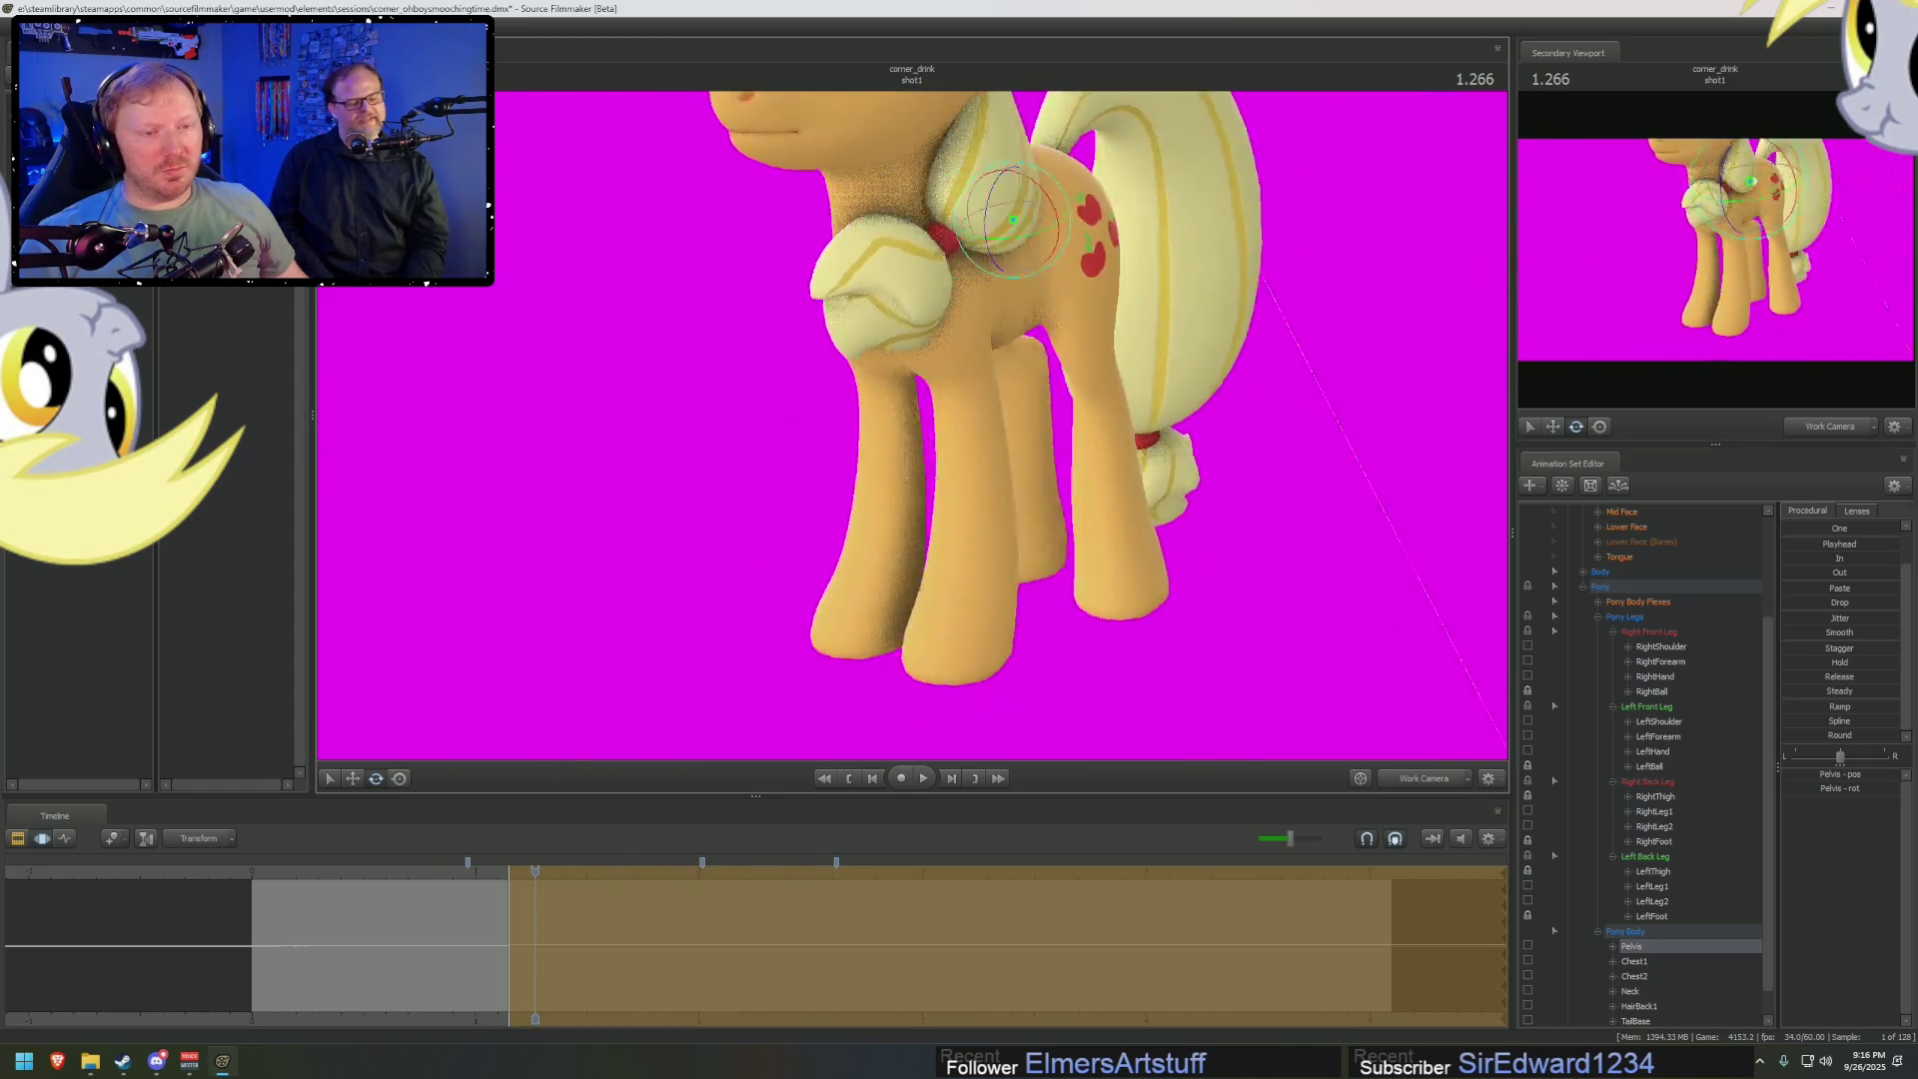
Rotate both of Applejack's shoulders and bend both forearms to reposition her front legs
{"action": "left_click", "coordinate": [820, 308]}
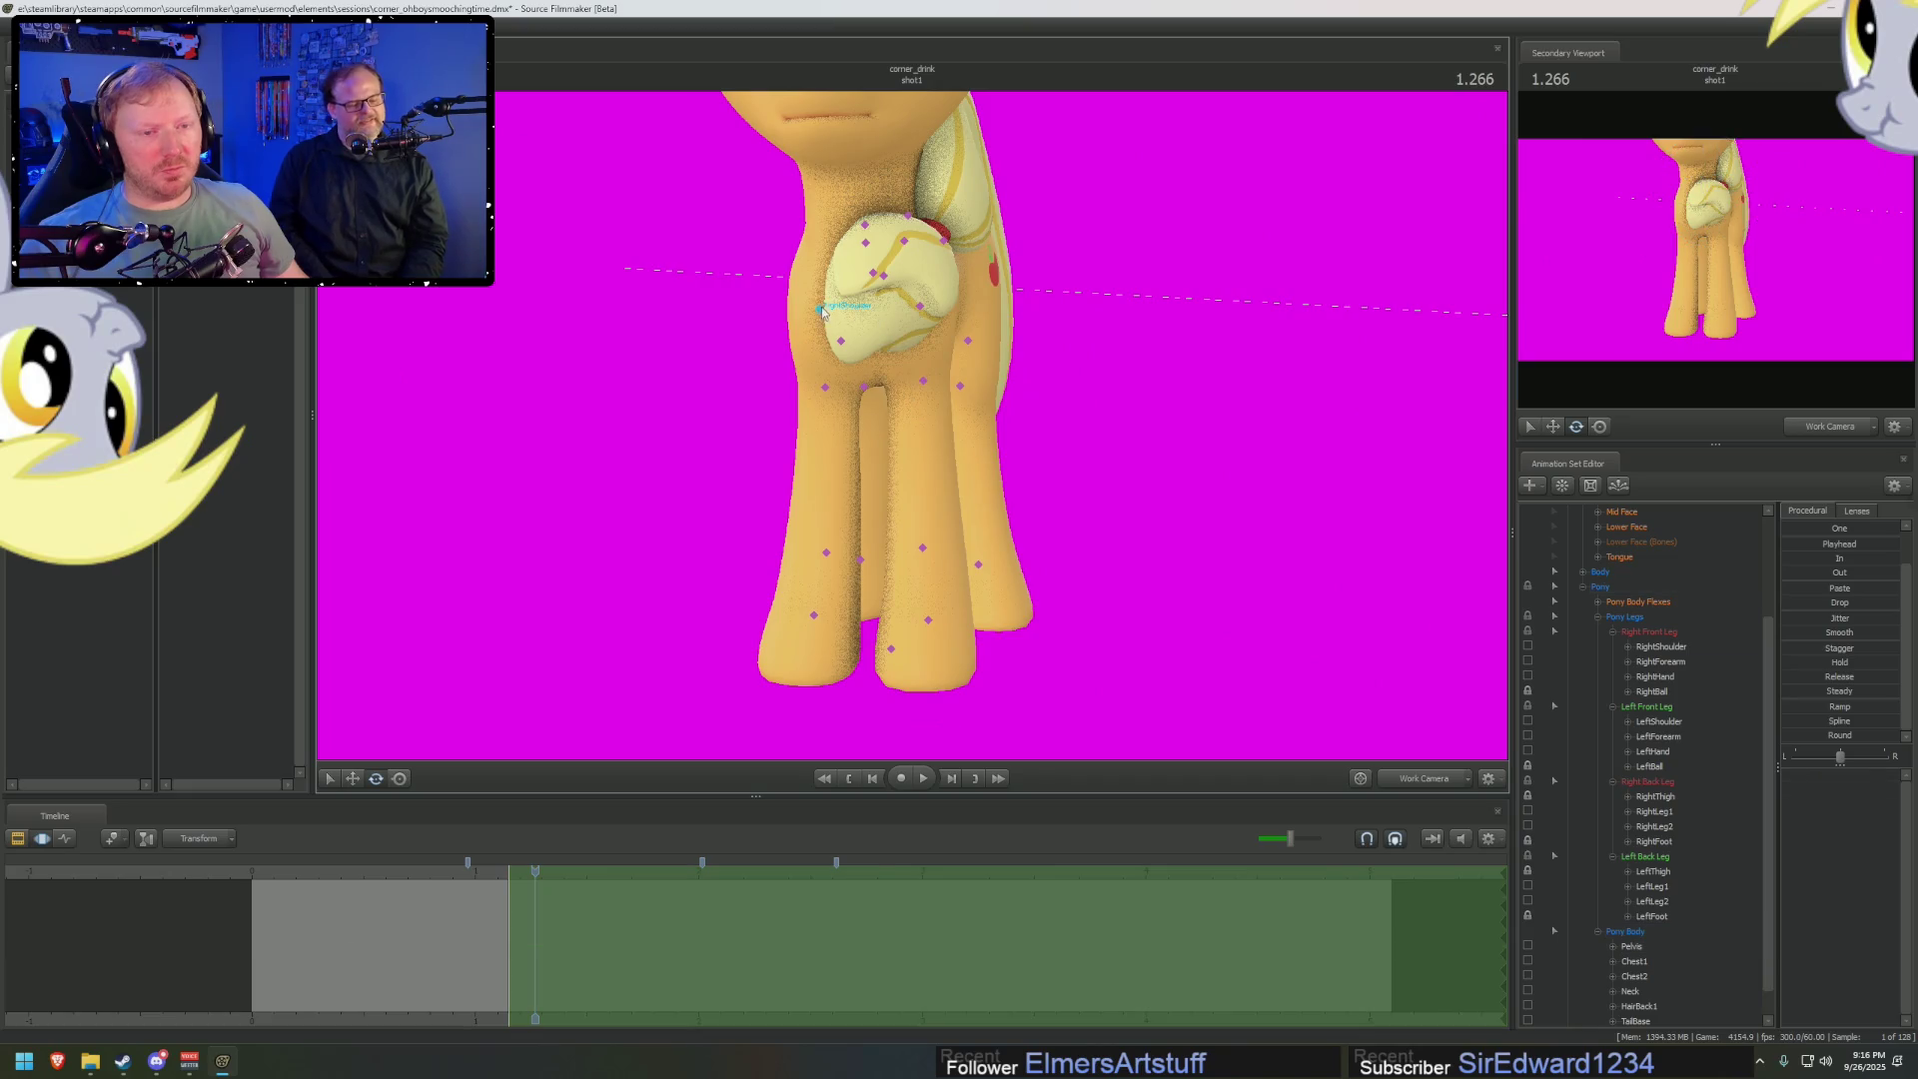
{"action": "left_click", "coordinate": [920, 306], "text": "ctrl"}
{"action": "left_click_drag", "start_coordinate": [920, 306], "coordinate": [759, 330]}
{"action": "left_click_drag", "start_coordinate": [929, 300], "coordinate": [970, 304]}
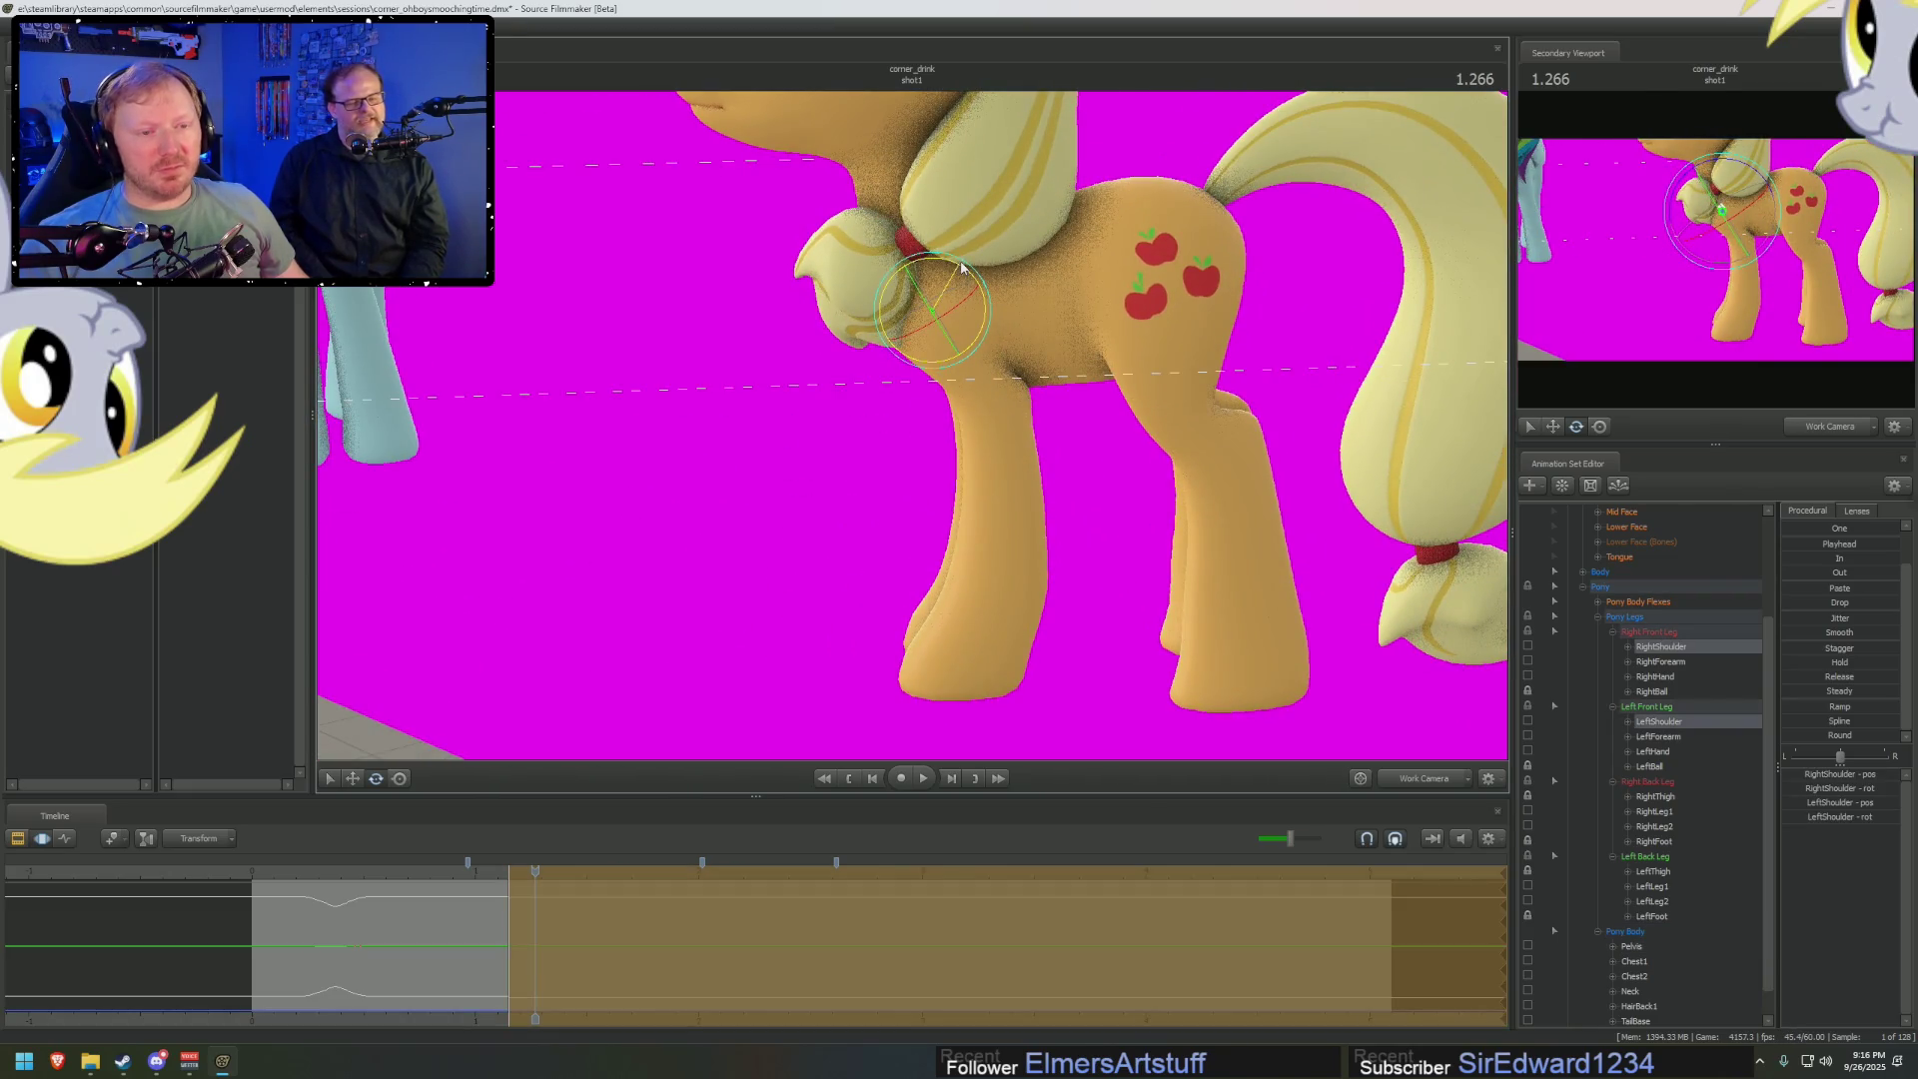
{"action": "left_click", "coordinate": [997, 389]}
{"action": "left_click", "coordinate": [996, 390], "text": "ctrl"}
{"action": "mouse_move", "coordinate": [999, 335]}
{"action": "left_mouse_down"}
{"action": "mouse_move", "coordinate": [1014, 343]}
{"action": "mouse_move", "coordinate": [912, 430]}
{"action": "left_mouse_up"}
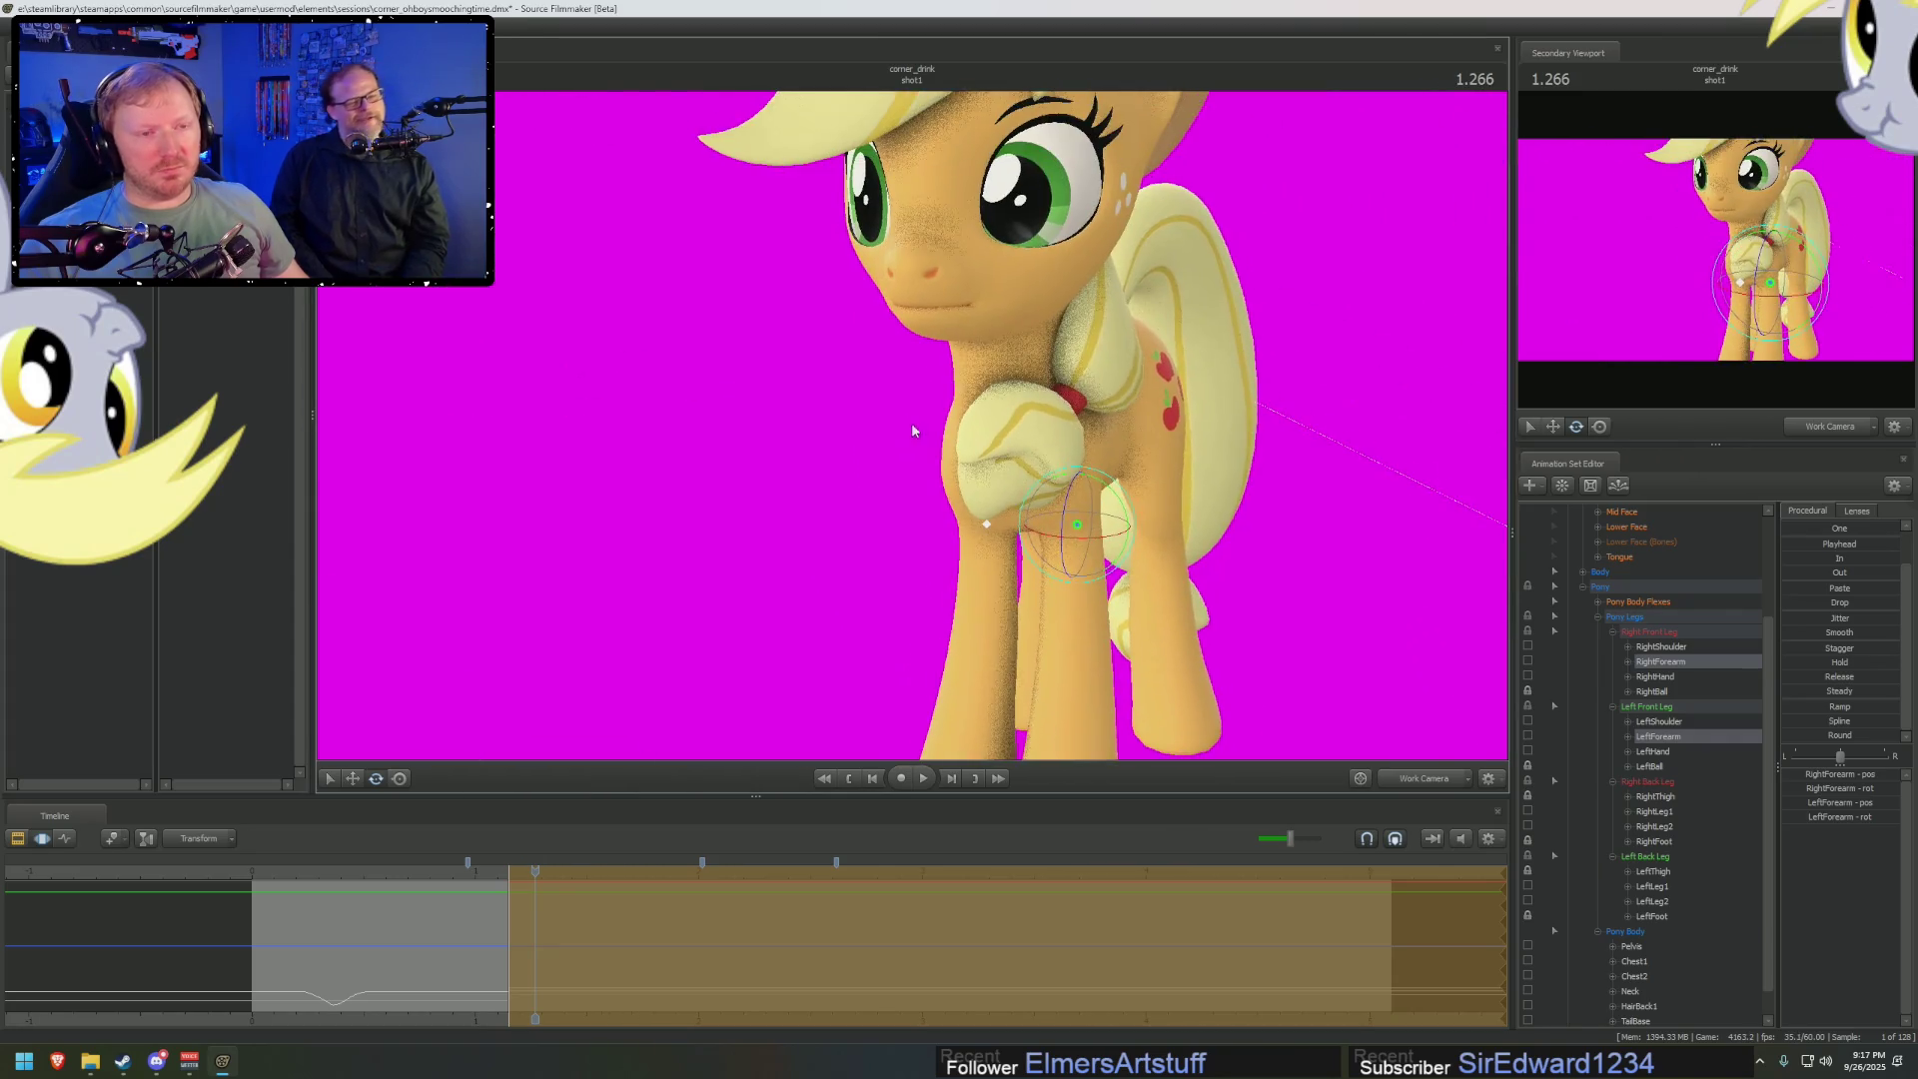
Check the pose through the shot camera, then reframe close on Applejack and select Chest2
{"action": "left_click", "coordinate": [1423, 779]}
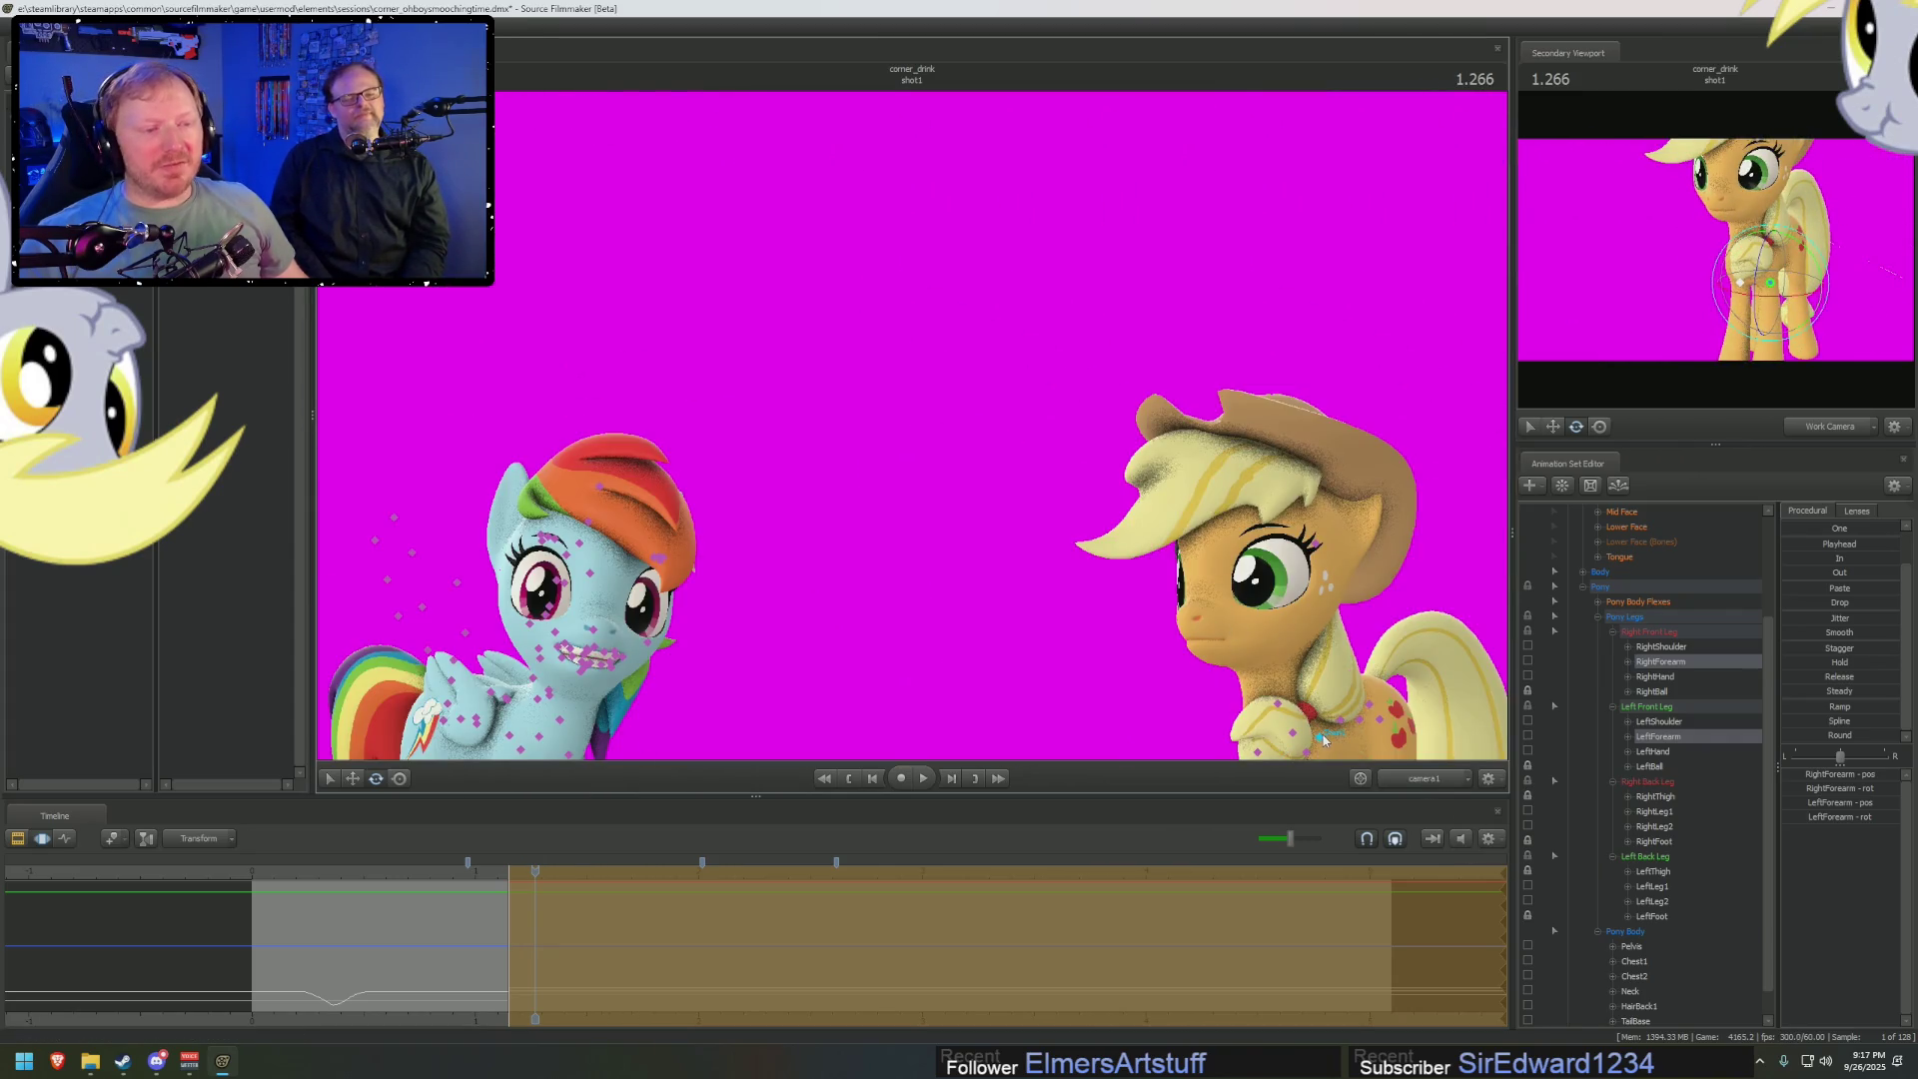
{"action": "key", "text": "F4"}
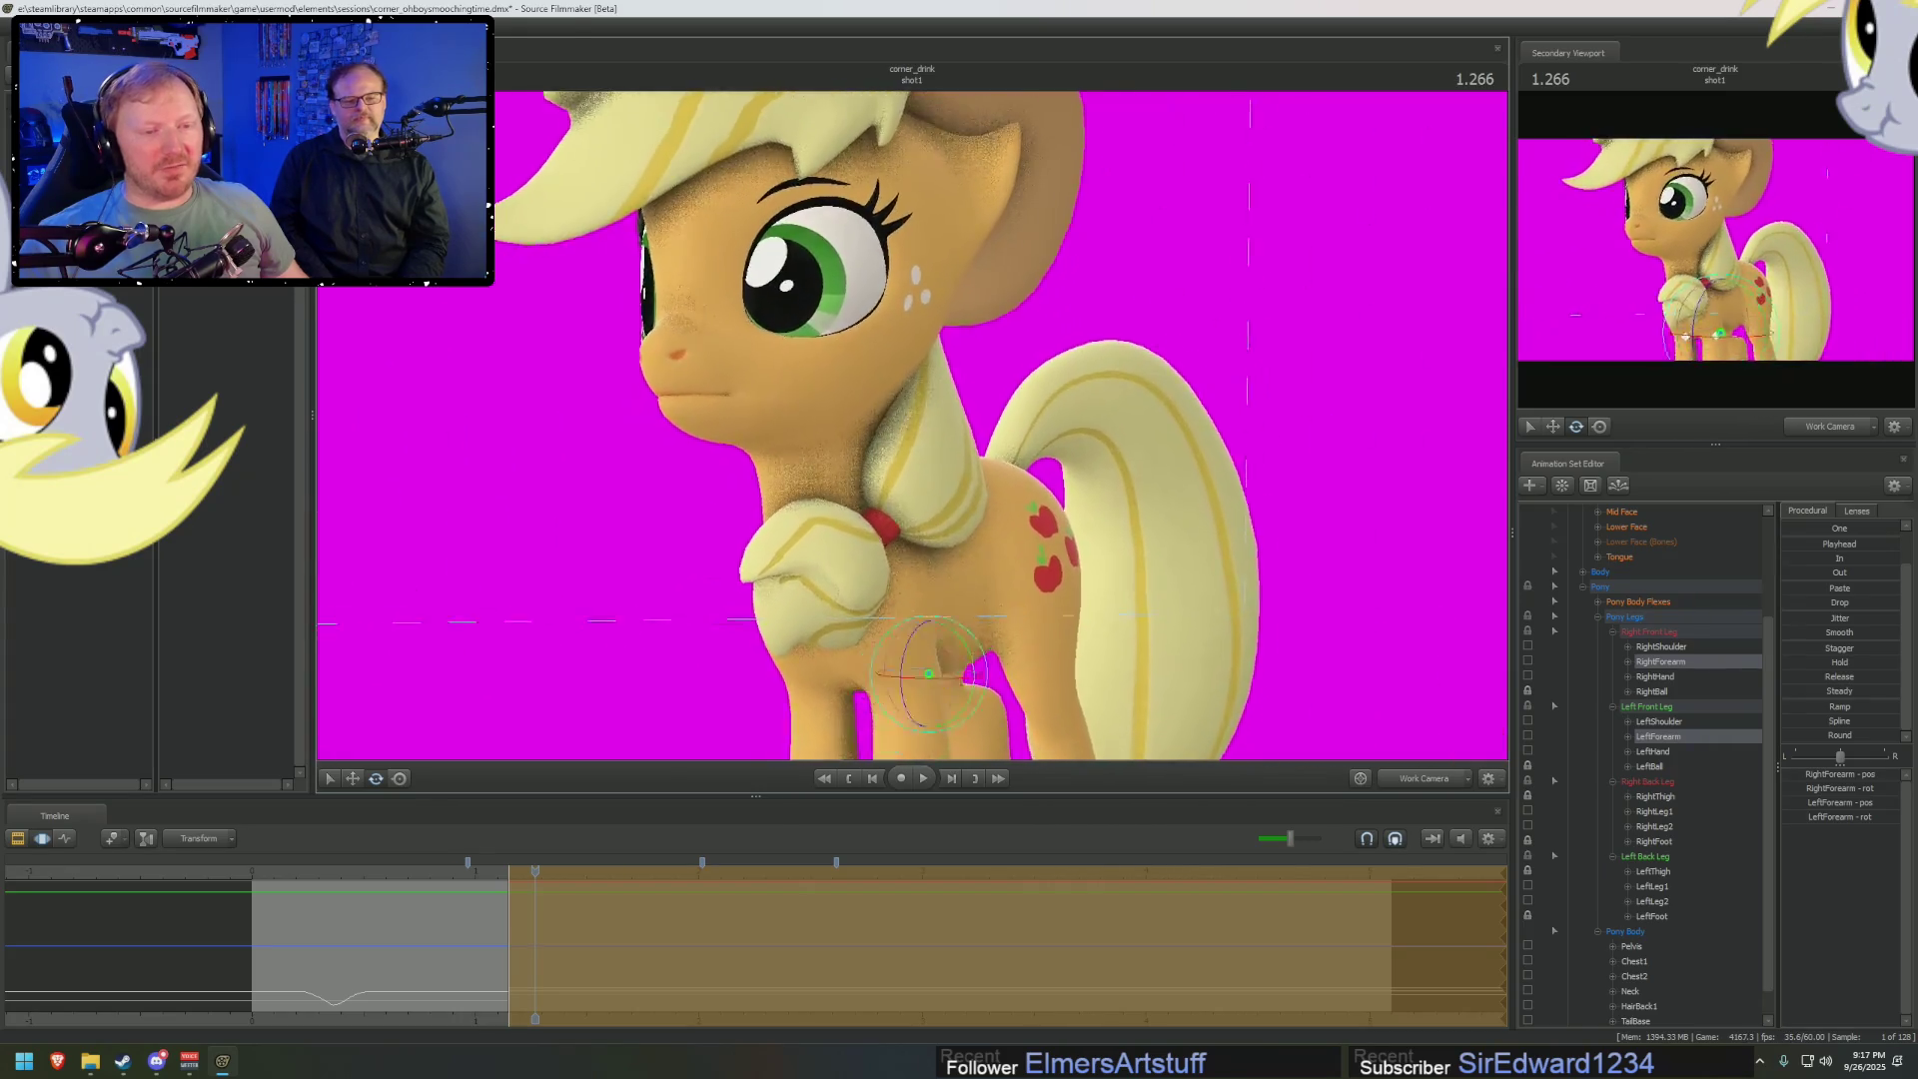
{"action": "left_click_drag", "start_coordinate": [1009, 500], "coordinate": [955, 482]}
{"action": "left_click", "coordinate": [959, 493]}
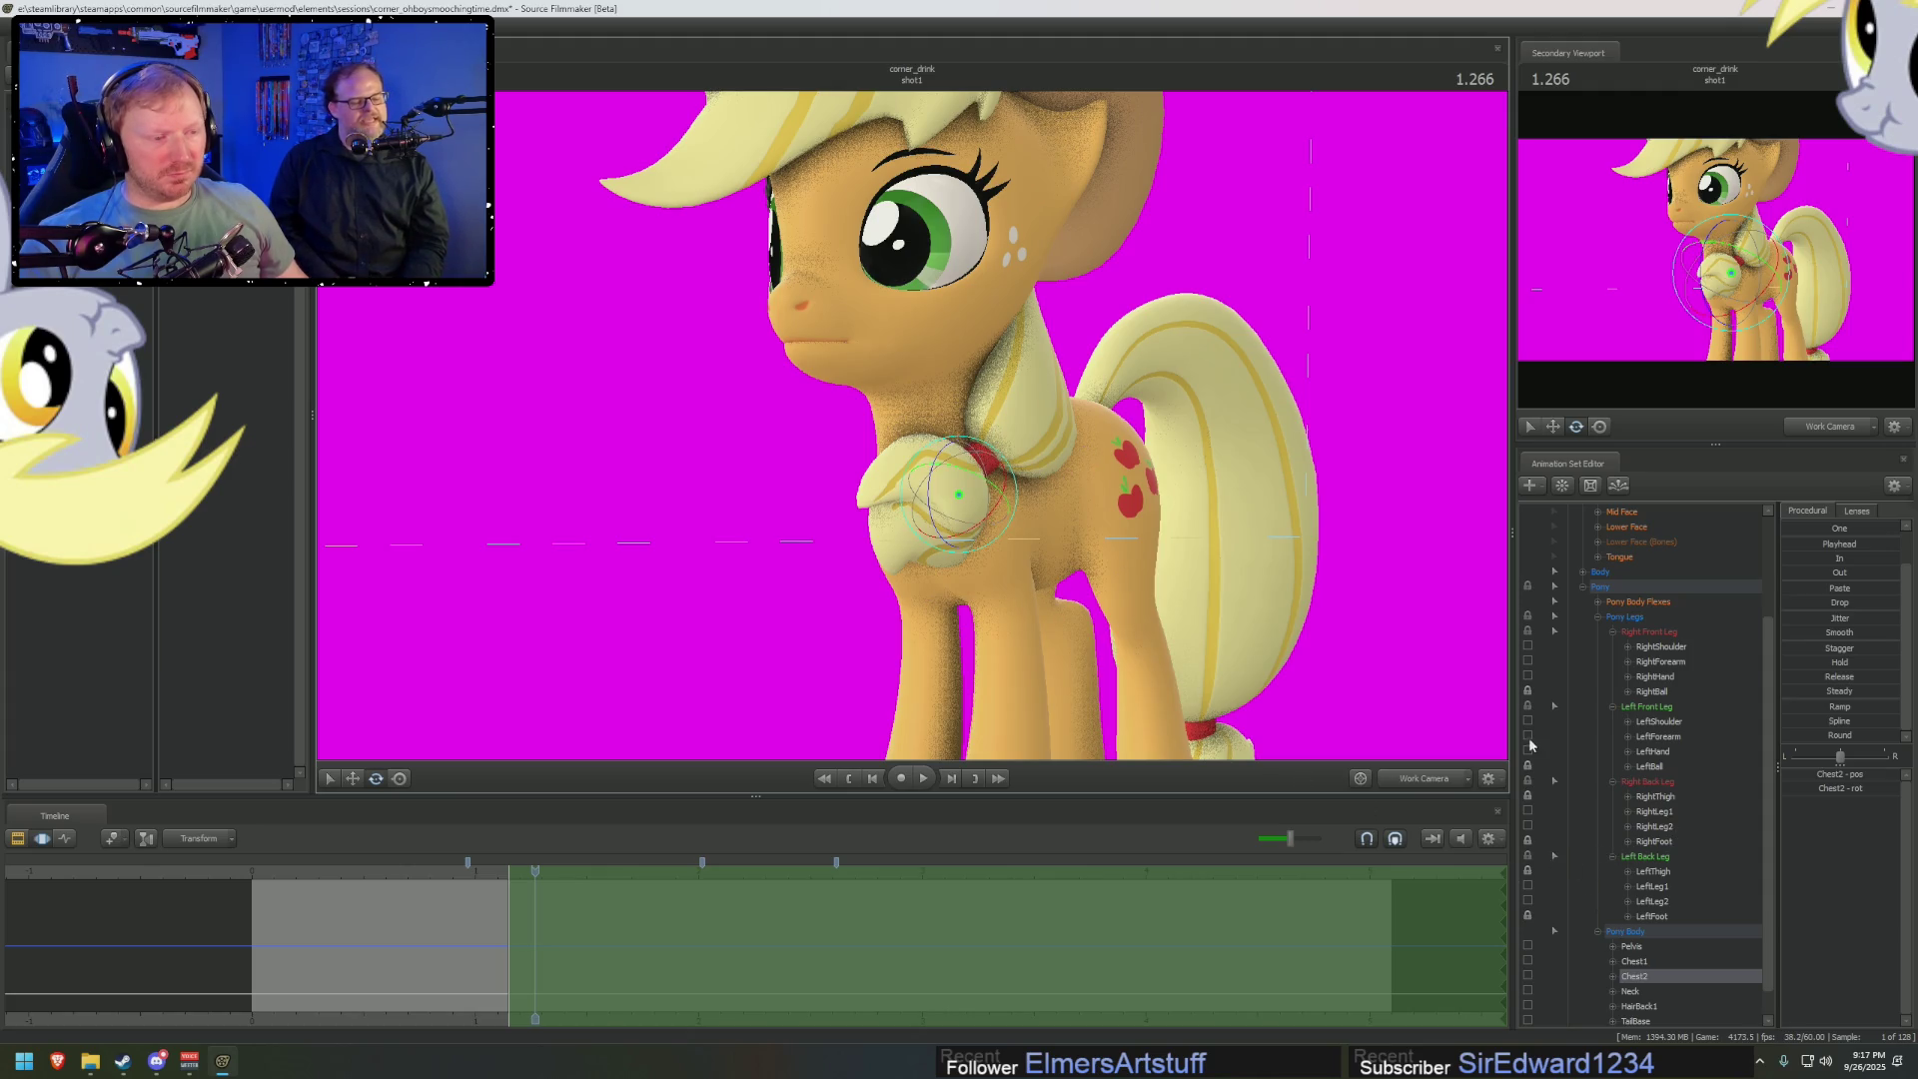
Tilt Applejack's Chest2 and turn her Head slightly, then show the Clip Editor
{"action": "left_click_drag", "start_coordinate": [968, 510], "coordinate": [965, 507]}
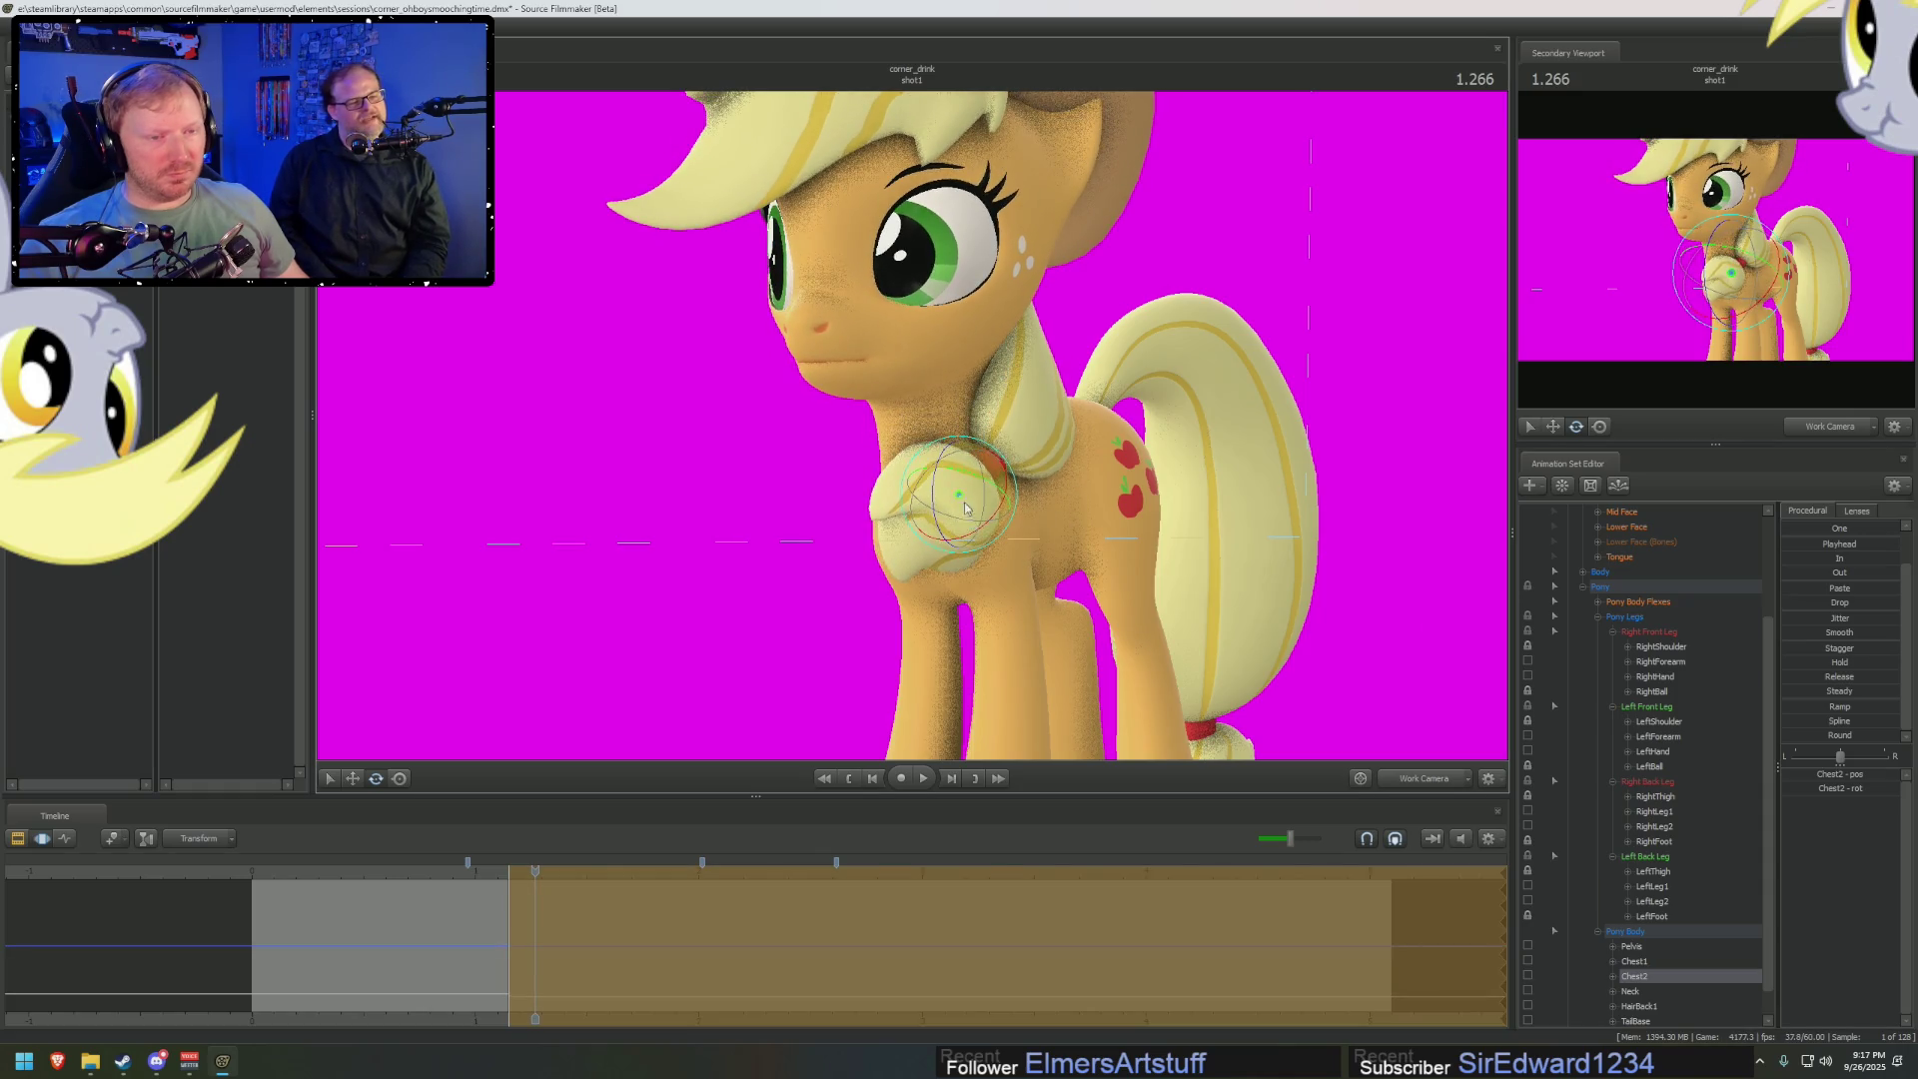
{"action": "mouse_move", "coordinate": [934, 370]}
{"action": "left_mouse_down", "text": "ctrl"}
{"action": "mouse_move", "coordinate": [937, 320]}
{"action": "mouse_move", "coordinate": [929, 361]}
{"action": "left_mouse_up", "text": "ctrl"}
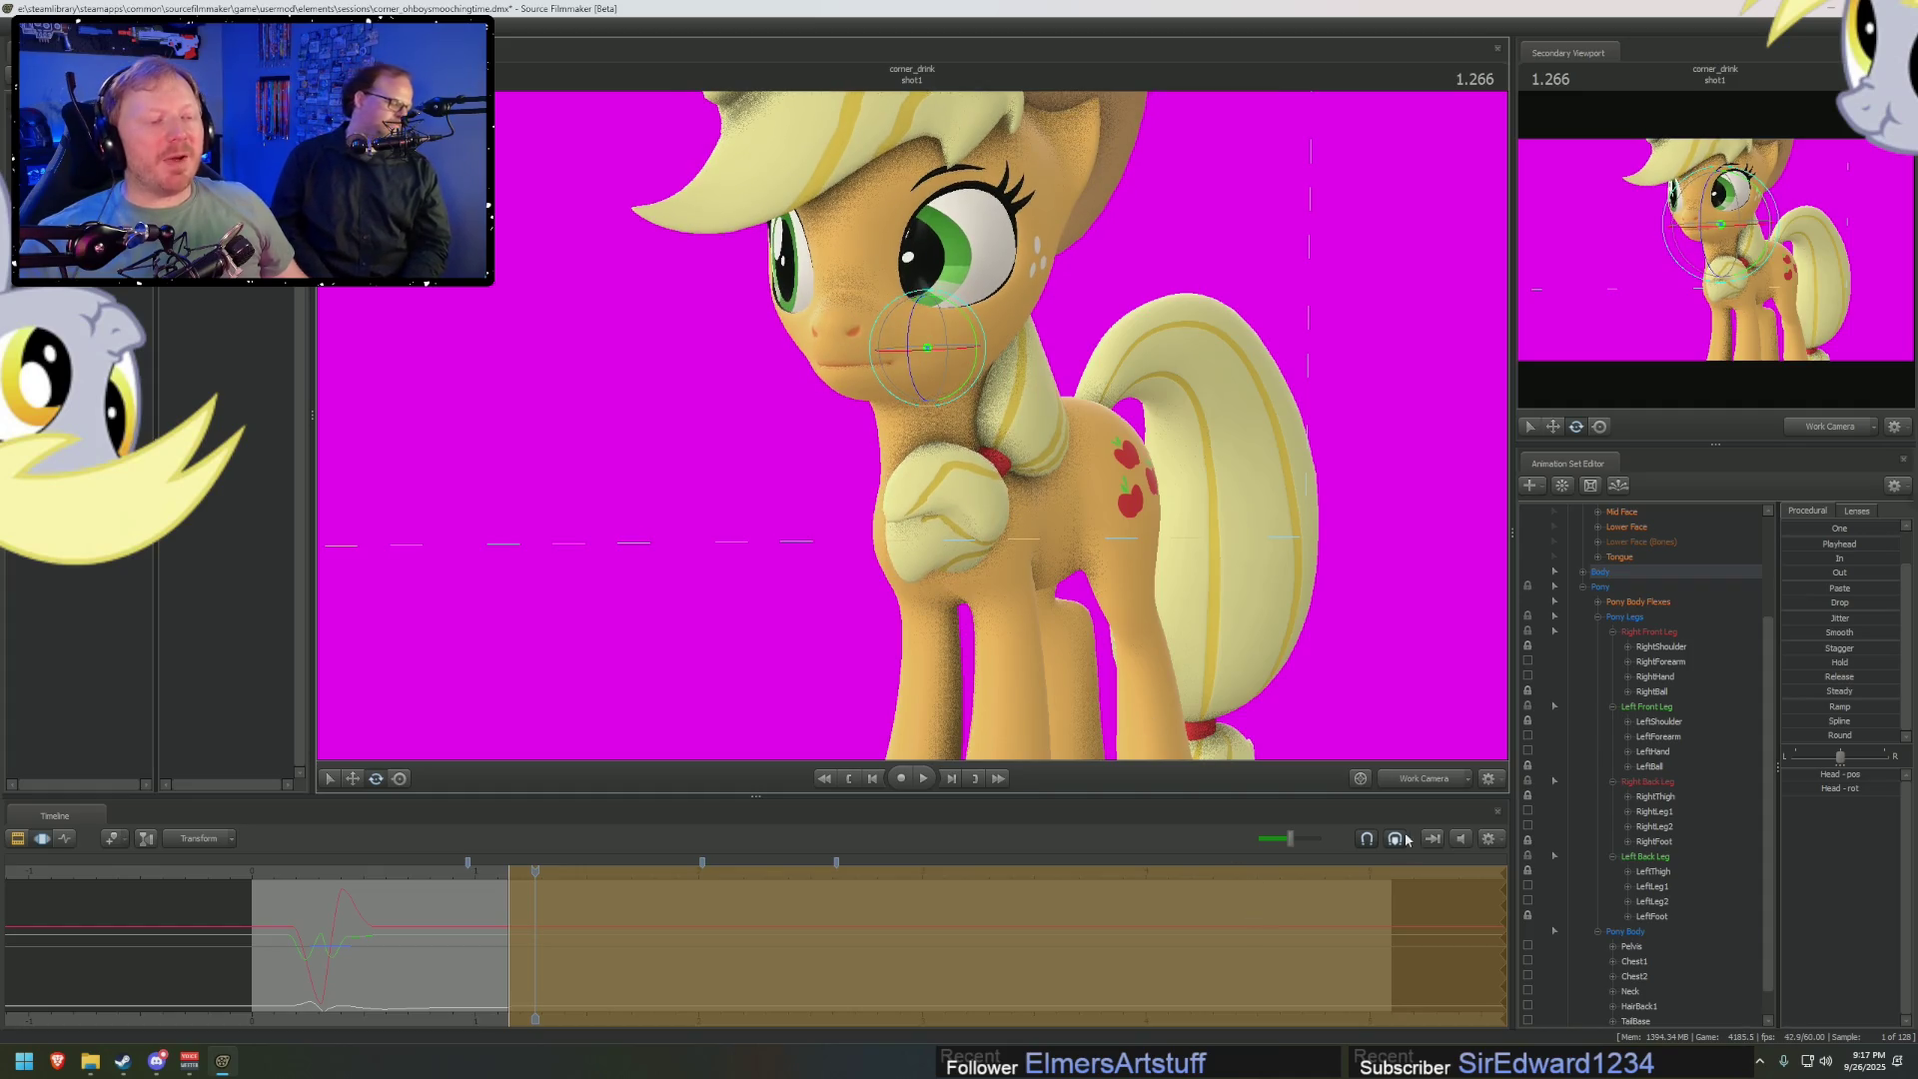
{"action": "key", "text": "F2"}
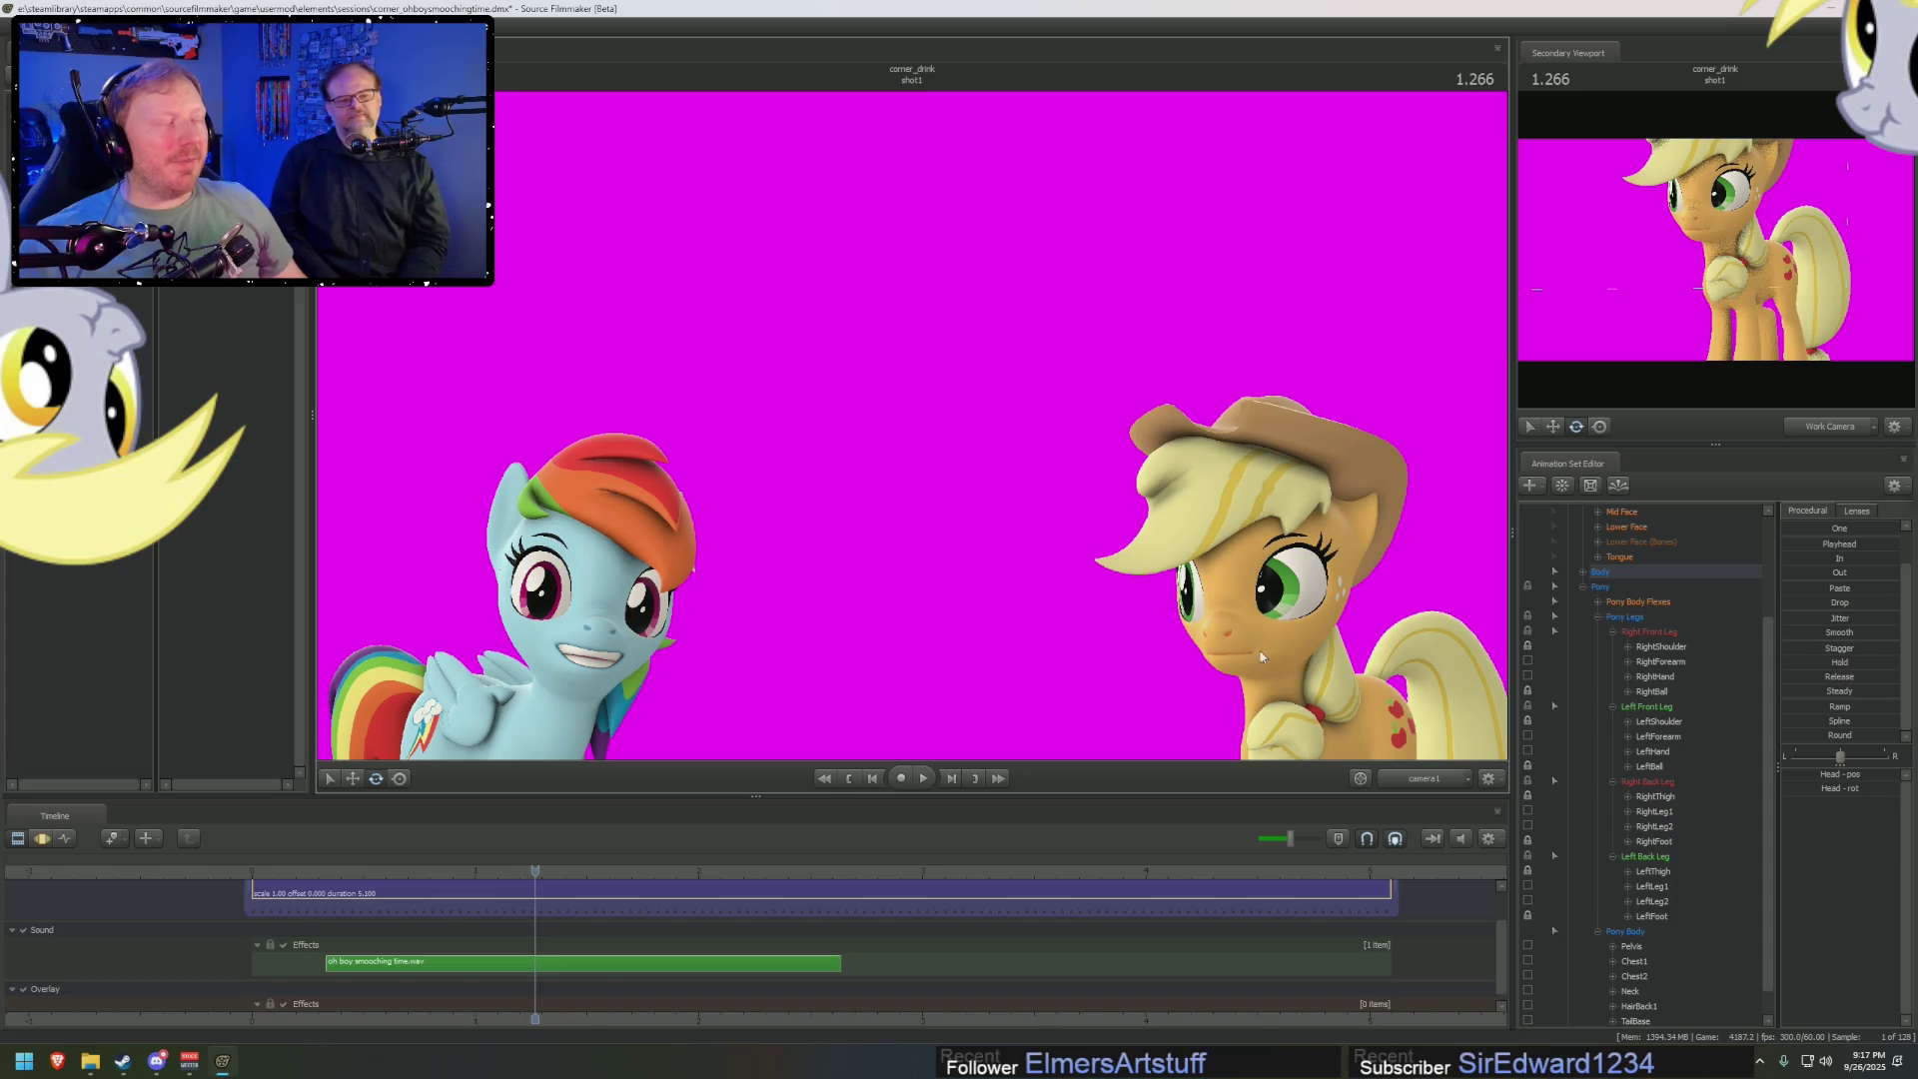
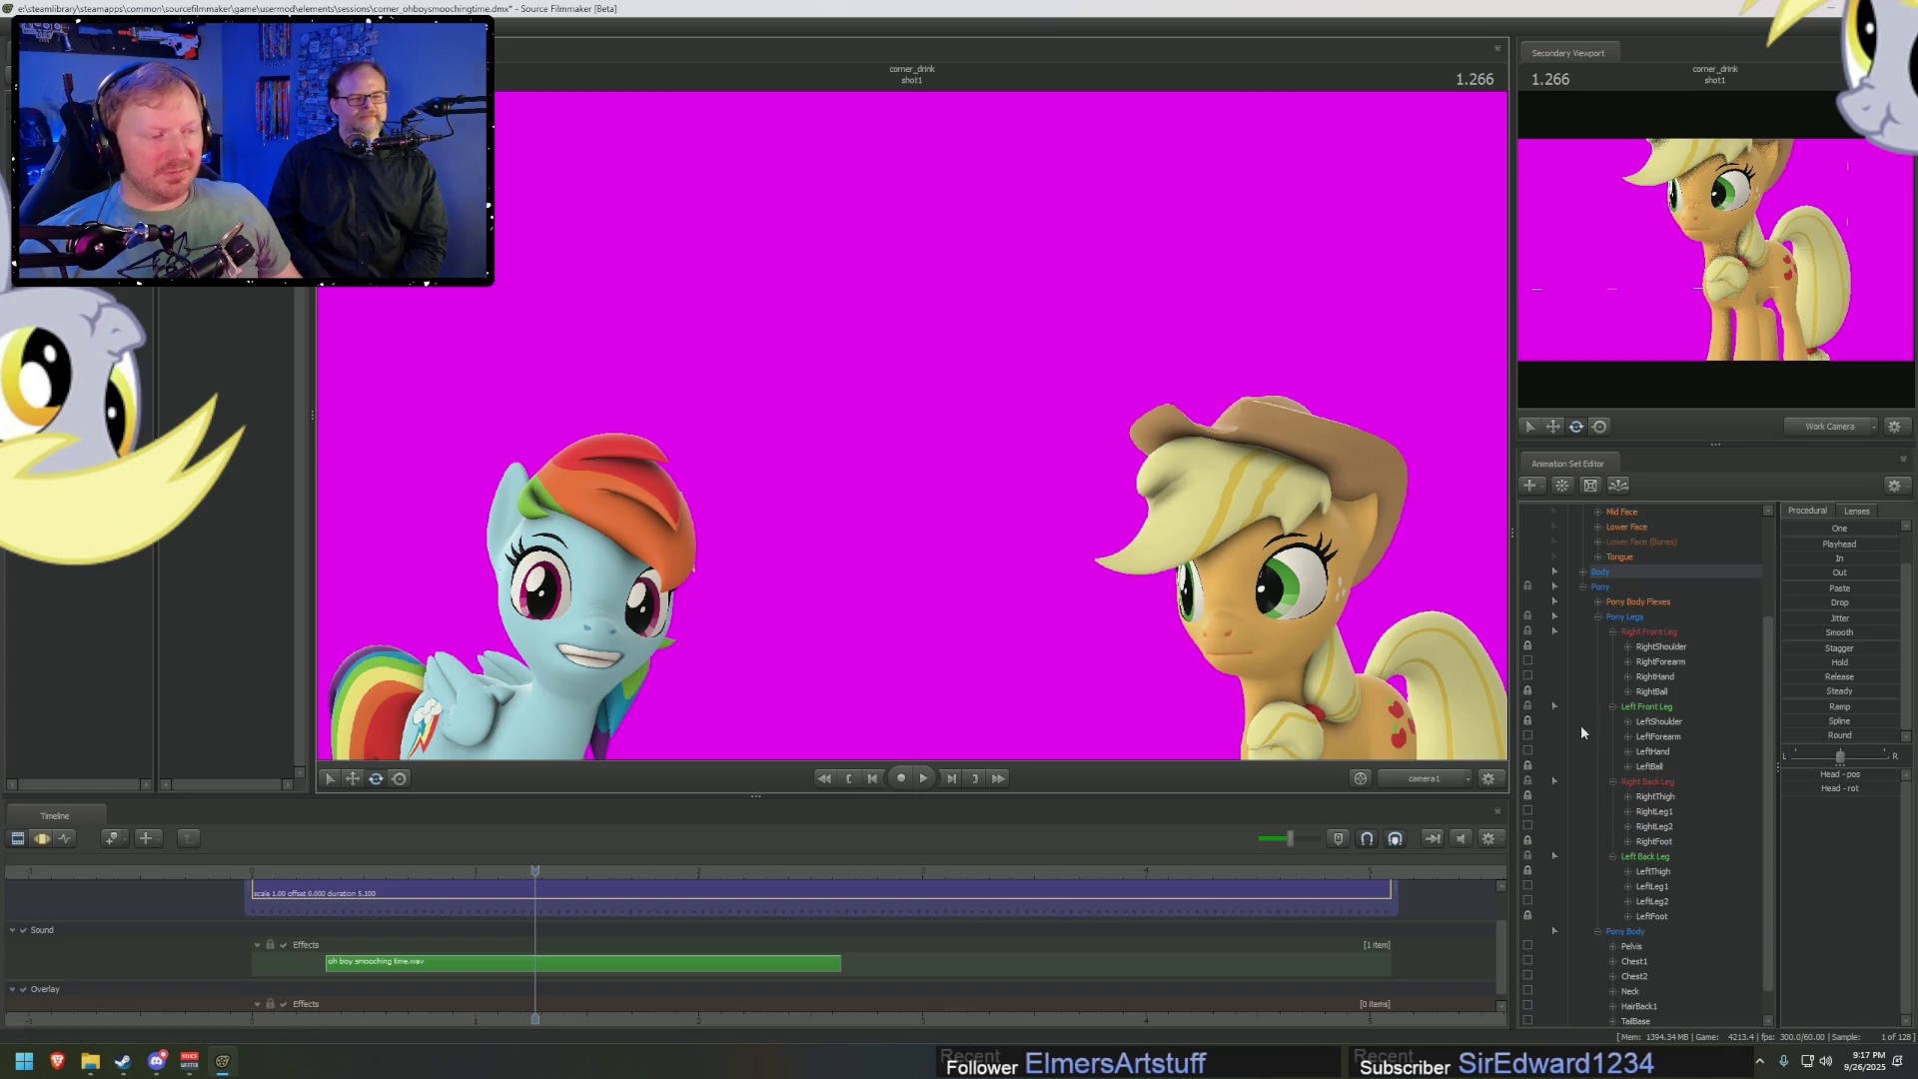
Select Applejack's Eyes and, in Work Camera, pull her eye target out toward the camera
{"action": "scroll", "coordinate": [1588, 659], "scroll_direction": "up", "scroll_amount": 3}
{"action": "left_click", "coordinate": [1604, 589]}
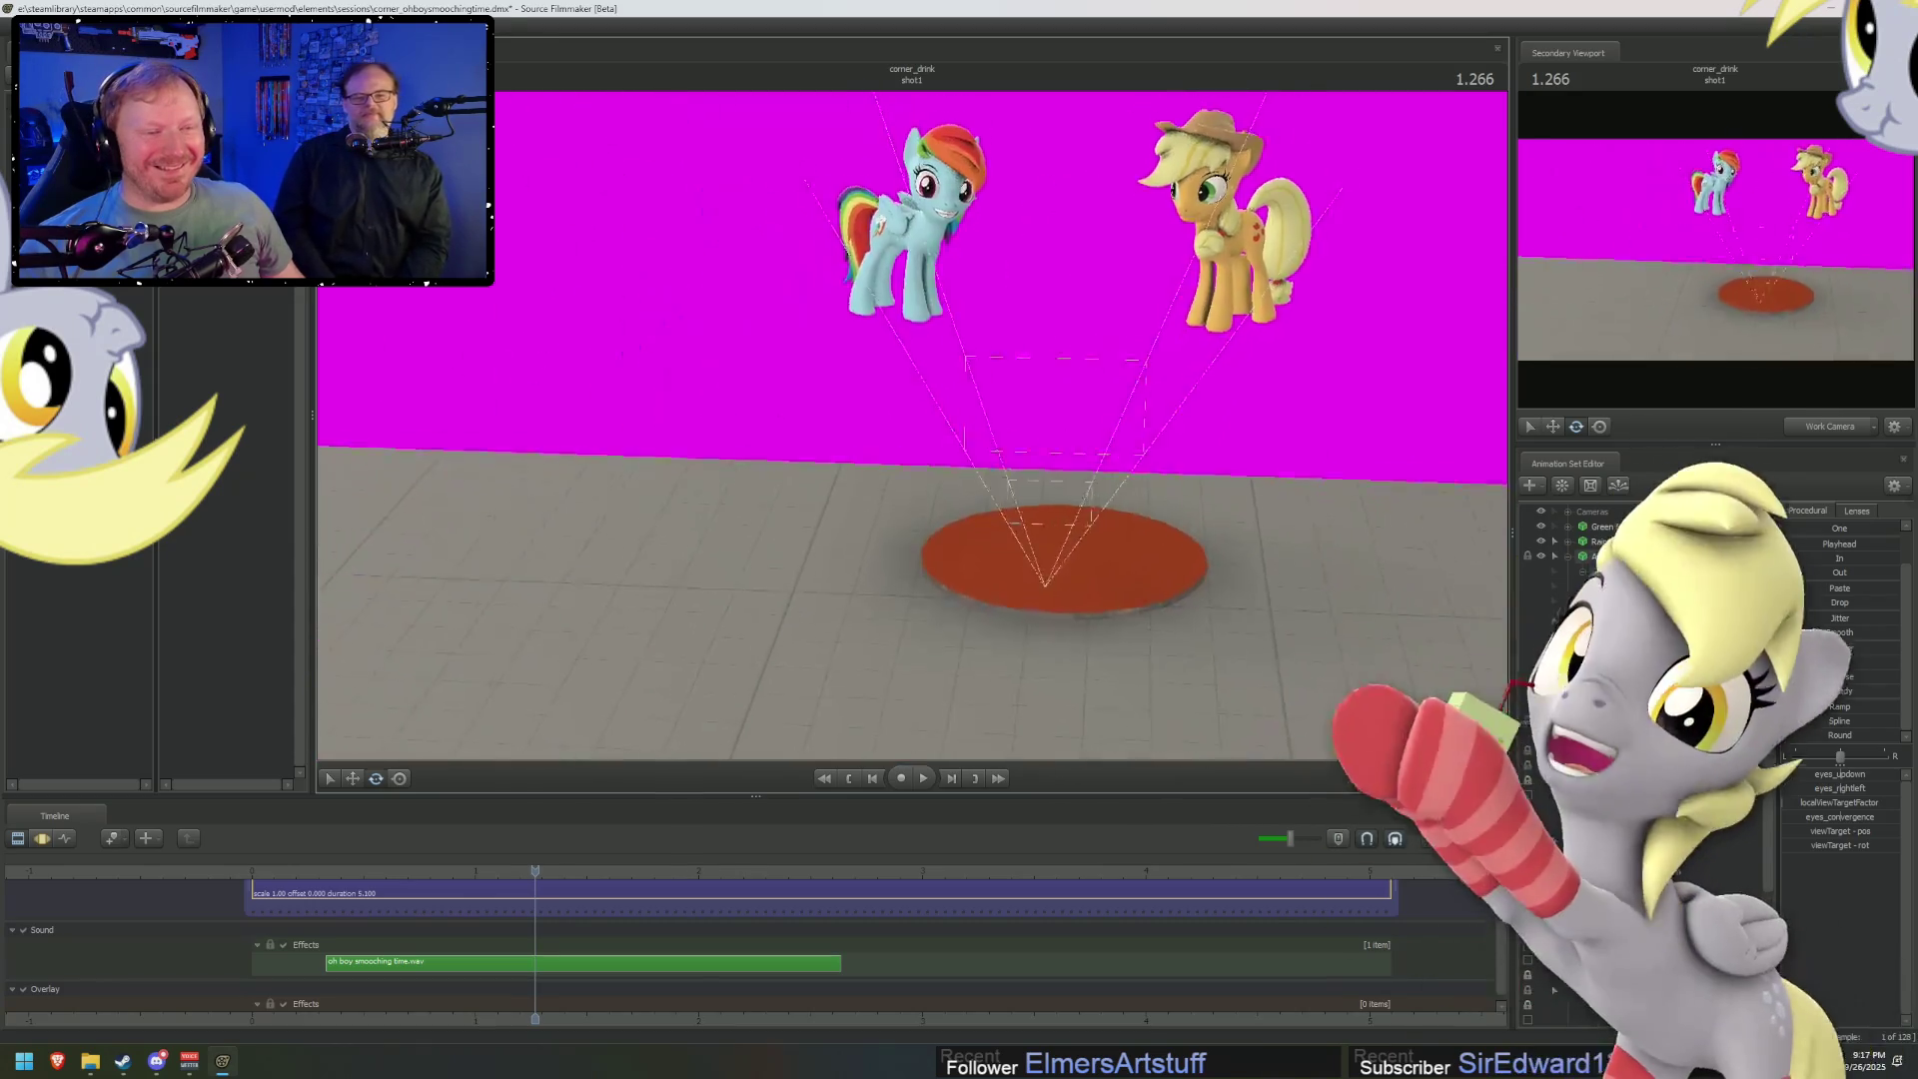
{"action": "key", "text": "F3"}
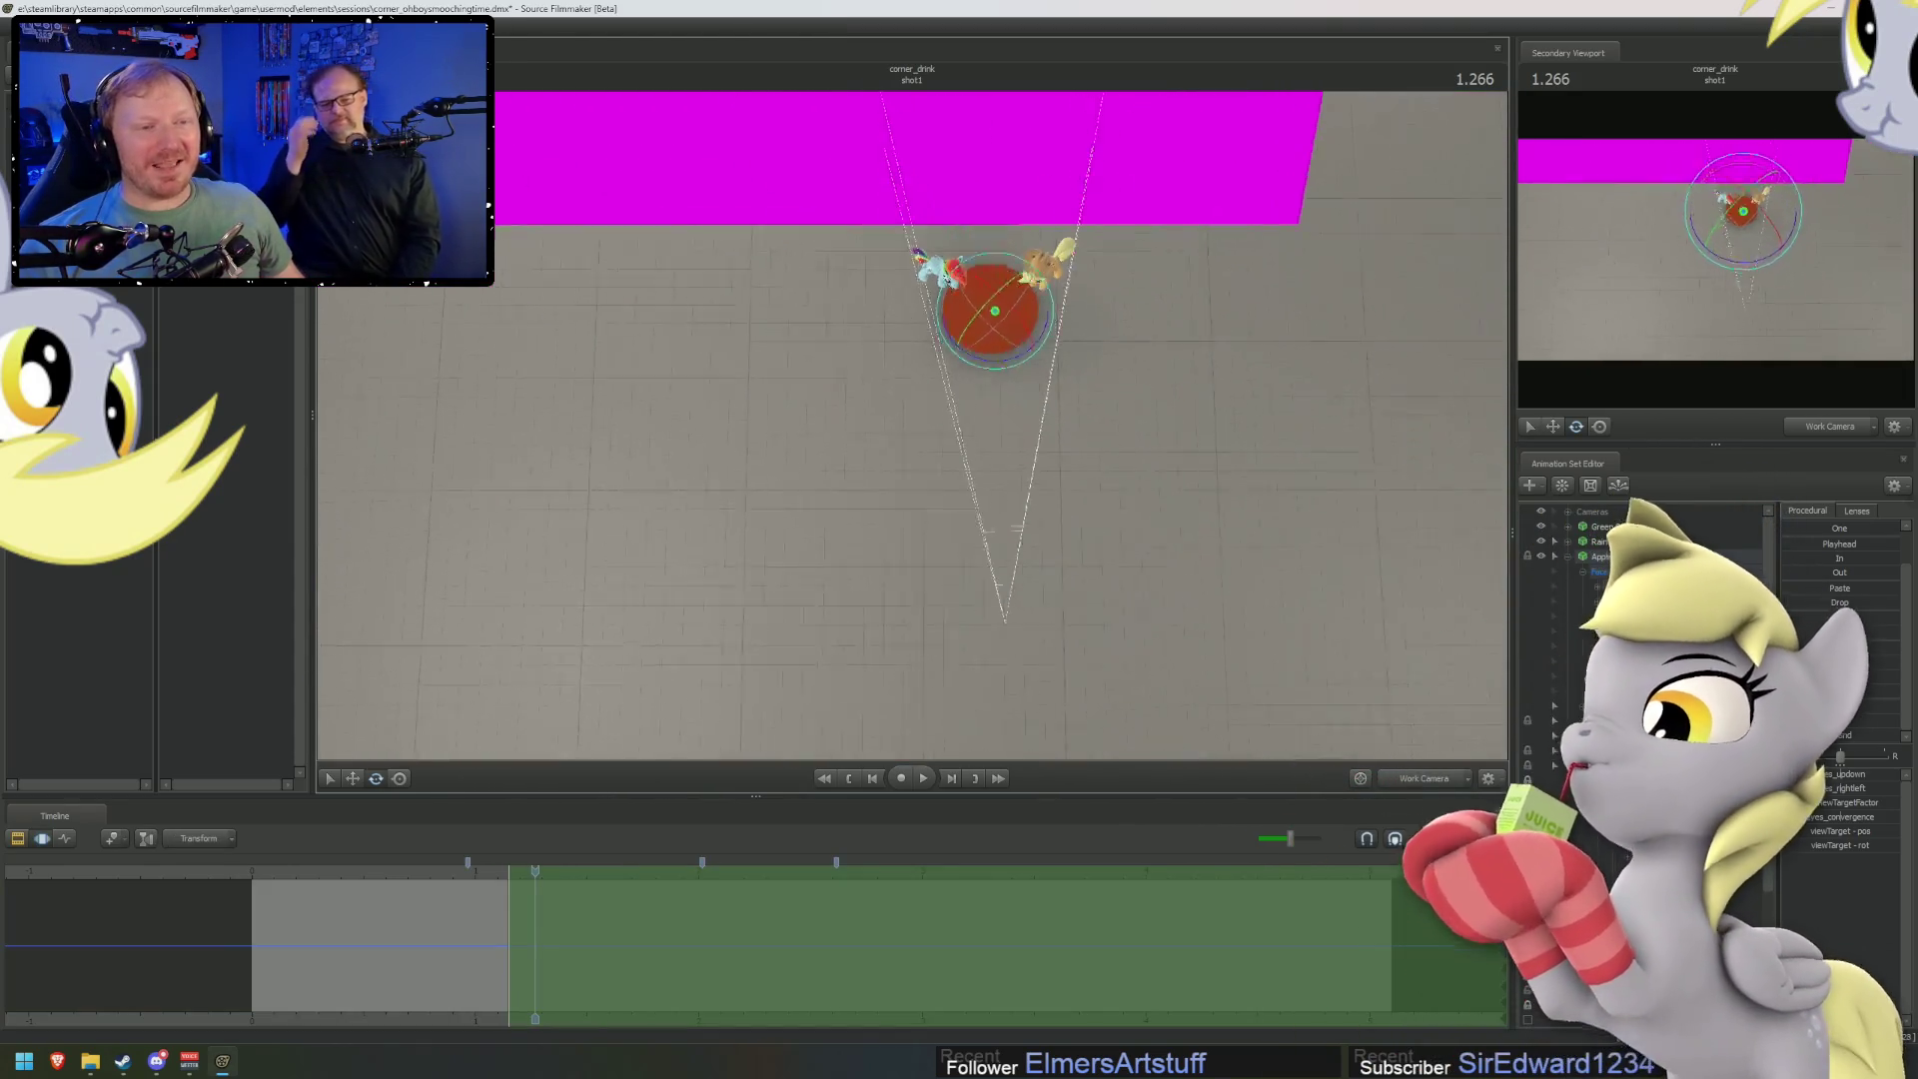
{"action": "left_click_drag", "start_coordinate": [912, 433], "coordinate": [1007, 355]}
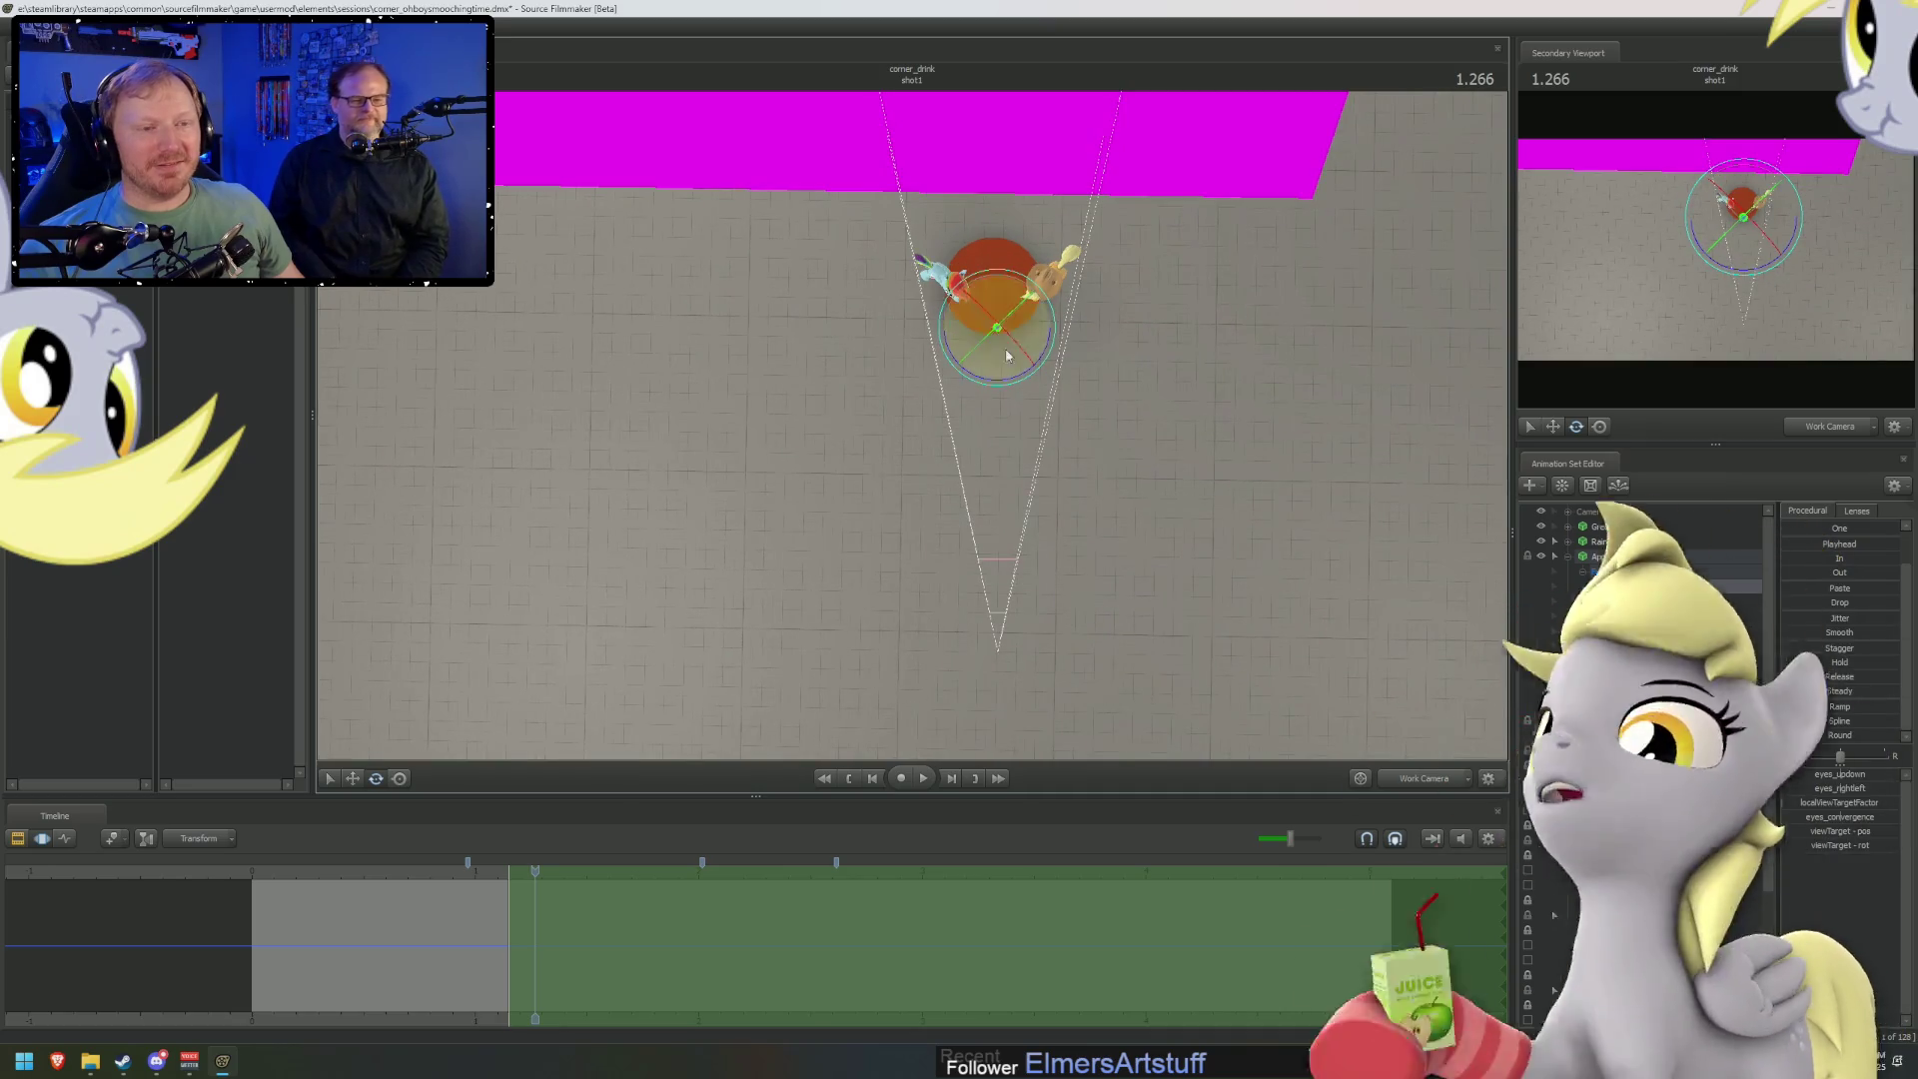
{"action": "key", "text": "w"}
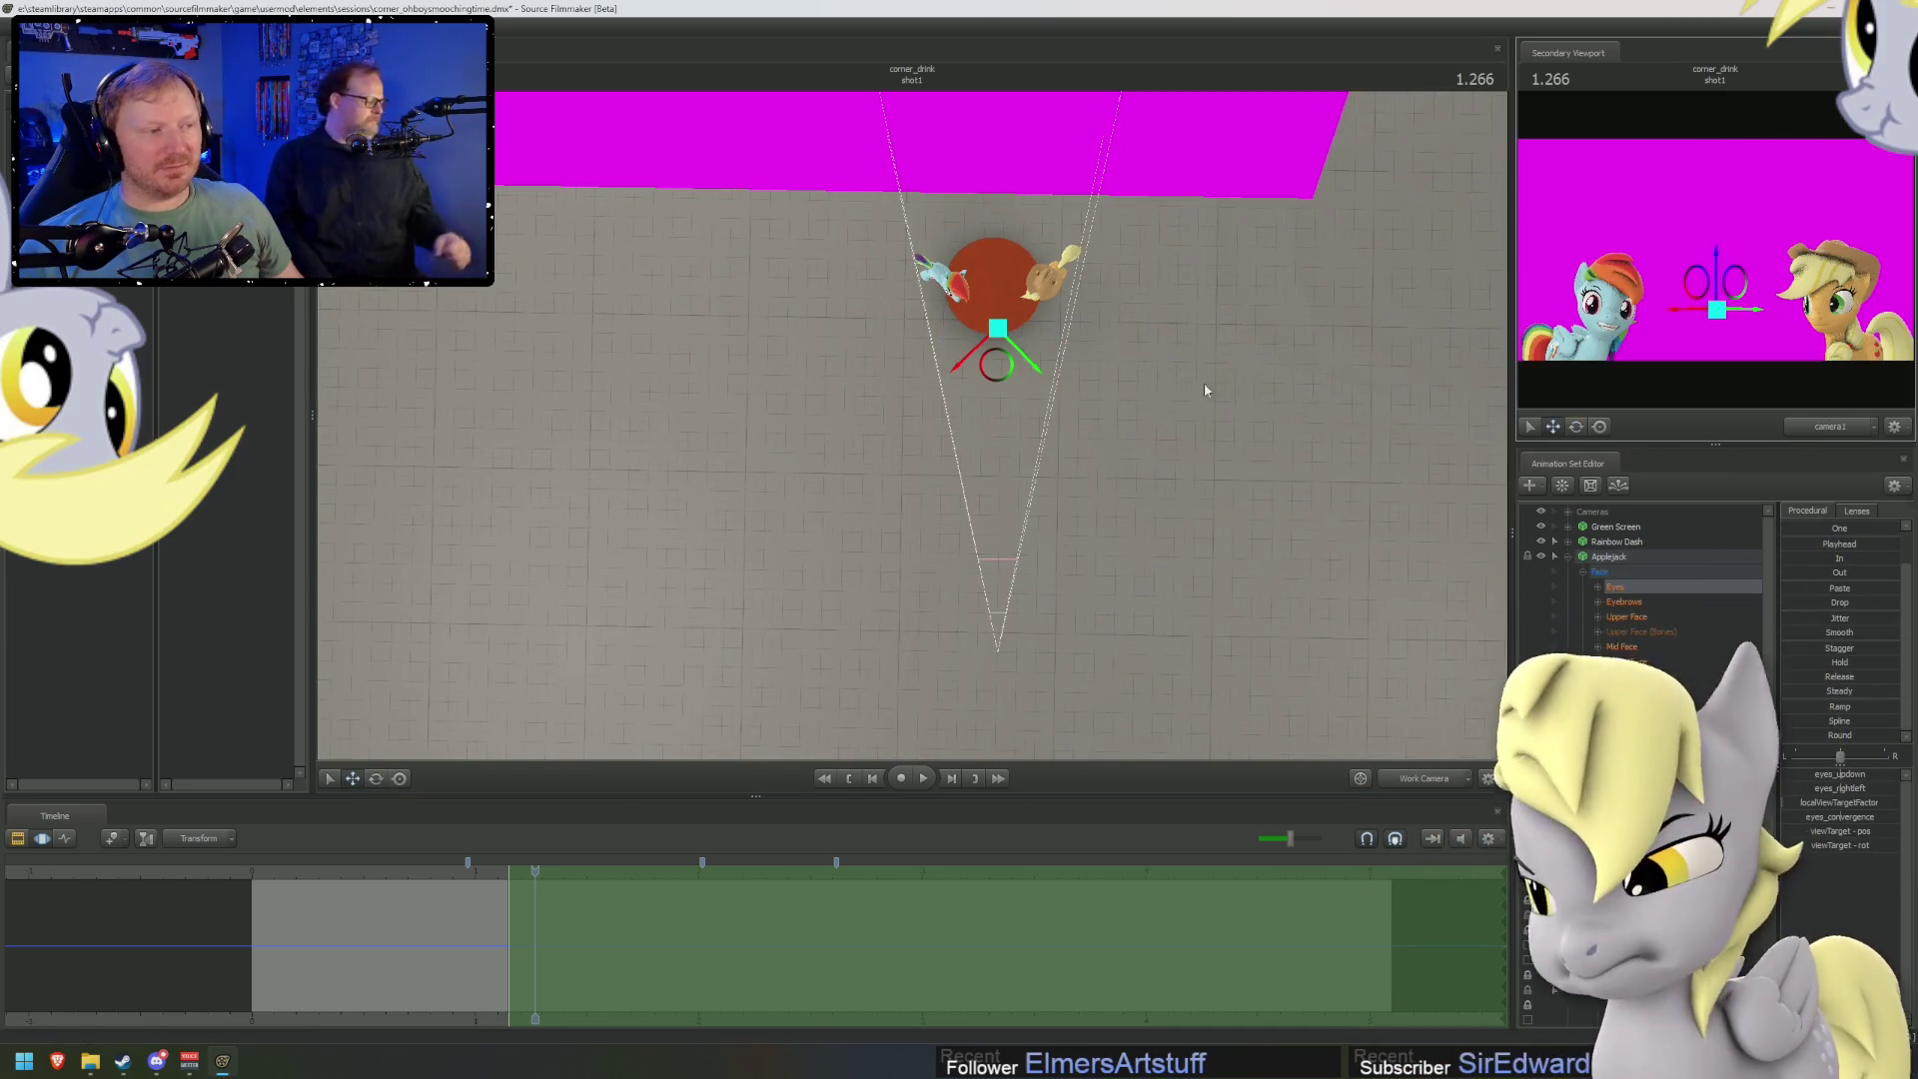
{"action": "left_click_drag", "start_coordinate": [995, 366], "coordinate": [999, 407]}
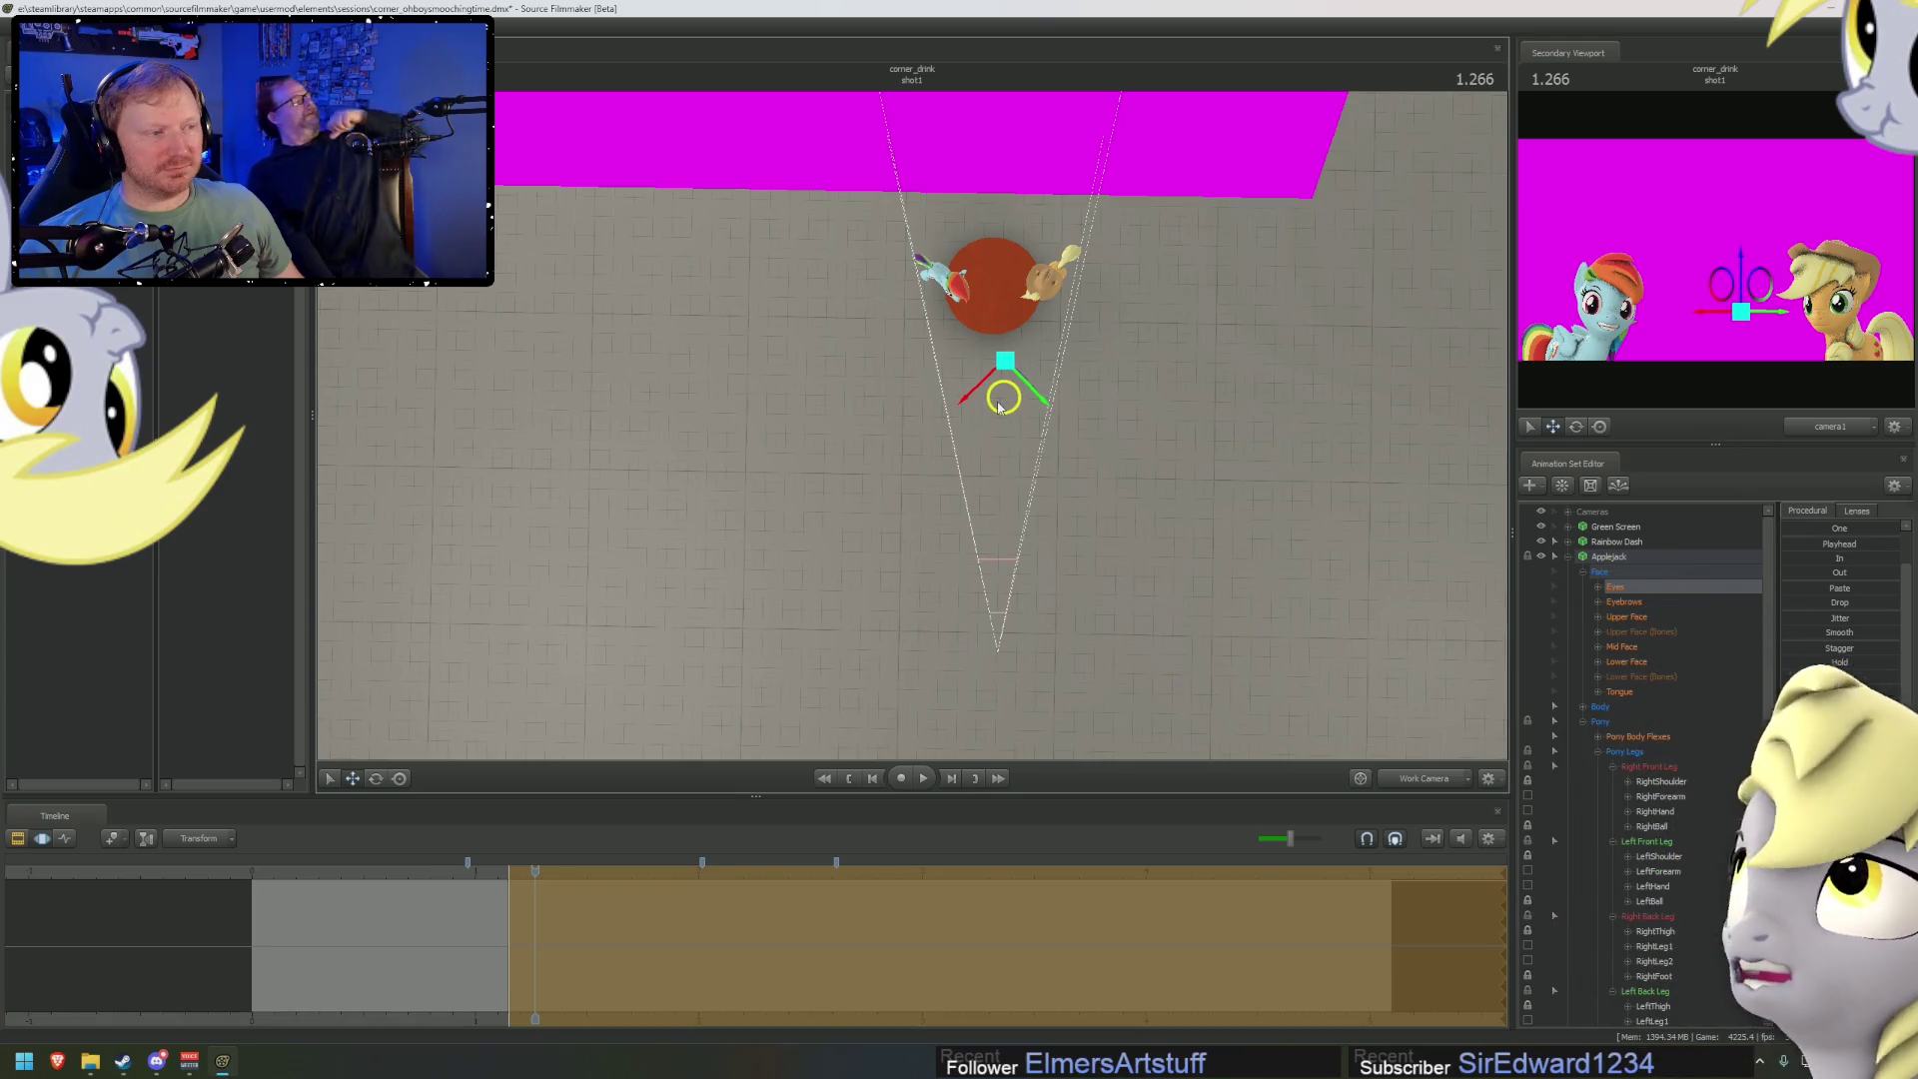
Reposition Applejack's eye target again at frames 0.833 and 1.500
{"action": "left_click", "coordinate": [437, 870]}
{"action": "key", "text": "space"}
{"action": "left_click_drag", "start_coordinate": [1015, 410], "coordinate": [1009, 424]}
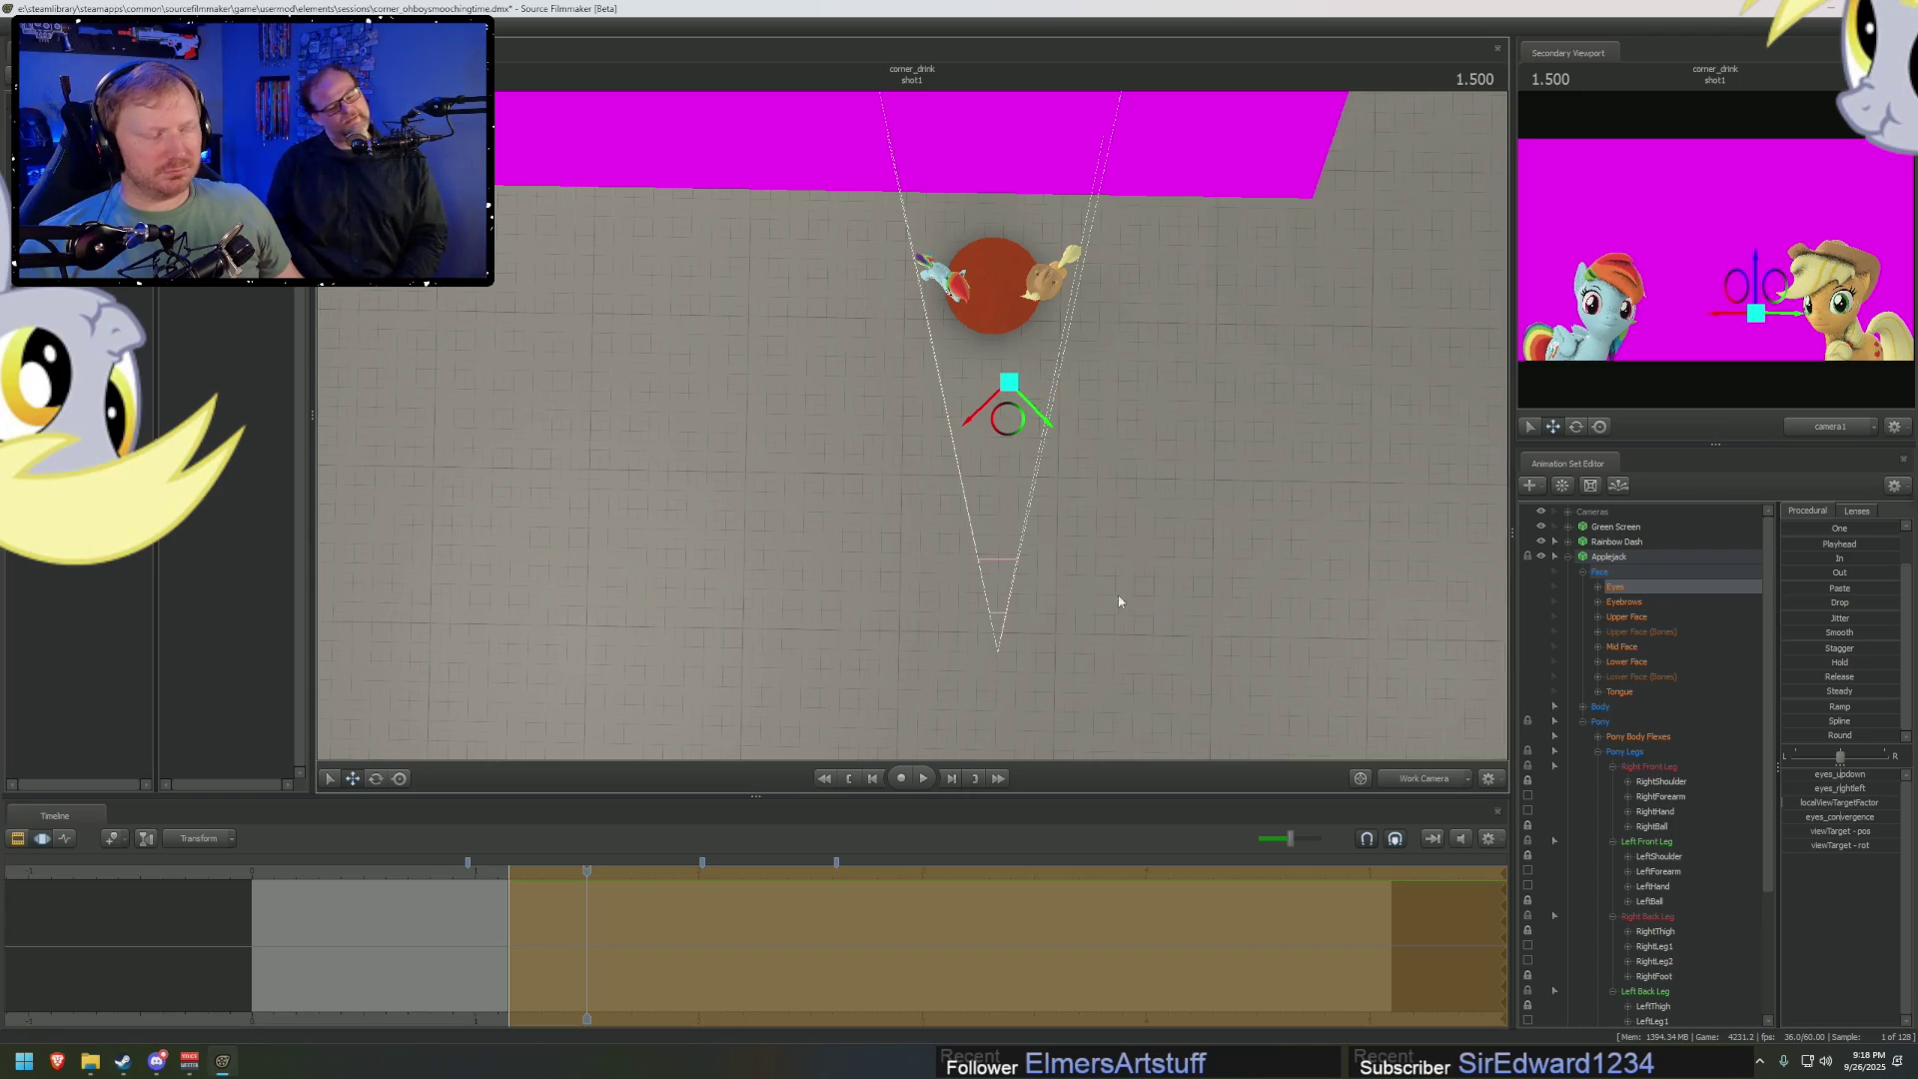
{"action": "left_click_drag", "start_coordinate": [1378, 659], "coordinate": [1405, 685]}
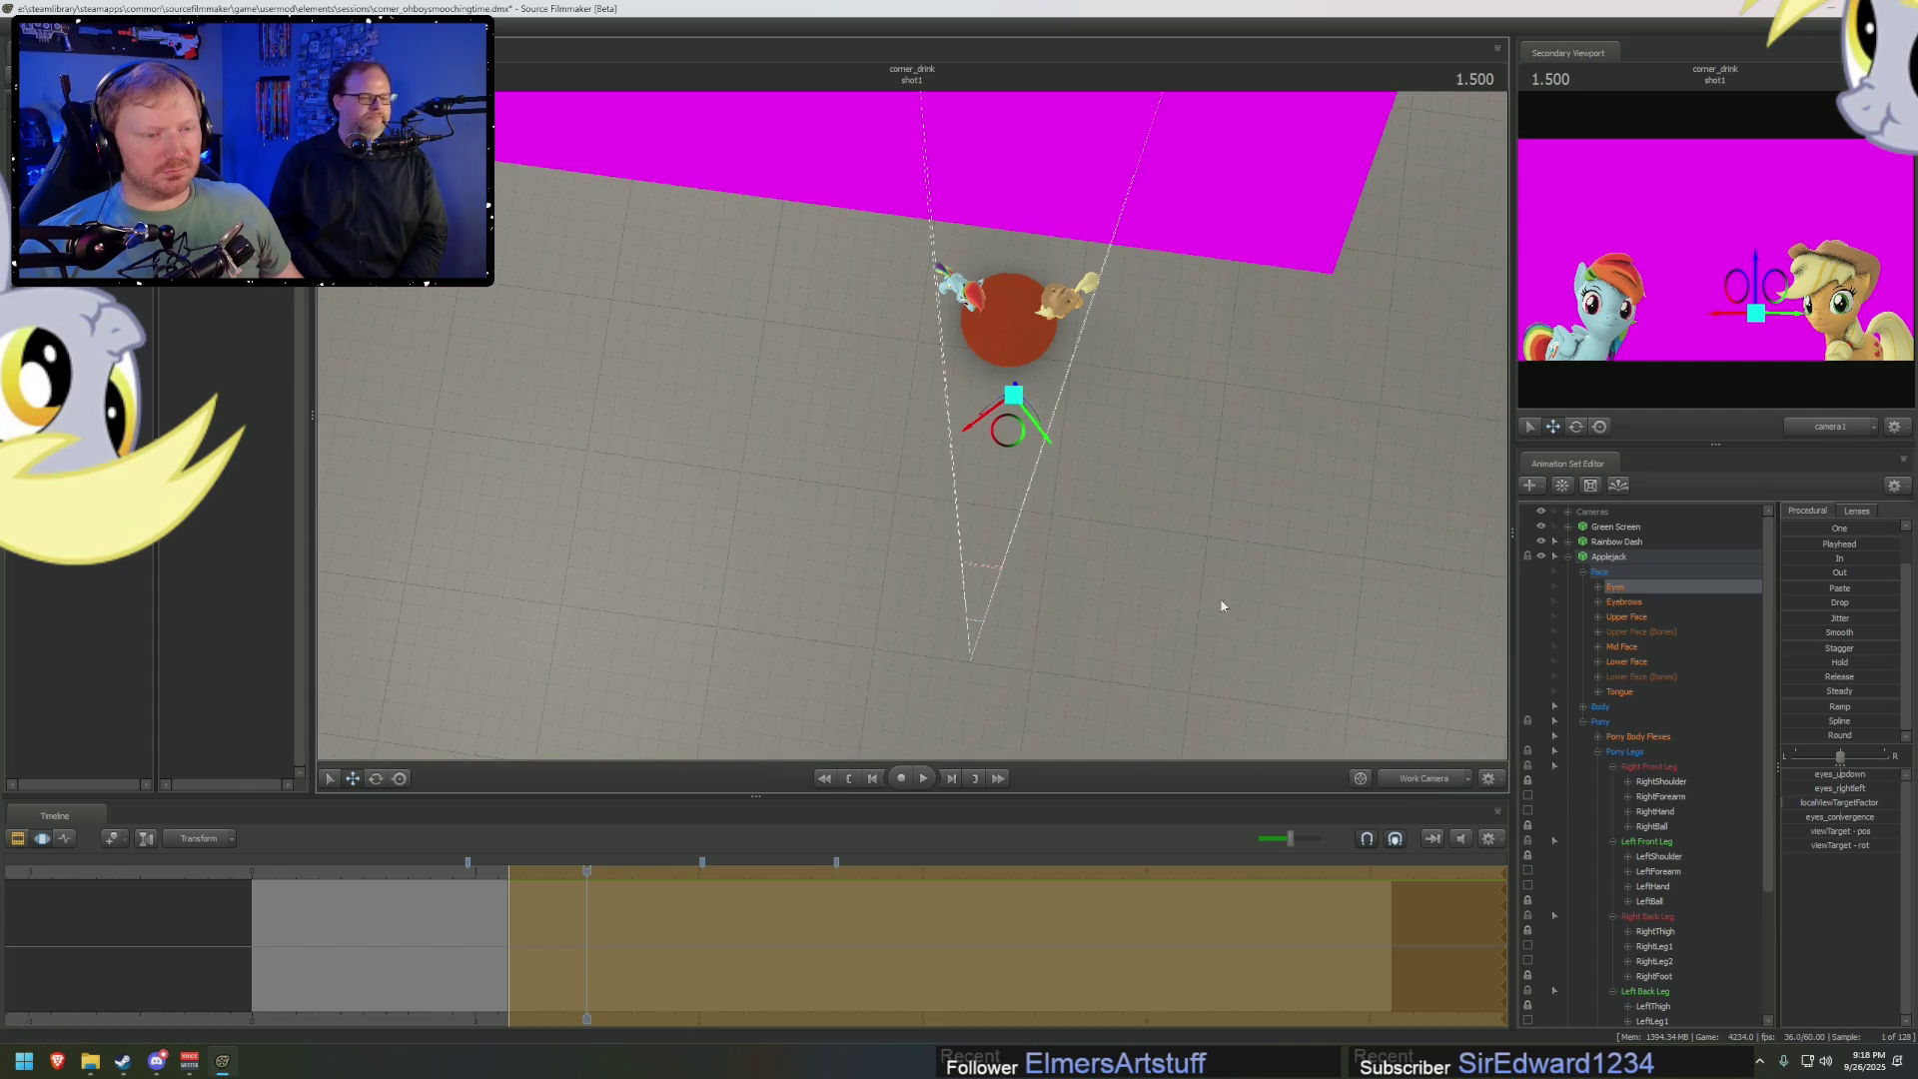
Shift the eye target left toward Rainbow Dash, then play from 0.866 through camera1
{"action": "left_click_drag", "start_coordinate": [1219, 603], "coordinate": [1062, 466]}
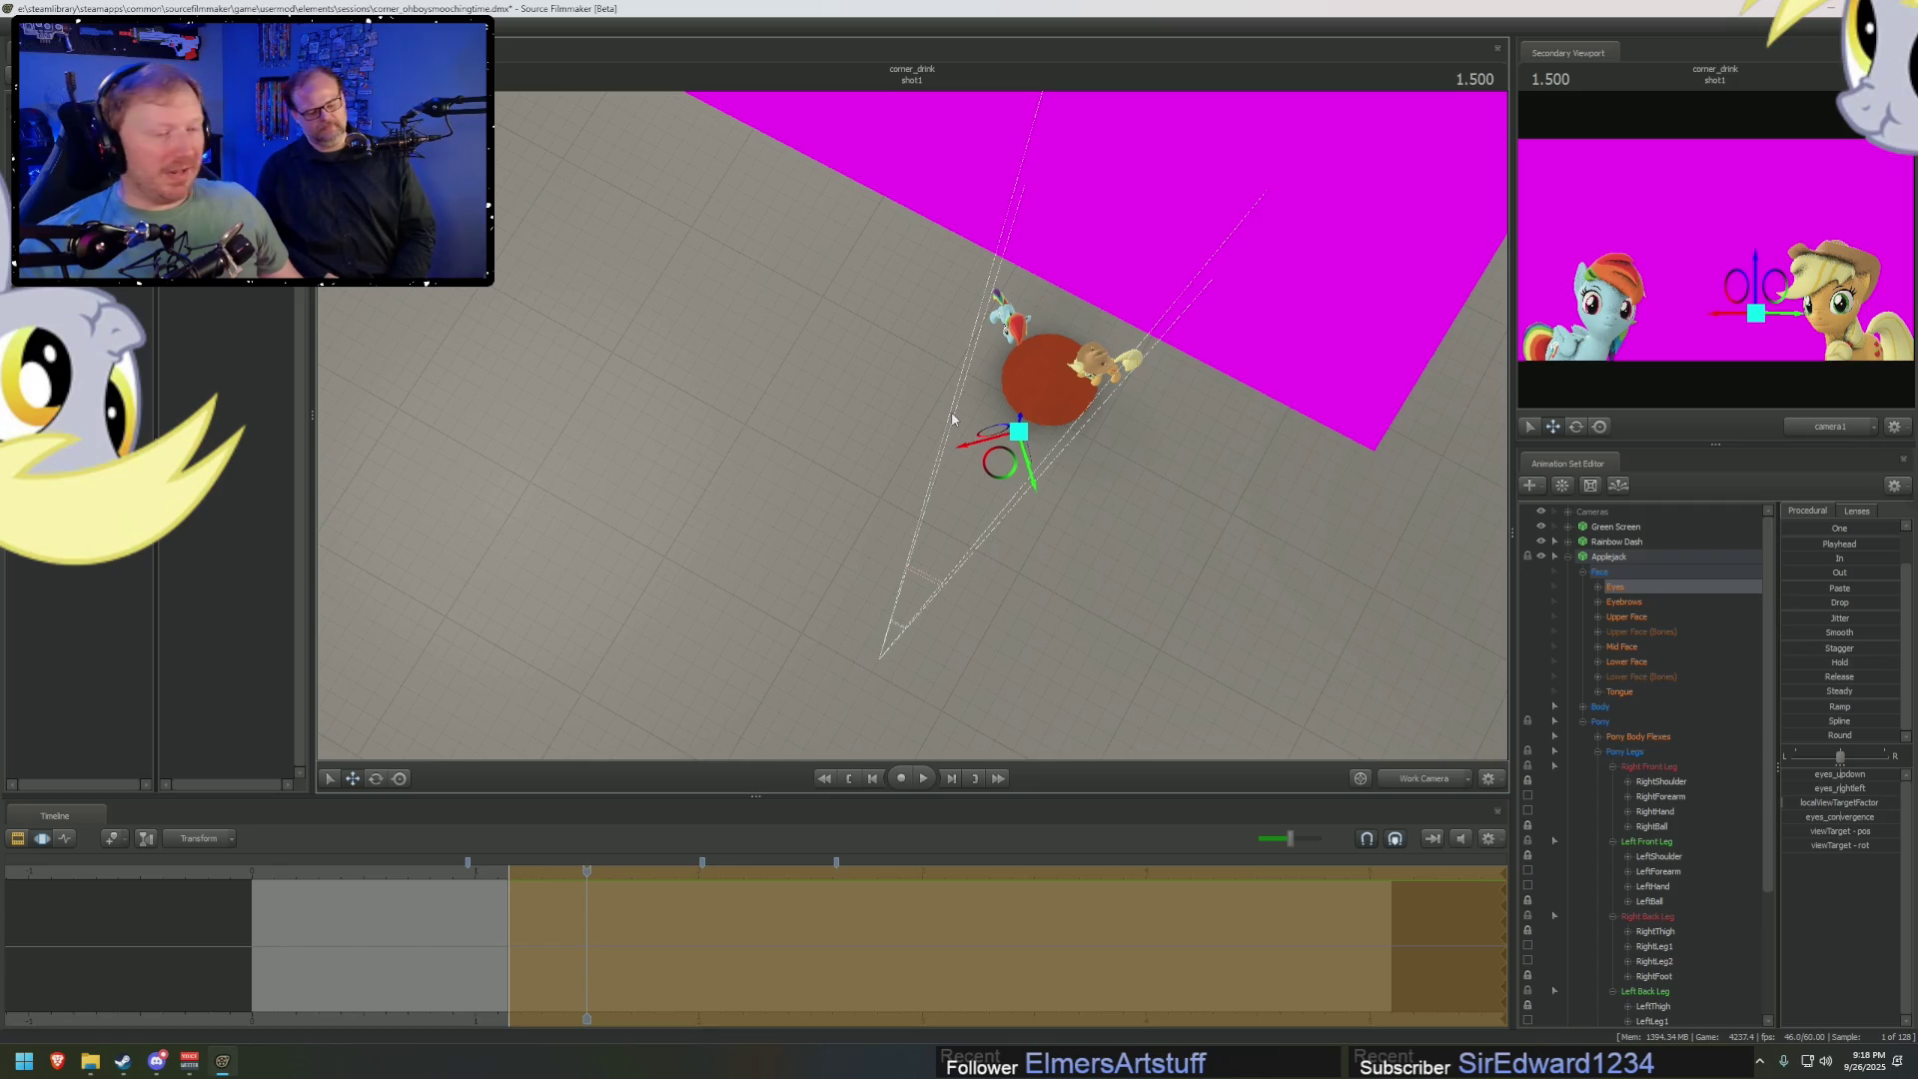
{"action": "mouse_move", "coordinate": [1008, 477]}
{"action": "left_mouse_down"}
{"action": "mouse_move", "coordinate": [982, 493]}
{"action": "mouse_move", "coordinate": [939, 463]}
{"action": "mouse_move", "coordinate": [966, 460]}
{"action": "left_mouse_up"}
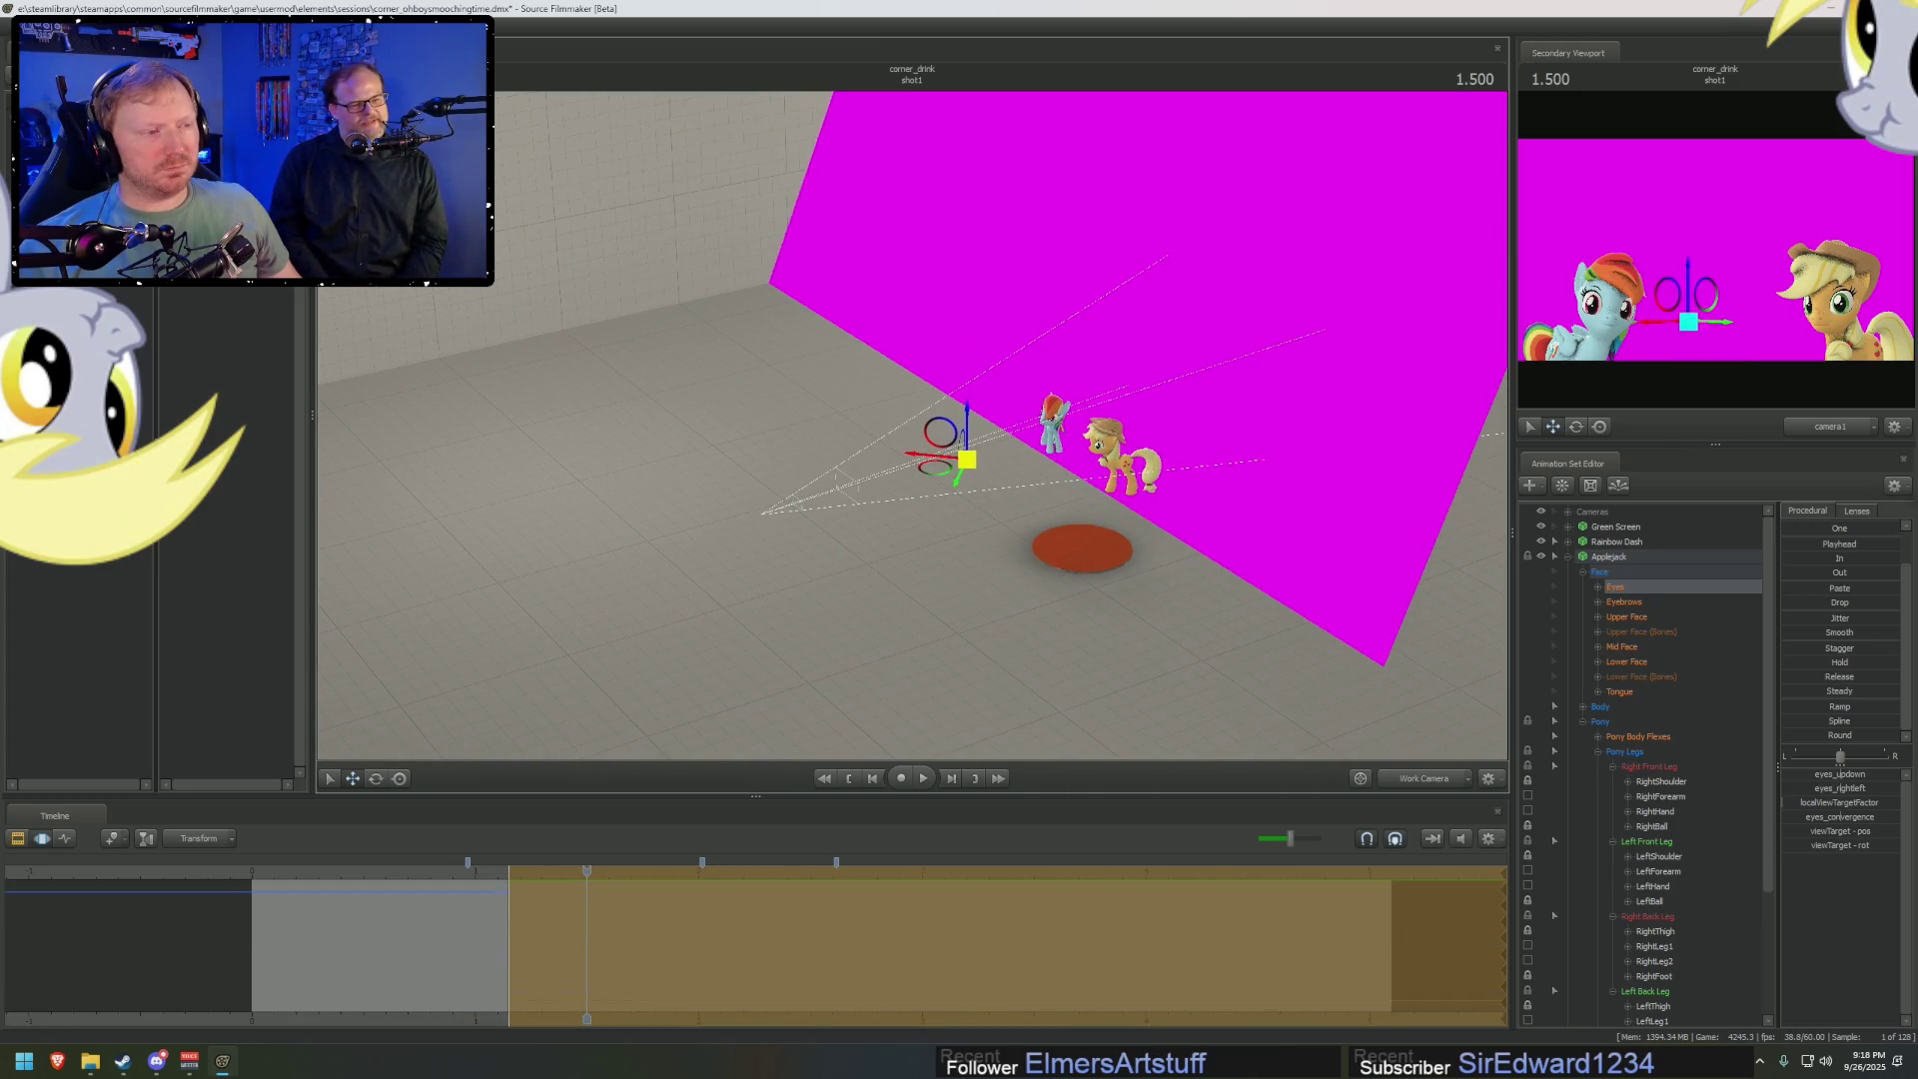
{"action": "left_click", "coordinate": [446, 865]}
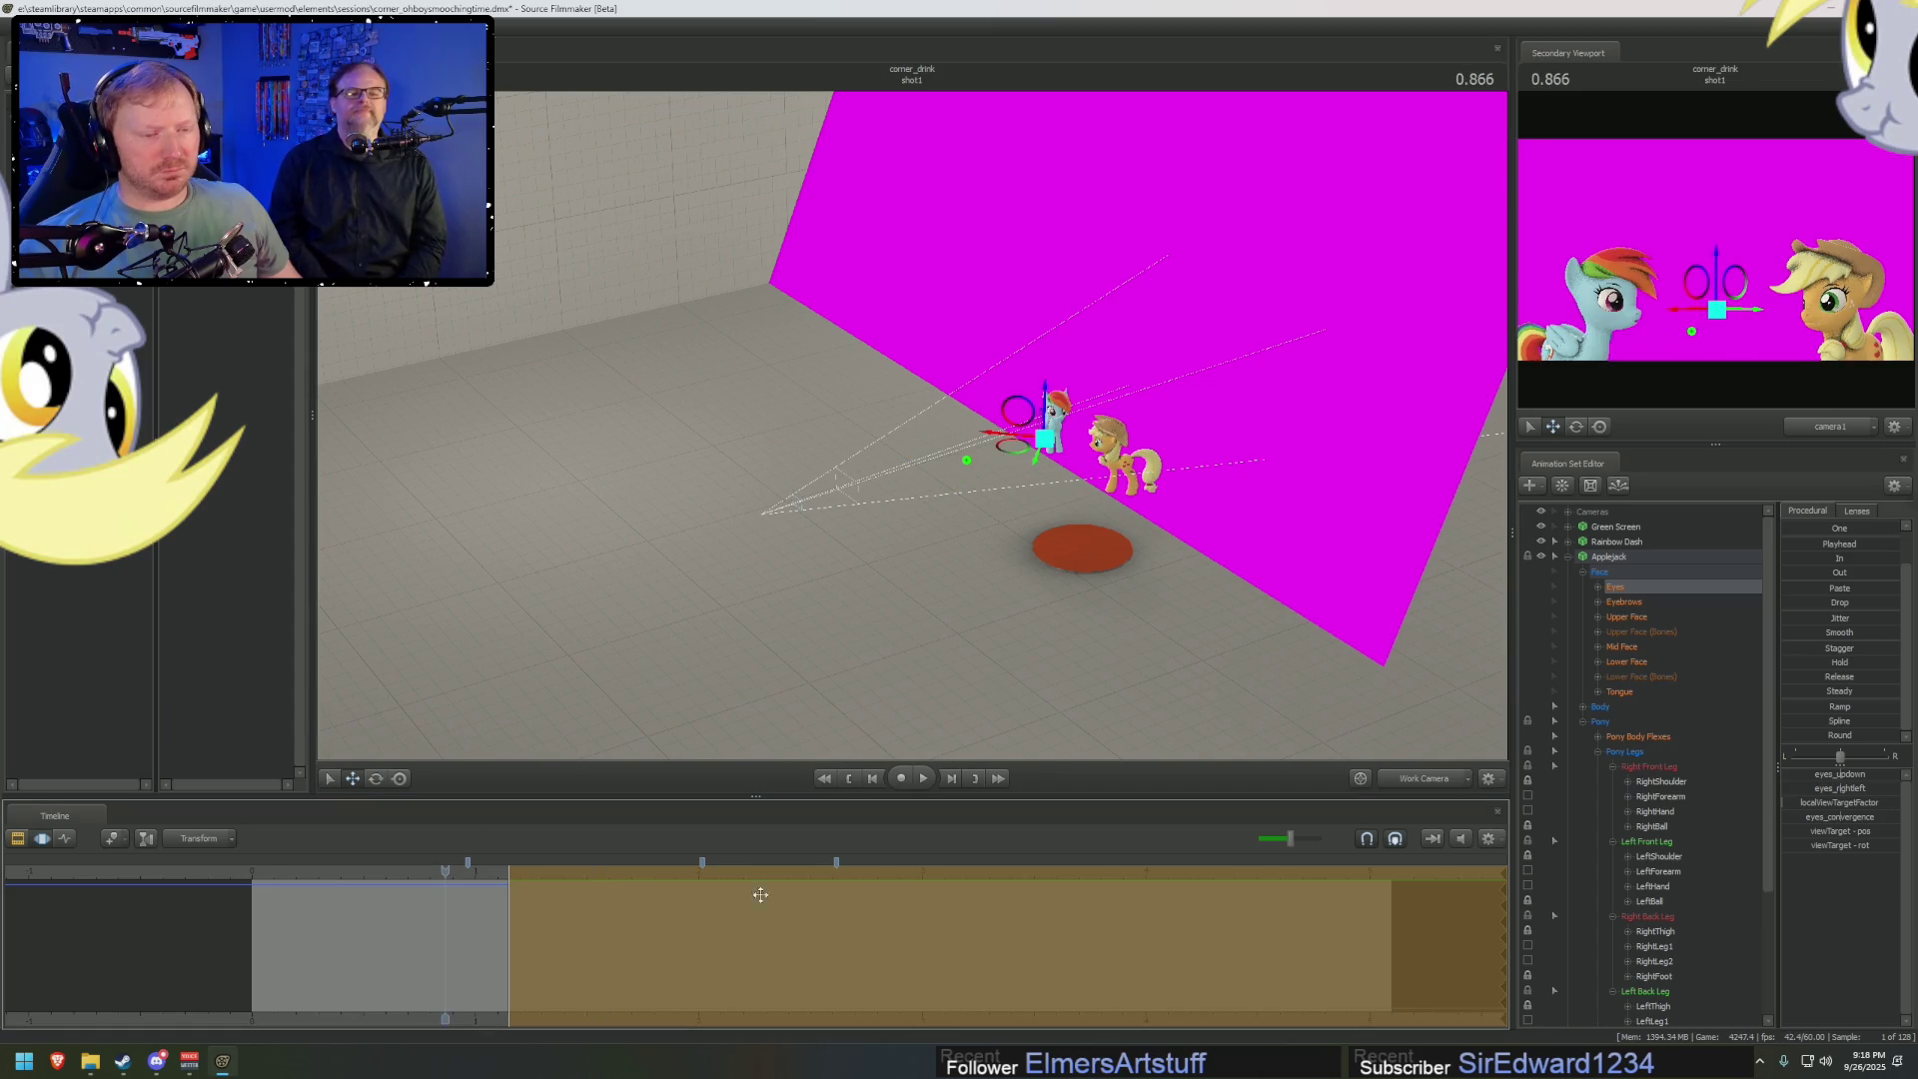
{"action": "key", "text": "space"}
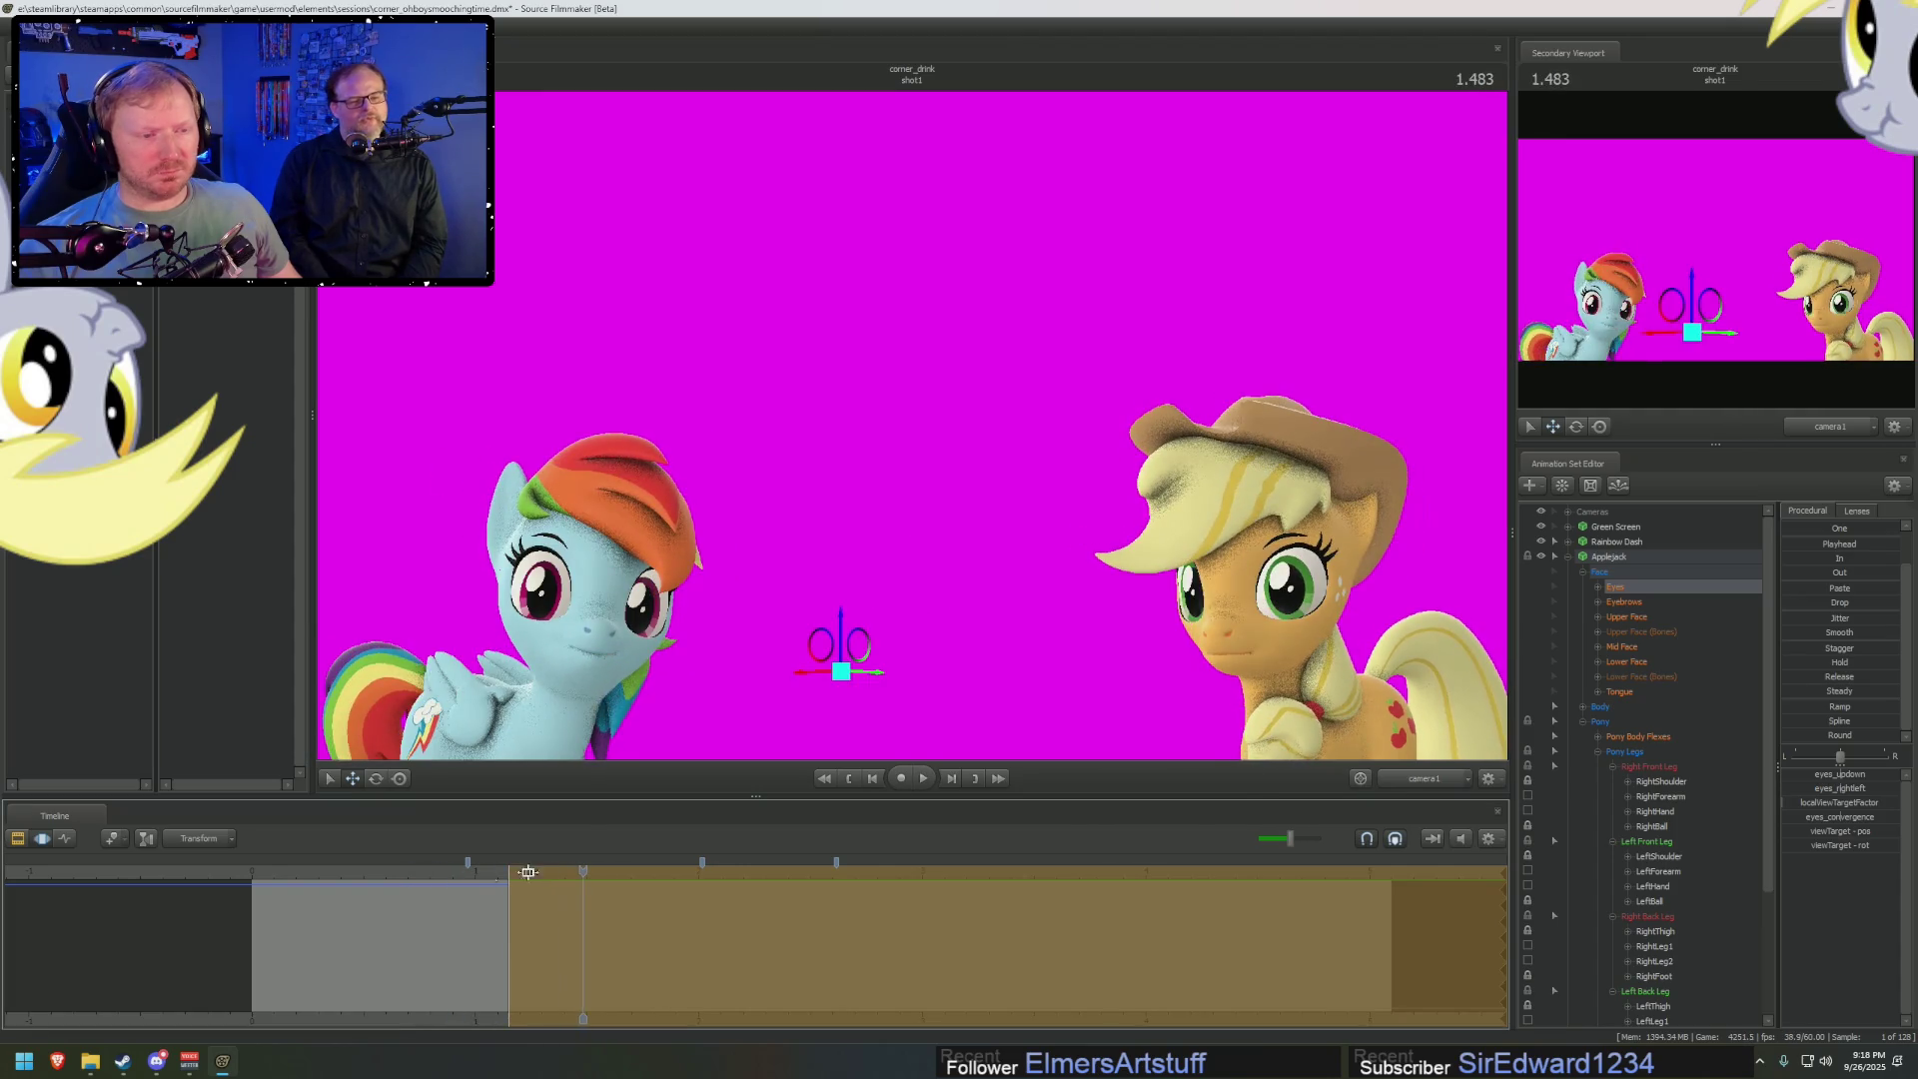
Turn Applejack's Neck control slightly and play back from 1.180 to check it
{"action": "left_click", "coordinate": [1280, 706]}
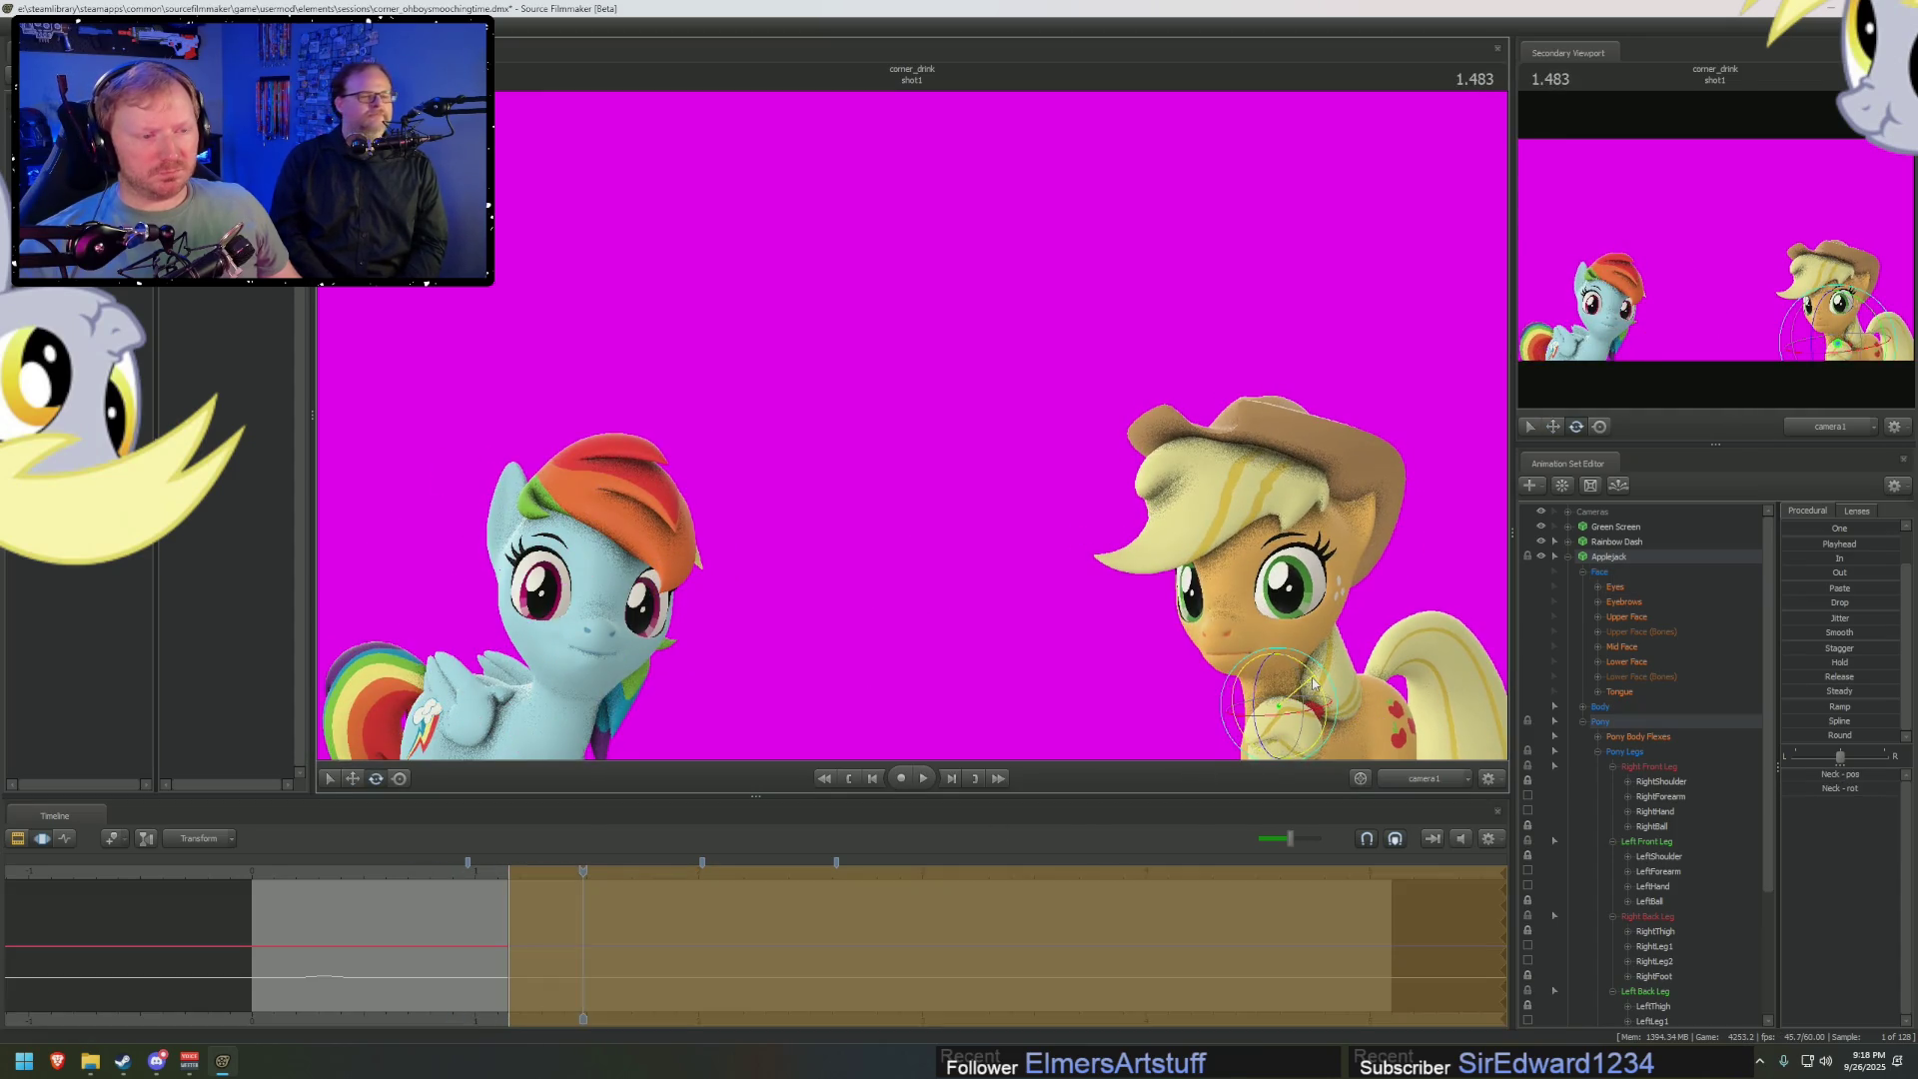
{"action": "left_click_drag", "start_coordinate": [1306, 689], "coordinate": [1299, 686]}
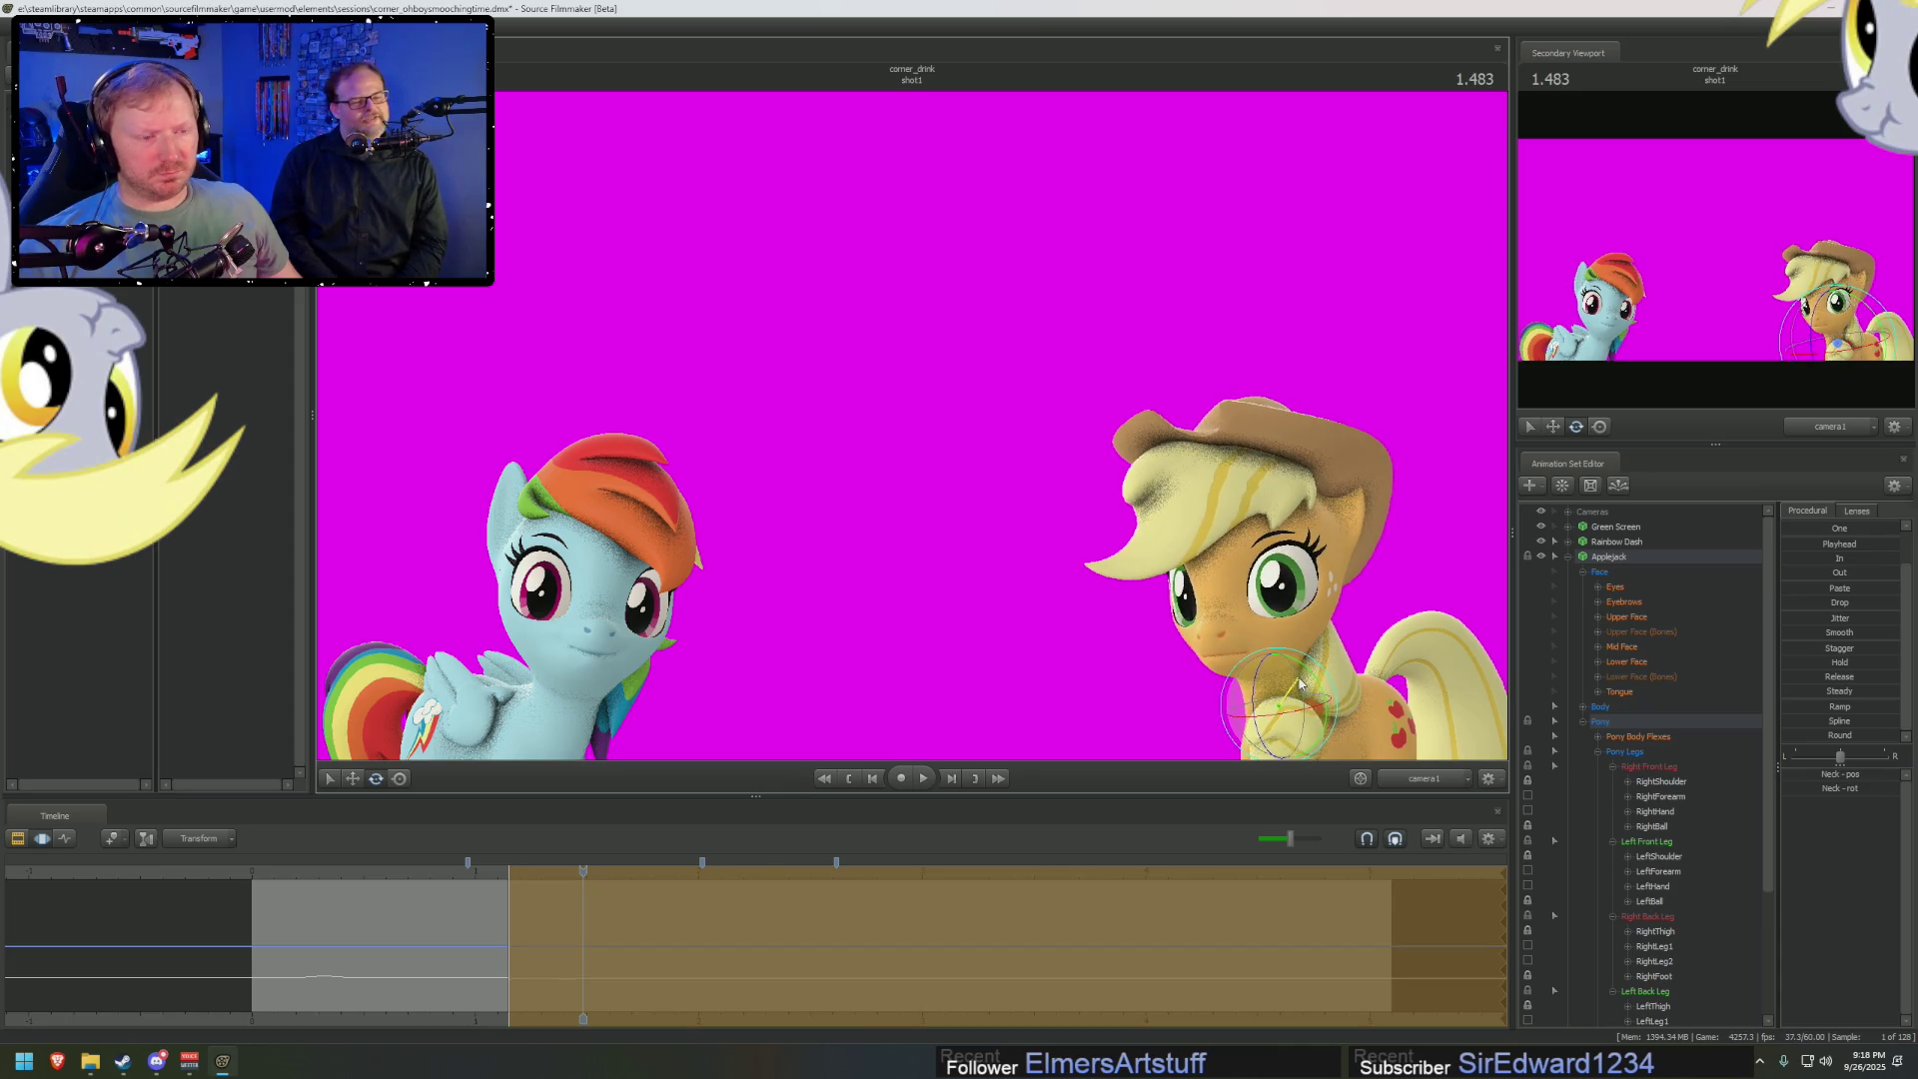
{"action": "left_click", "coordinate": [435, 878]}
{"action": "key", "text": "space"}
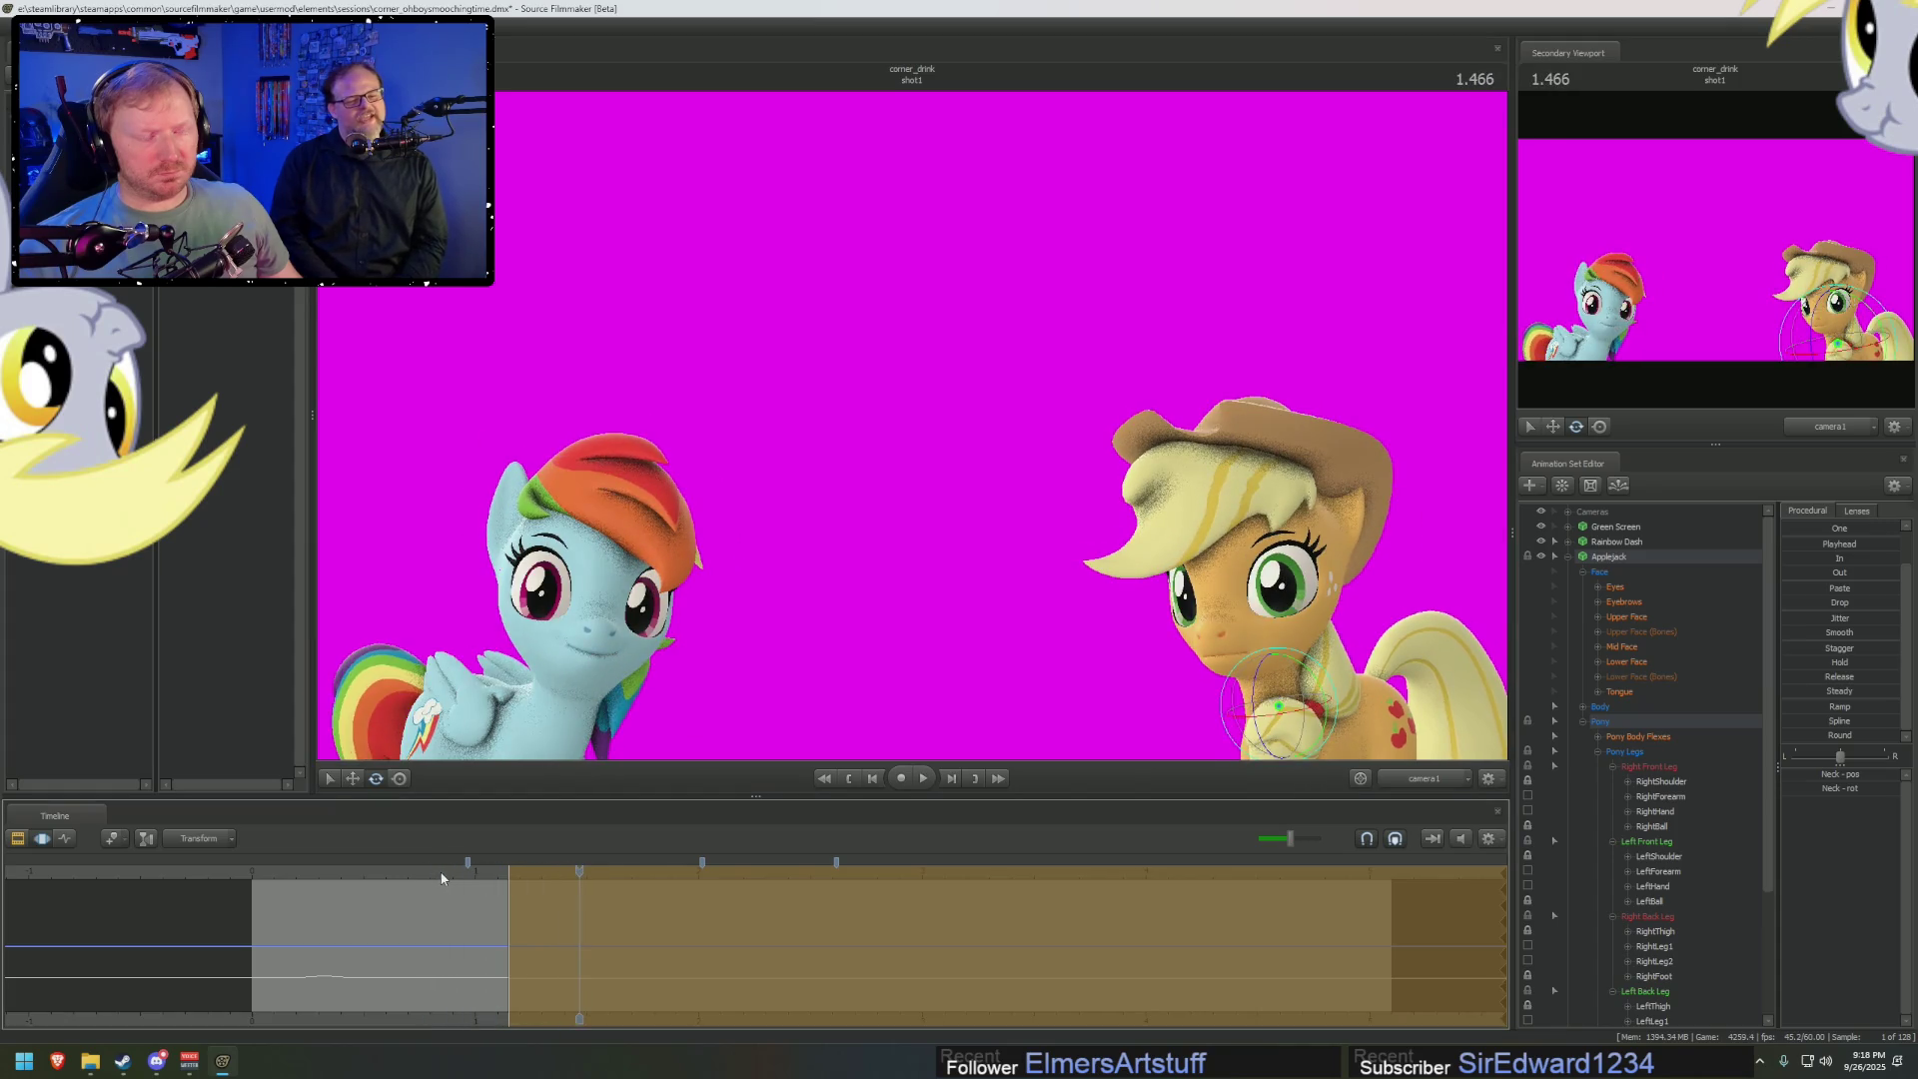
{"action": "key", "text": "space"}
Replay and scrub the jump past 1.700 and 2.4, ending at 0.800 with Applejack's controls selected
{"action": "left_click", "coordinate": [330, 883]}
{"action": "key", "text": "space"}
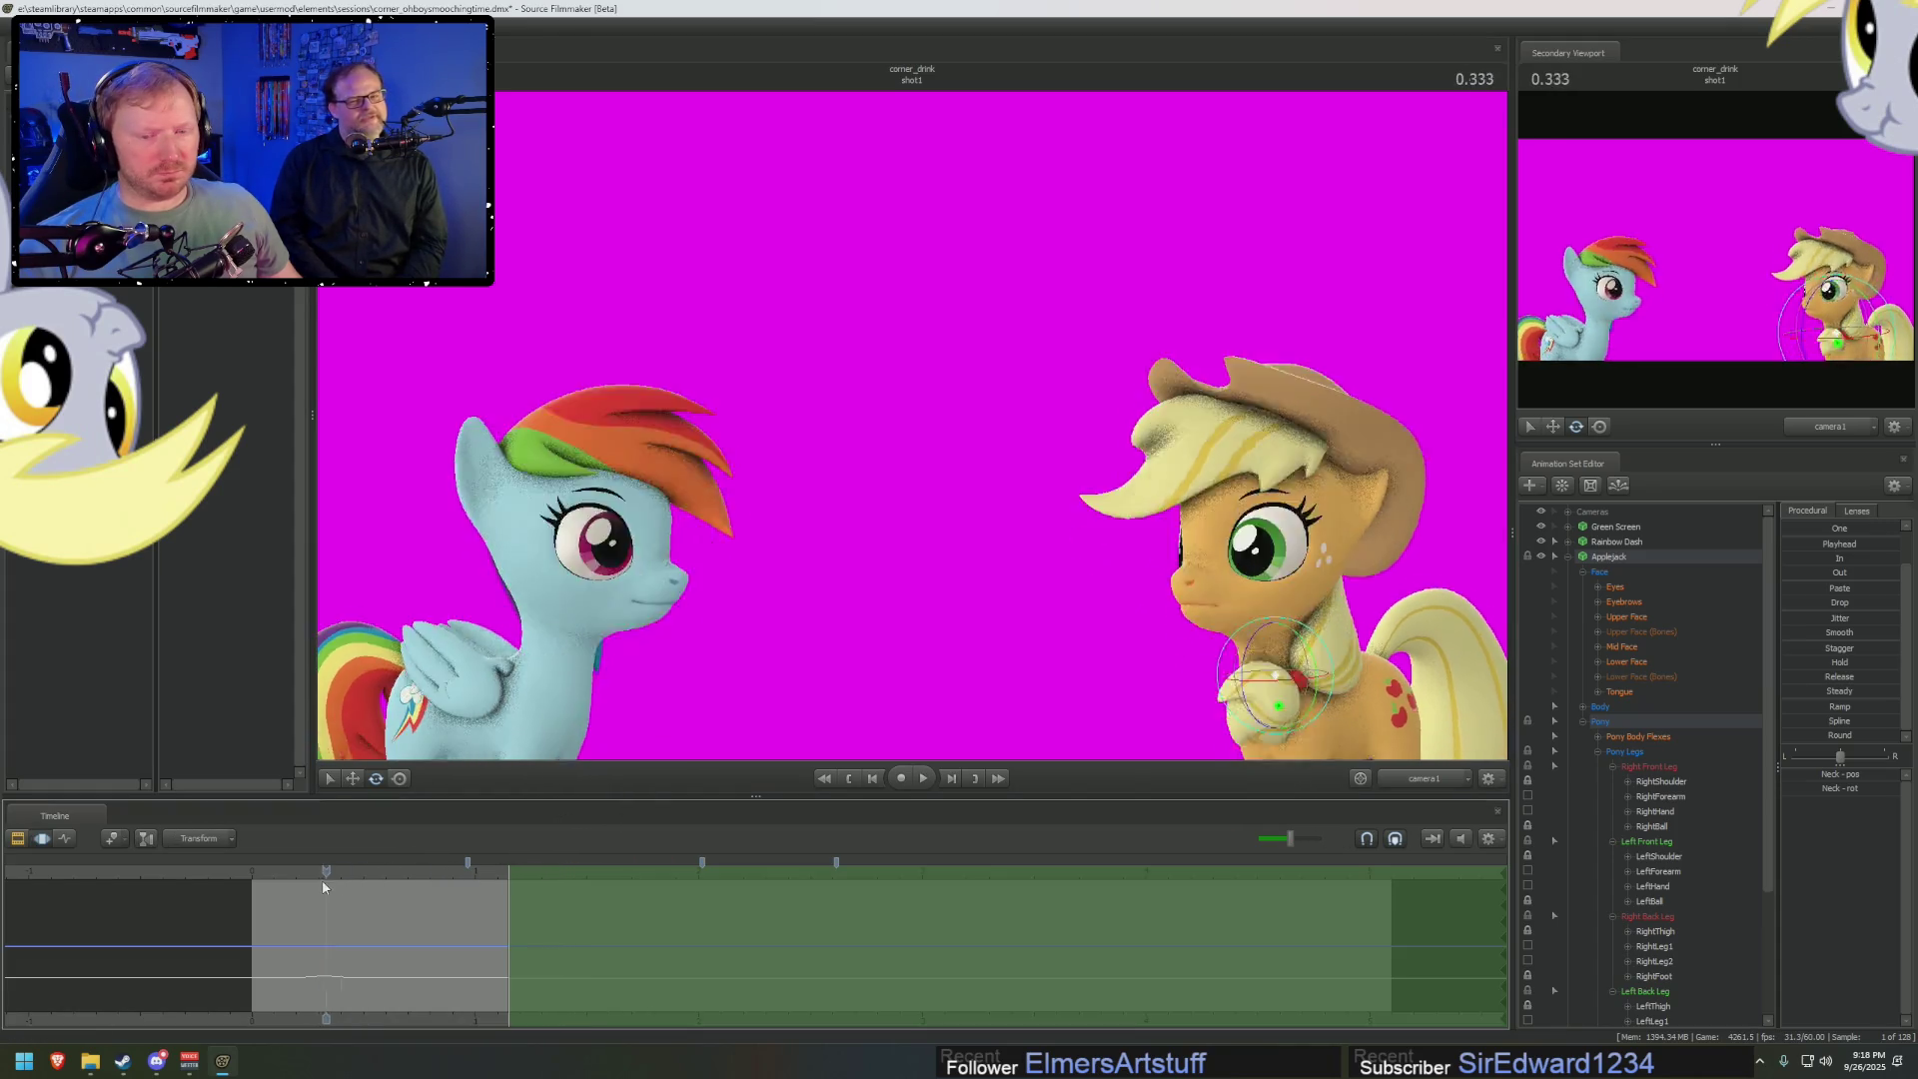
{"action": "key", "text": "space"}
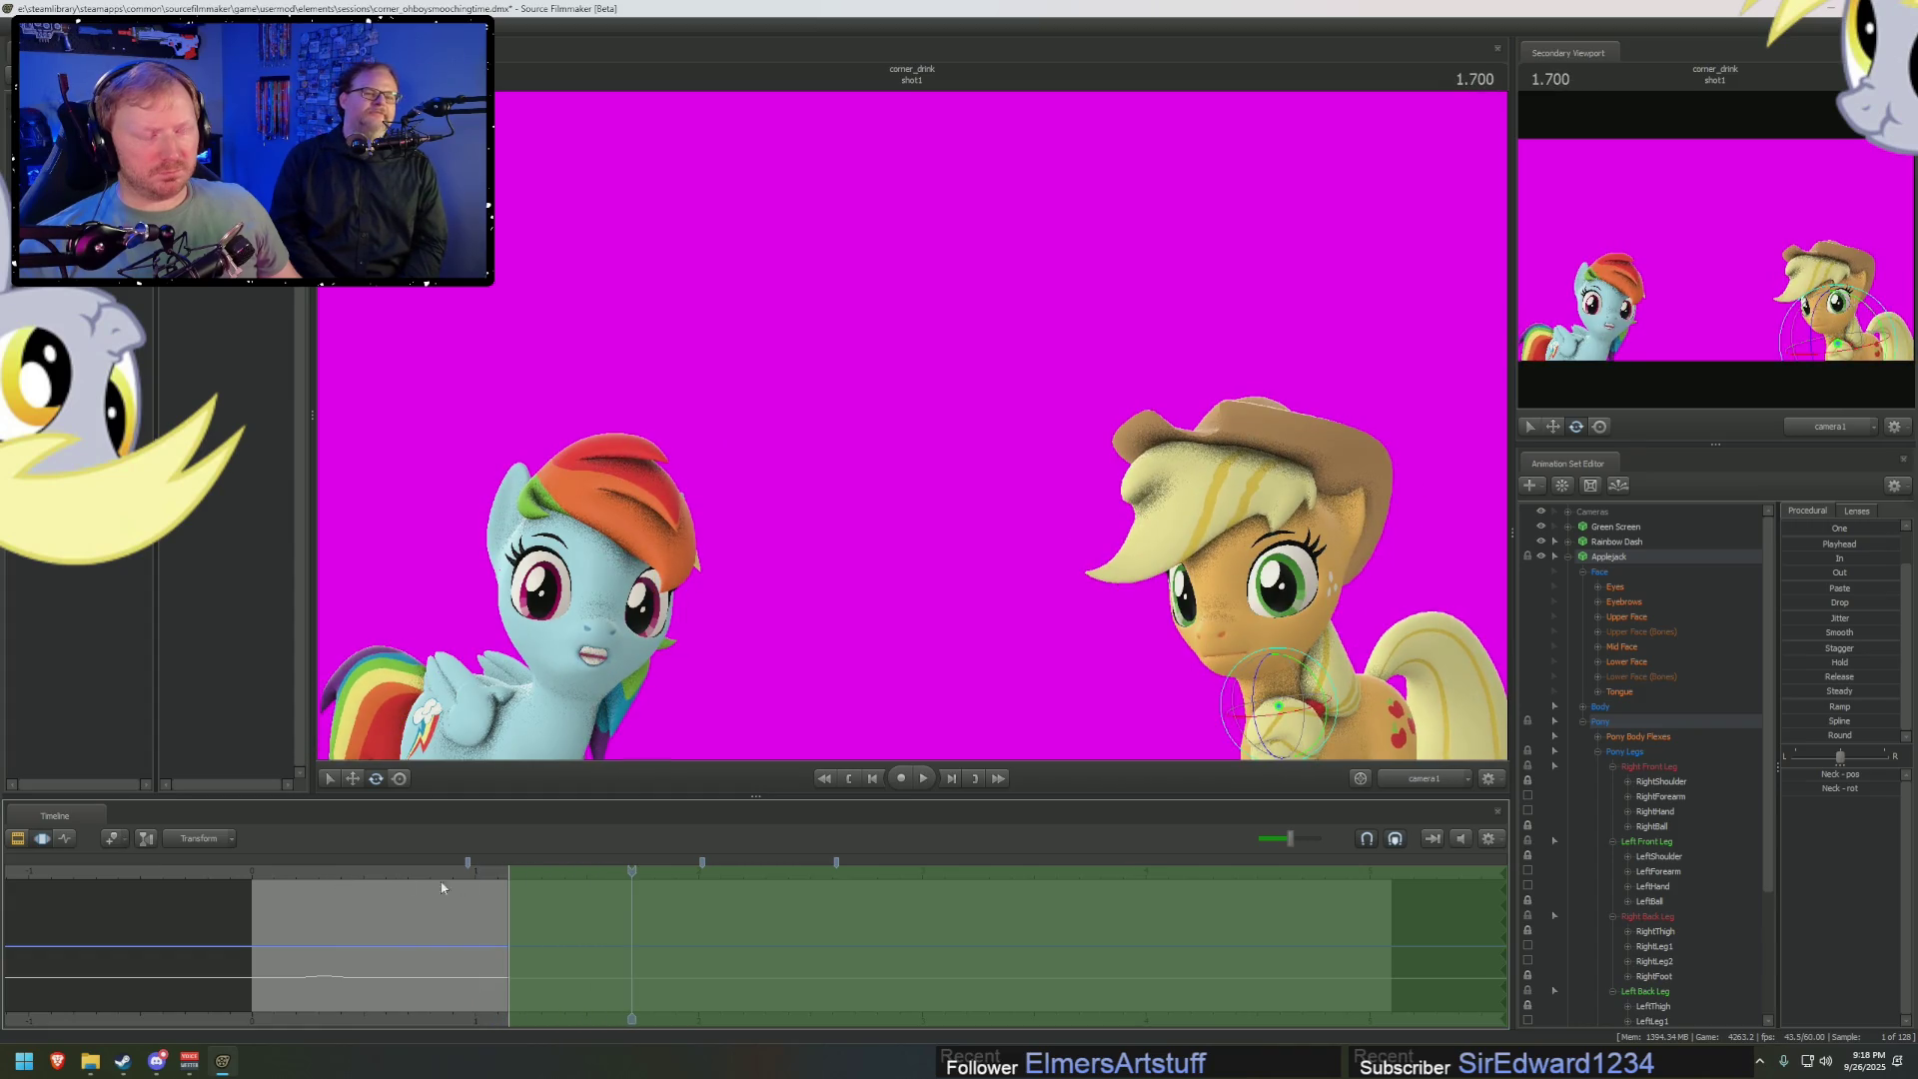
{"action": "key", "text": "space"}
{"action": "key", "text": "space"}
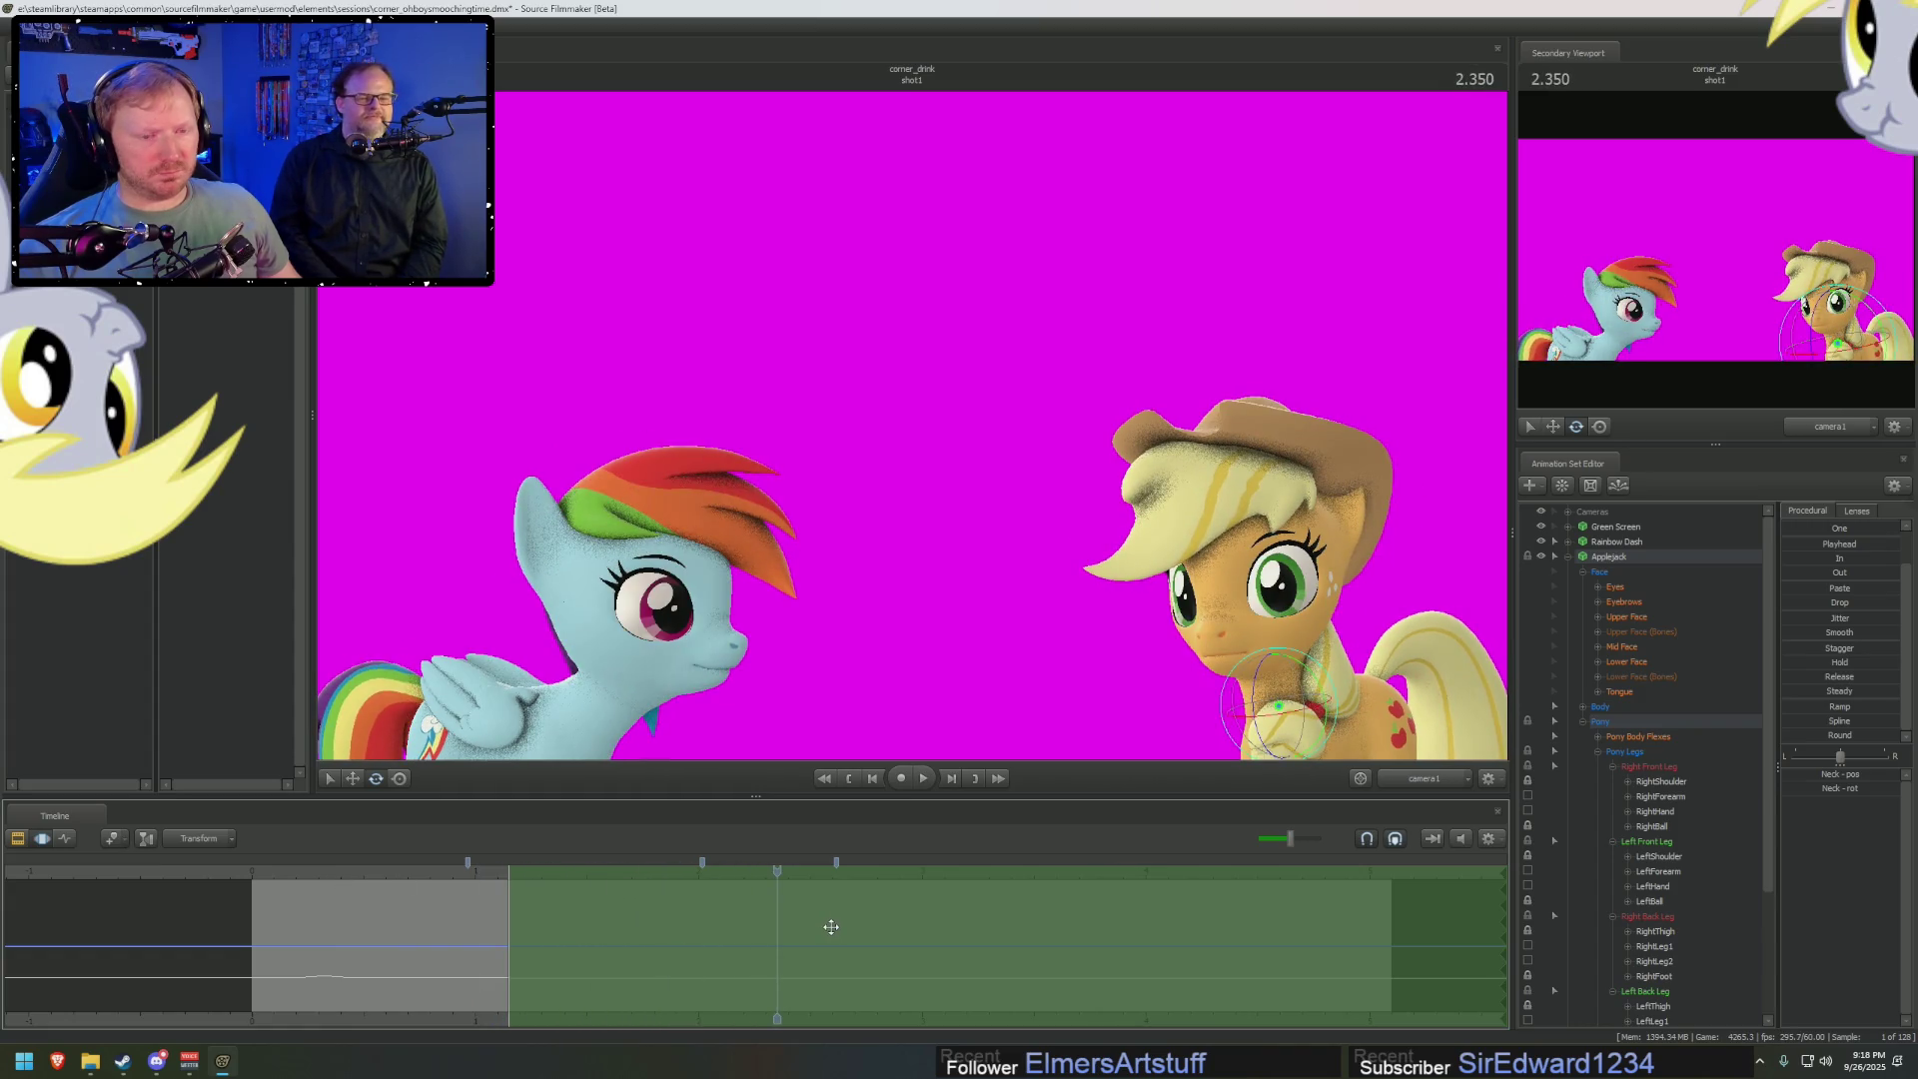
{"action": "left_click_drag", "start_coordinate": [713, 935], "coordinate": [788, 944]}
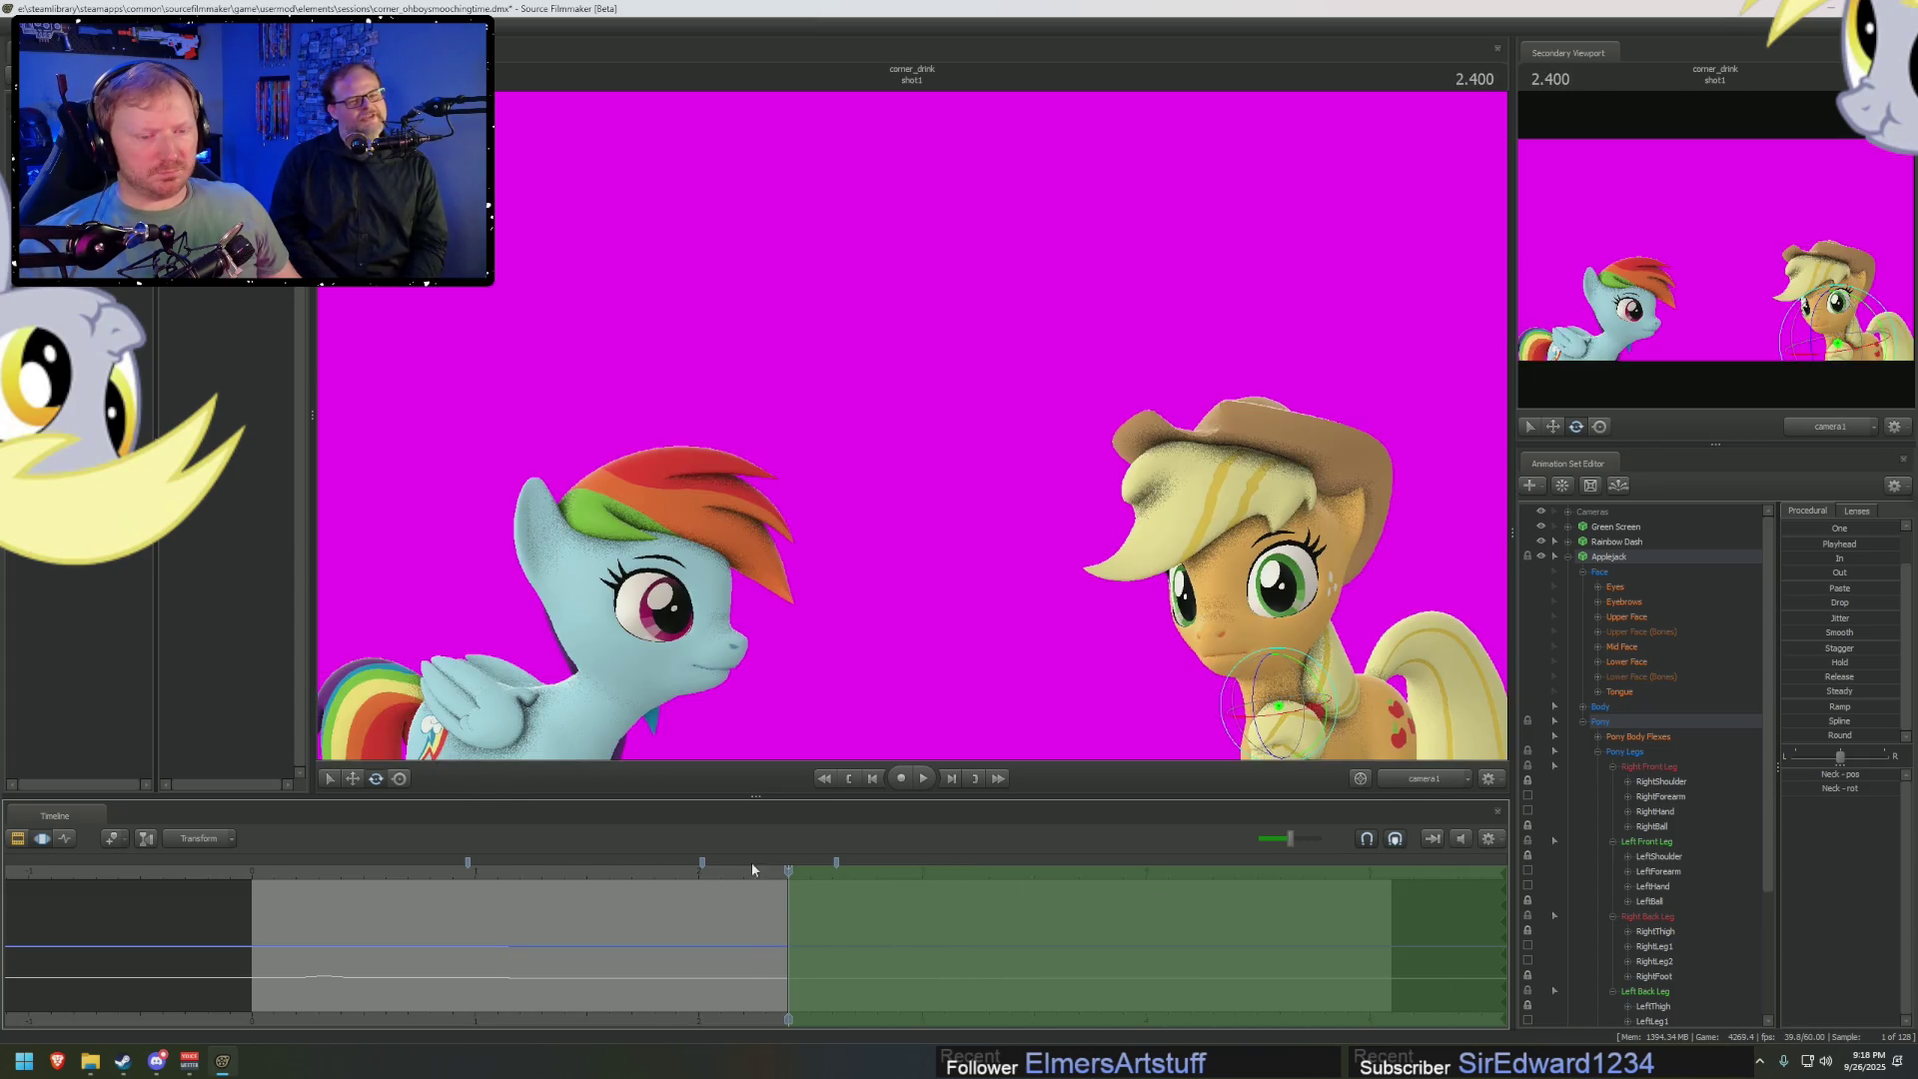
{"action": "left_click", "coordinate": [755, 873]}
{"action": "left_click_drag", "start_coordinate": [755, 873], "coordinate": [429, 869]}
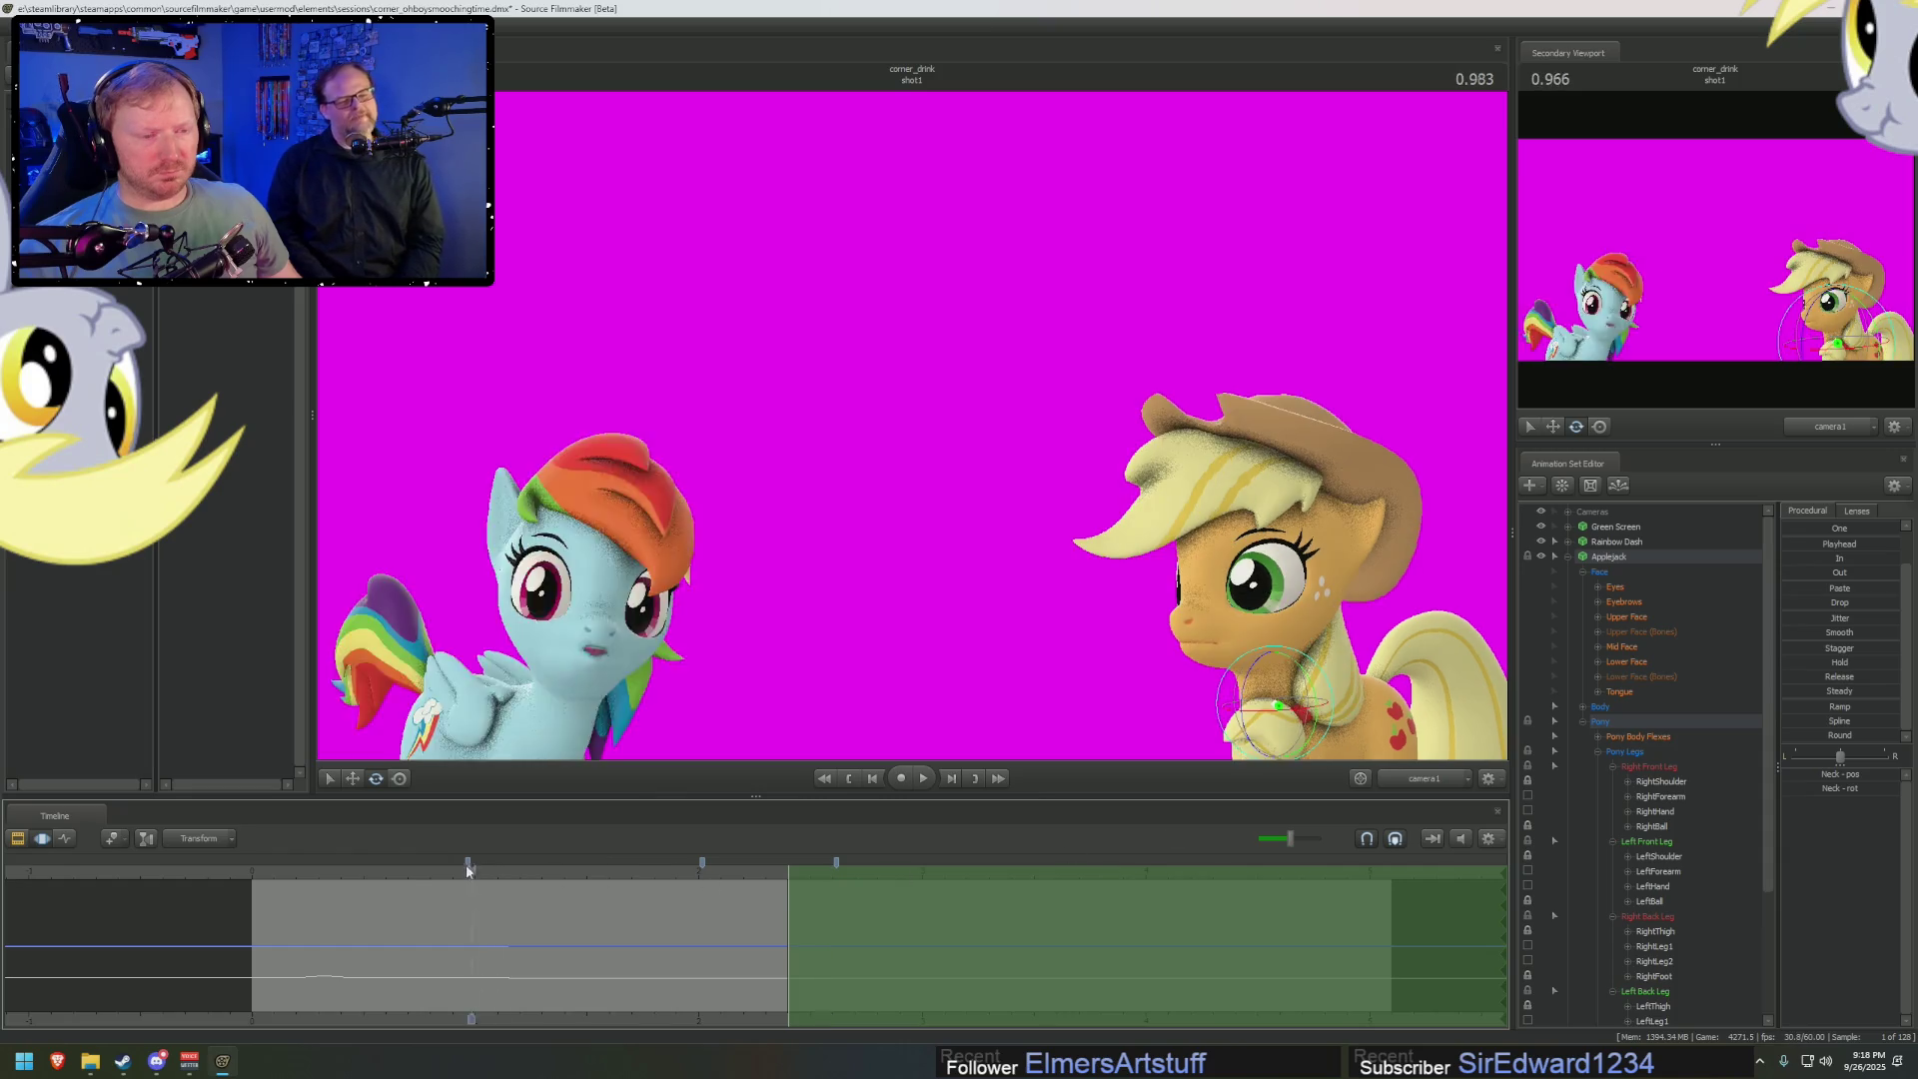
{"action": "left_click", "coordinate": [1660, 576]}
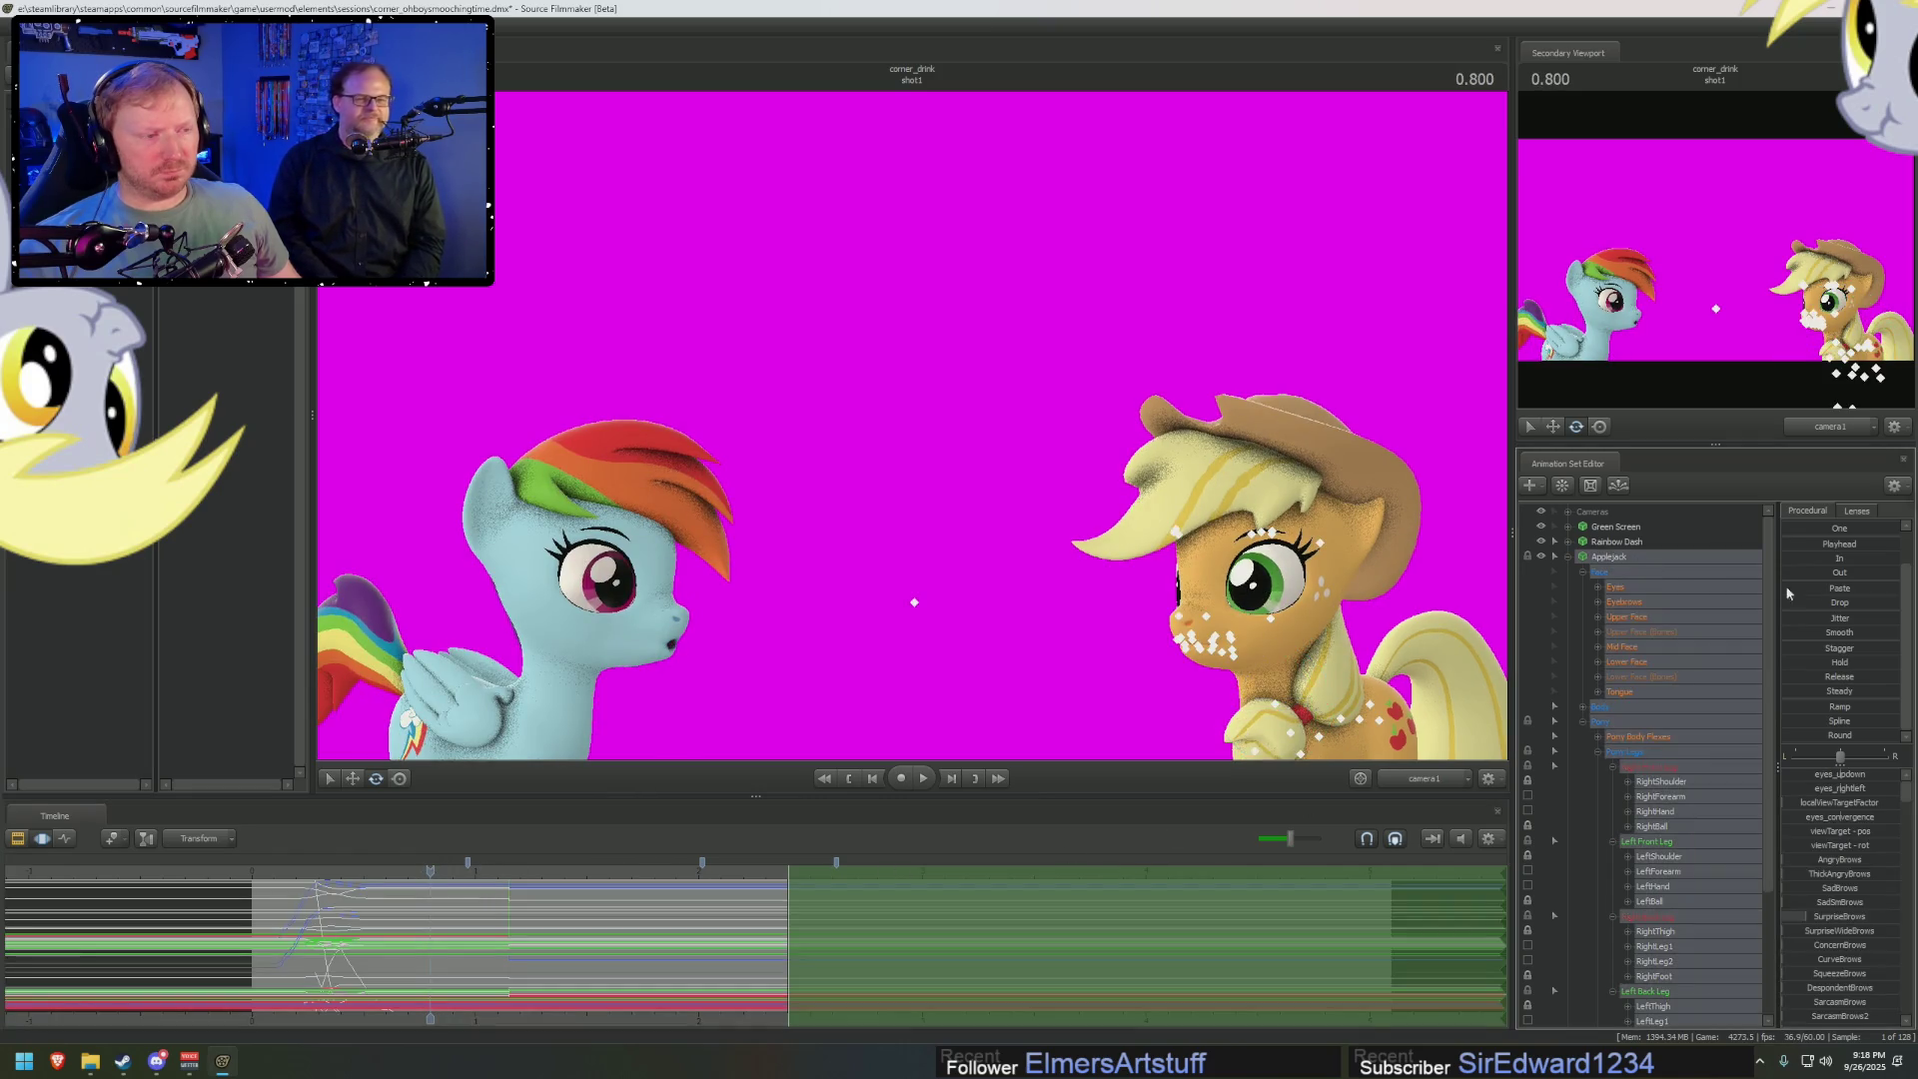
At 2.600, tilt Applejack's Head control slightly toward Rainbow Dash in the Work Camera view
{"action": "scroll", "coordinate": [1810, 596], "scroll_direction": "up", "scroll_amount": 1}
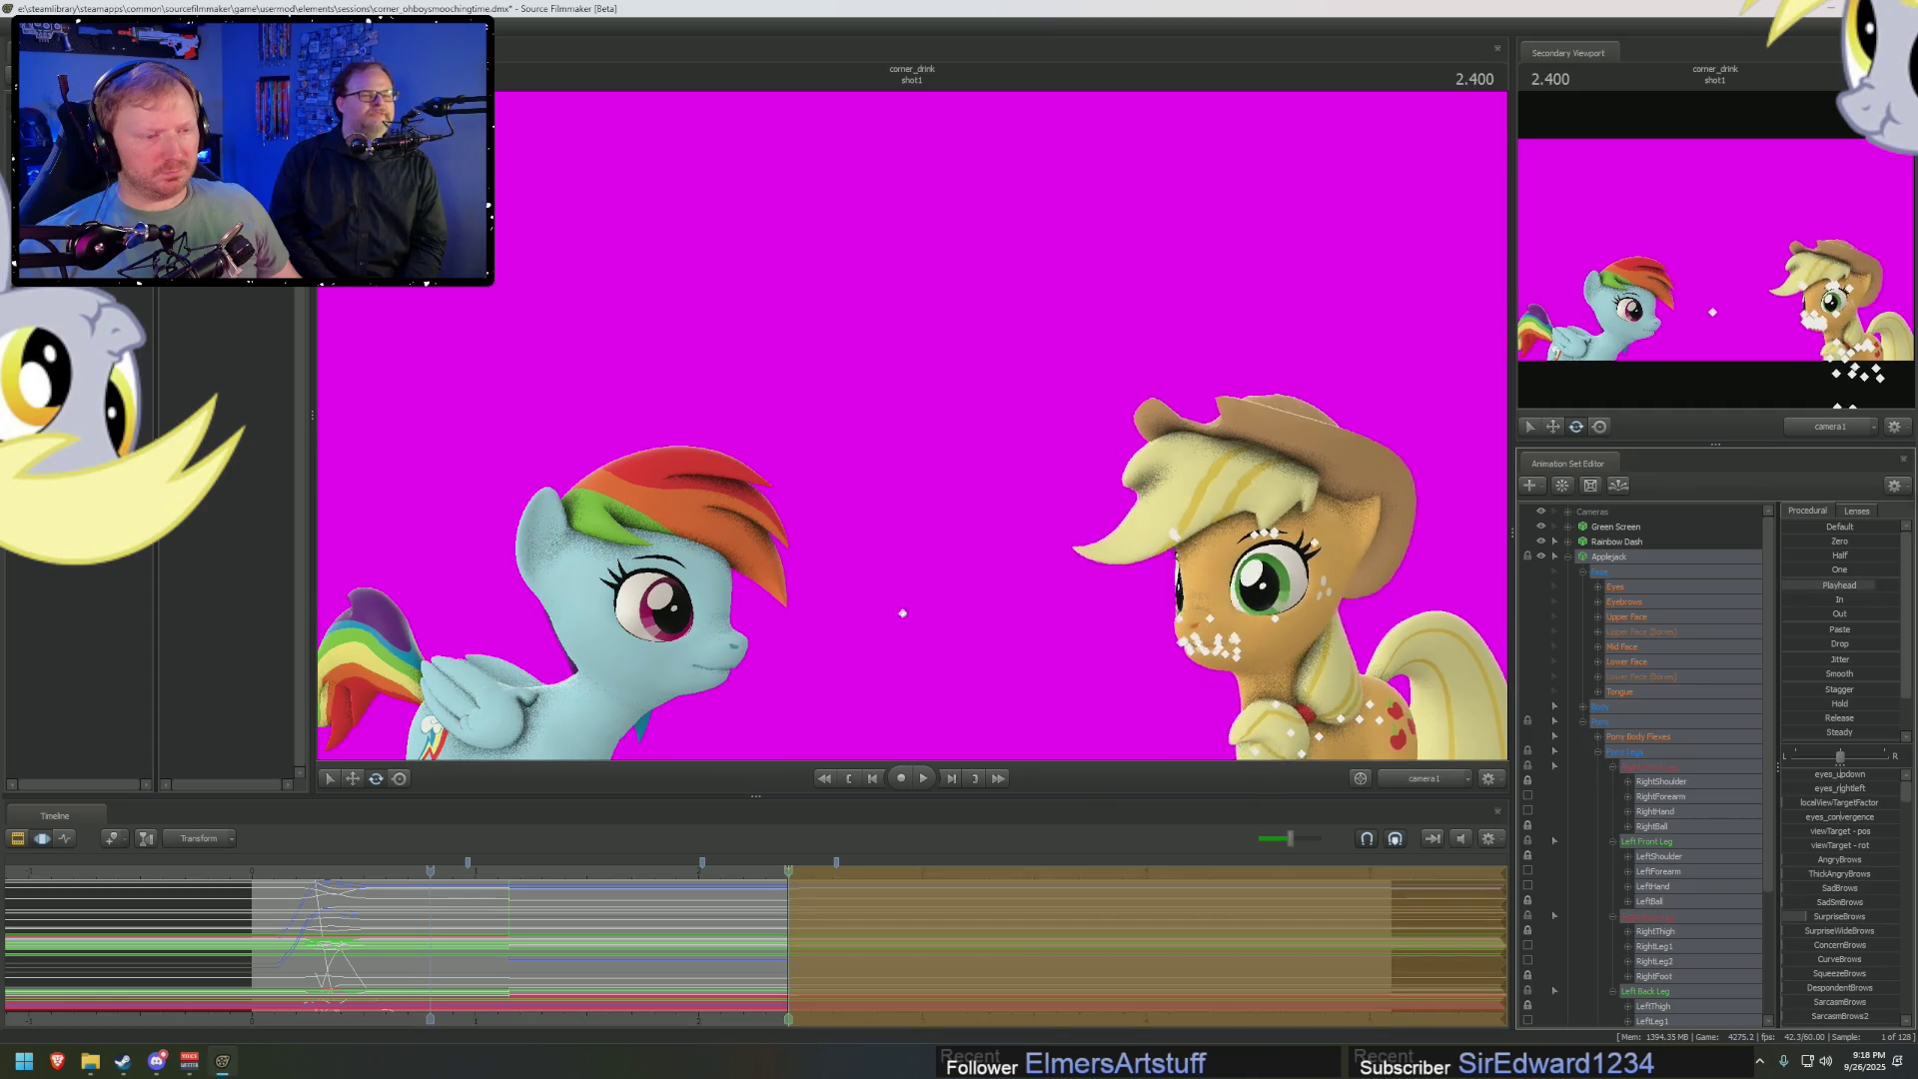
{"action": "left_click_drag", "start_coordinate": [725, 886], "coordinate": [834, 886]}
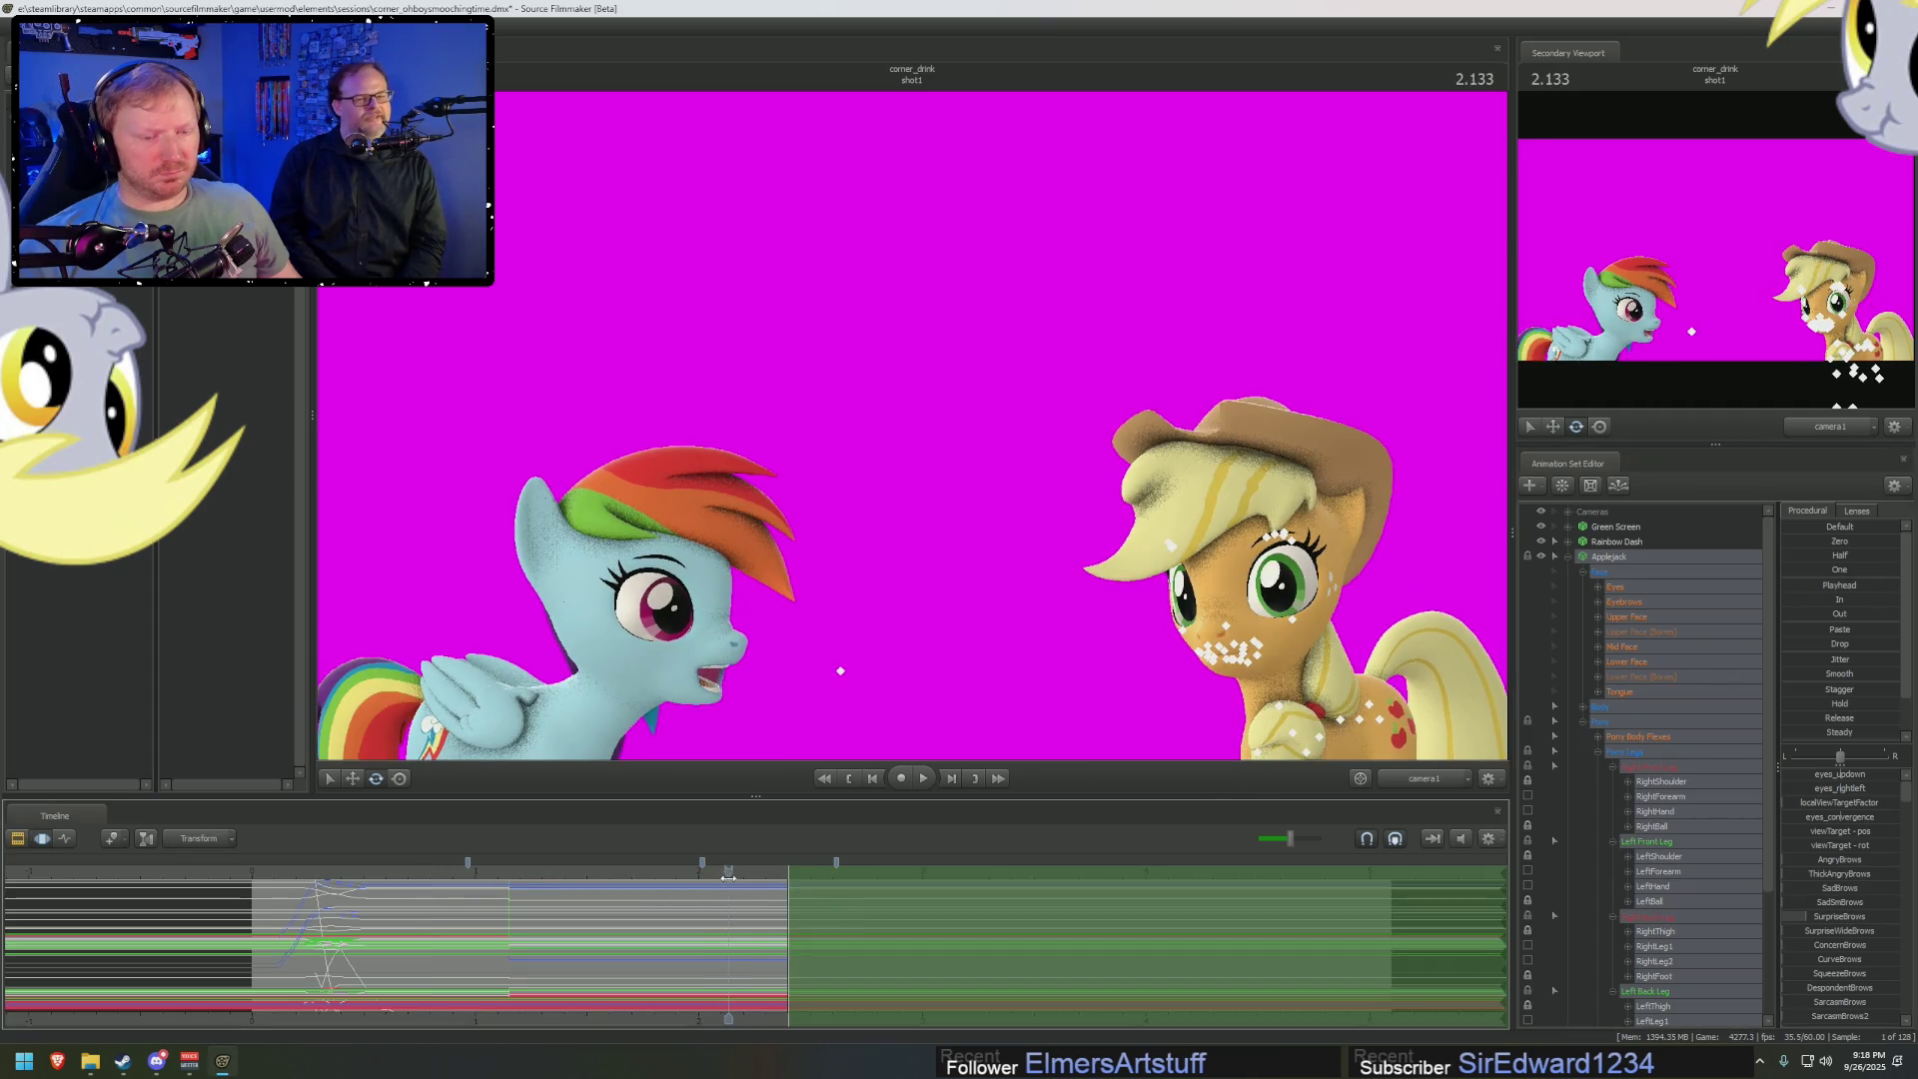
{"action": "left_click", "coordinate": [1400, 788], "text": "ctrl"}
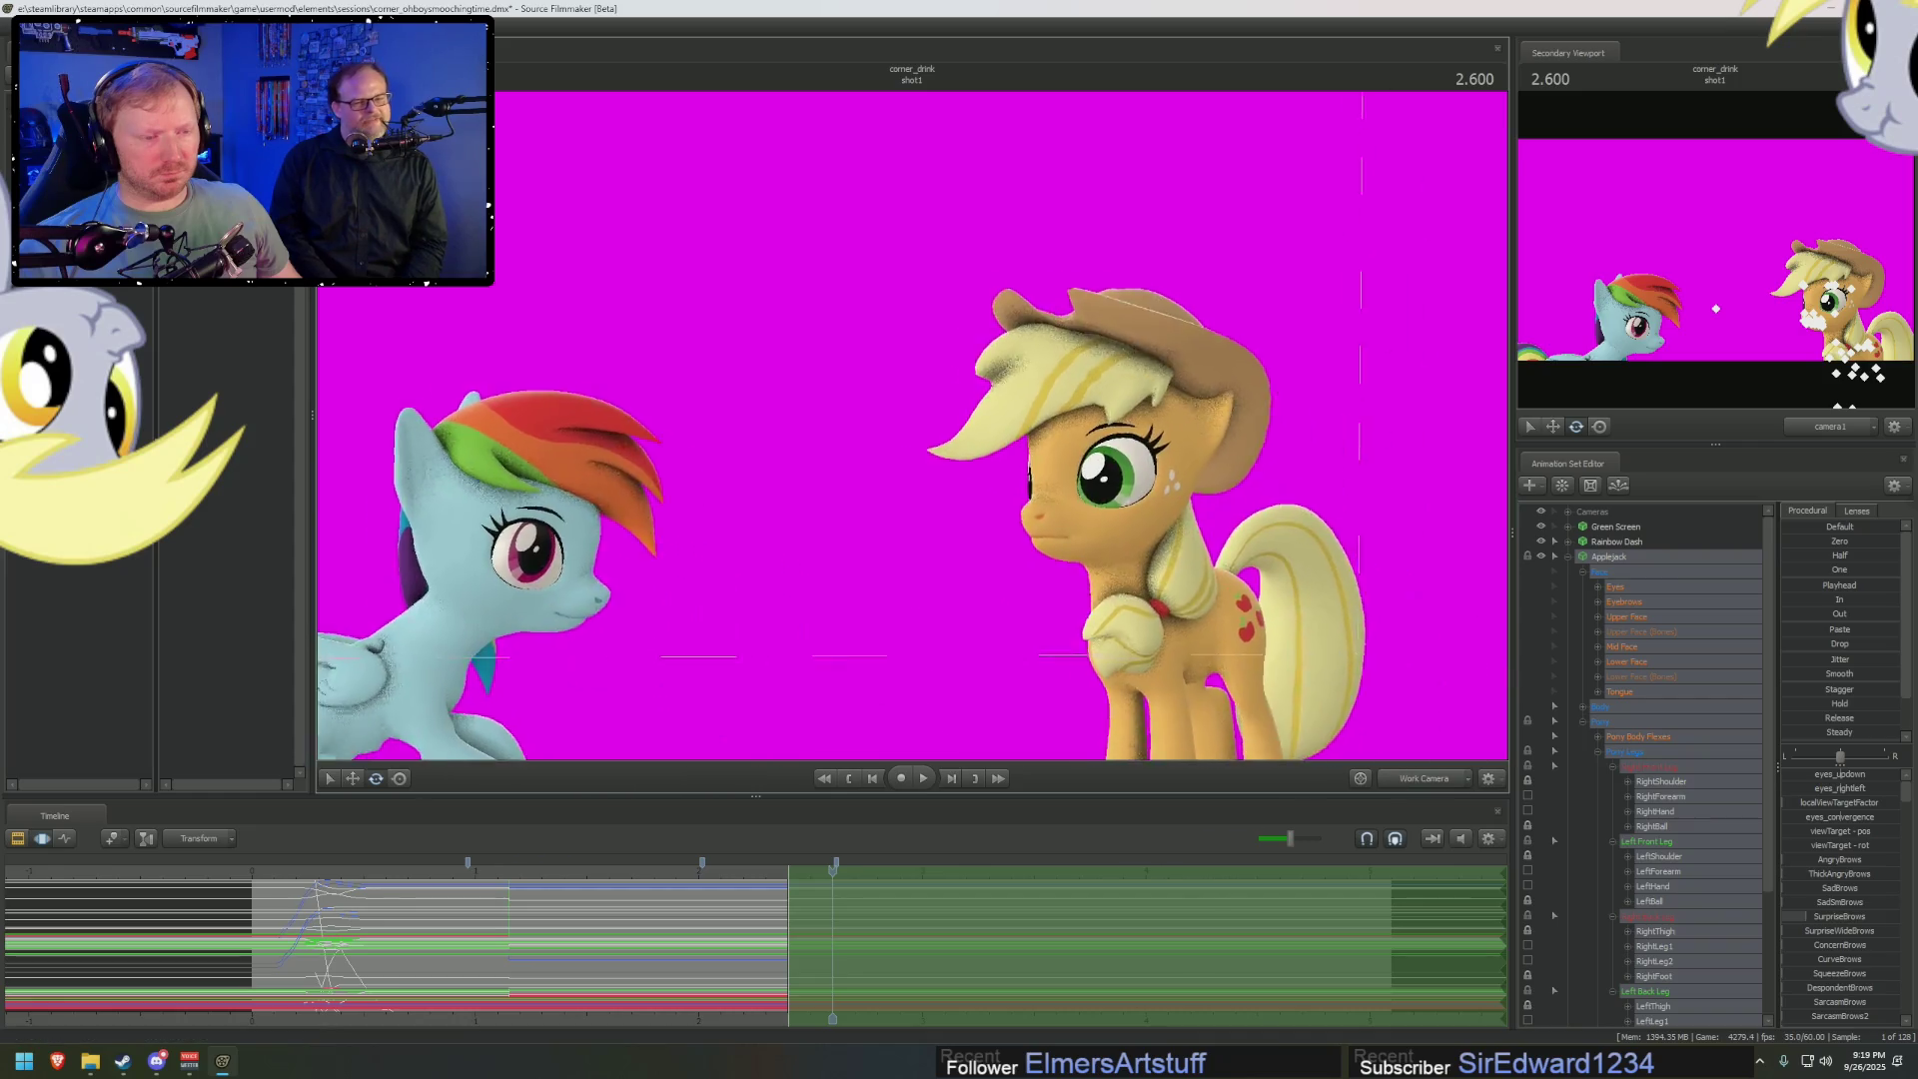
{"action": "left_click_drag", "start_coordinate": [1039, 519], "coordinate": [1031, 496]}
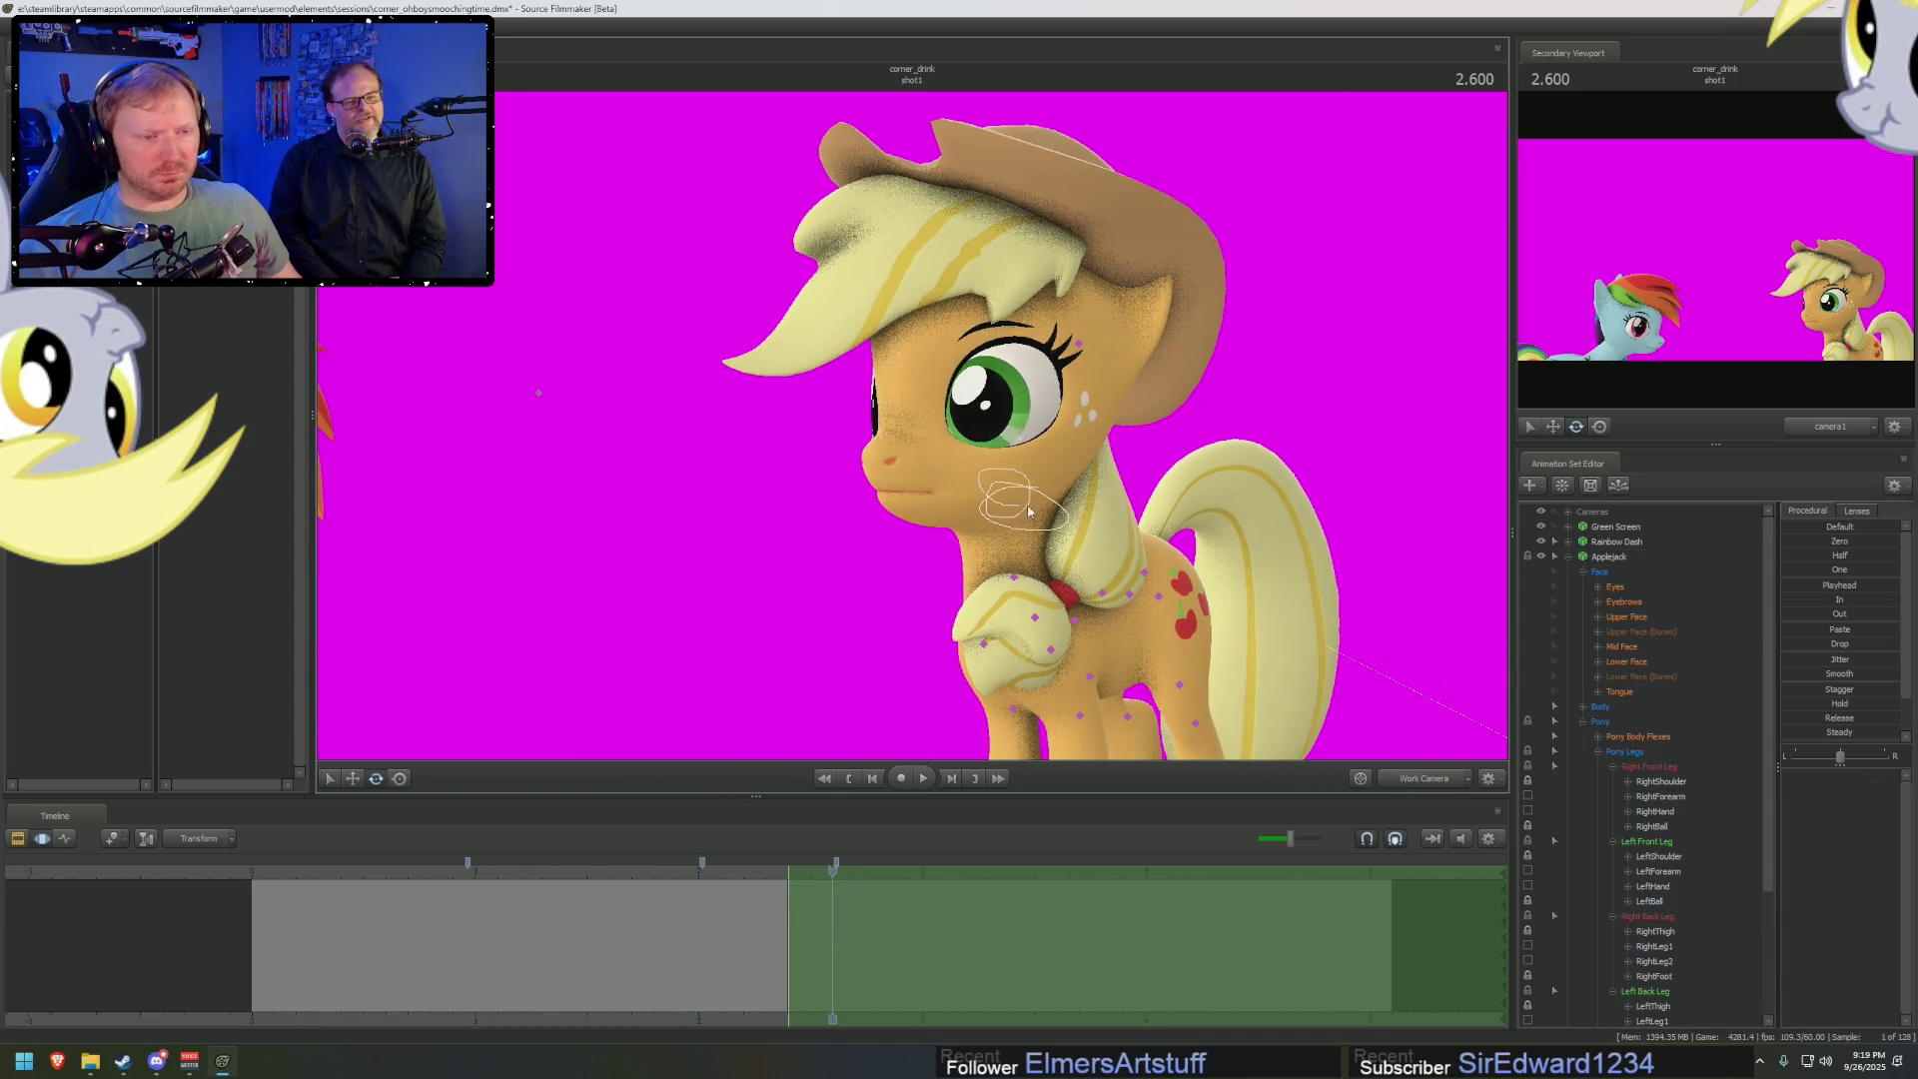
{"action": "mouse_move", "coordinate": [1054, 509]}
{"action": "left_mouse_down"}
{"action": "mouse_move", "coordinate": [1025, 496]}
{"action": "mouse_move", "coordinate": [1474, 623]}
{"action": "left_mouse_up"}
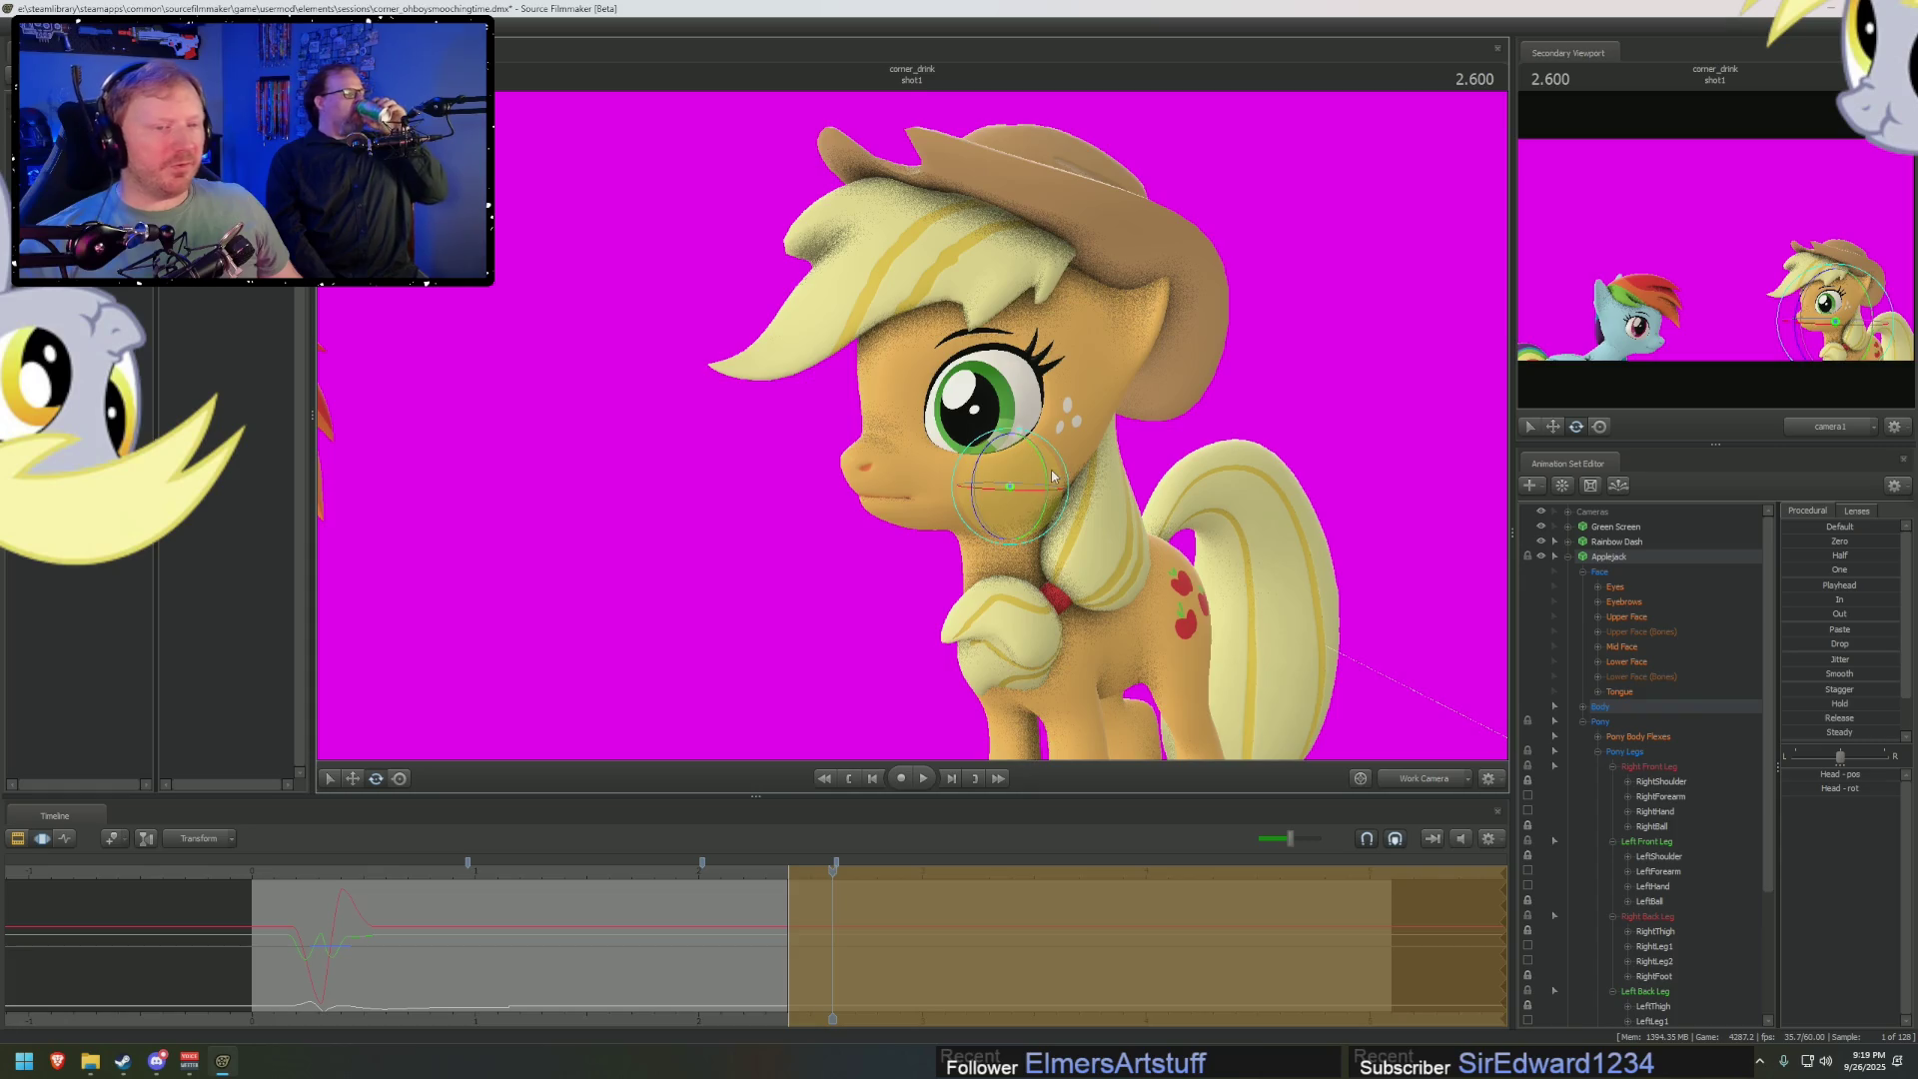
{"action": "mouse_move", "coordinate": [1008, 463]}
{"action": "left_mouse_down"}
{"action": "mouse_move", "coordinate": [761, 564]}
{"action": "mouse_move", "coordinate": [802, 477]}
{"action": "mouse_move", "coordinate": [1206, 536]}
{"action": "left_mouse_up"}
{"action": "left_click", "coordinate": [1615, 587]}
{"action": "key", "text": "w"}
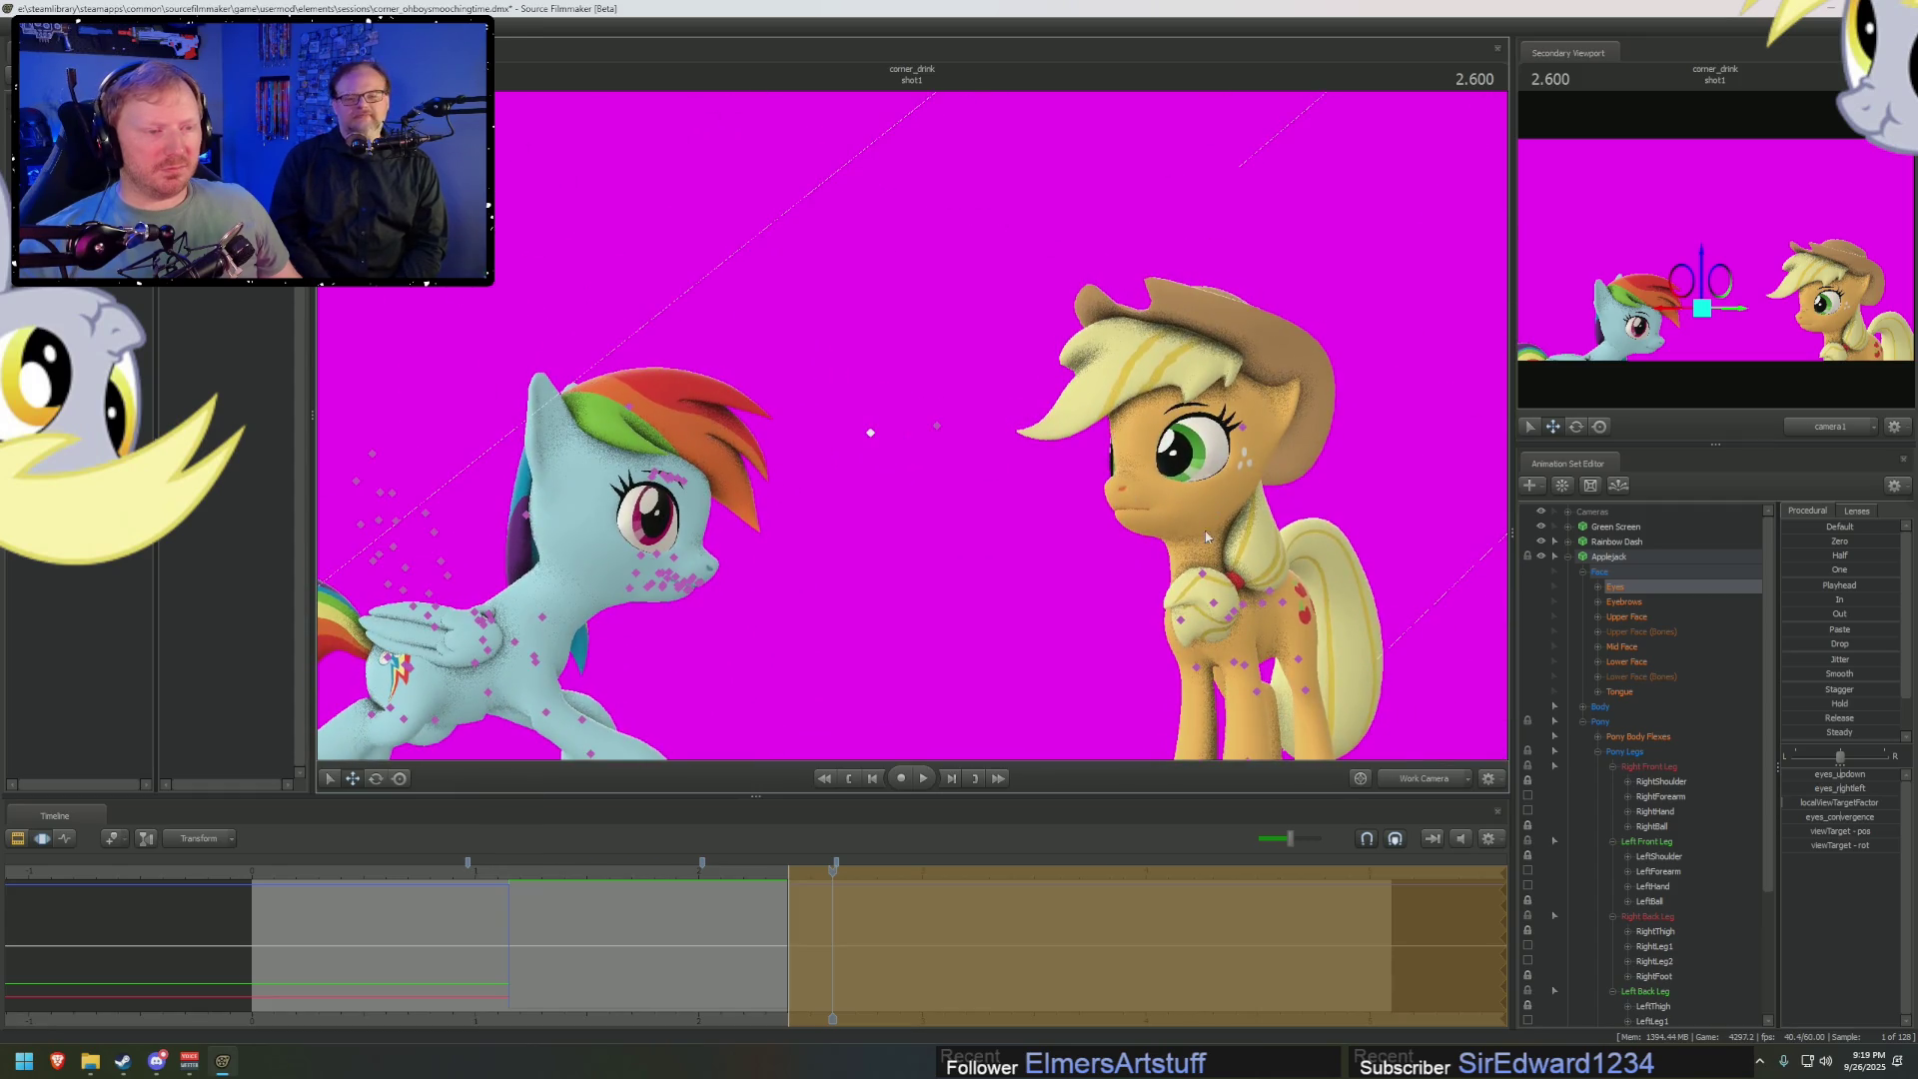
Scrub through Rainbow Dash's leap to 2.883, the frame where she lands on Applejack
{"action": "left_click", "coordinate": [1205, 589]}
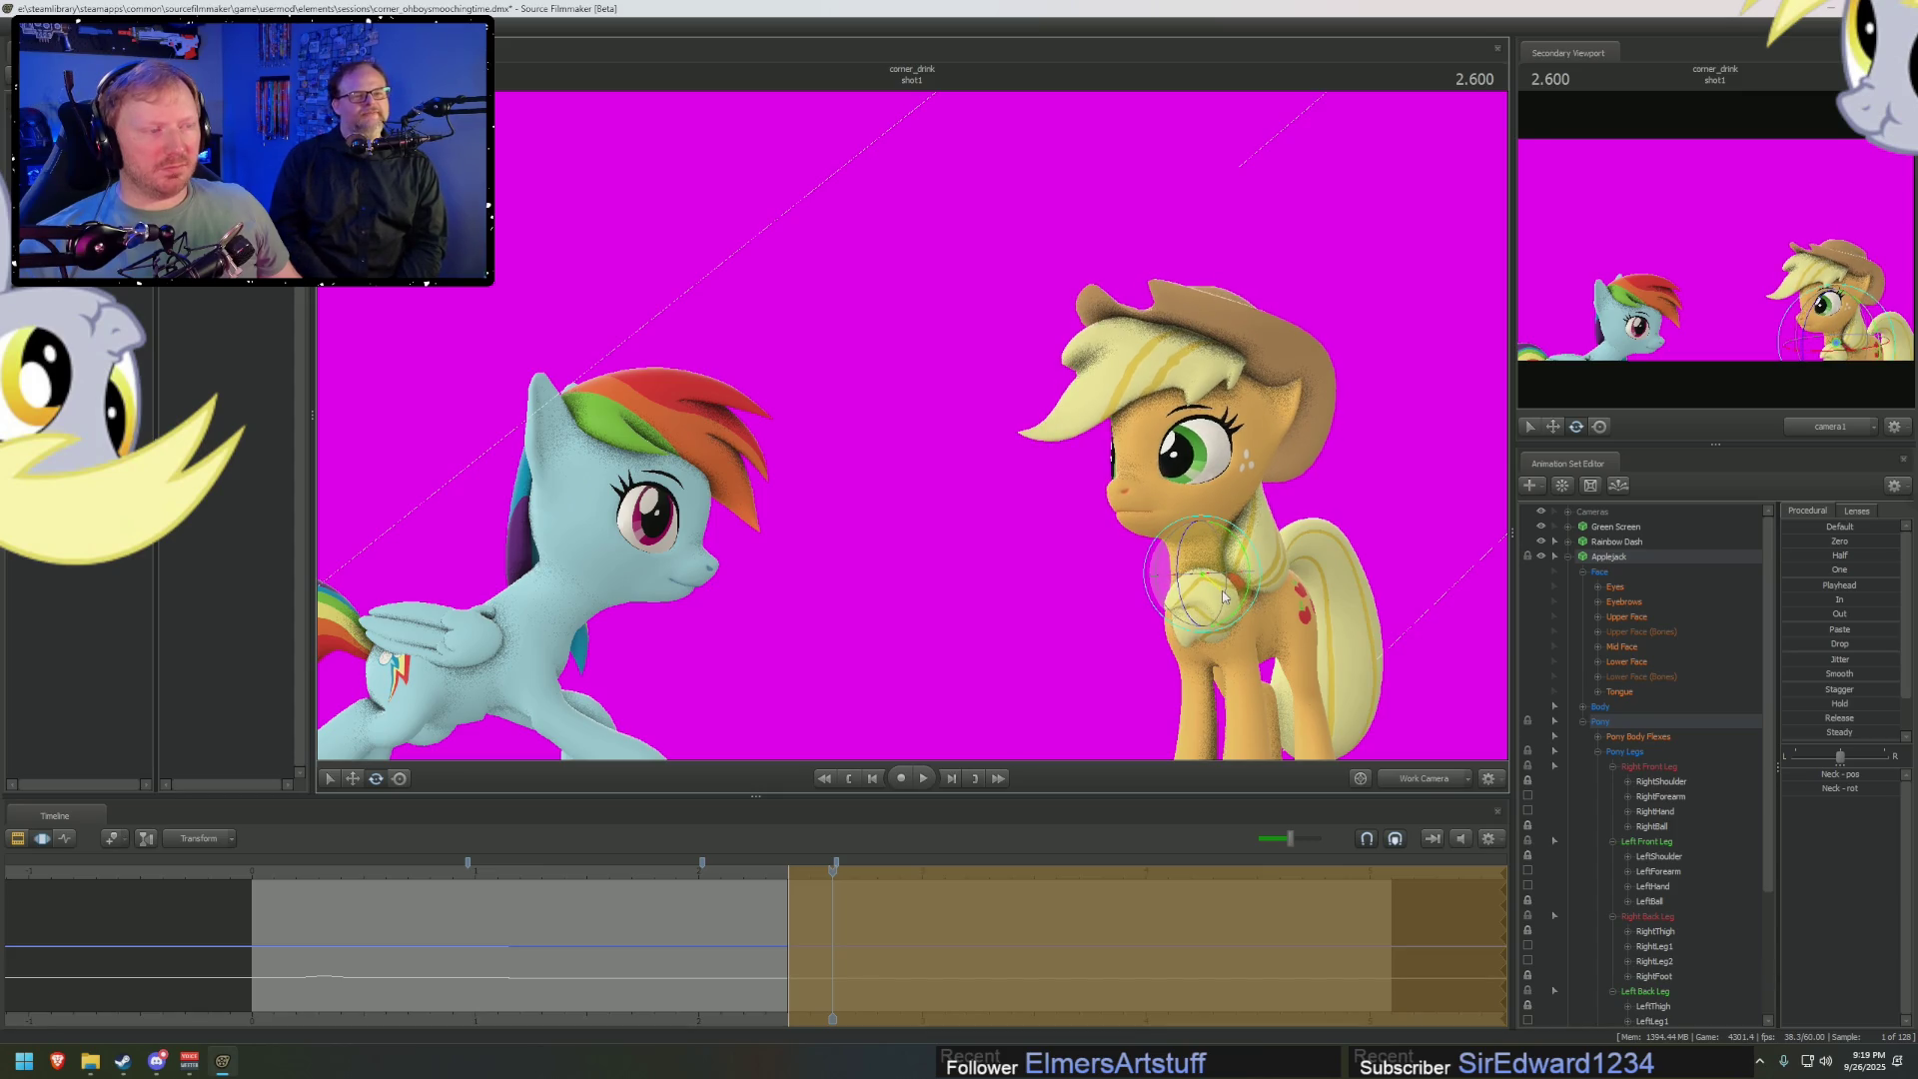
{"action": "left_click", "coordinate": [767, 905]}
{"action": "key", "text": "space"}
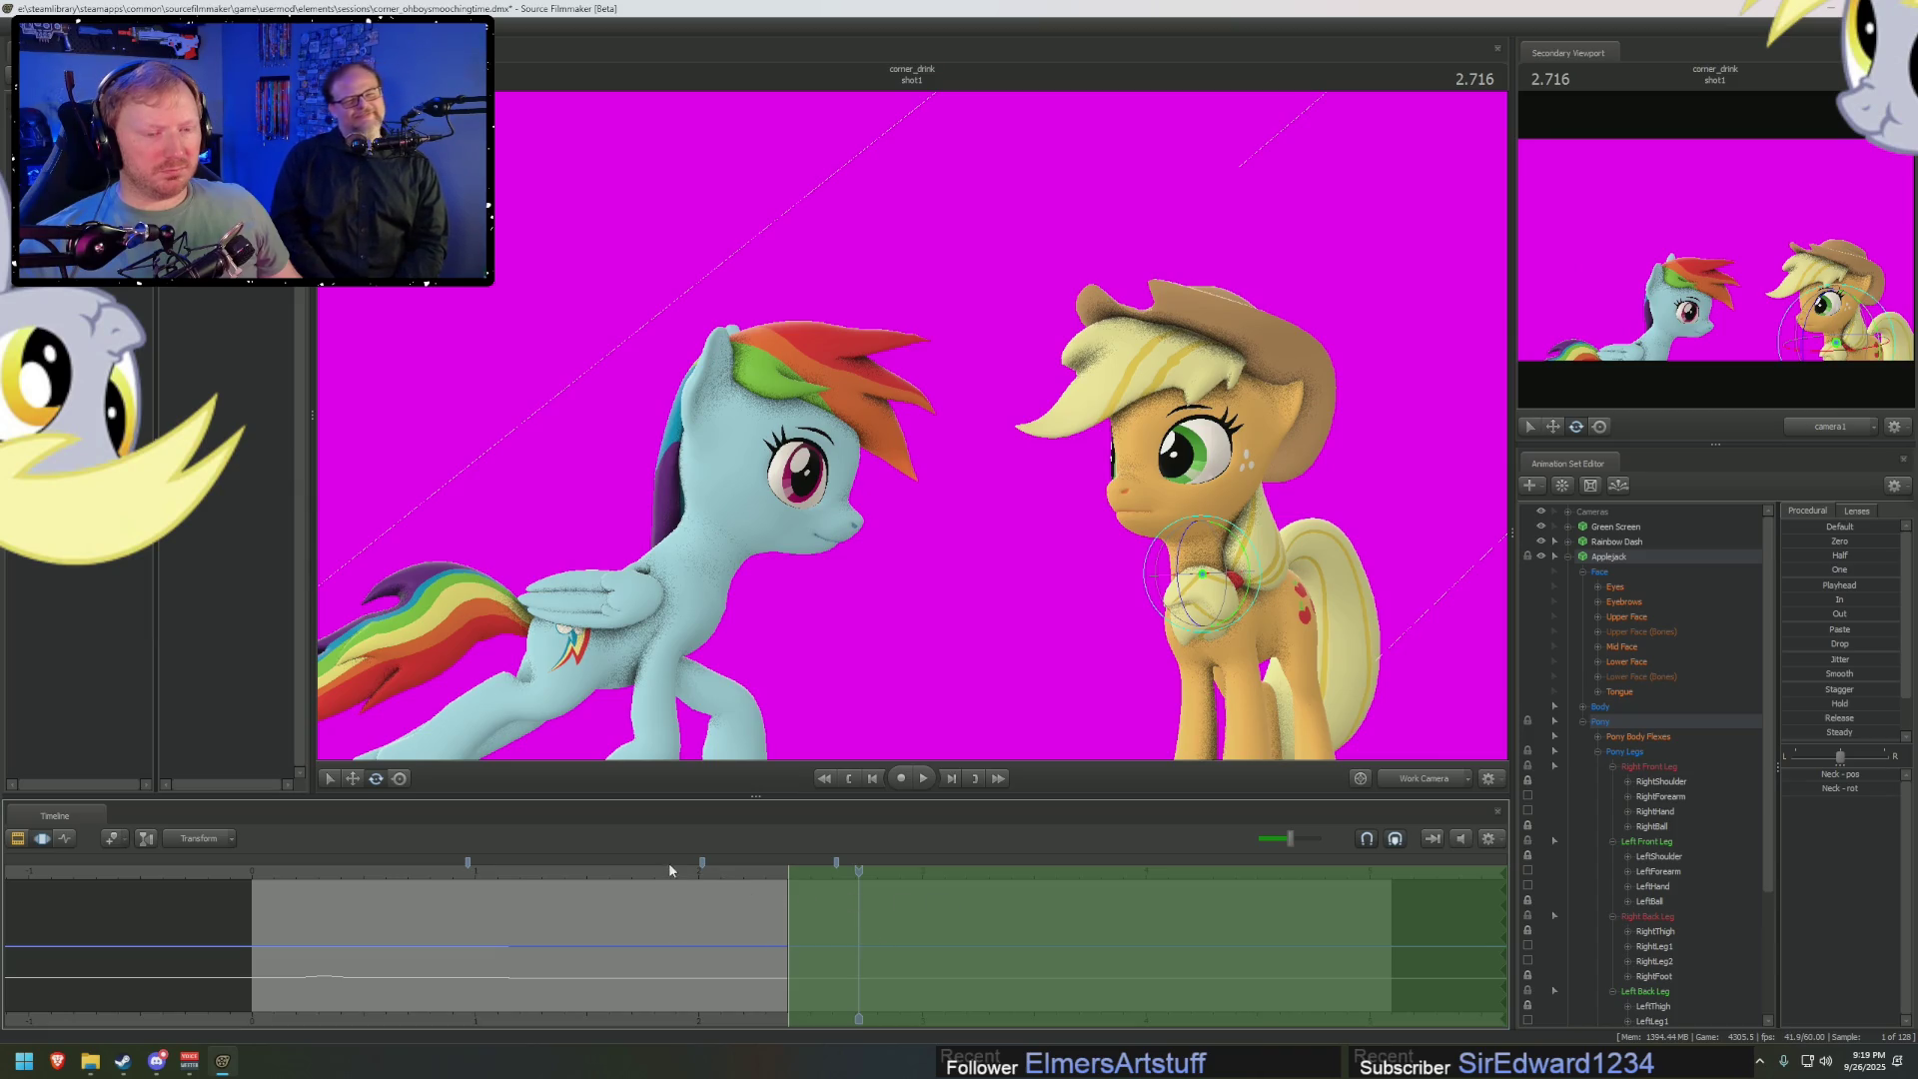
{"action": "key", "text": "space"}
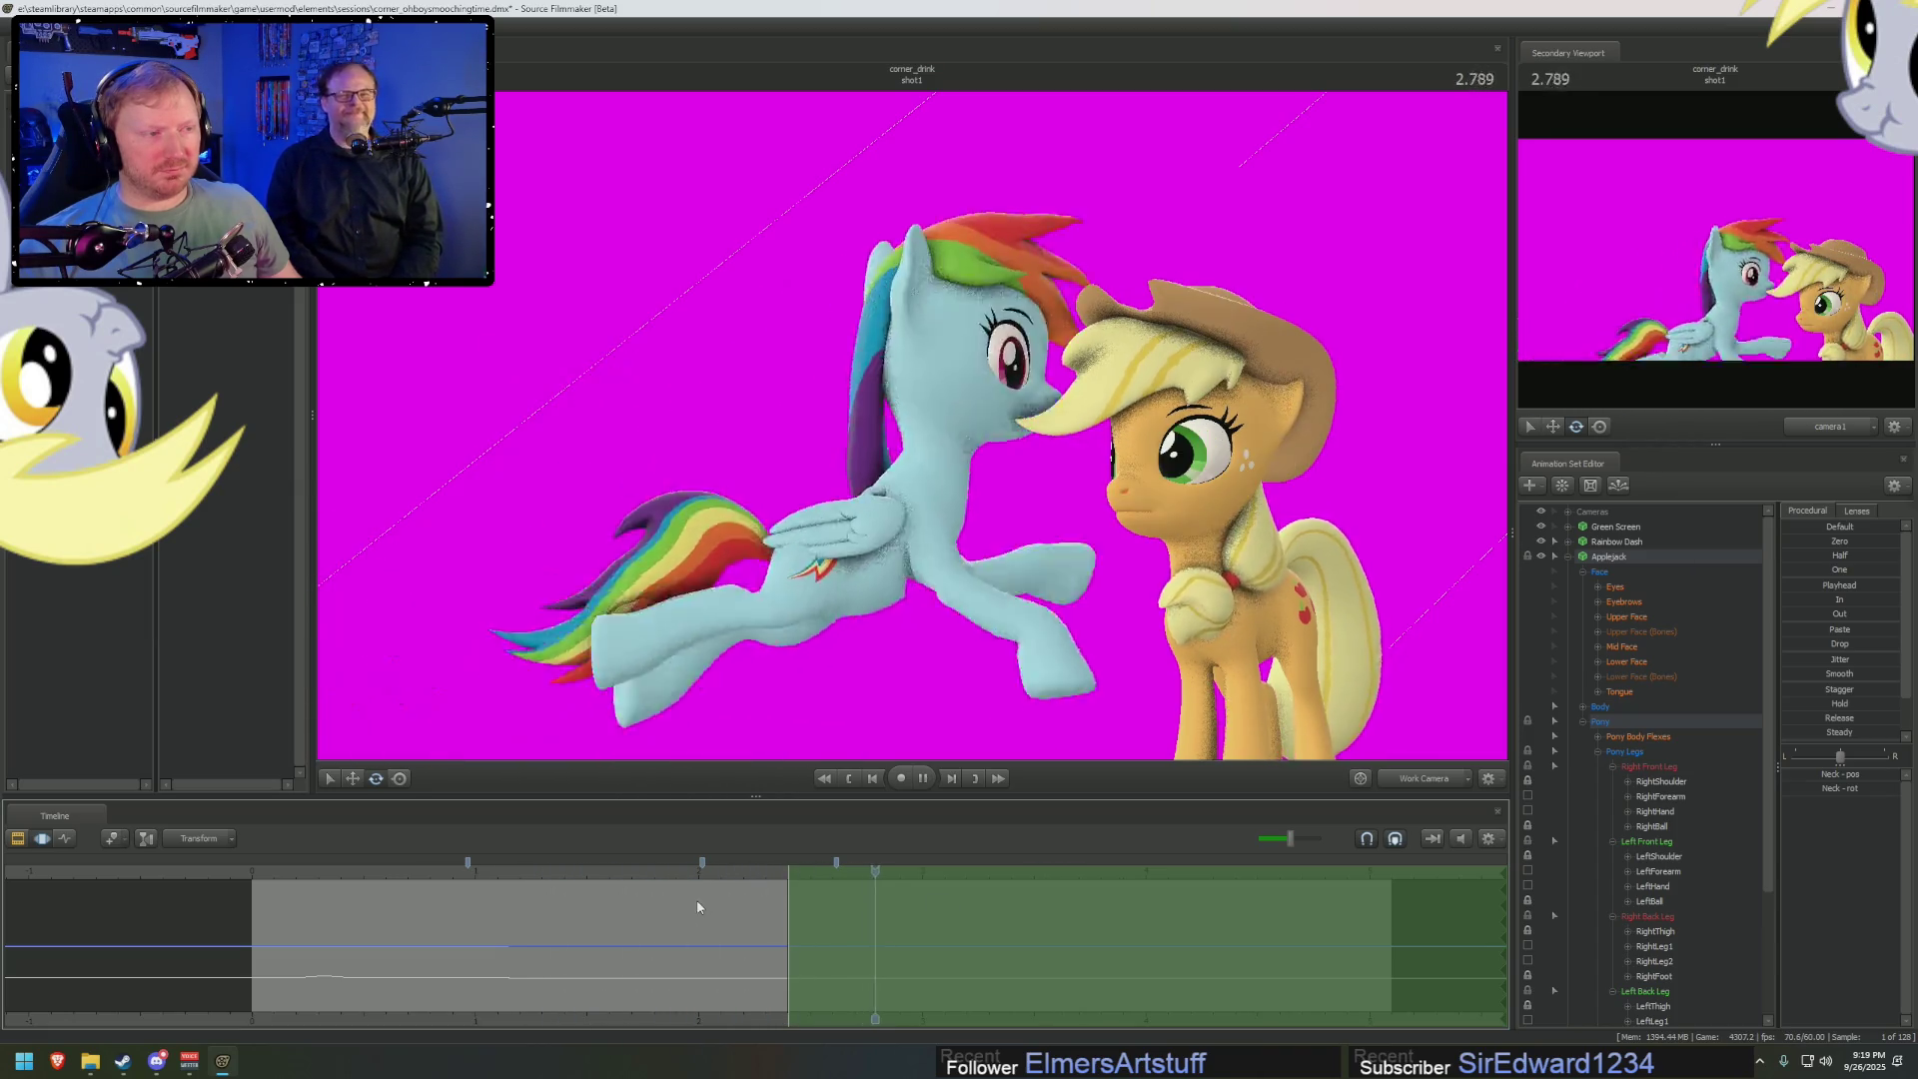
{"action": "left_click_drag", "start_coordinate": [865, 949], "coordinate": [846, 960]}
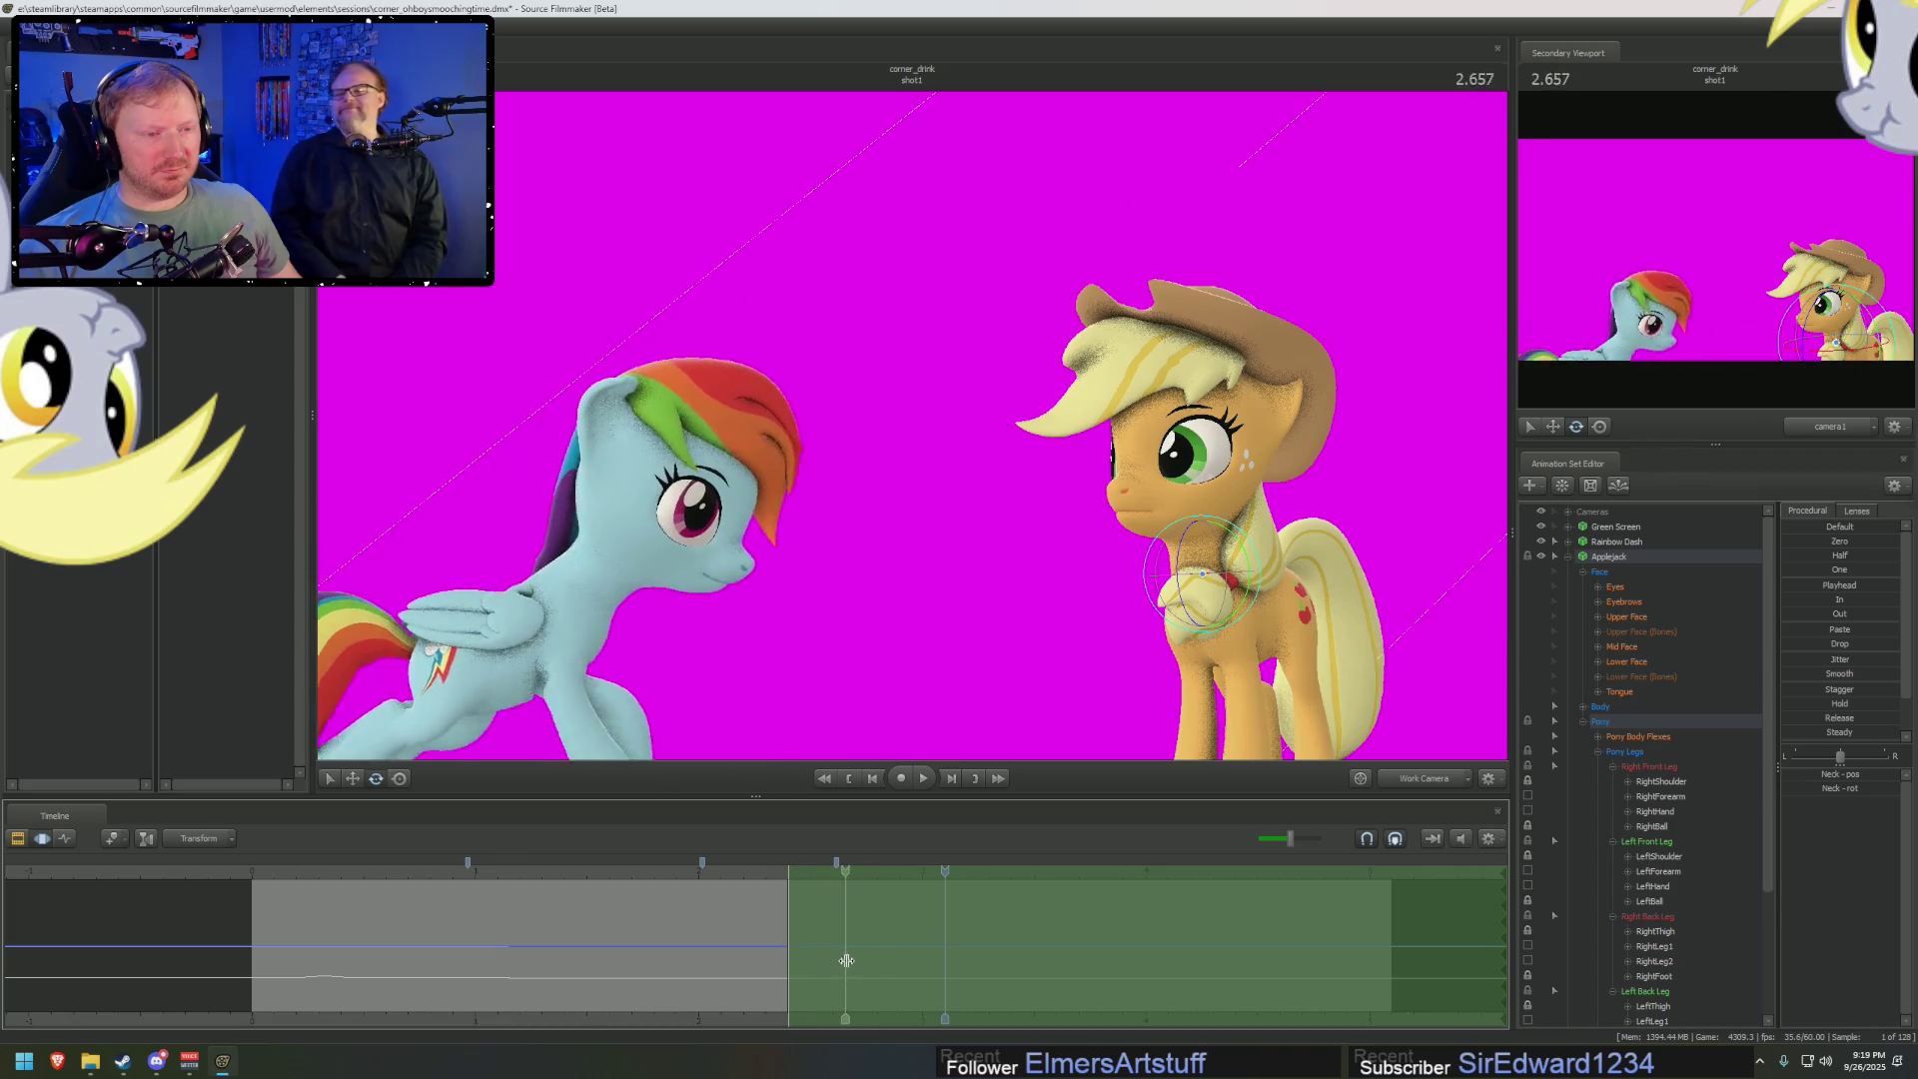
{"action": "left_click_drag", "start_coordinate": [846, 960], "coordinate": [921, 967]}
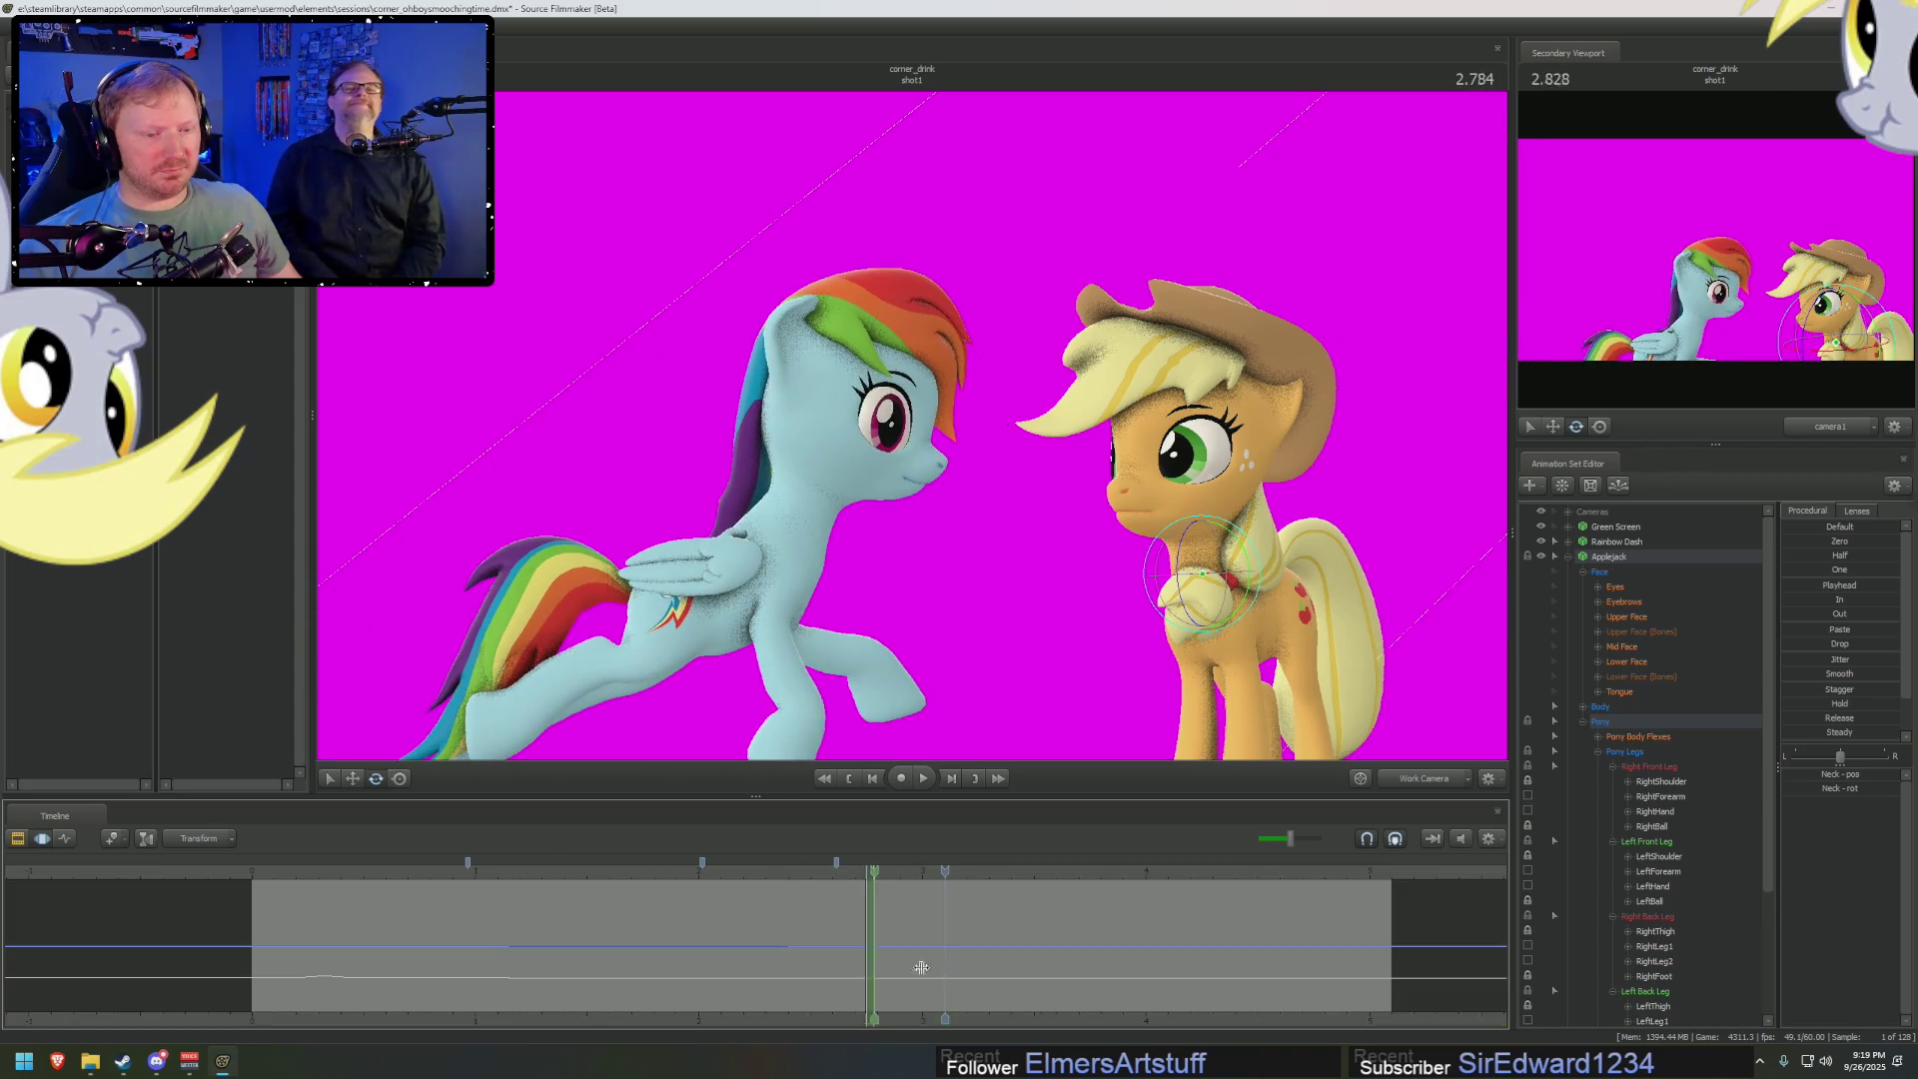
{"action": "key", "text": "Left"}
{"action": "left_click_drag", "start_coordinate": [844, 883], "coordinate": [900, 876]}
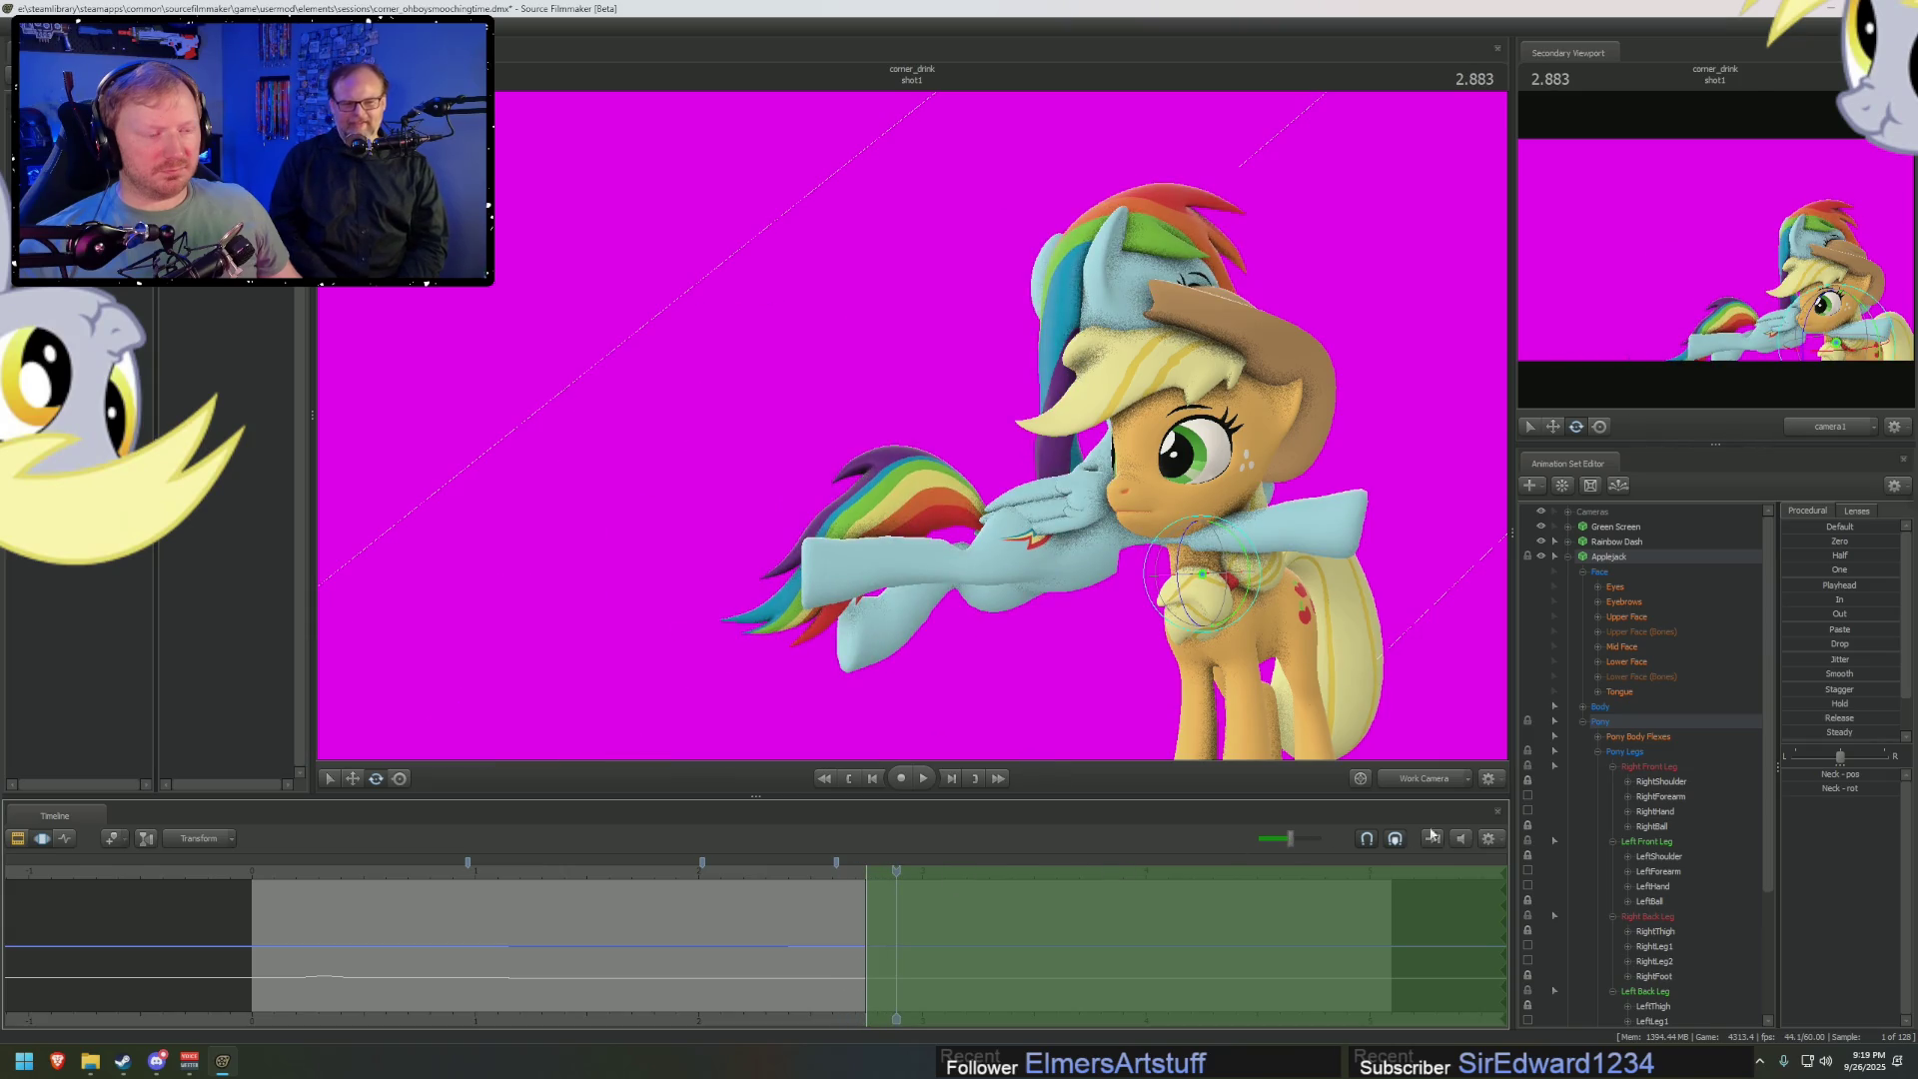
Select Applejack's Pelvis and orbit to a top-down view of her
{"action": "scroll", "coordinate": [913, 438], "scroll_direction": "up", "scroll_amount": 3}
{"action": "left_click", "coordinate": [1106, 416]}
{"action": "mouse_move", "coordinate": [1107, 416]}
{"action": "left_mouse_down"}
{"action": "mouse_move", "coordinate": [1106, 699]}
{"action": "mouse_move", "coordinate": [1535, 647]}
{"action": "left_mouse_up"}
{"action": "scroll", "coordinate": [1648, 796], "scroll_direction": "down", "scroll_amount": 1}
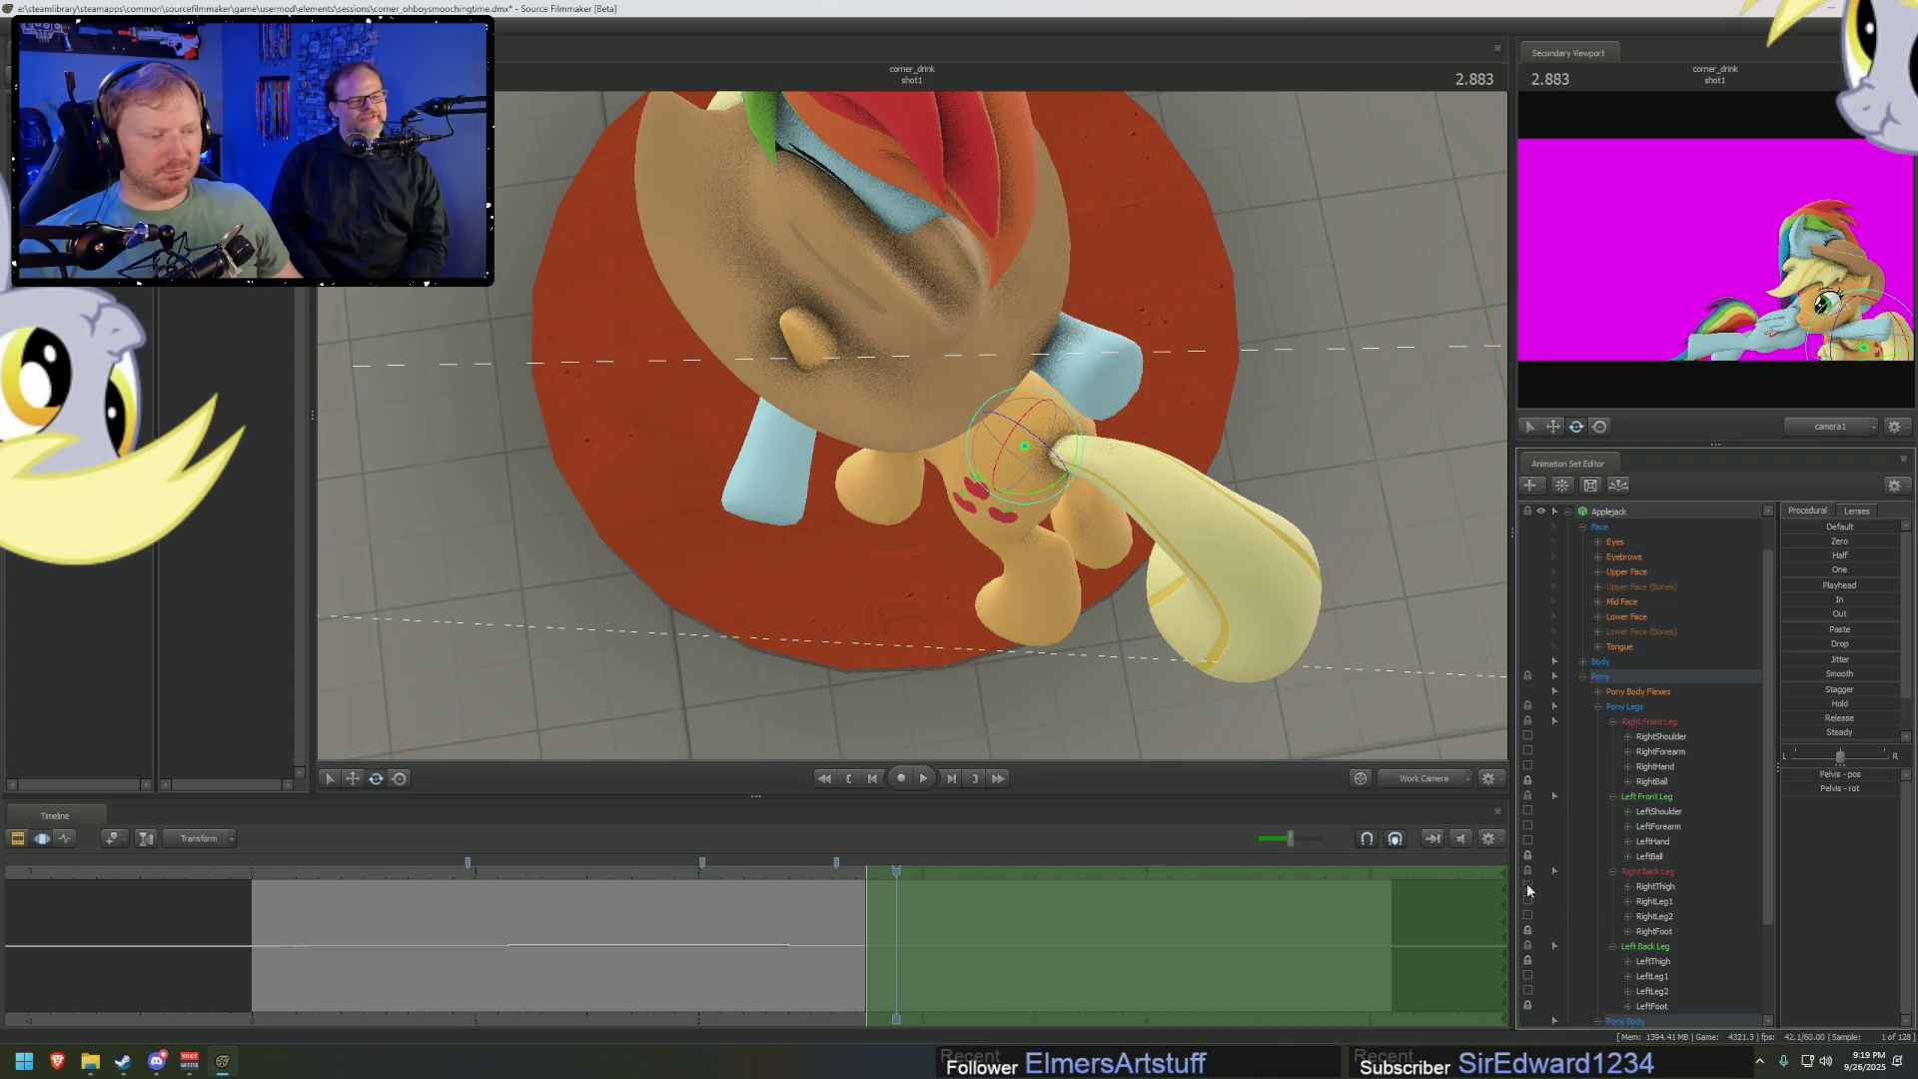
Shift Applejack's pelvis down and back and rotate it at 2.883
{"action": "key", "text": "w"}
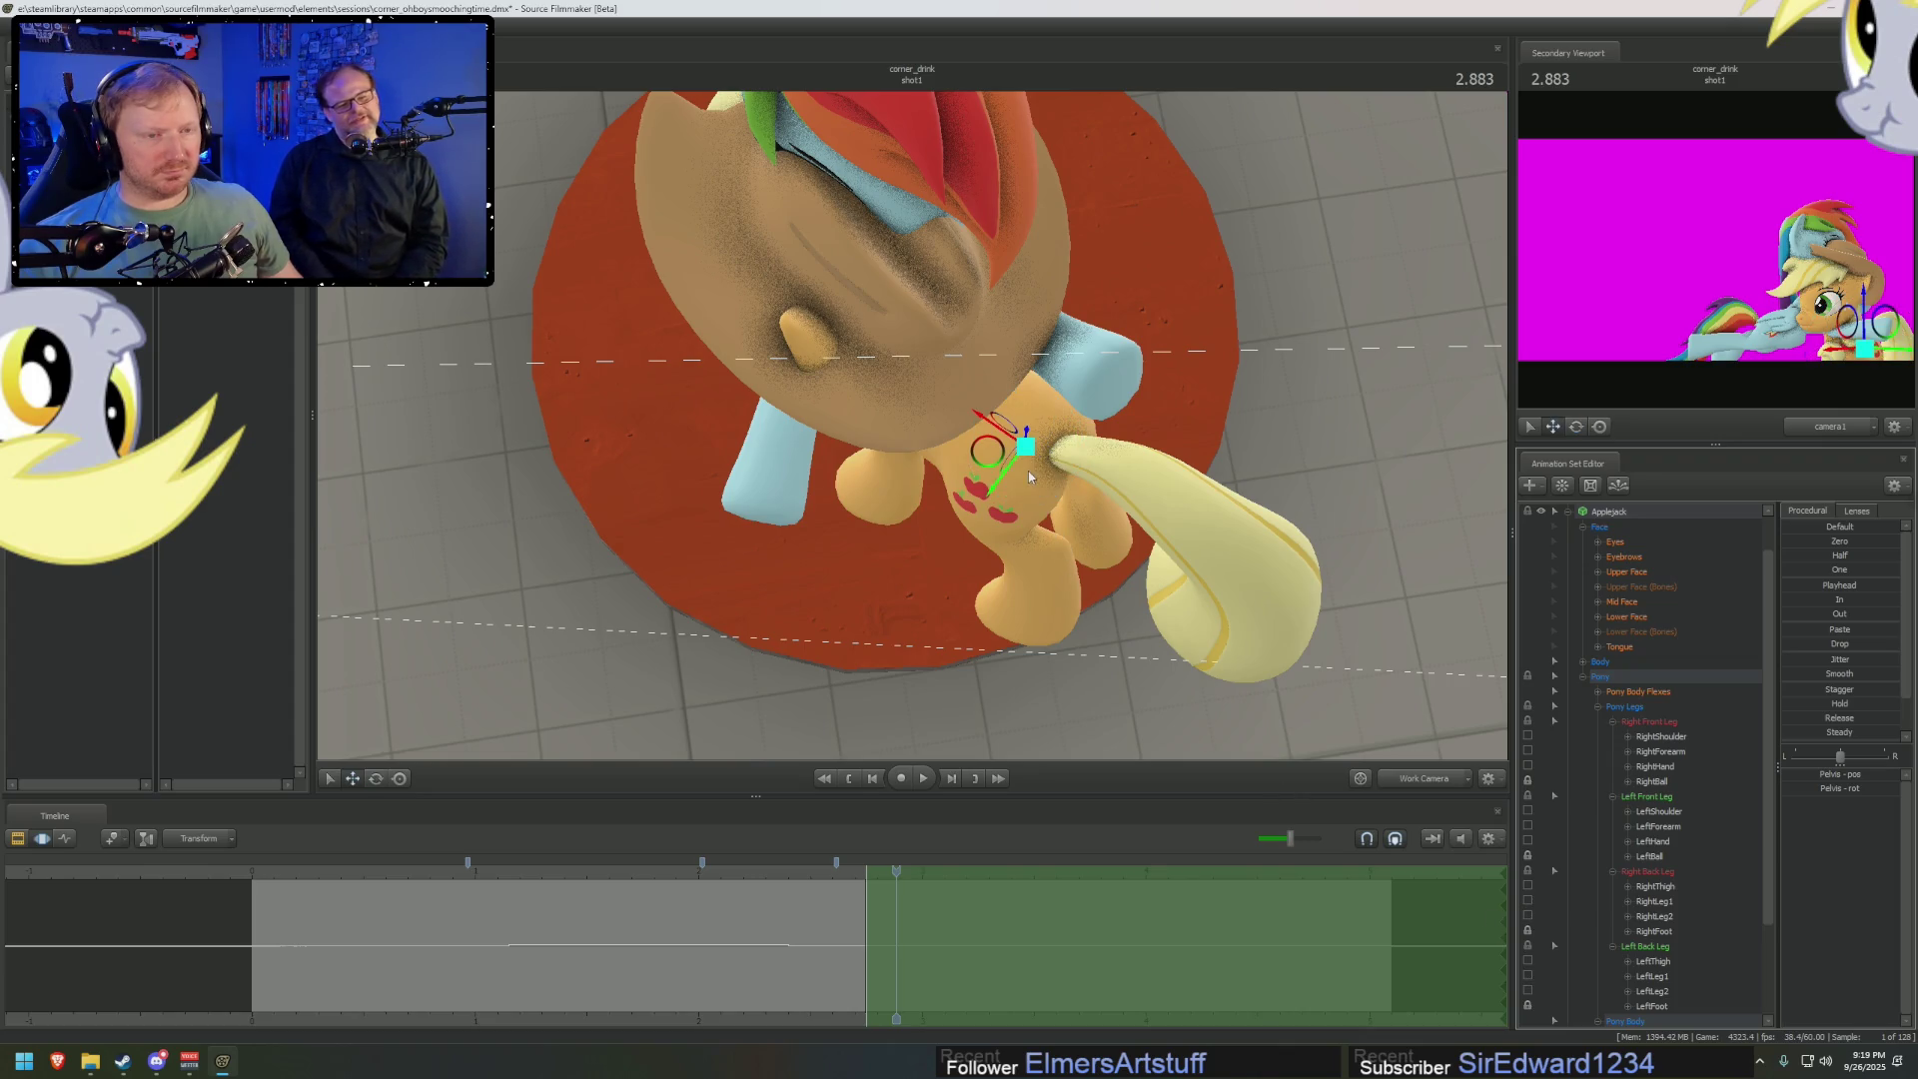
{"action": "mouse_move", "coordinate": [998, 459]}
{"action": "left_mouse_down"}
{"action": "mouse_move", "coordinate": [1018, 540]}
{"action": "mouse_move", "coordinate": [933, 400]}
{"action": "mouse_move", "coordinate": [1039, 440]}
{"action": "mouse_move", "coordinate": [1009, 430]}
{"action": "left_mouse_up"}
{"action": "key", "text": "e"}
{"action": "key", "text": "w"}
{"action": "key", "text": "e"}
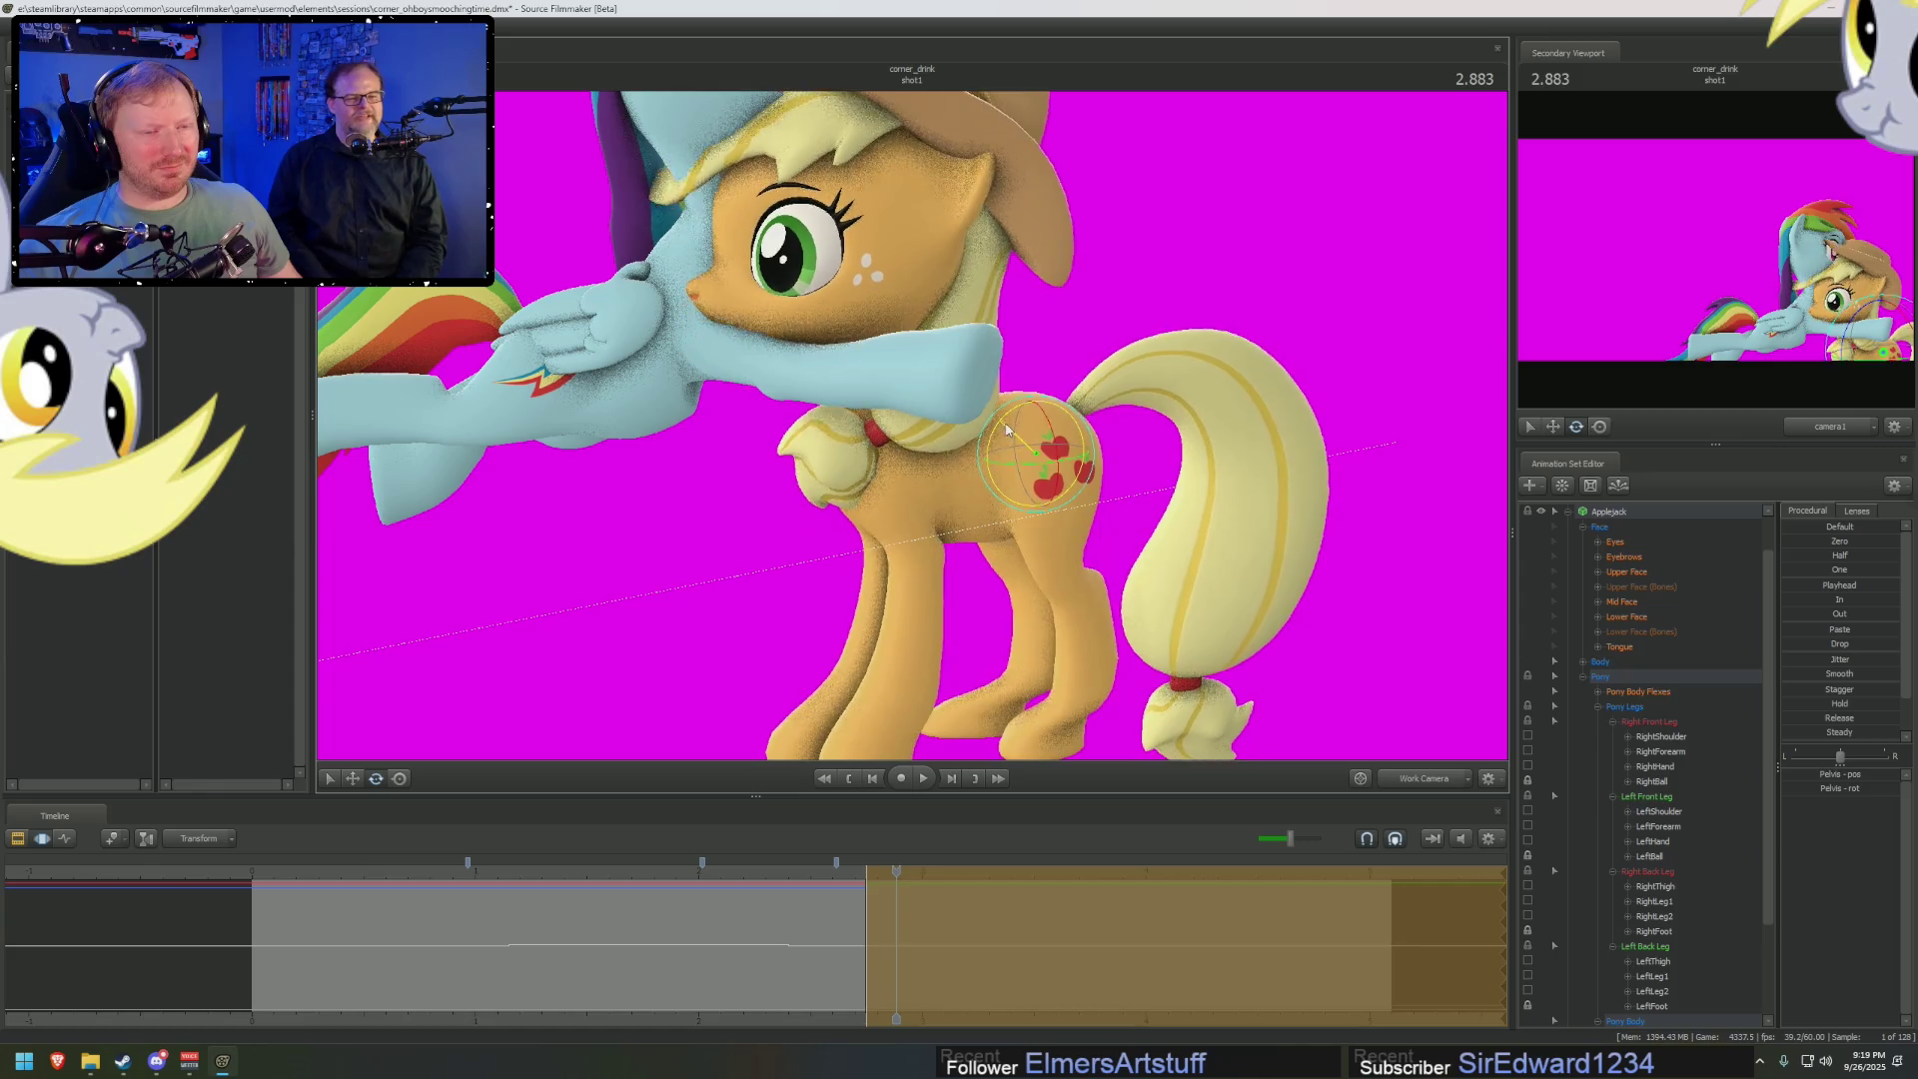
Tilt Applejack's Chest1 and readjust the pelvis beneath Rainbow Dash
{"action": "left_click", "coordinate": [952, 470]}
{"action": "left_click_drag", "start_coordinate": [950, 420], "coordinate": [959, 414]}
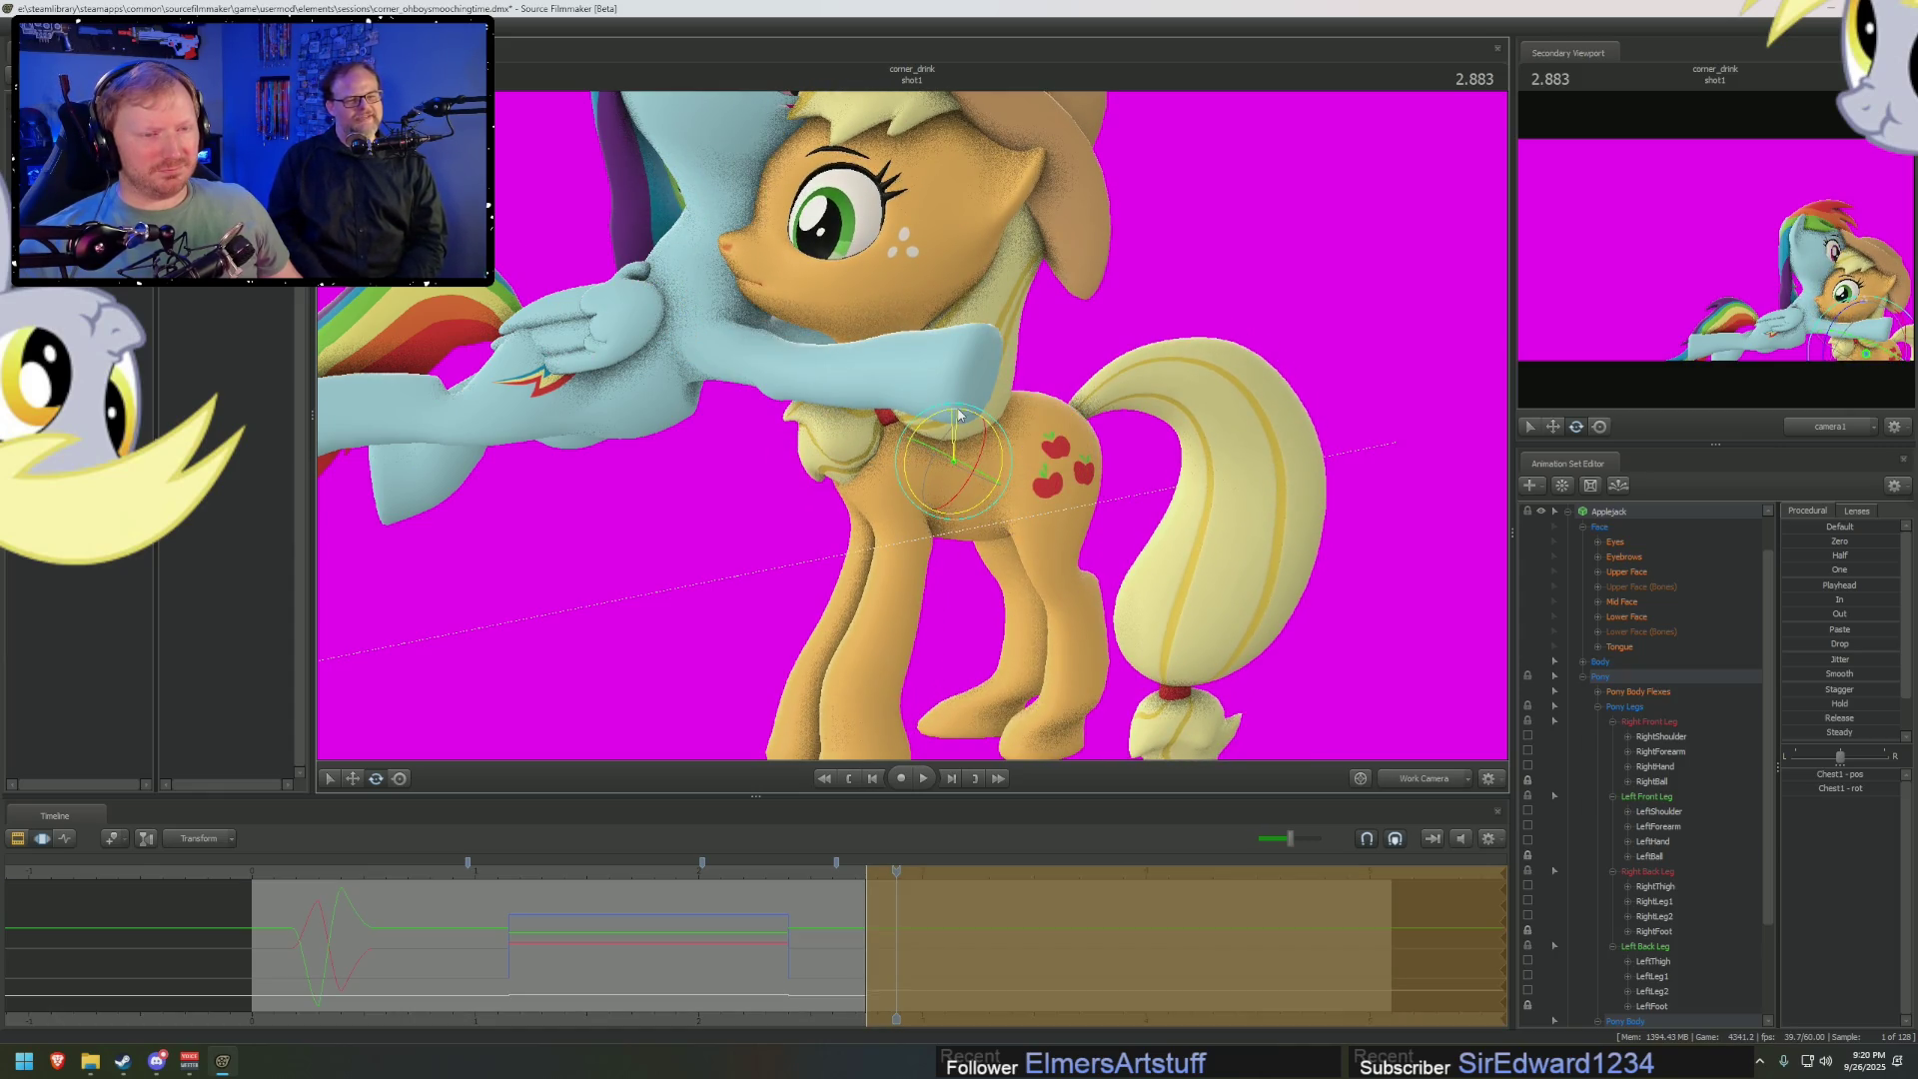
{"action": "middle_click_drag", "start_coordinate": [957, 414], "coordinate": [912, 432]}
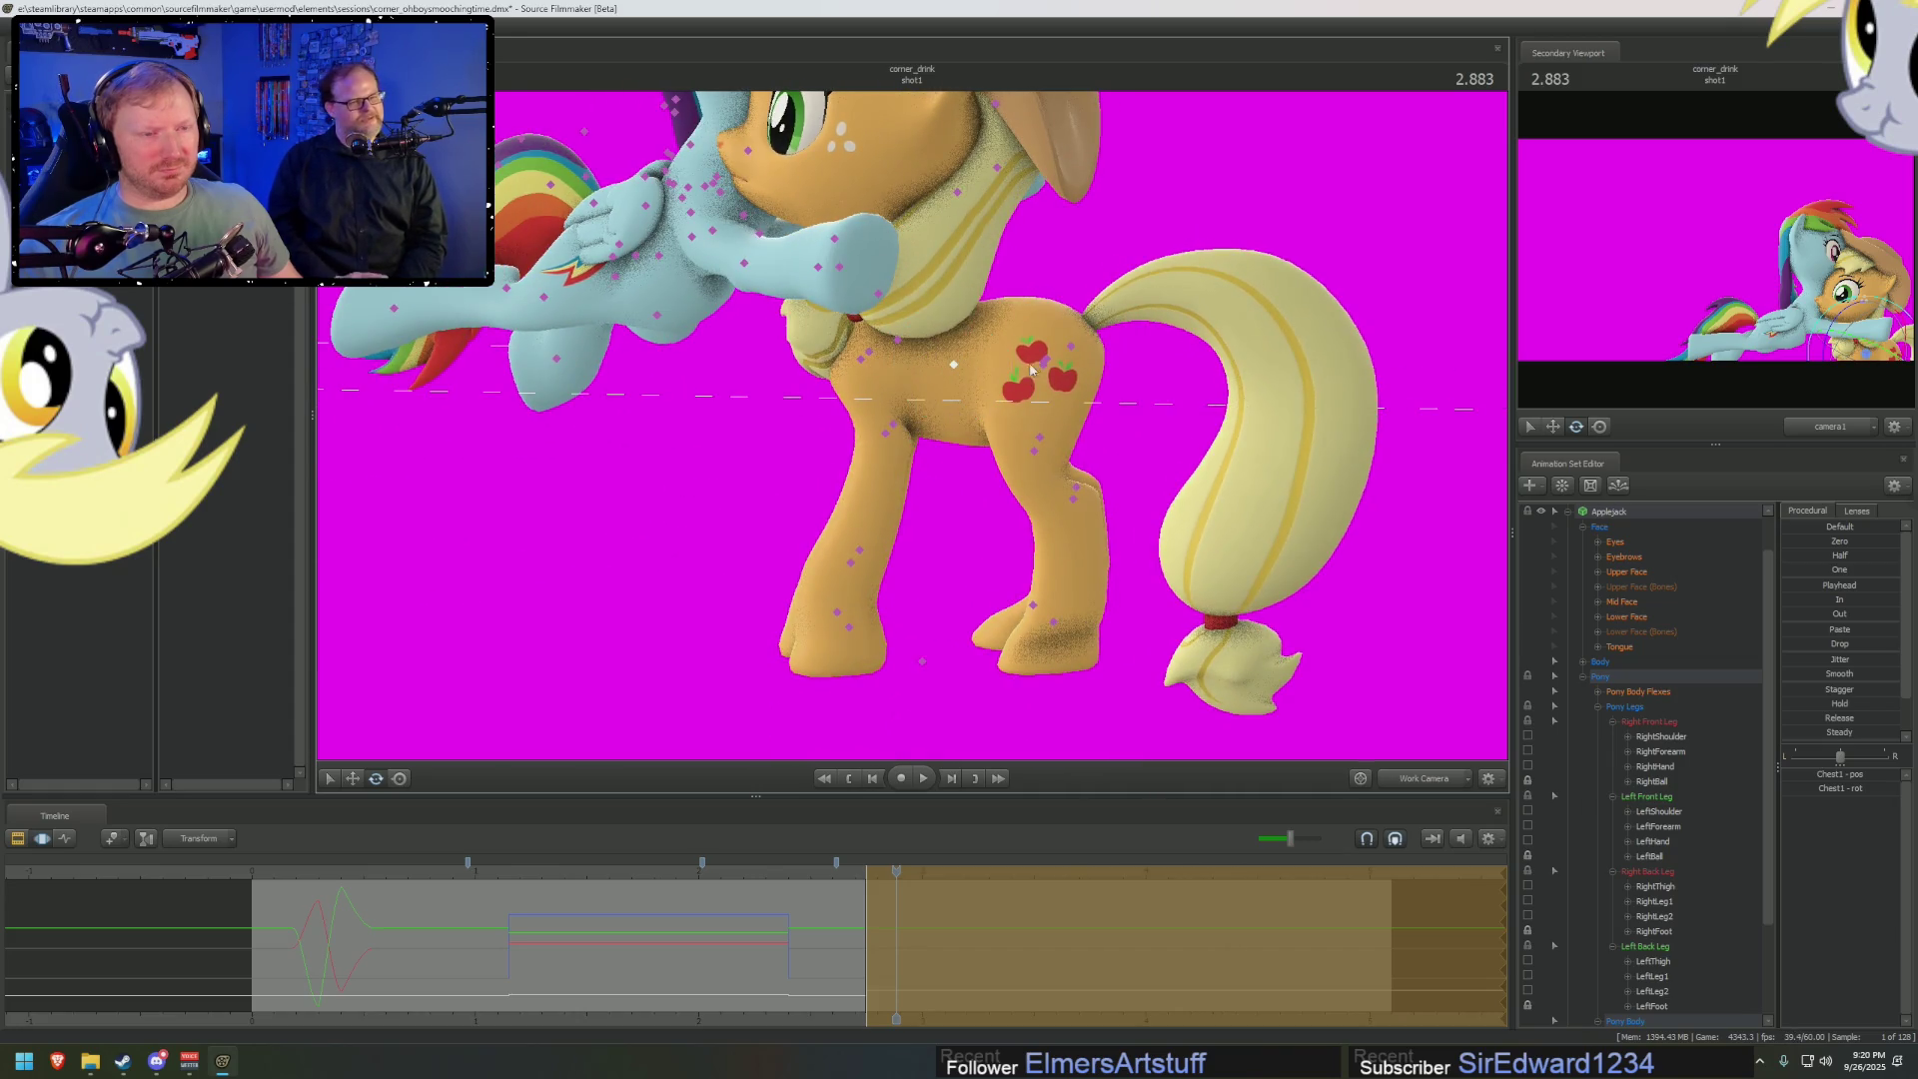
{"action": "left_click", "coordinate": [1042, 367]}
{"action": "left_click_drag", "start_coordinate": [1042, 367], "coordinate": [1071, 371]}
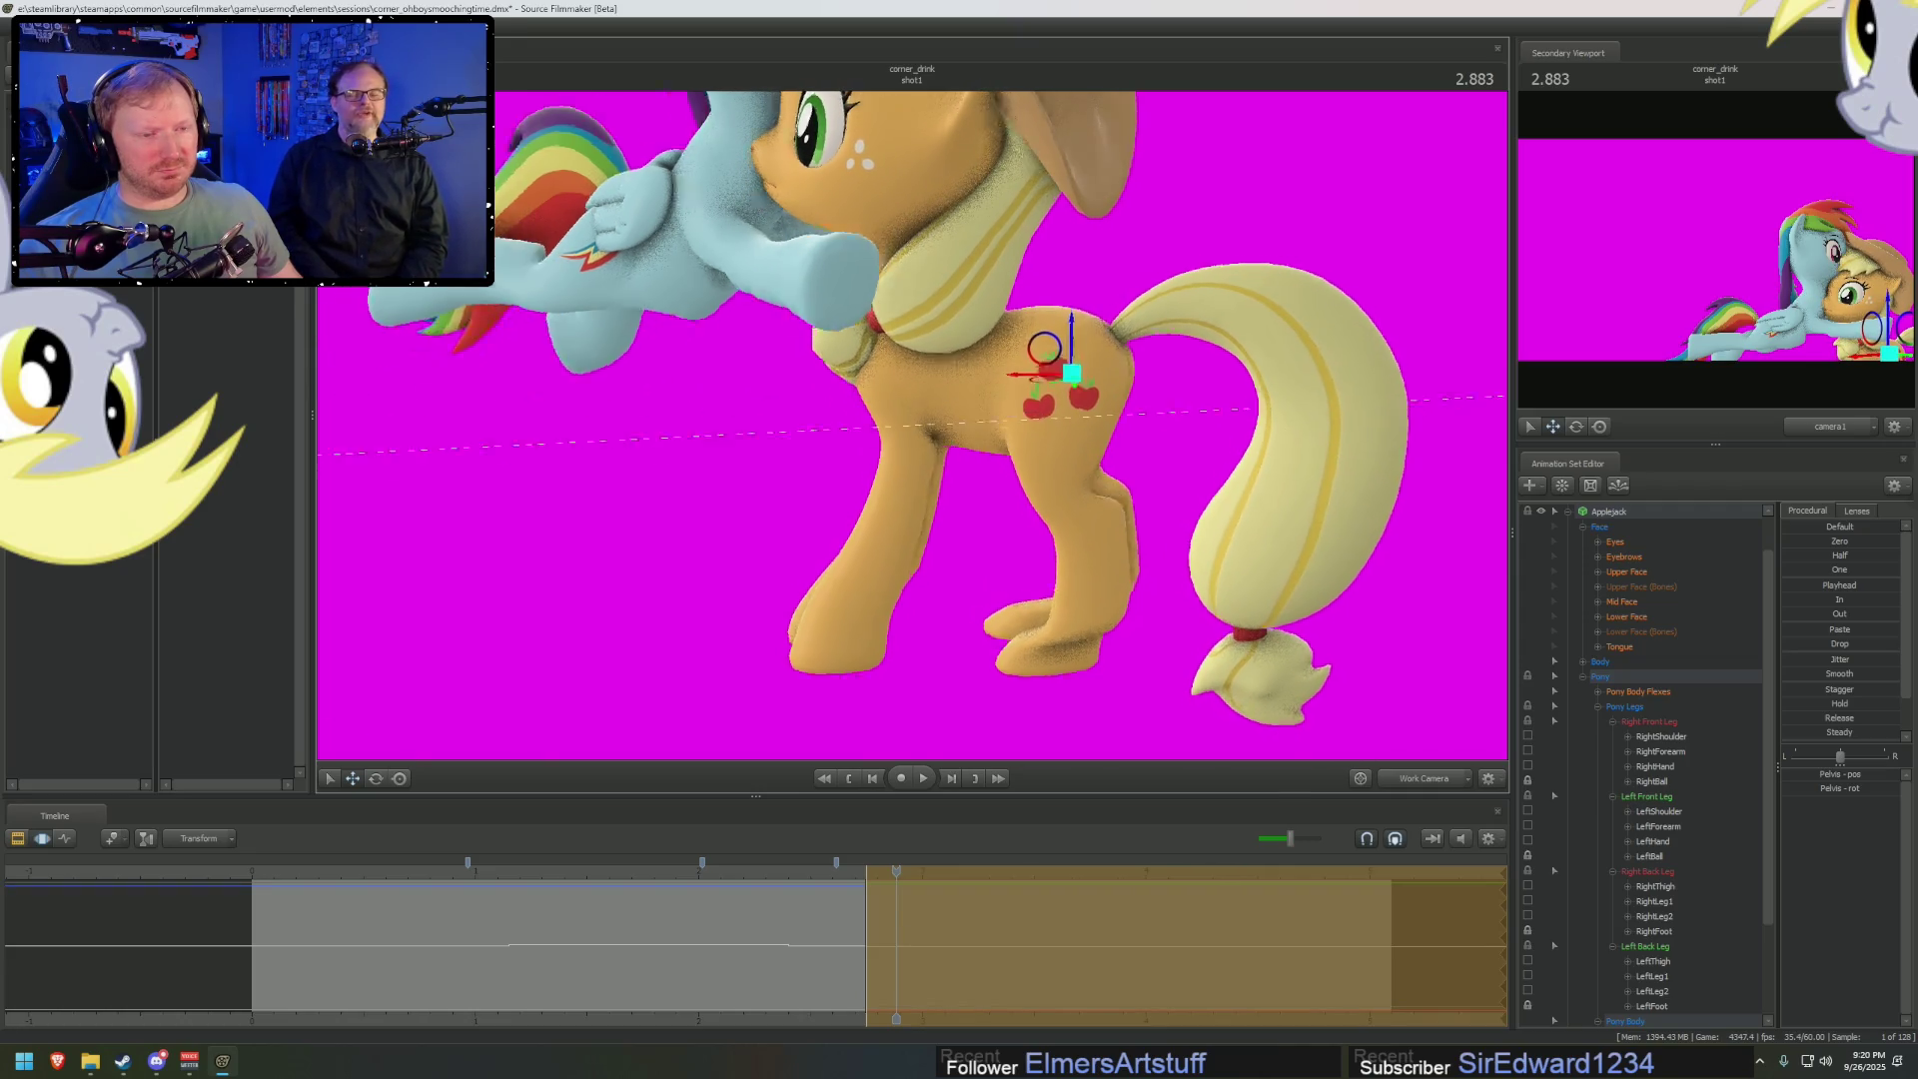
{"action": "left_click_drag", "start_coordinate": [1149, 469], "coordinate": [994, 472]}
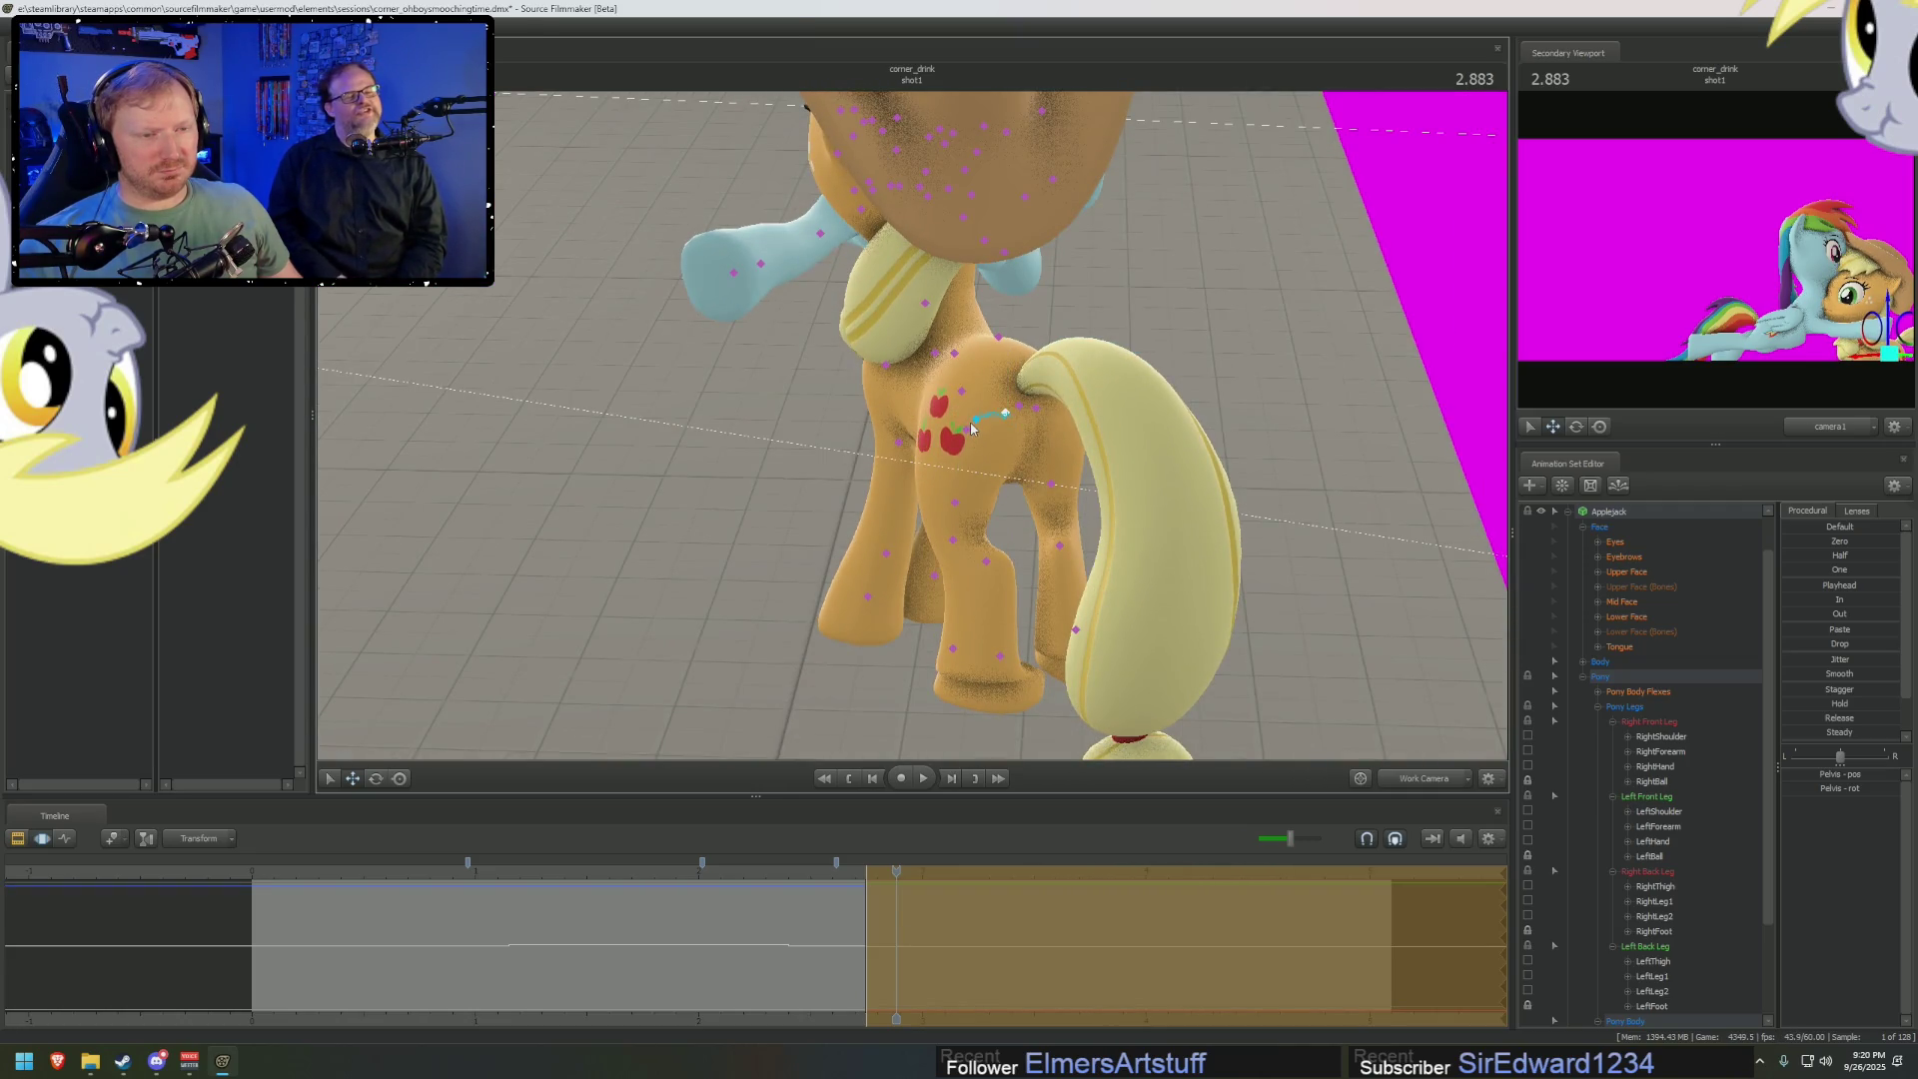
Rotate Applejack's LeftThigh to swing her left hind leg
{"action": "left_click", "coordinate": [973, 429]}
{"action": "left_click_drag", "start_coordinate": [833, 530], "coordinate": [839, 524]}
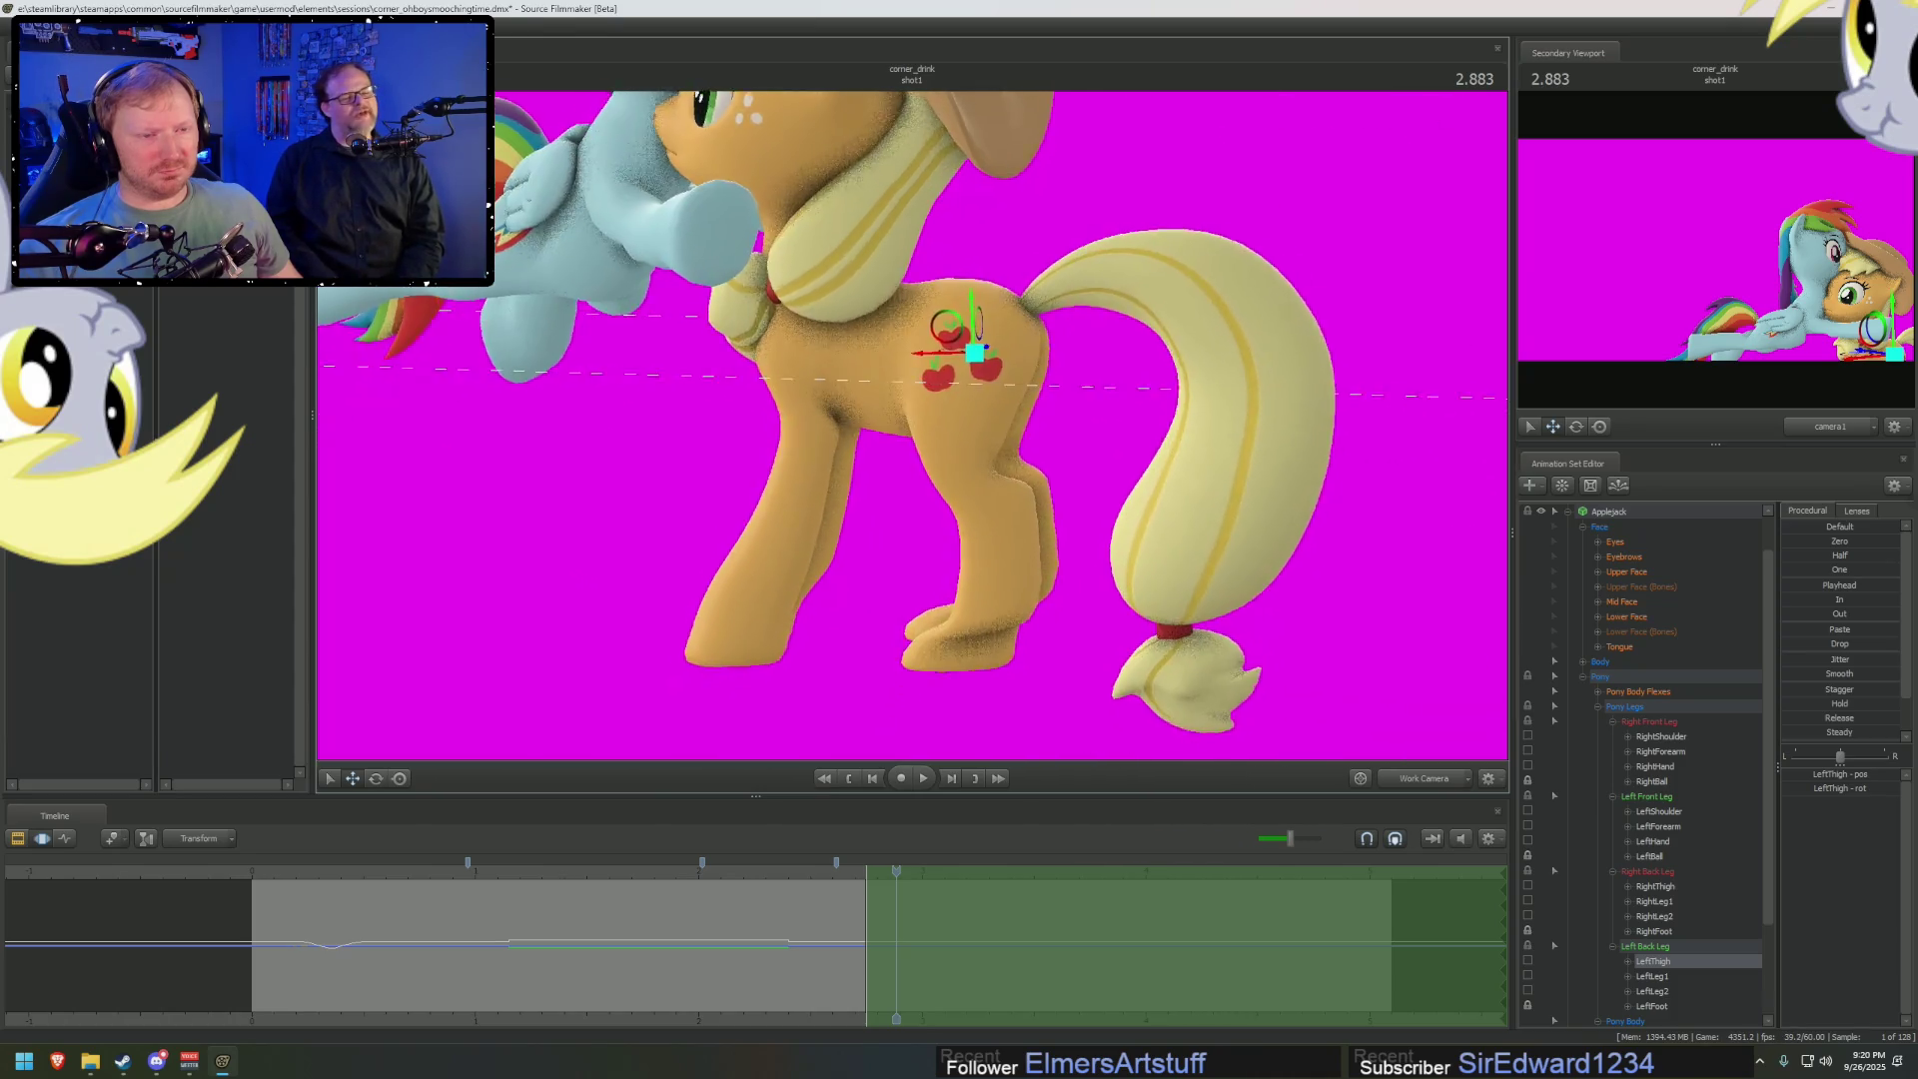
{"action": "key", "text": "e"}
{"action": "mouse_move", "coordinate": [937, 304]}
{"action": "left_mouse_down"}
{"action": "mouse_move", "coordinate": [919, 344]}
{"action": "mouse_move", "coordinate": [914, 330]}
{"action": "mouse_move", "coordinate": [929, 393]}
{"action": "left_mouse_up"}
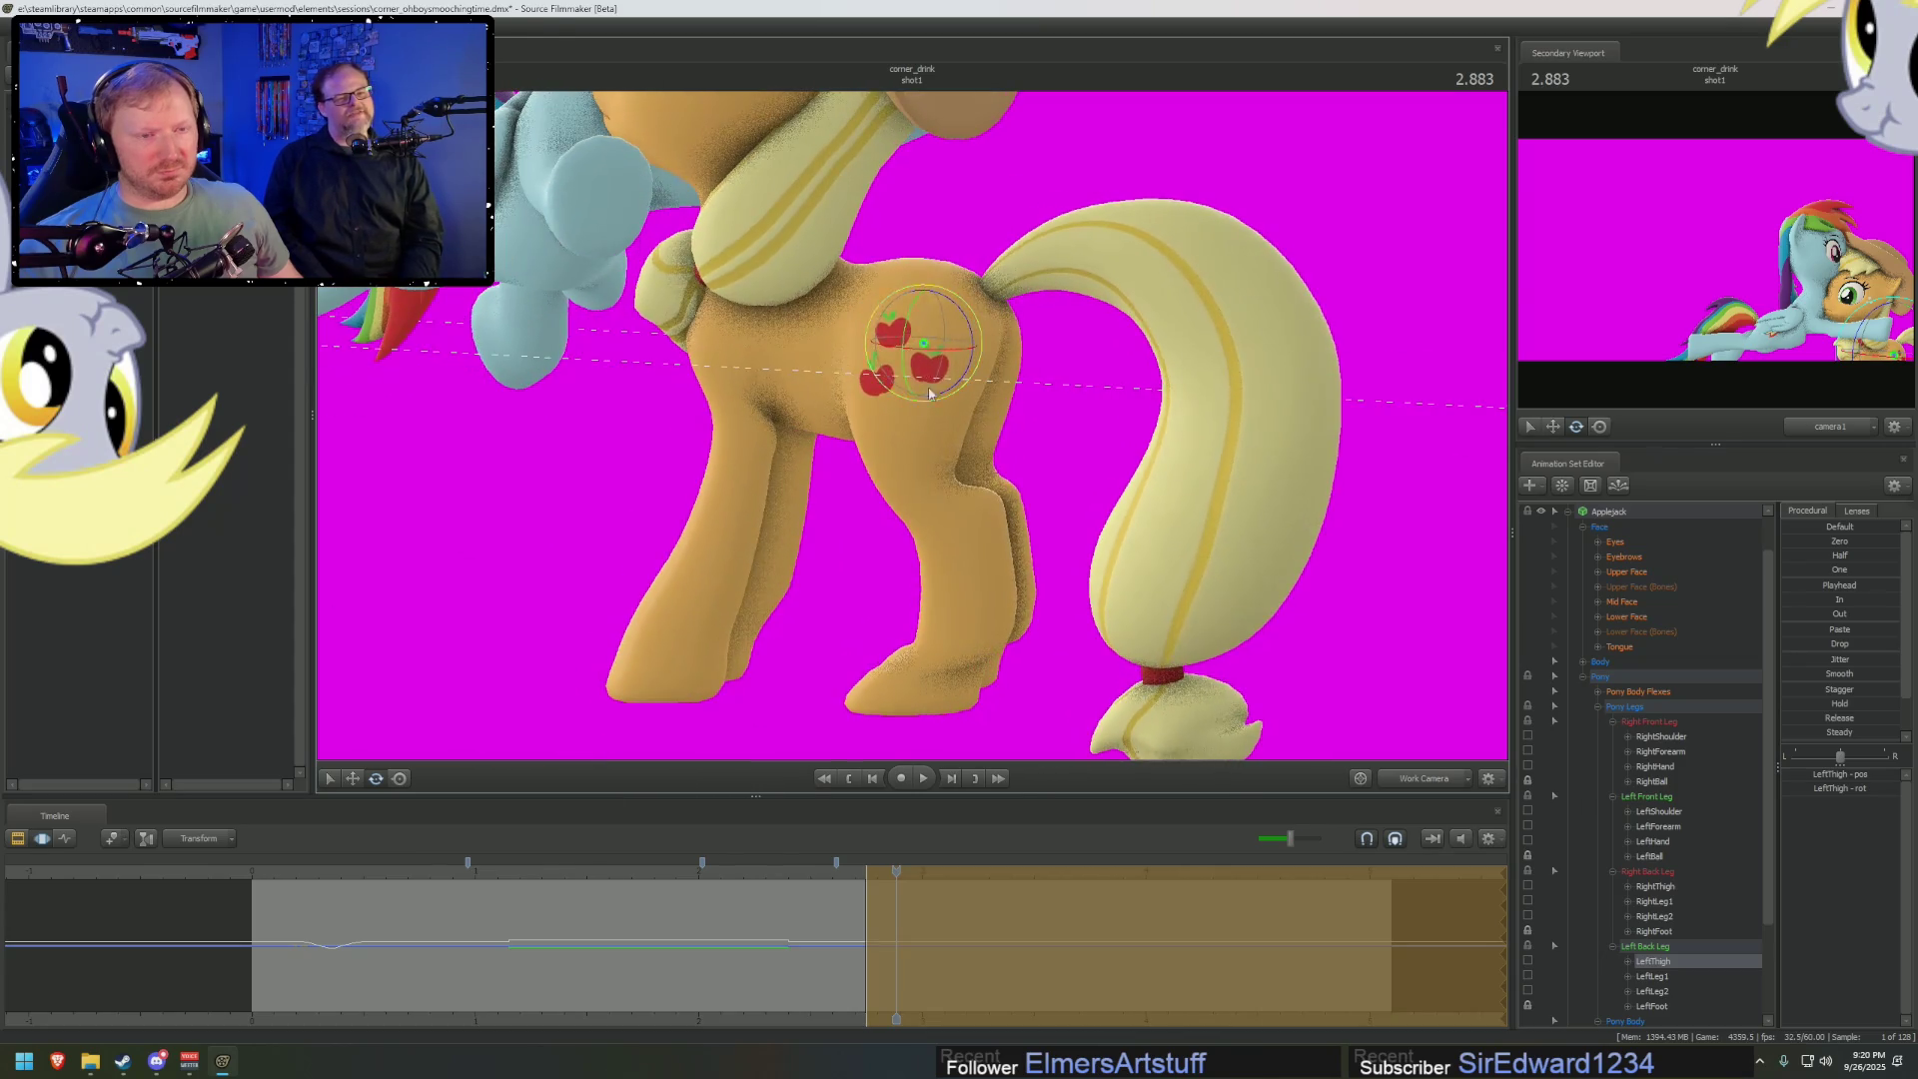
{"action": "left_click_drag", "start_coordinate": [967, 322], "coordinate": [961, 345]}
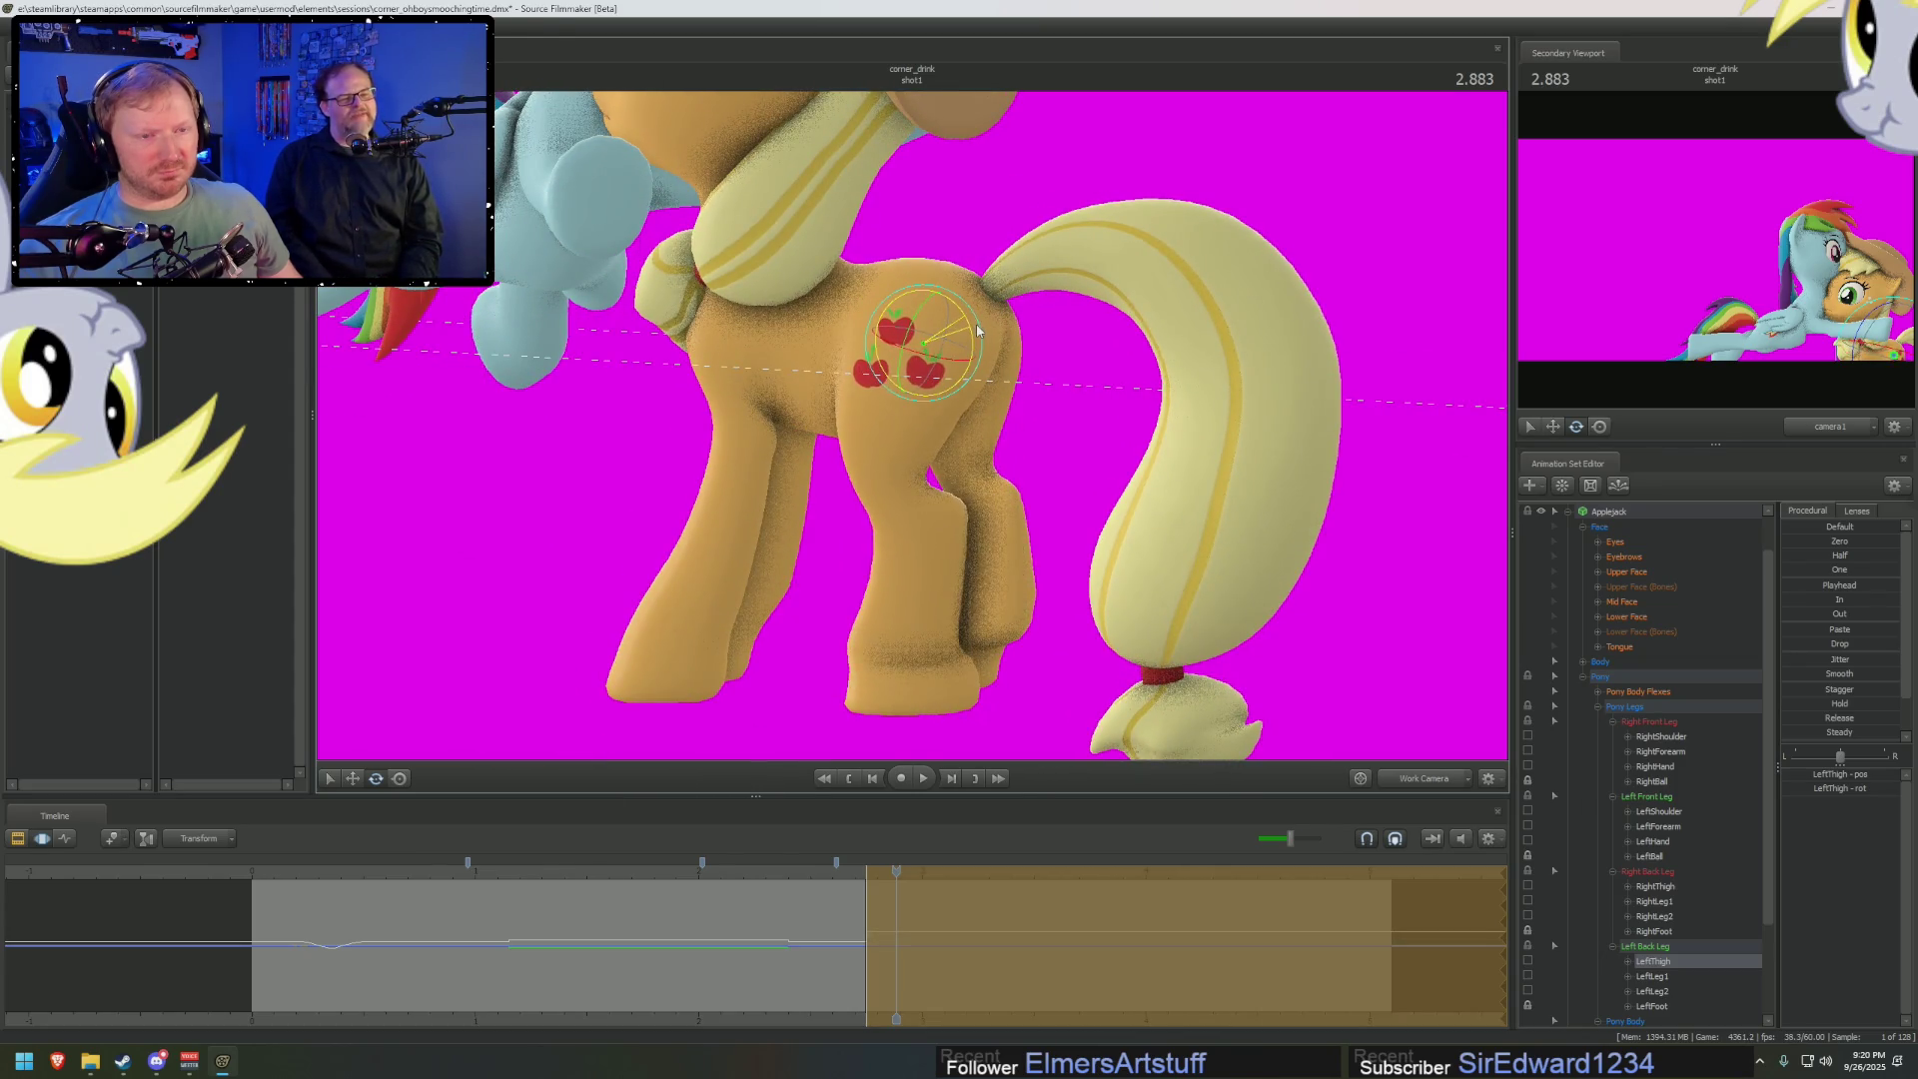
Rotate LeftLeg1 and LeftLeg2 together to bend the lower left hind leg
{"action": "left_click", "coordinate": [883, 433]}
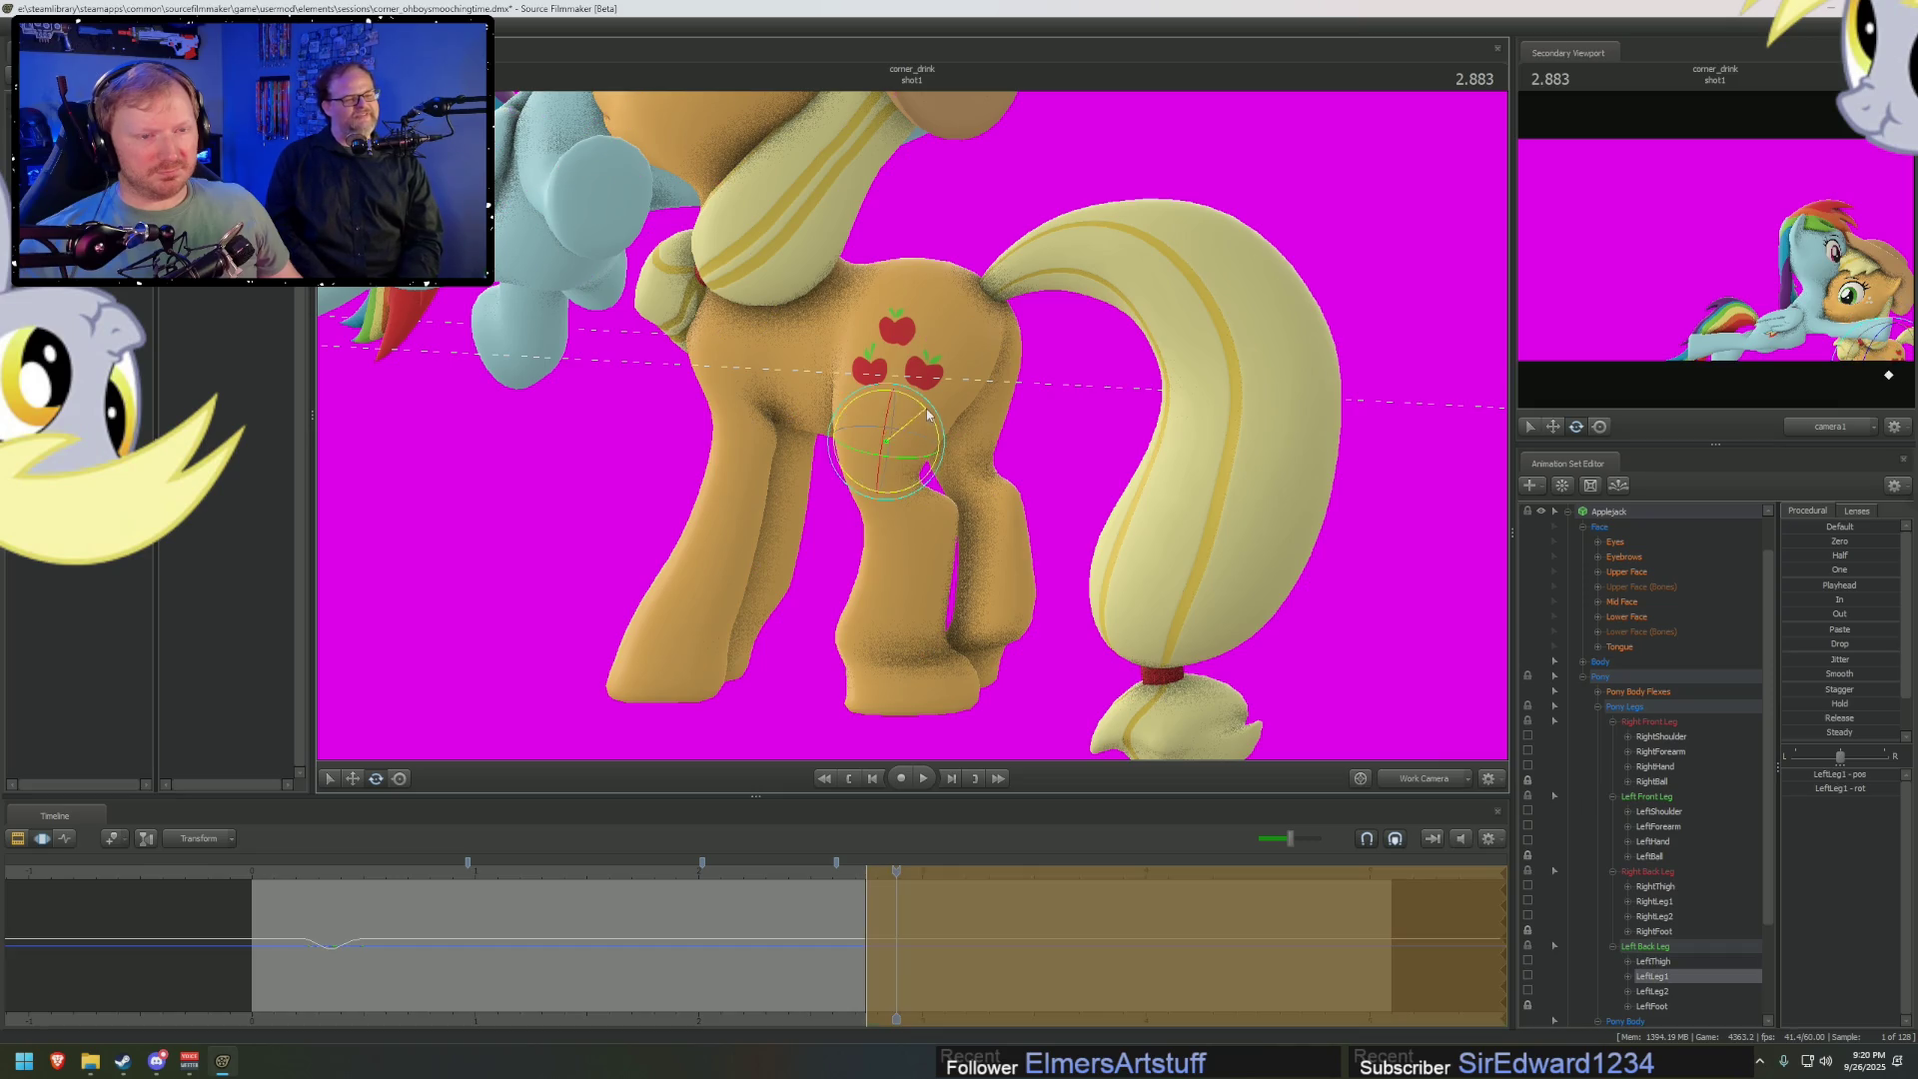
{"action": "left_click", "coordinate": [954, 483]}
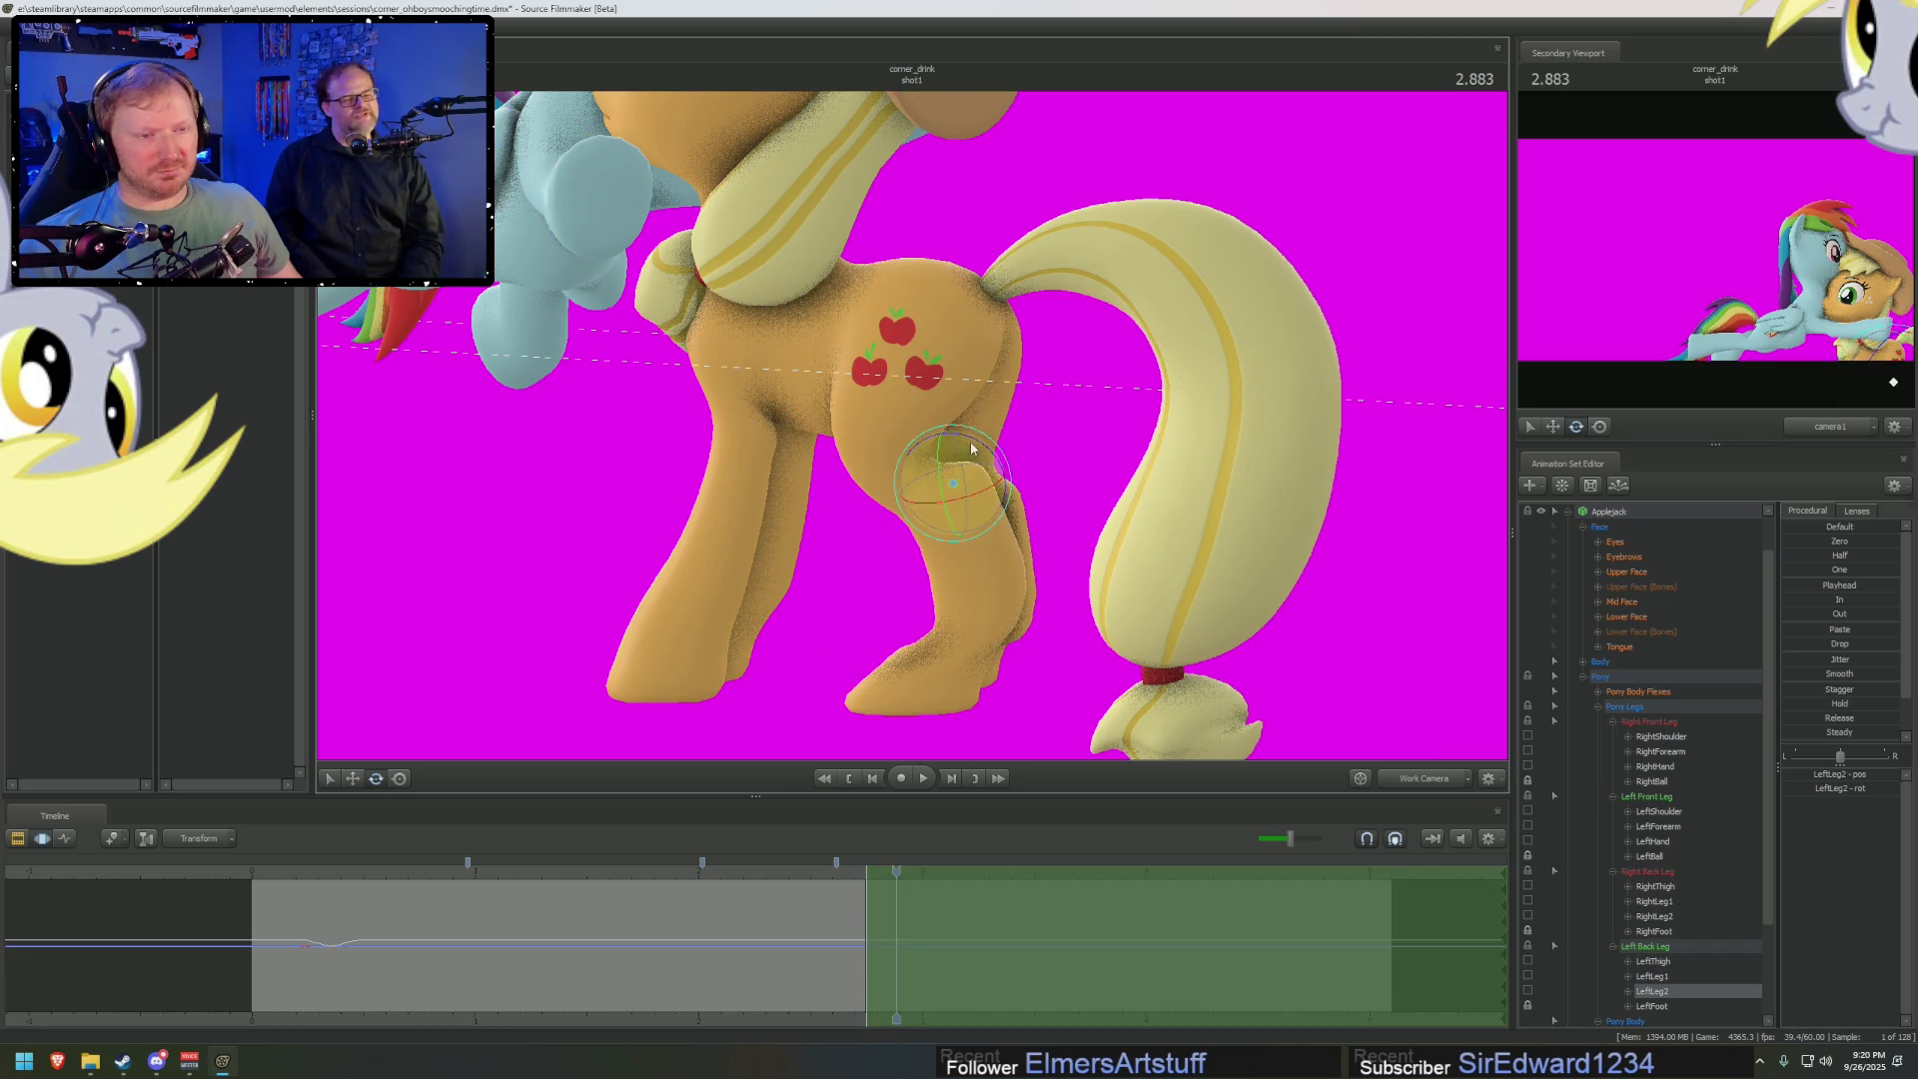
{"action": "right_click_drag", "start_coordinate": [954, 483], "coordinate": [919, 447]}
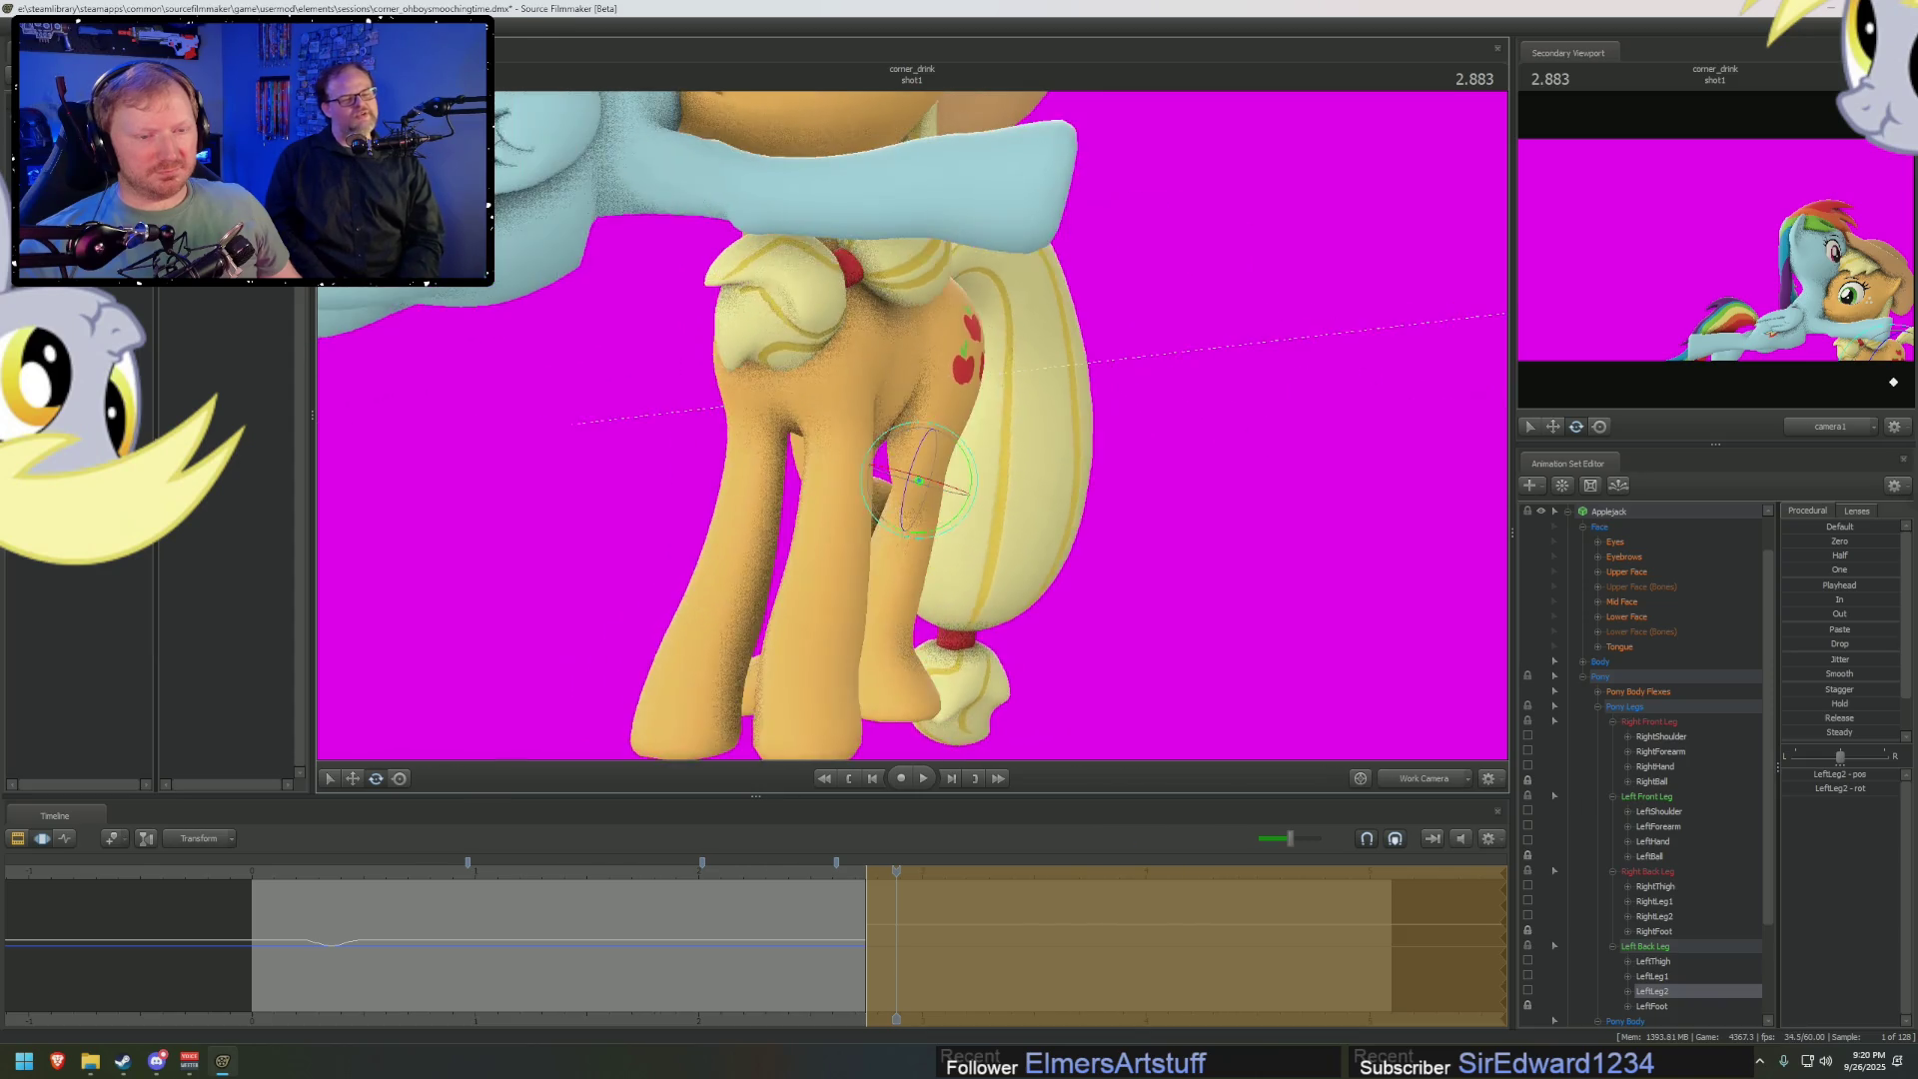
{"action": "left_click", "coordinate": [920, 447], "text": "ctrl"}
{"action": "left_click_drag", "start_coordinate": [972, 450], "coordinate": [974, 437]}
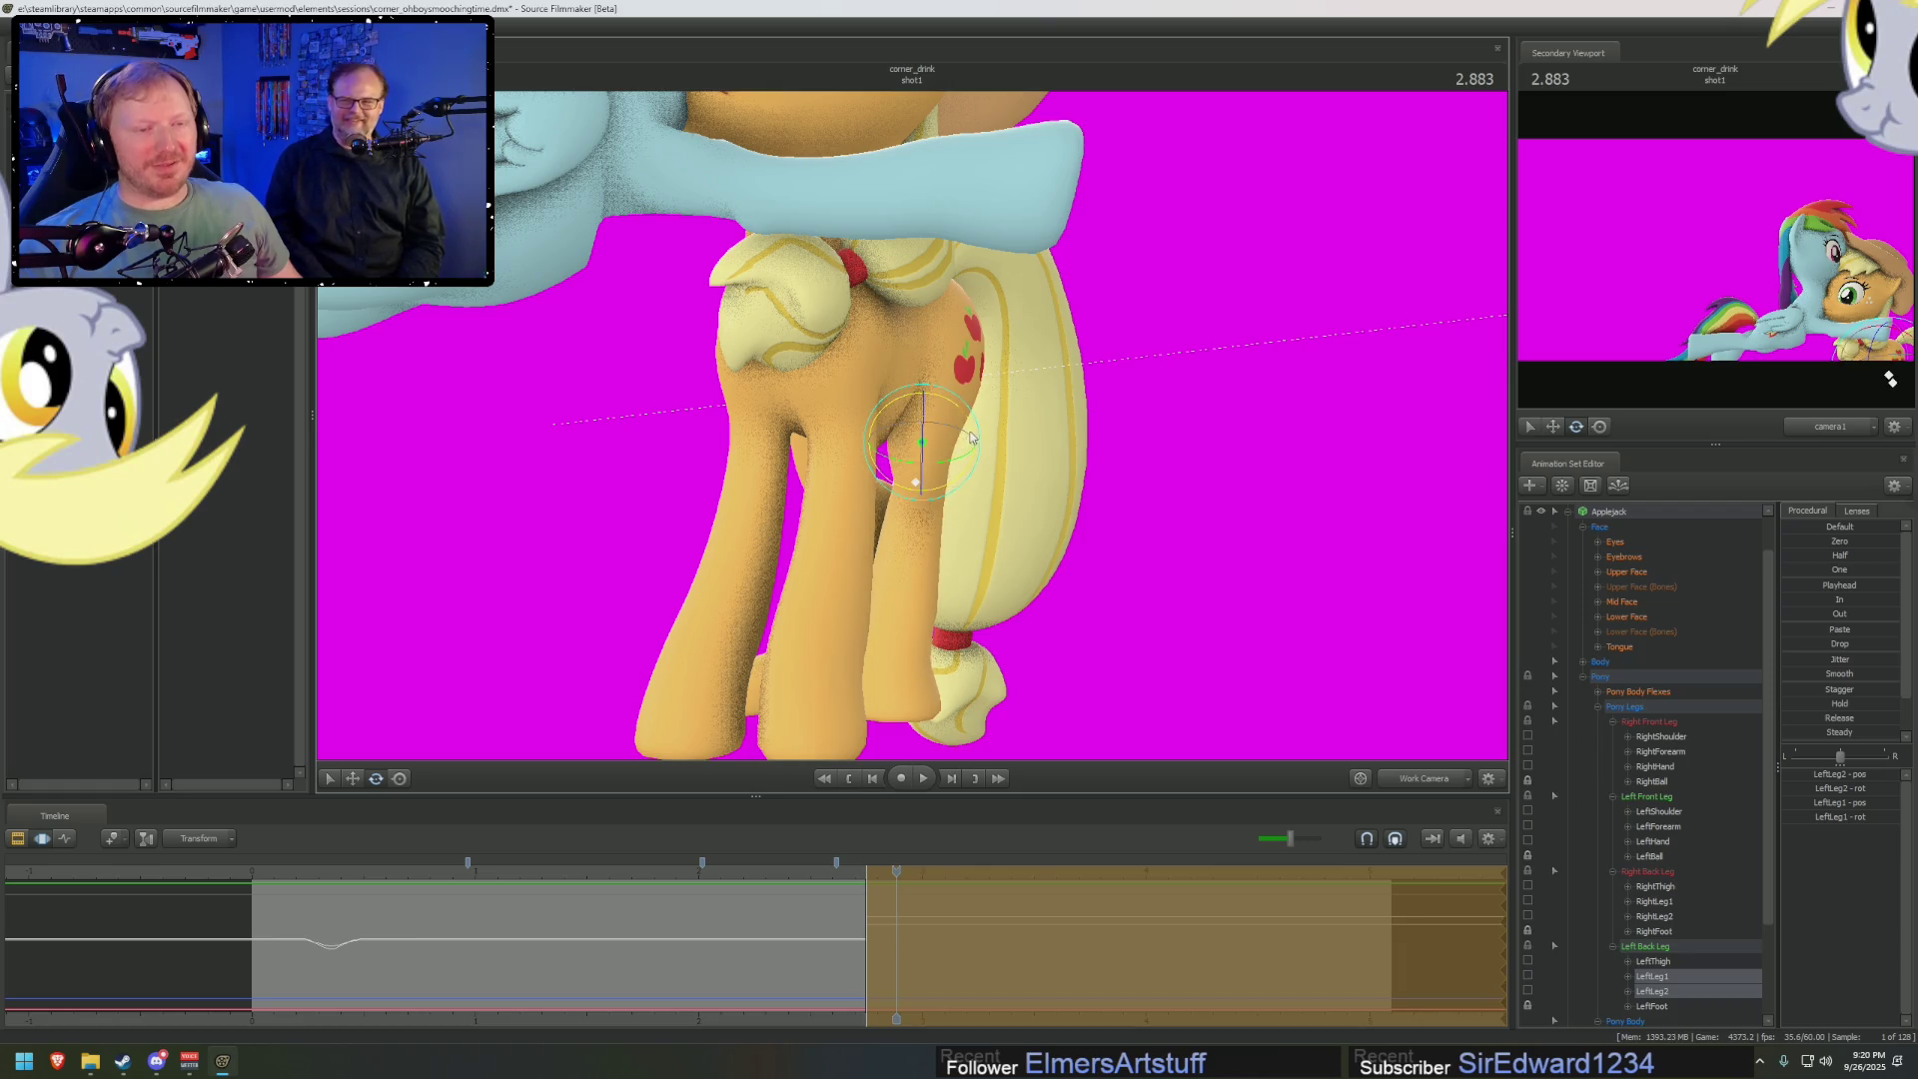
{"action": "right_click_drag", "start_coordinate": [980, 424], "coordinate": [912, 431]}
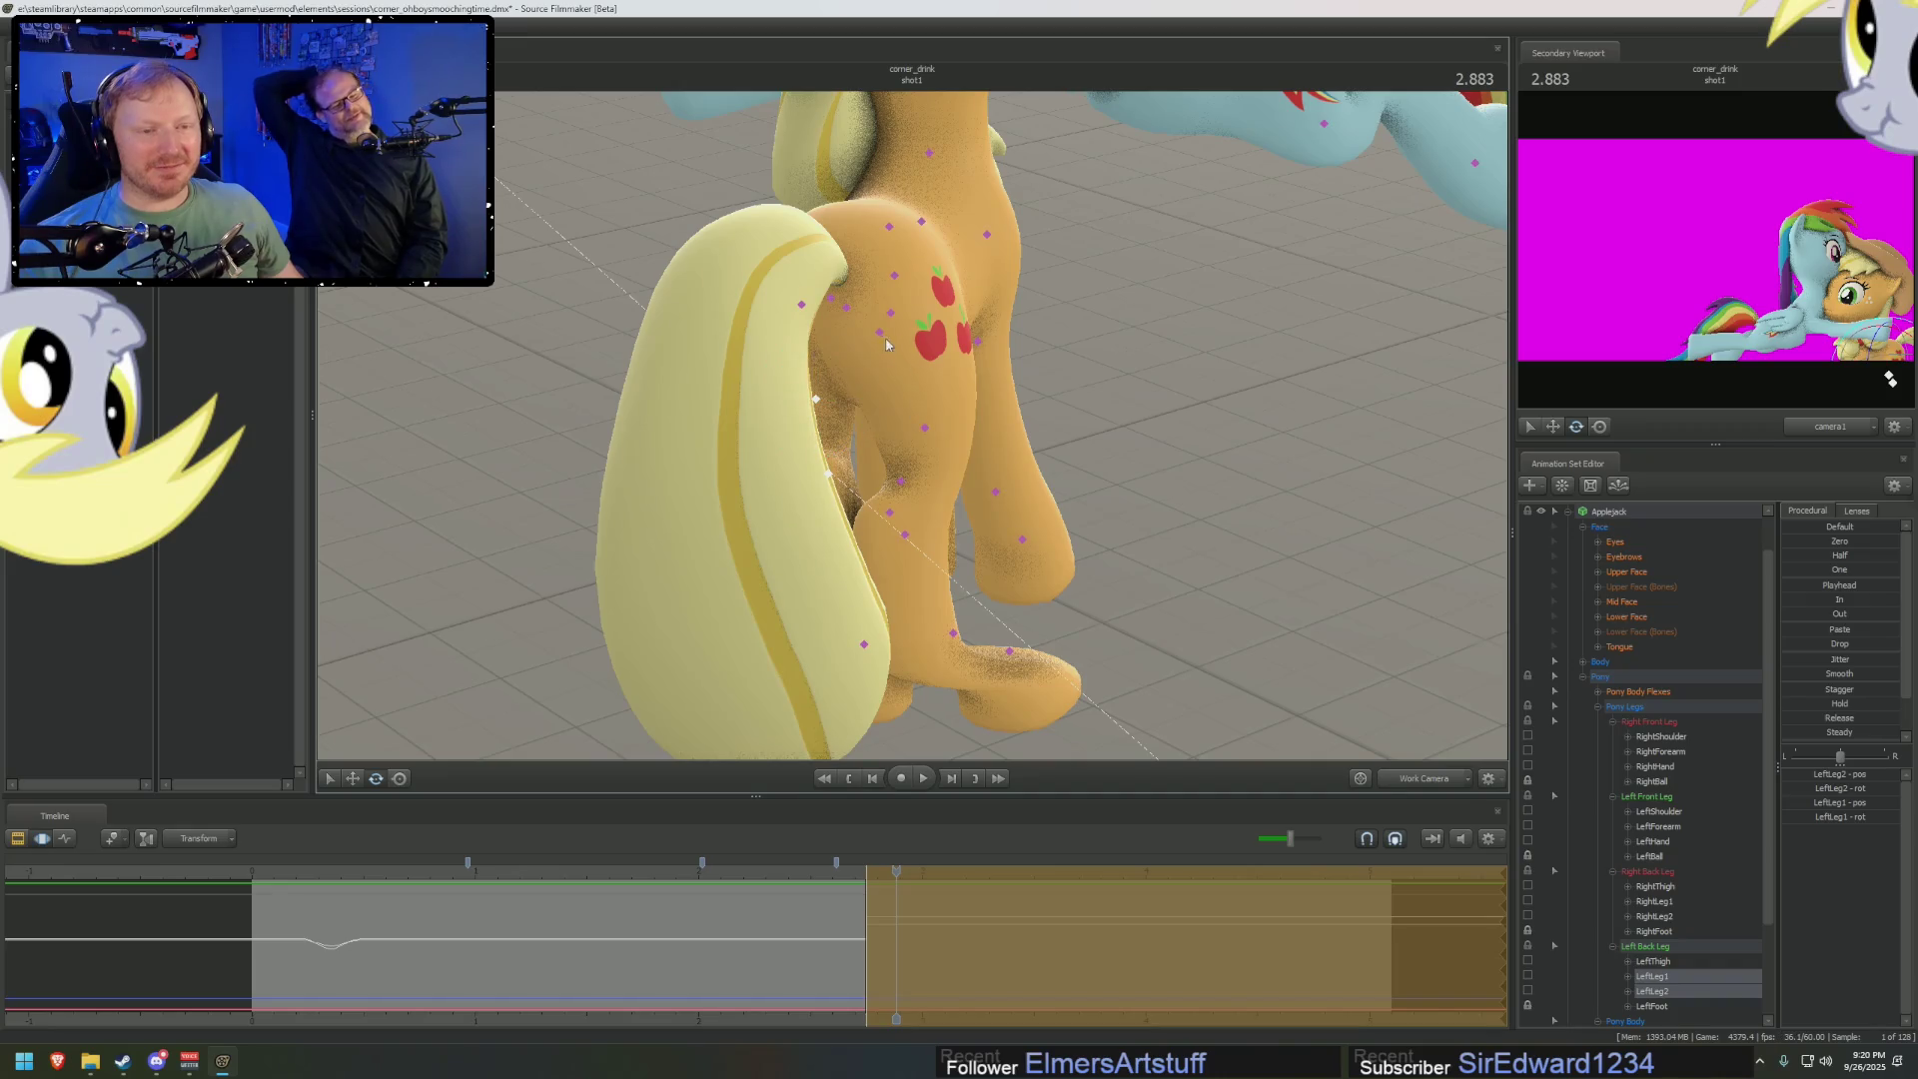
Rotate the RightLeg1 bone of Applejack's right hind leg
{"action": "left_click", "coordinate": [889, 320]}
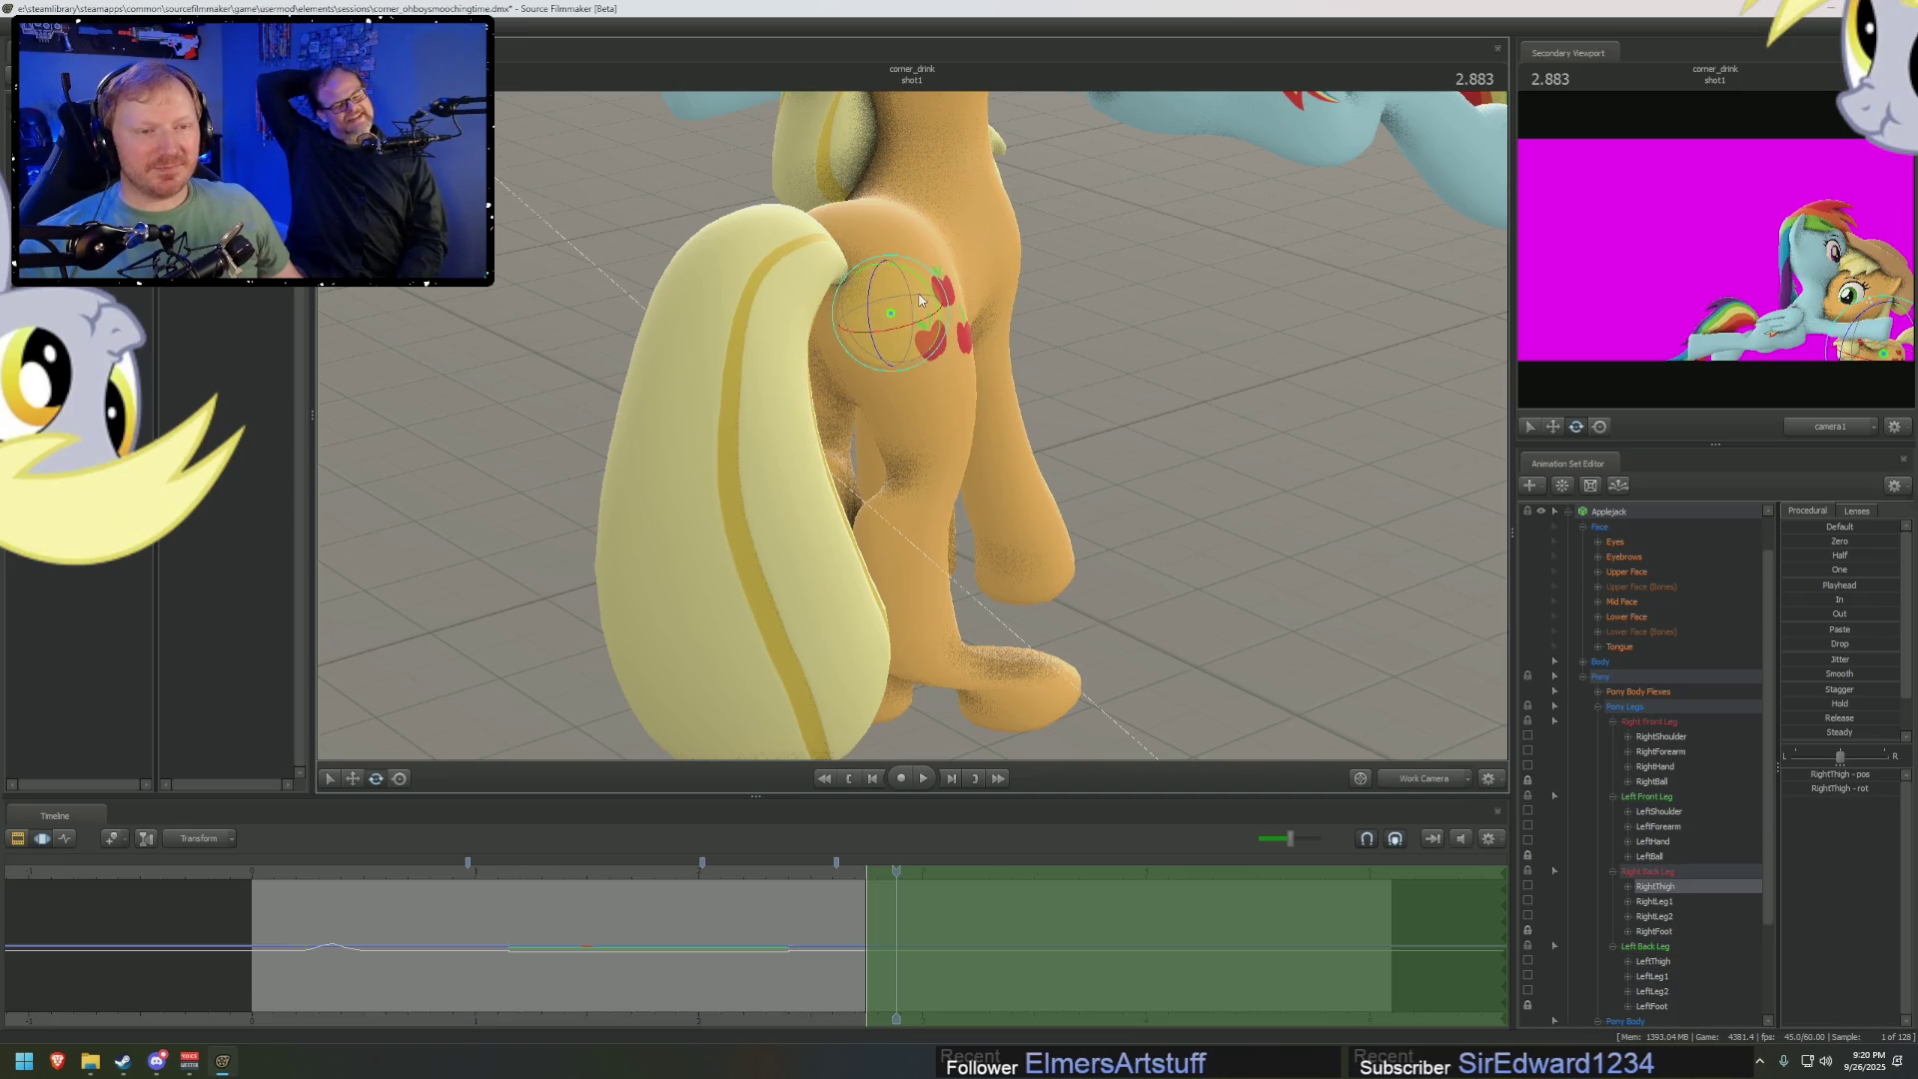
{"action": "right_click_drag", "start_coordinate": [972, 481], "coordinate": [917, 387]}
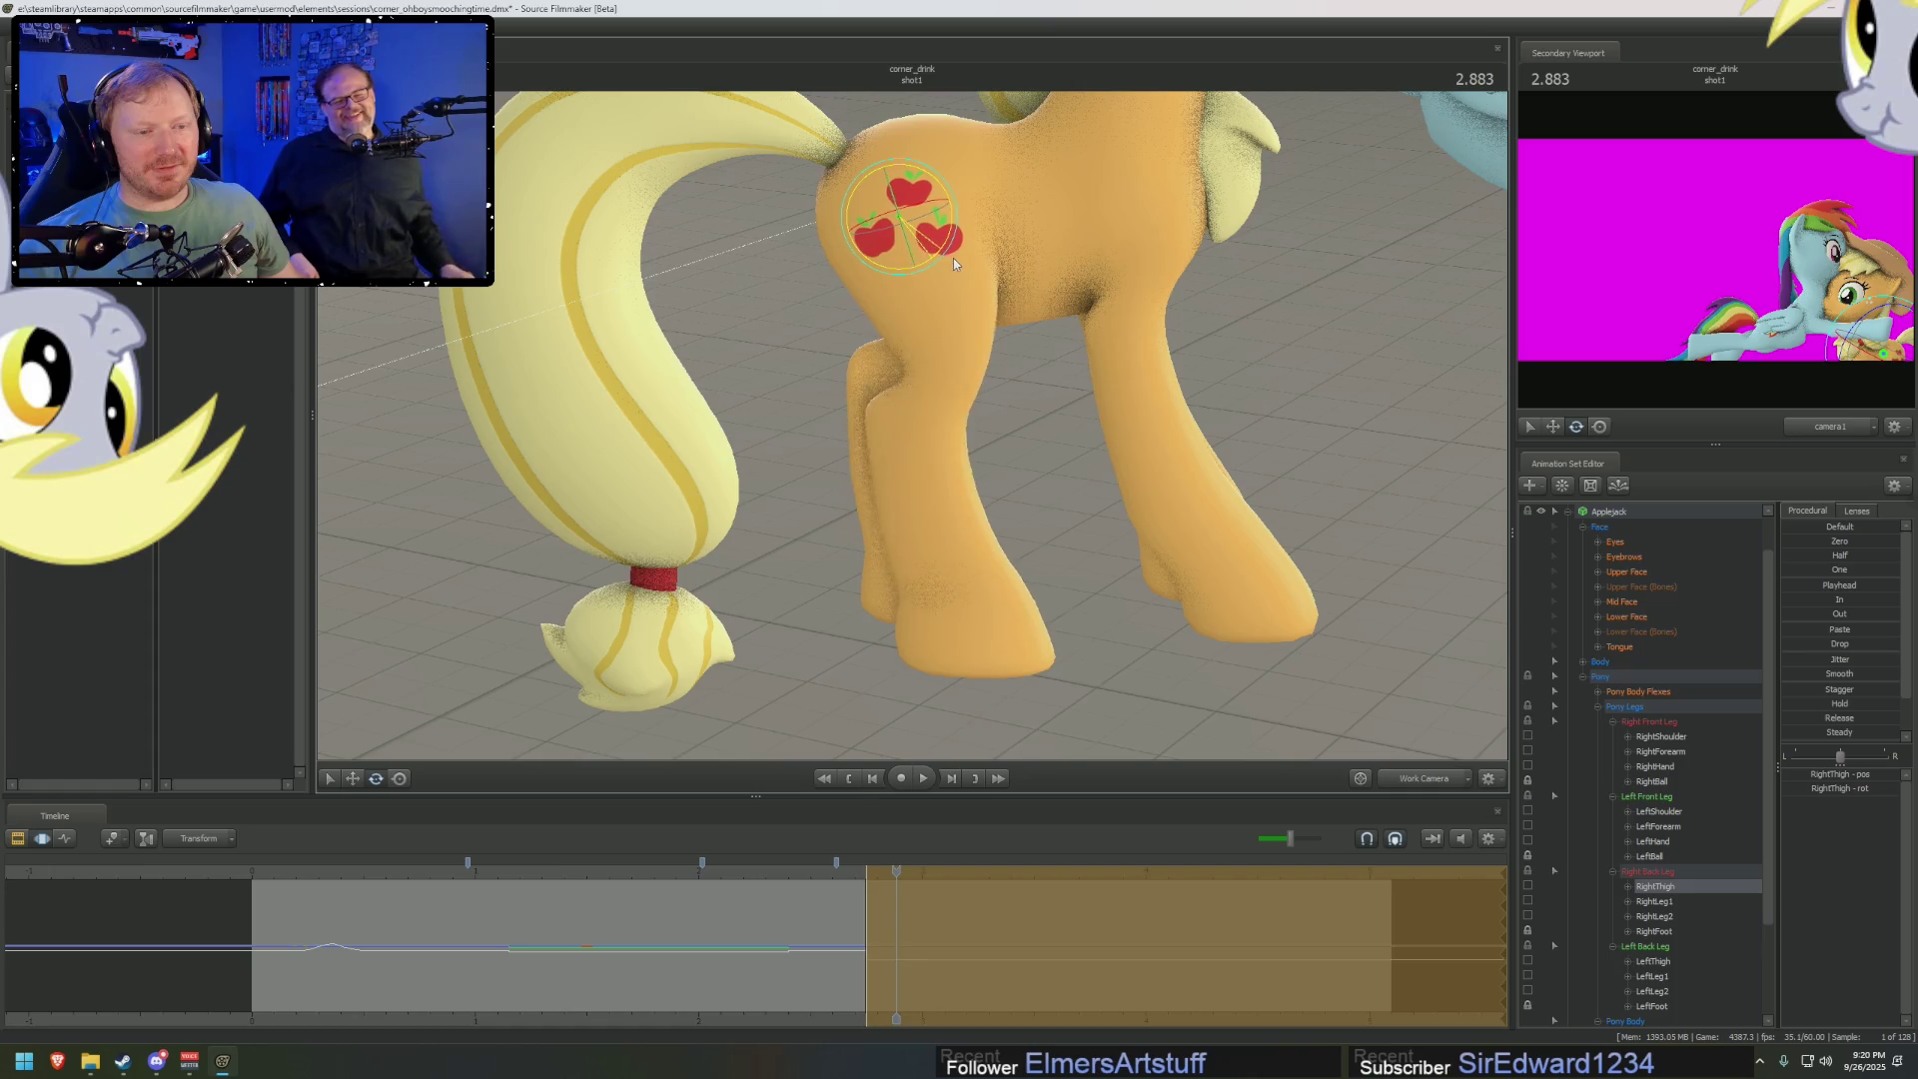
{"action": "right_click_drag", "start_coordinate": [931, 283], "coordinate": [936, 252]}
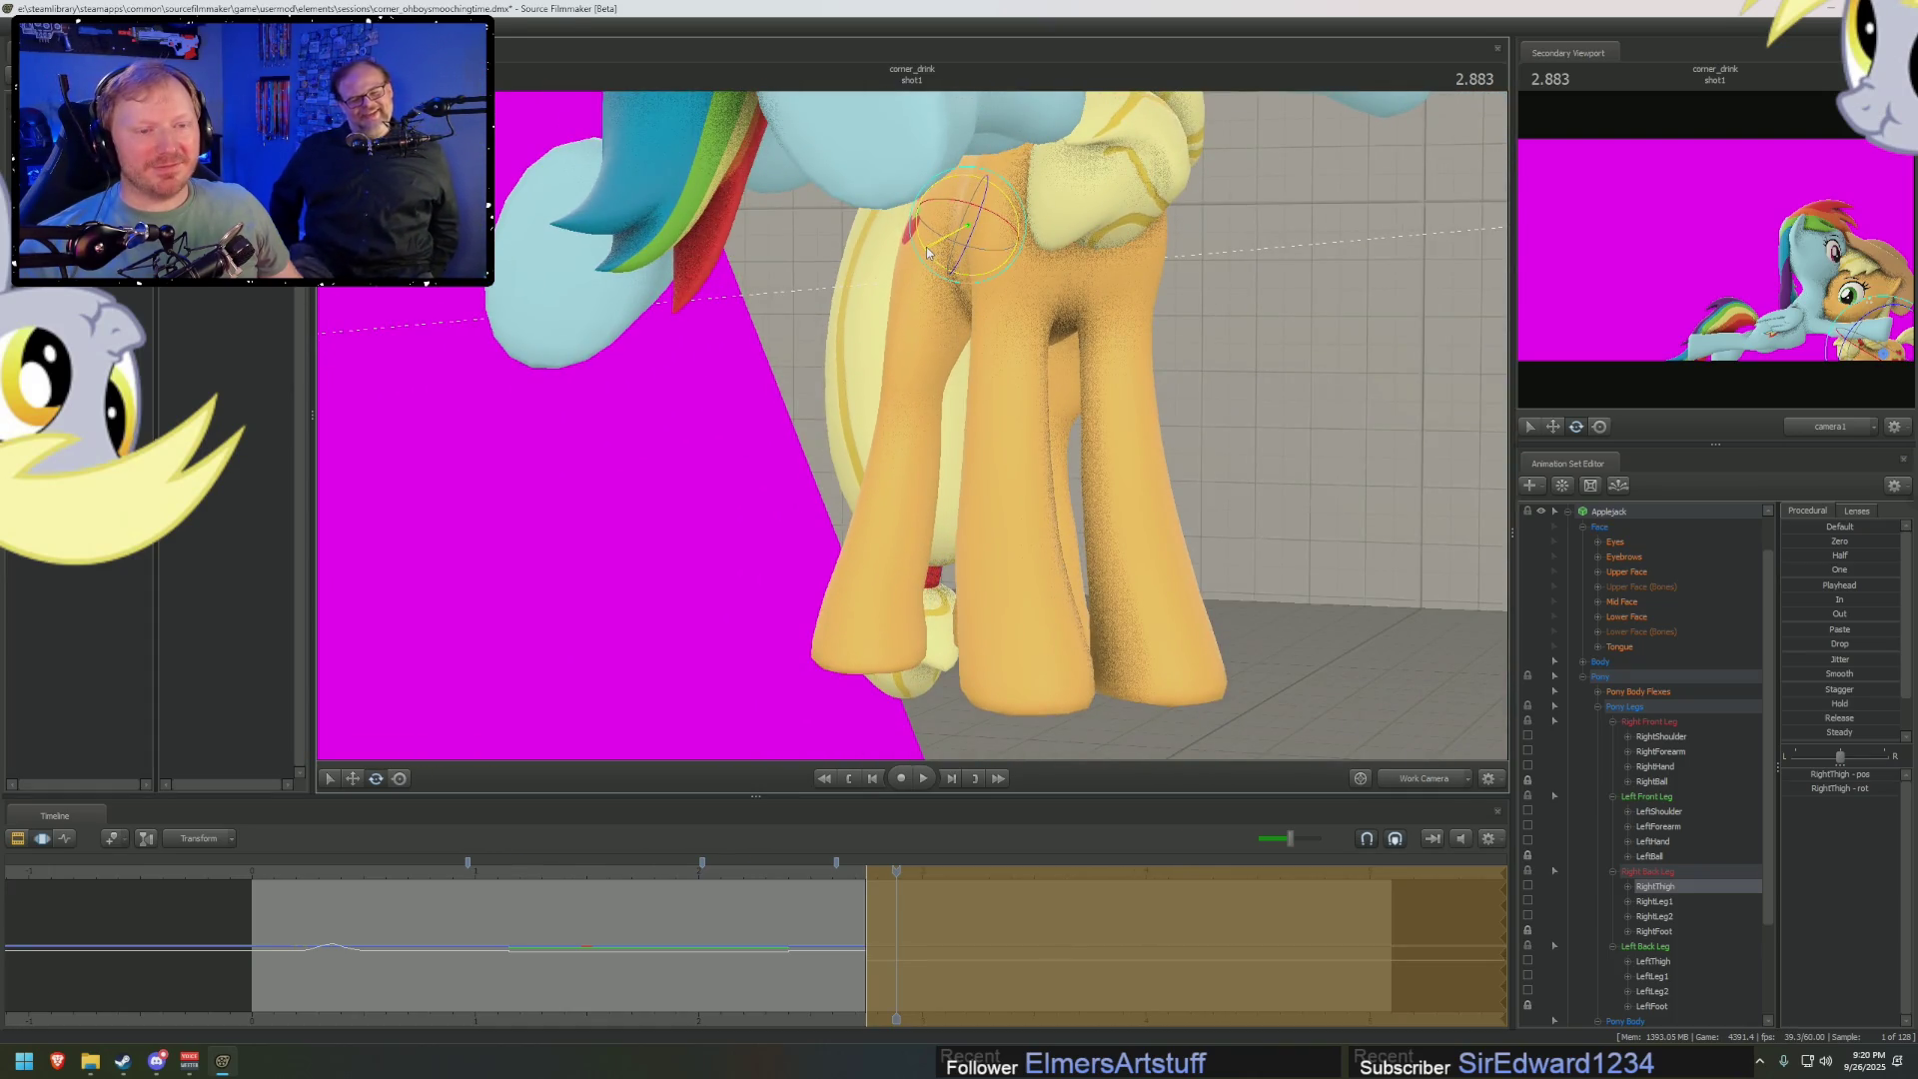
{"action": "right_click_drag", "start_coordinate": [926, 252], "coordinate": [931, 587]}
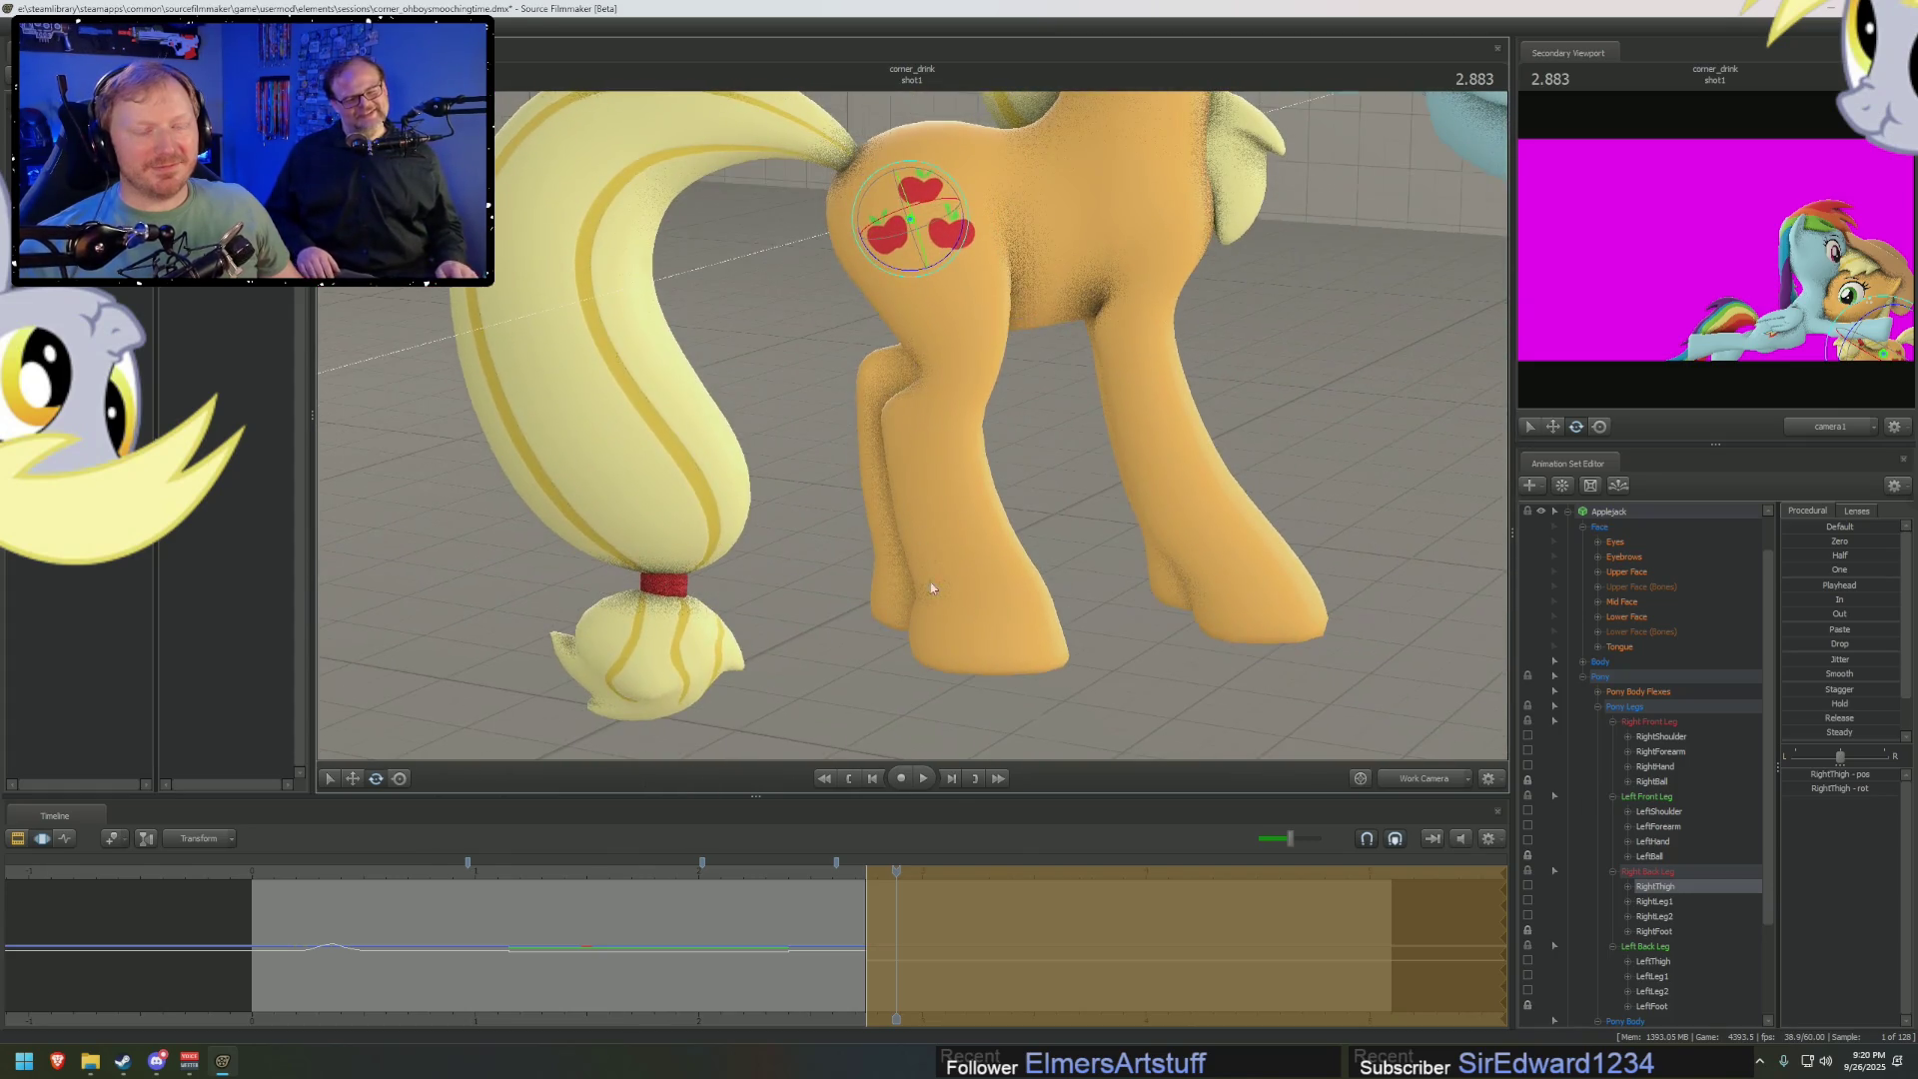
{"action": "left_click", "coordinate": [951, 275]}
{"action": "left_click", "coordinate": [968, 326]}
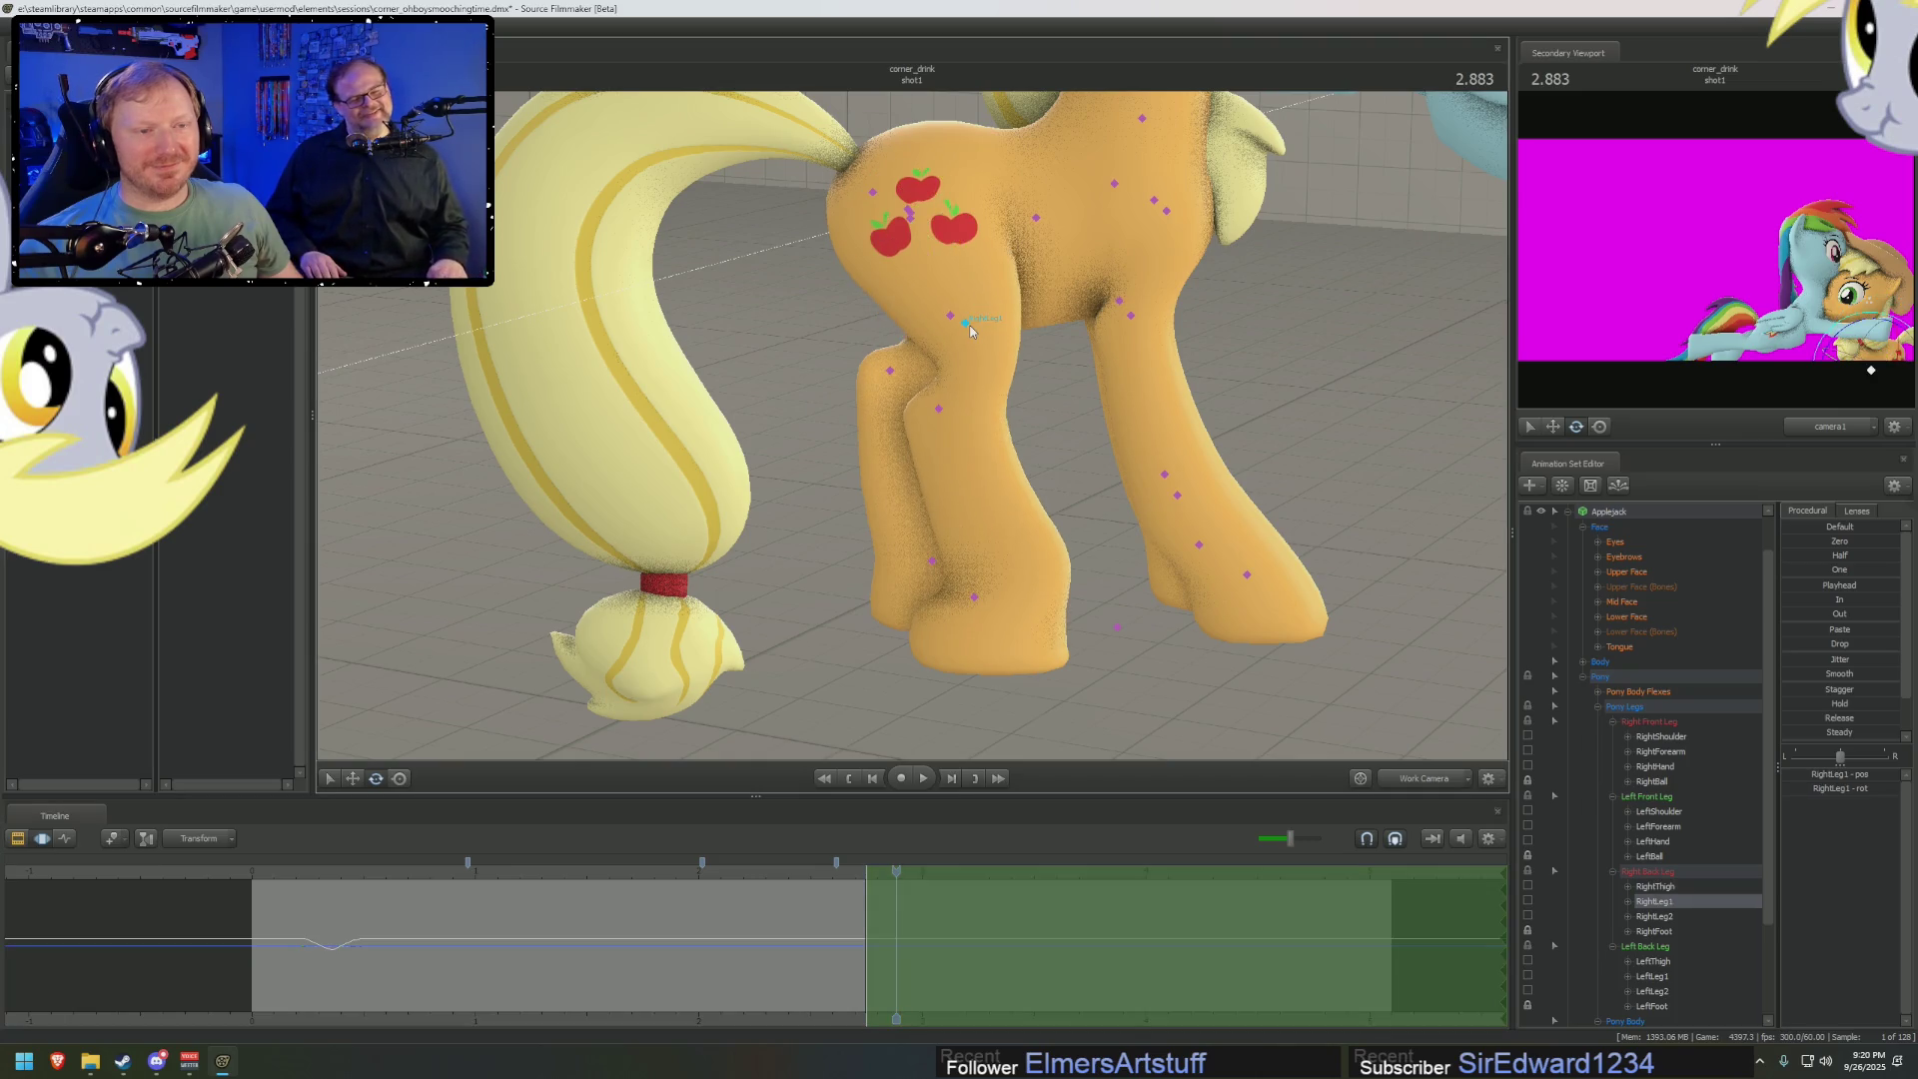
{"action": "left_click_drag", "start_coordinate": [1012, 336], "coordinate": [1005, 359]}
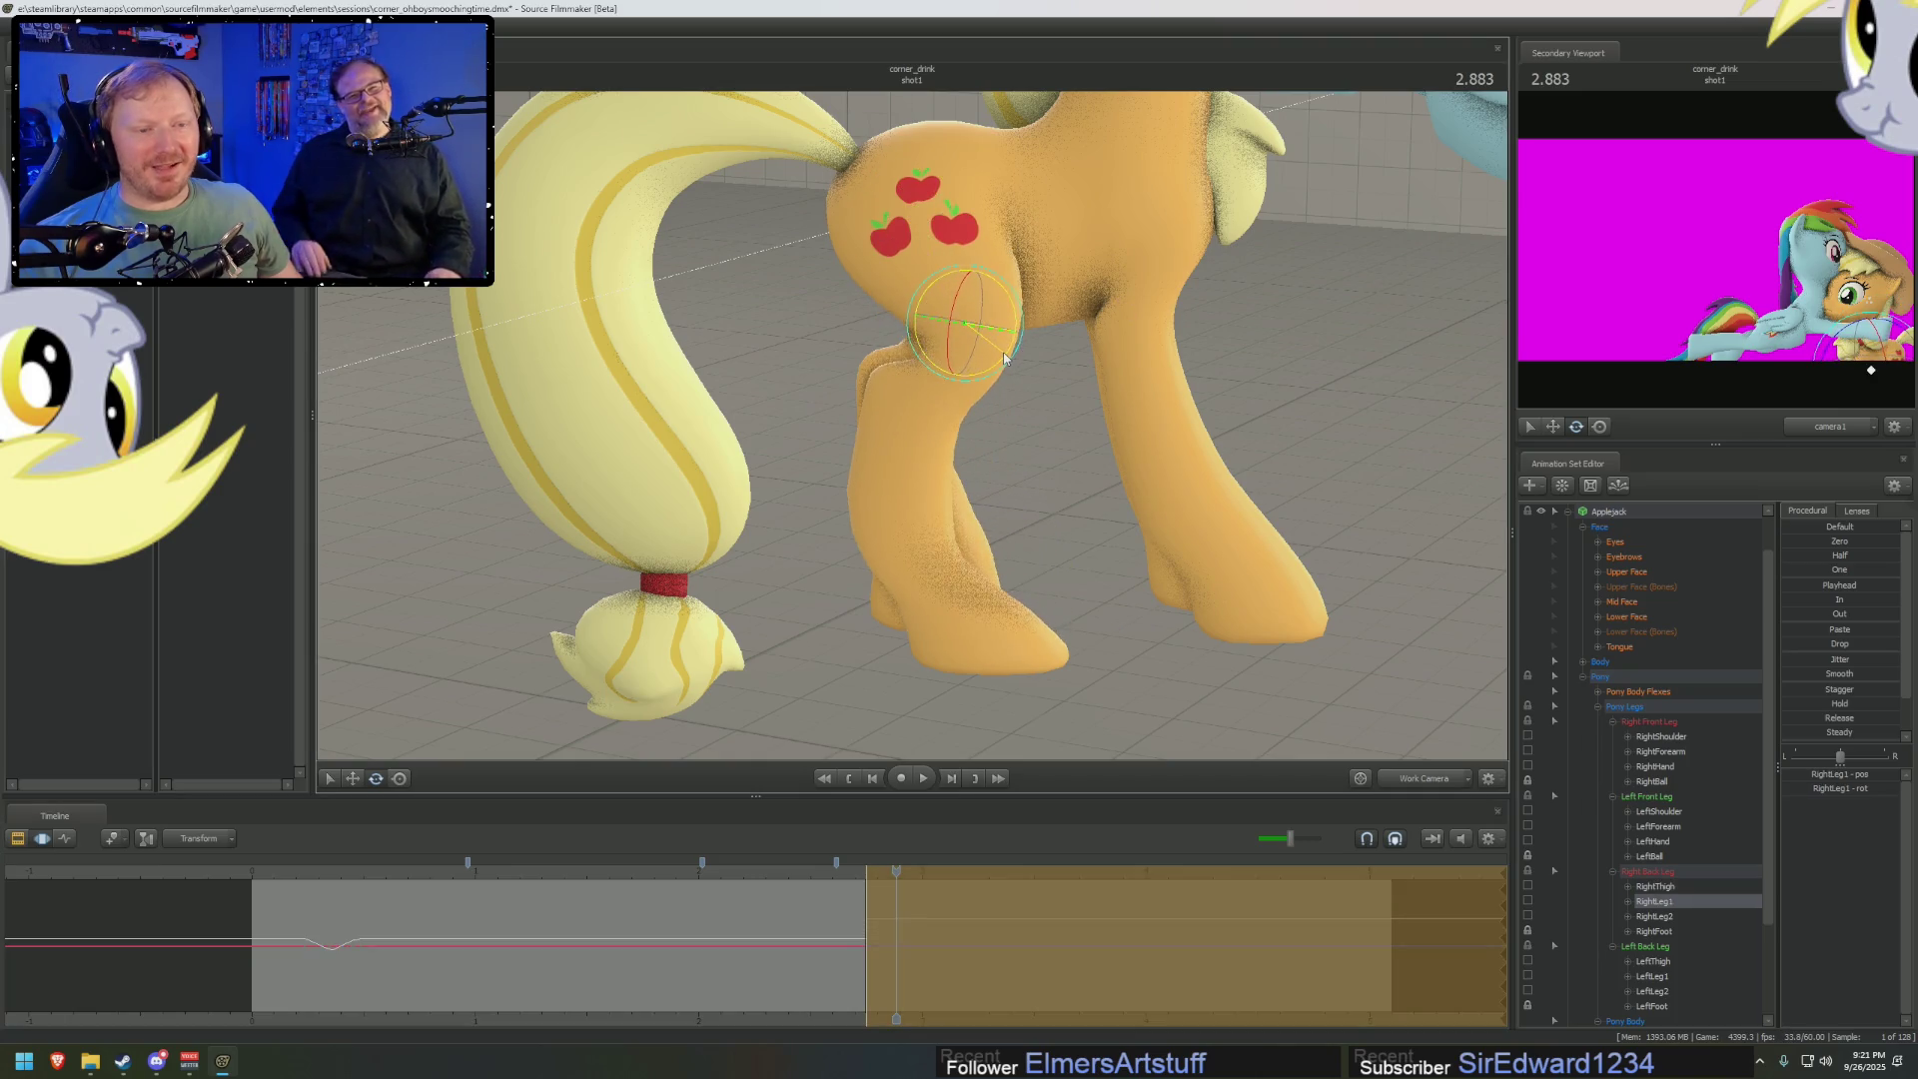
Bend RightLeg2, then rotate RightLeg1 and RightLeg2 together to brace the leg
{"action": "left_click", "coordinate": [906, 387]}
{"action": "left_click_drag", "start_coordinate": [952, 382], "coordinate": [889, 443]}
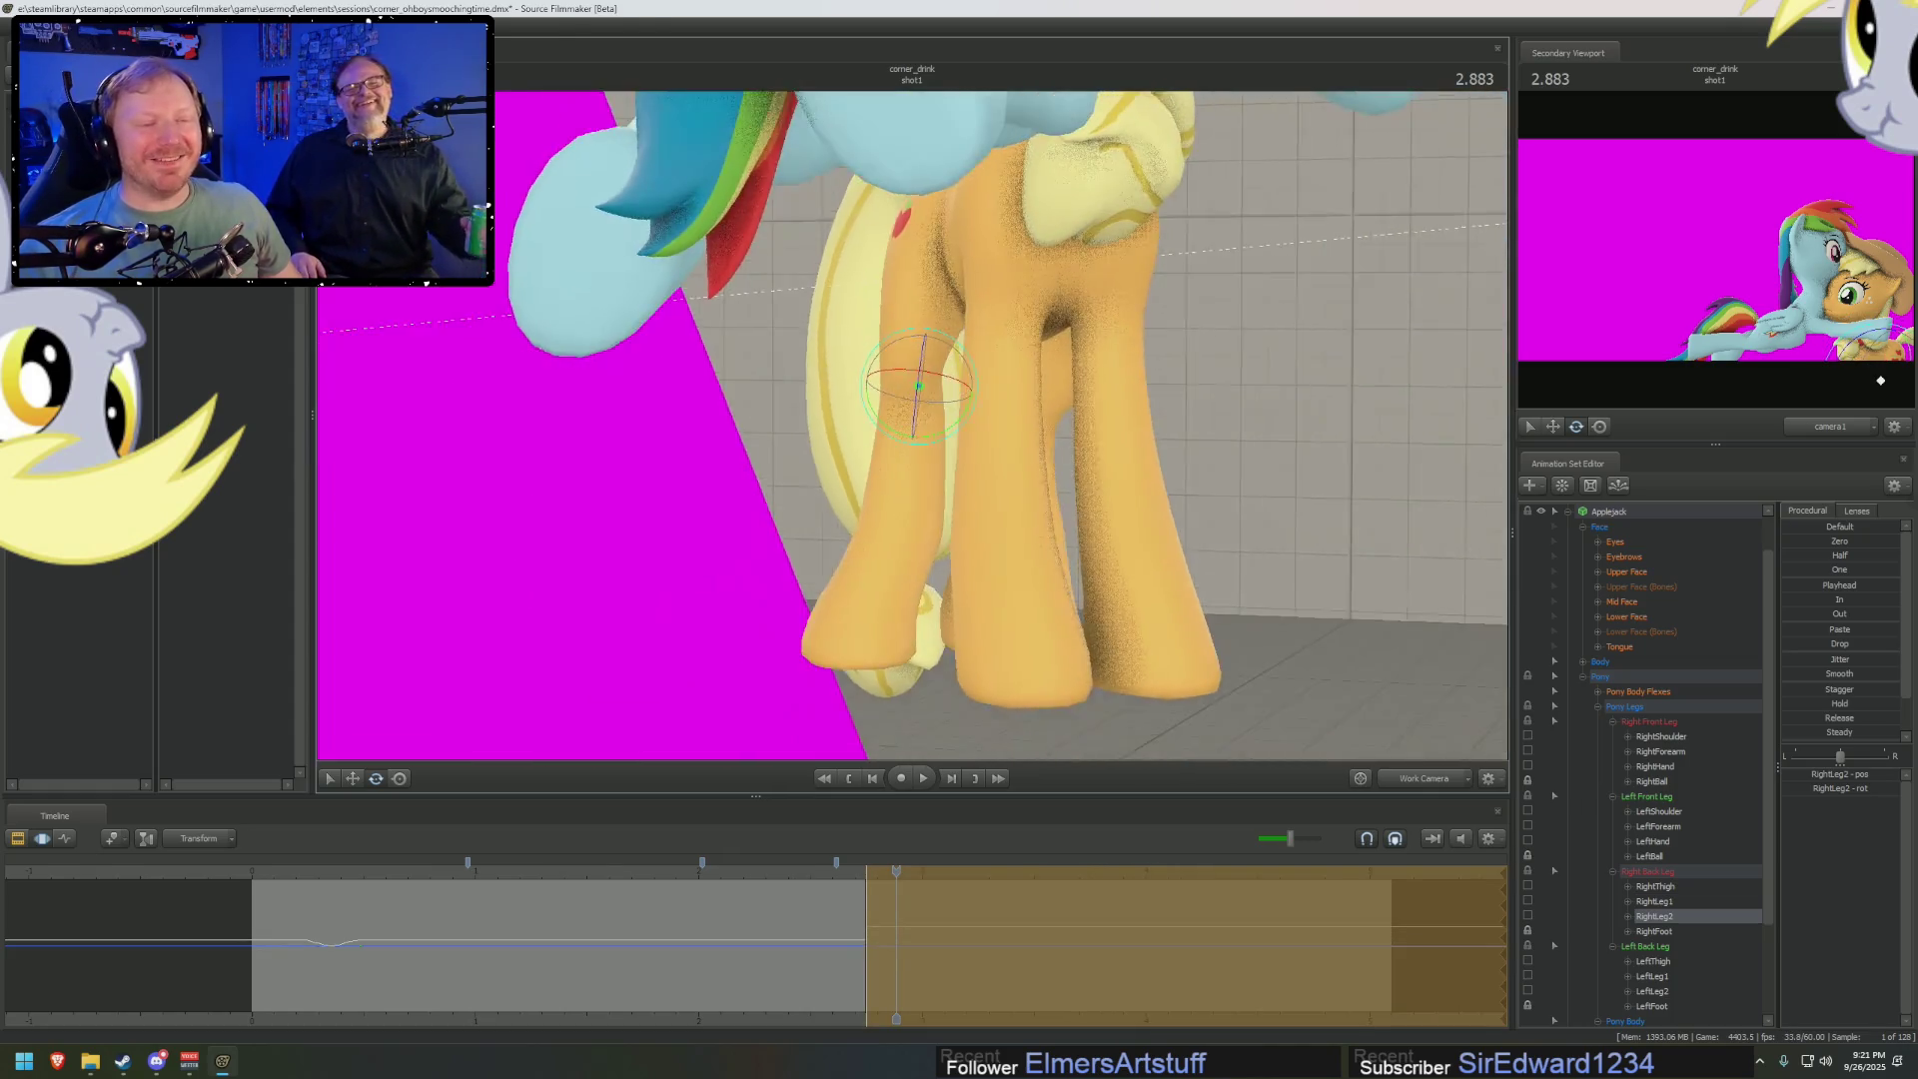
{"action": "left_click", "coordinate": [918, 323], "text": "ctrl"}
{"action": "left_click_drag", "start_coordinate": [952, 309], "coordinate": [1021, 365]}
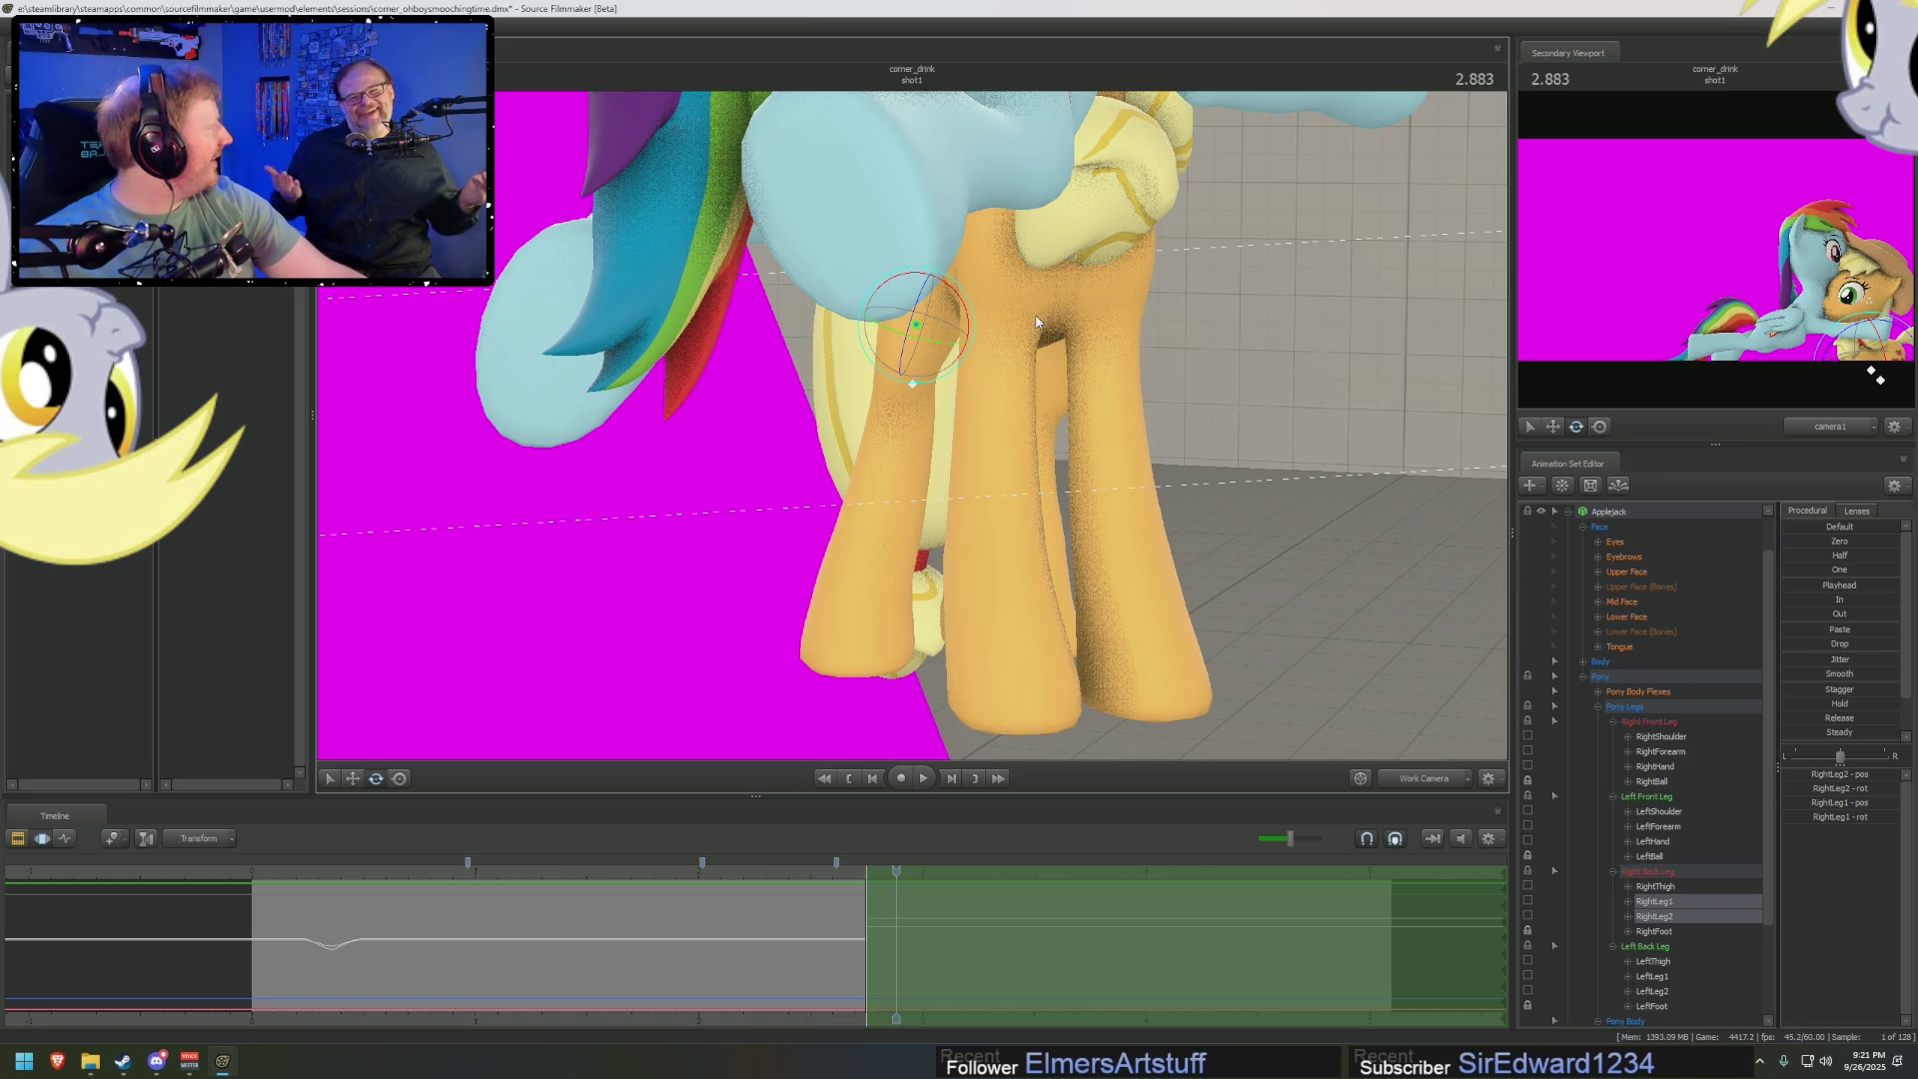
{"action": "mouse_move", "coordinate": [1067, 551]}
{"action": "left_mouse_down"}
{"action": "mouse_move", "coordinate": [983, 350]}
{"action": "mouse_move", "coordinate": [1024, 338]}
{"action": "left_mouse_up"}
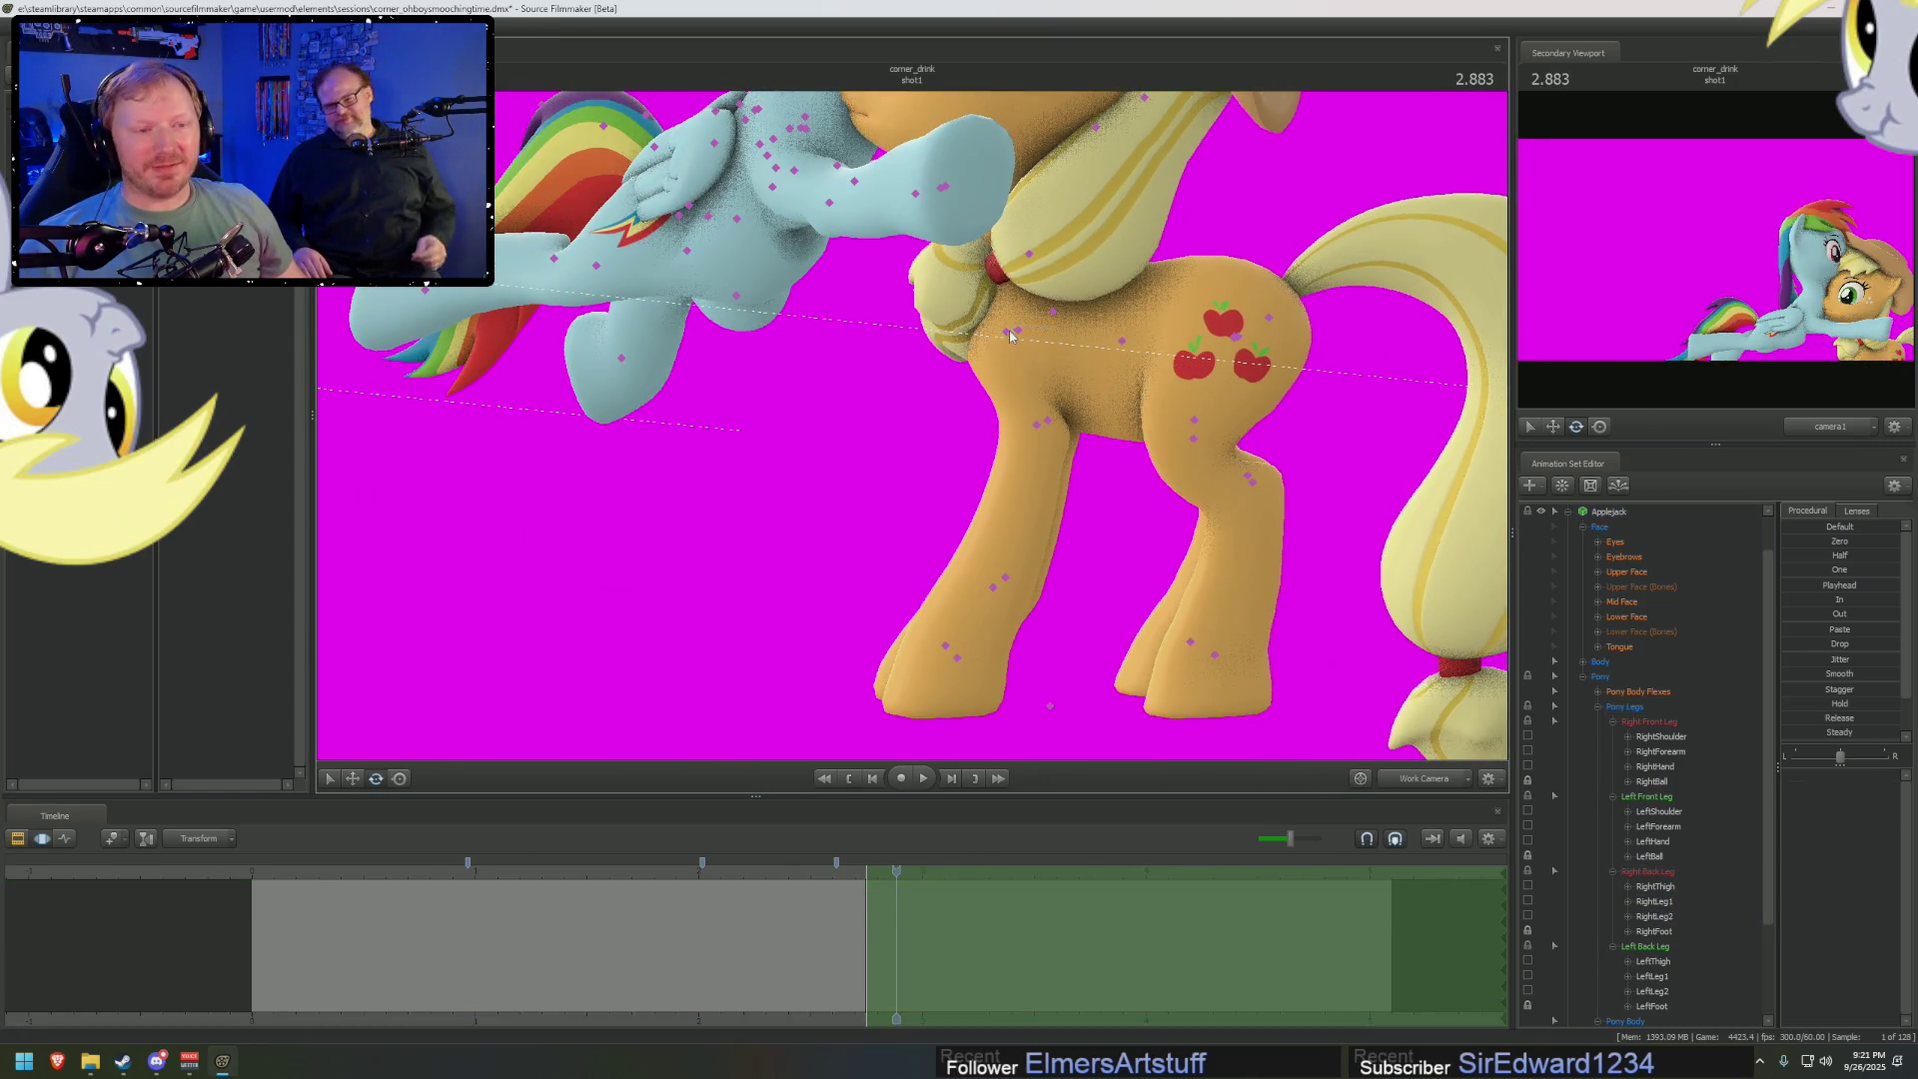
Rotate Applejack's RightShoulder bone, viewed from her other side
{"action": "left_click", "coordinate": [992, 456]}
{"action": "left_click", "coordinate": [1029, 424]}
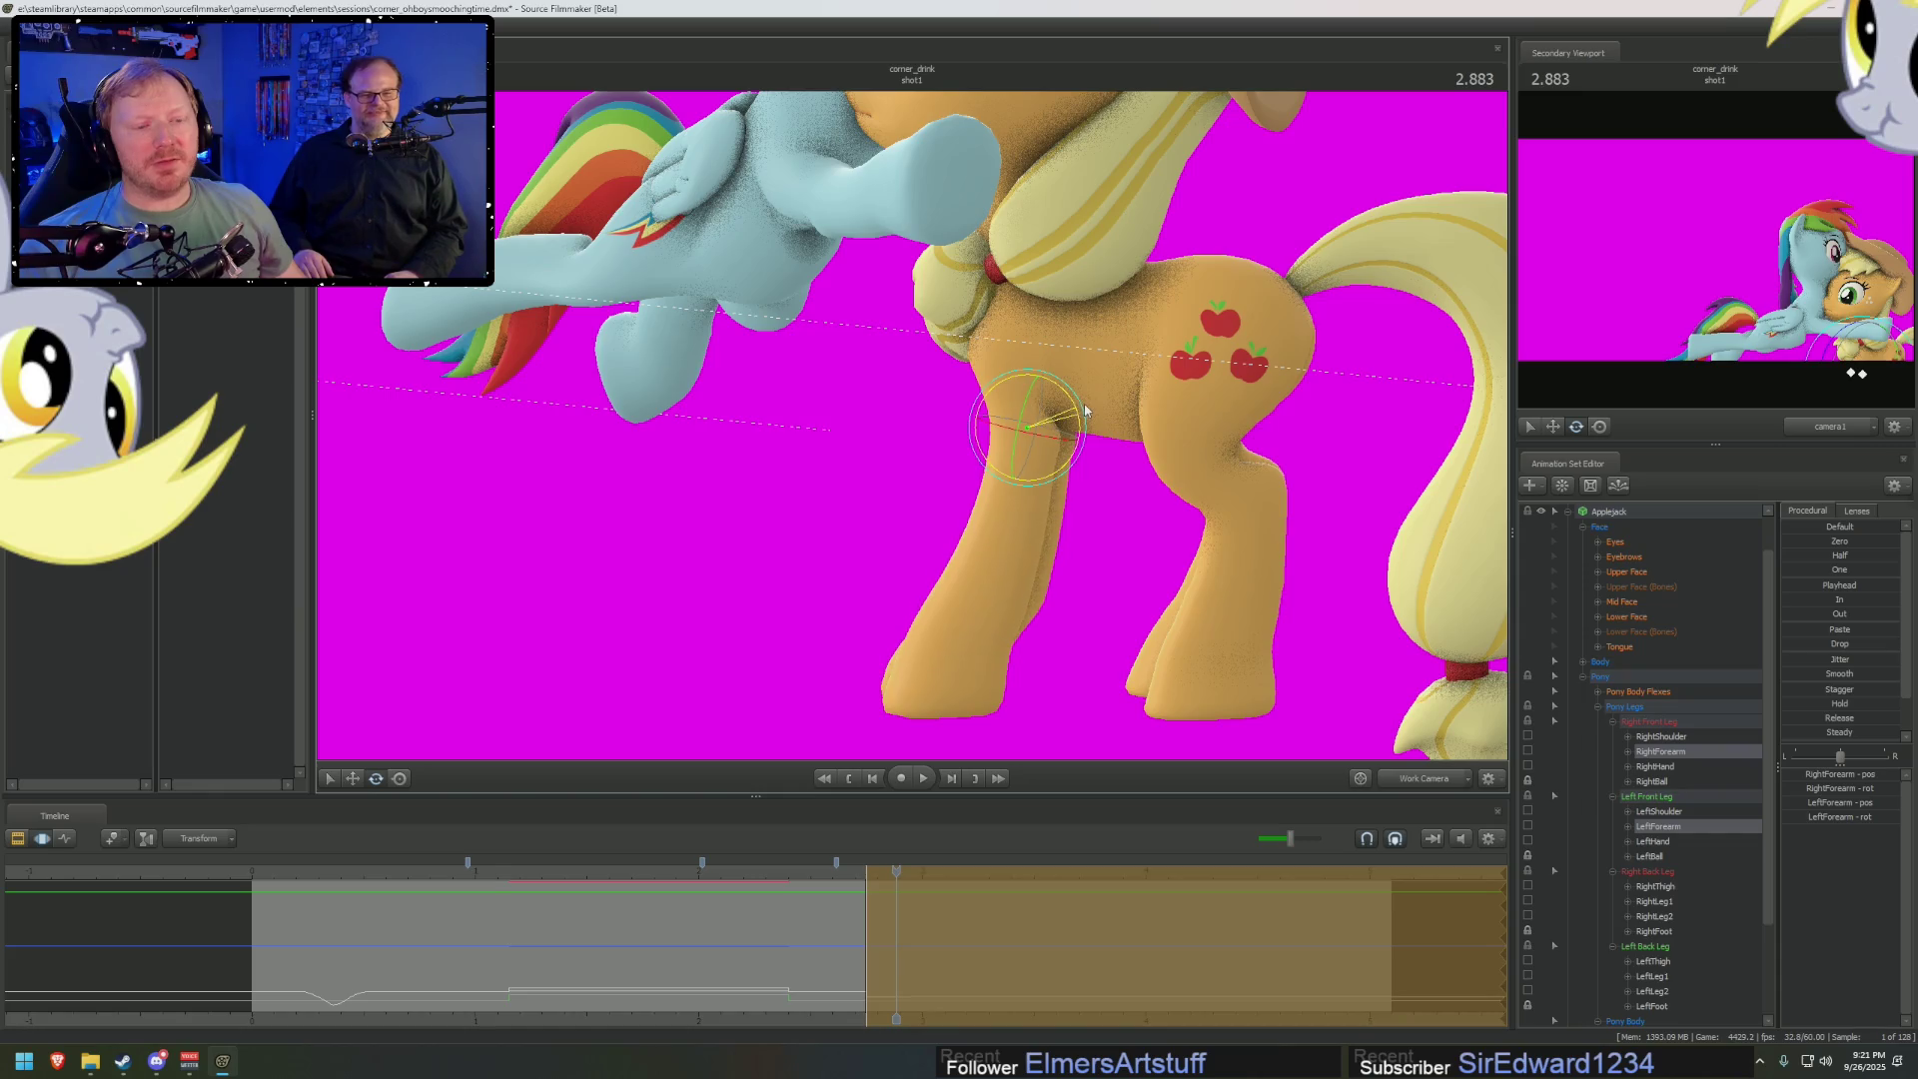
{"action": "left_click_drag", "start_coordinate": [1086, 410], "coordinate": [911, 432]}
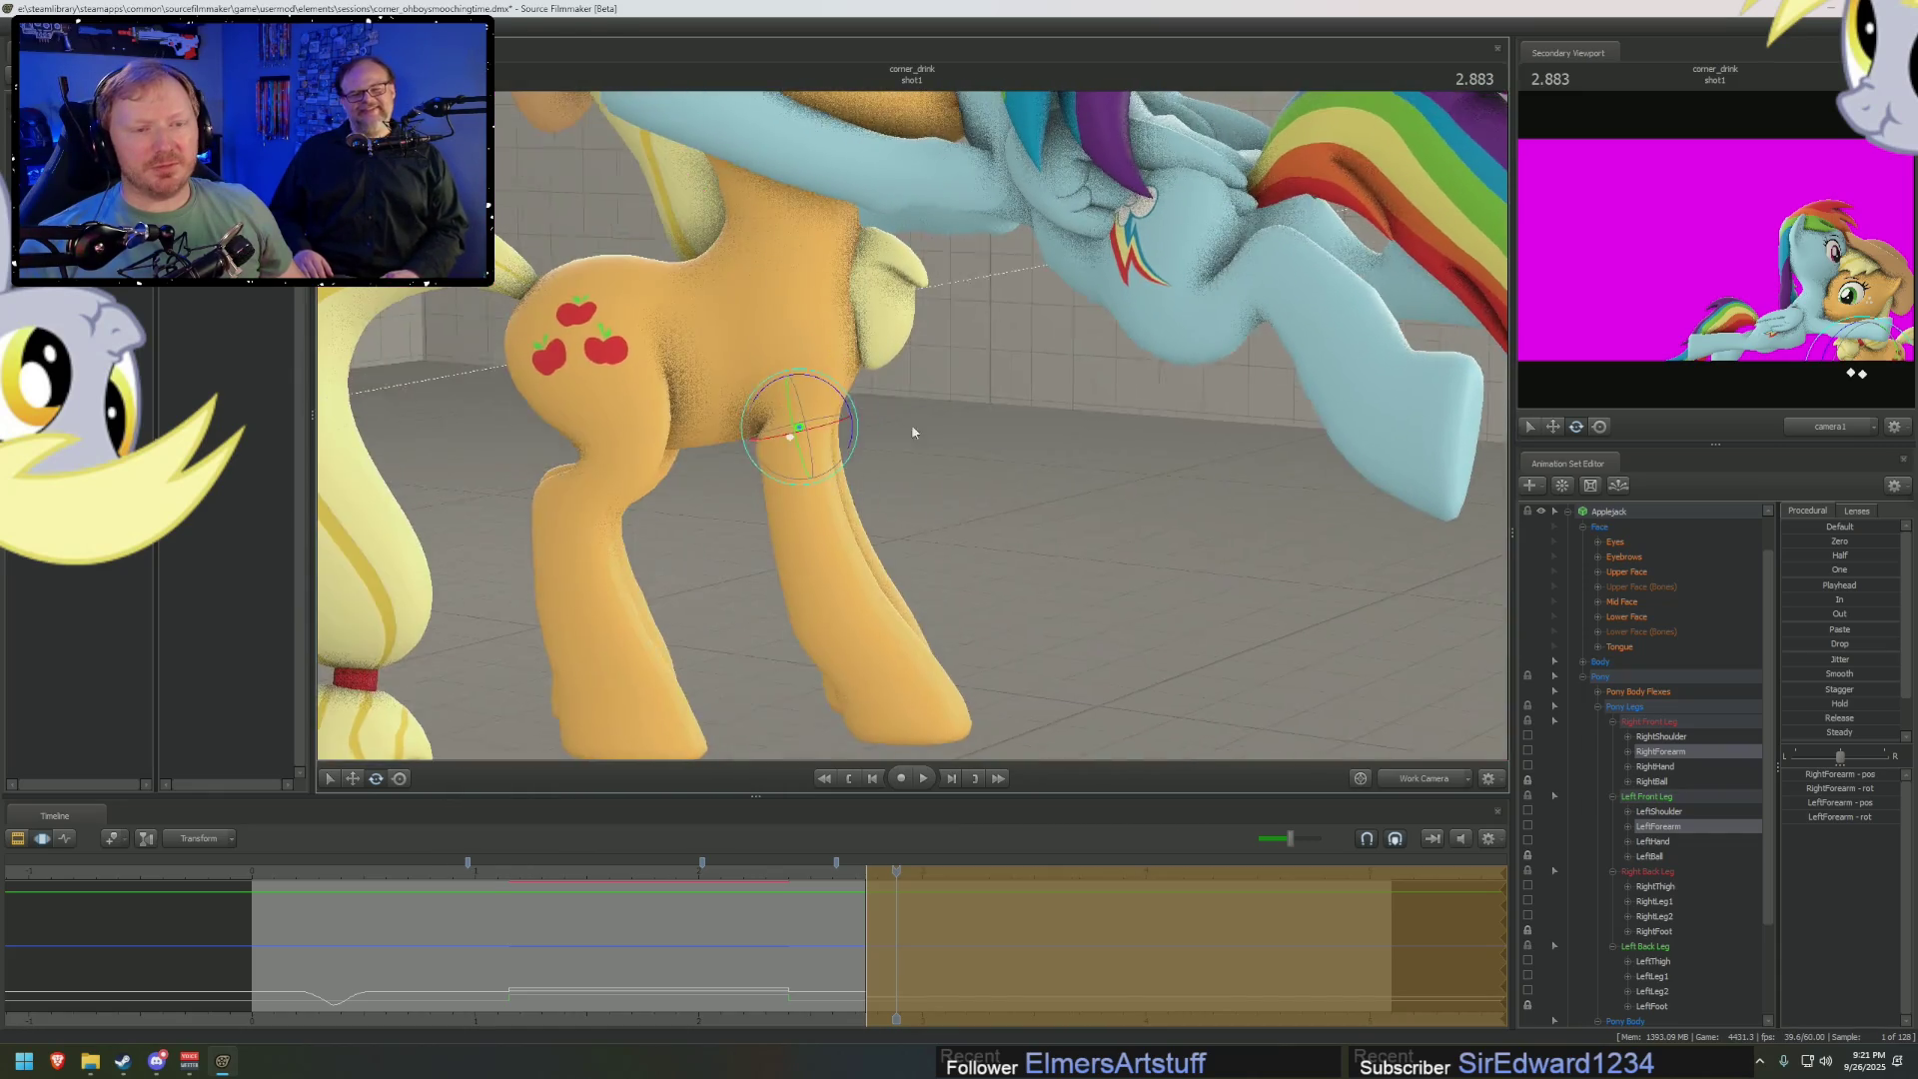
{"action": "left_click", "coordinate": [813, 339], "text": "ctrl"}
{"action": "mouse_move", "coordinate": [850, 341]}
{"action": "left_mouse_down"}
{"action": "mouse_move", "coordinate": [863, 327]}
{"action": "mouse_move", "coordinate": [905, 426]}
{"action": "left_mouse_up"}
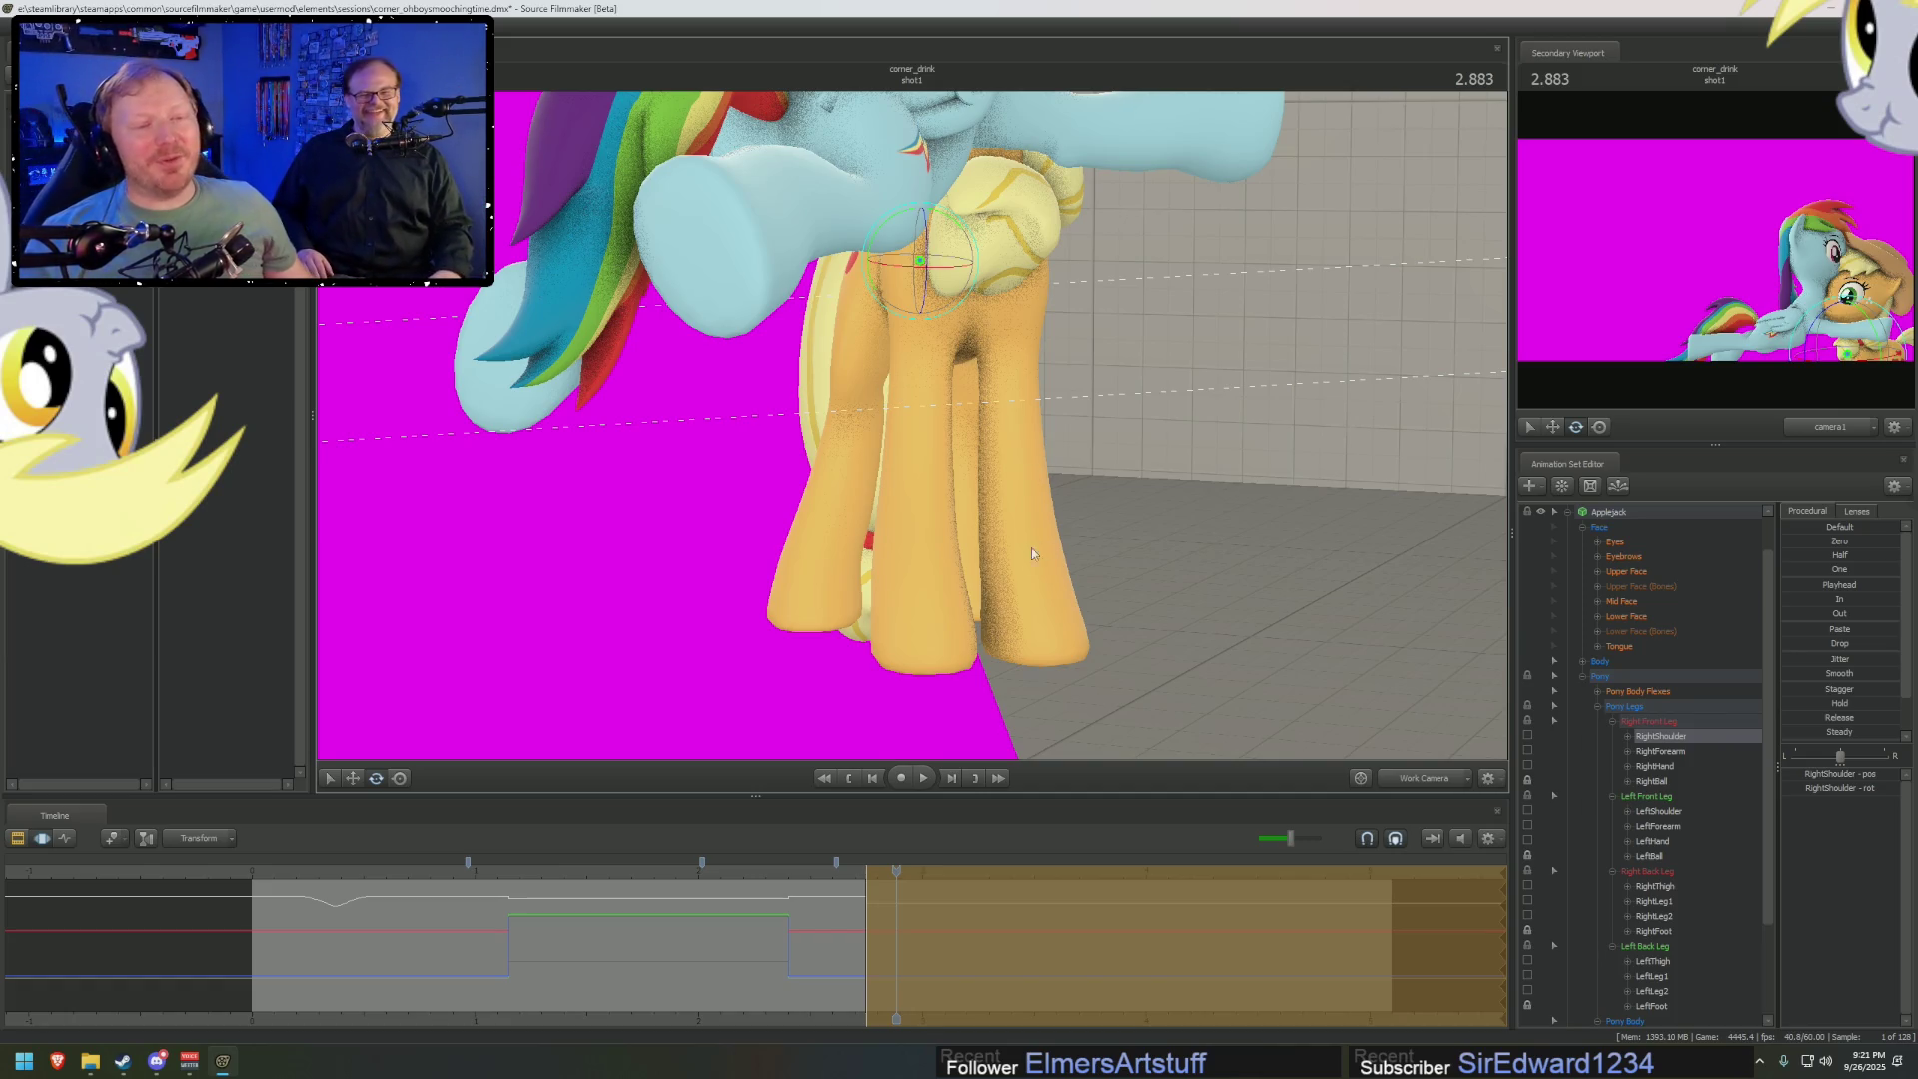
Swing the HairBack1 mane strand beside Applejack's ear to a new angle
{"action": "left_click_drag", "start_coordinate": [1125, 593], "coordinate": [999, 590]}
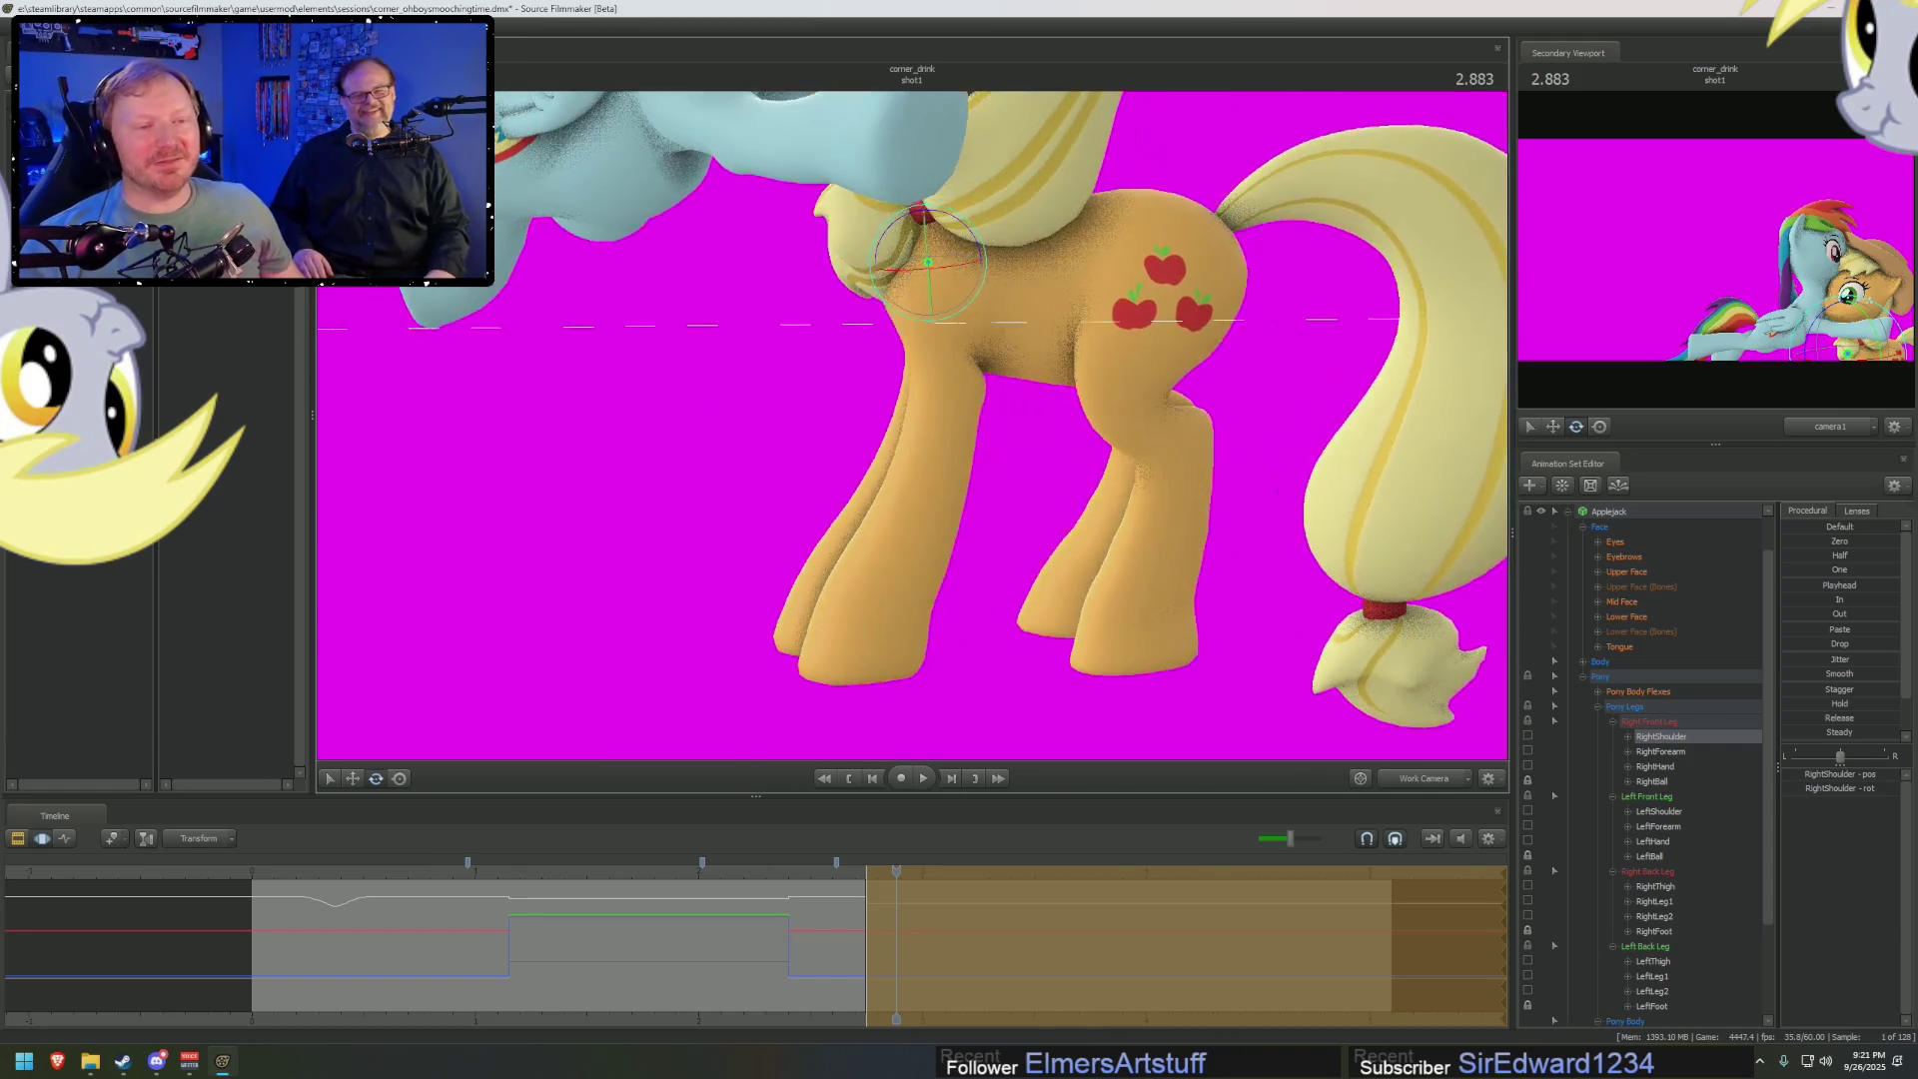
{"action": "left_click_drag", "start_coordinate": [947, 372], "coordinate": [947, 372]}
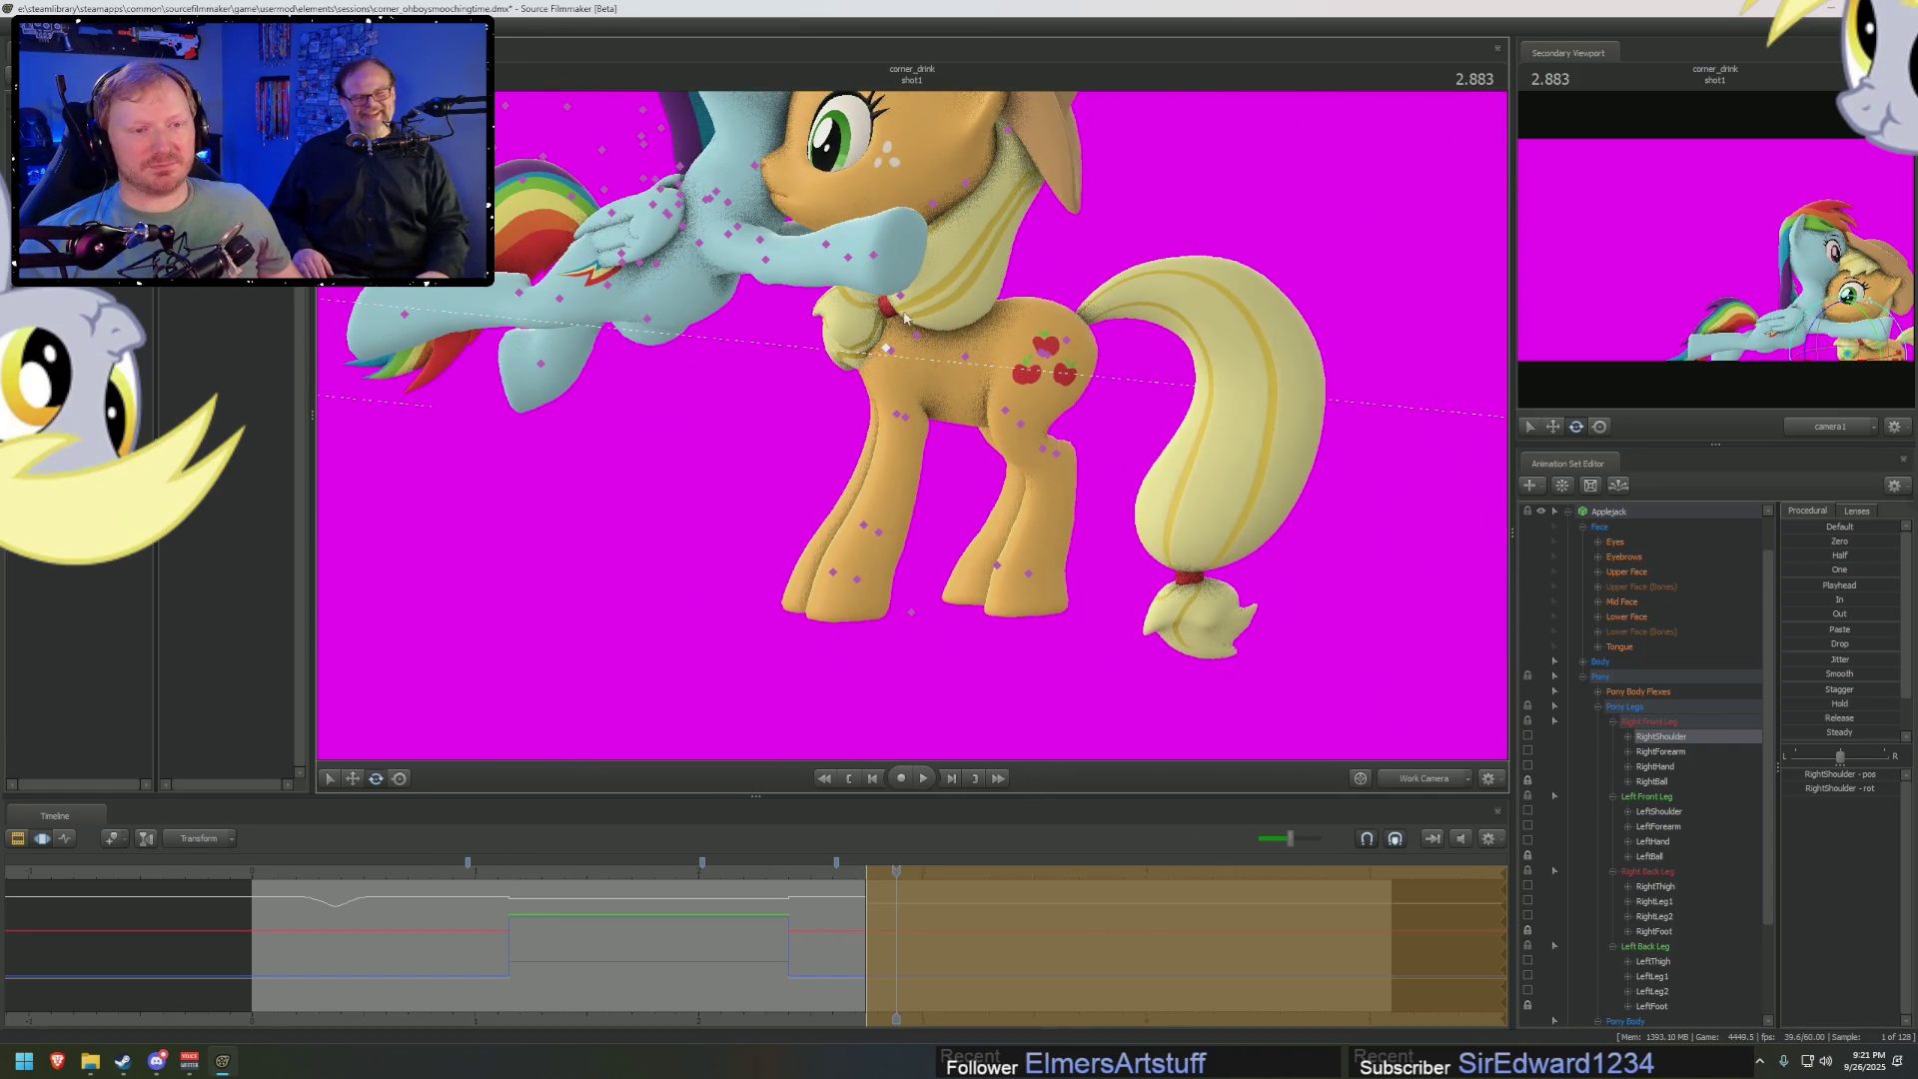
{"action": "left_click", "coordinate": [919, 290]}
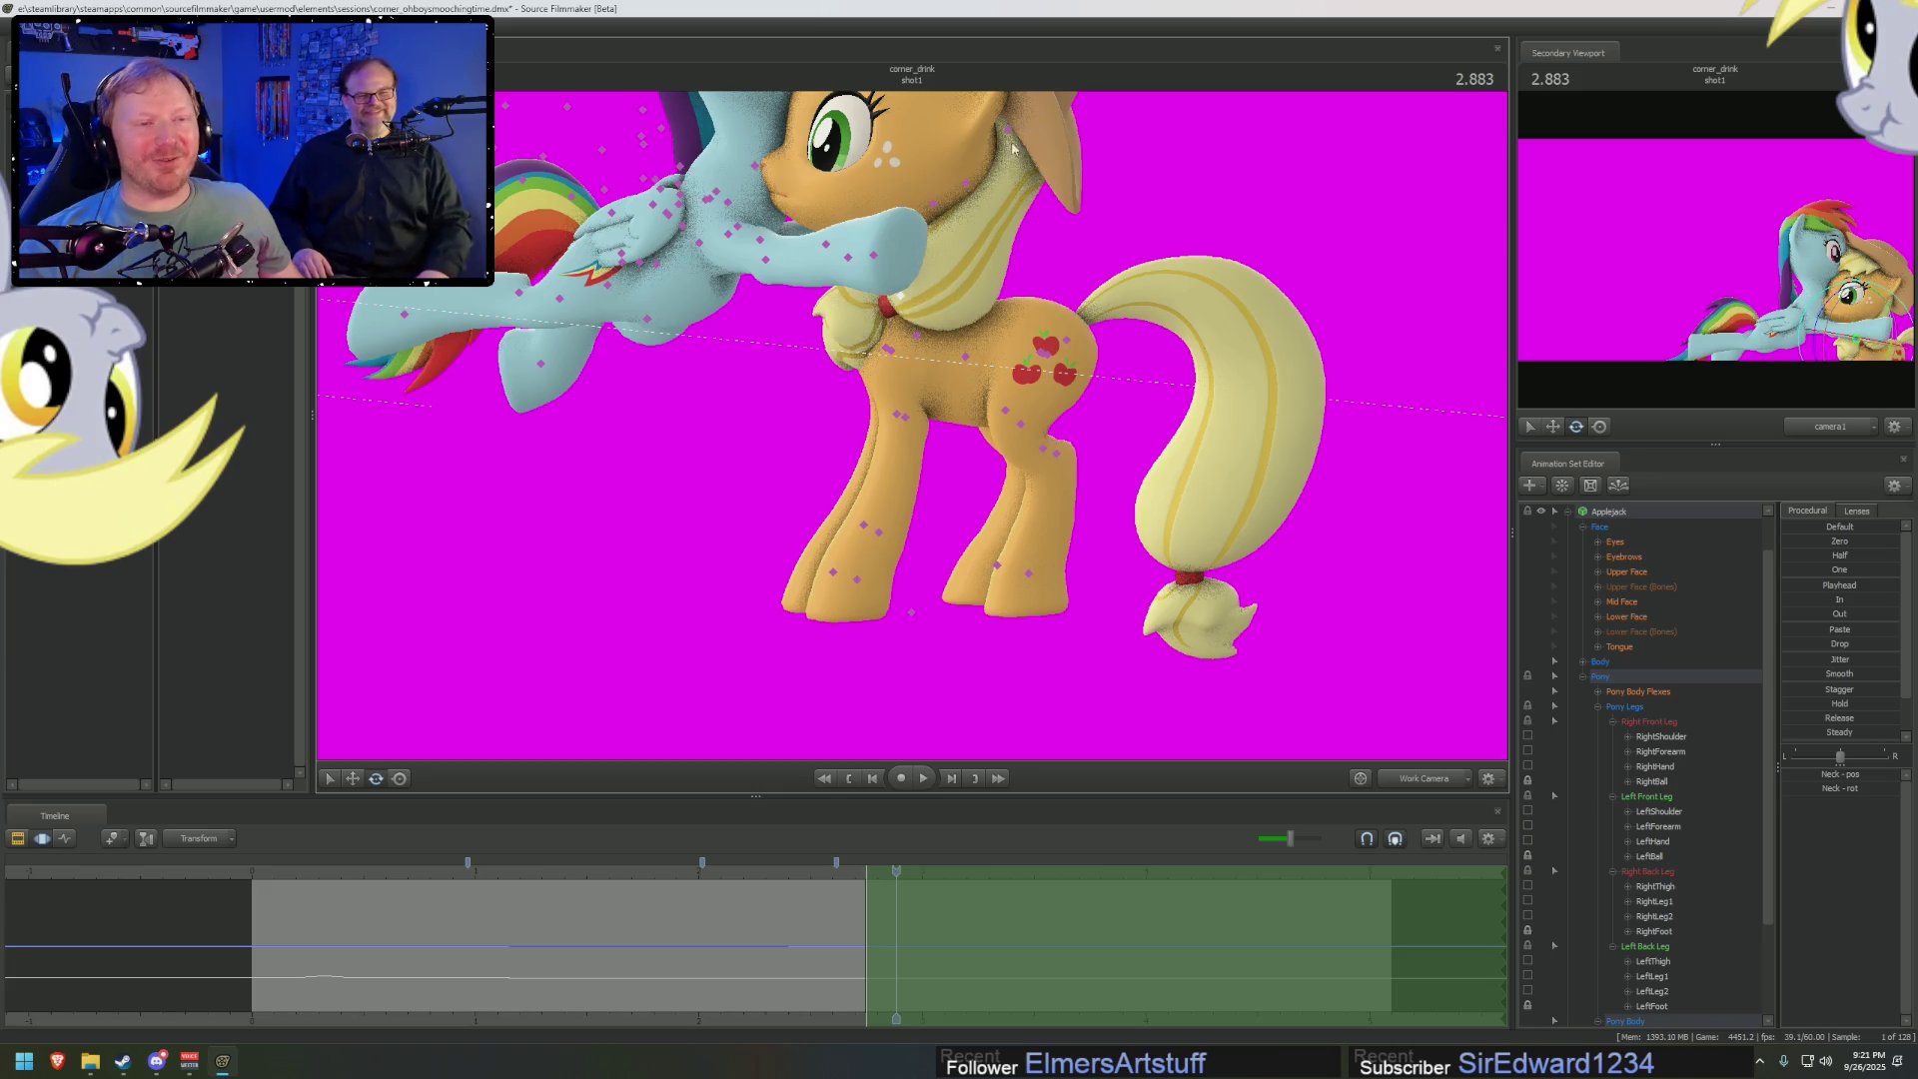
{"action": "left_click", "coordinate": [1009, 133]}
{"action": "left_click_drag", "start_coordinate": [1017, 176], "coordinate": [1029, 173]}
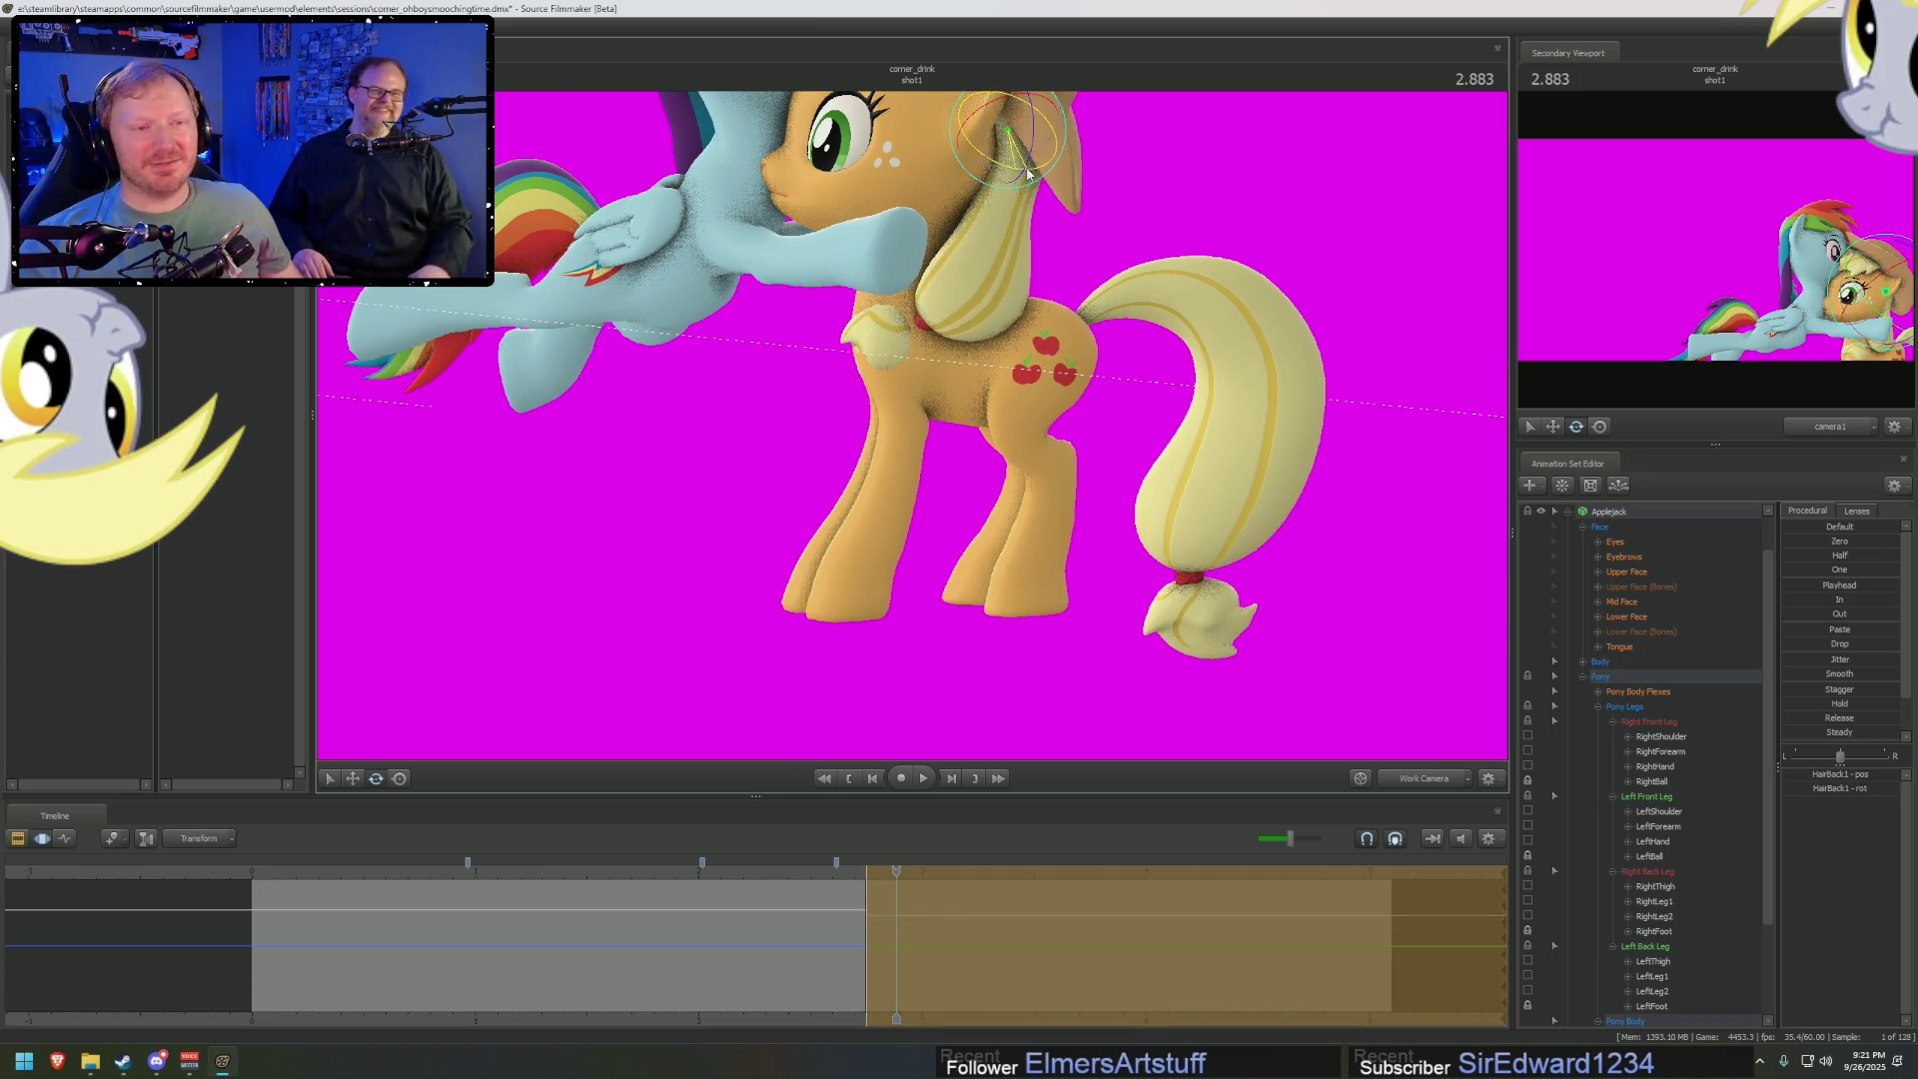
{"action": "left_click", "coordinate": [57, 1061]}
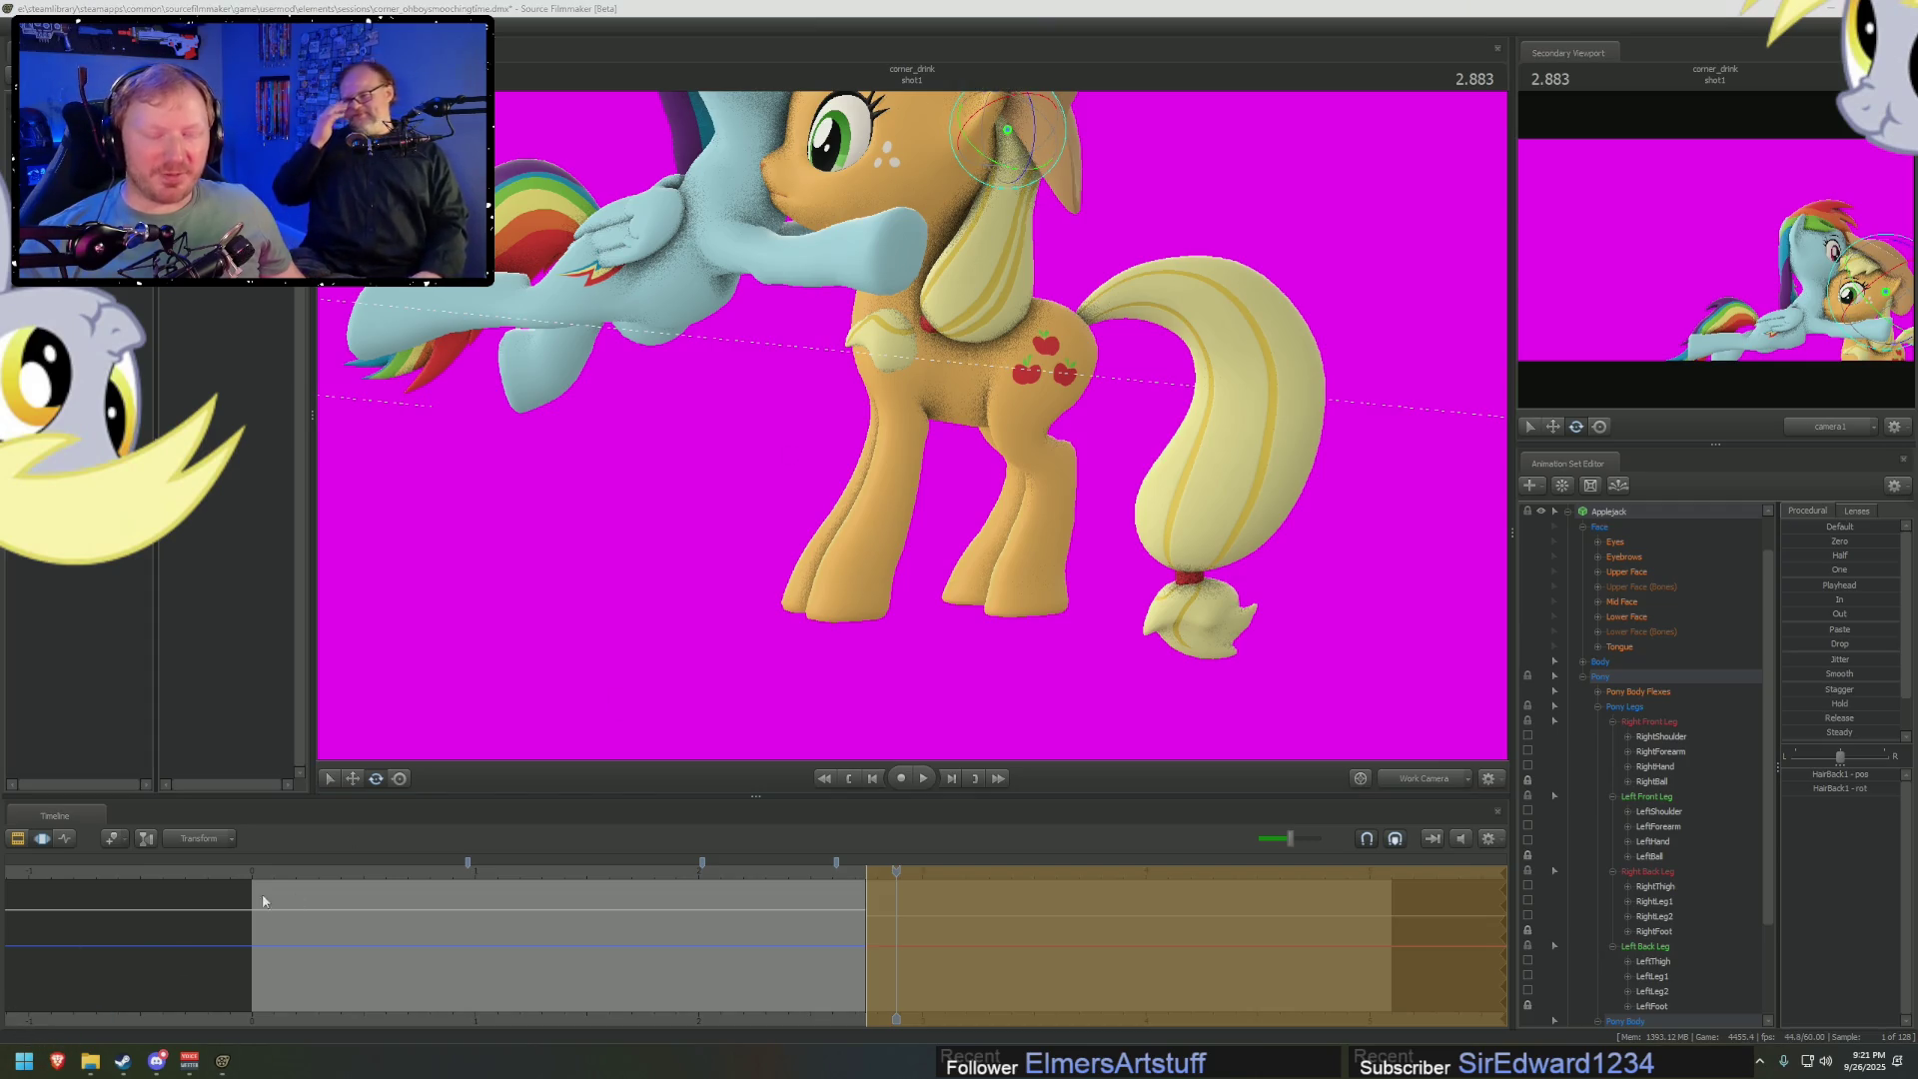
Load Derpibooru and add ', derpy' to the artist:argodaemon search
{"action": "type", "text": "DERPI"}
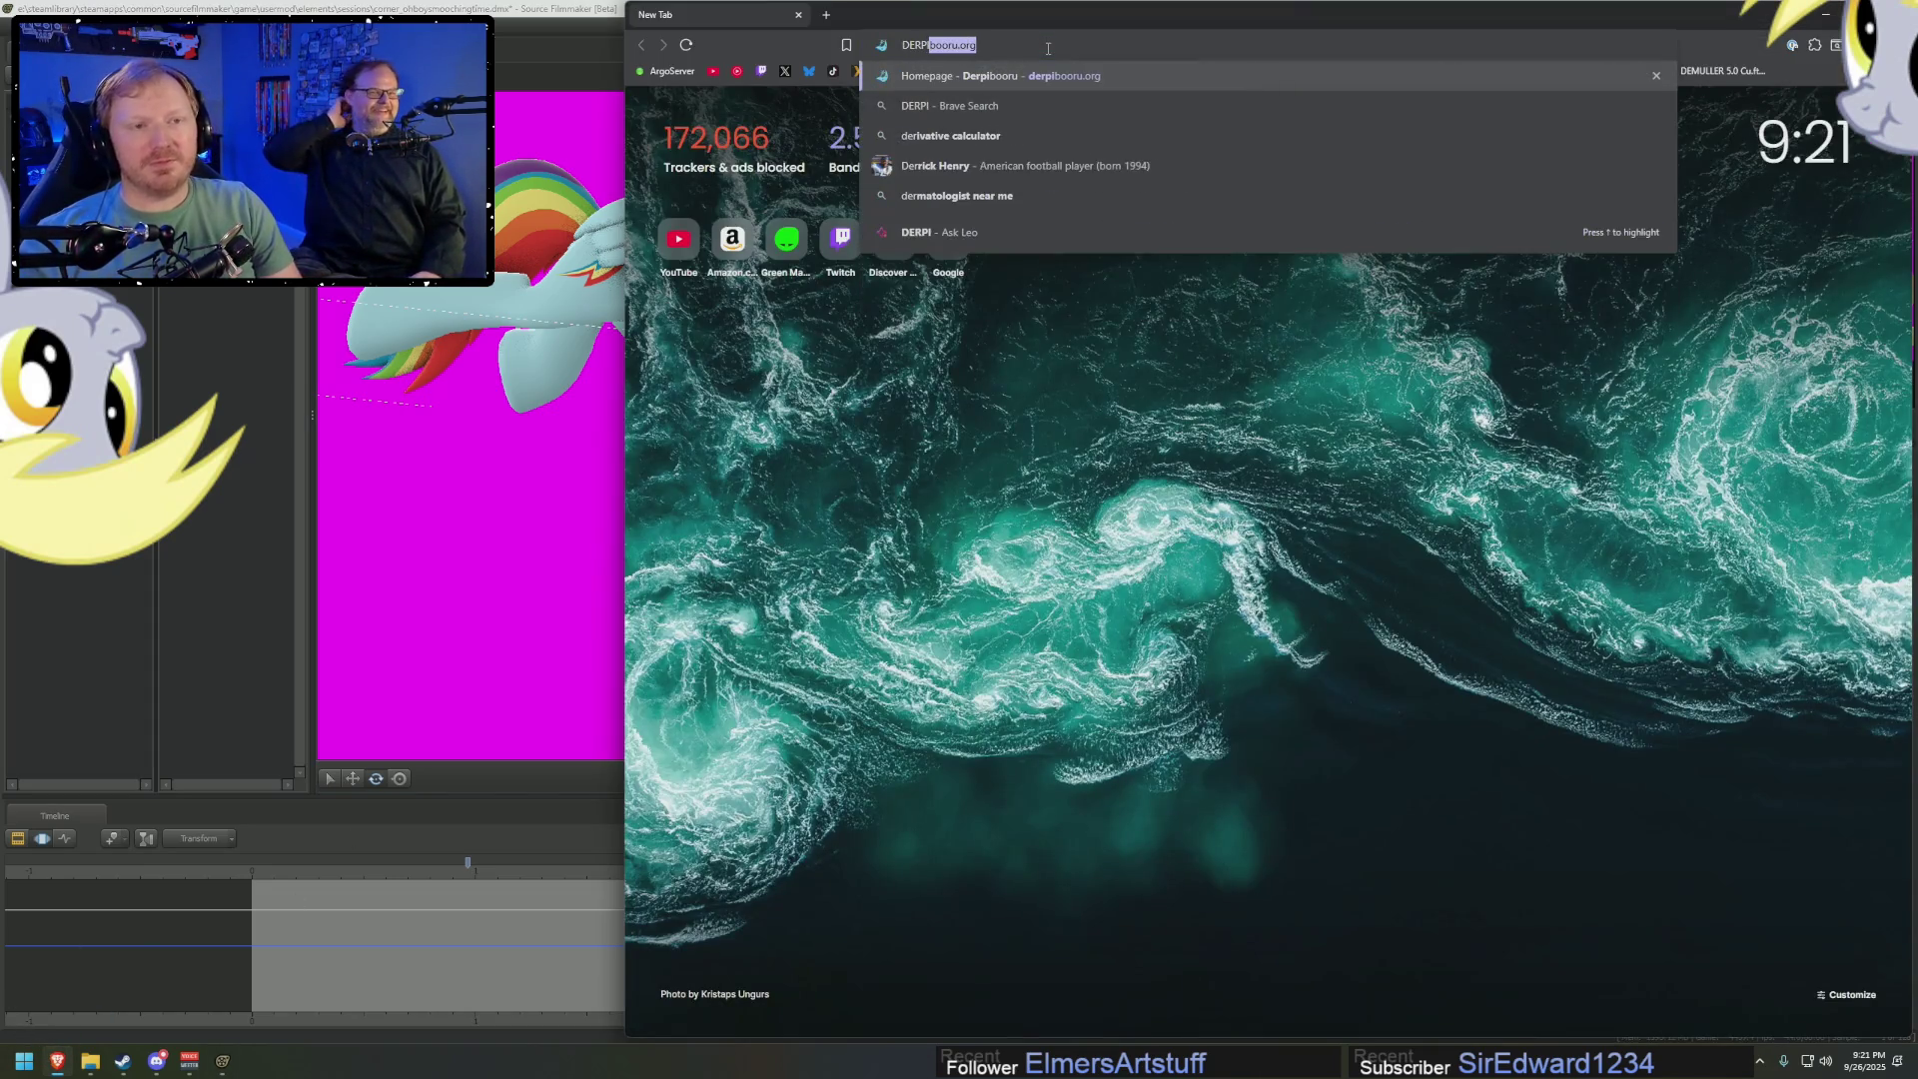
{"action": "key", "text": "Return"}
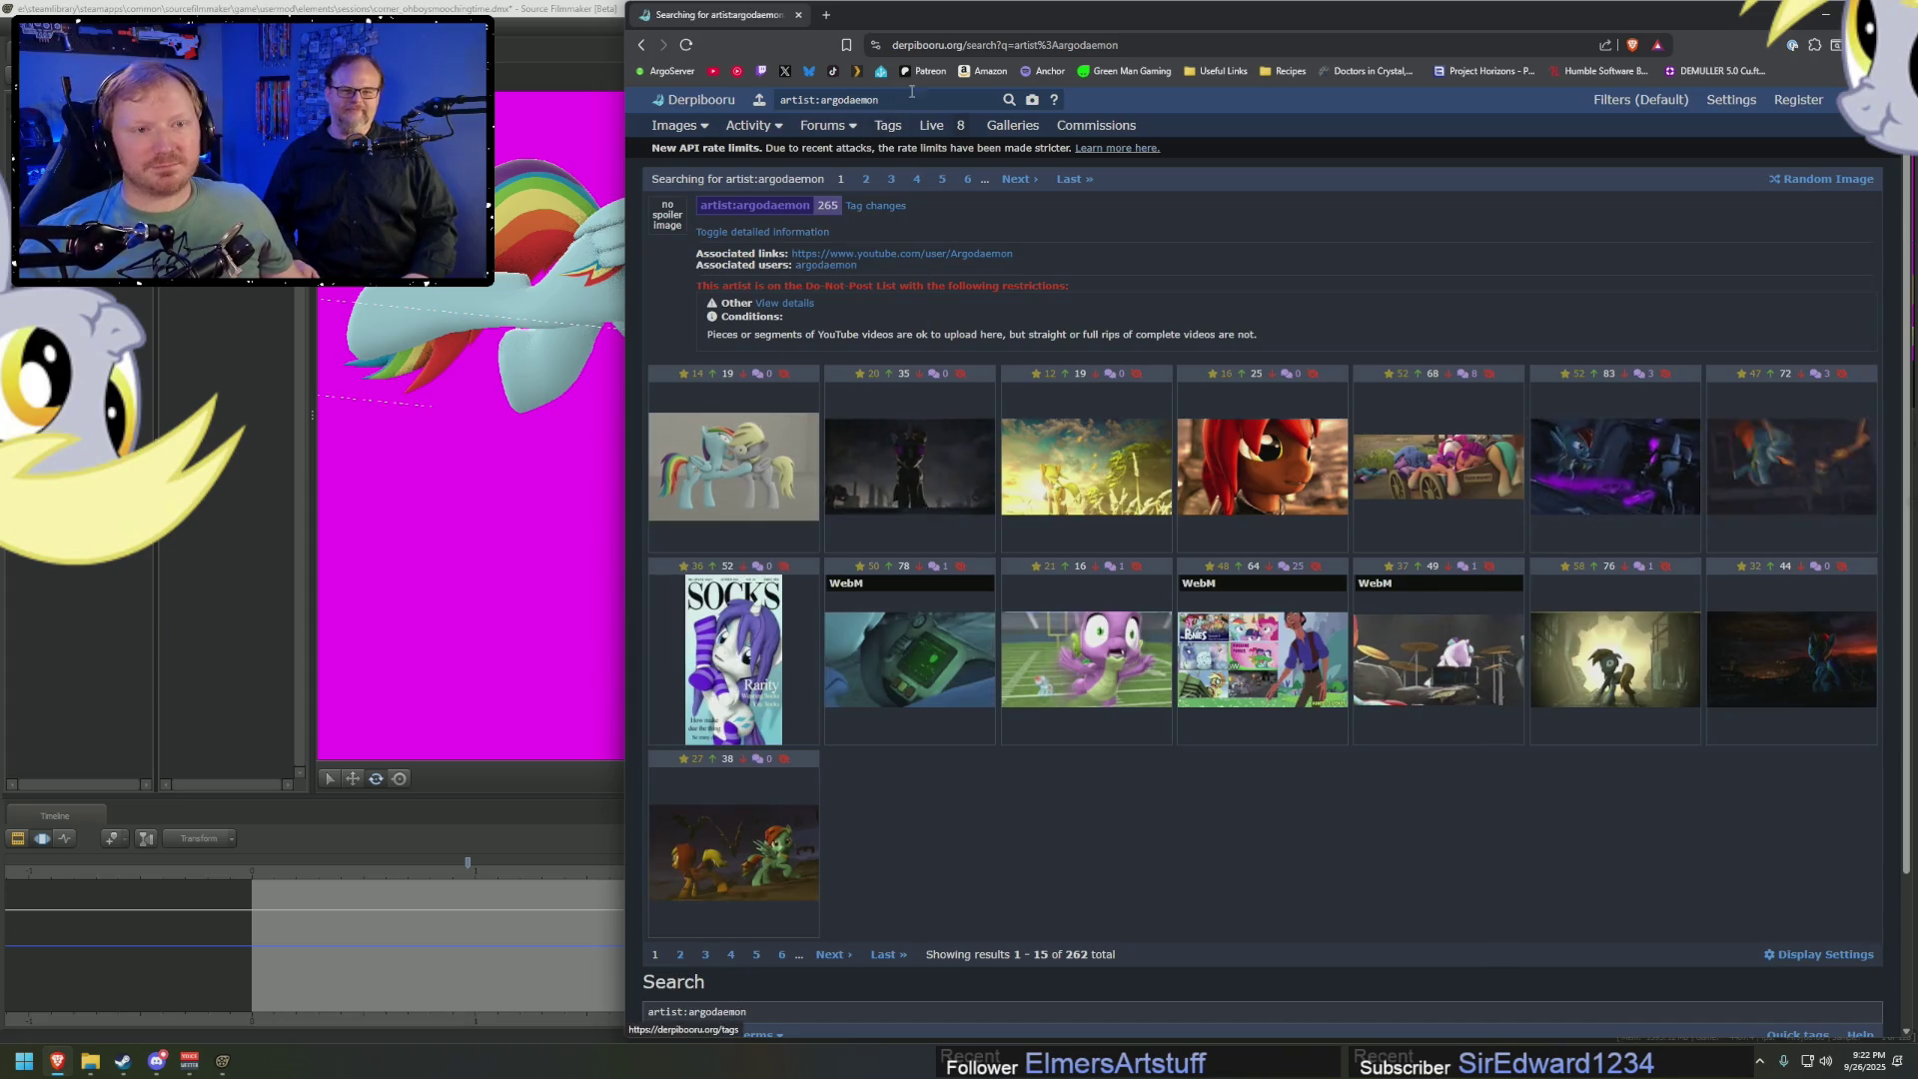
{"action": "type", "text": ", derpy"}
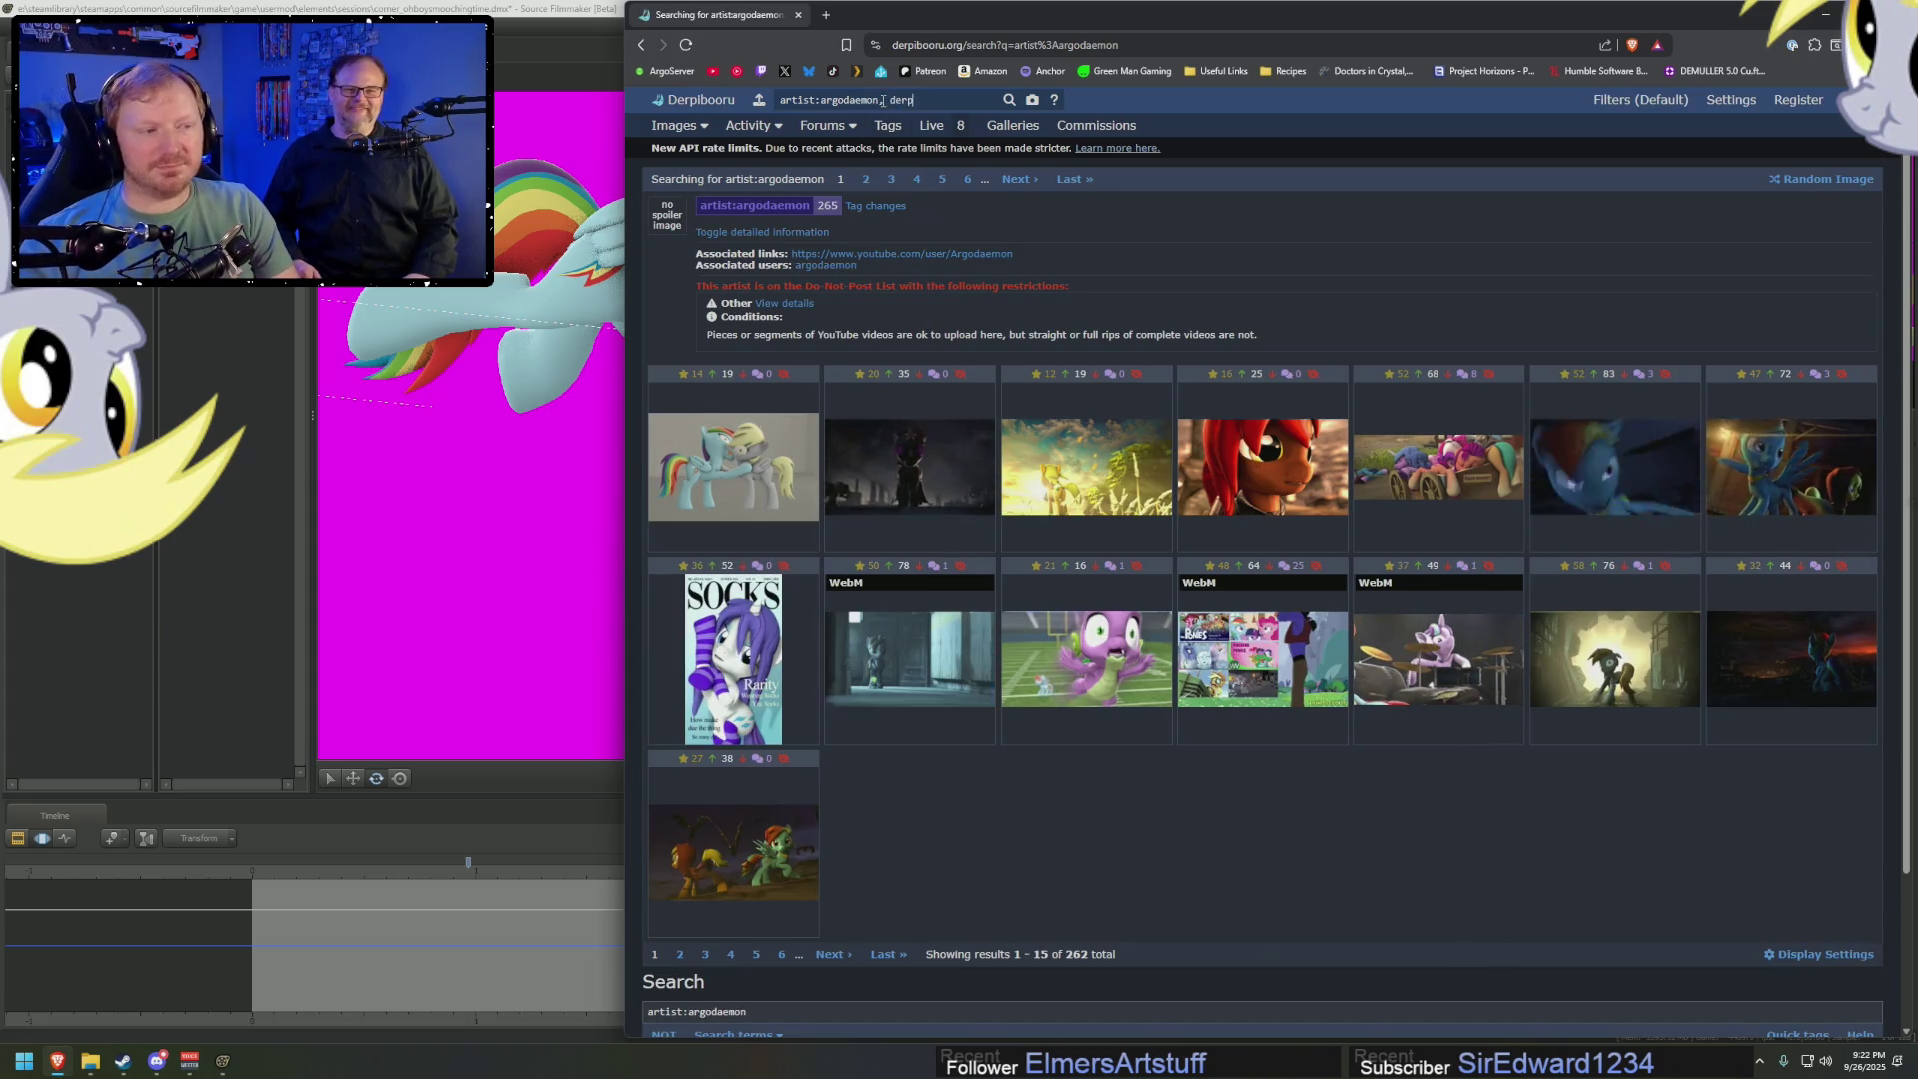
View the first result, the Rainbow Dash and Derpy image, then return to the results
{"action": "left_click", "coordinate": [736, 472]}
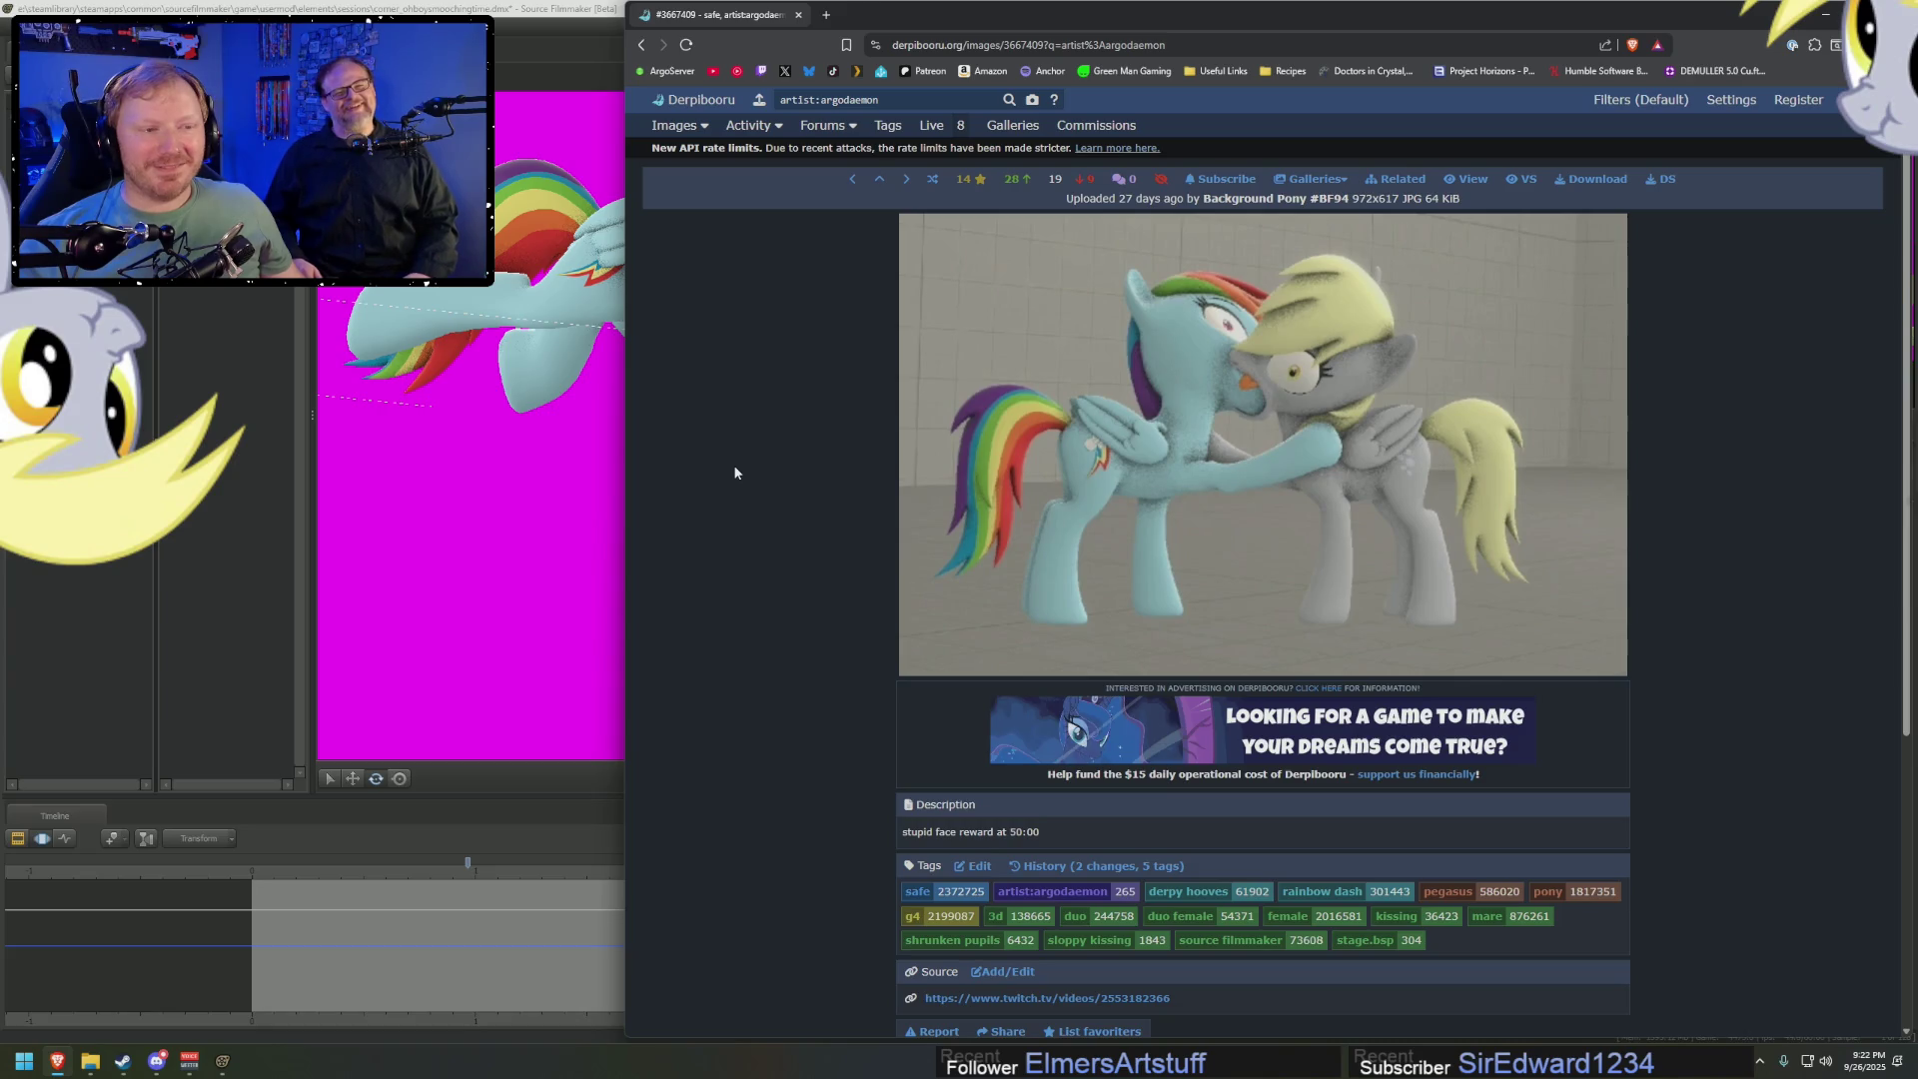
{"action": "scroll", "coordinate": [759, 474], "scroll_direction": "down", "scroll_amount": 4}
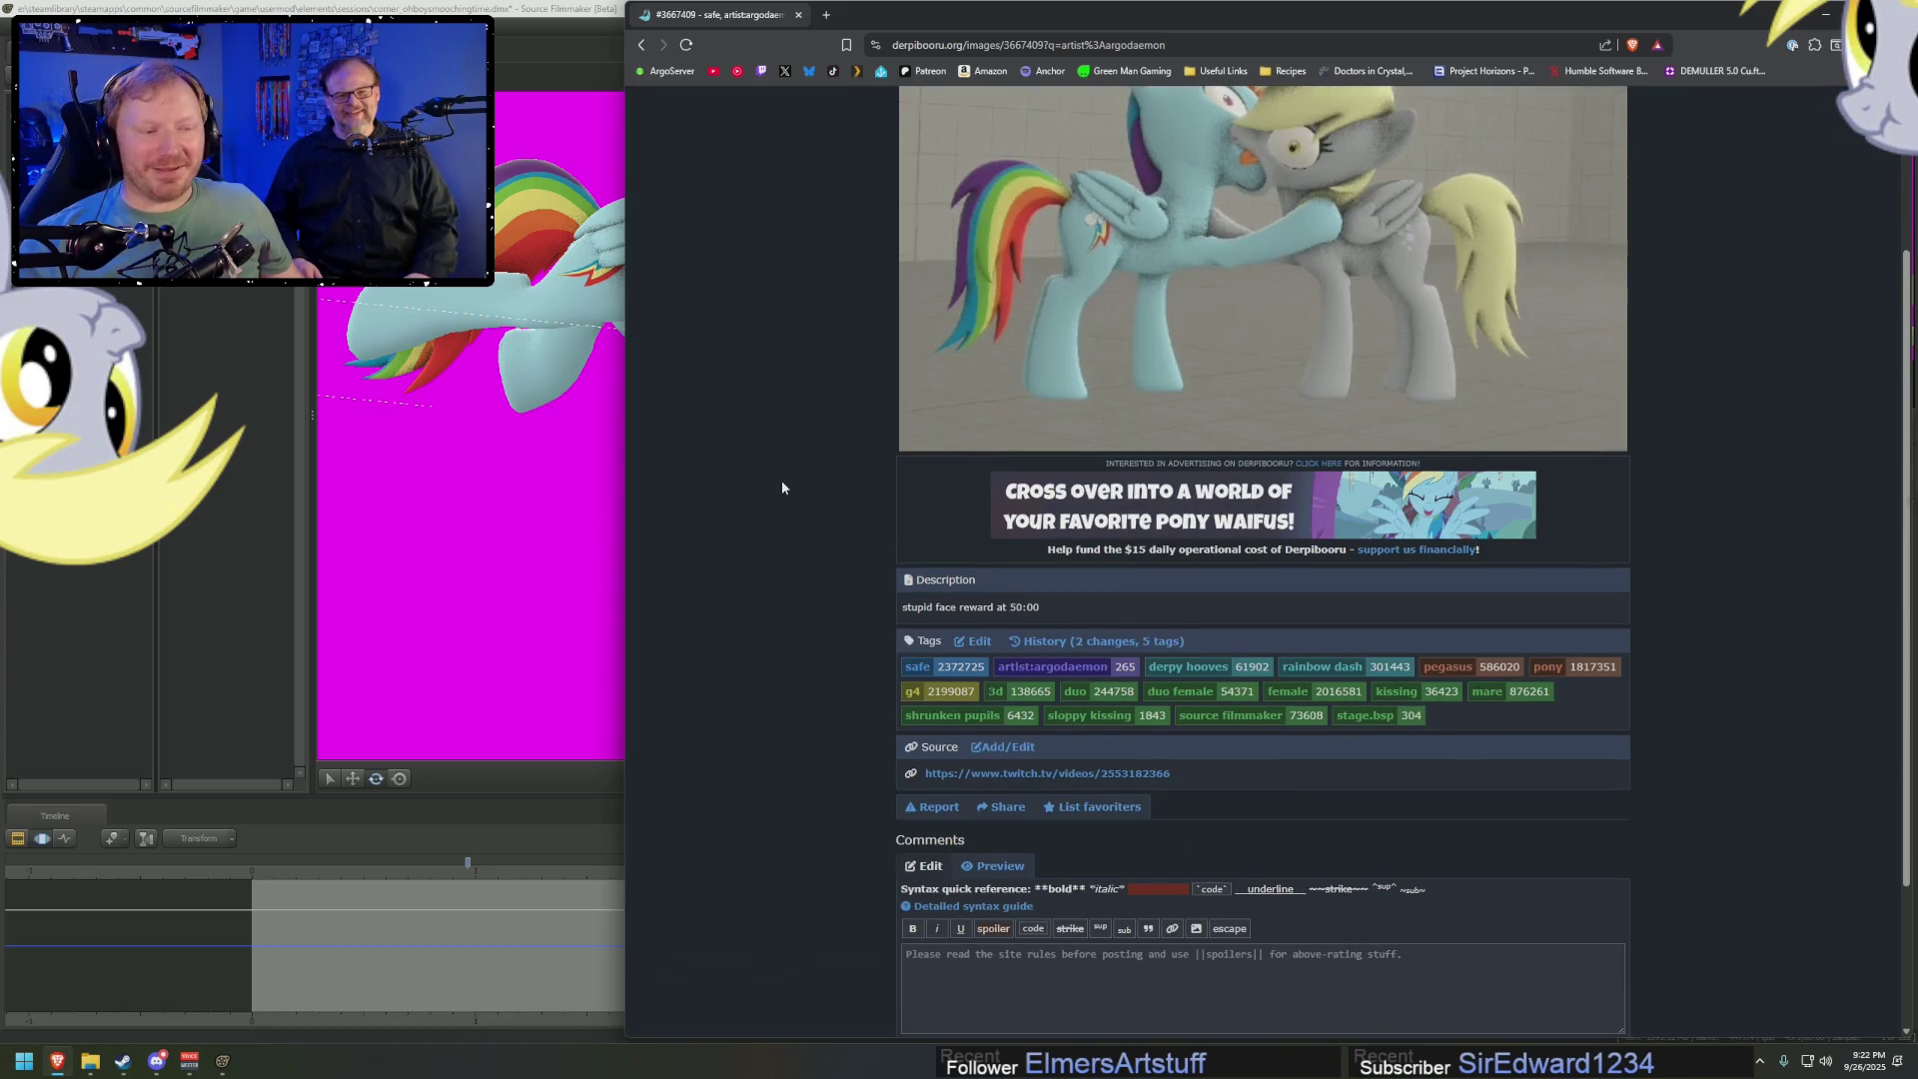
{"action": "scroll", "coordinate": [784, 487], "scroll_direction": "up", "scroll_amount": 4}
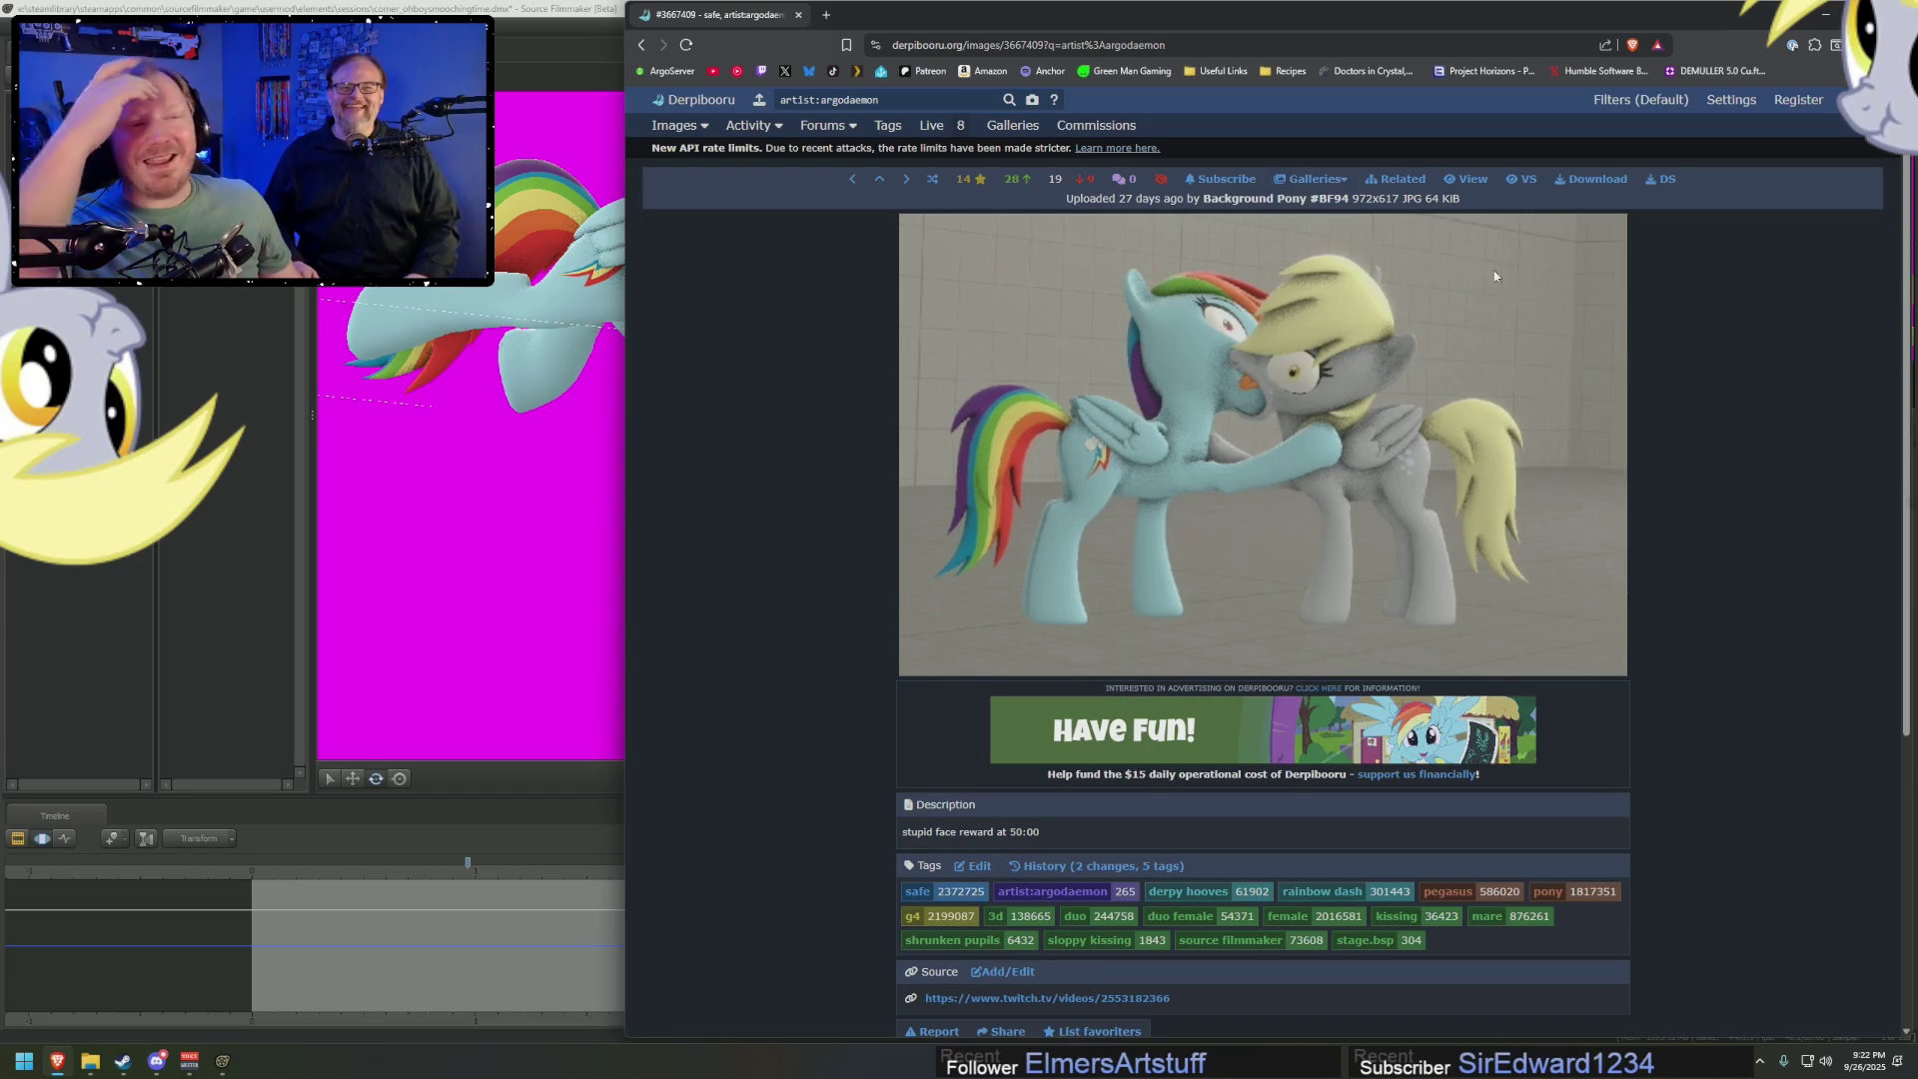
{"action": "scroll", "coordinate": [1733, 354], "scroll_direction": "down", "scroll_amount": 3}
{"action": "scroll", "coordinate": [1738, 367], "scroll_direction": "down", "scroll_amount": 2}
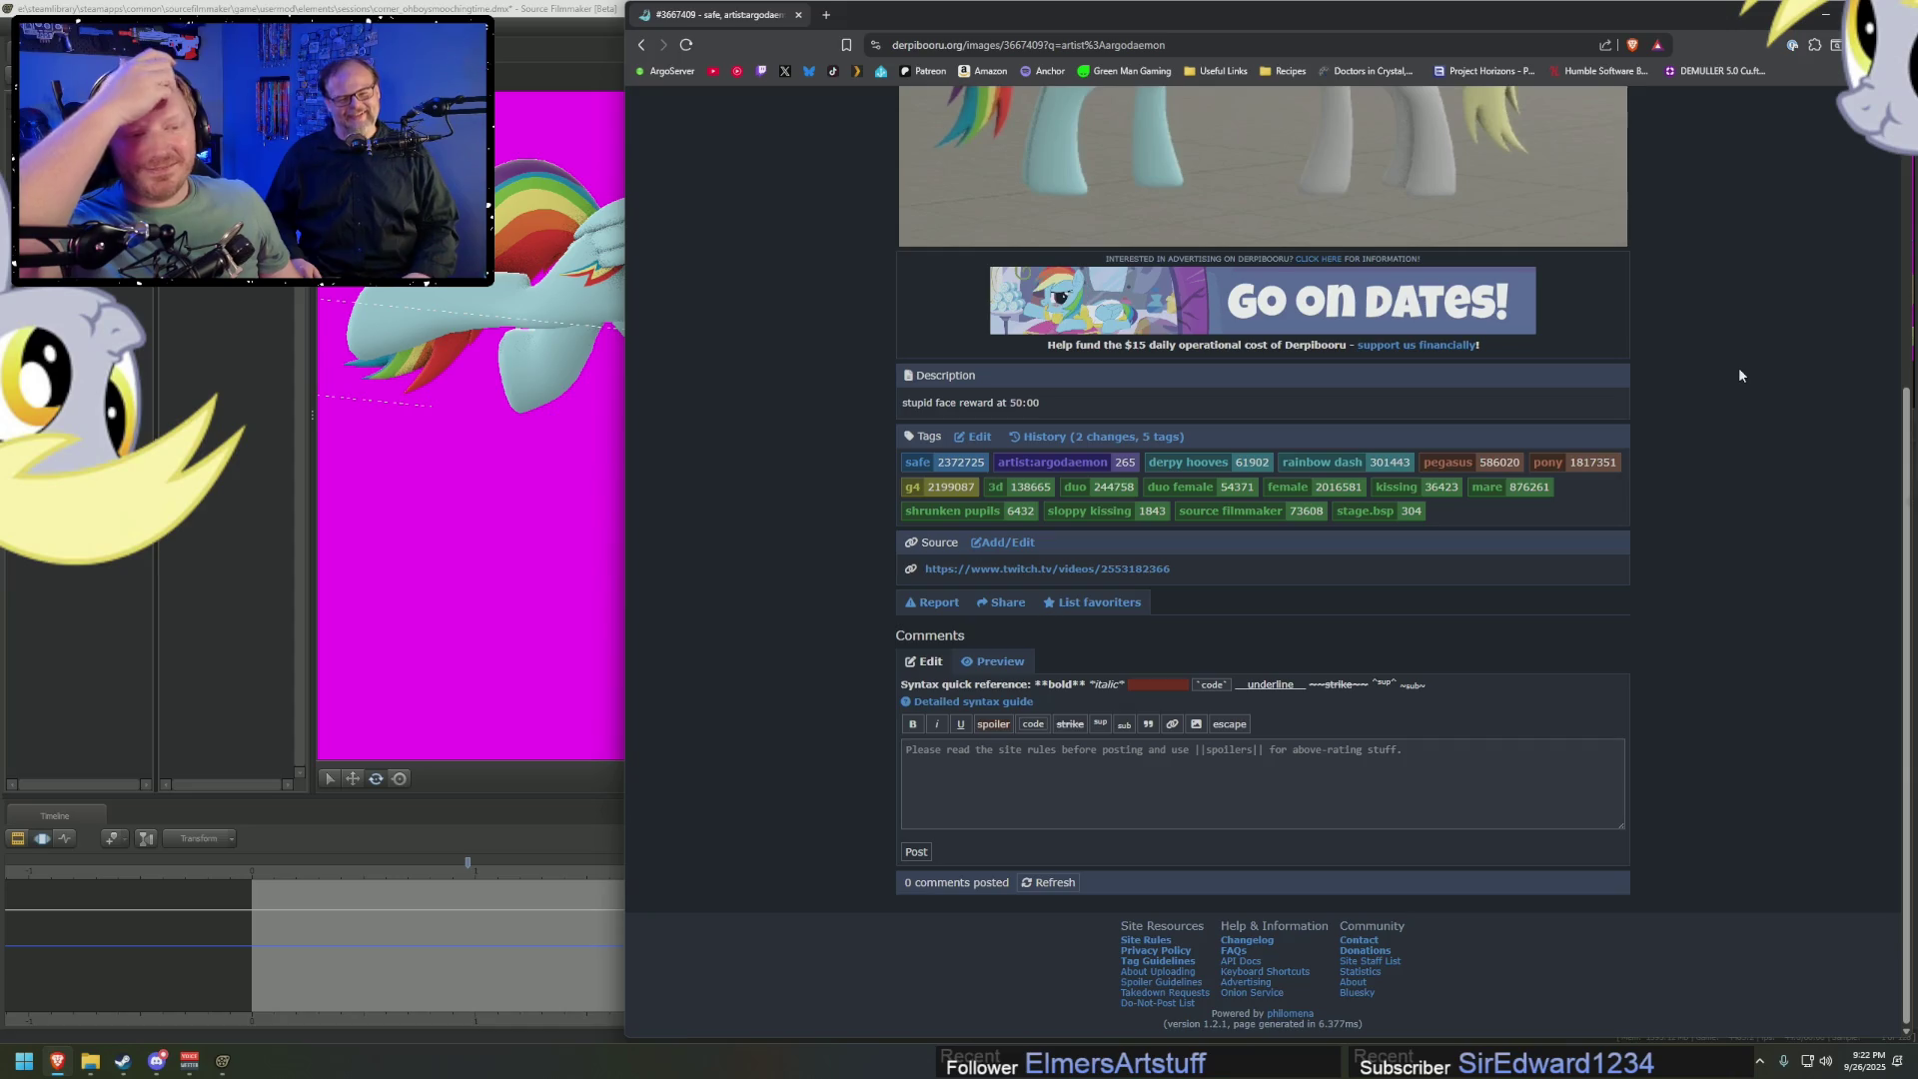
{"action": "scroll", "coordinate": [1201, 330], "scroll_direction": "up", "scroll_amount": 1}
{"action": "left_click", "coordinate": [639, 46]}
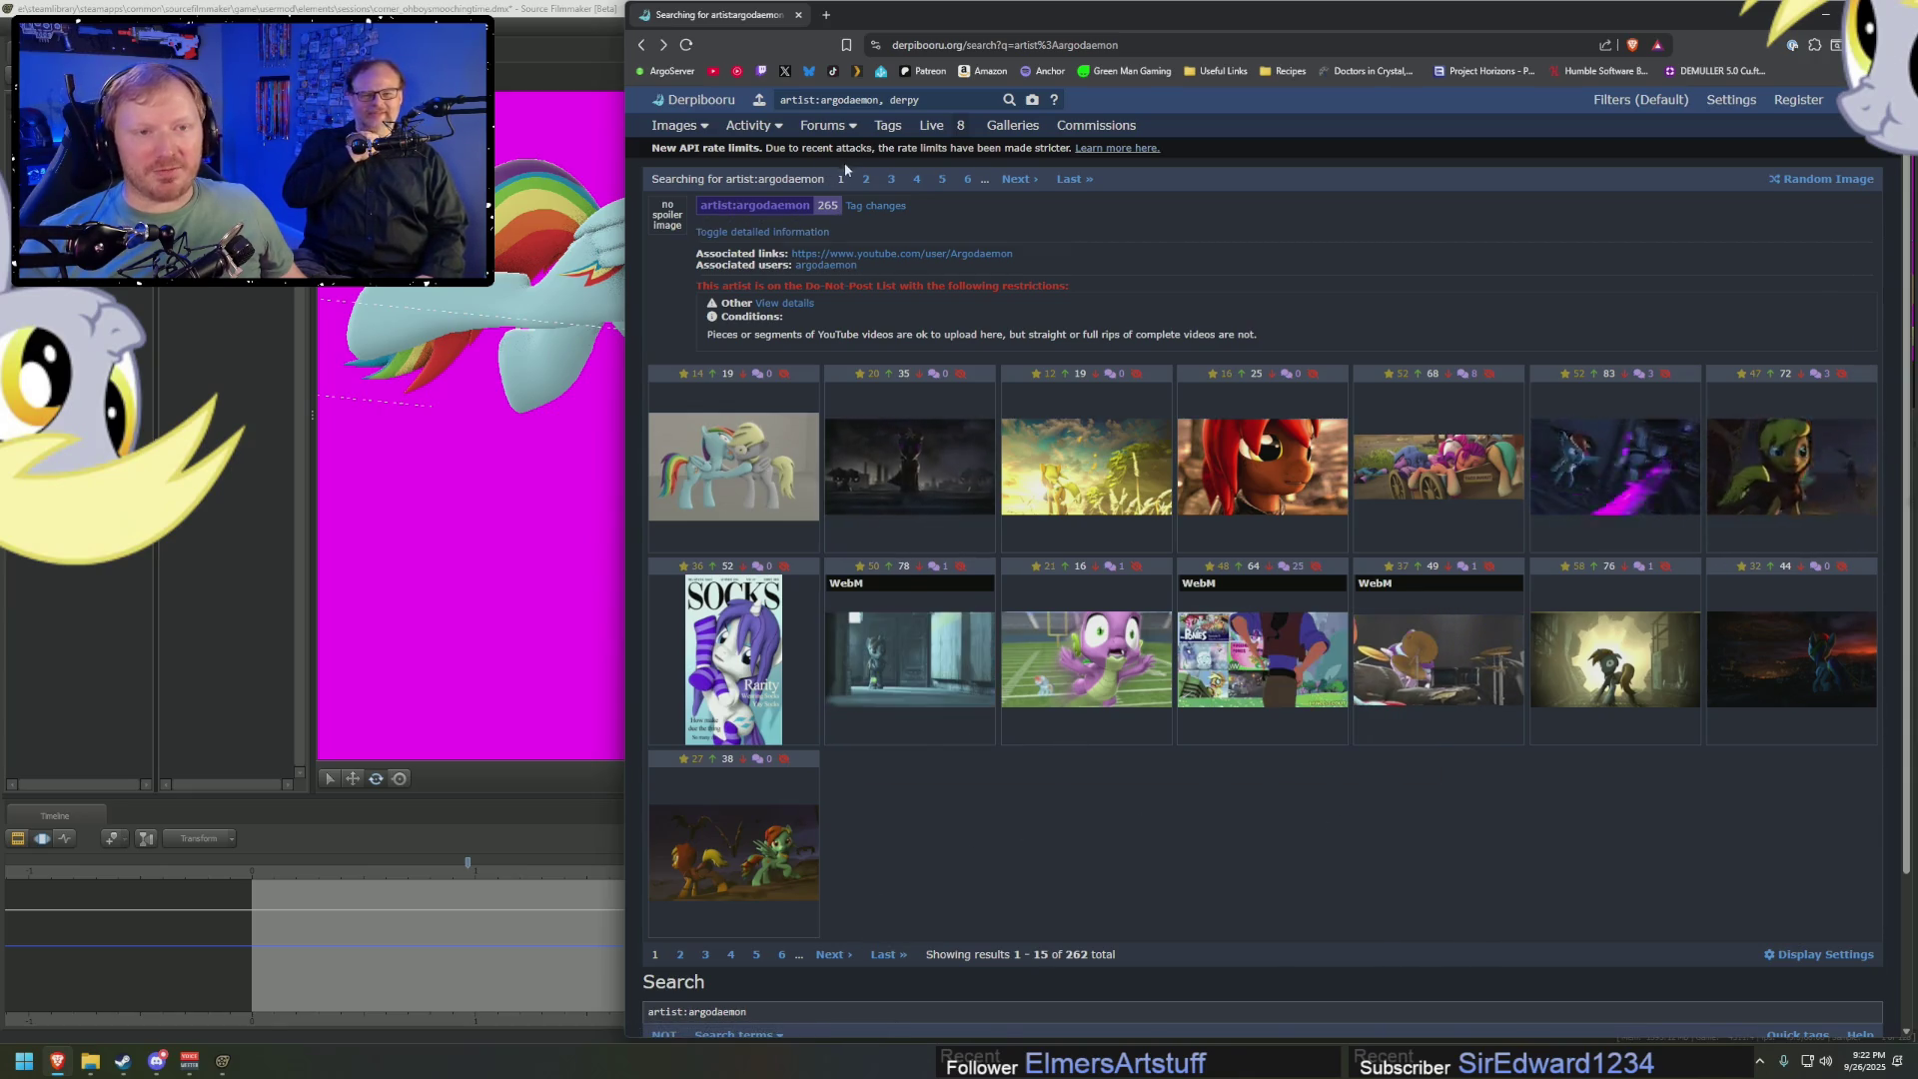
Search 'artist:argodaemon, derpy' and browse the yellow cartoon Derpy image
{"action": "left_click", "coordinate": [957, 101]}
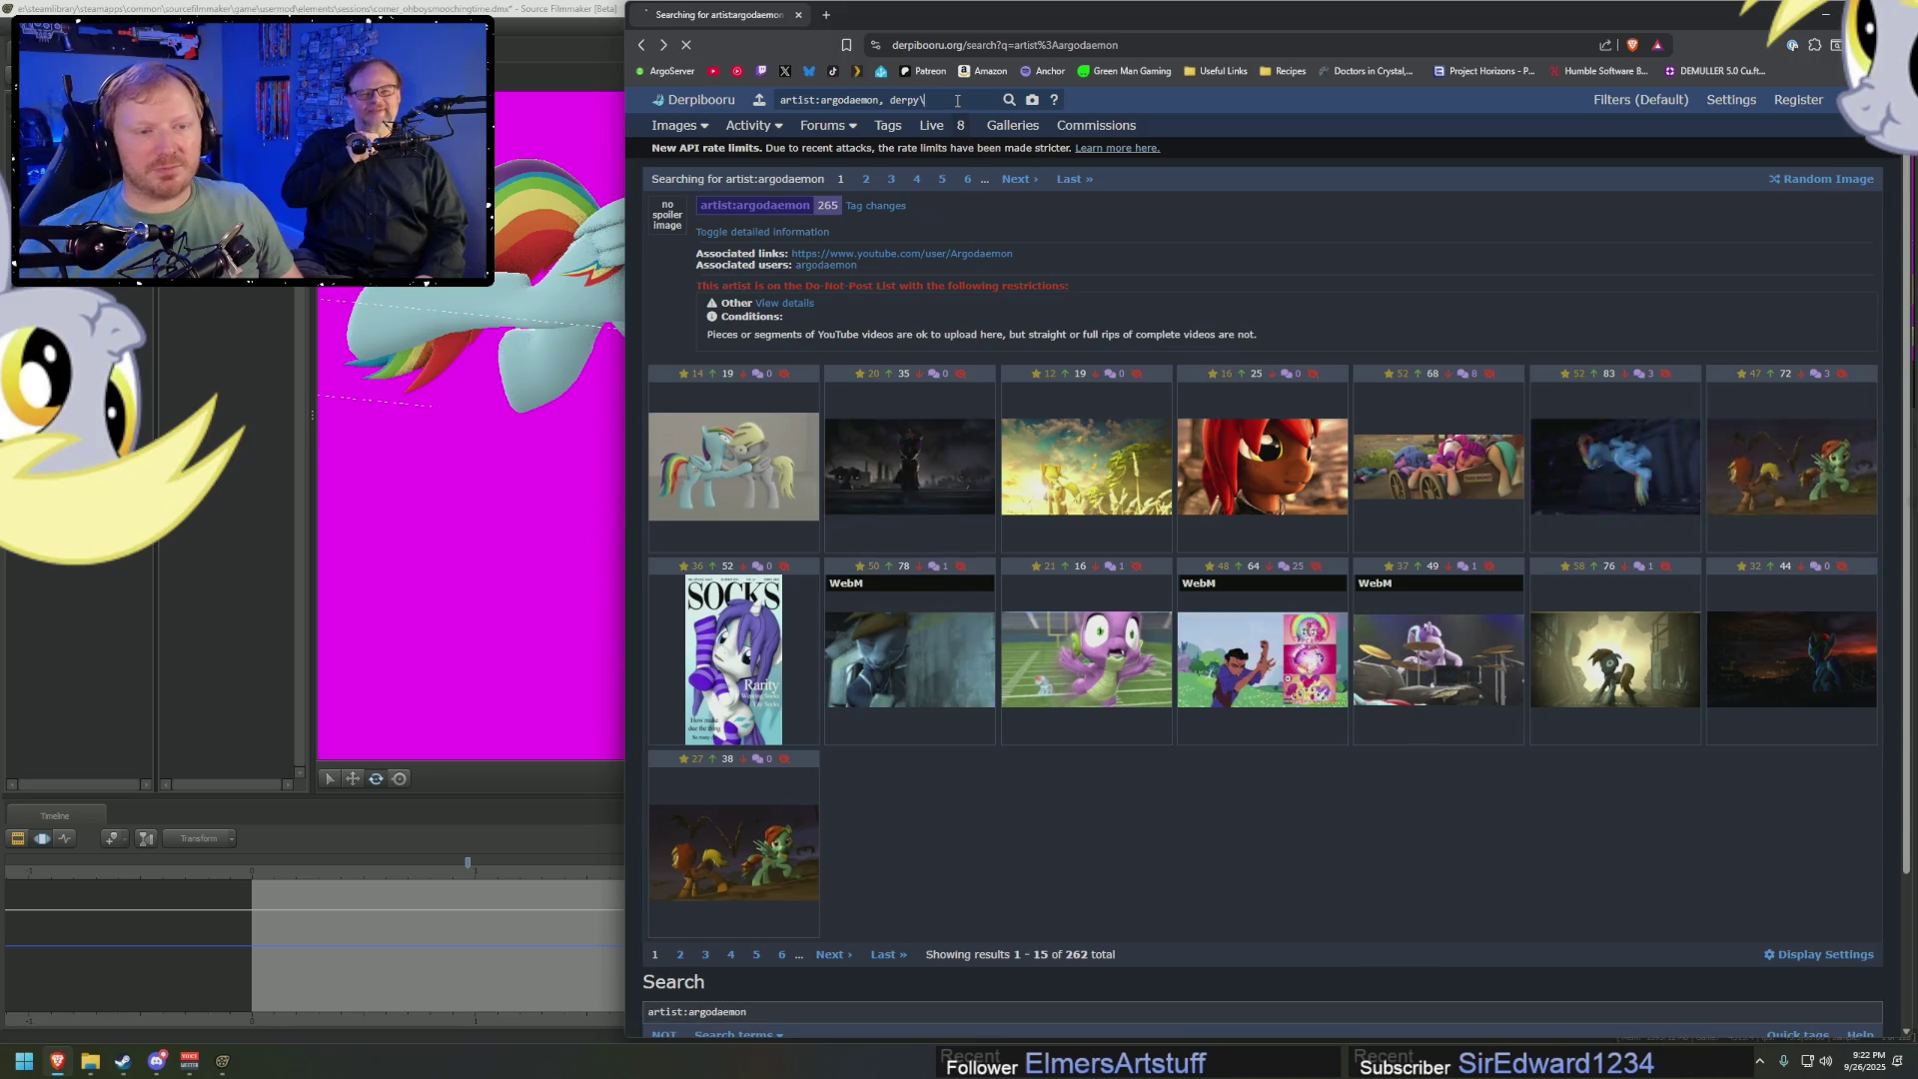
{"action": "key", "text": "Return"}
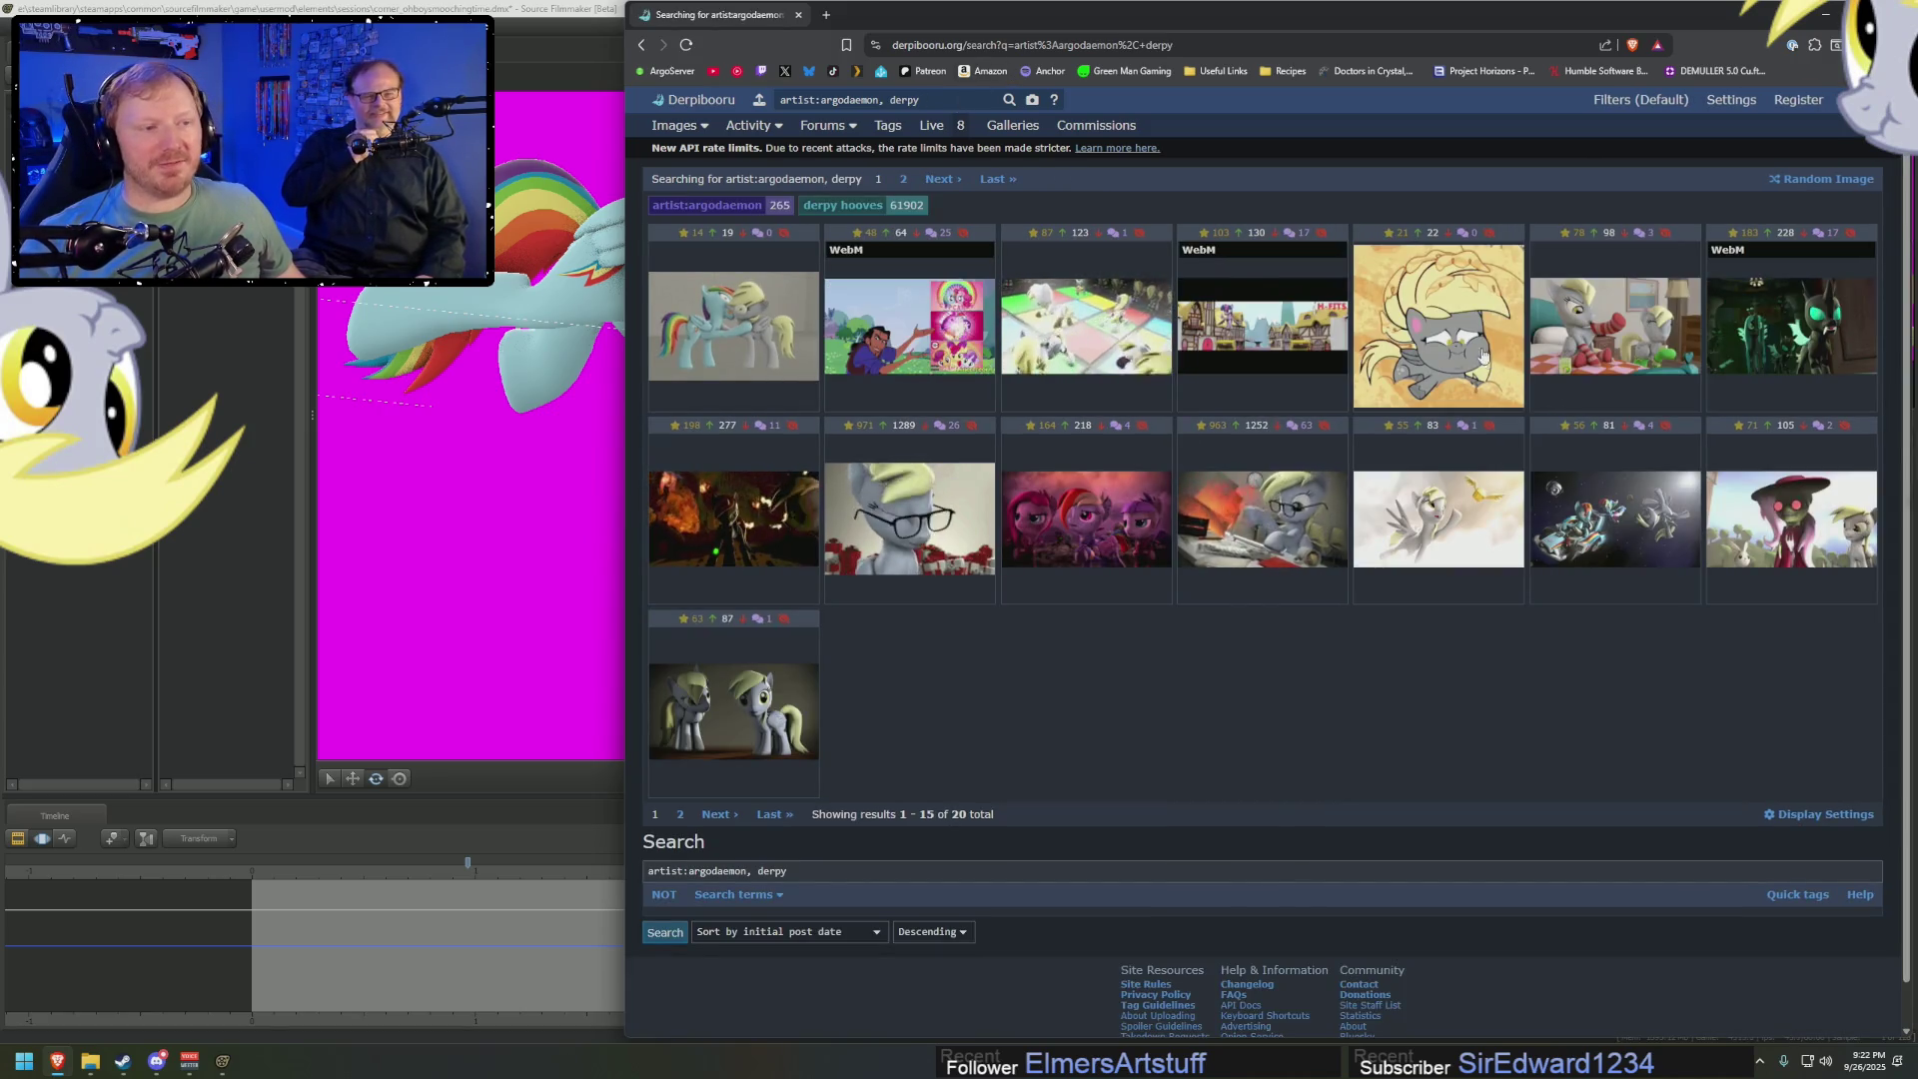
{"action": "left_click", "coordinate": [1438, 330]}
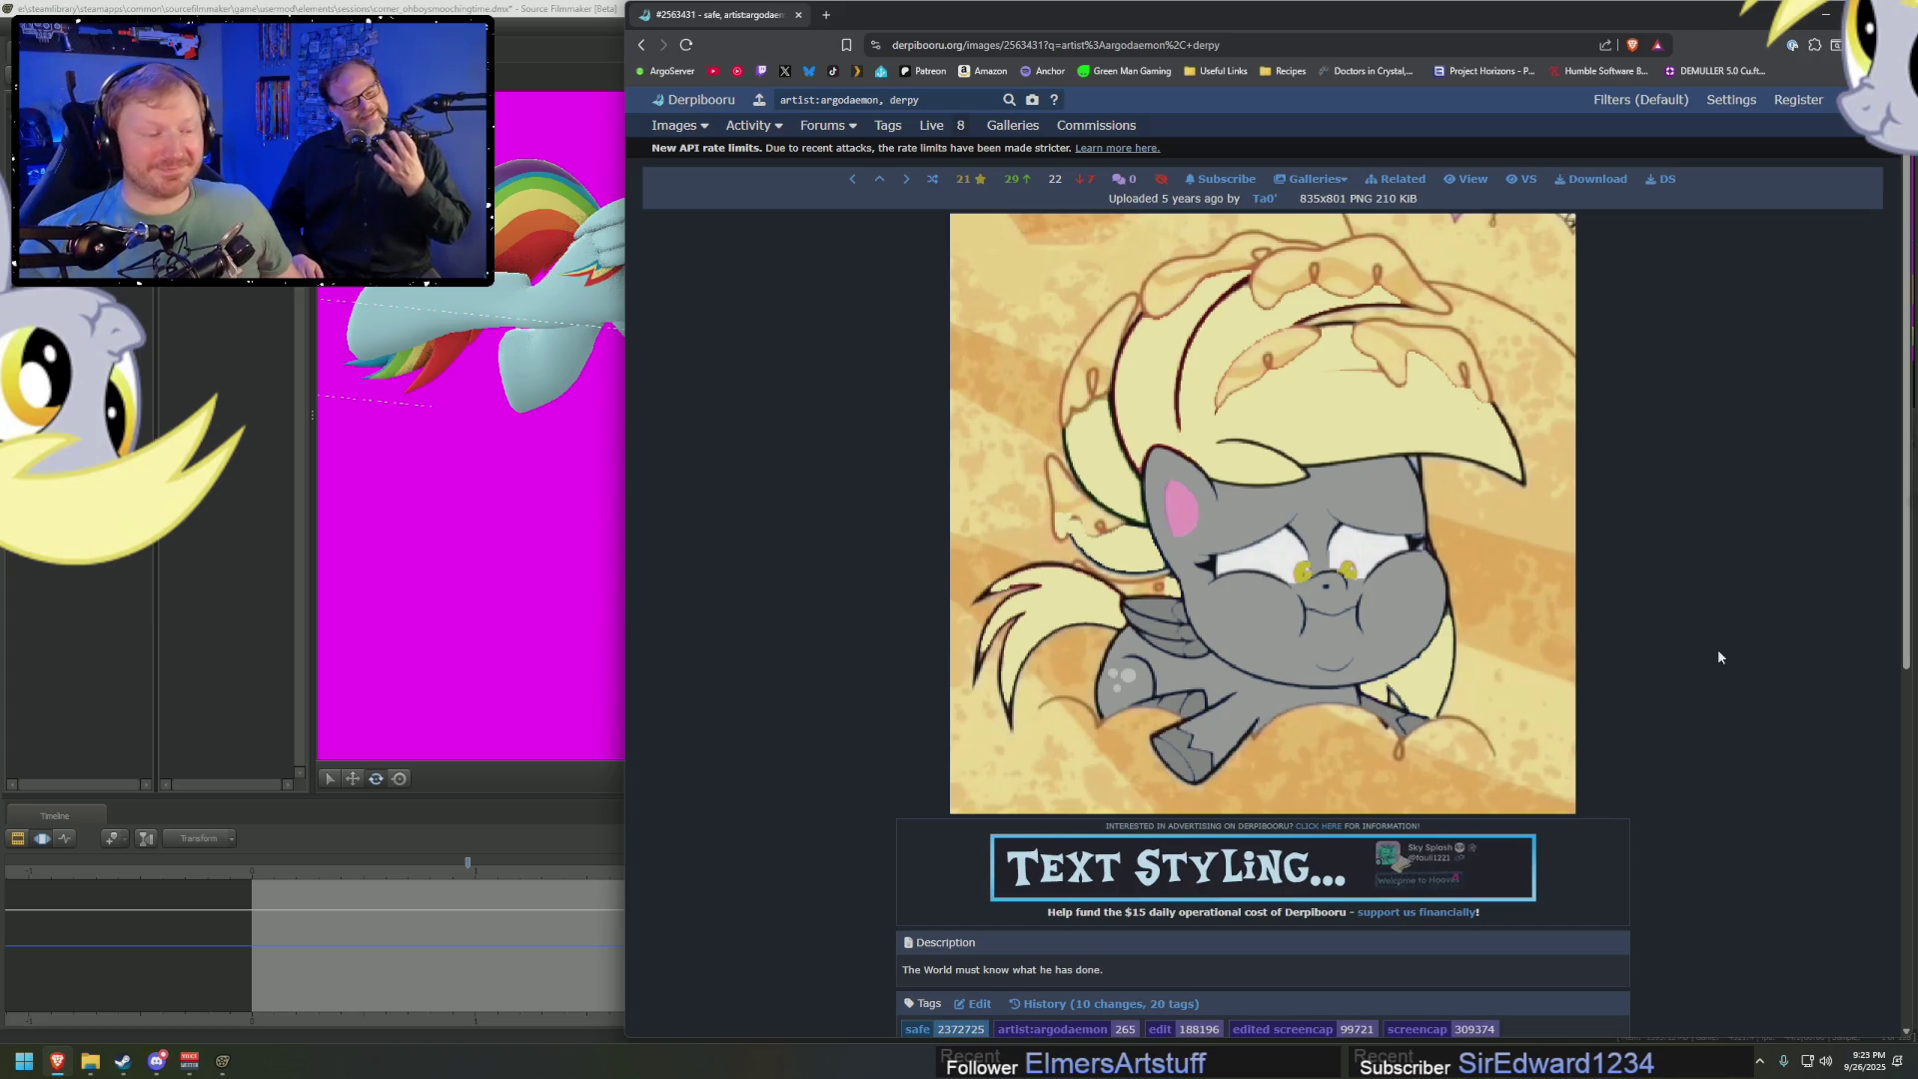
{"action": "scroll", "coordinate": [1718, 657], "scroll_direction": "down", "scroll_amount": 1}
{"action": "scroll", "coordinate": [1747, 646], "scroll_direction": "up", "scroll_amount": 1}
{"action": "scroll", "coordinate": [1748, 647], "scroll_direction": "down", "scroll_amount": 1}
{"action": "scroll", "coordinate": [1755, 647], "scroll_direction": "down", "scroll_amount": 6}
{"action": "scroll", "coordinate": [1758, 639], "scroll_direction": "up", "scroll_amount": 1}
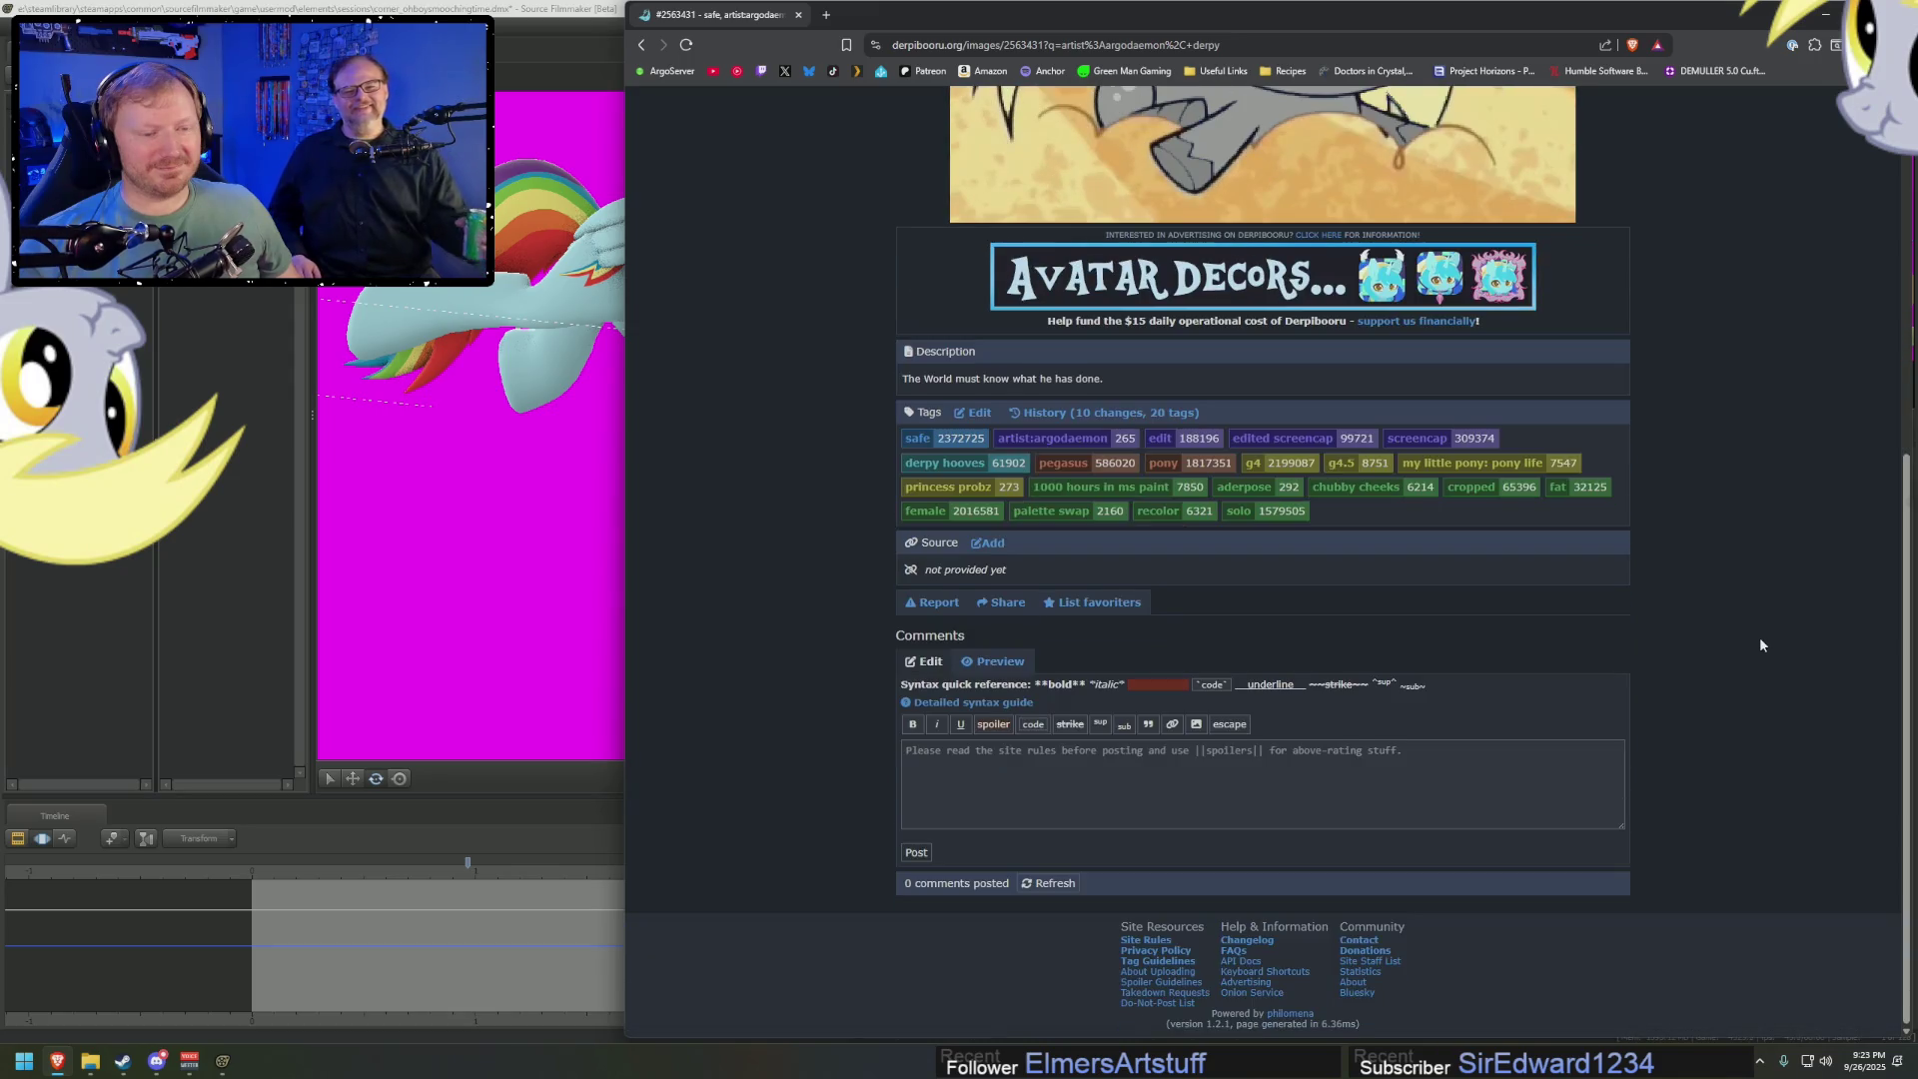
{"action": "scroll", "coordinate": [1760, 637], "scroll_direction": "up", "scroll_amount": 6}
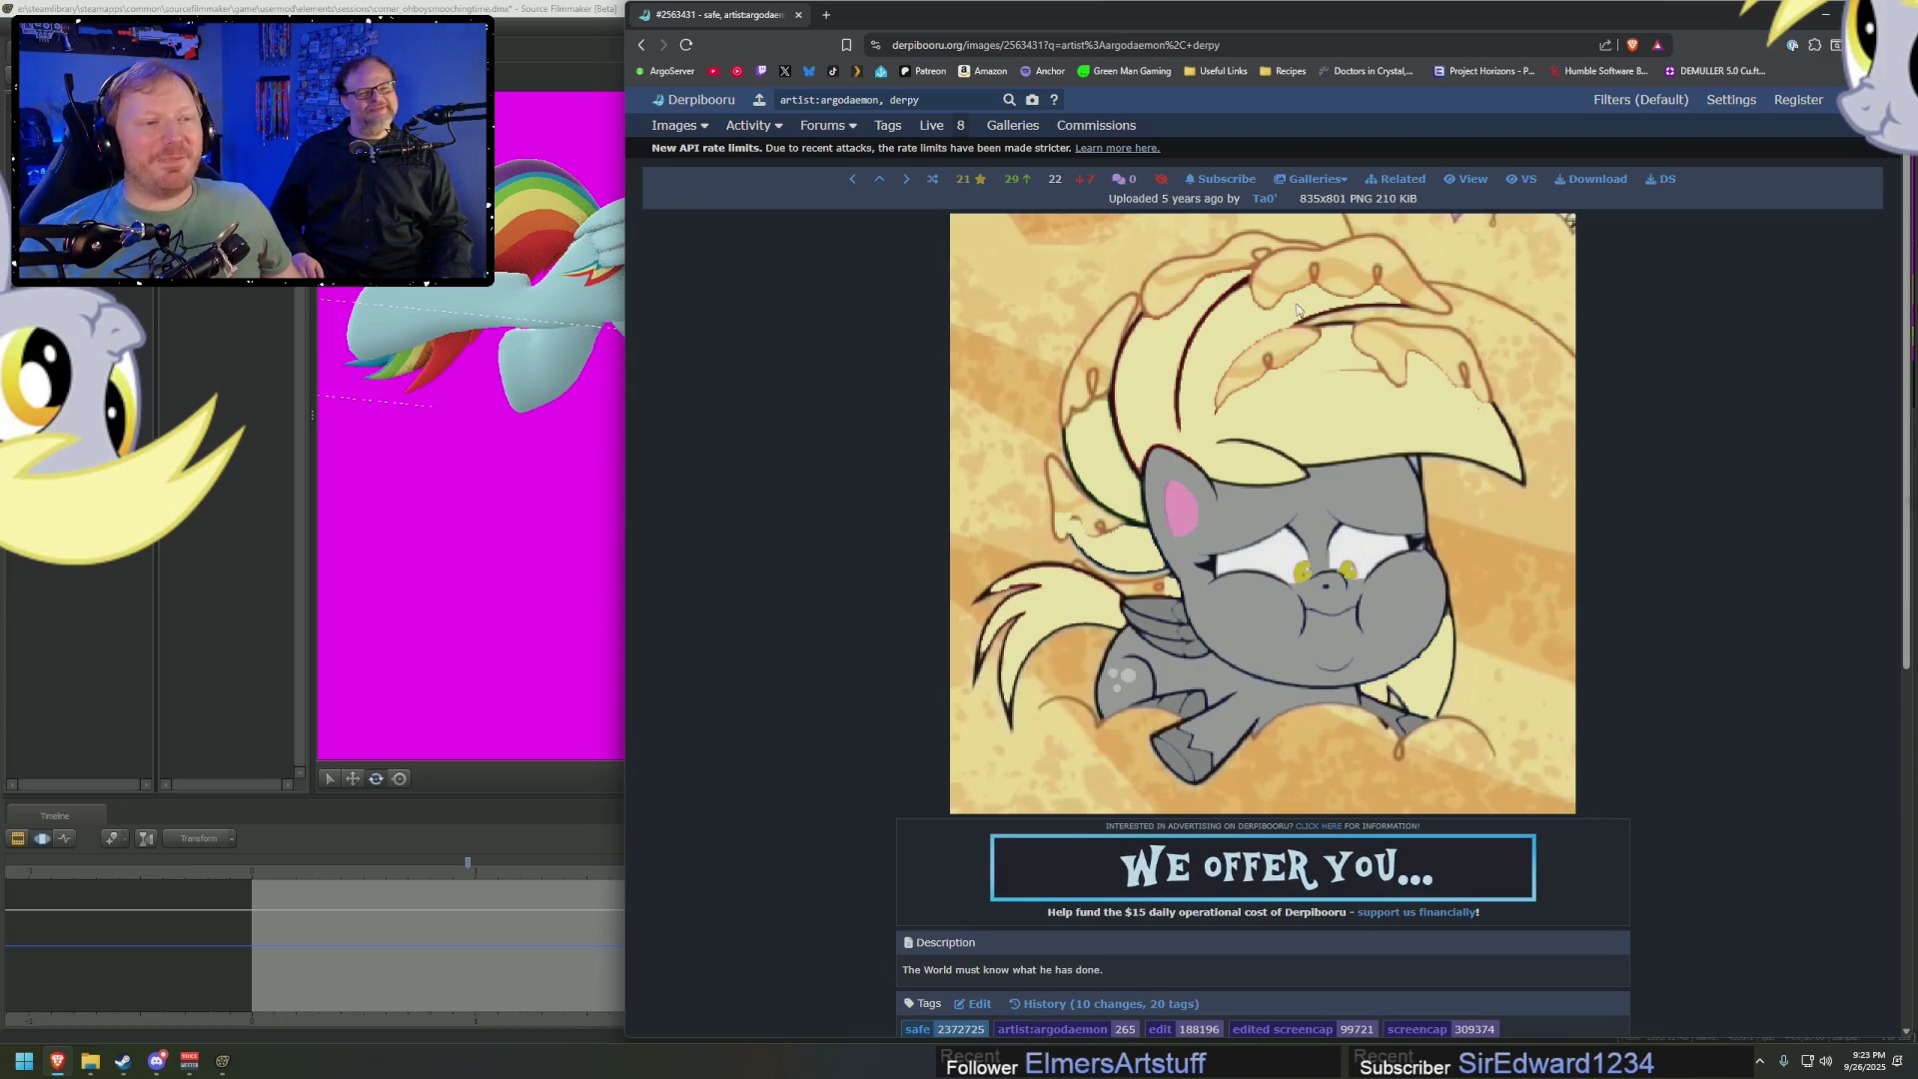
Return to the results and remove 'derpy' from the search query
{"action": "key", "text": "alt+Left"}
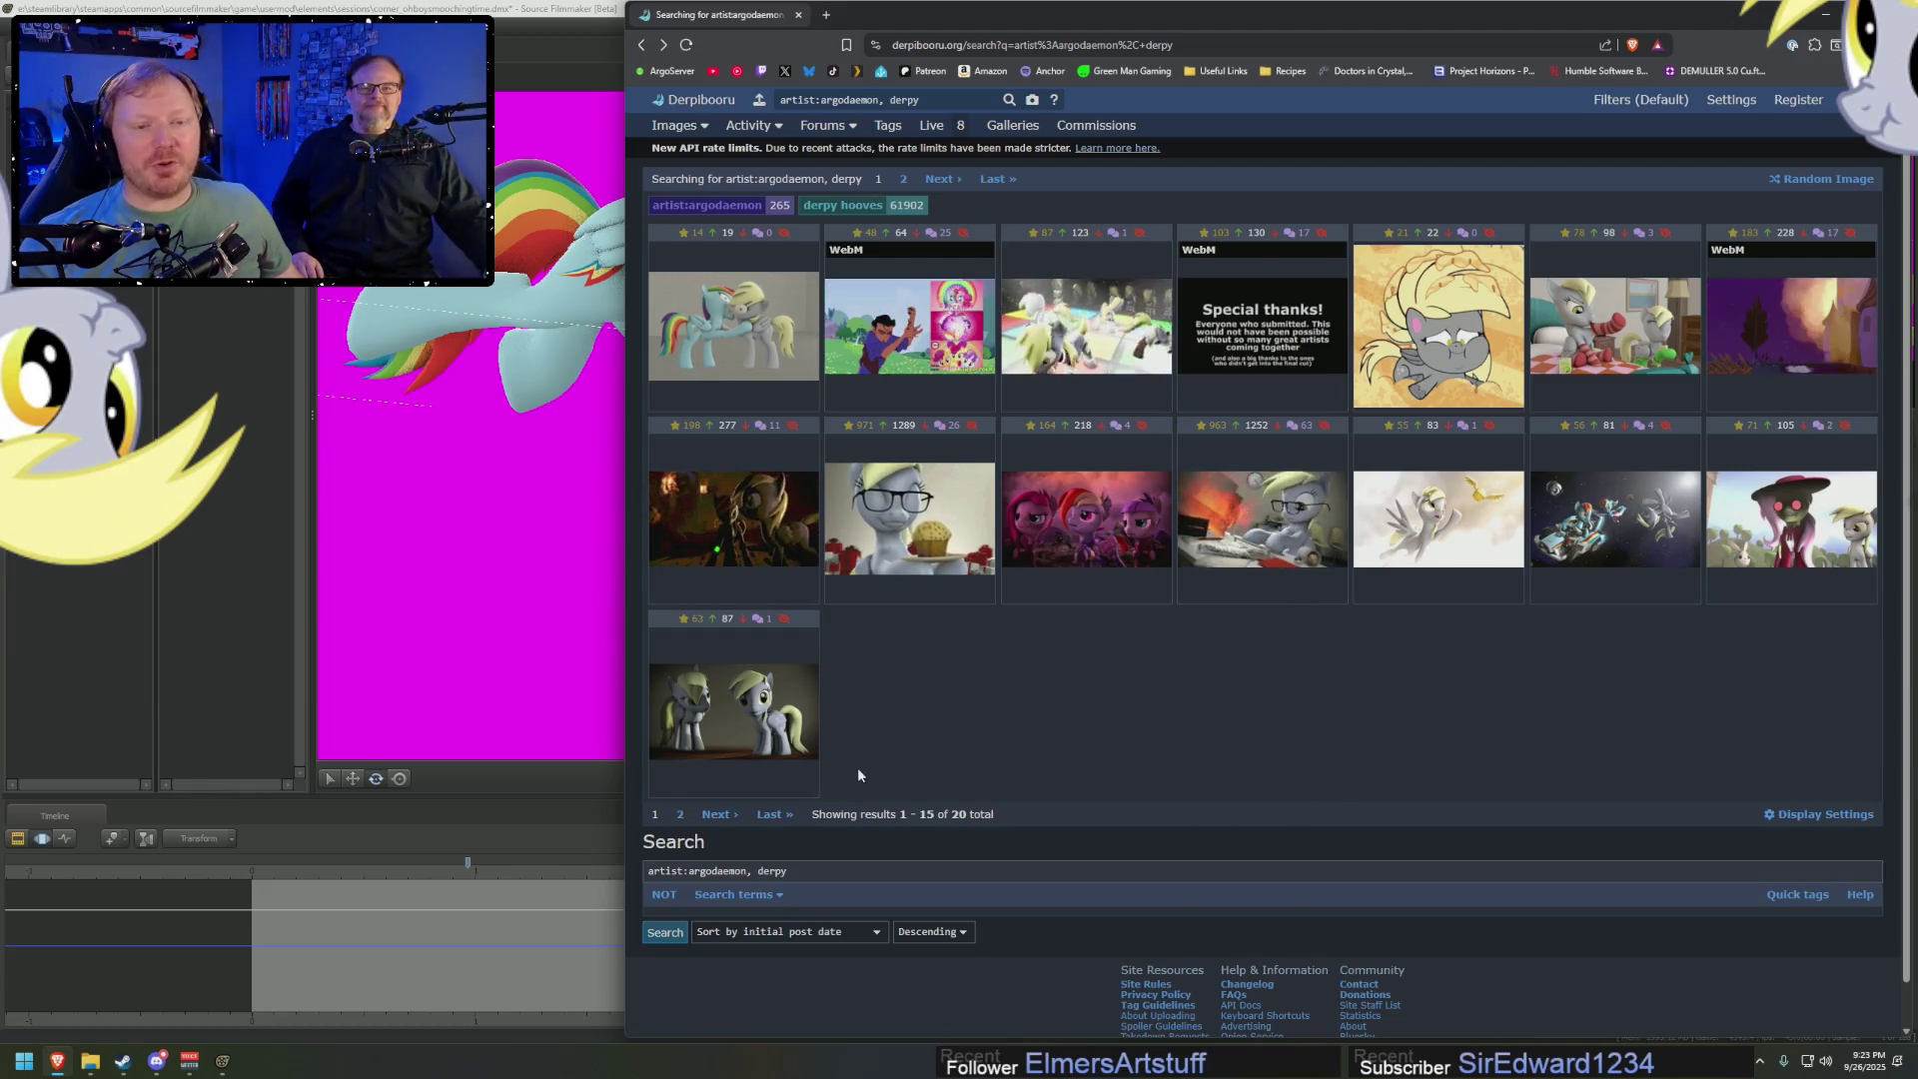
{"action": "double_click", "coordinate": [886, 98]}
{"action": "key", "text": "BackSpace"}
{"action": "key", "text": "BackSpace"}
{"action": "key", "text": "BackSpace"}
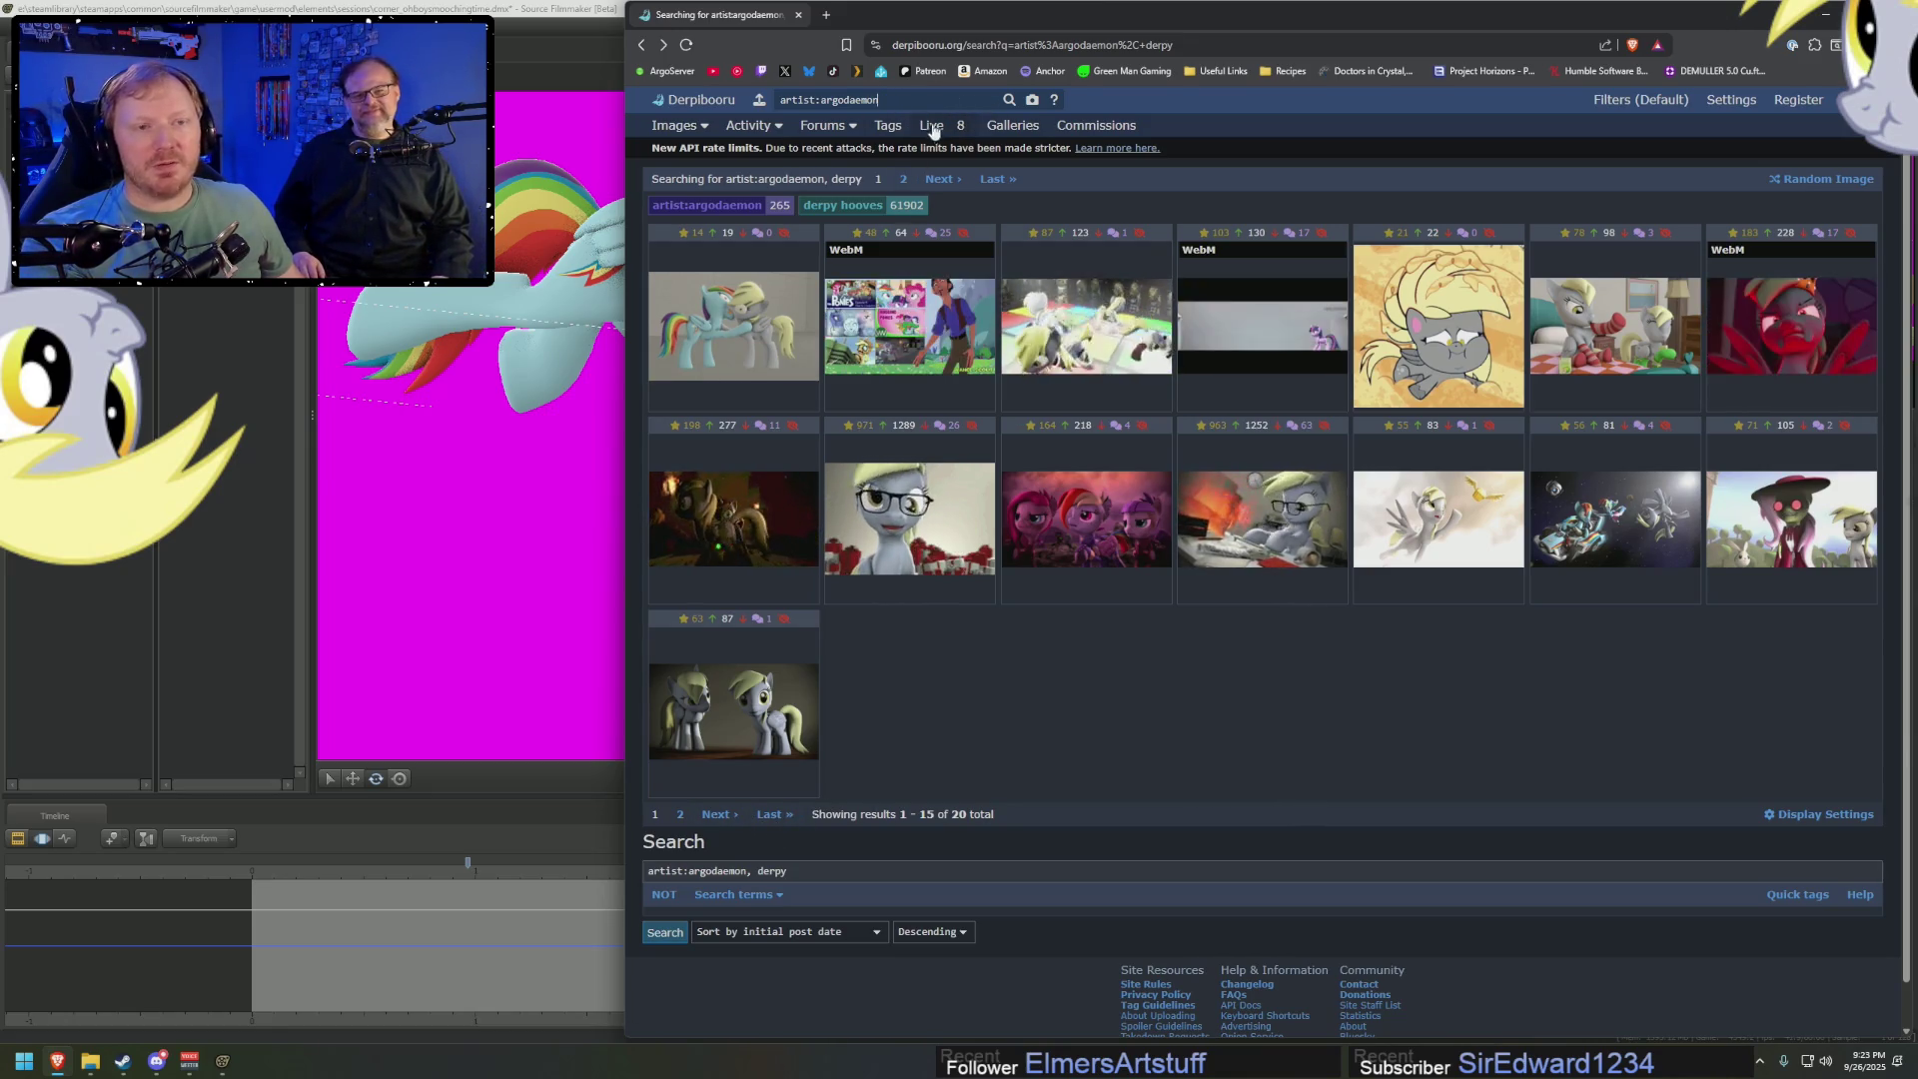
{"action": "key", "text": "Return"}
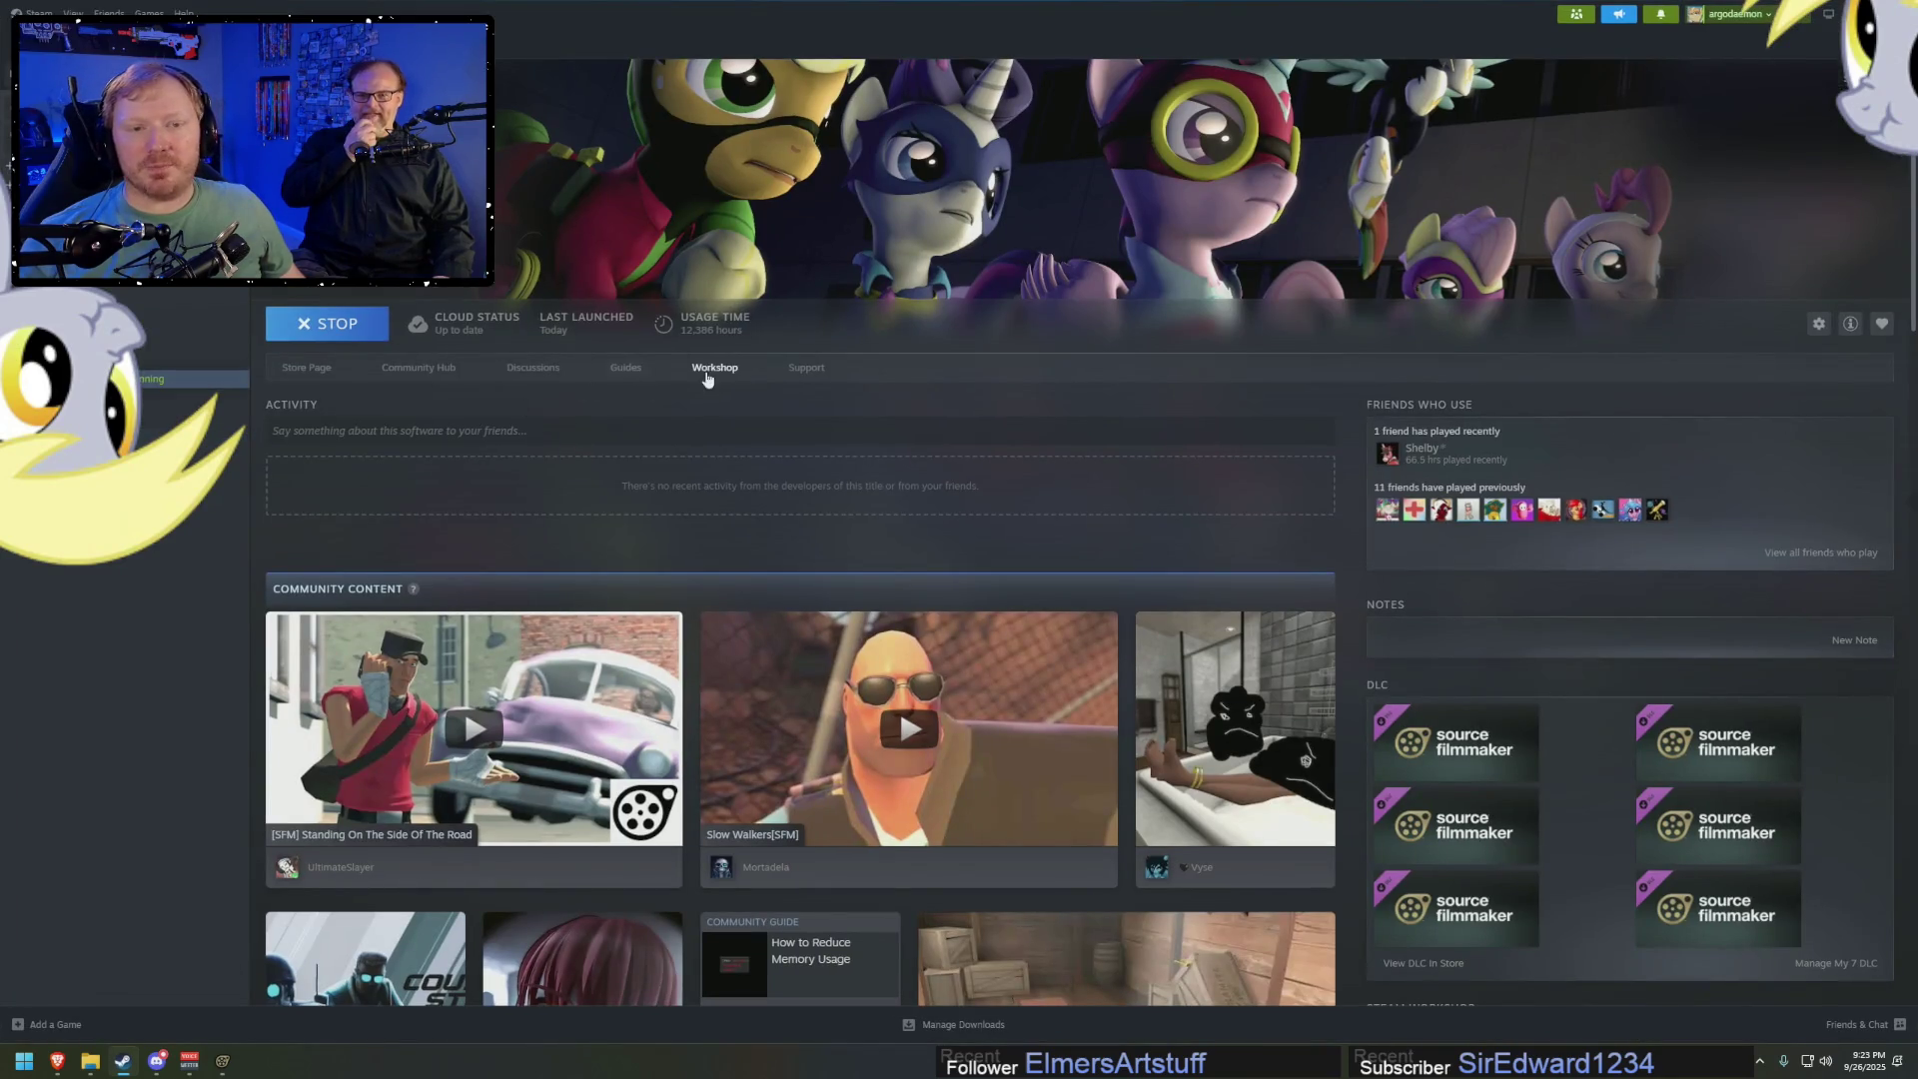
Open the Source Filmmaker Workshop and the 'Just a model of a brick' item page
{"action": "left_click", "coordinate": [707, 371]}
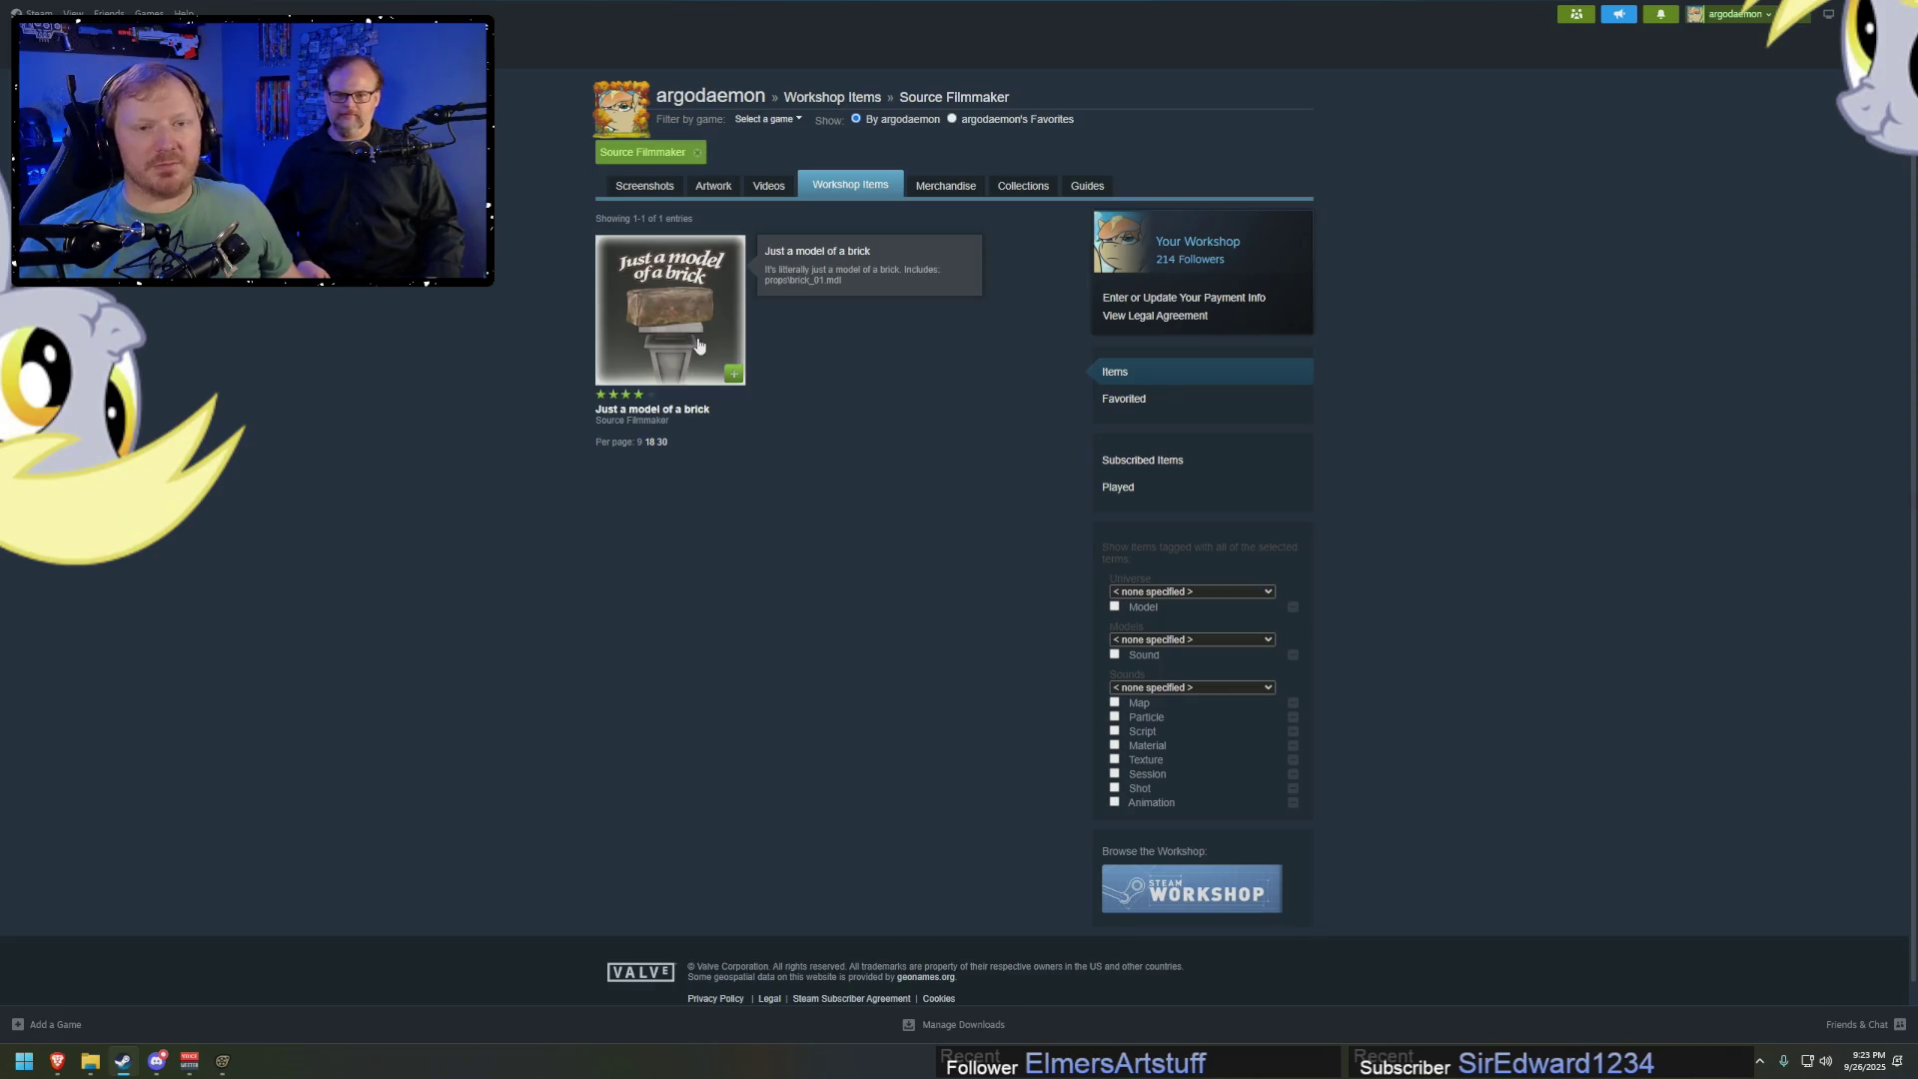
{"action": "left_click", "coordinate": [684, 330]}
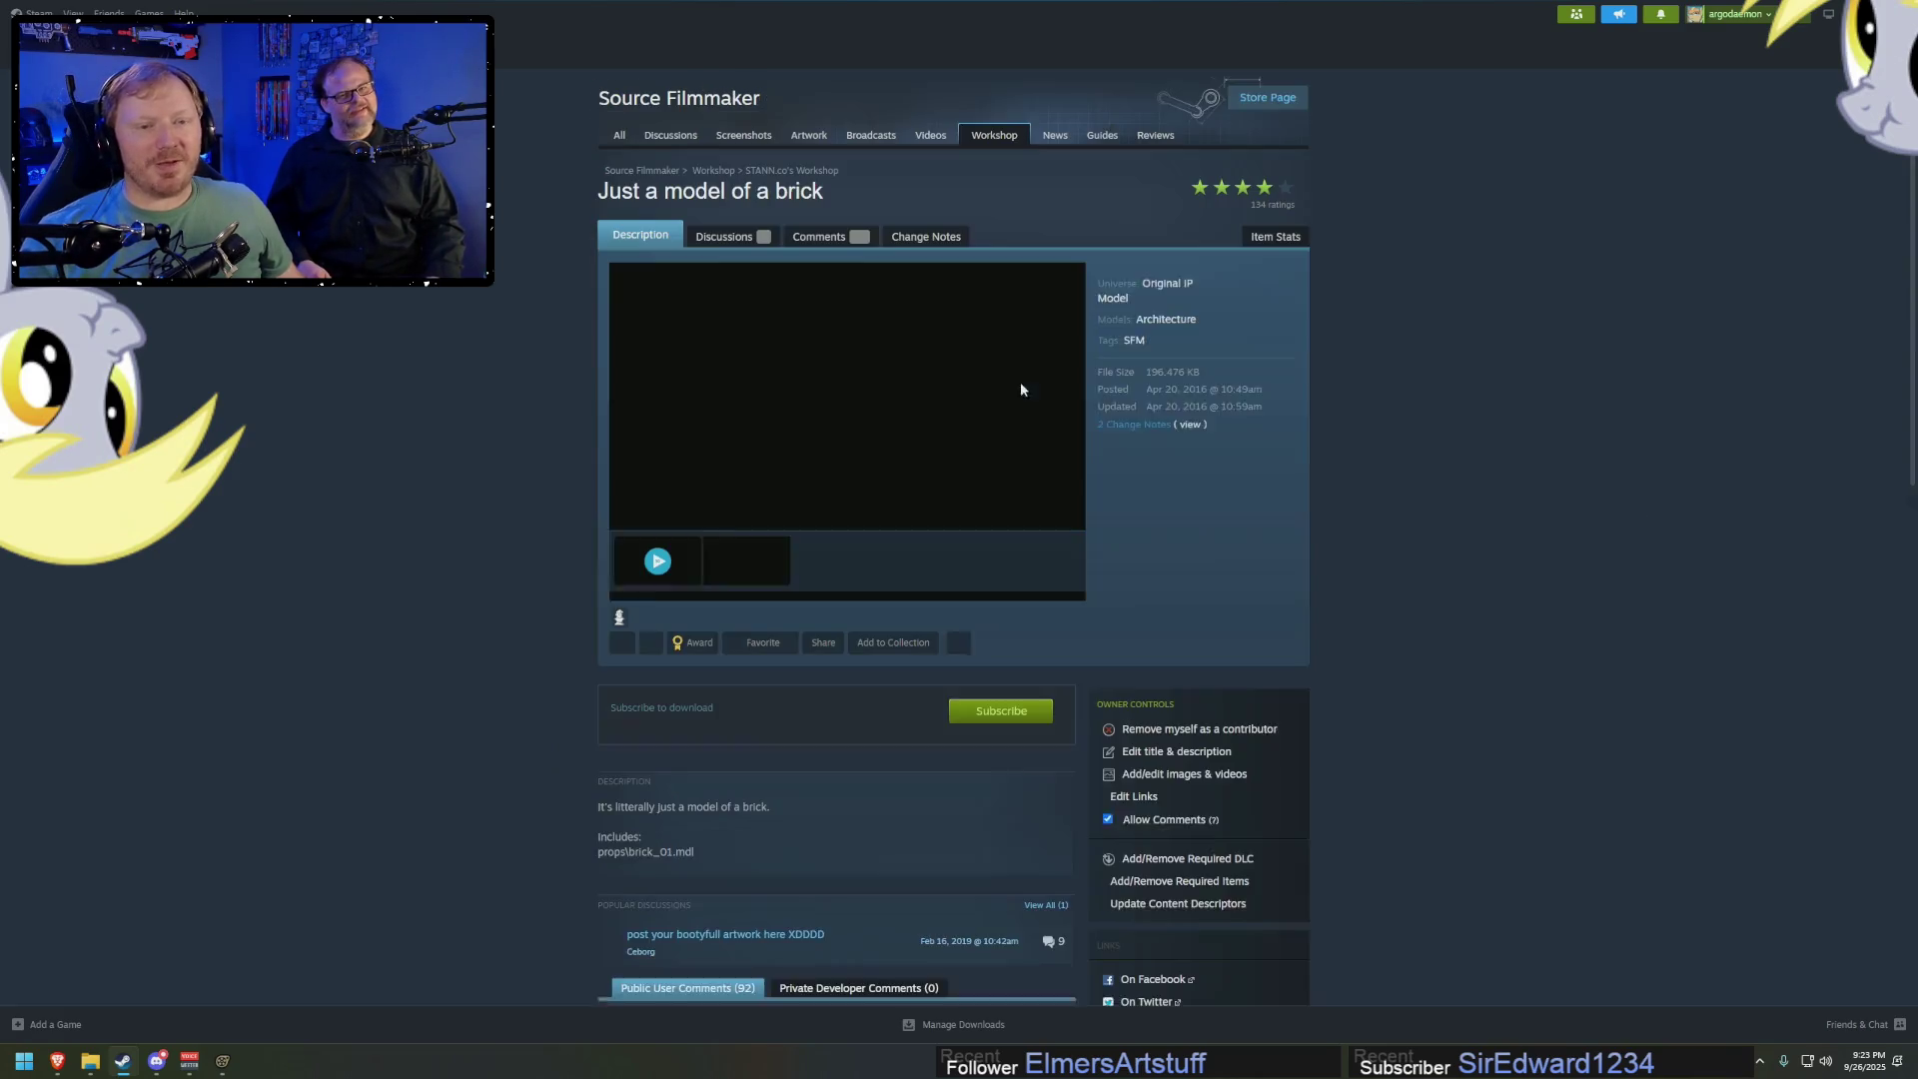
{"action": "scroll", "coordinate": [1361, 676], "scroll_direction": "down", "scroll_amount": 3}
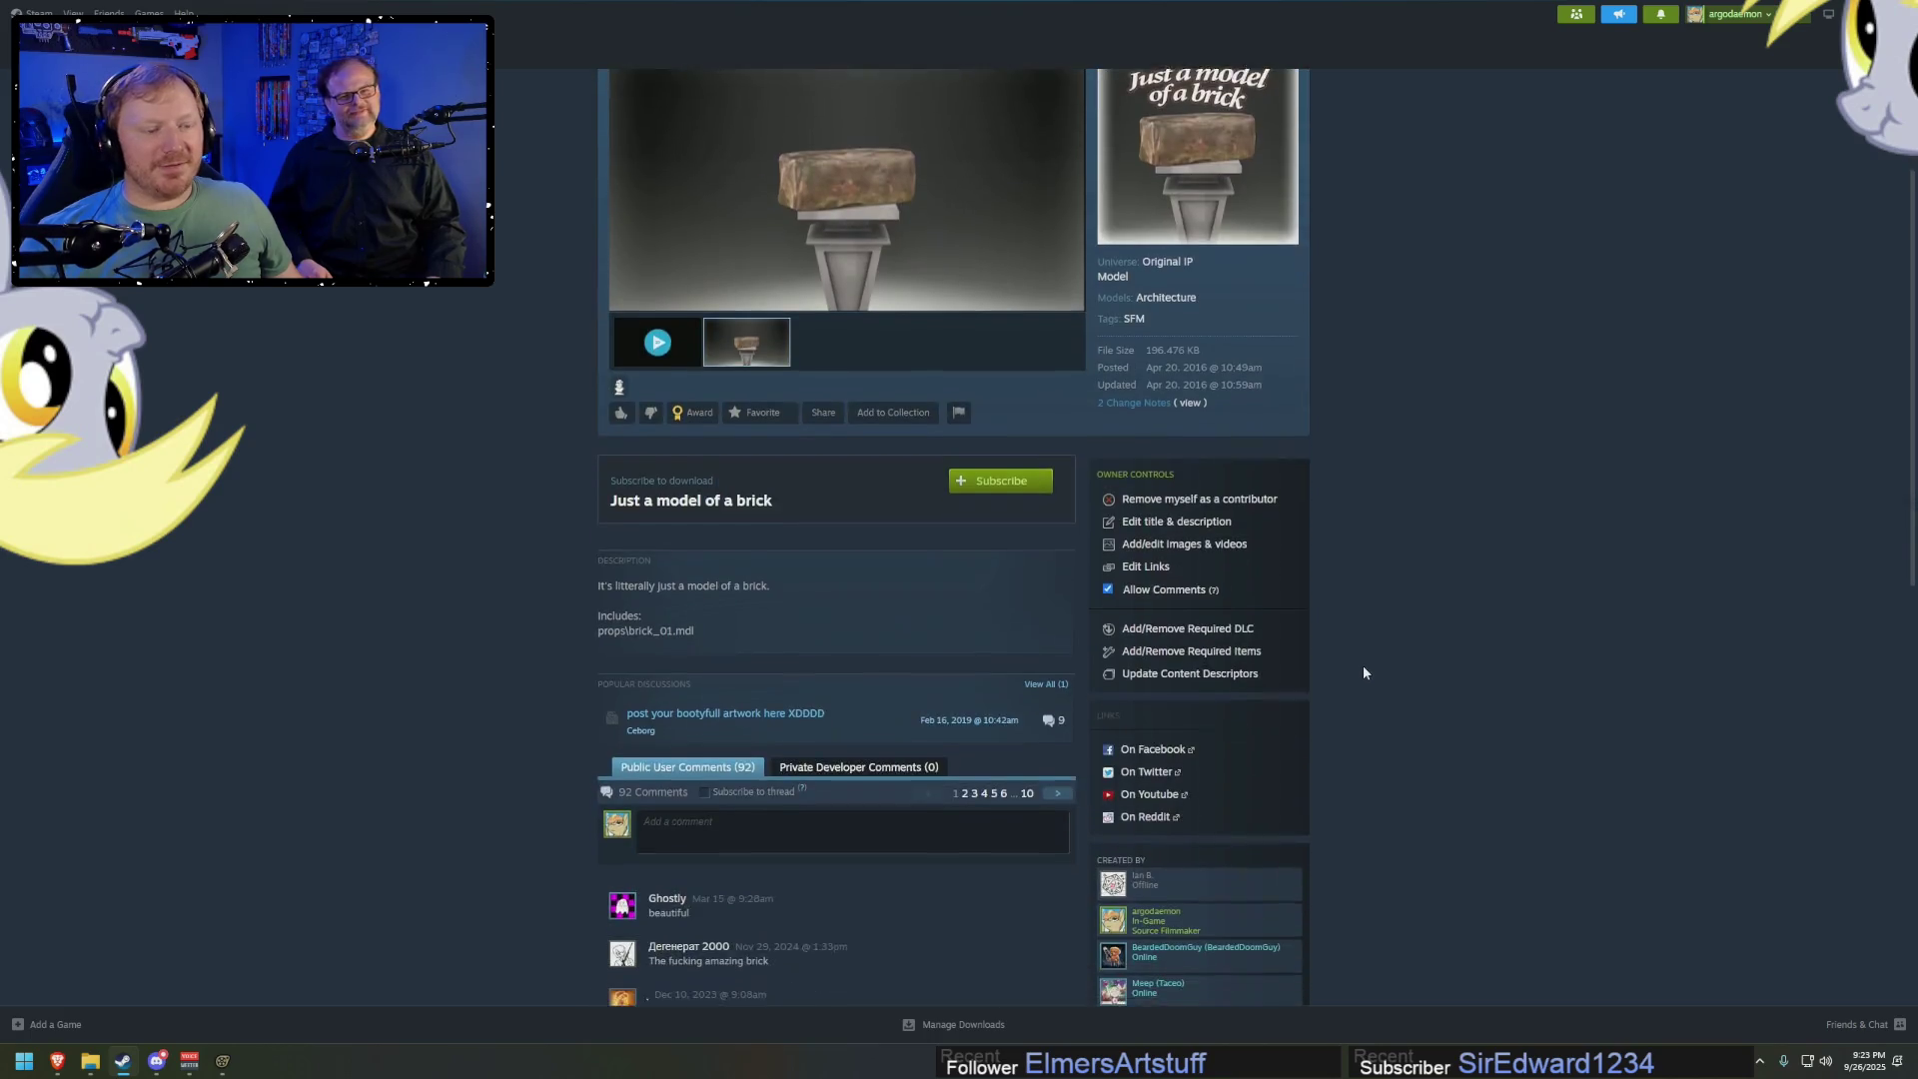
{"action": "scroll", "coordinate": [1362, 675], "scroll_direction": "down", "scroll_amount": 1}
{"action": "scroll", "coordinate": [1363, 675], "scroll_direction": "down", "scroll_amount": 1}
{"action": "scroll", "coordinate": [1359, 679], "scroll_direction": "down", "scroll_amount": 2}
{"action": "scroll", "coordinate": [1357, 682], "scroll_direction": "down", "scroll_amount": 2}
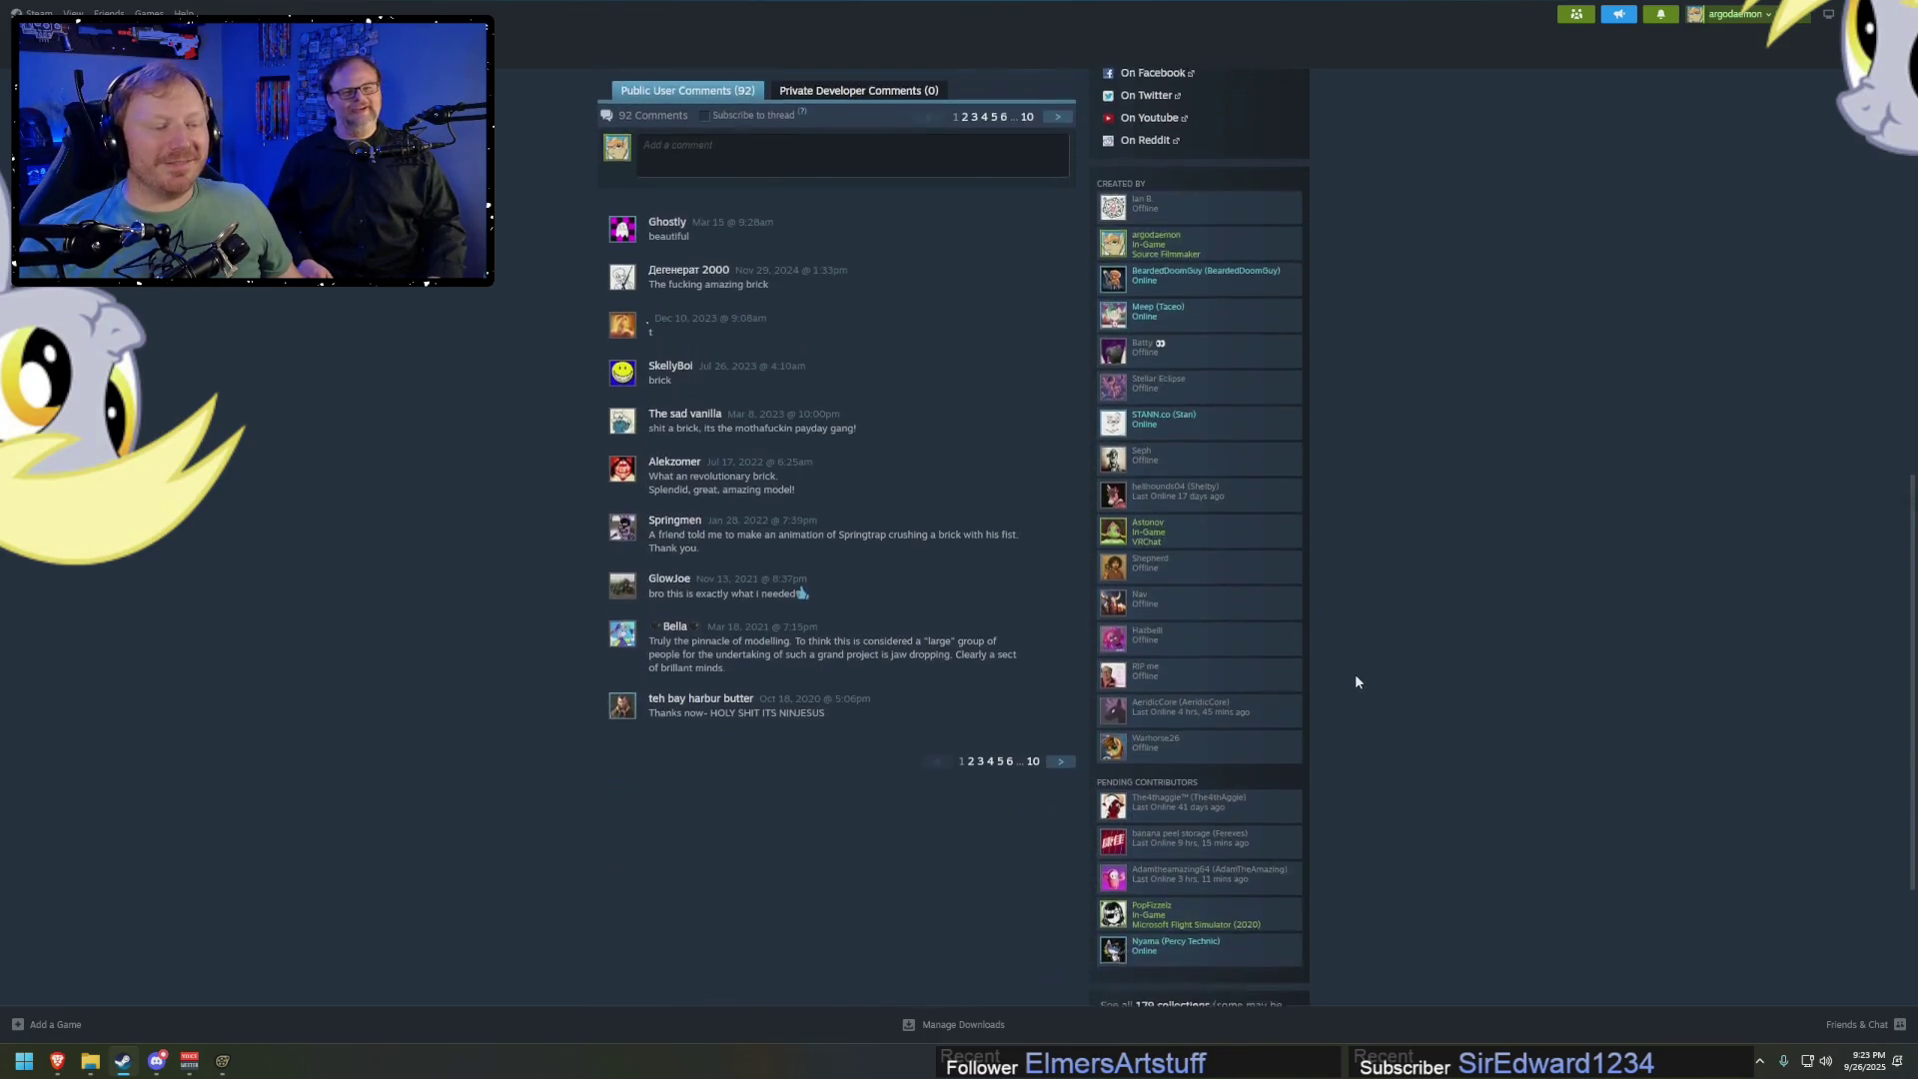
Page through the brick item's public comments to page 4
{"action": "scroll", "coordinate": [1354, 668], "scroll_direction": "up", "scroll_amount": 1}
{"action": "scroll", "coordinate": [1349, 659], "scroll_direction": "down", "scroll_amount": 1}
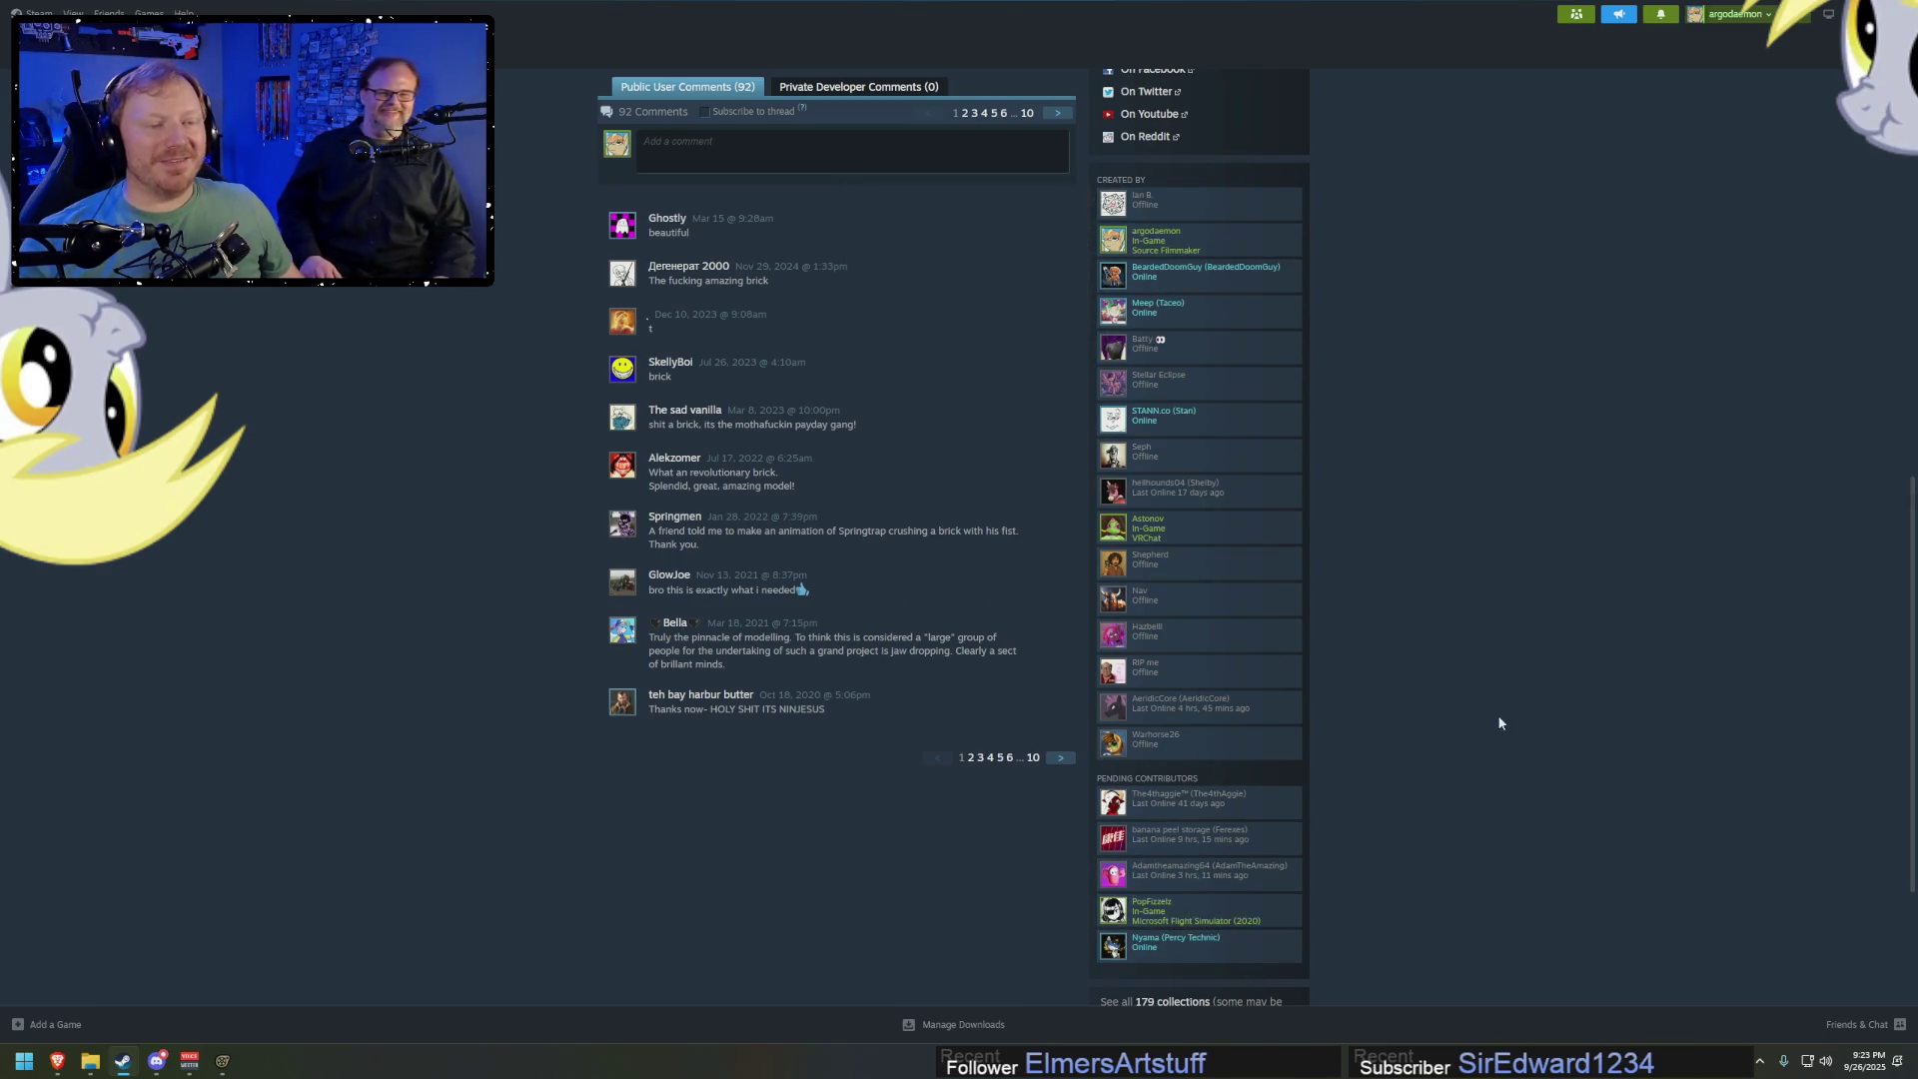
{"action": "scroll", "coordinate": [1481, 677], "scroll_direction": "up", "scroll_amount": 3}
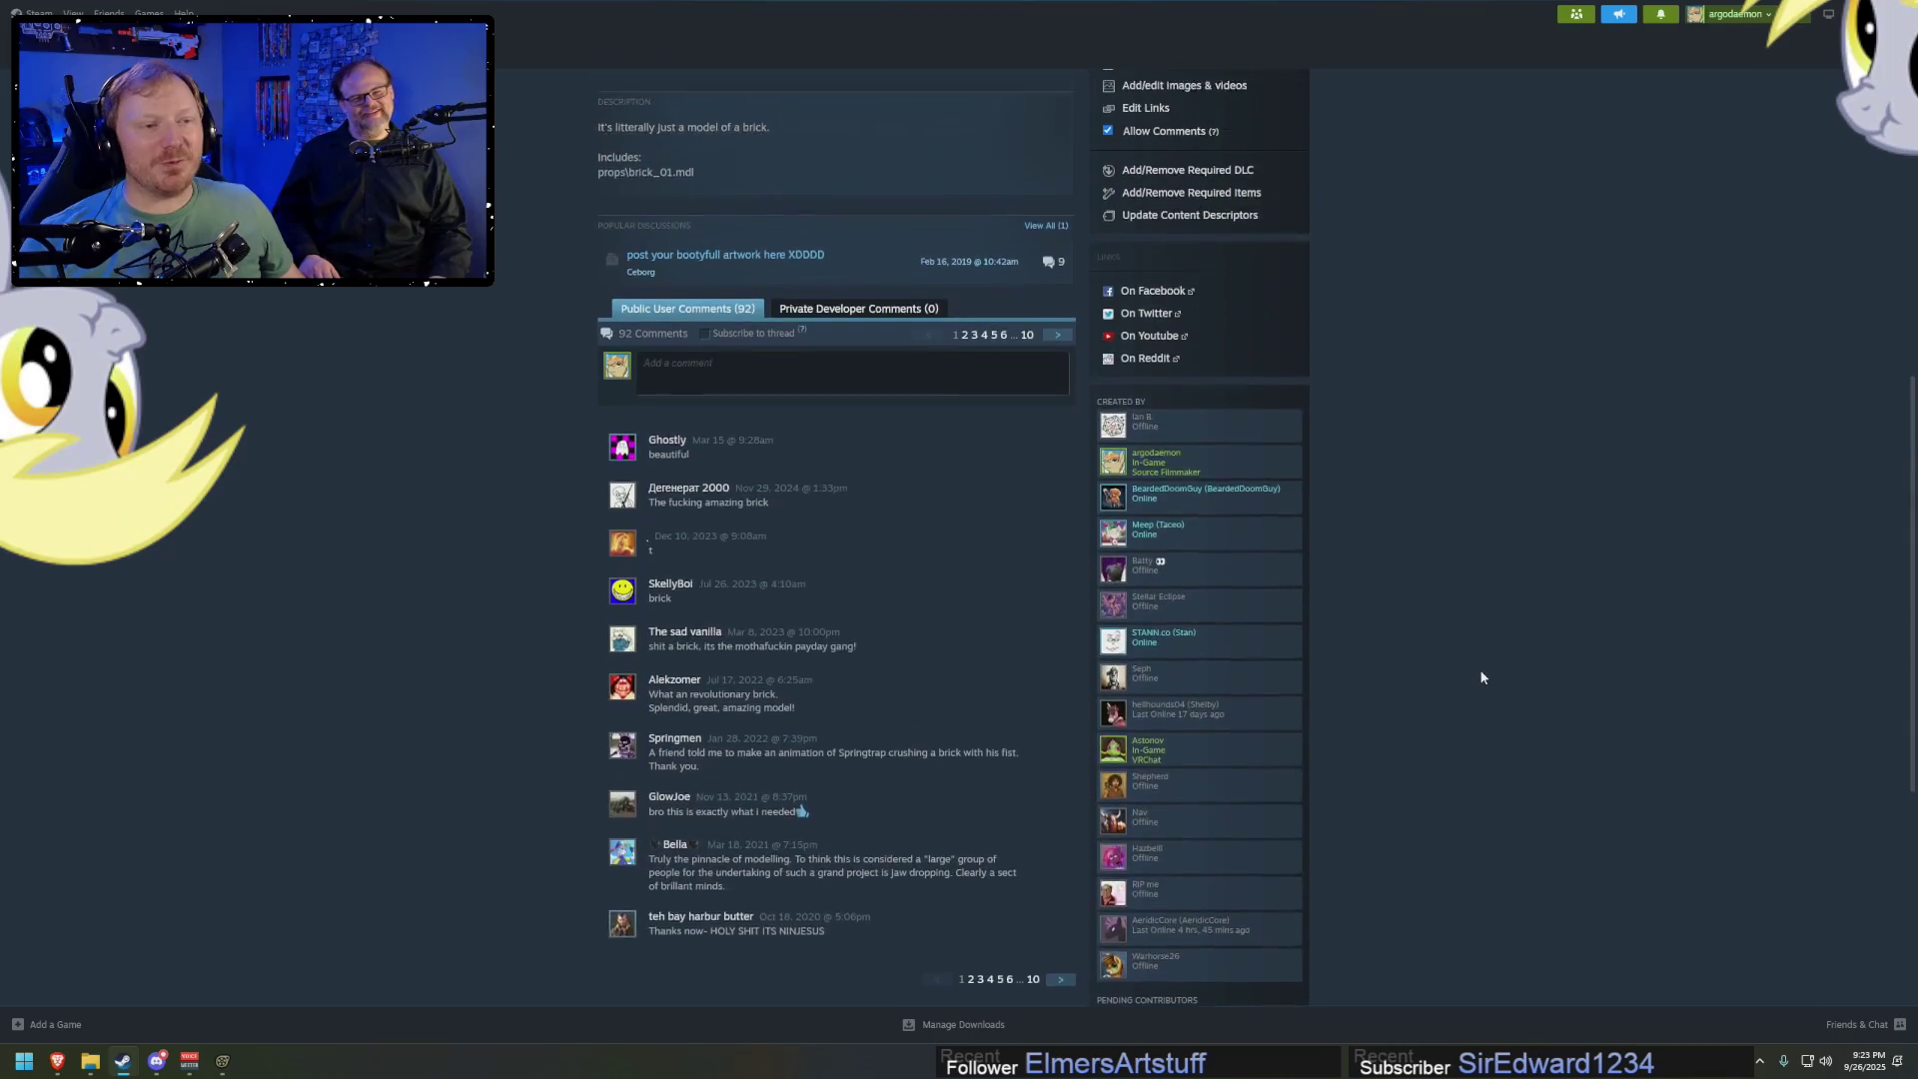
{"action": "scroll", "coordinate": [1482, 677], "scroll_direction": "up", "scroll_amount": 3}
{"action": "scroll", "coordinate": [1481, 678], "scroll_direction": "up", "scroll_amount": 1}
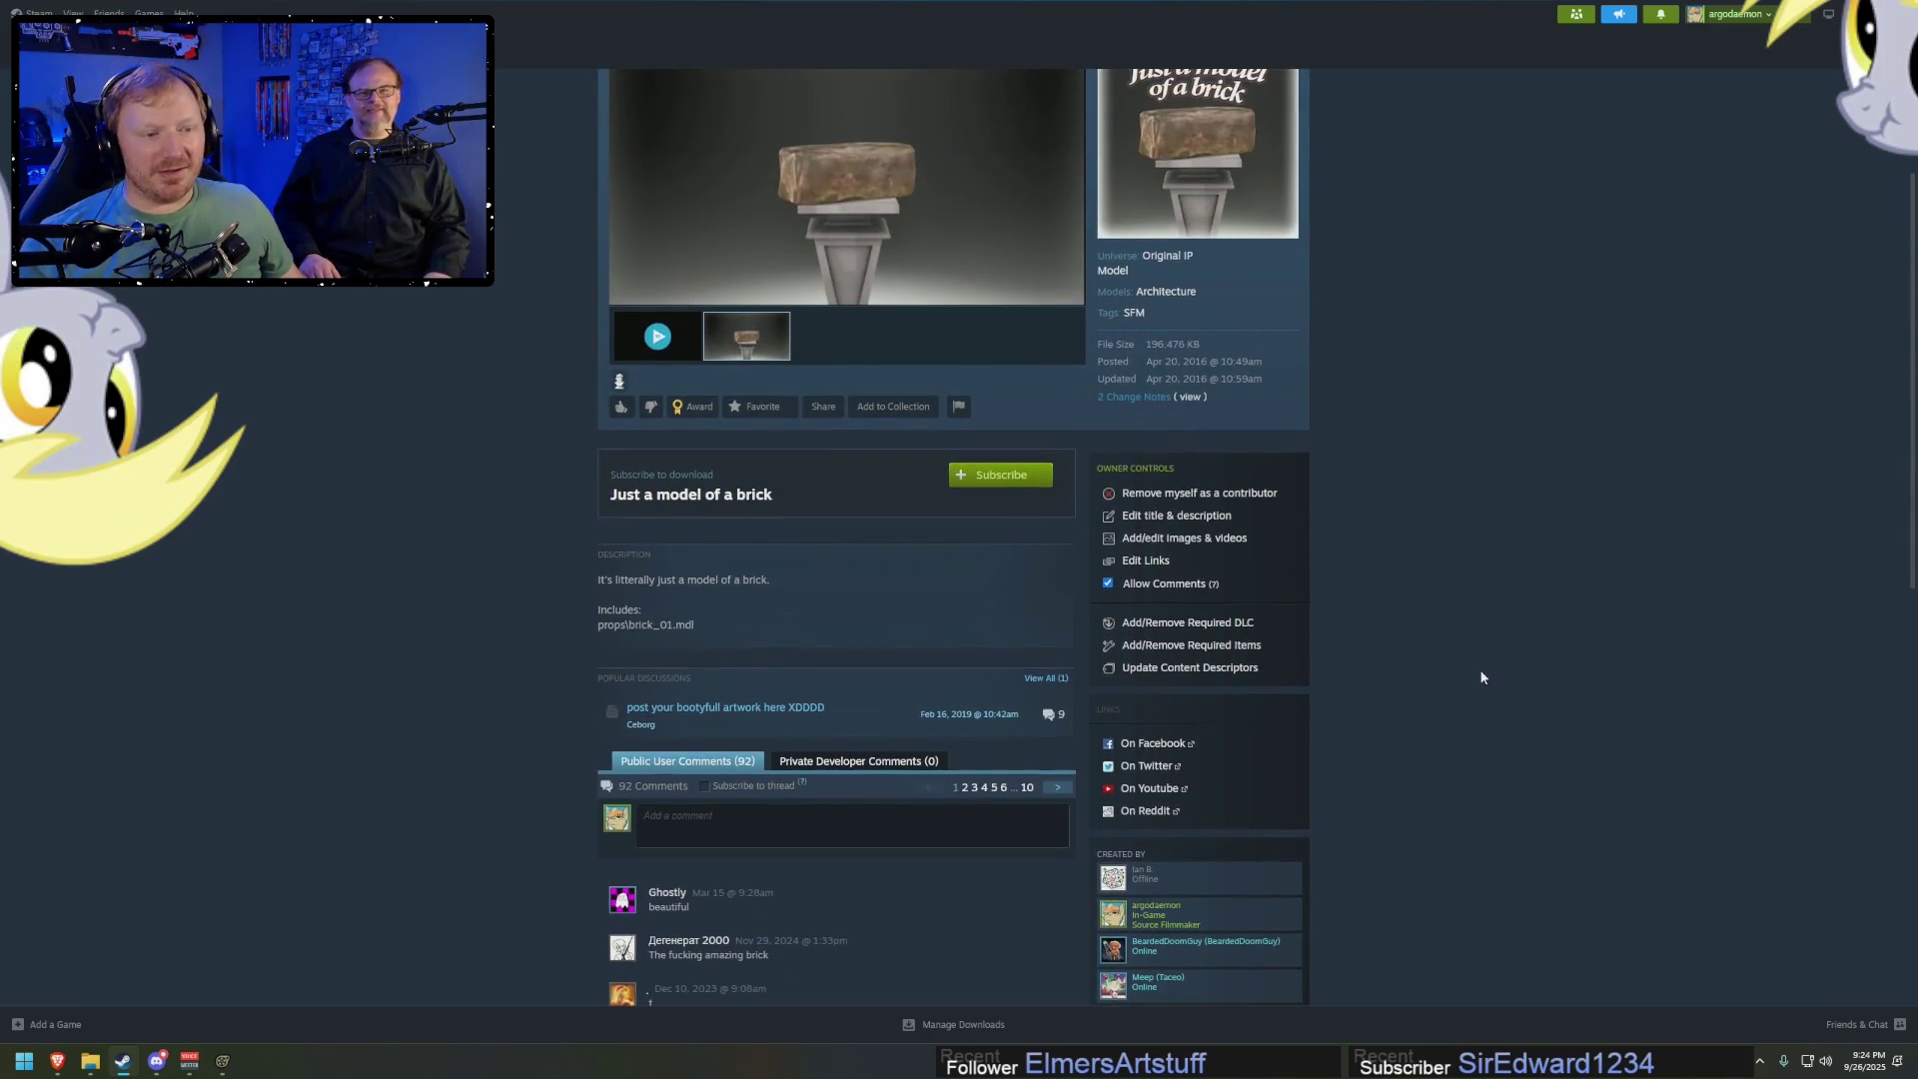
{"action": "scroll", "coordinate": [1206, 818], "scroll_direction": "up", "scroll_amount": 3}
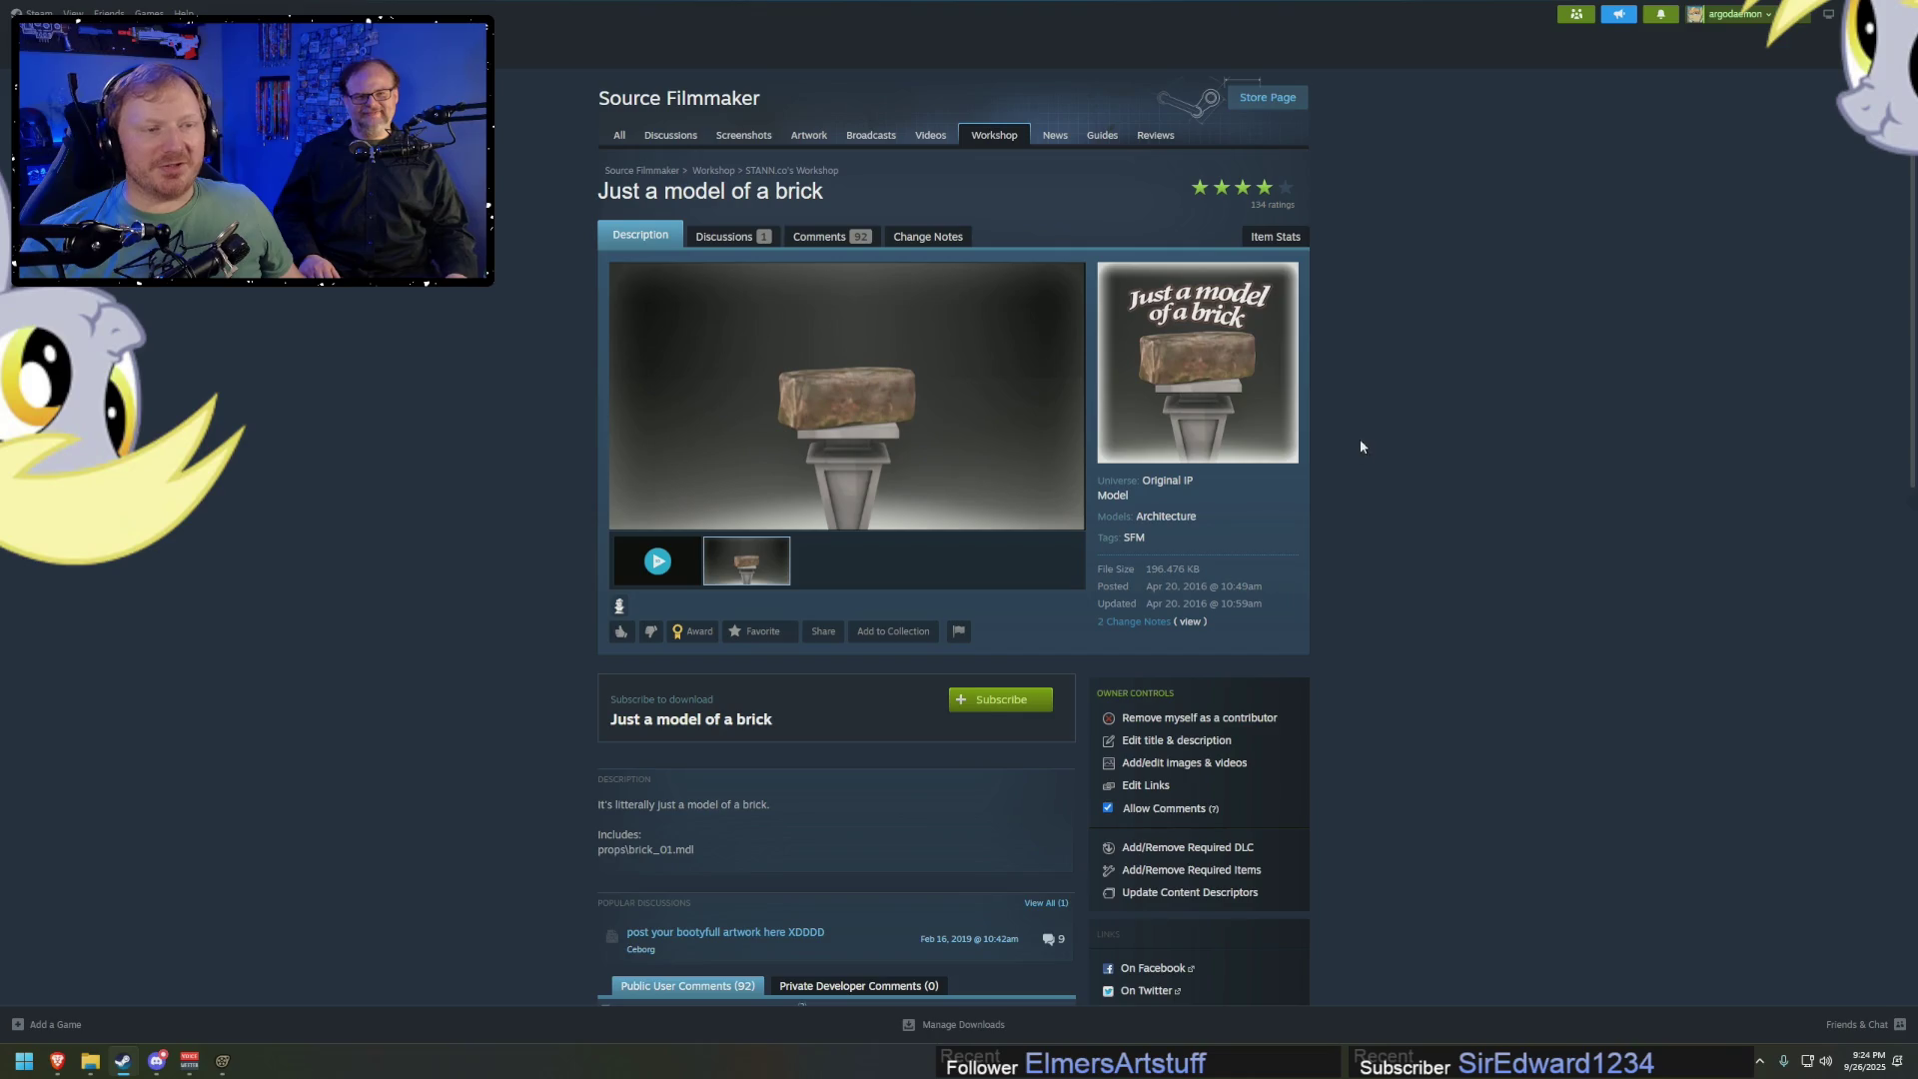
{"action": "scroll", "coordinate": [1438, 455], "scroll_direction": "down", "scroll_amount": 8}
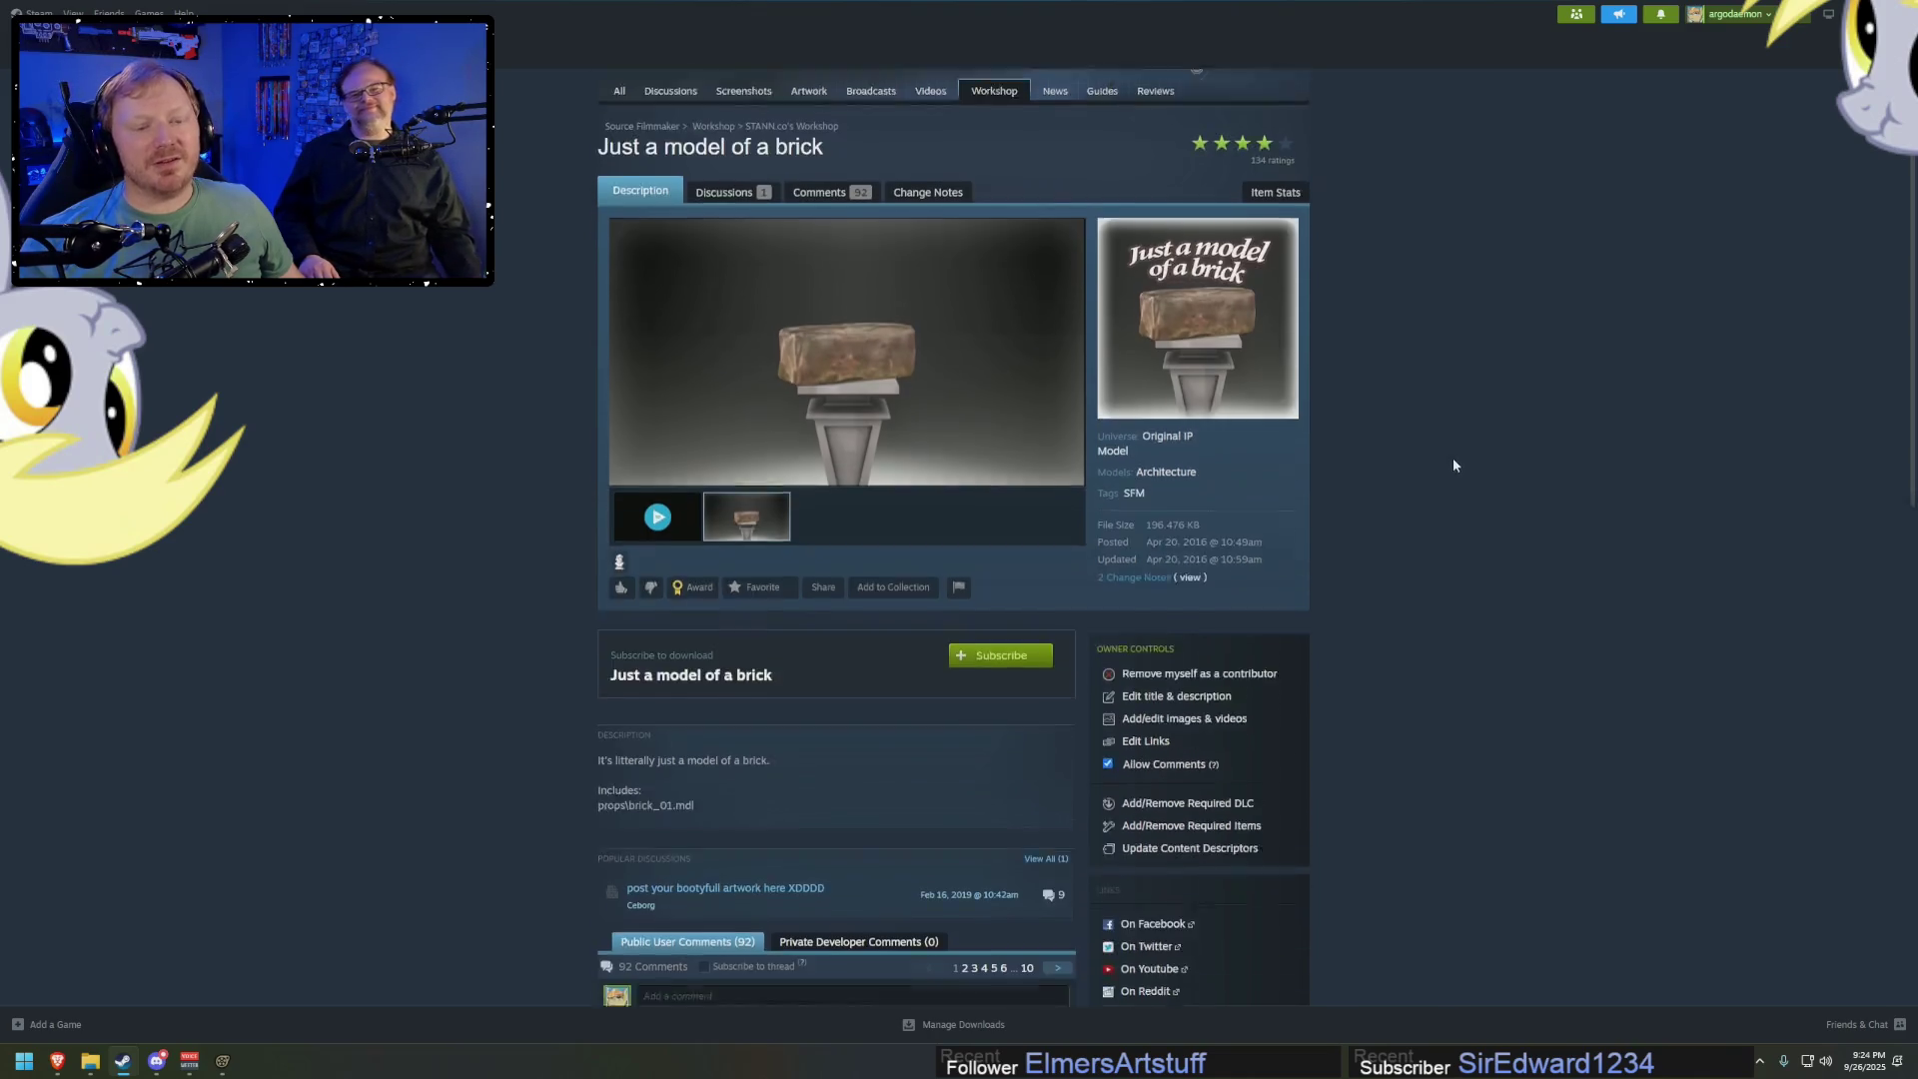
{"action": "scroll", "coordinate": [1449, 459], "scroll_direction": "down", "scroll_amount": 2}
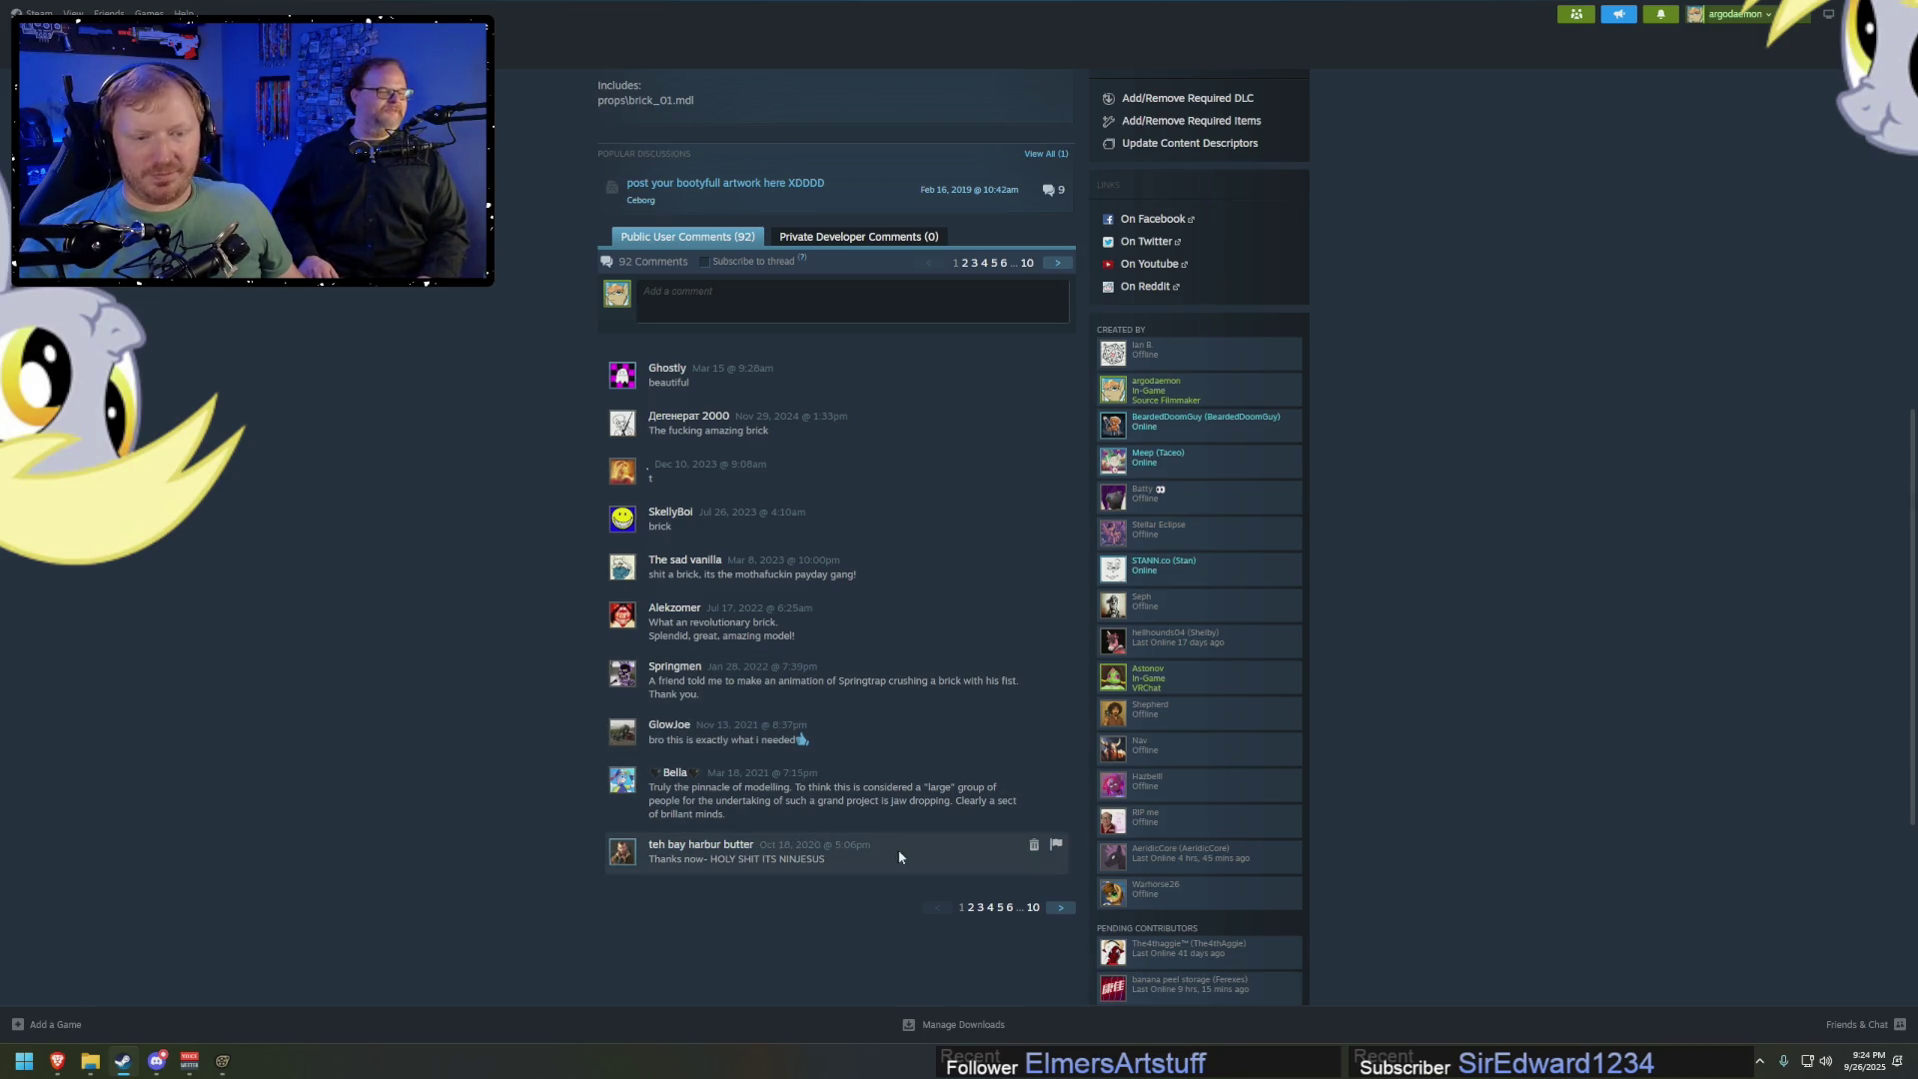
{"action": "left_click", "coordinate": [1062, 909]}
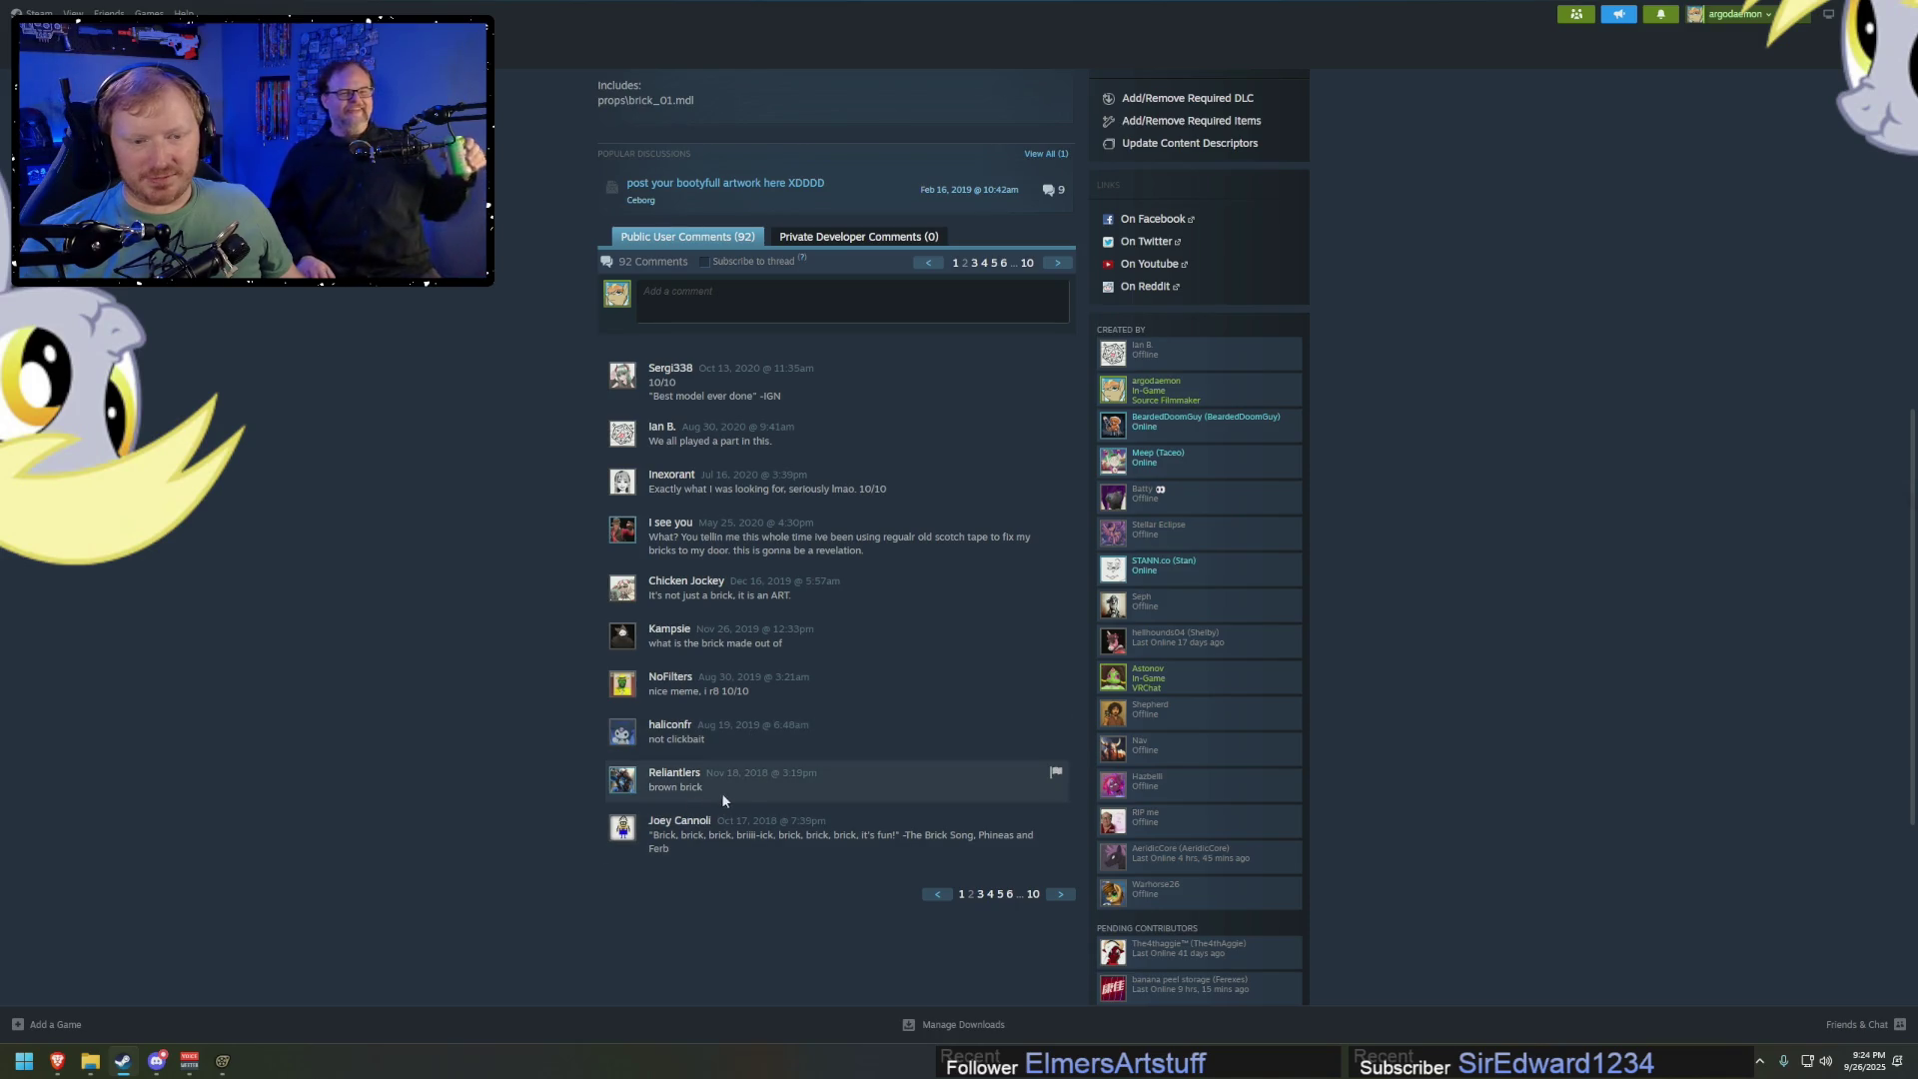
{"action": "left_click", "coordinate": [1062, 896]}
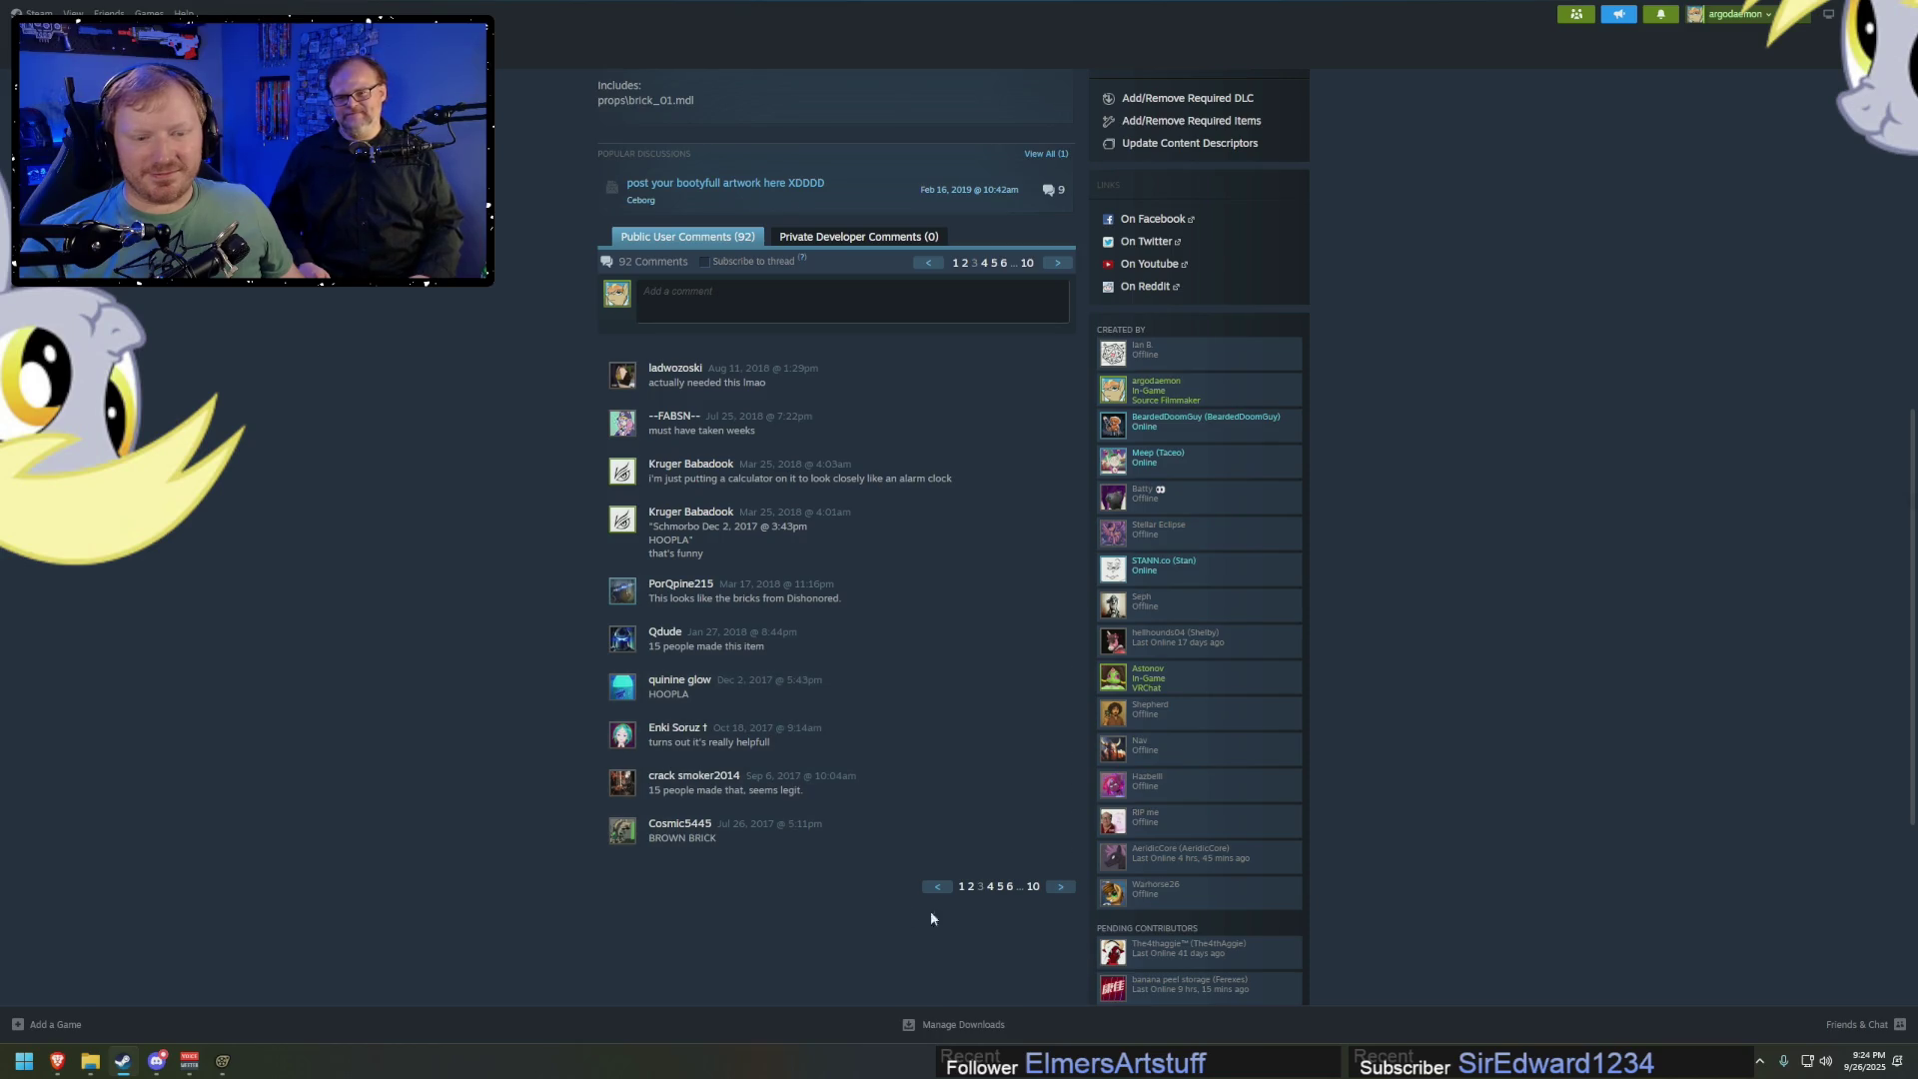
{"action": "left_click", "coordinate": [1062, 893]}
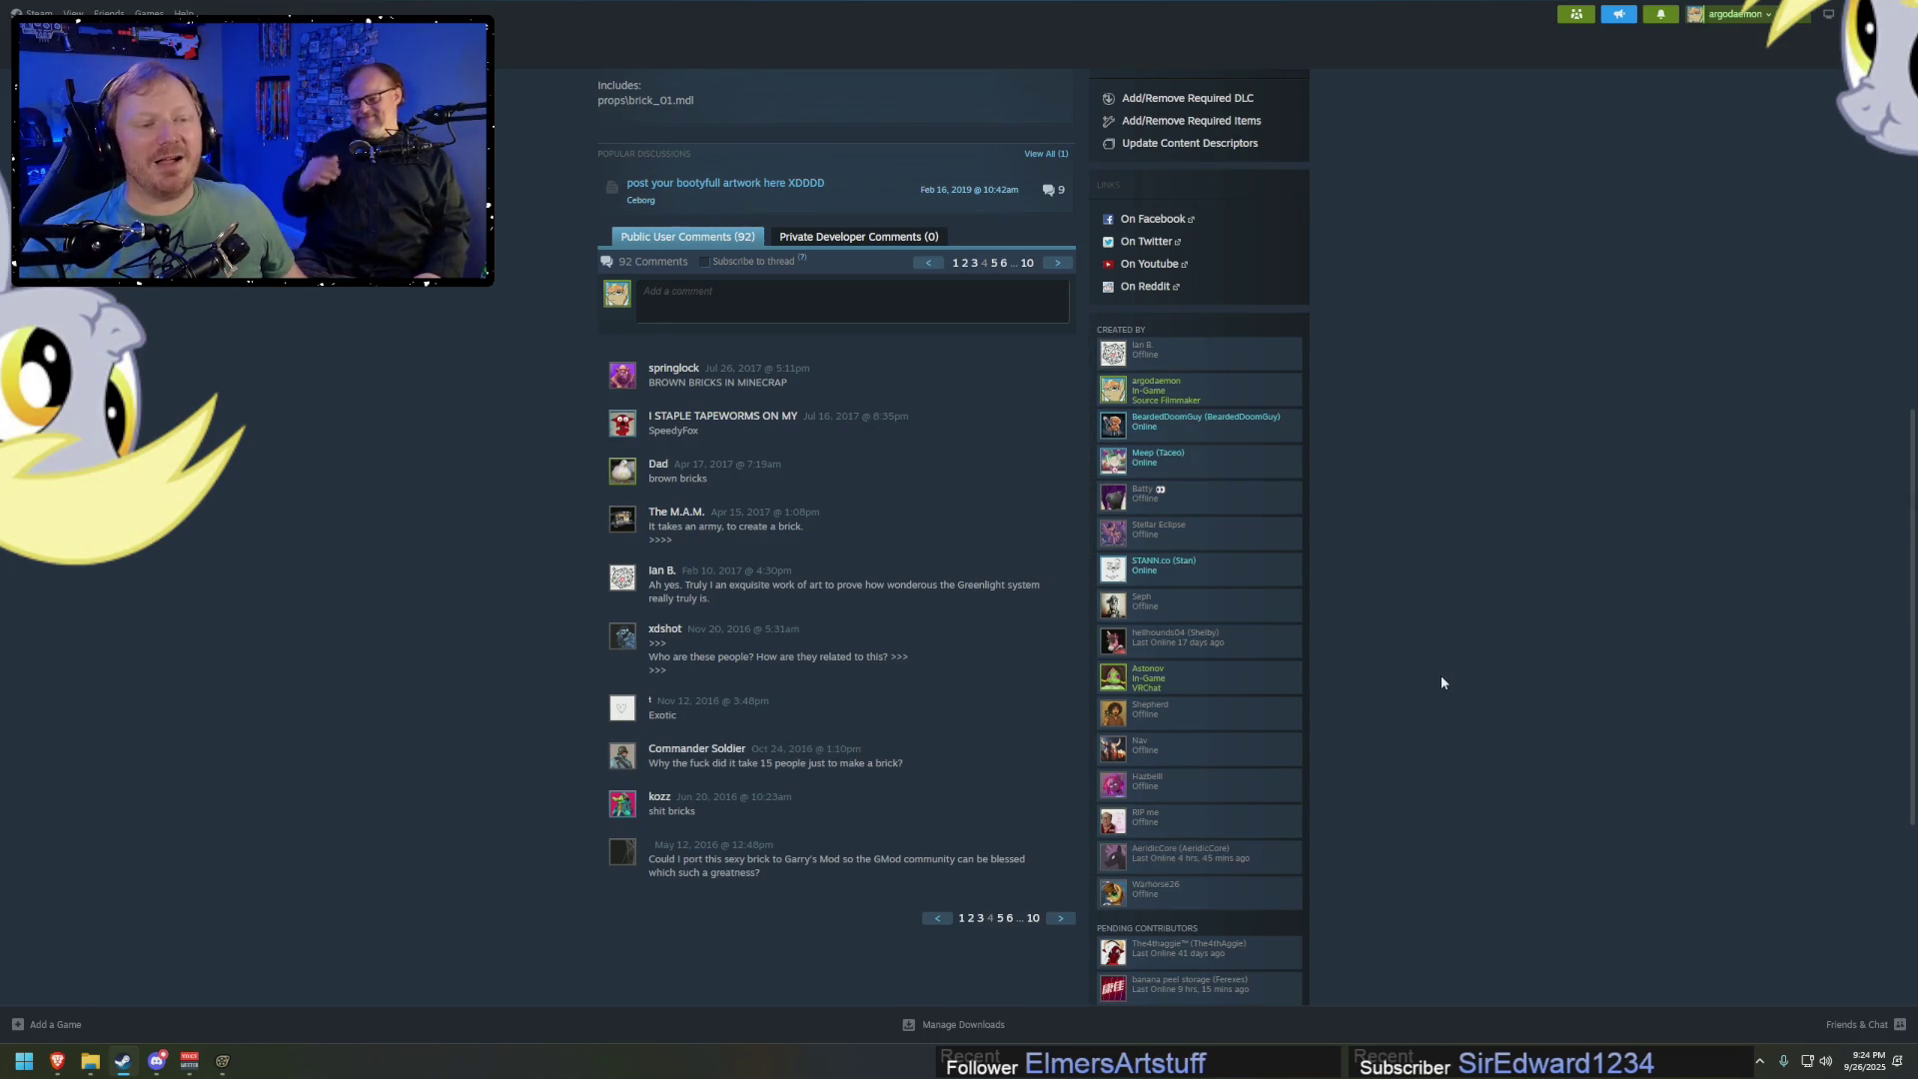
Look over the item's Created By contributors list
{"action": "mouse_move", "coordinate": [1182, 361]}
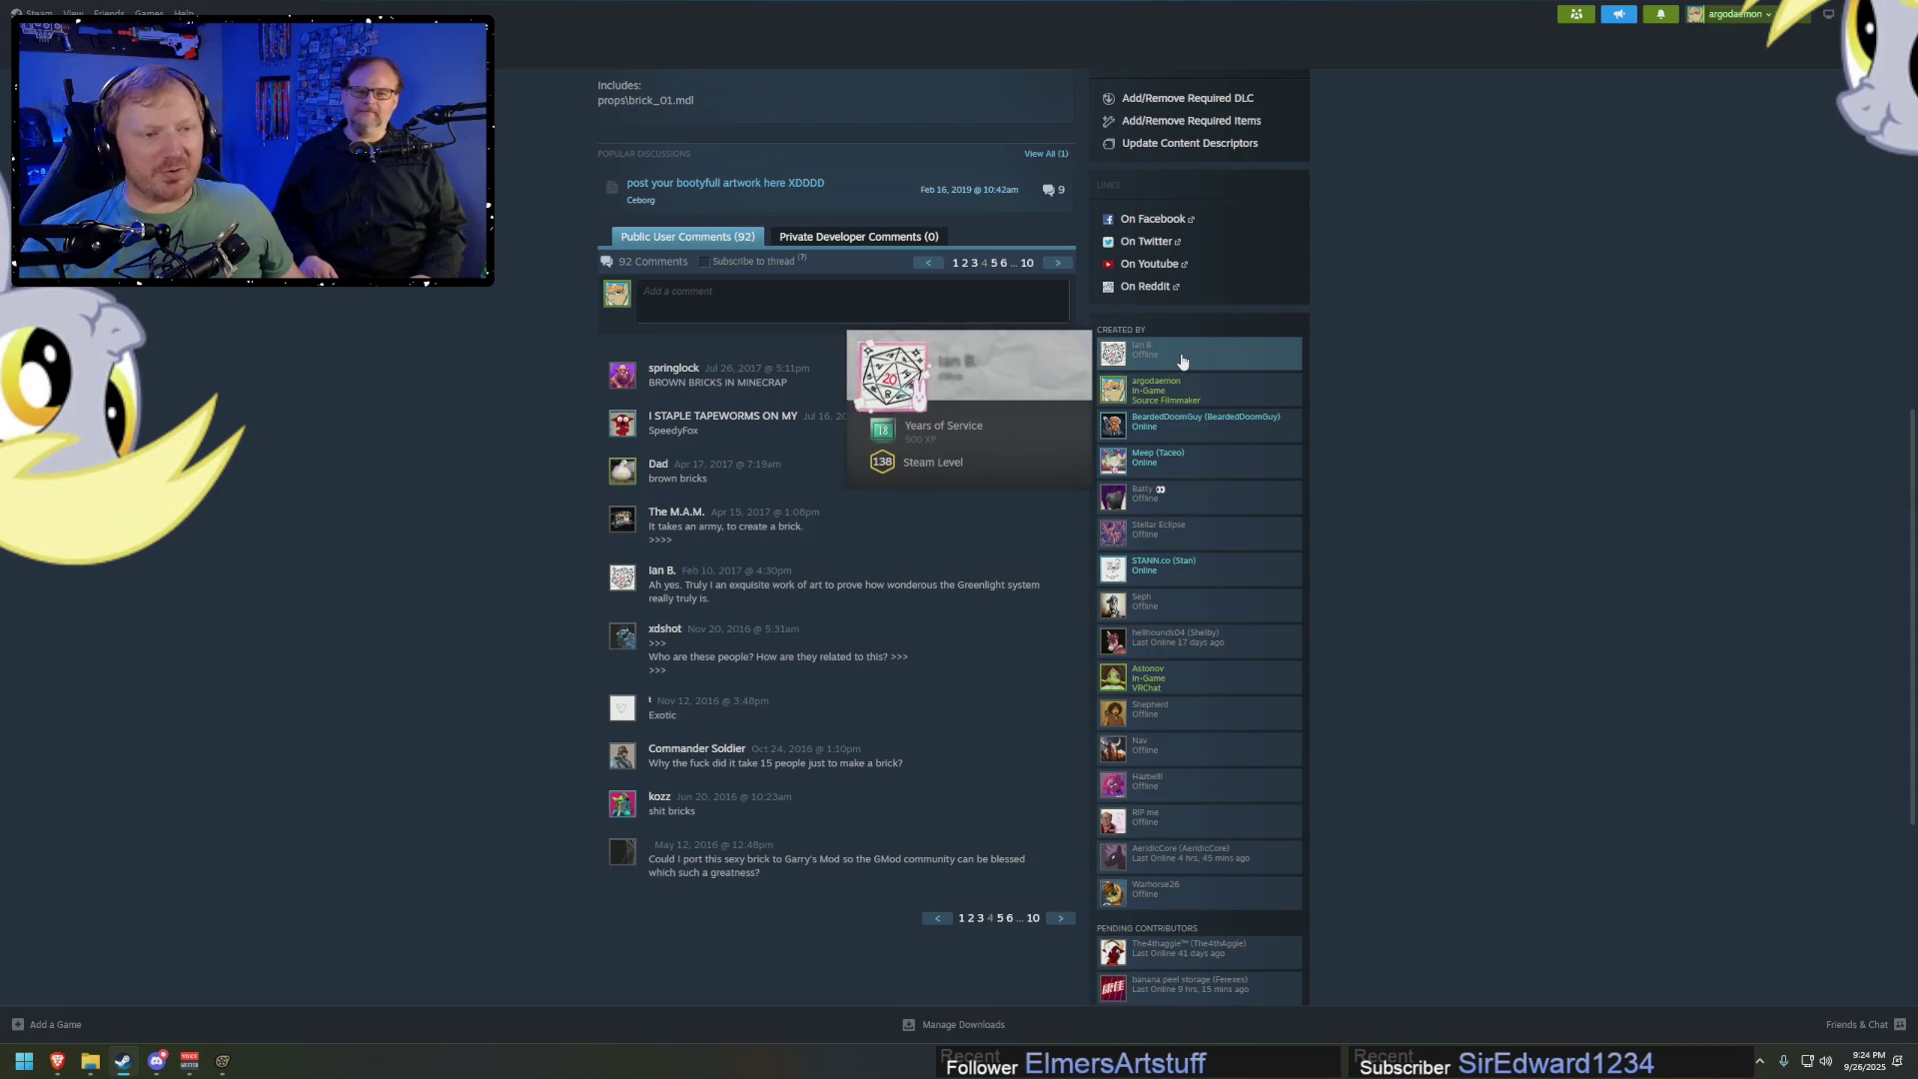
{"action": "mouse_move", "coordinate": [1210, 424]}
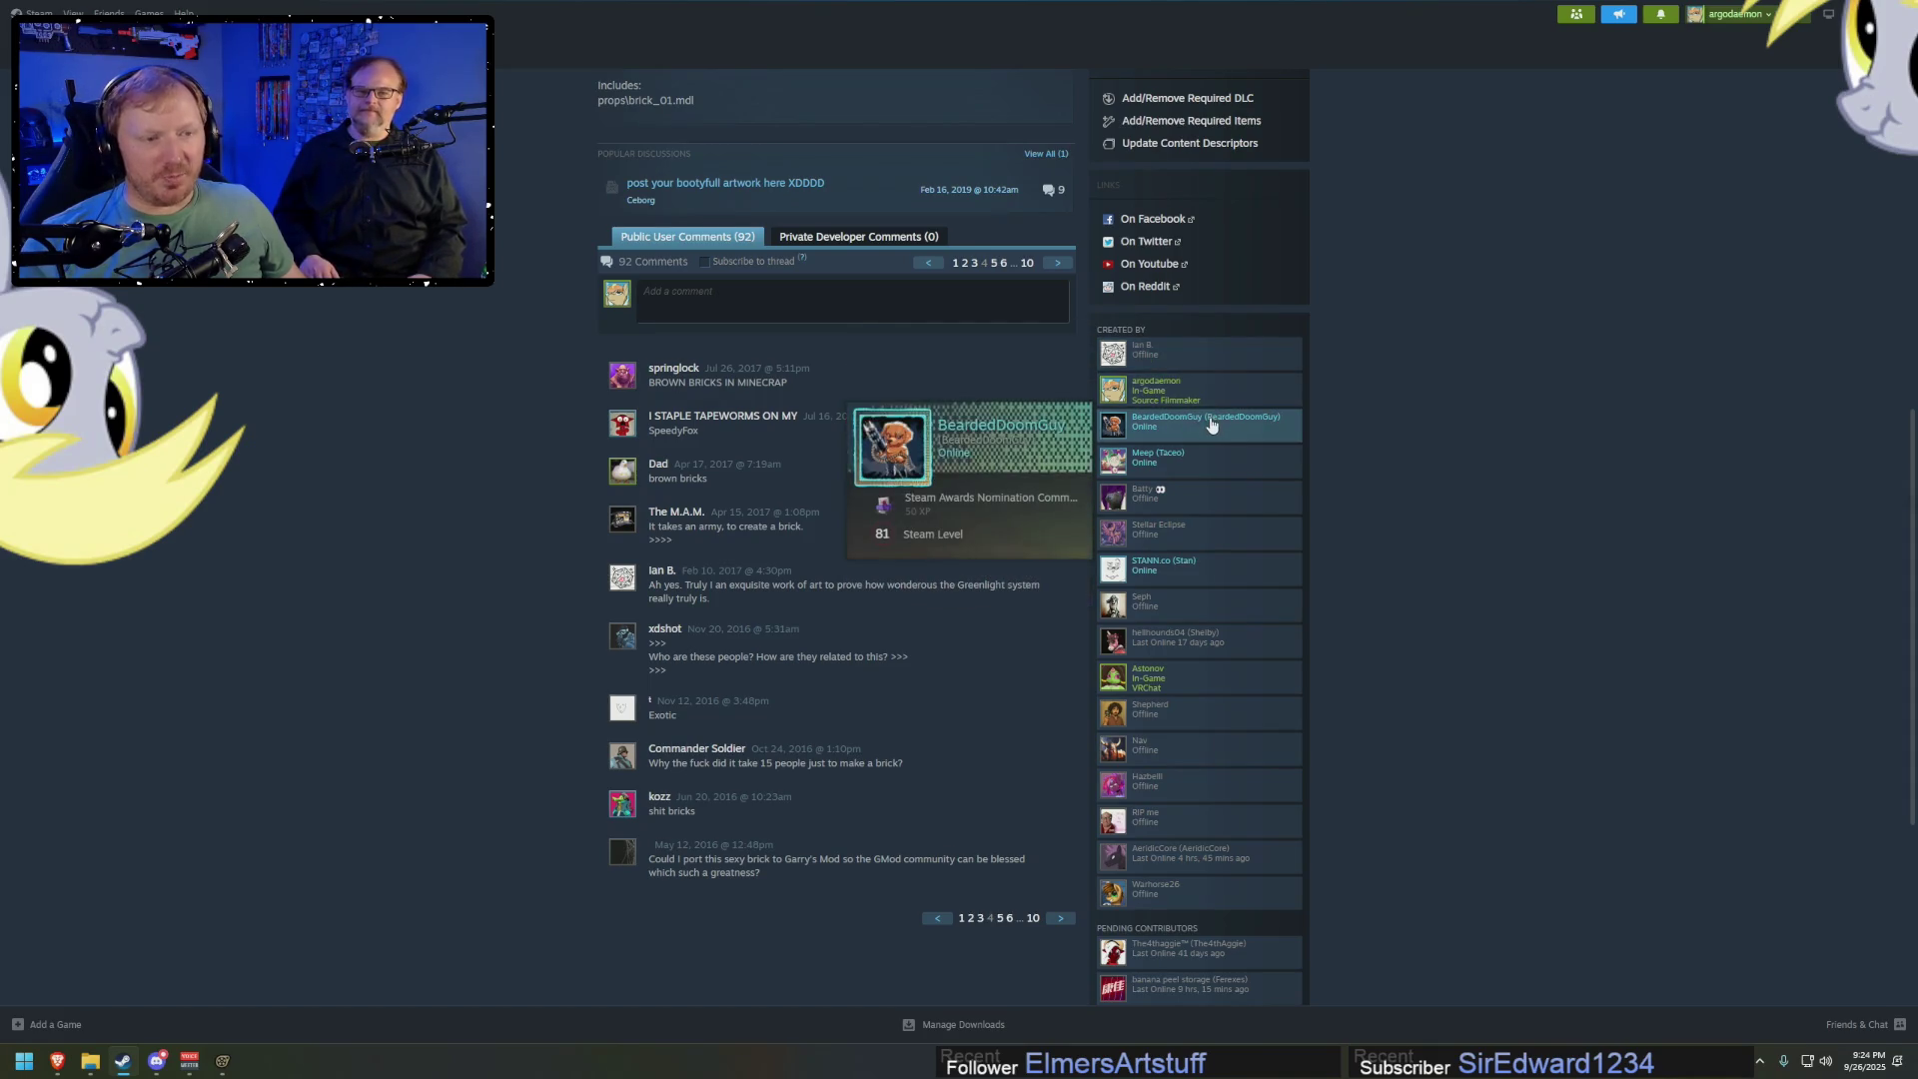
{"action": "mouse_move", "coordinate": [1202, 468]}
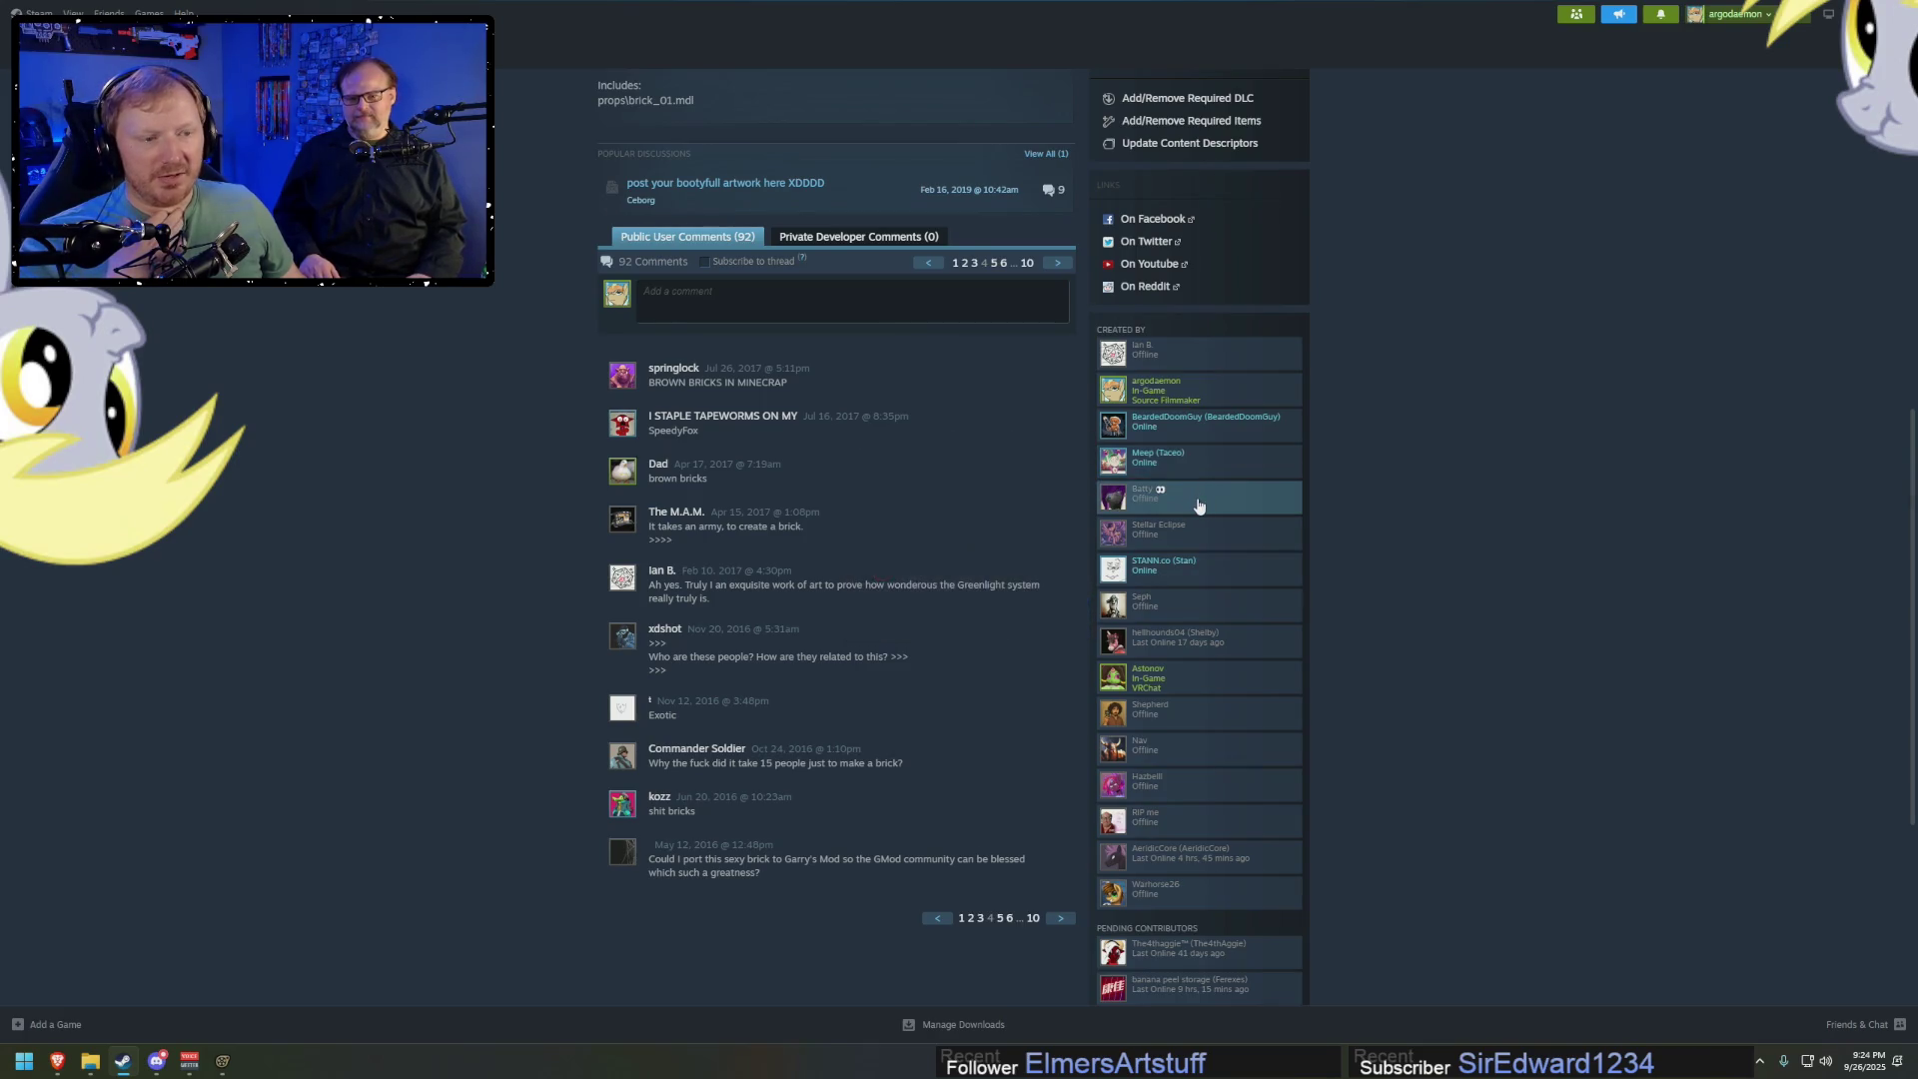
{"action": "mouse_move", "coordinate": [1198, 507]}
{"action": "mouse_move", "coordinate": [1215, 538]}
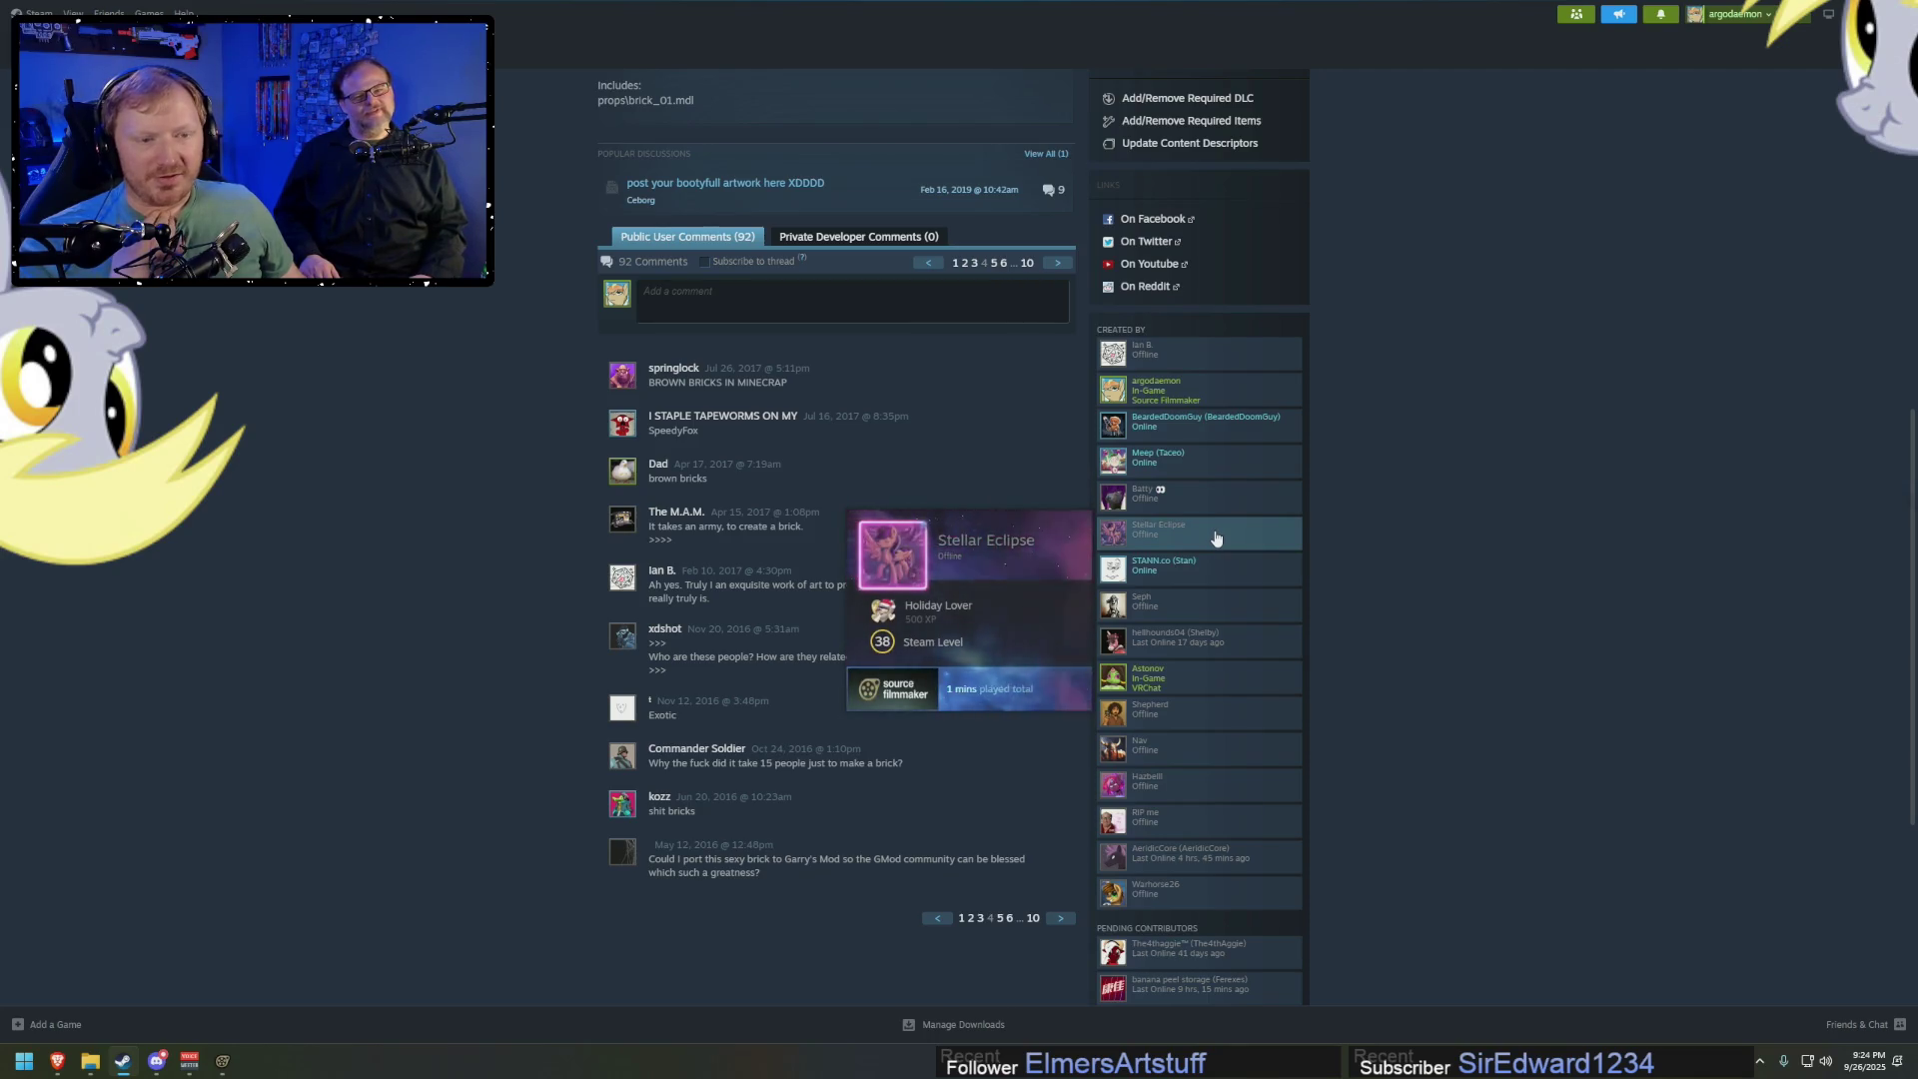
{"action": "mouse_move", "coordinate": [1209, 580]}
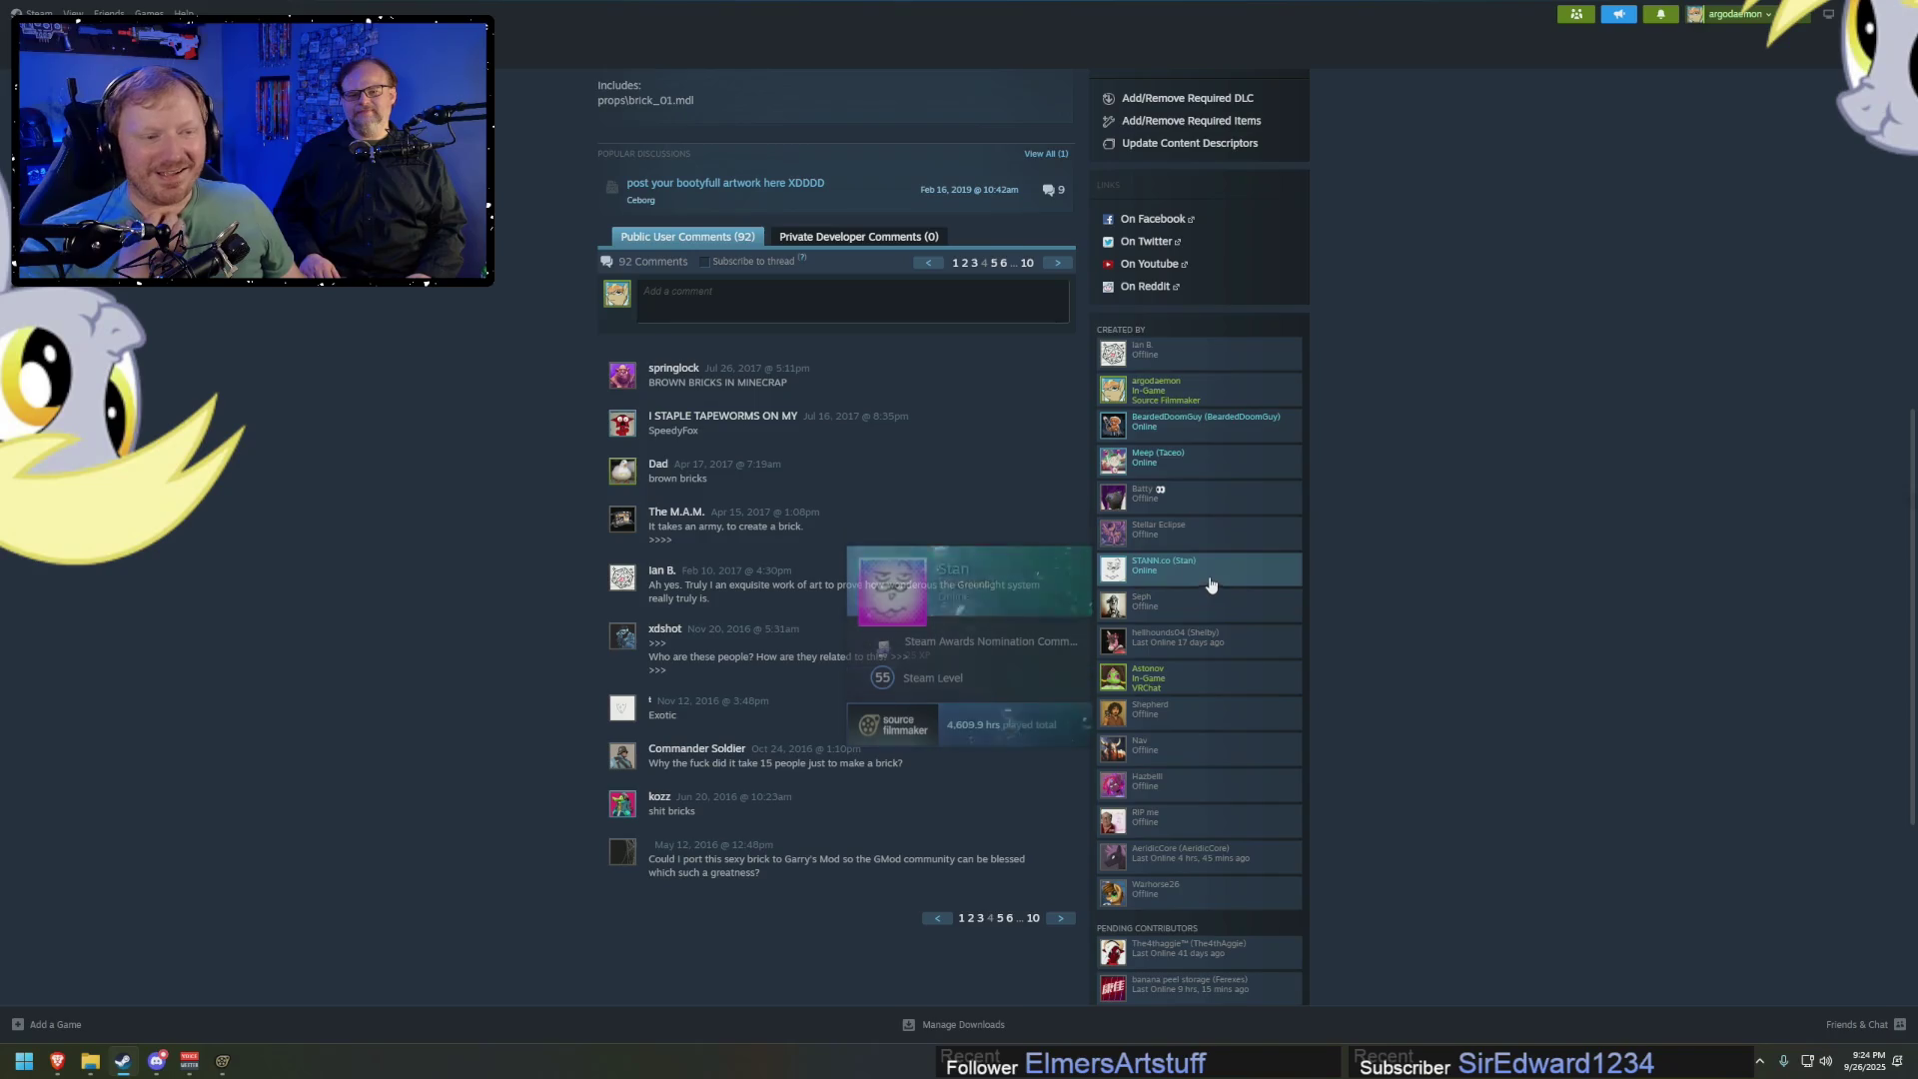
{"action": "mouse_move", "coordinate": [1199, 619]}
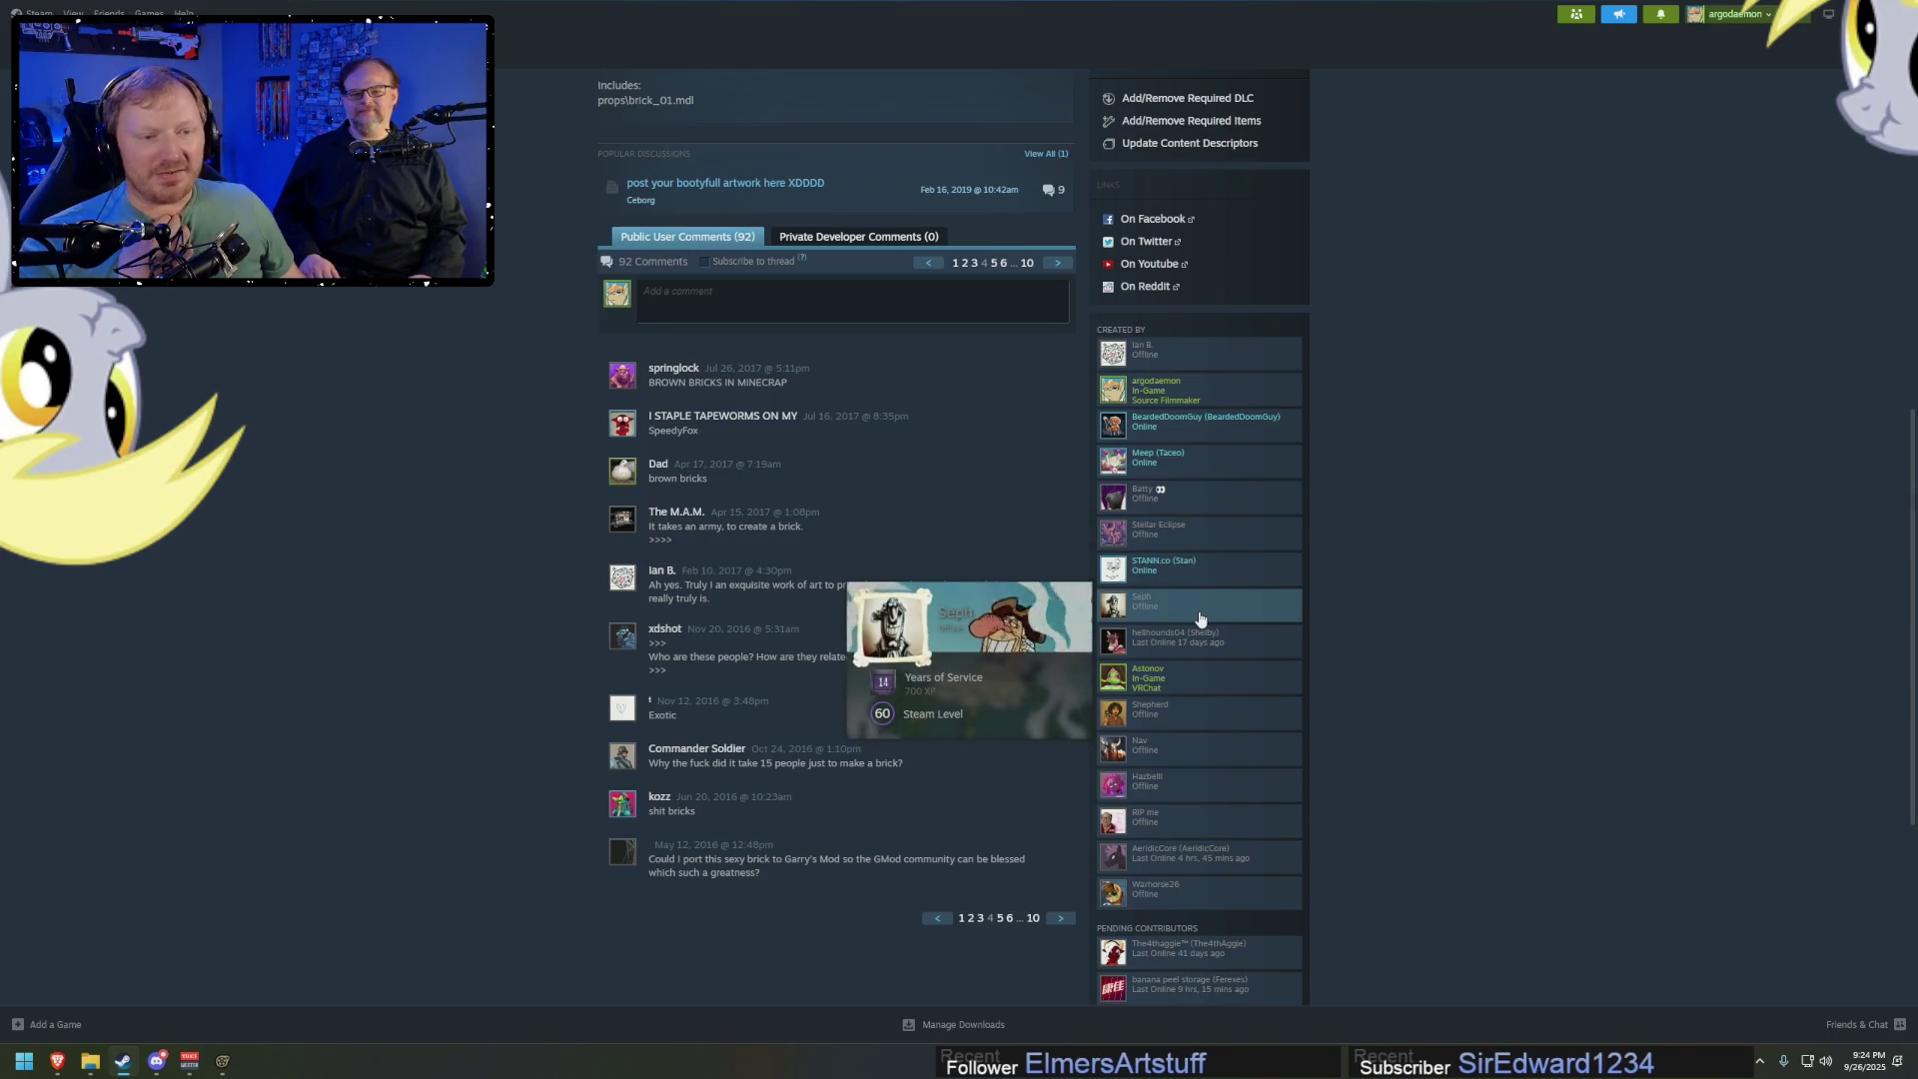
{"action": "mouse_move", "coordinate": [1222, 655]}
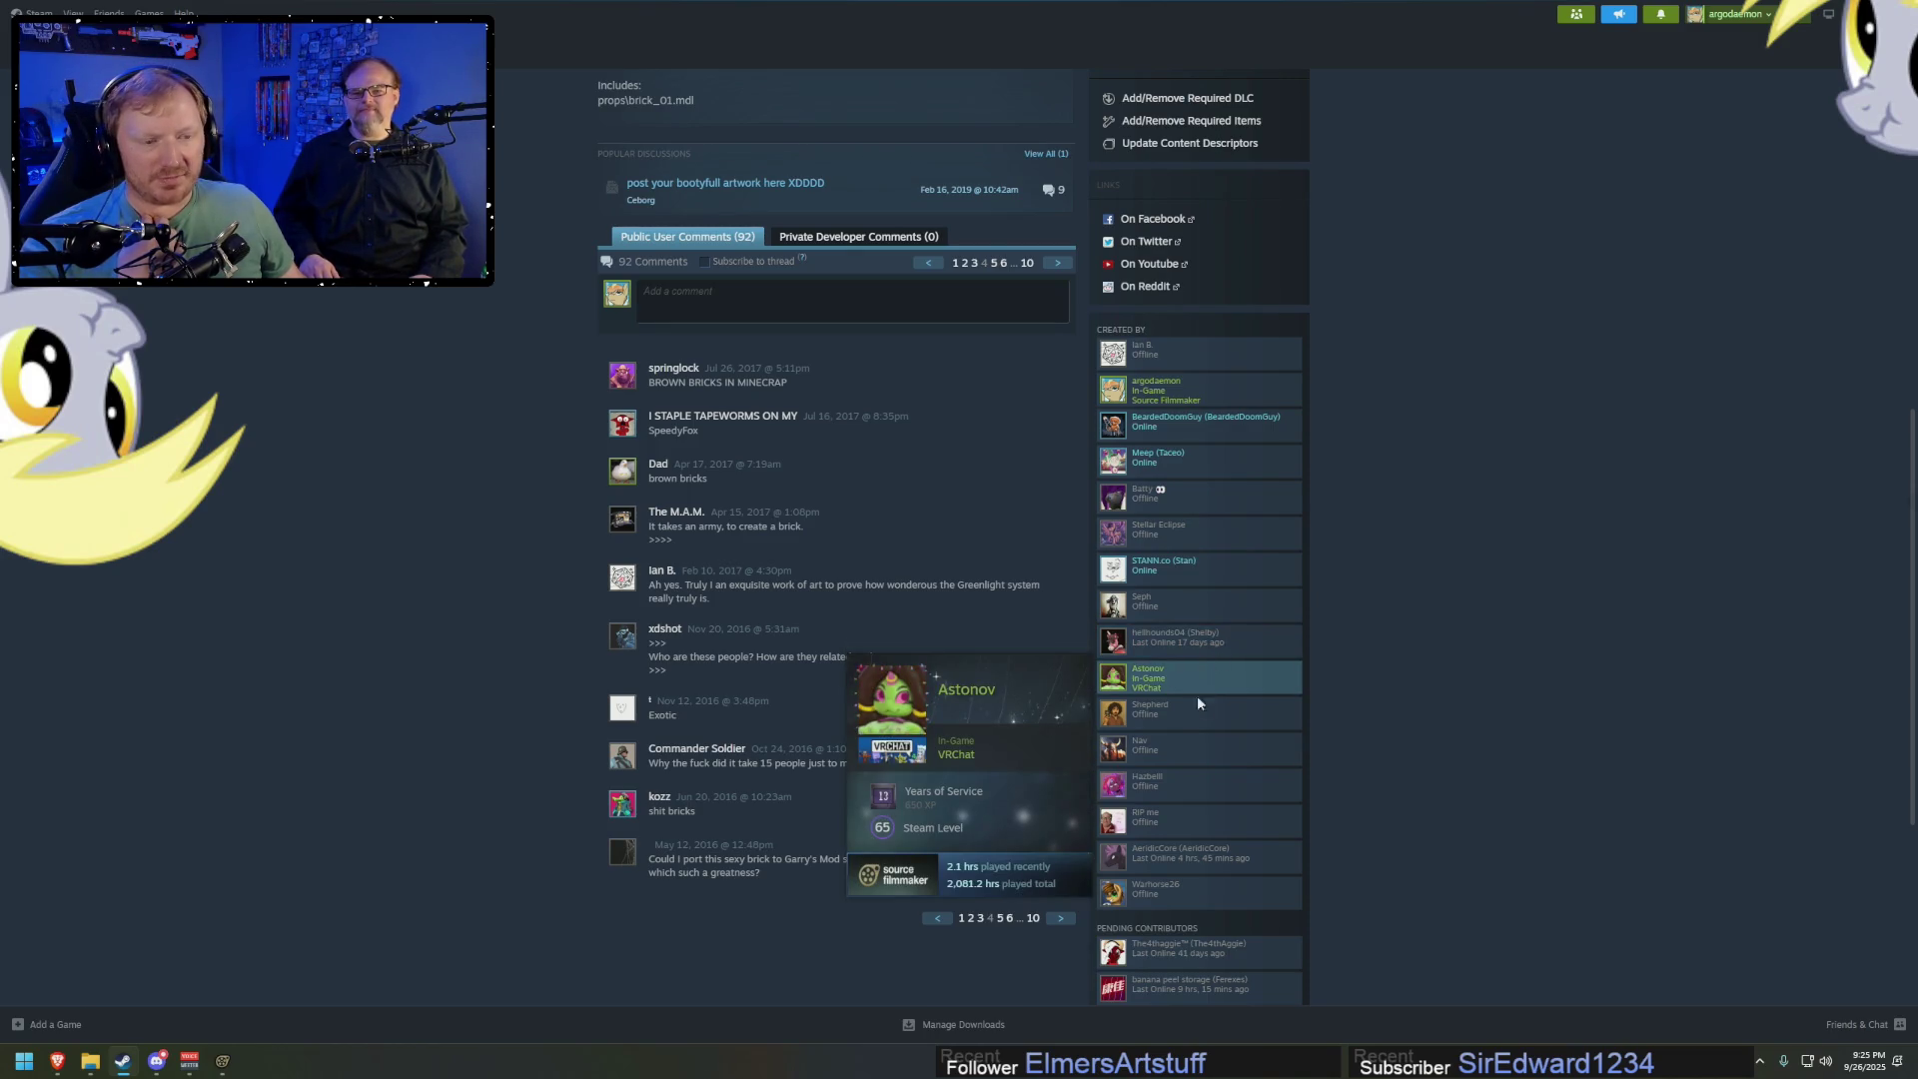
{"action": "mouse_move", "coordinate": [1194, 719]}
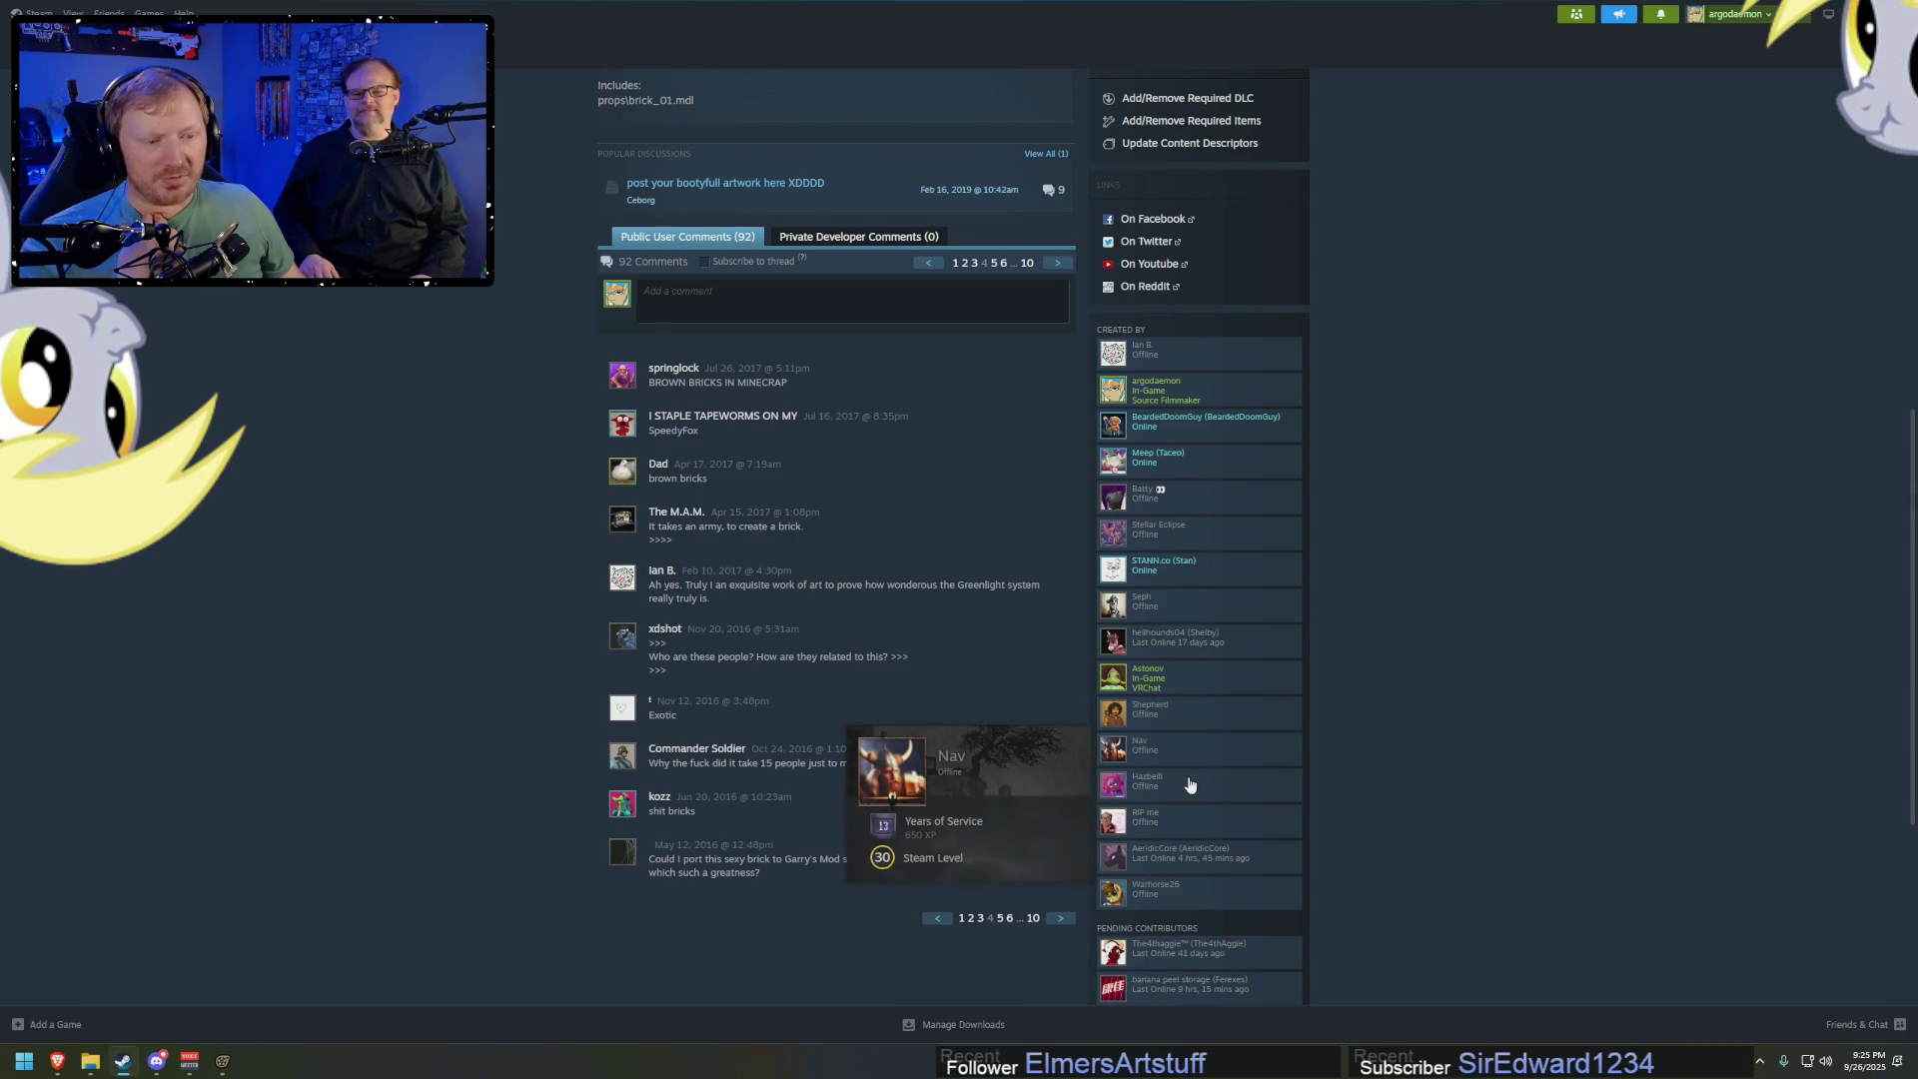
{"action": "mouse_move", "coordinate": [1193, 795]}
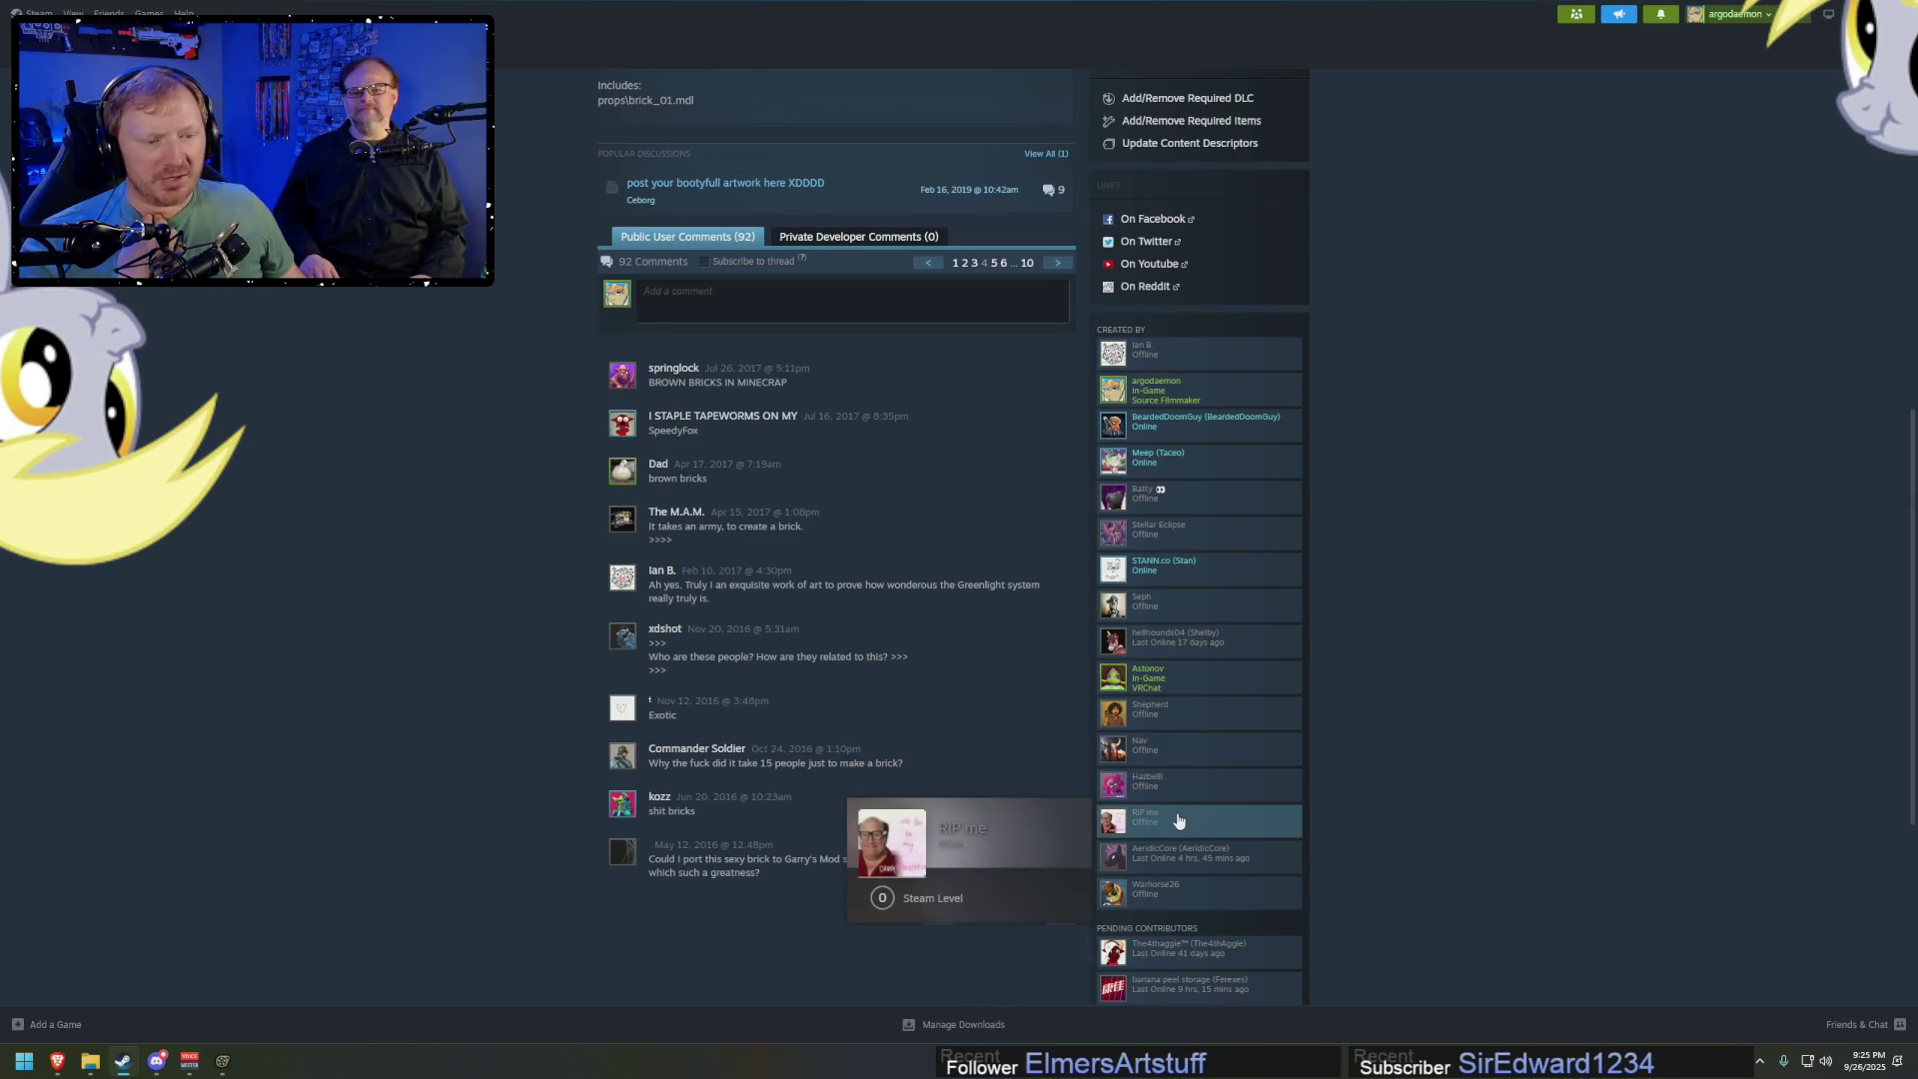
{"action": "mouse_move", "coordinate": [1208, 865]}
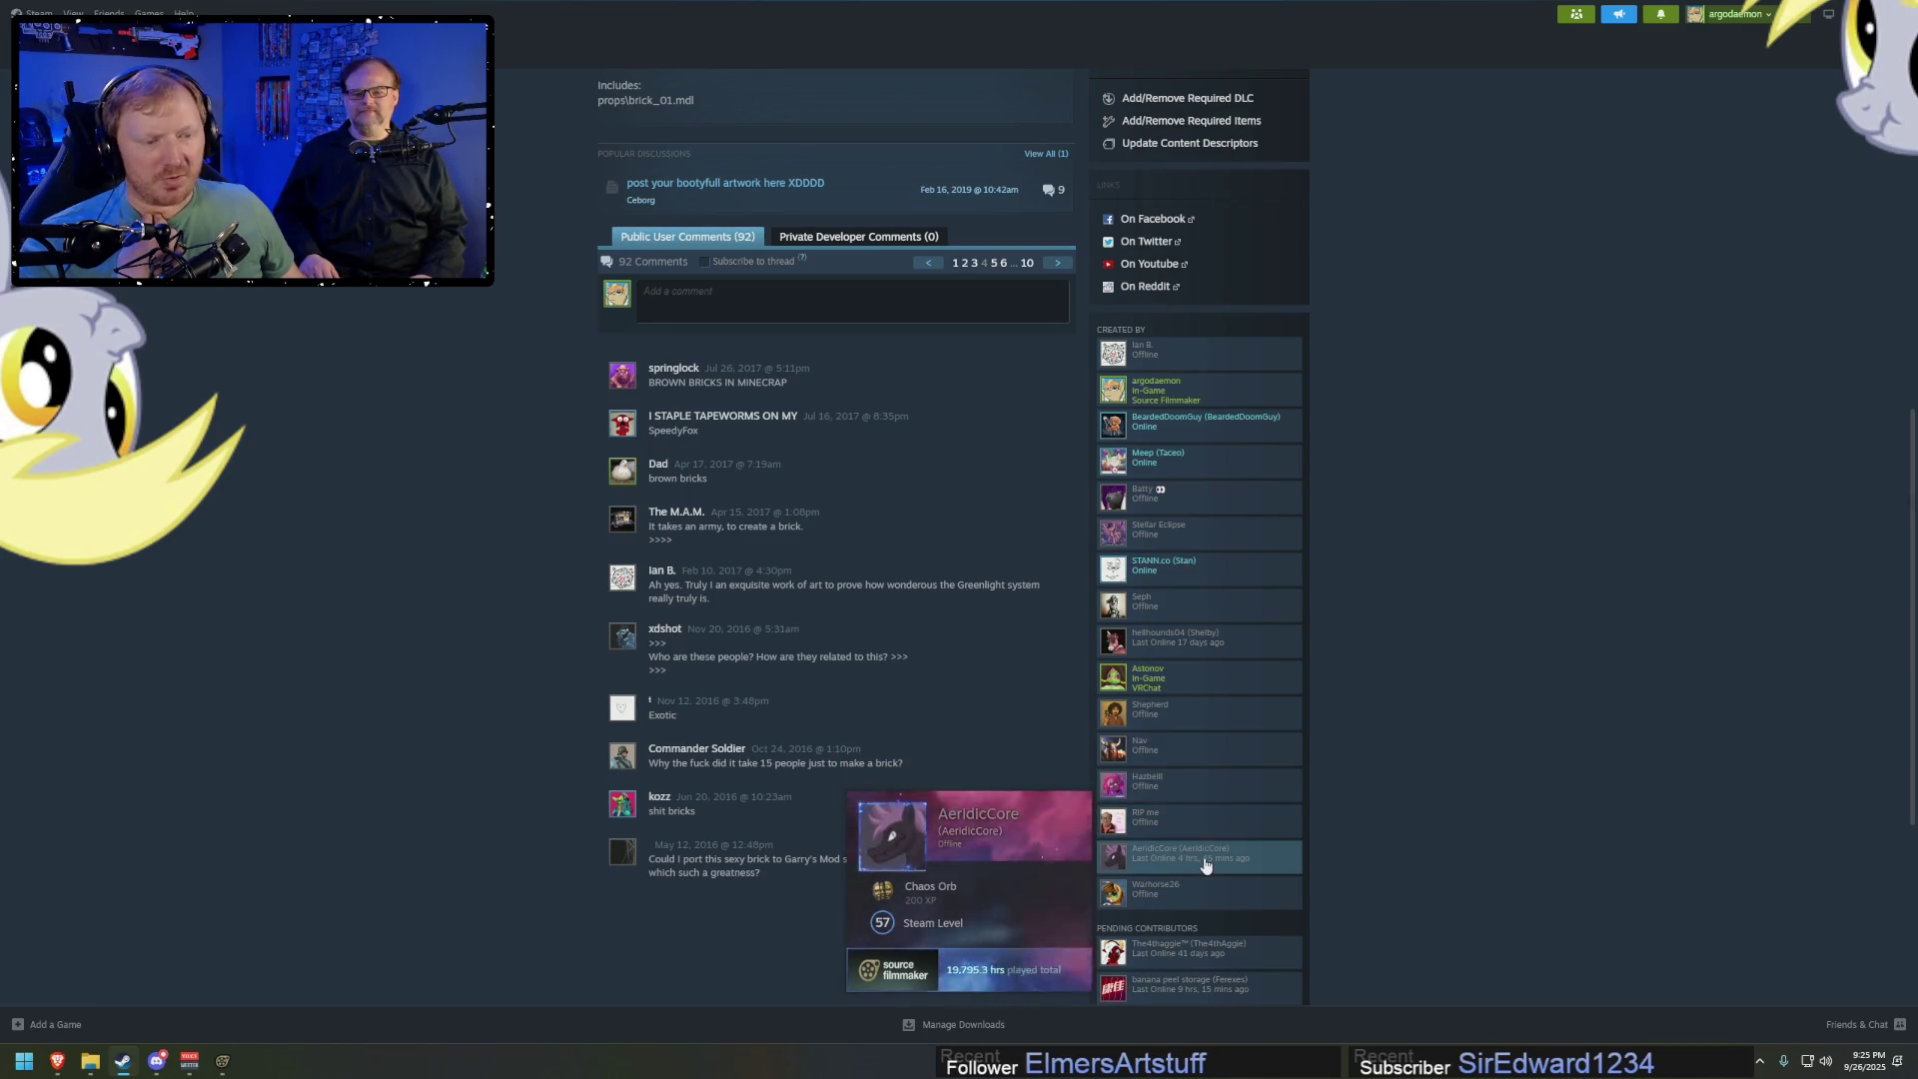
Scroll the creator's Workshop items list showing 'Just a model of a brick', then leave full-screen Steam
{"action": "scroll", "coordinate": [1237, 866], "scroll_direction": "down", "scroll_amount": 1}
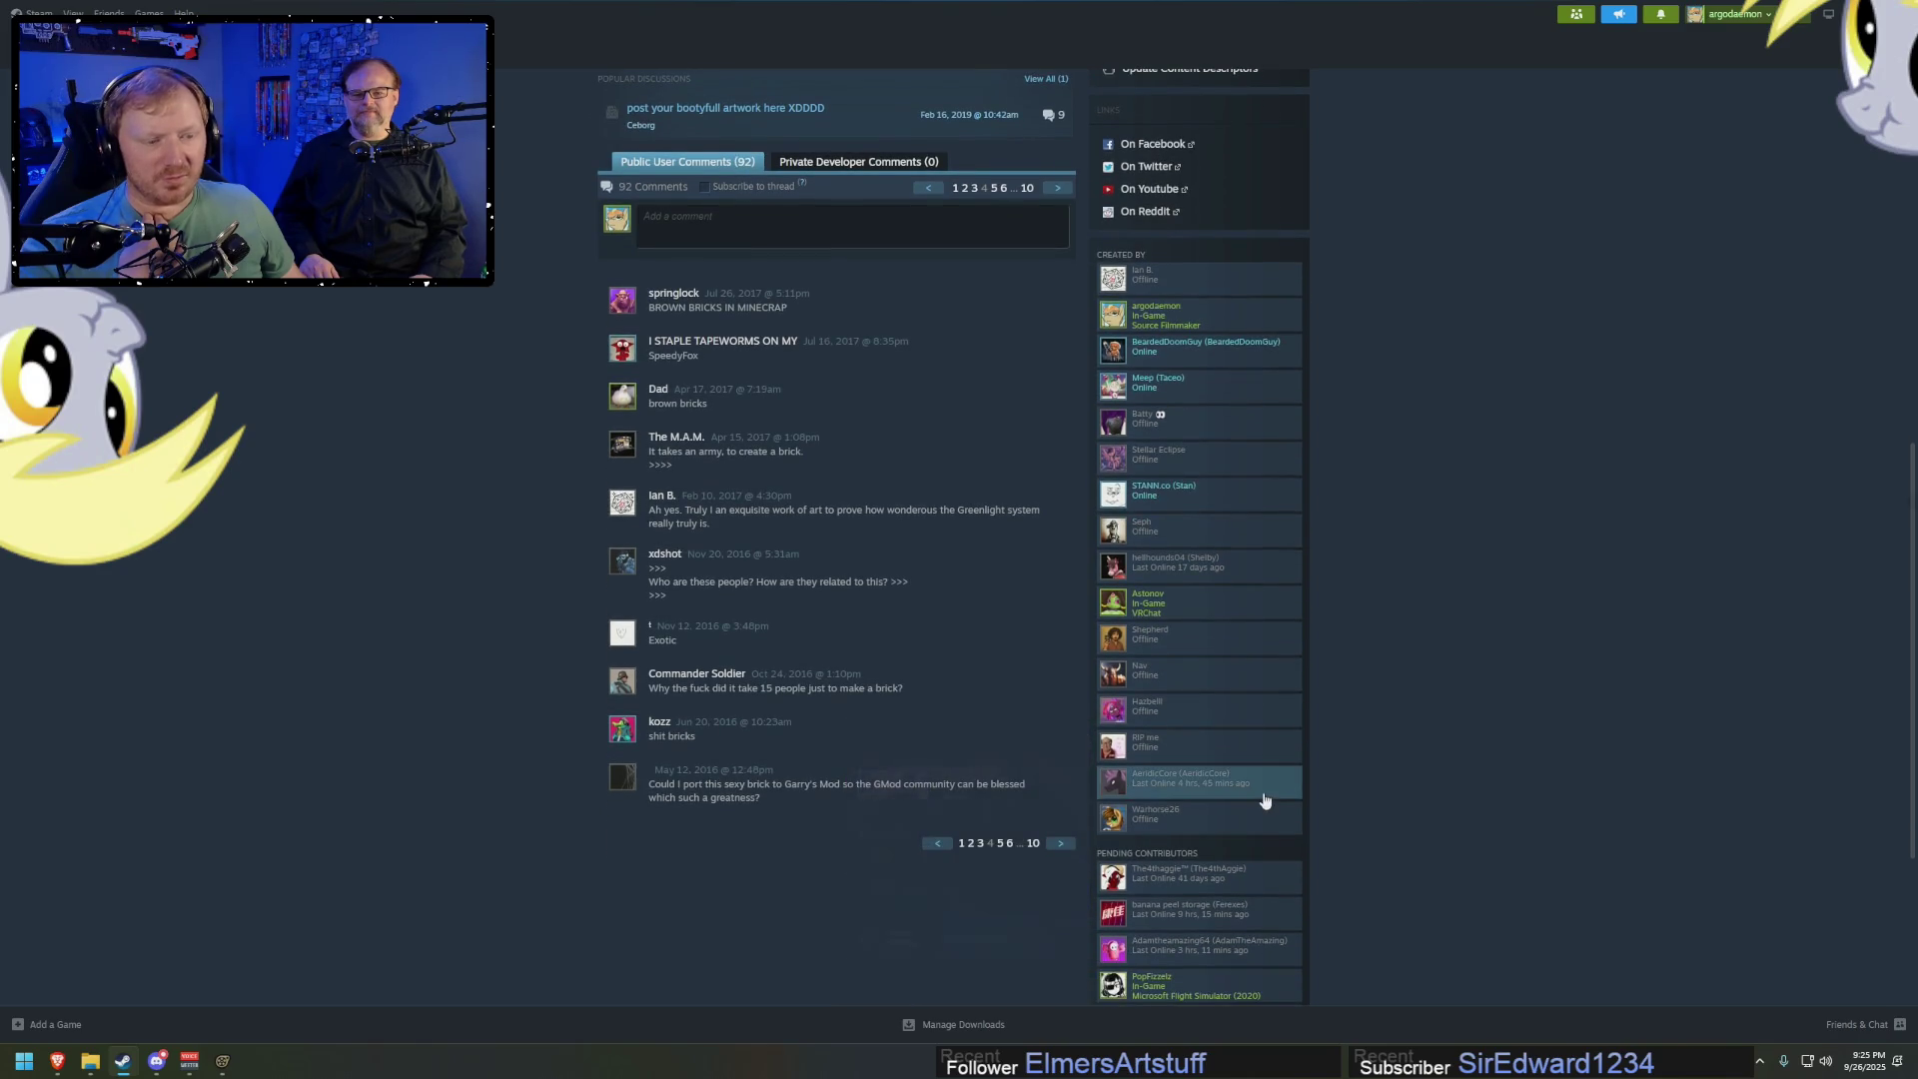
{"action": "scroll", "coordinate": [1238, 779], "scroll_direction": "down", "scroll_amount": 1}
{"action": "scroll", "coordinate": [1233, 760], "scroll_direction": "down", "scroll_amount": 1}
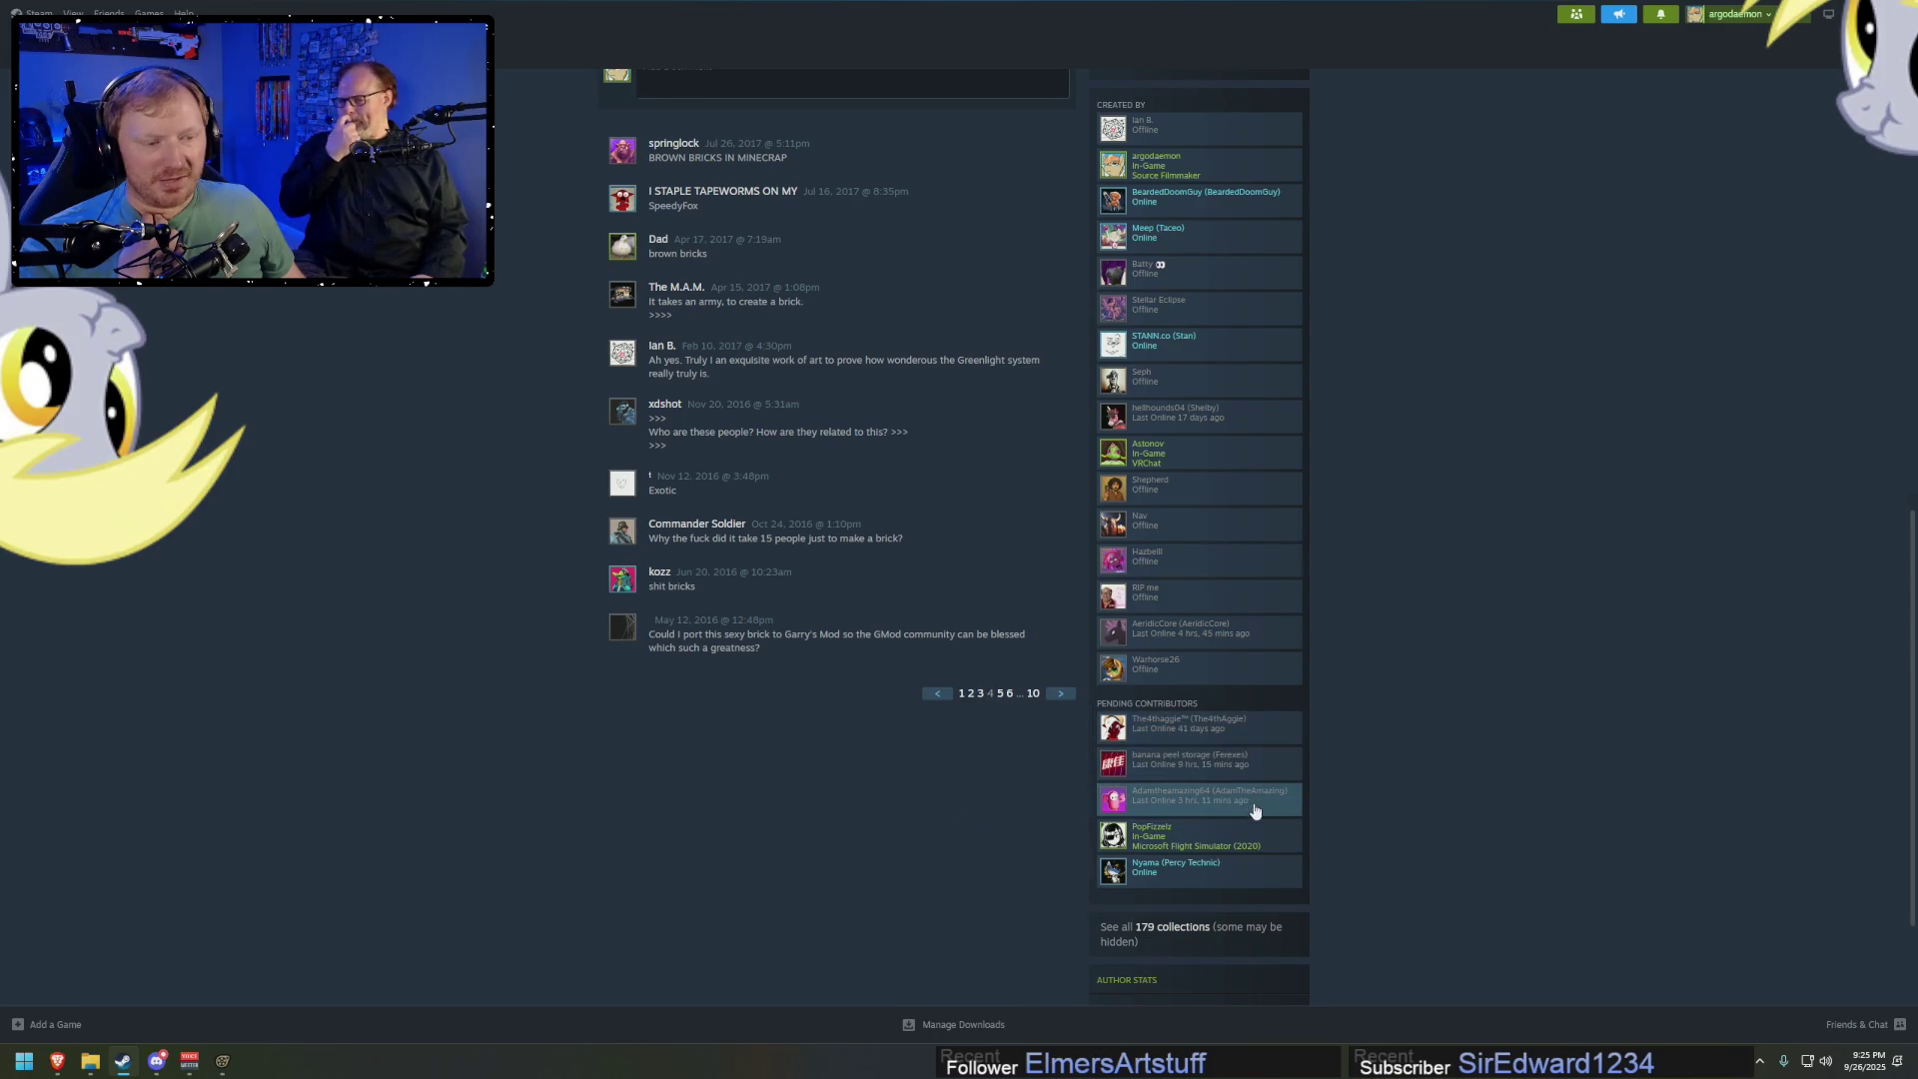
{"action": "mouse_move", "coordinate": [1253, 808]}
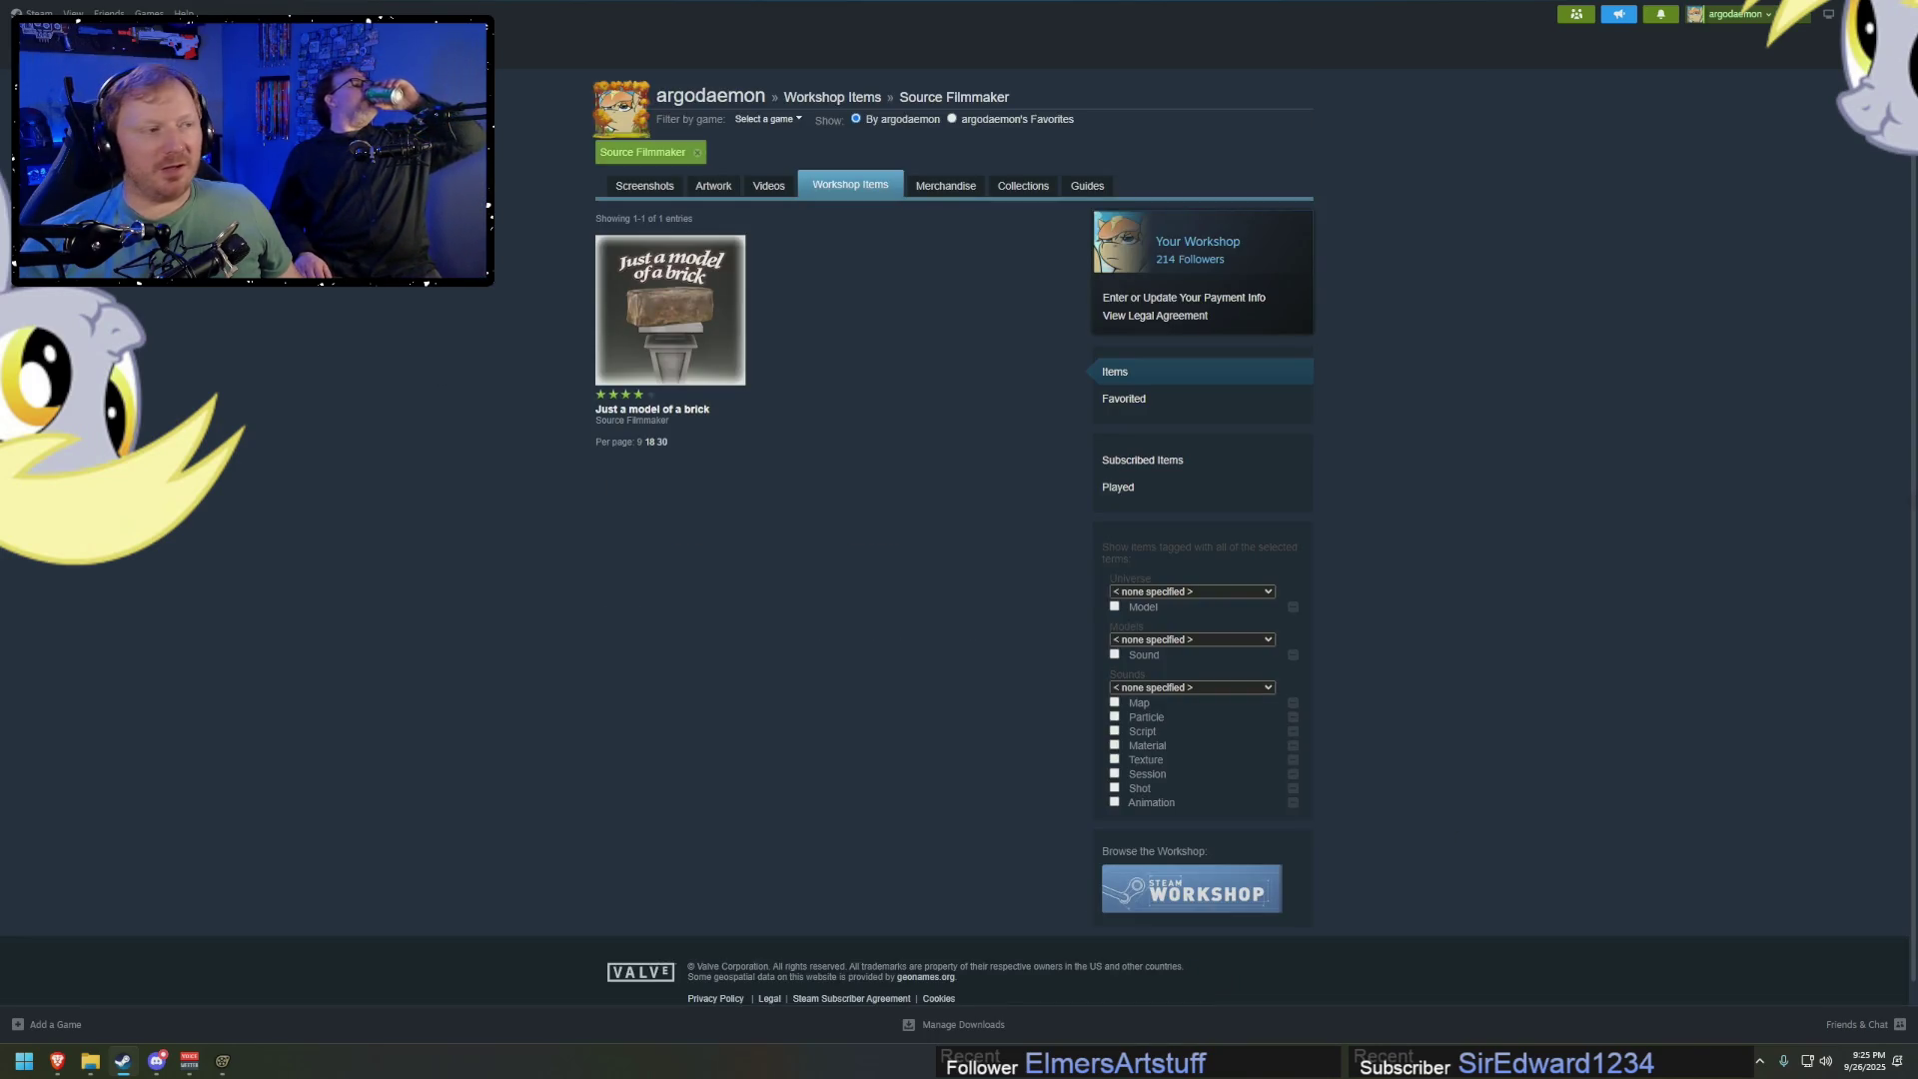
{"action": "key", "text": "alt+Tab"}
Go to results page 2 and open the Queen Chrysalis egg-pile image #2953818
{"action": "scroll", "coordinate": [1305, 761], "scroll_direction": "down", "scroll_amount": 1}
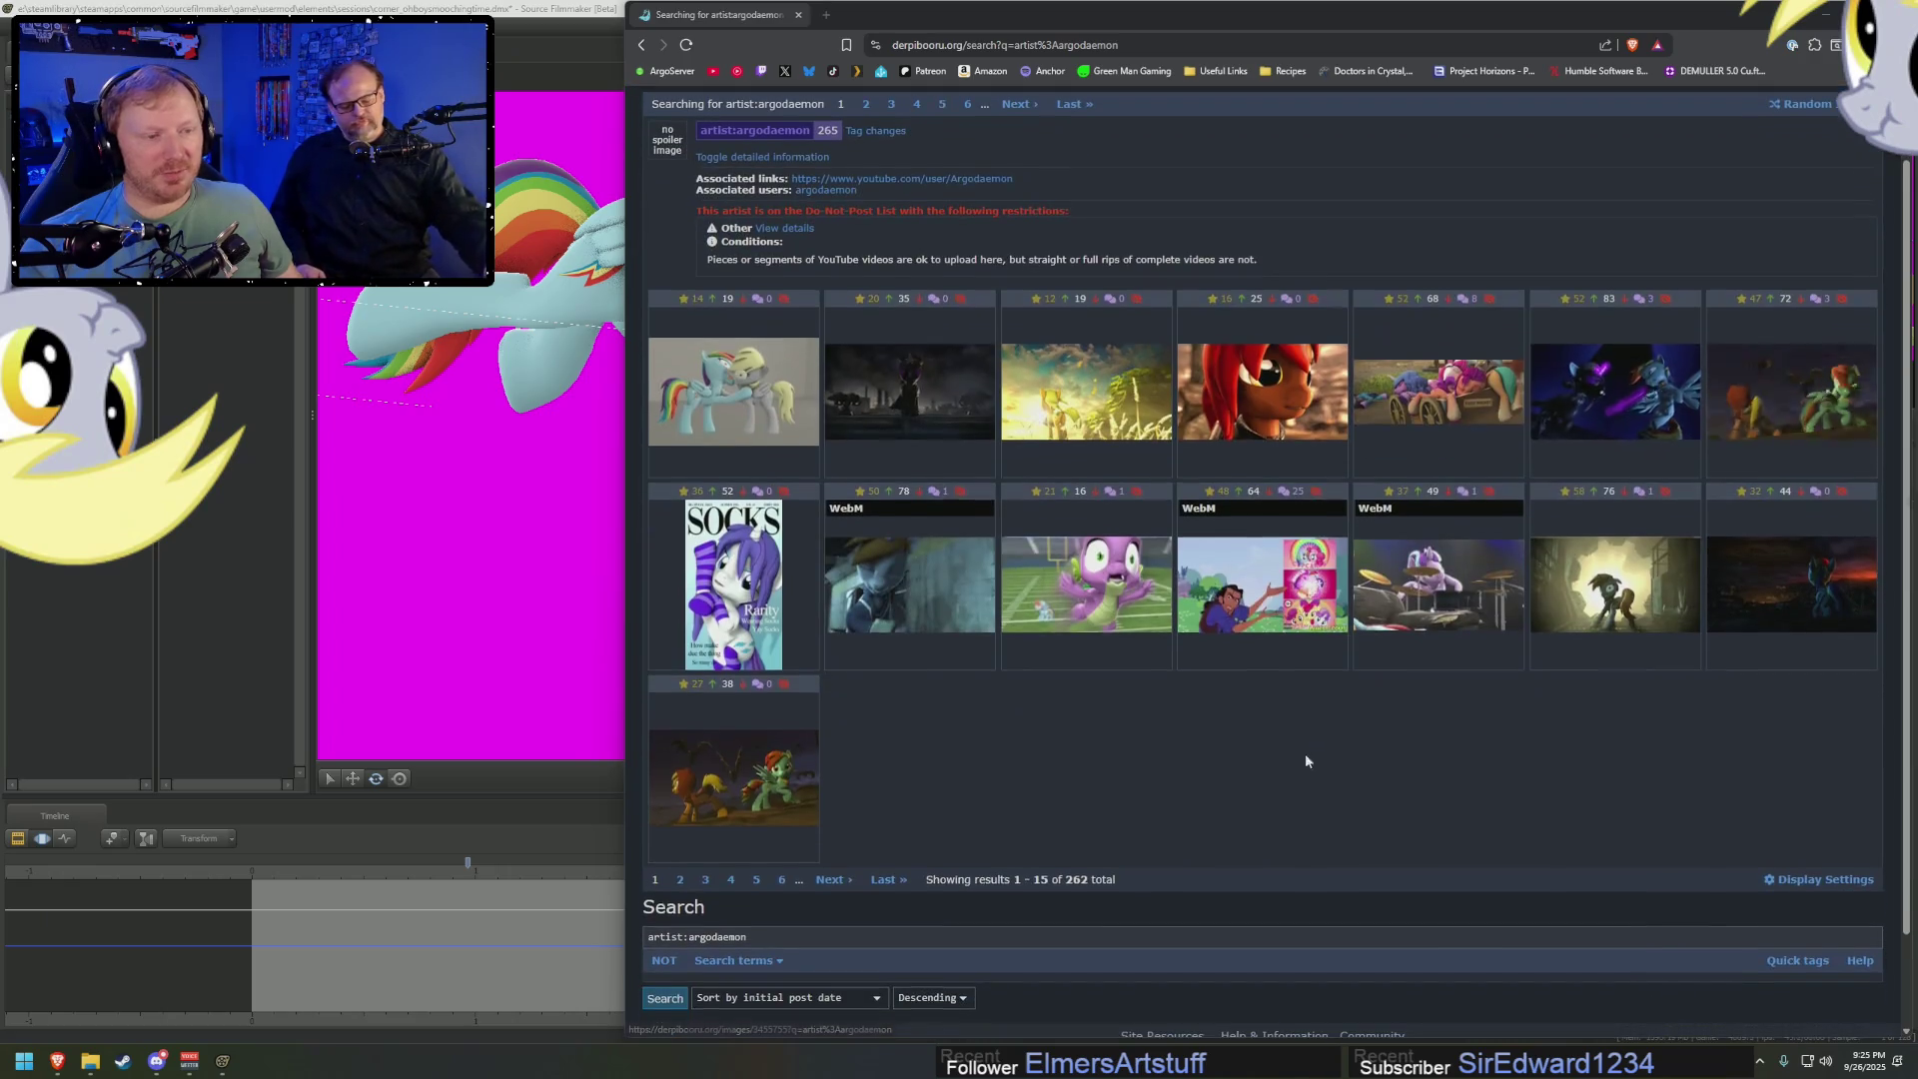
{"action": "left_click", "coordinate": [839, 885]}
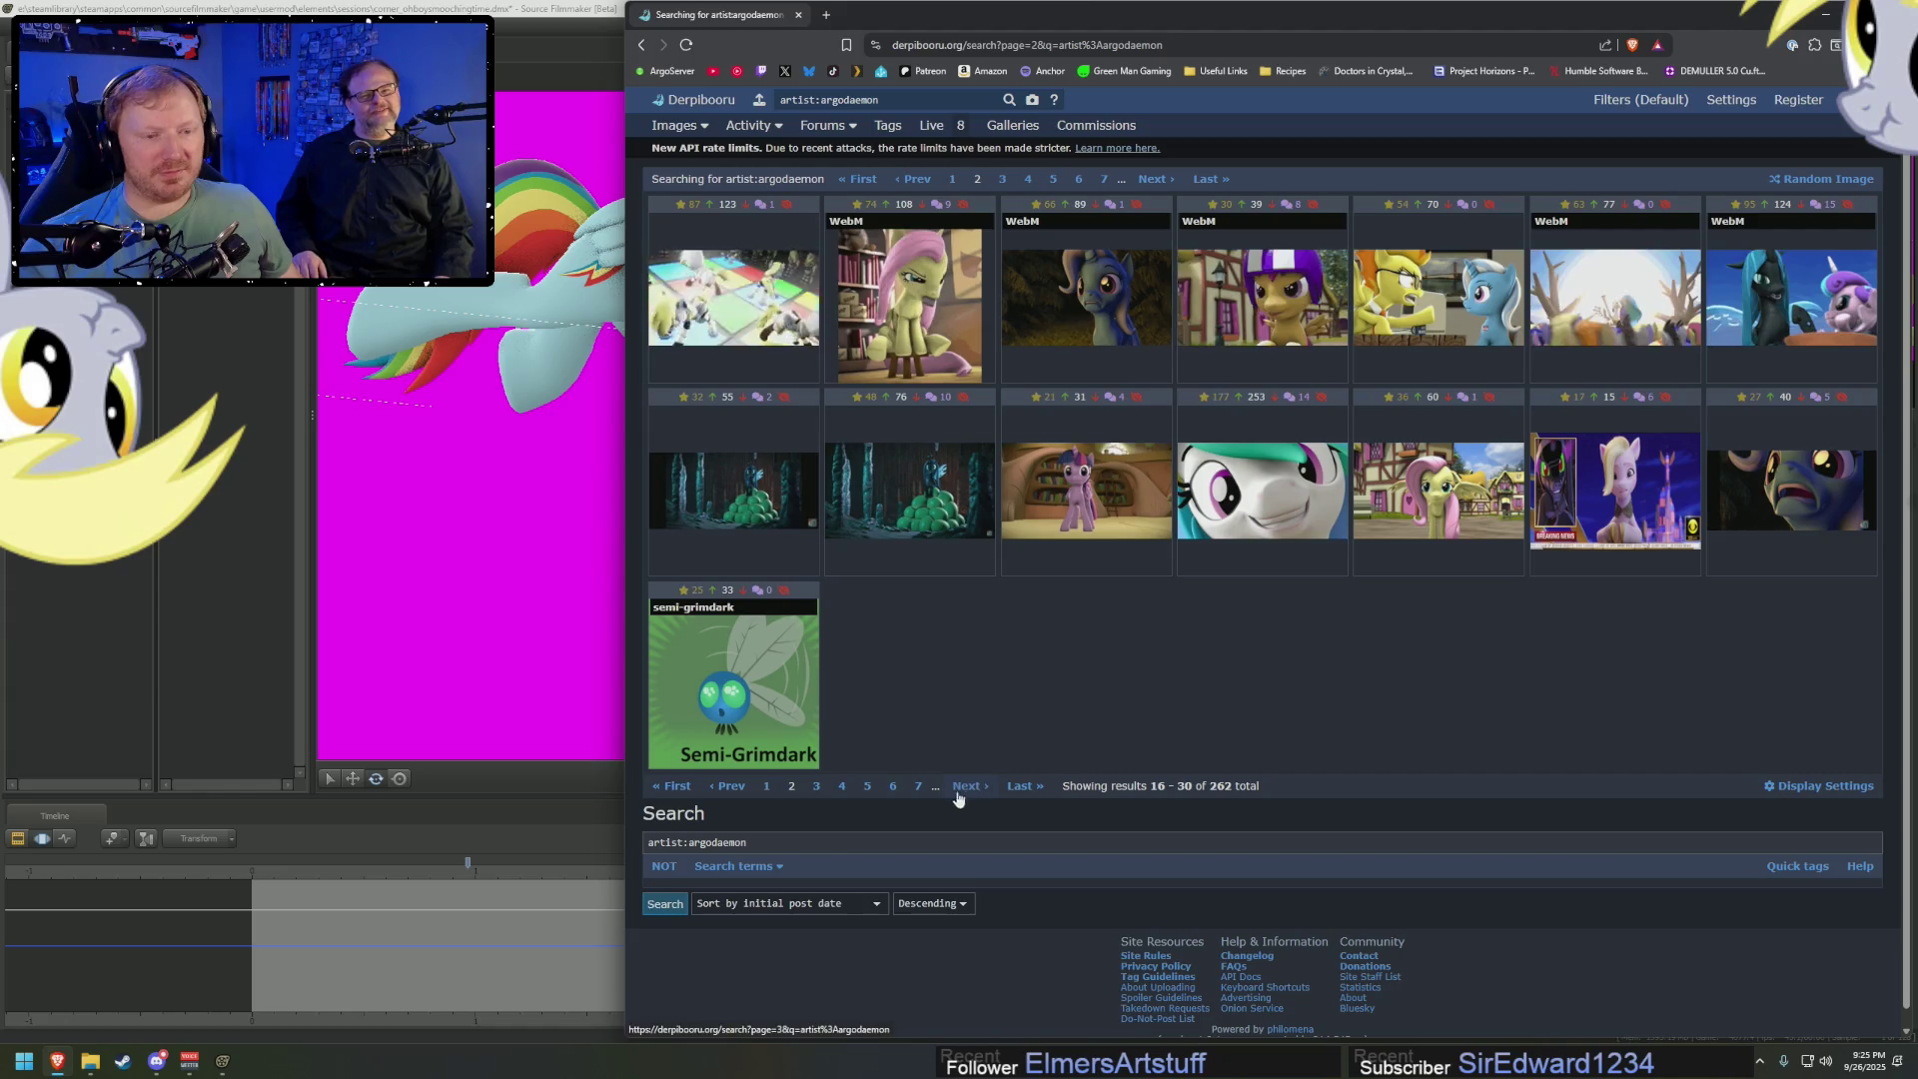
{"action": "left_click", "coordinate": [727, 786]}
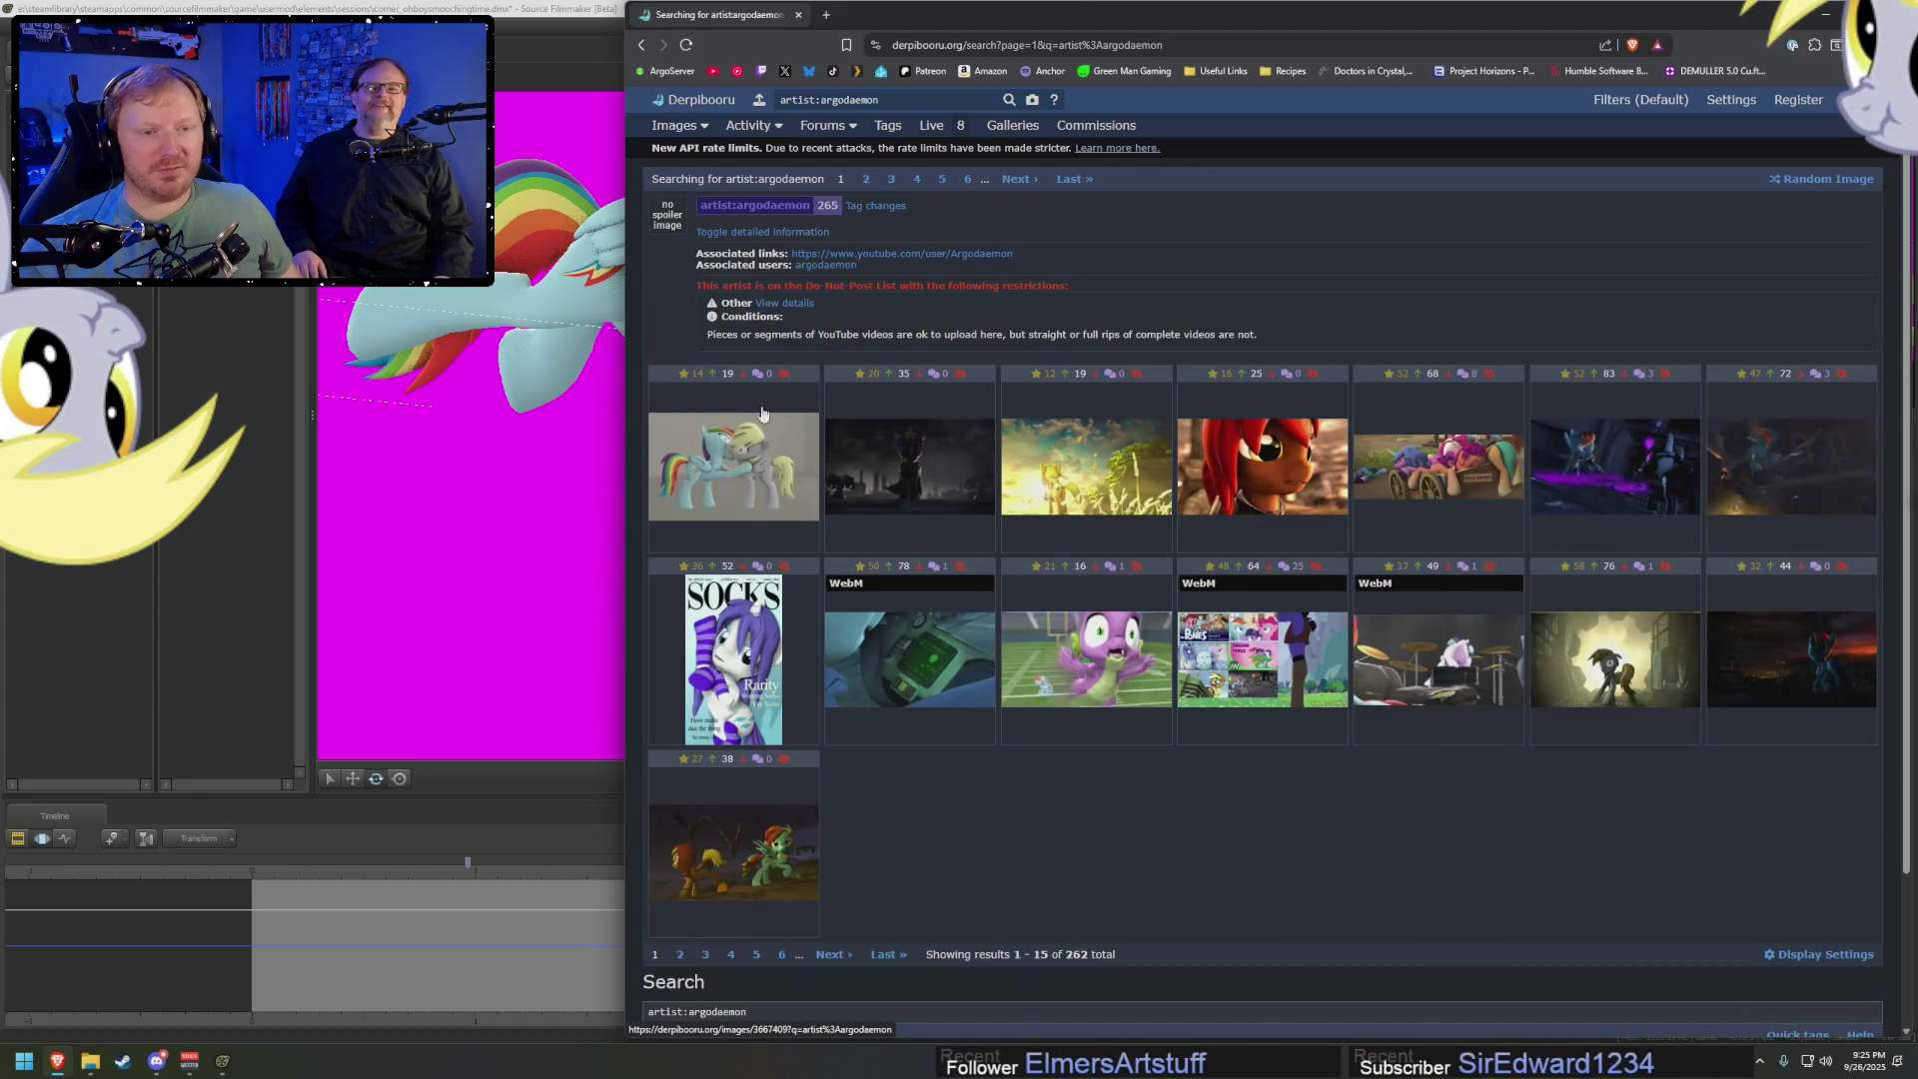
{"action": "left_click", "coordinate": [831, 956]}
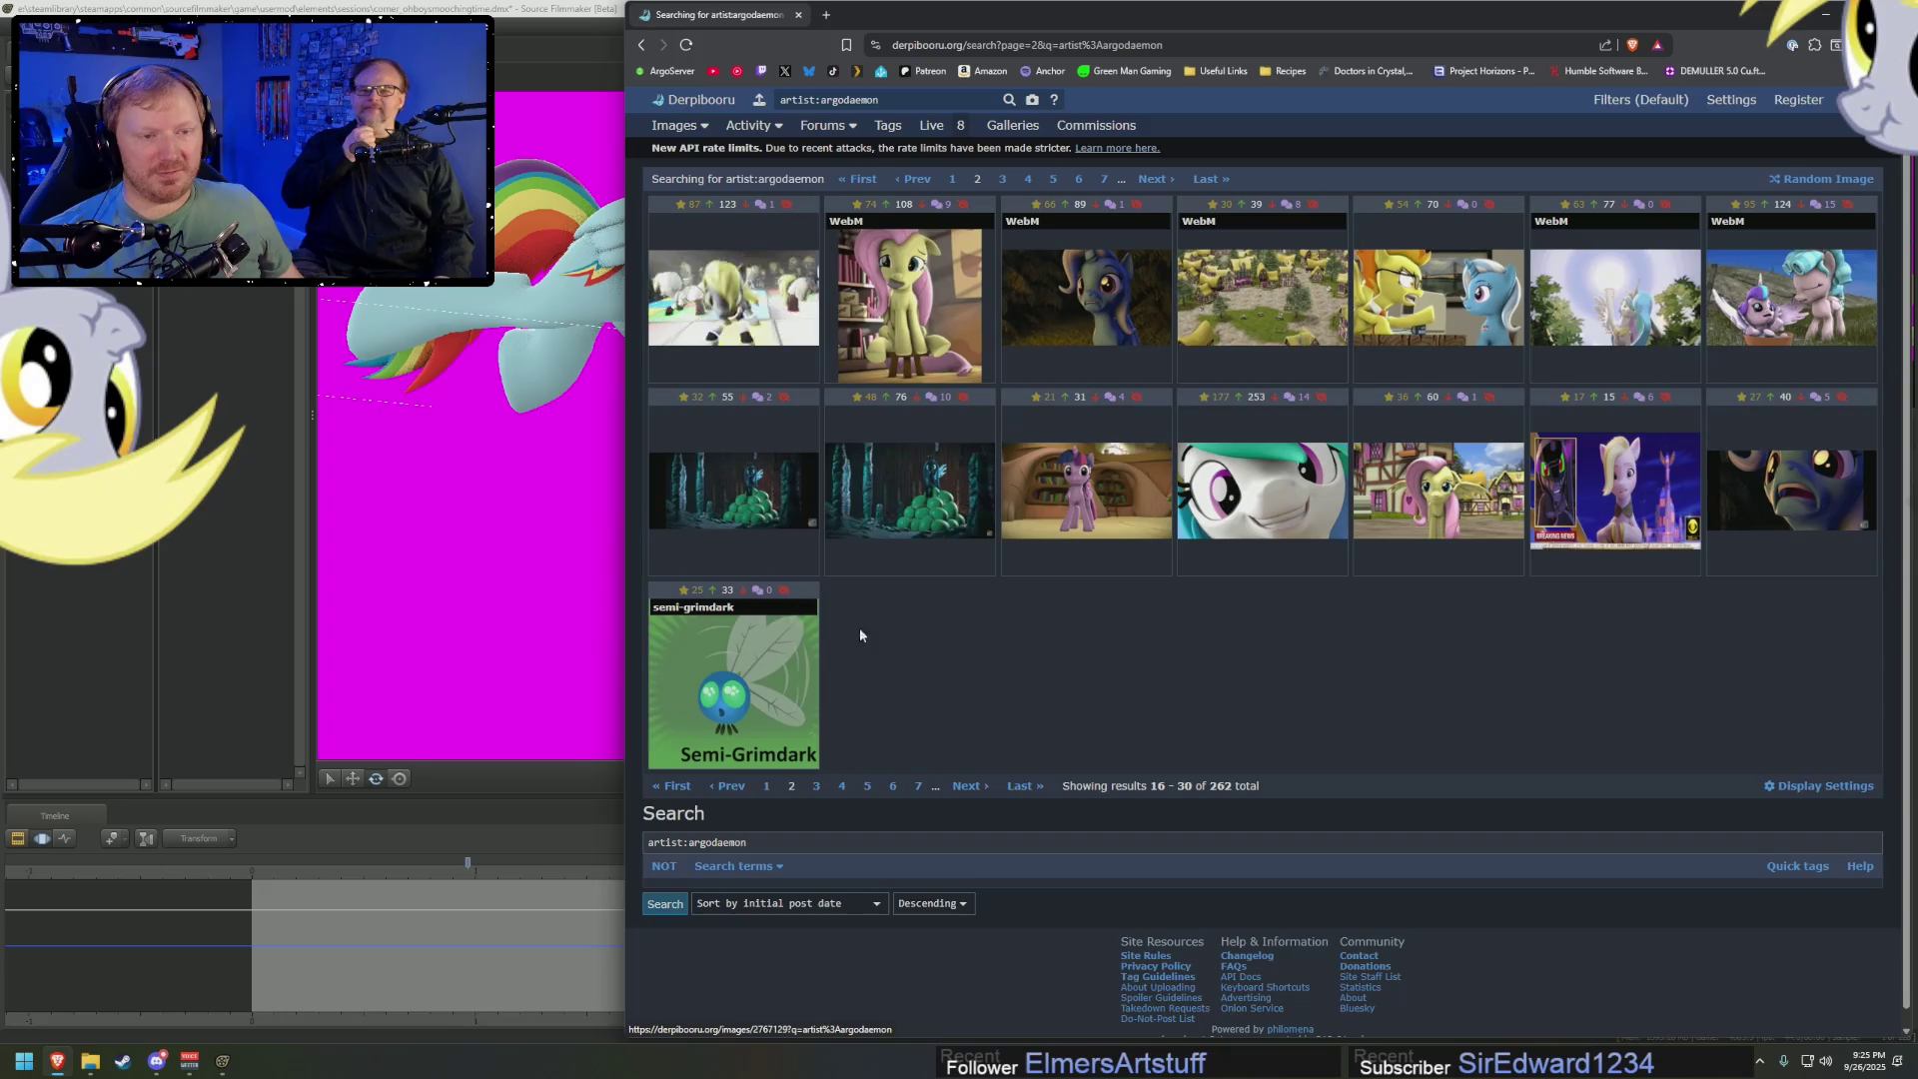
{"action": "left_click", "coordinate": [912, 489]}
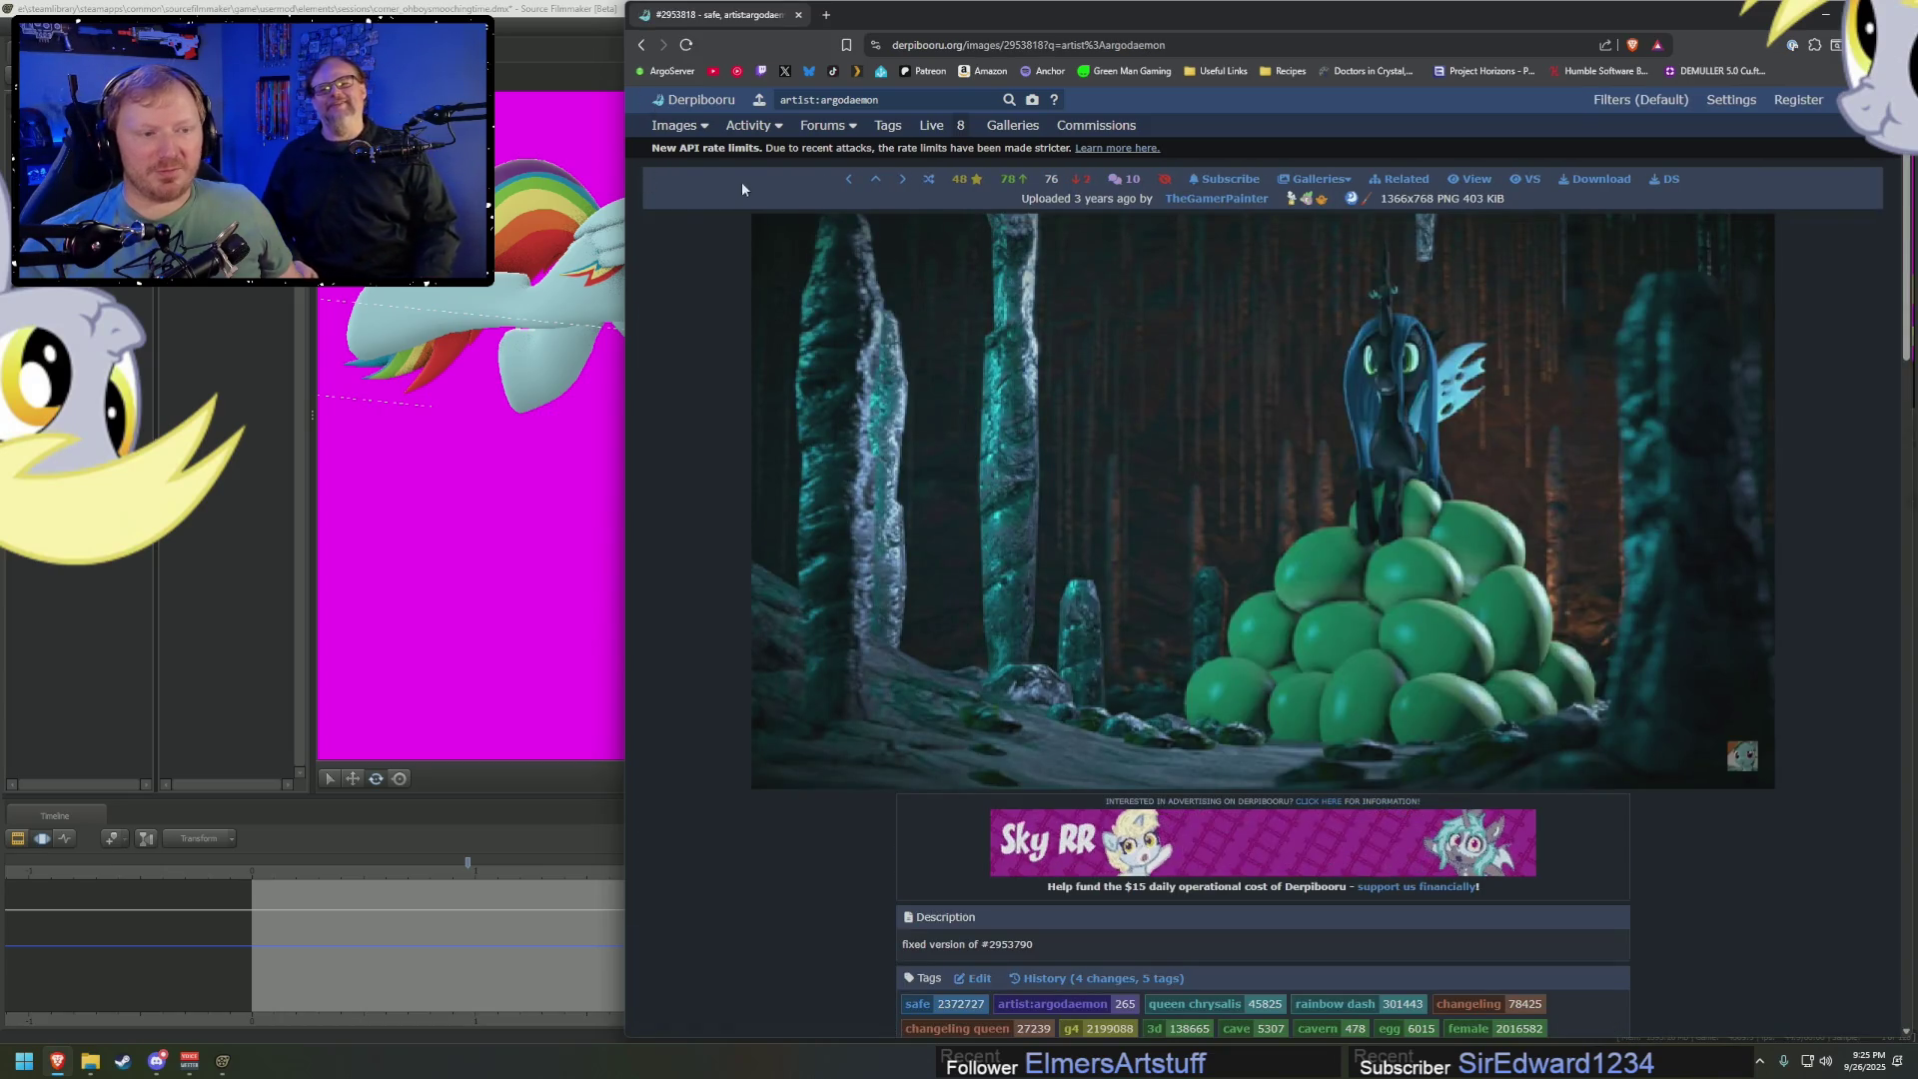
{"action": "left_click", "coordinate": [640, 45]}
{"action": "left_click", "coordinate": [769, 494]}
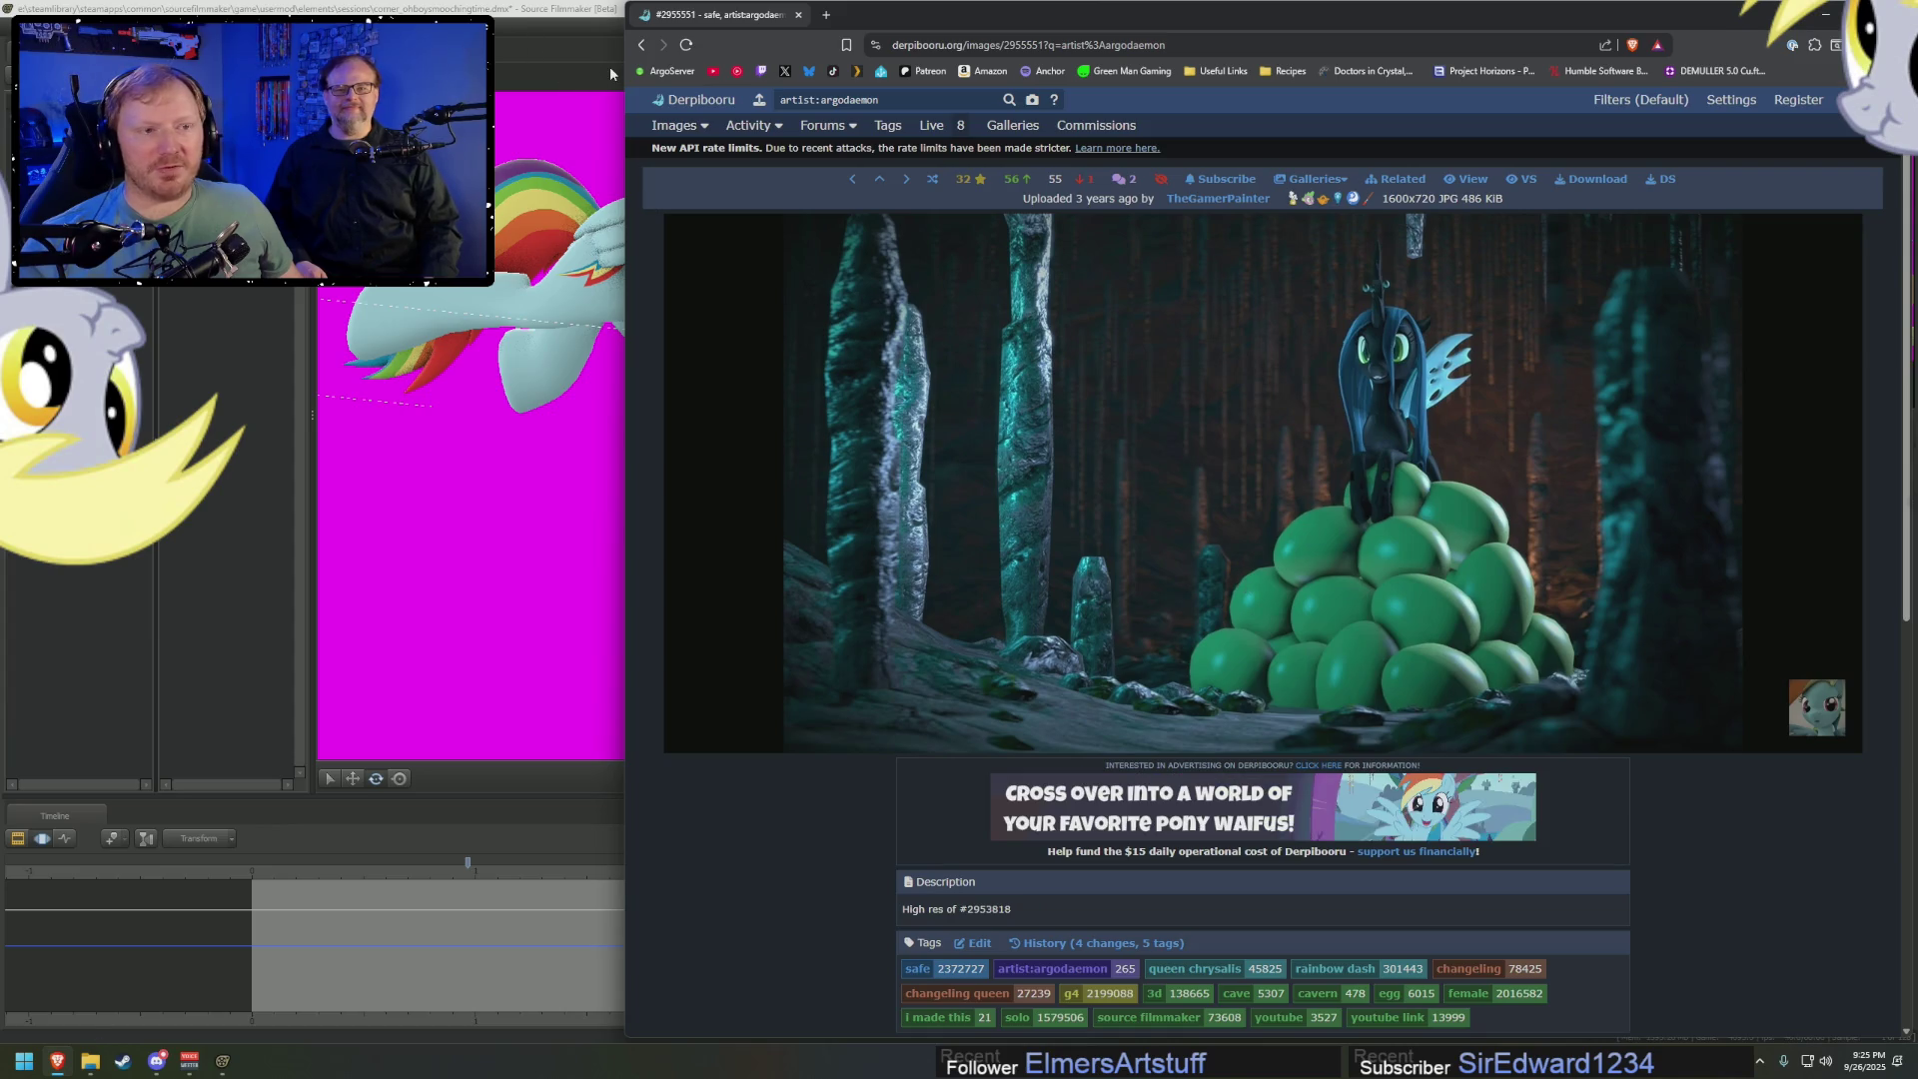
{"action": "left_click", "coordinate": [640, 45]}
{"action": "left_click", "coordinate": [904, 490]}
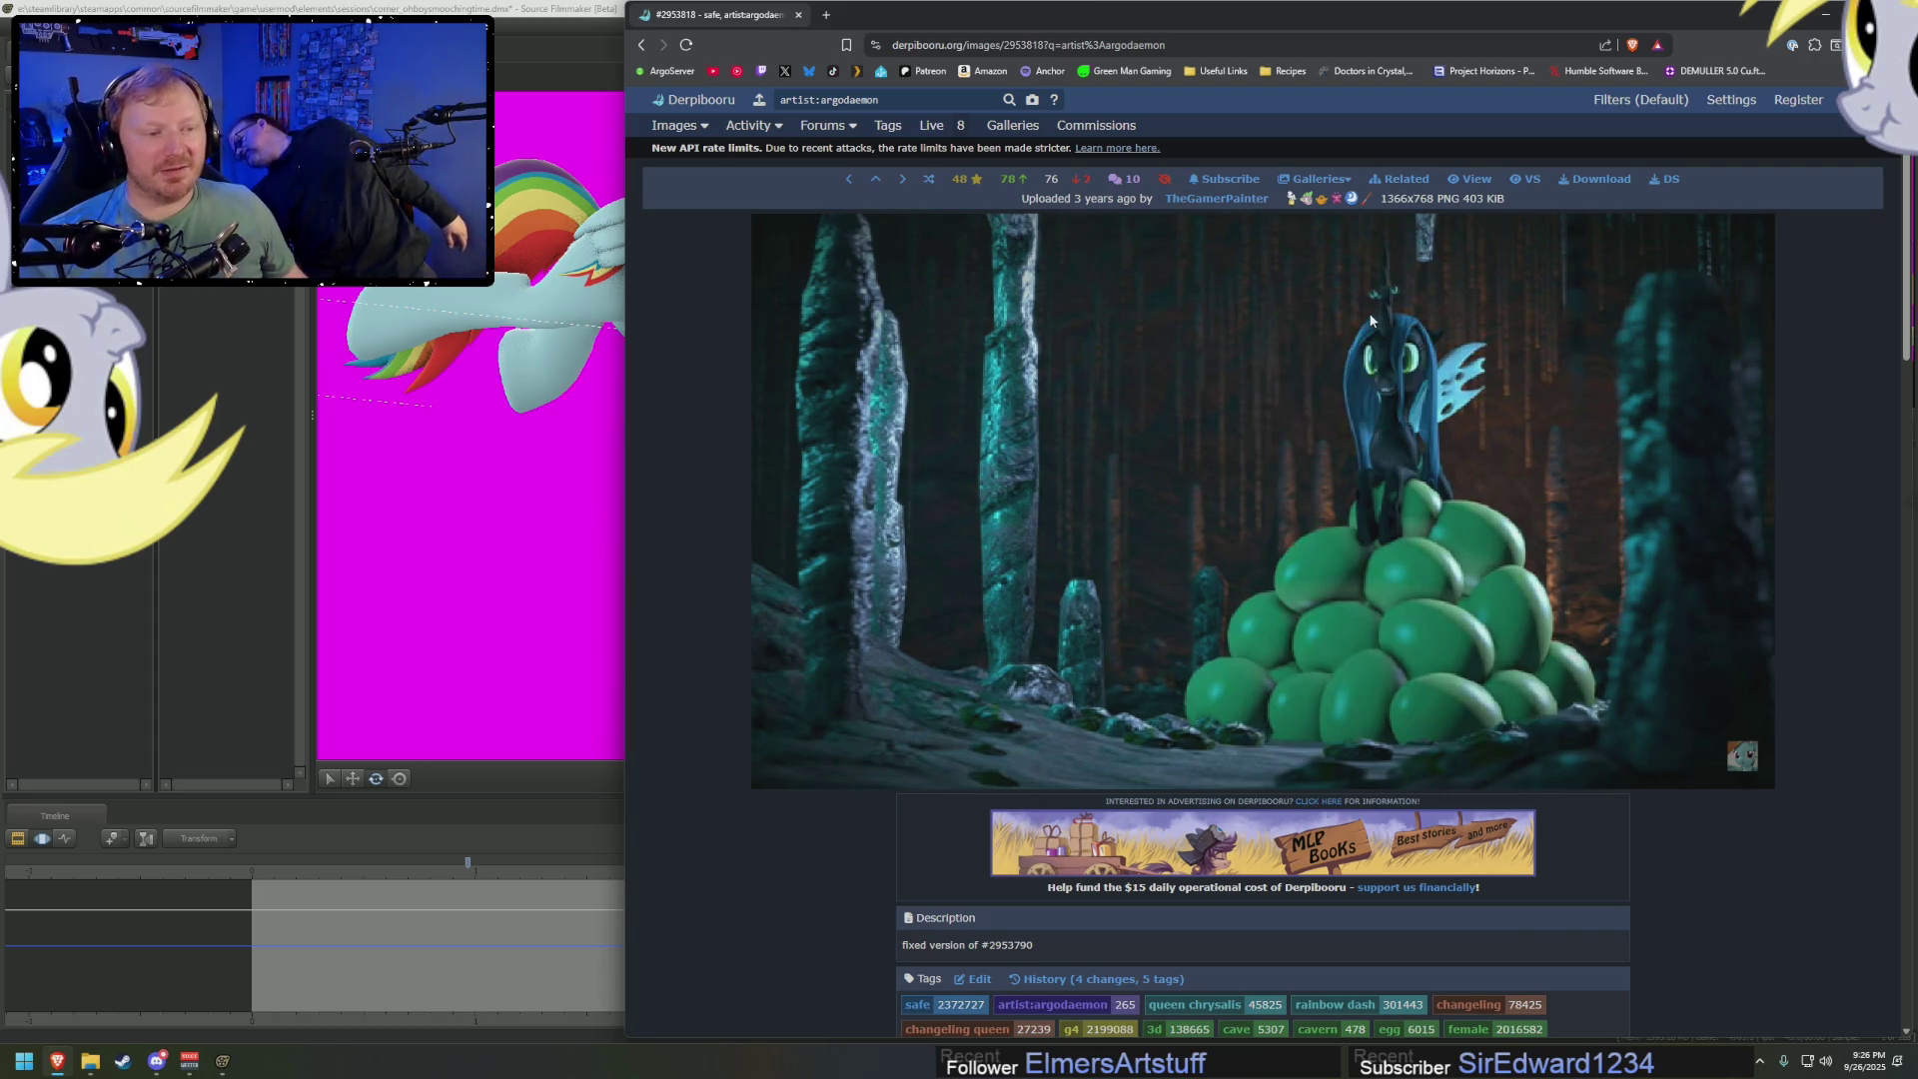
{"action": "scroll", "coordinate": [1608, 549], "scroll_direction": "down", "scroll_amount": 5}
{"action": "scroll", "coordinate": [1609, 551], "scroll_direction": "down", "scroll_amount": 5}
{"action": "scroll", "coordinate": [1609, 556], "scroll_direction": "down", "scroll_amount": 3}
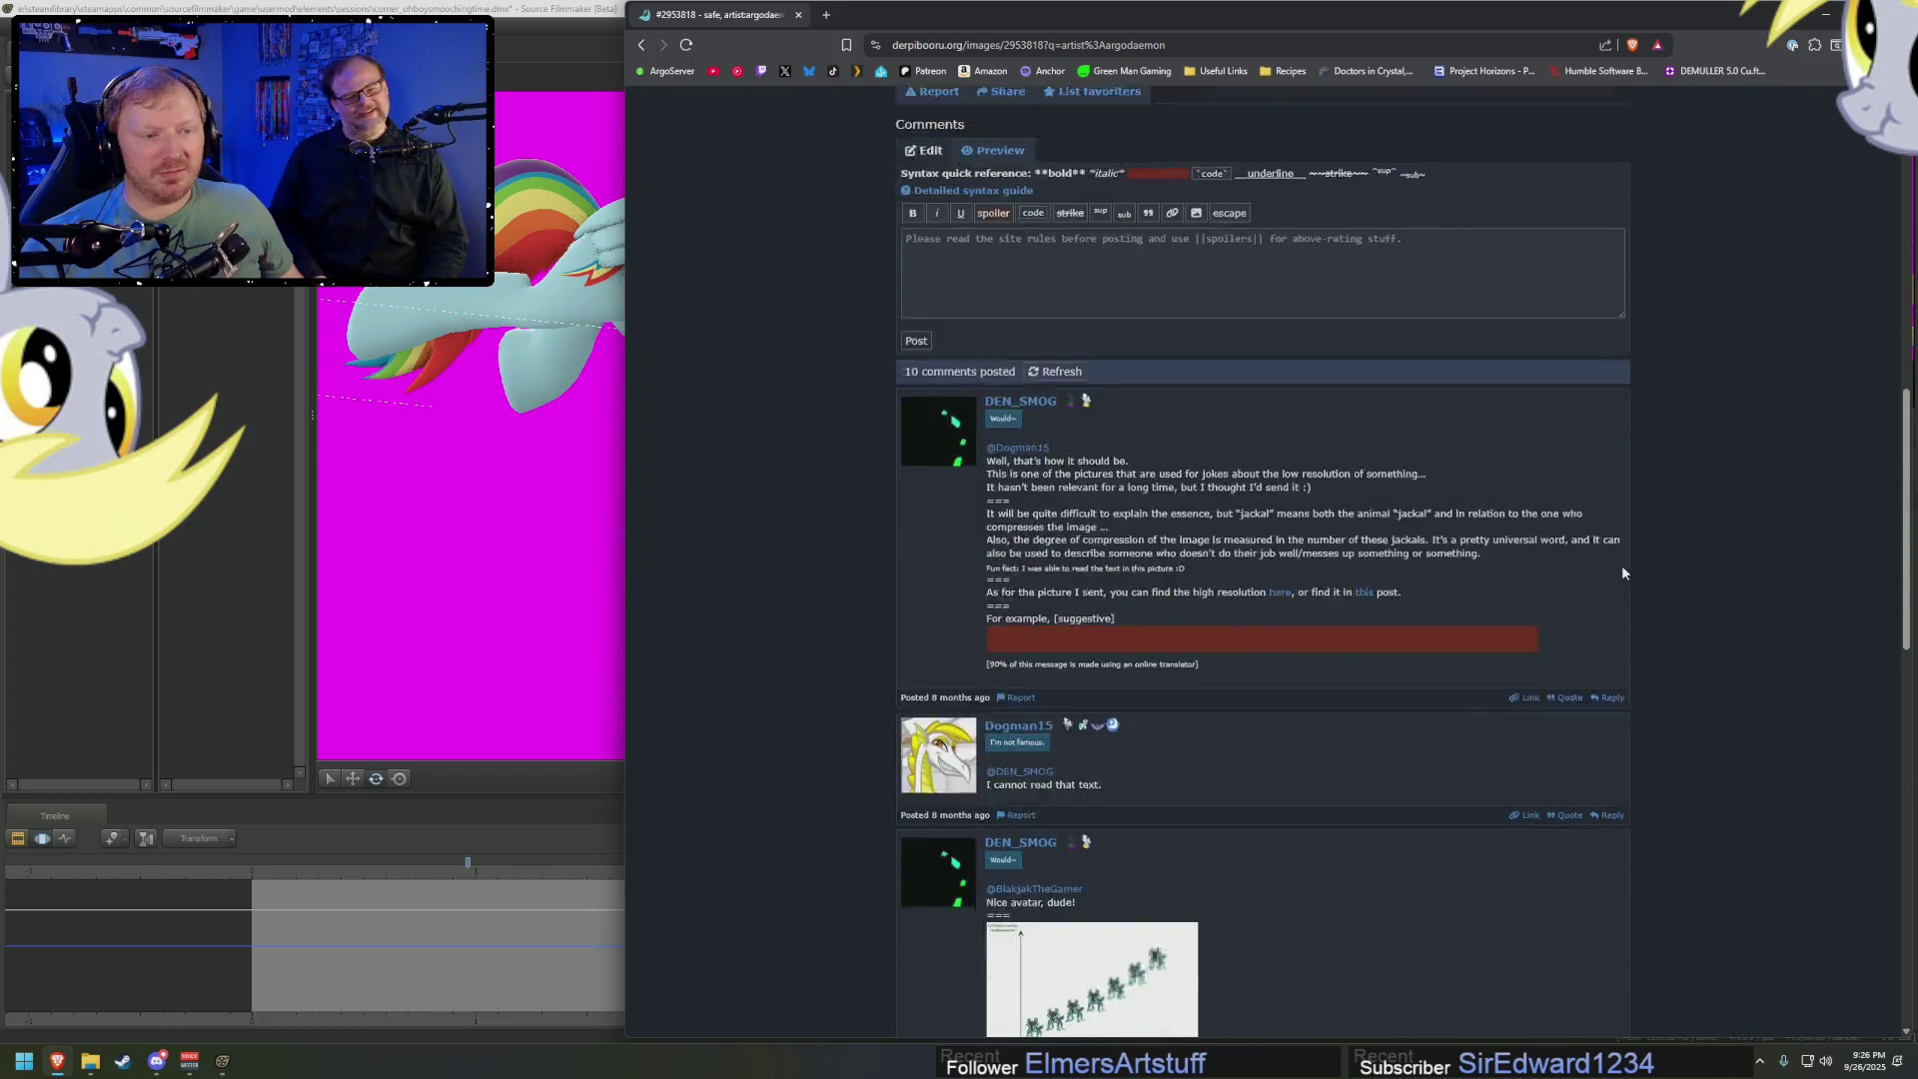
{"action": "scroll", "coordinate": [1202, 488], "scroll_direction": "up", "scroll_amount": 1}
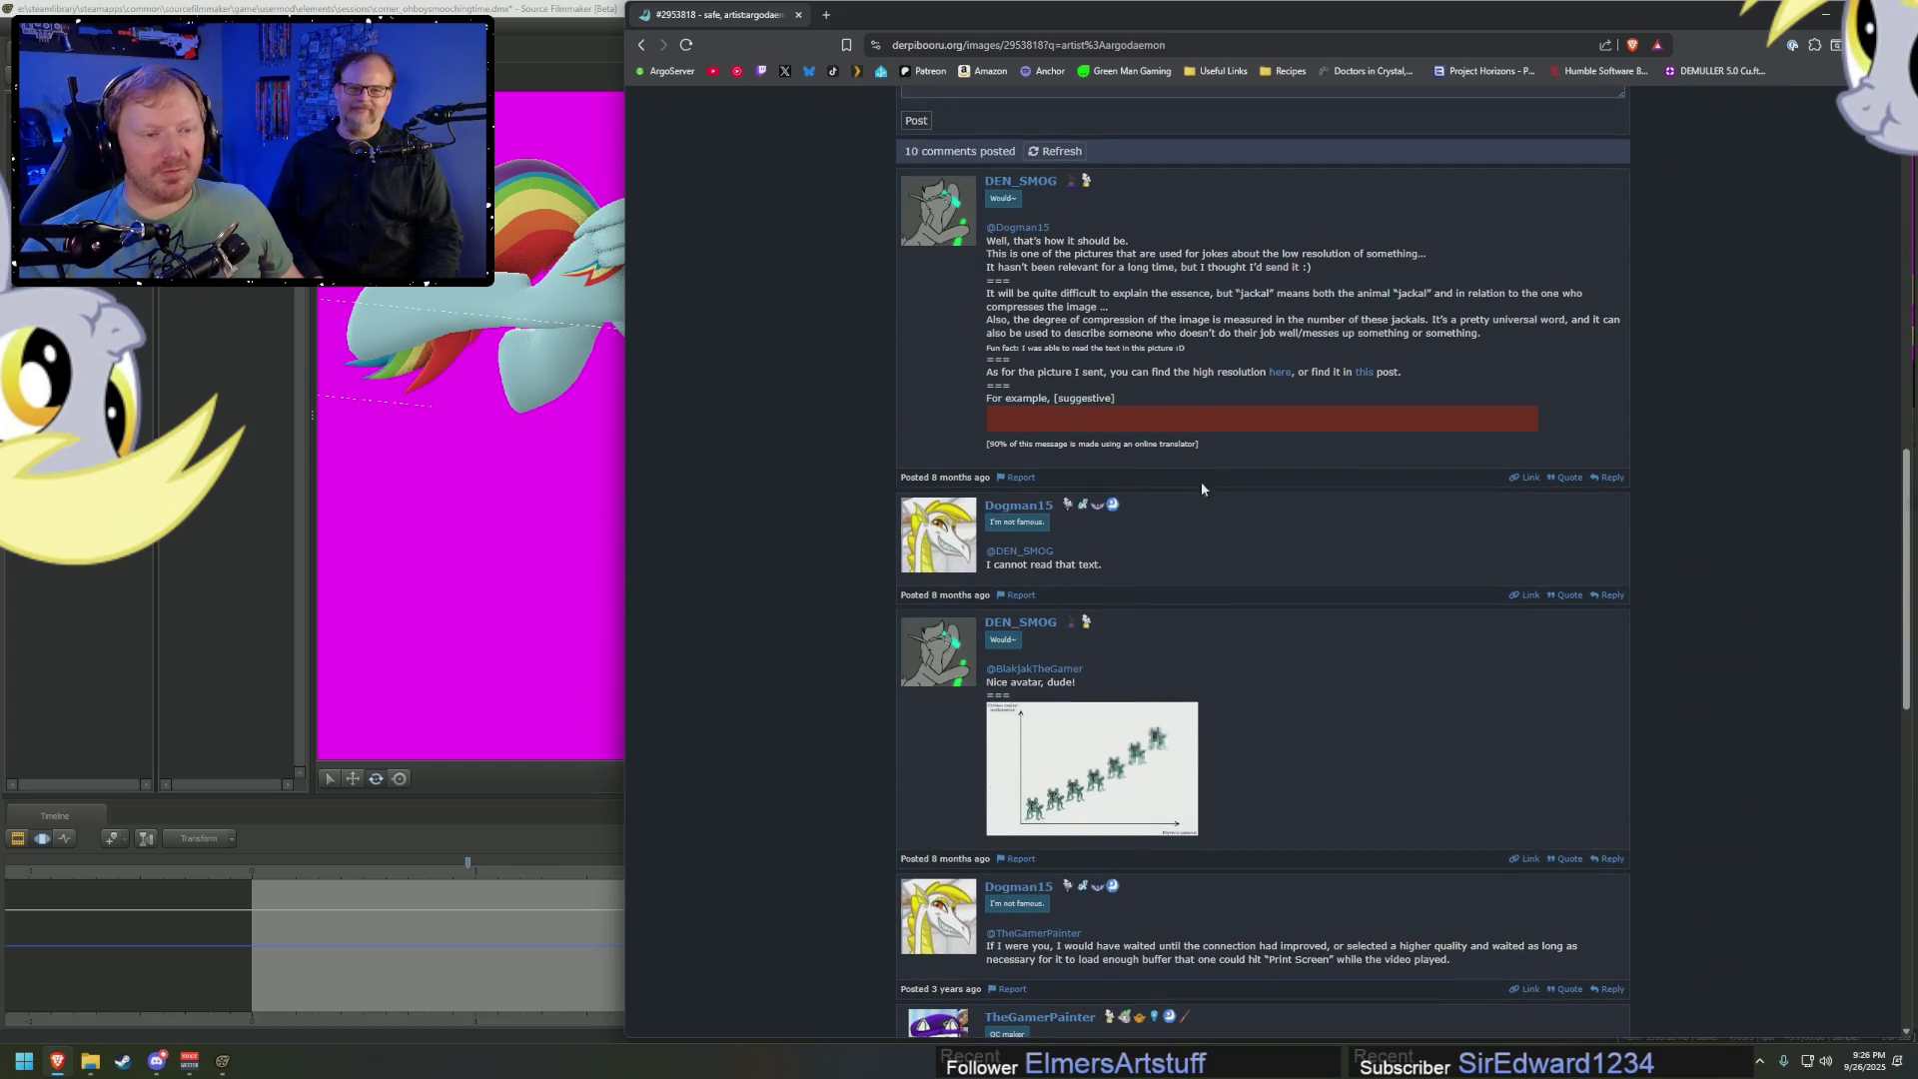
{"action": "scroll", "coordinate": [1183, 548], "scroll_direction": "down", "scroll_amount": 2}
{"action": "scroll", "coordinate": [1550, 638], "scroll_direction": "up", "scroll_amount": 3}
{"action": "scroll", "coordinate": [1546, 636], "scroll_direction": "up", "scroll_amount": 2}
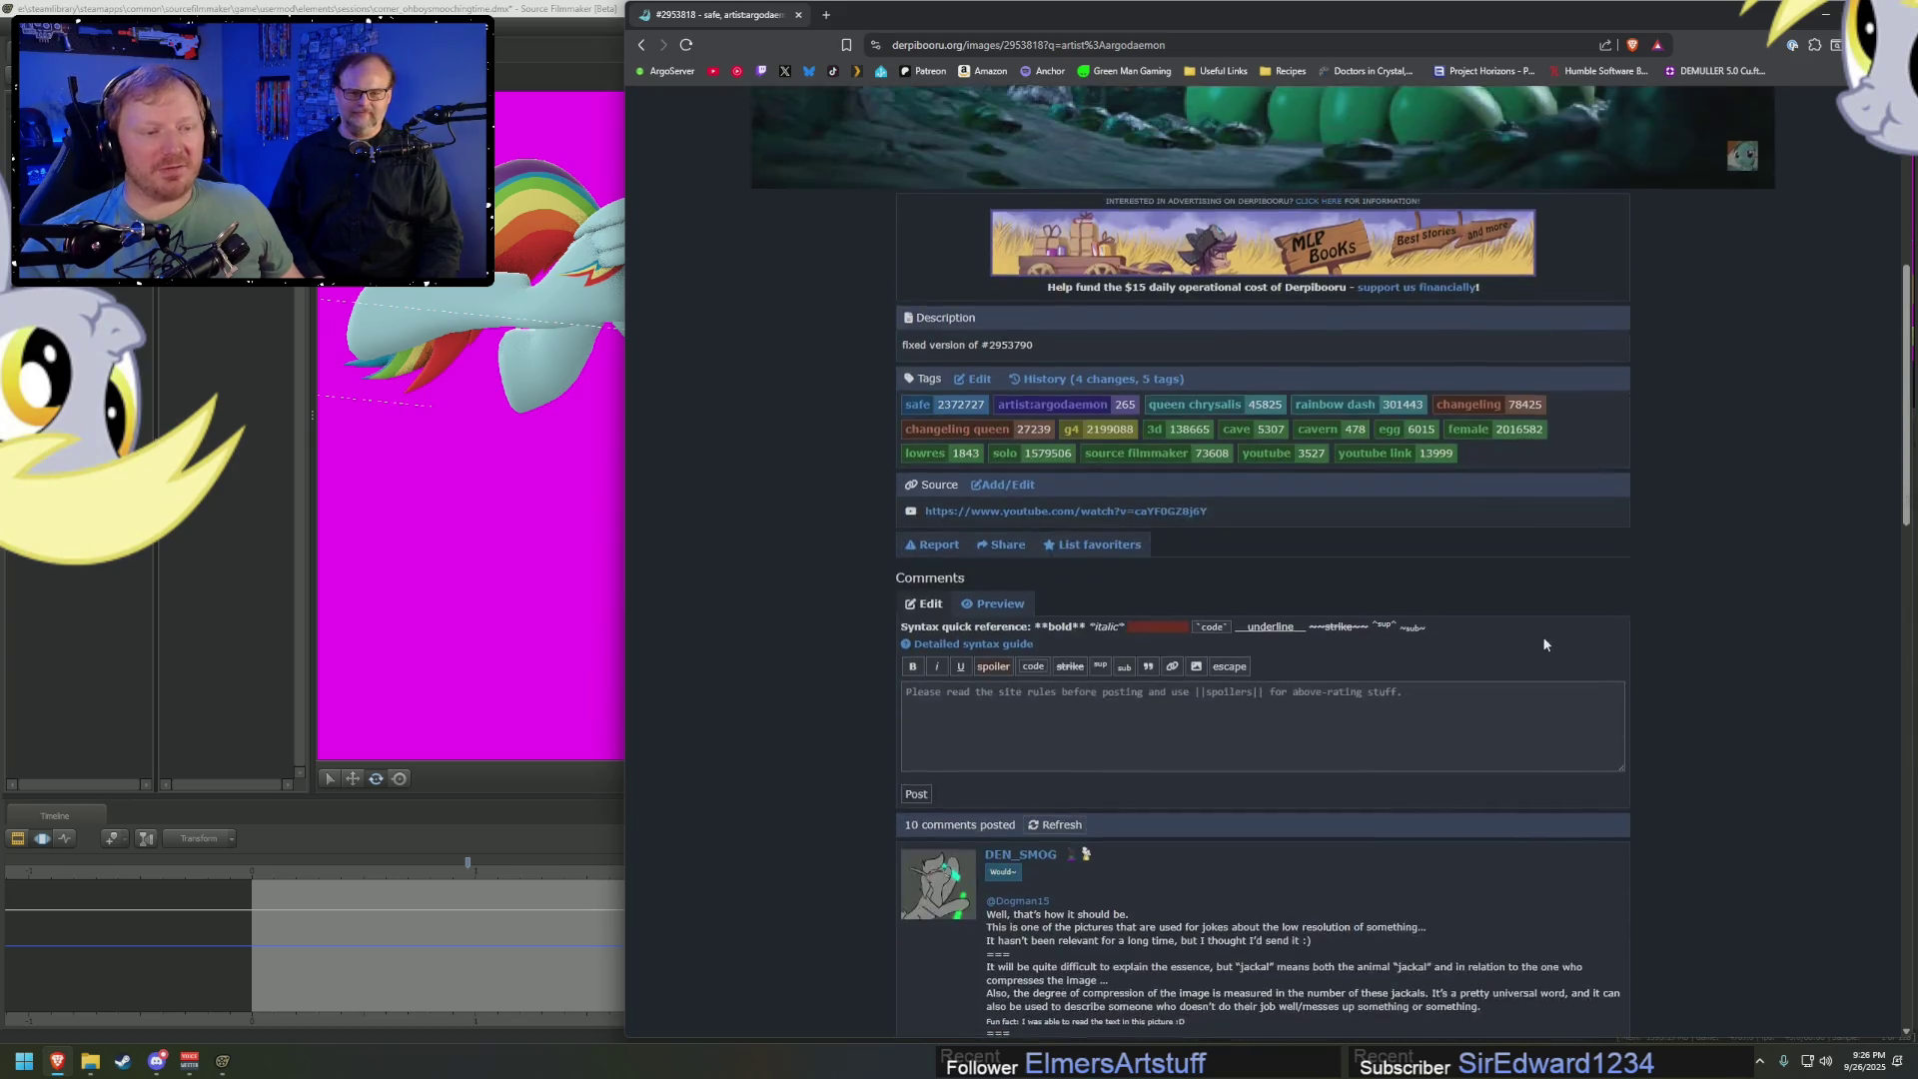
{"action": "scroll", "coordinate": [1542, 642], "scroll_direction": "up", "scroll_amount": 7}
{"action": "scroll", "coordinate": [1542, 641], "scroll_direction": "down", "scroll_amount": 15}
{"action": "scroll", "coordinate": [1538, 657], "scroll_direction": "down", "scroll_amount": 1}
{"action": "scroll", "coordinate": [1537, 661], "scroll_direction": "down", "scroll_amount": 2}
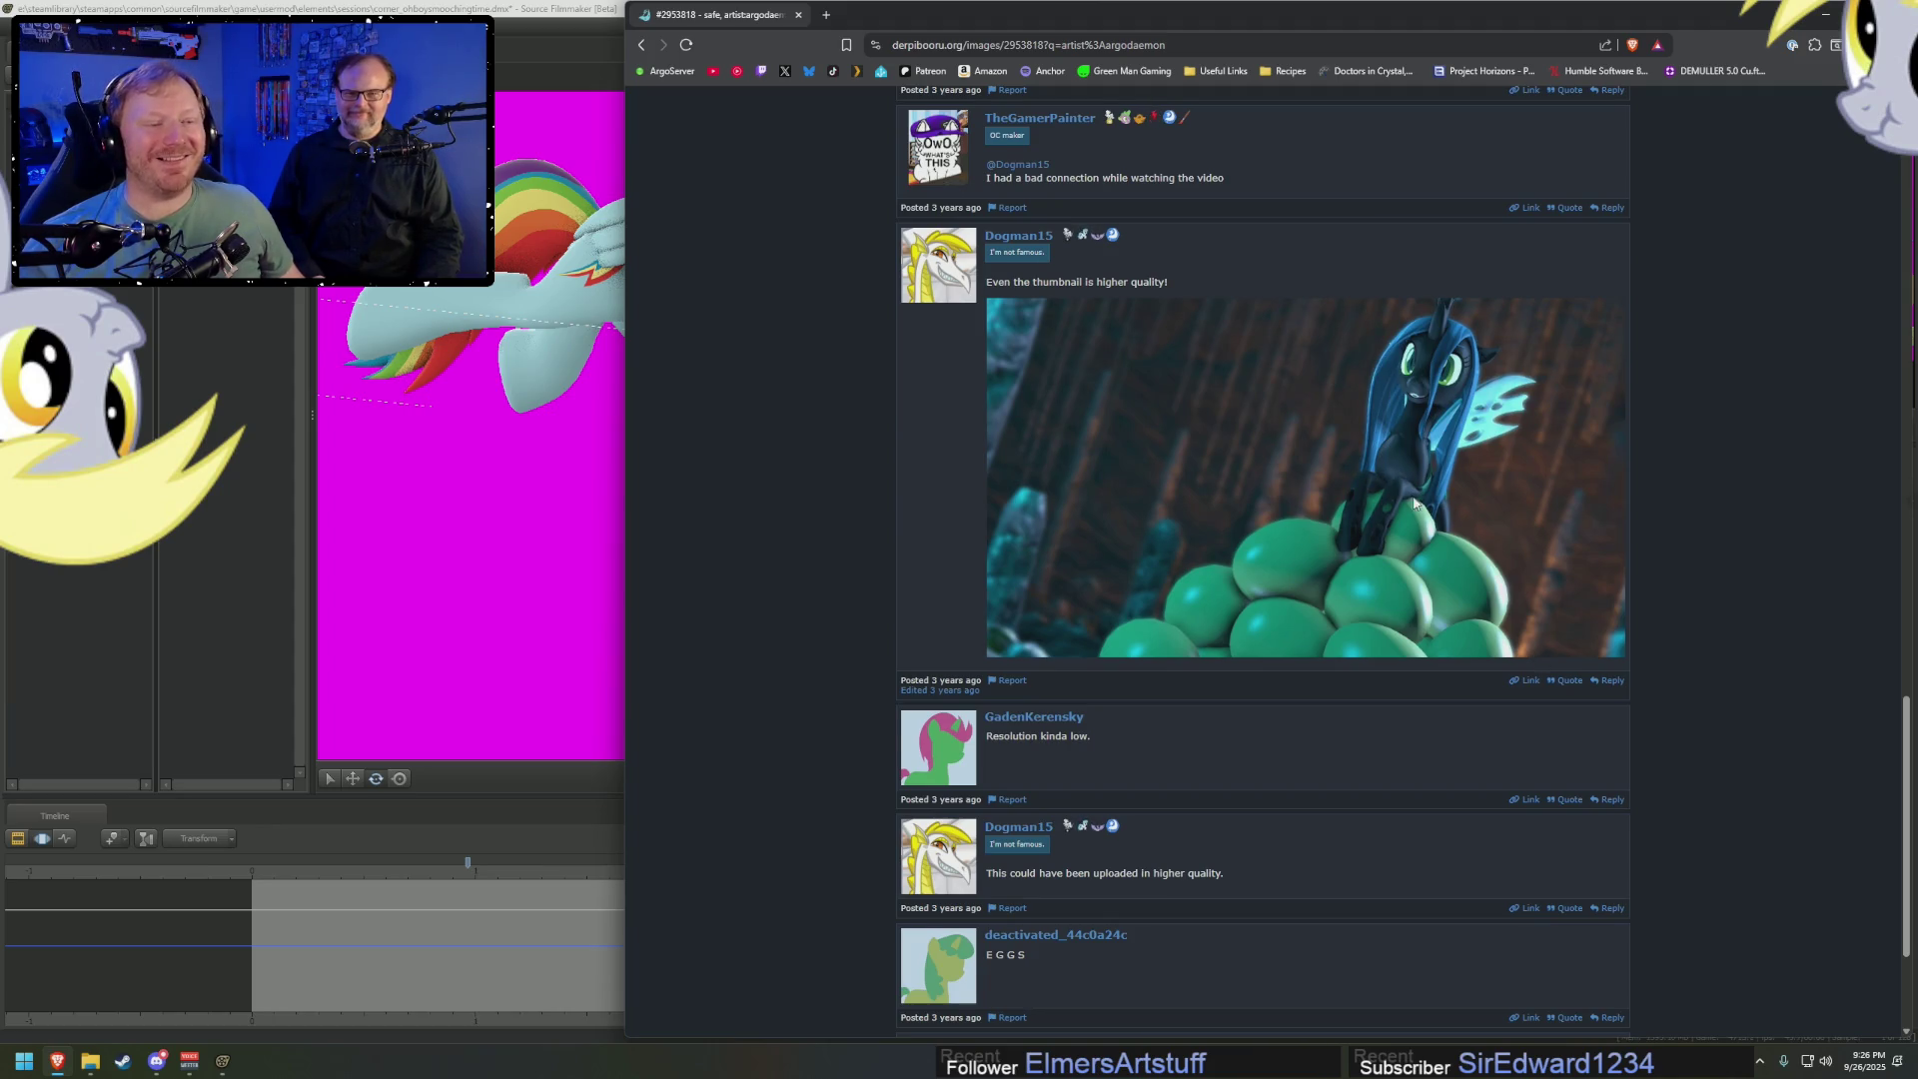
{"action": "scroll", "coordinate": [1422, 537], "scroll_direction": "down", "scroll_amount": 3}
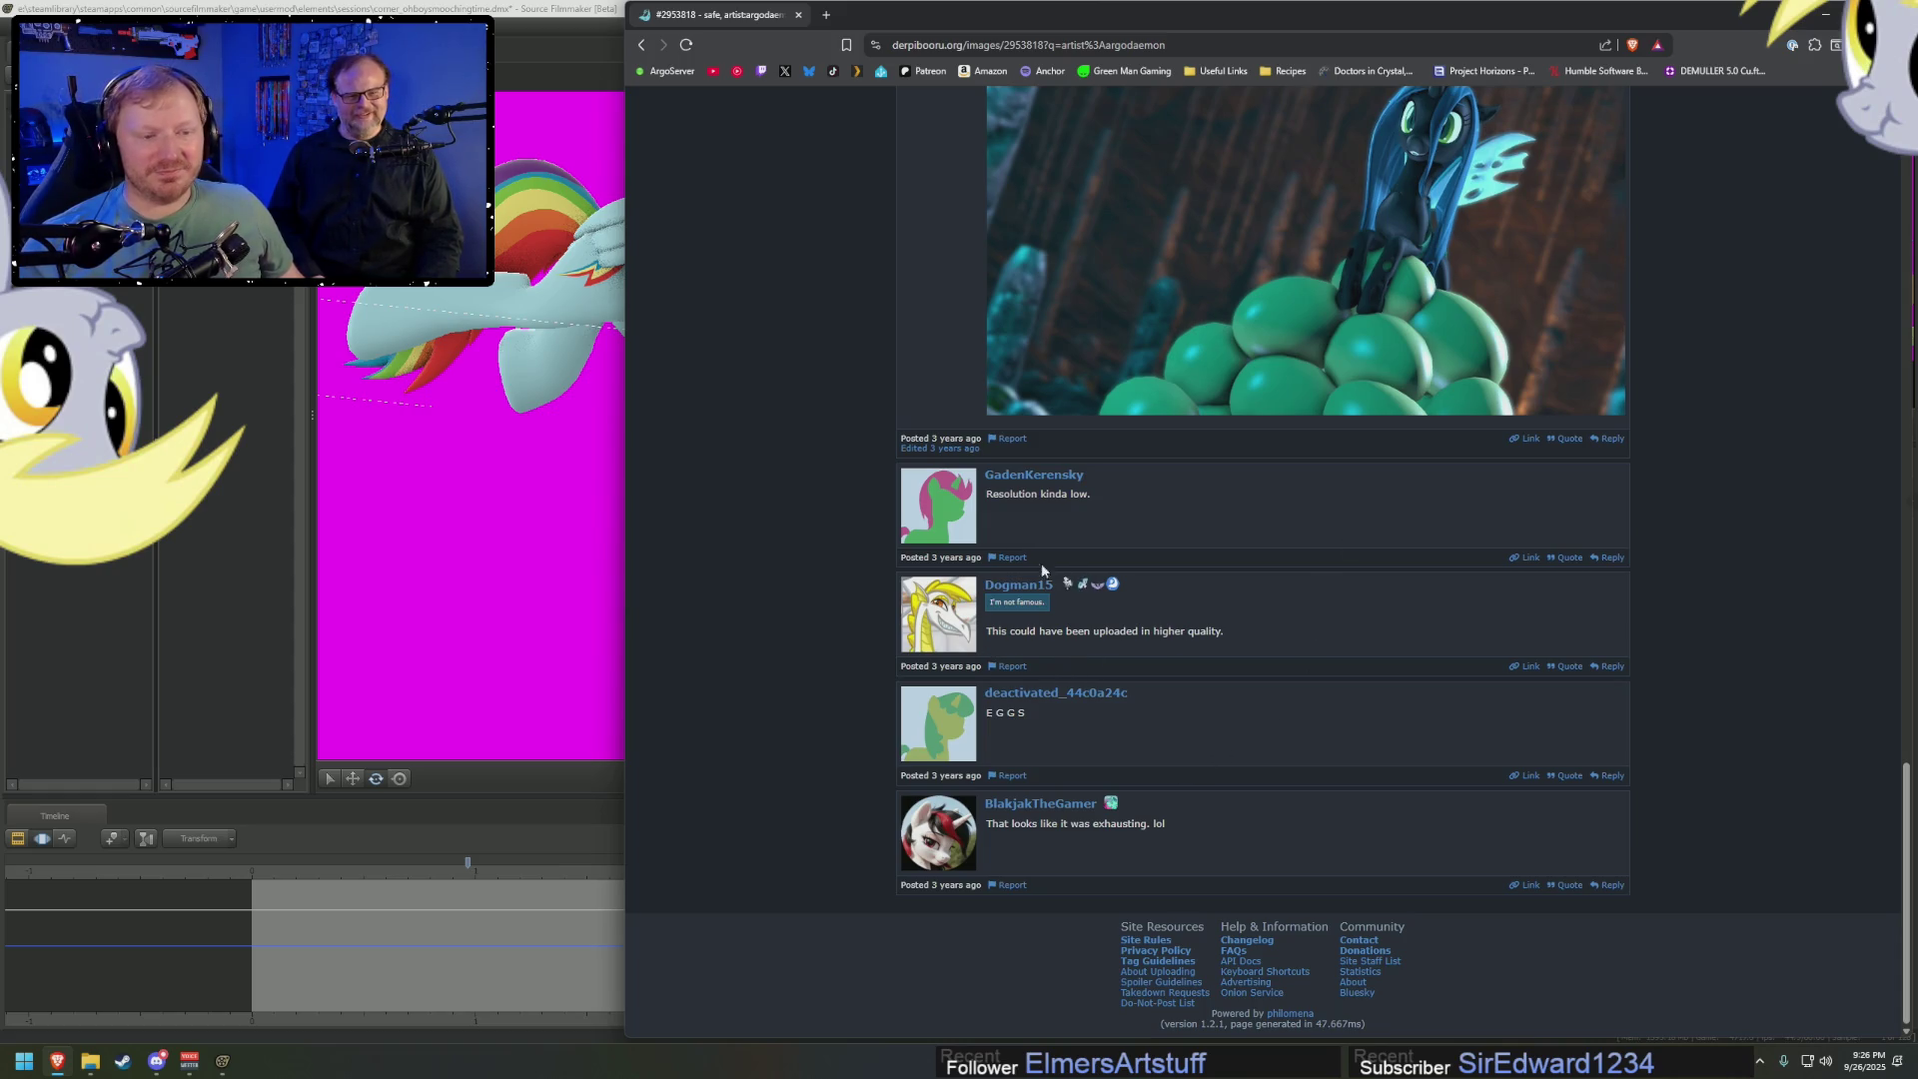
{"action": "left_click", "coordinate": [639, 45]}
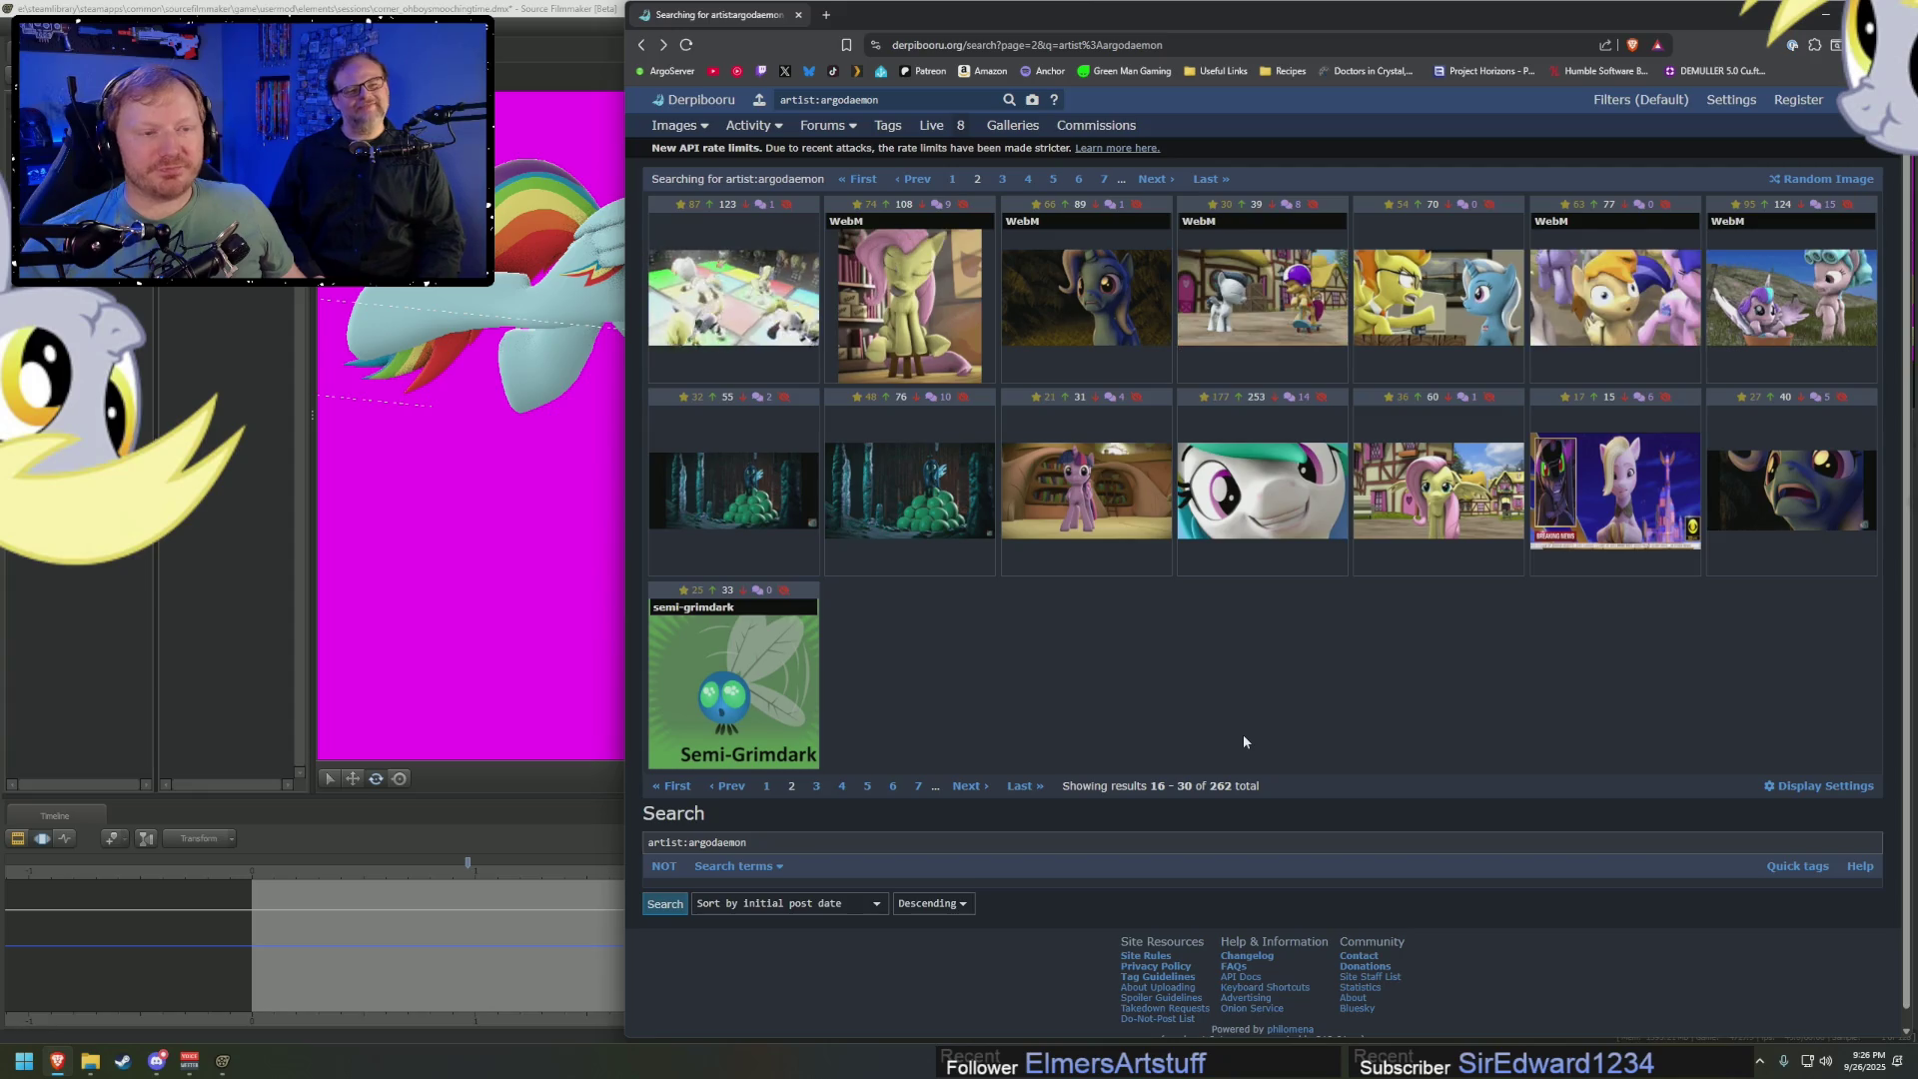
On results page 2, open the Ponyville scooter video post, mute it and return
{"action": "left_click", "coordinate": [979, 788]}
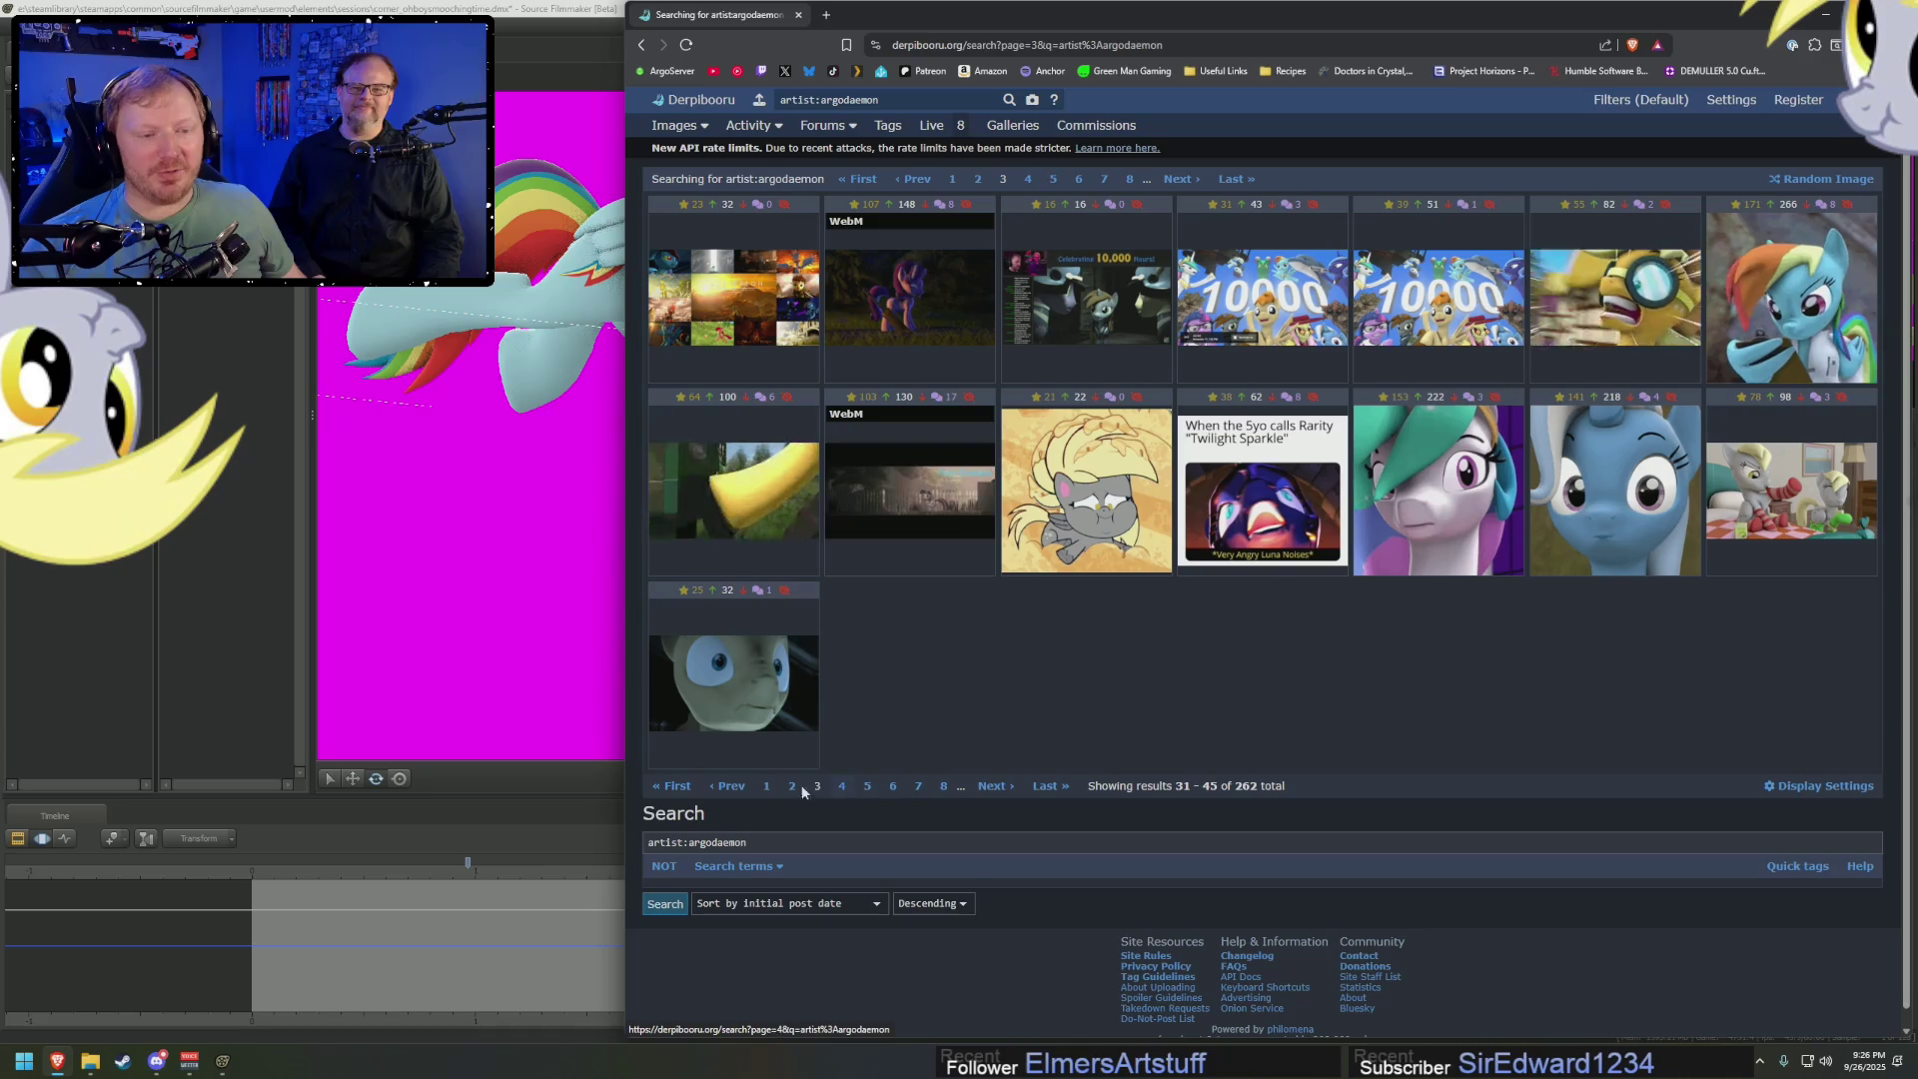
{"action": "left_click", "coordinate": [729, 786]}
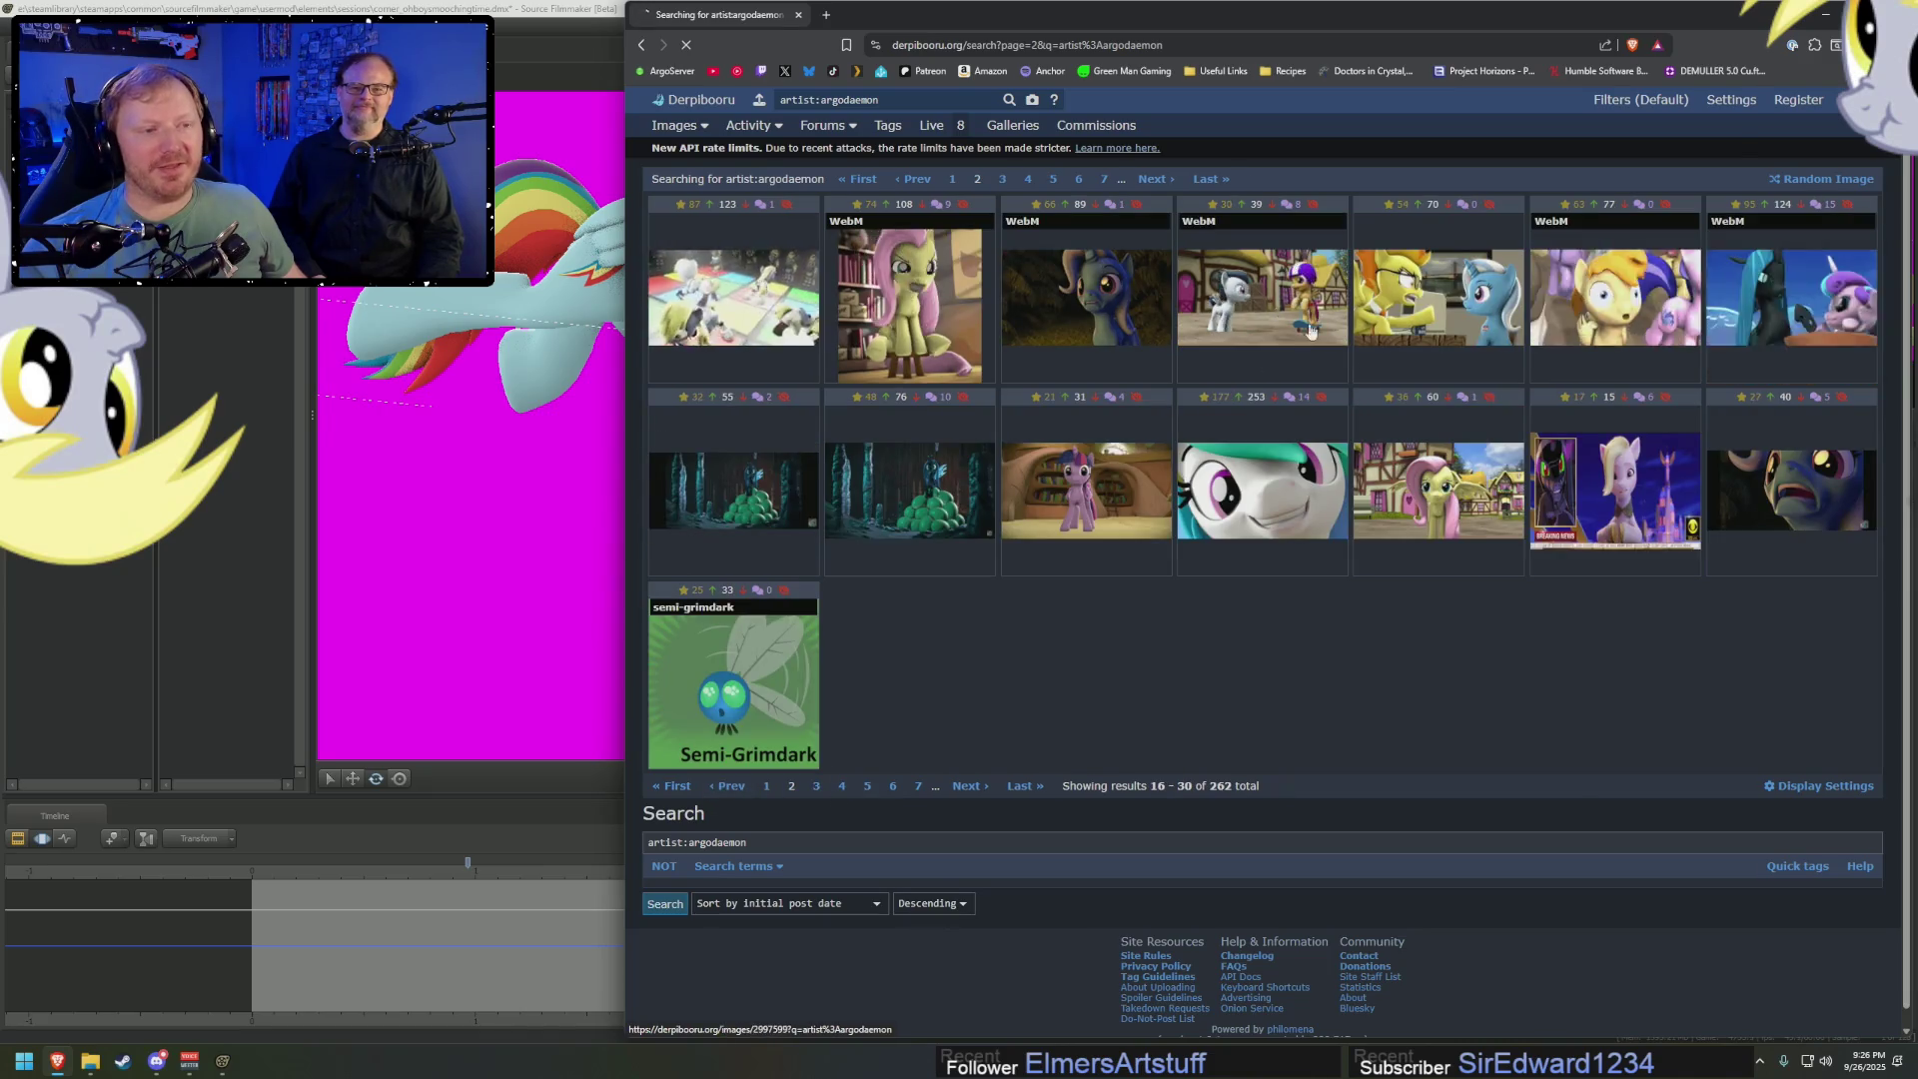
{"action": "left_click", "coordinate": [1291, 293]}
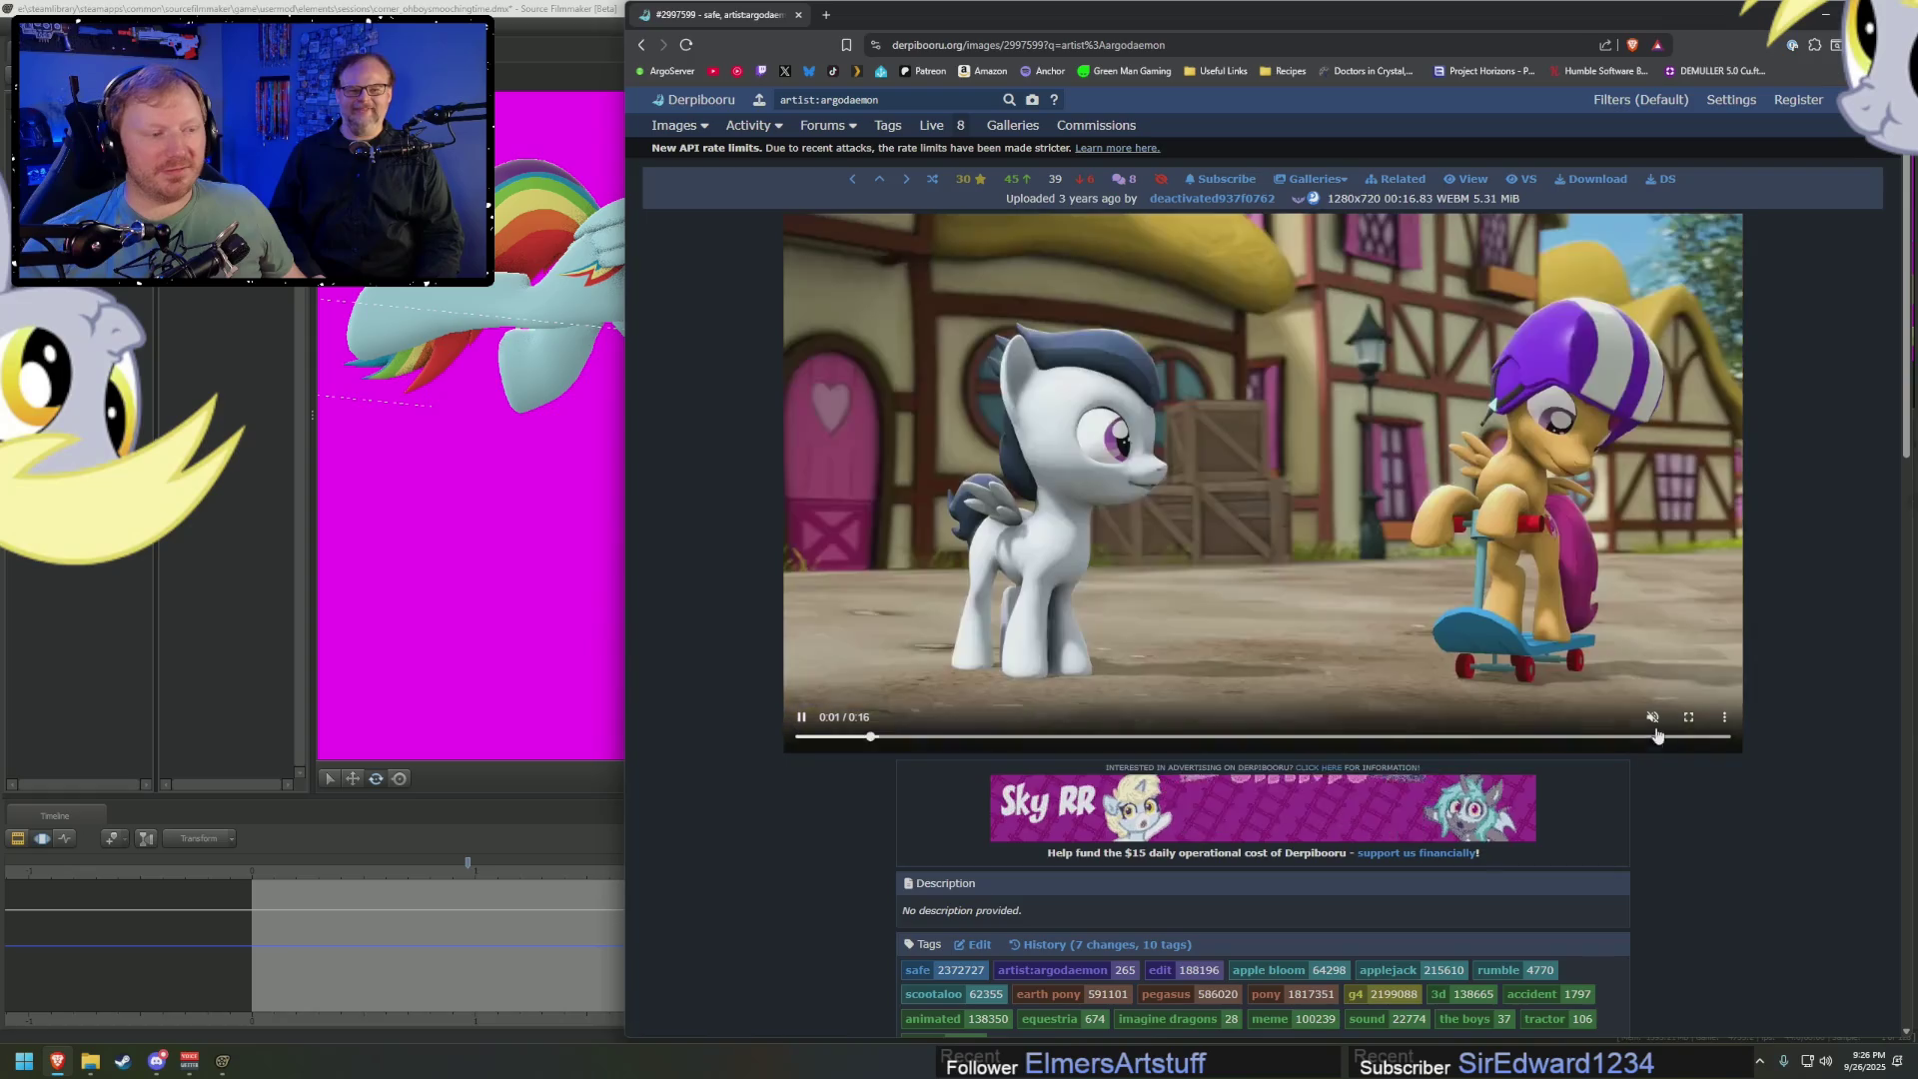
{"action": "left_click", "coordinate": [1600, 719]}
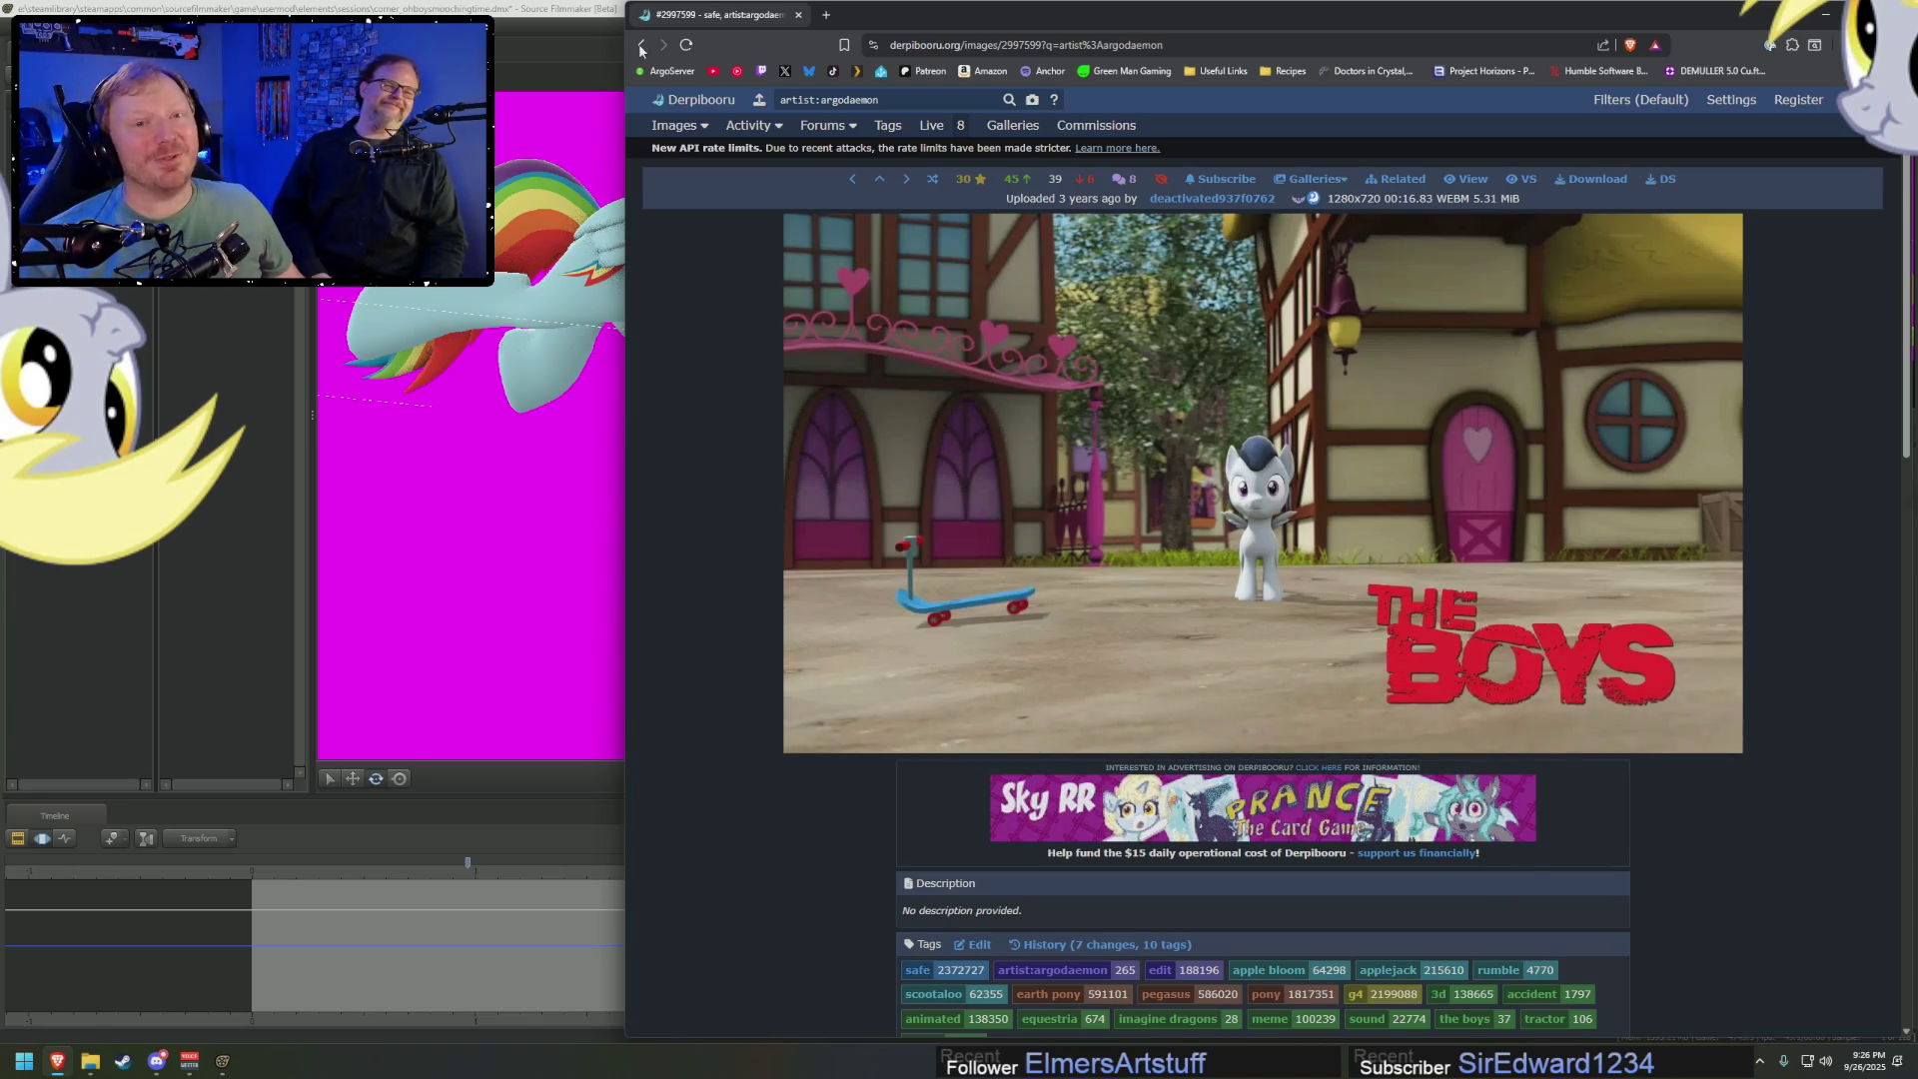
{"action": "key", "text": "alt+Left"}
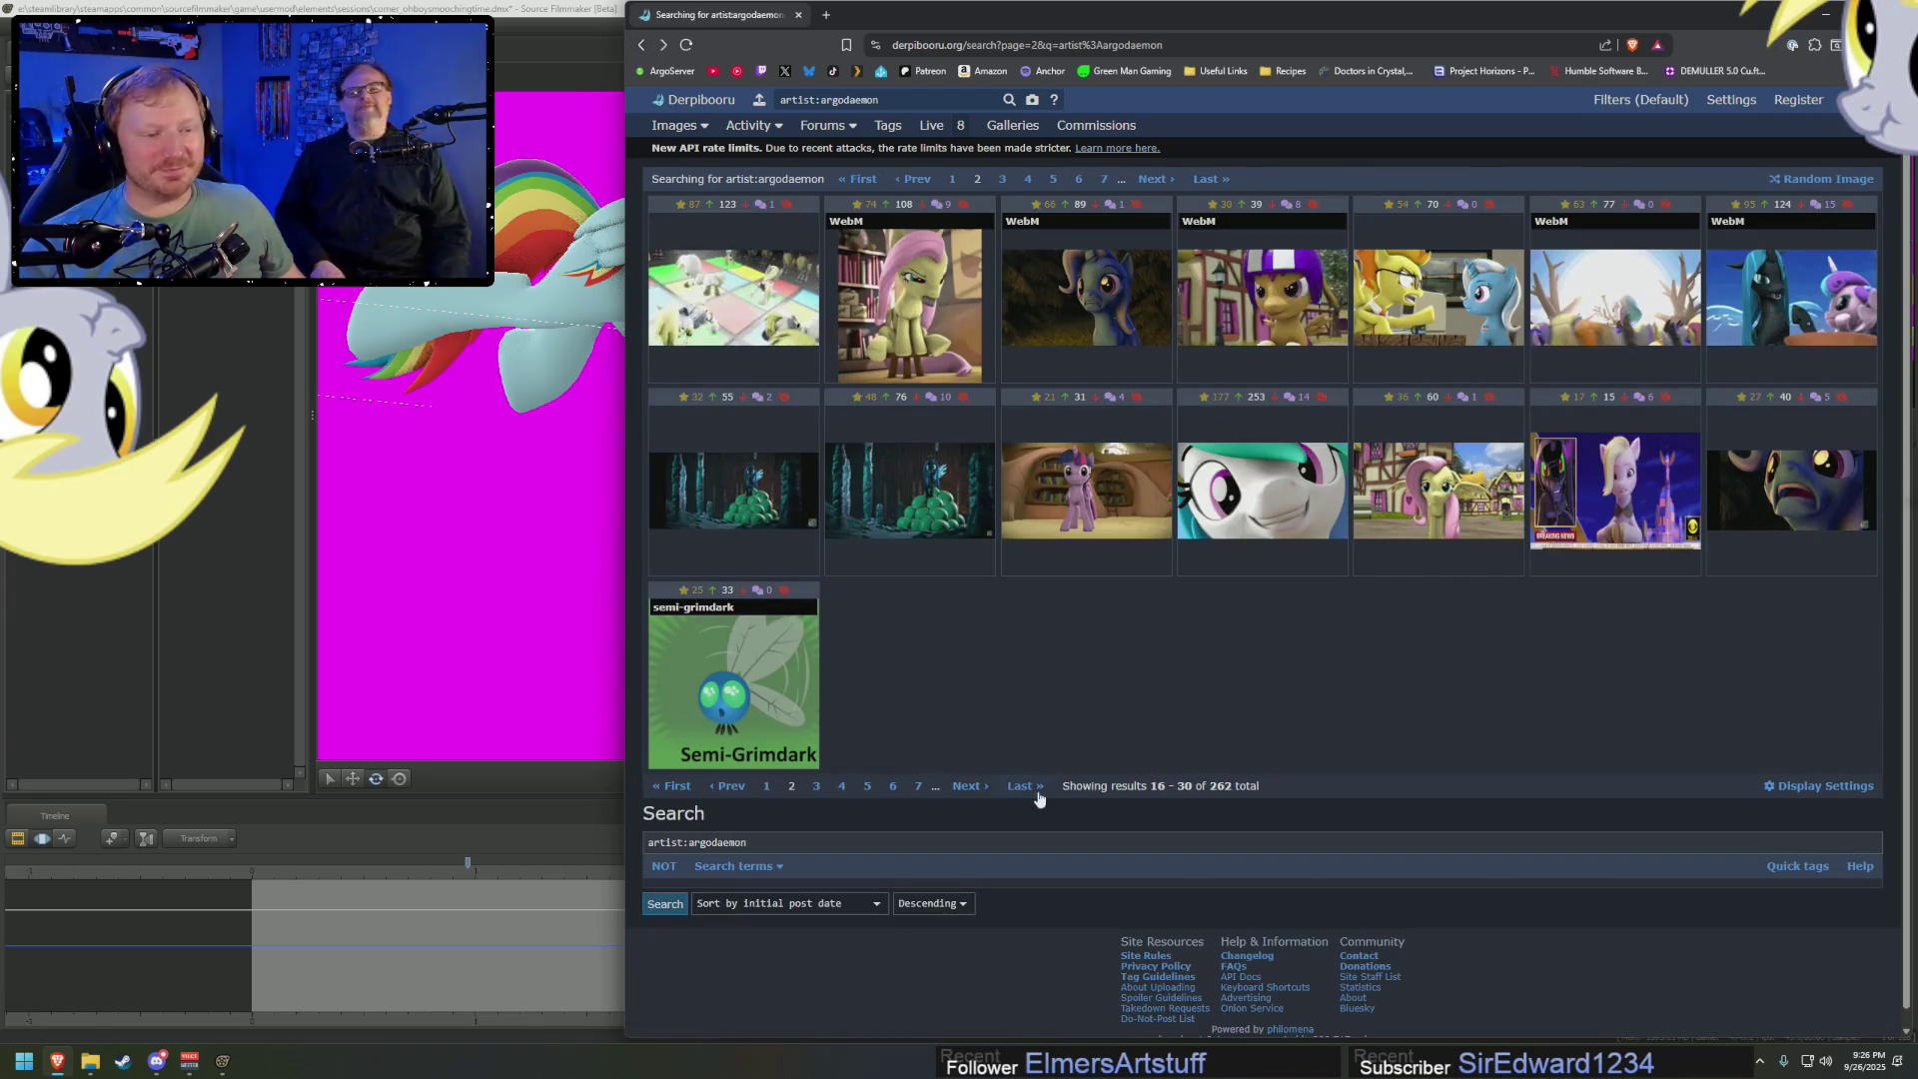
On page 3, view the yellow tractor and Rainbow Dash animation posts
{"action": "left_click", "coordinate": [966, 785]}
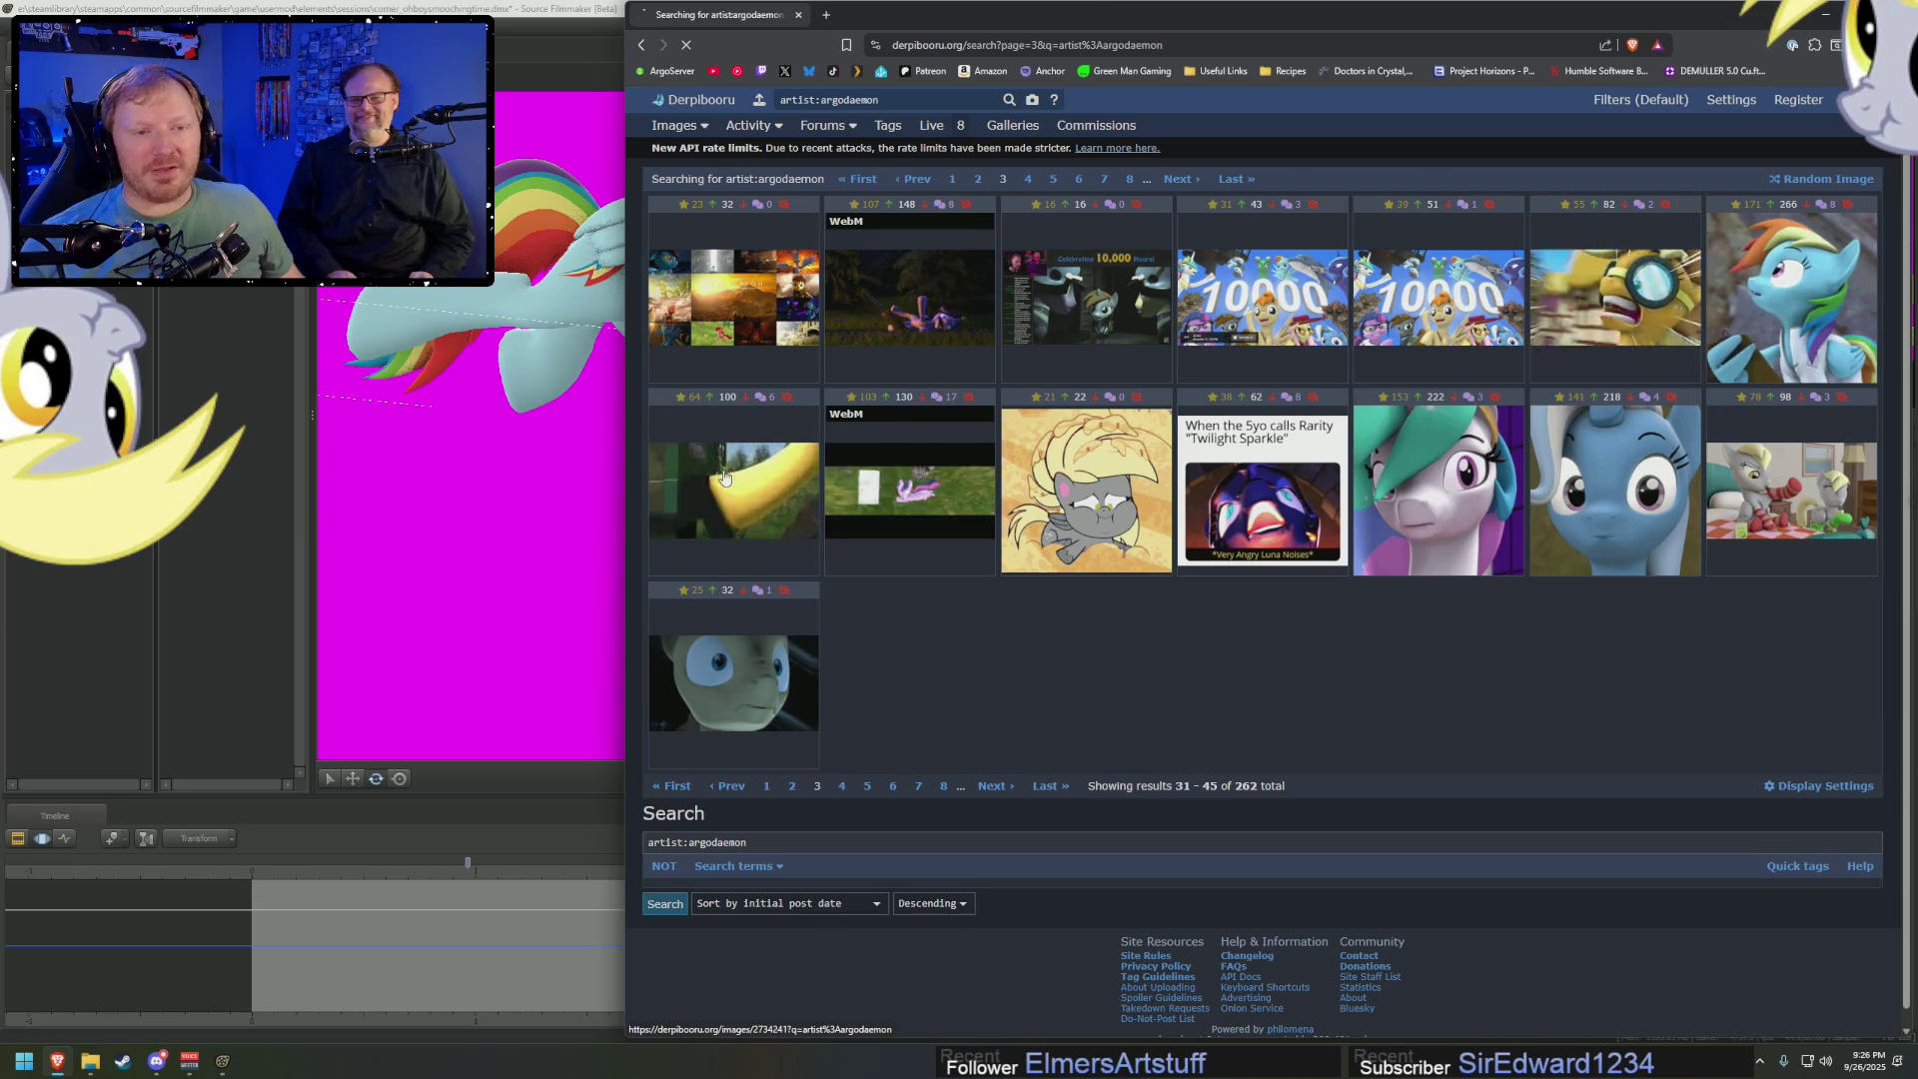
{"action": "left_click", "coordinate": [734, 518]}
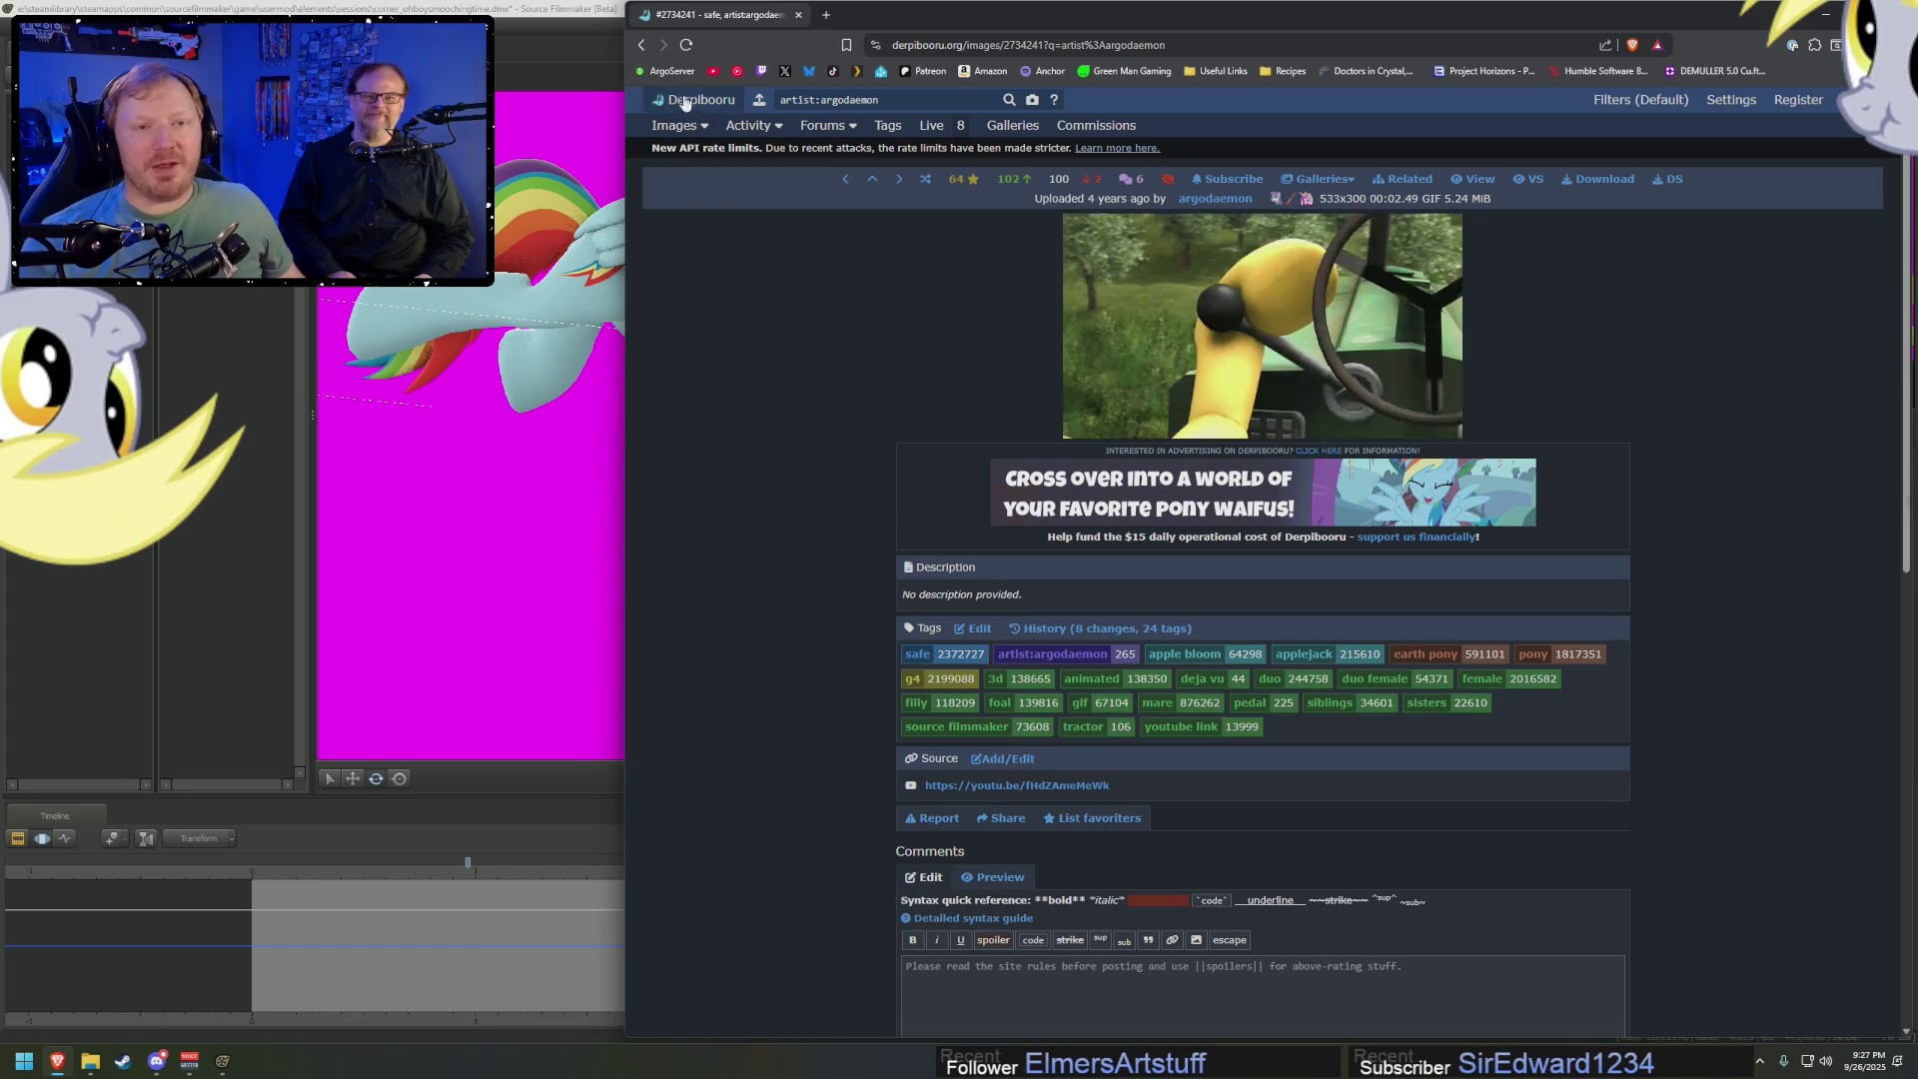
{"action": "left_click", "coordinate": [641, 44]}
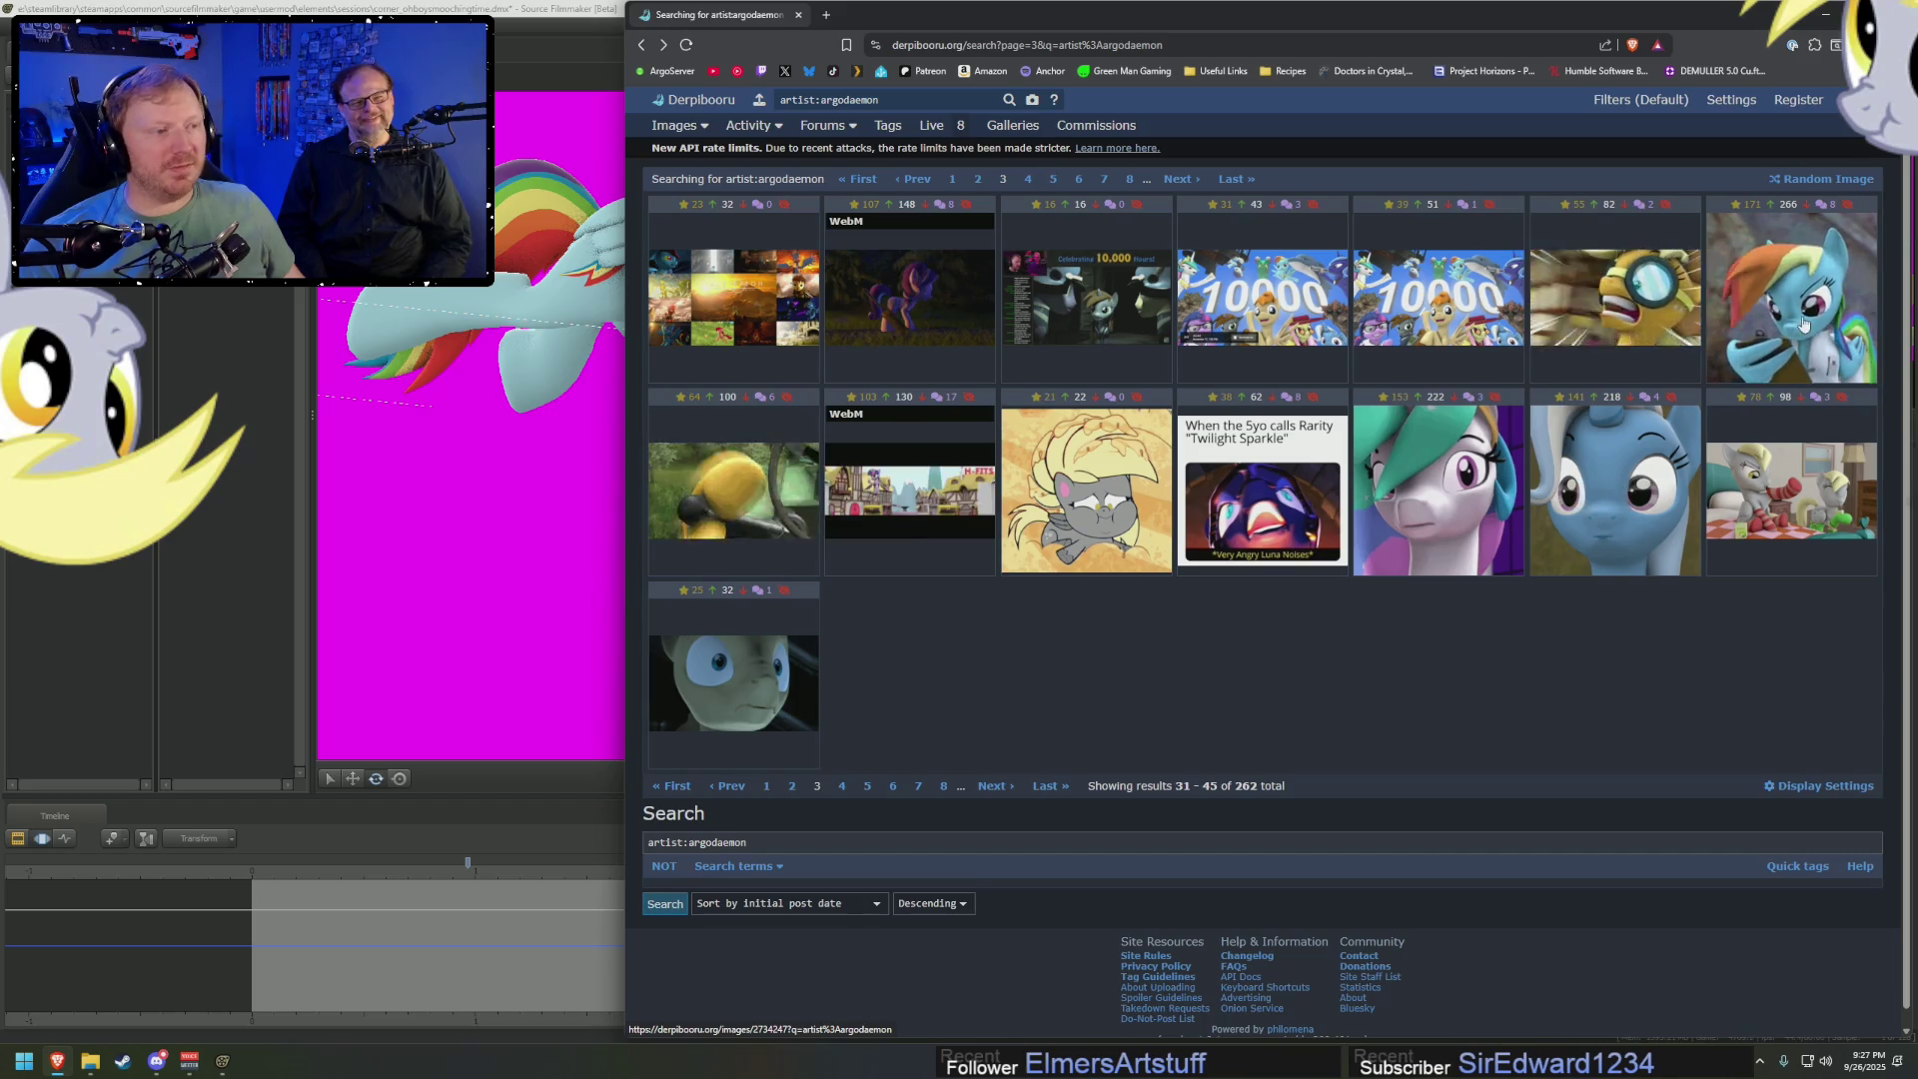
{"action": "left_click", "coordinate": [1873, 311]}
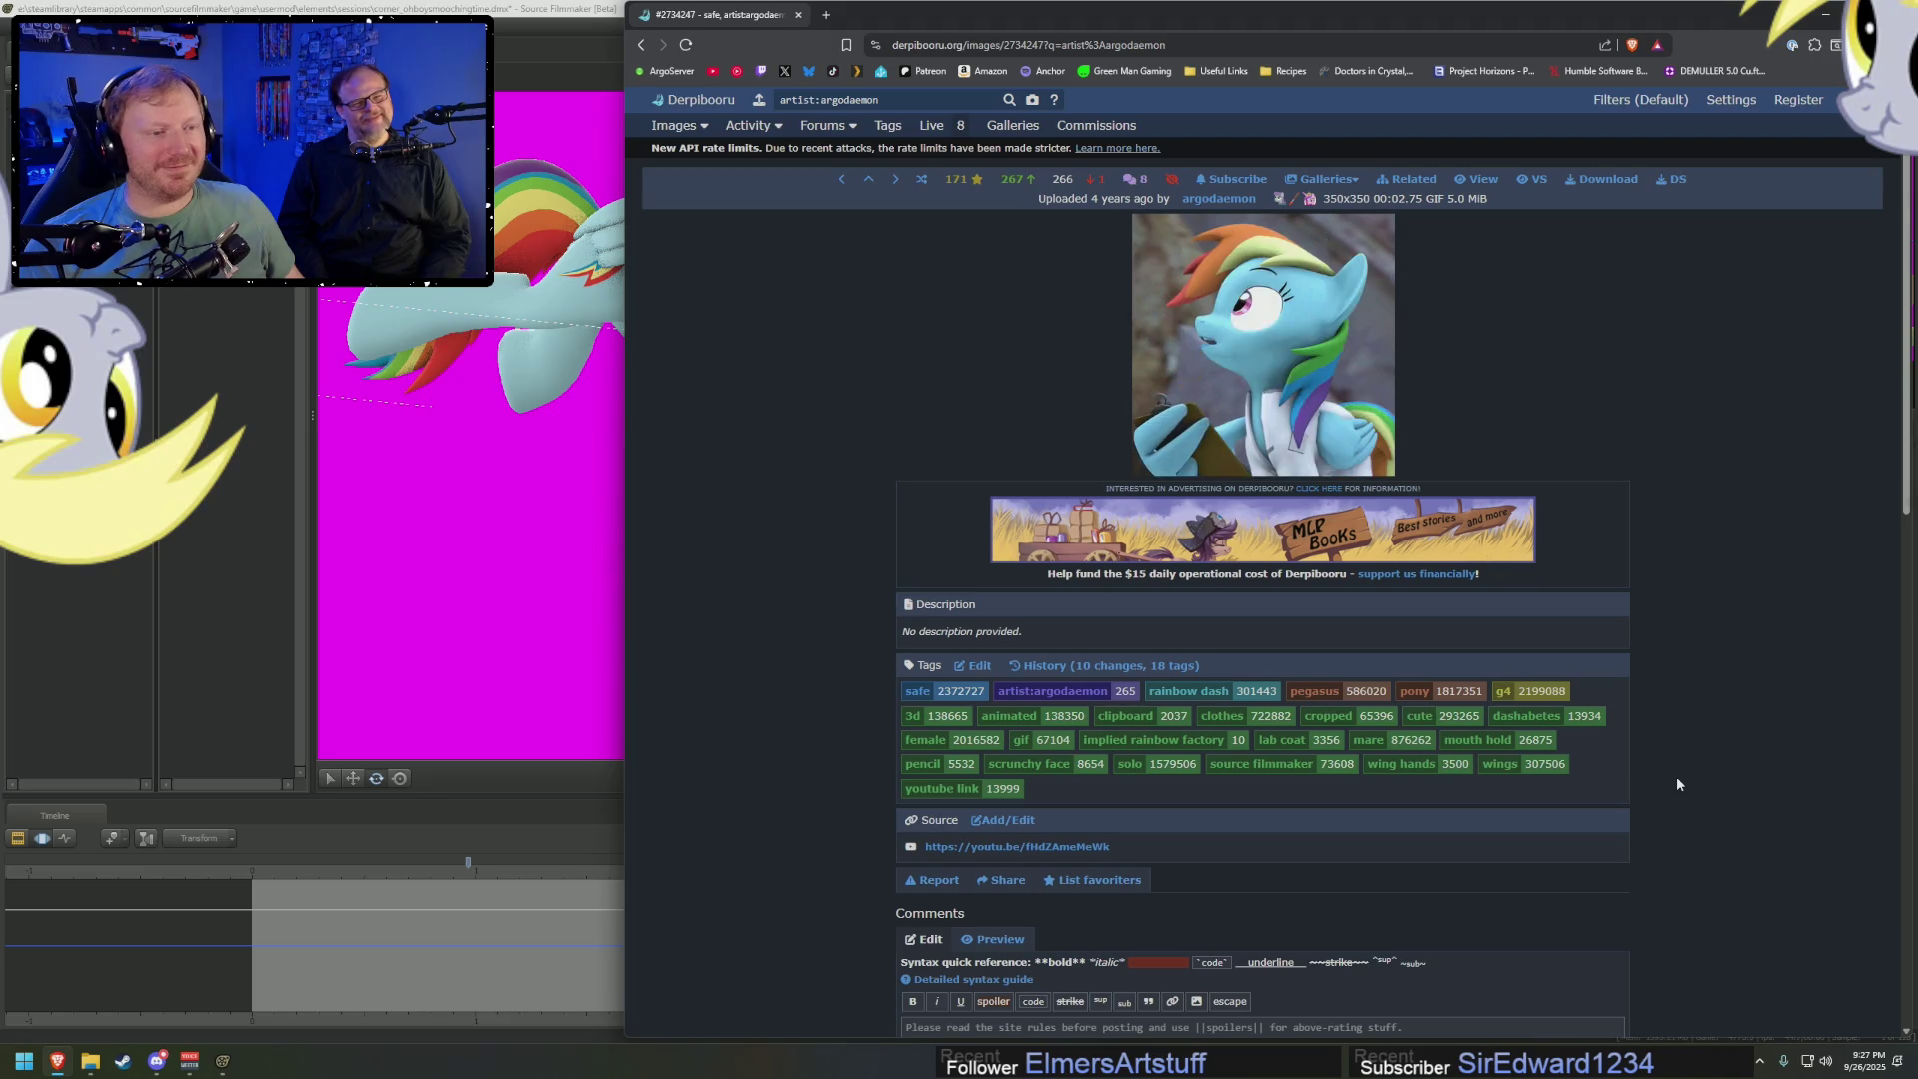
{"action": "left_click", "coordinate": [641, 45]}
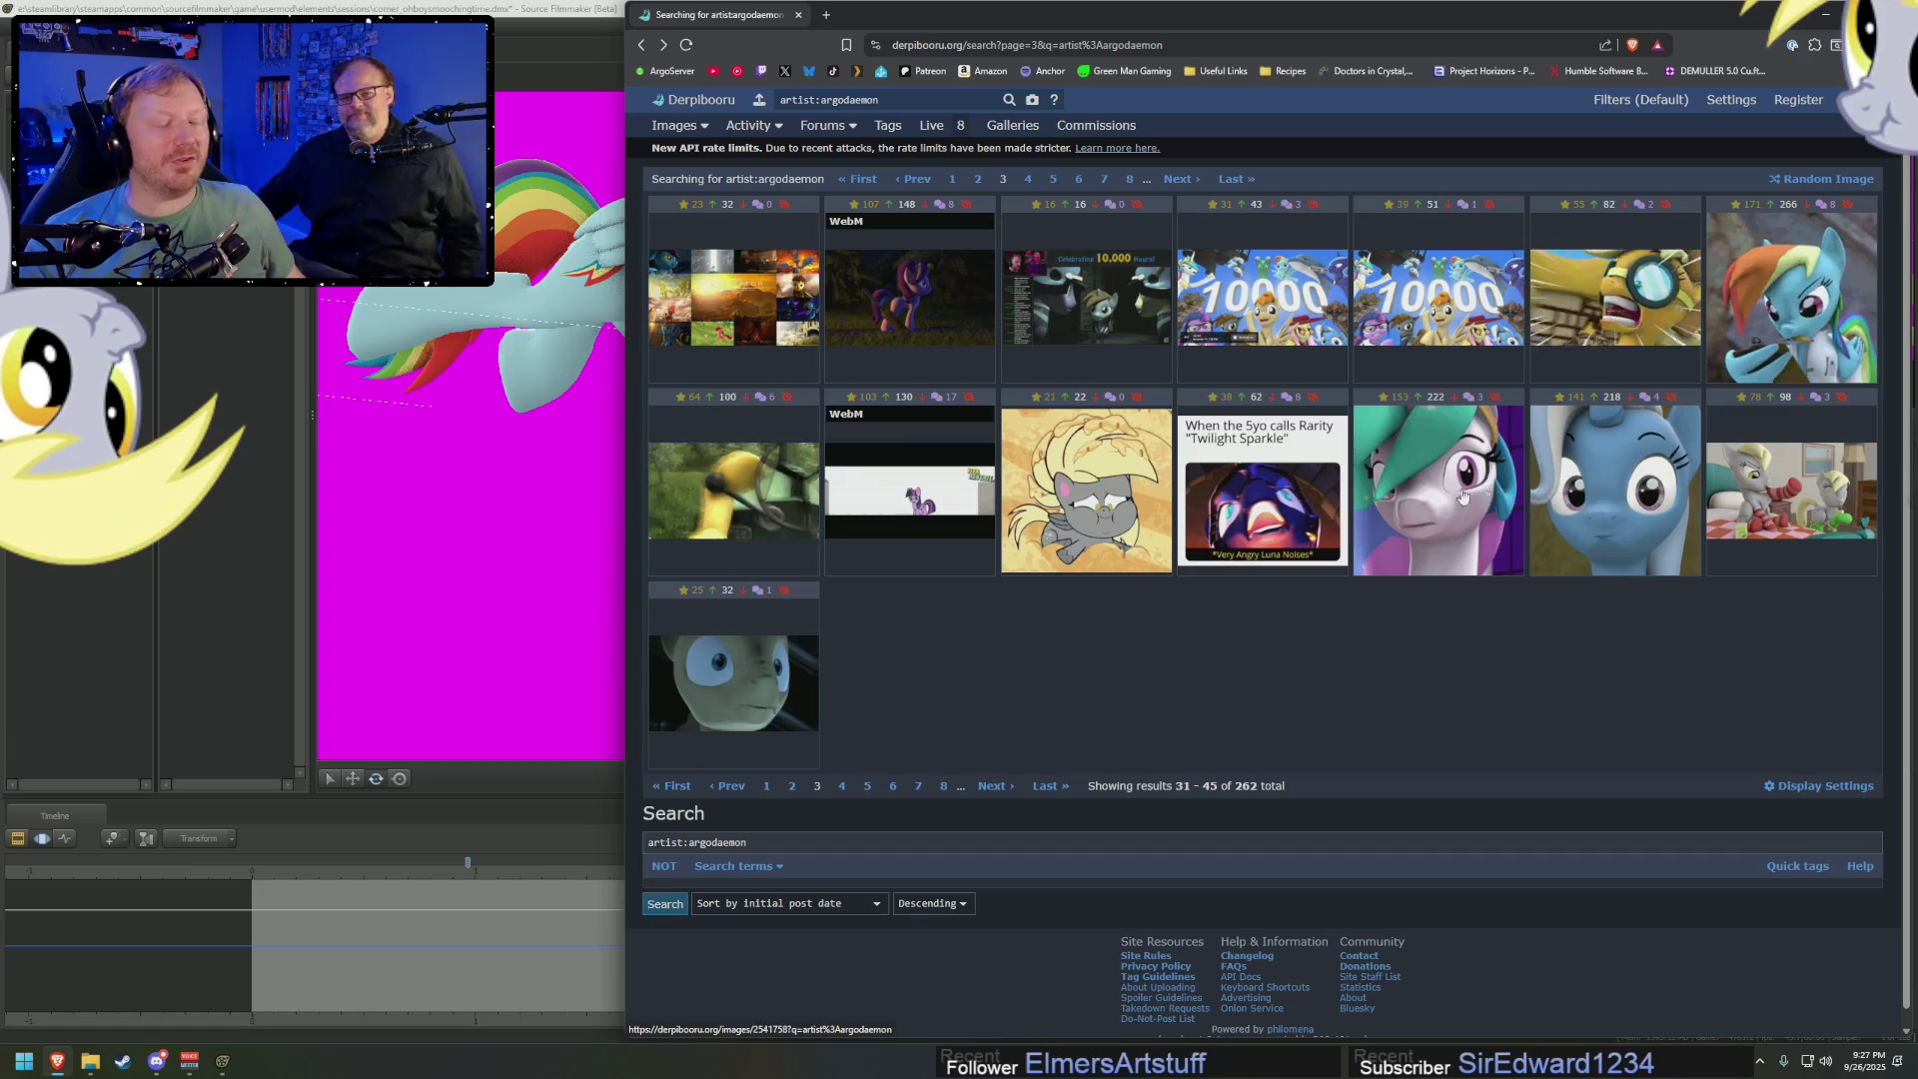
On page 4, view the grey winged-pony and Twilight-with-glasses posts, then advance to page 5
{"action": "left_click", "coordinate": [1008, 788]}
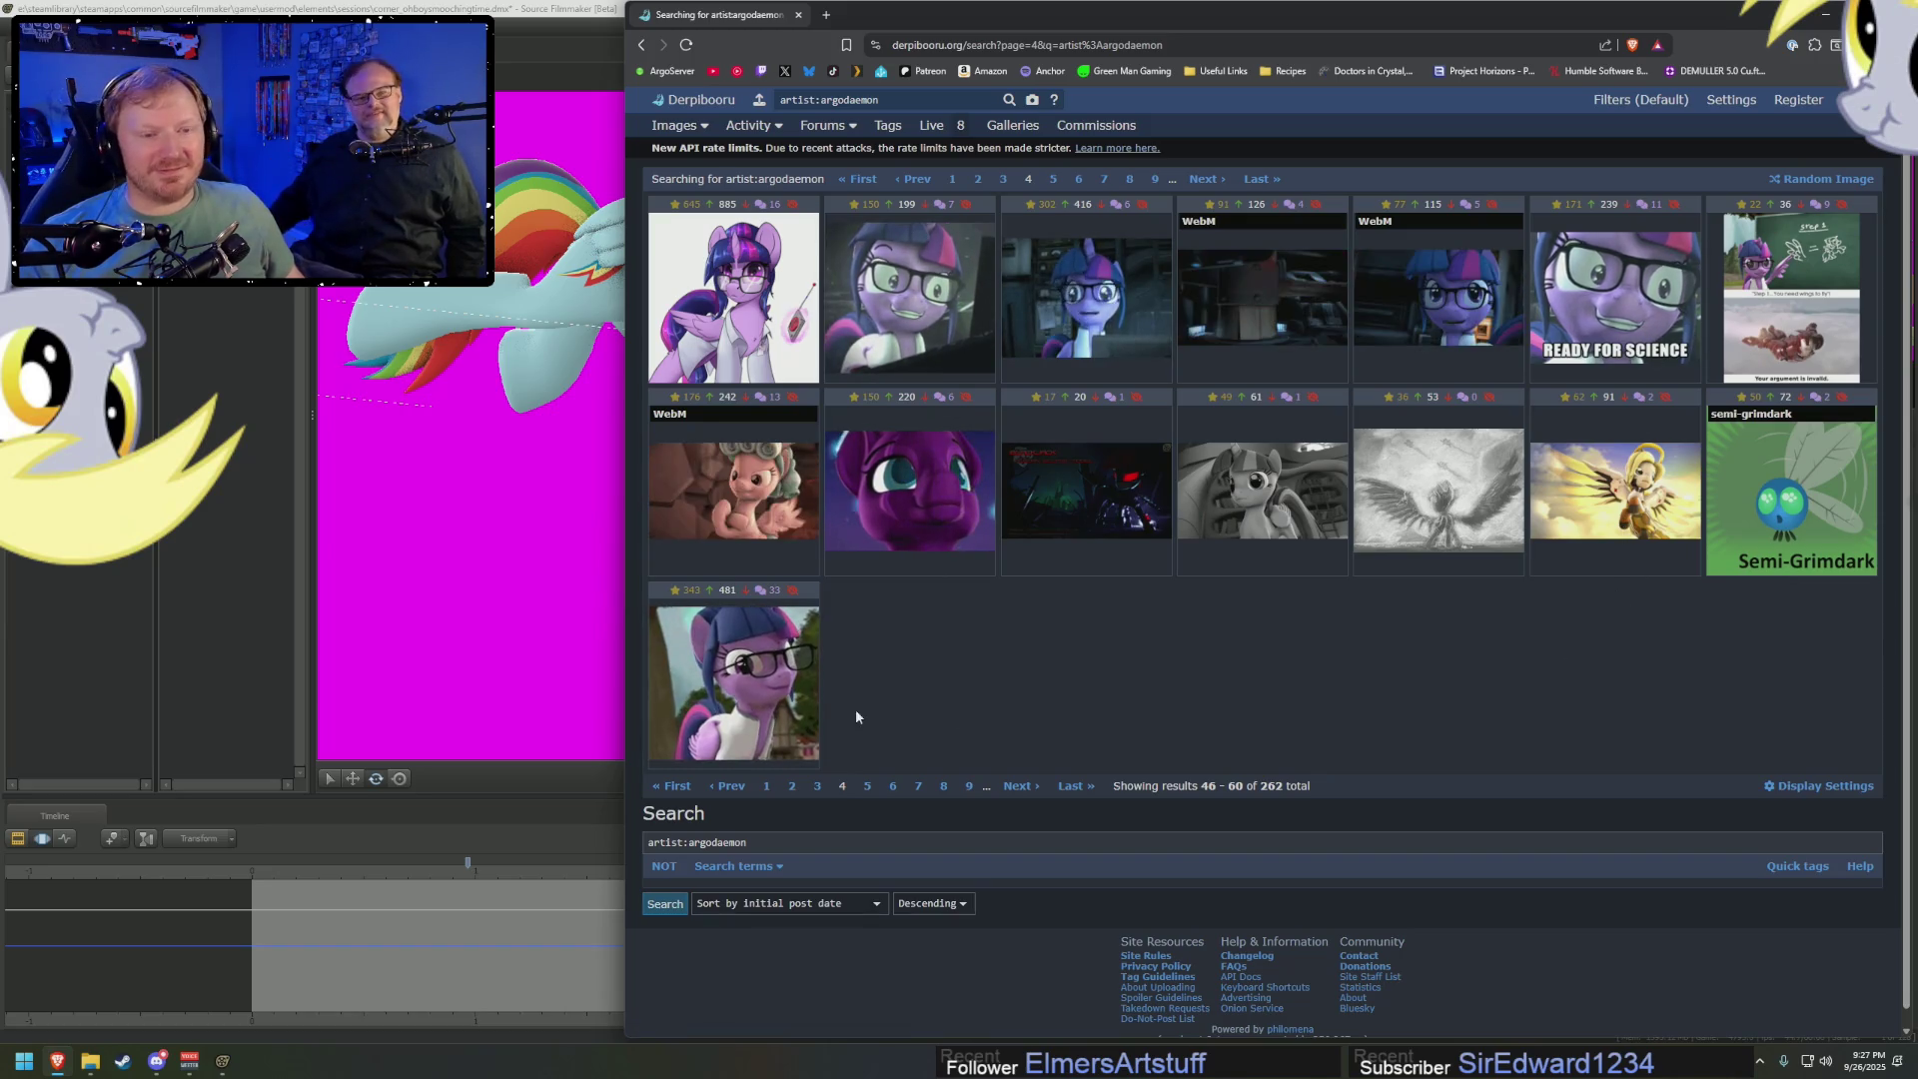
{"action": "left_click", "coordinate": [1438, 490]}
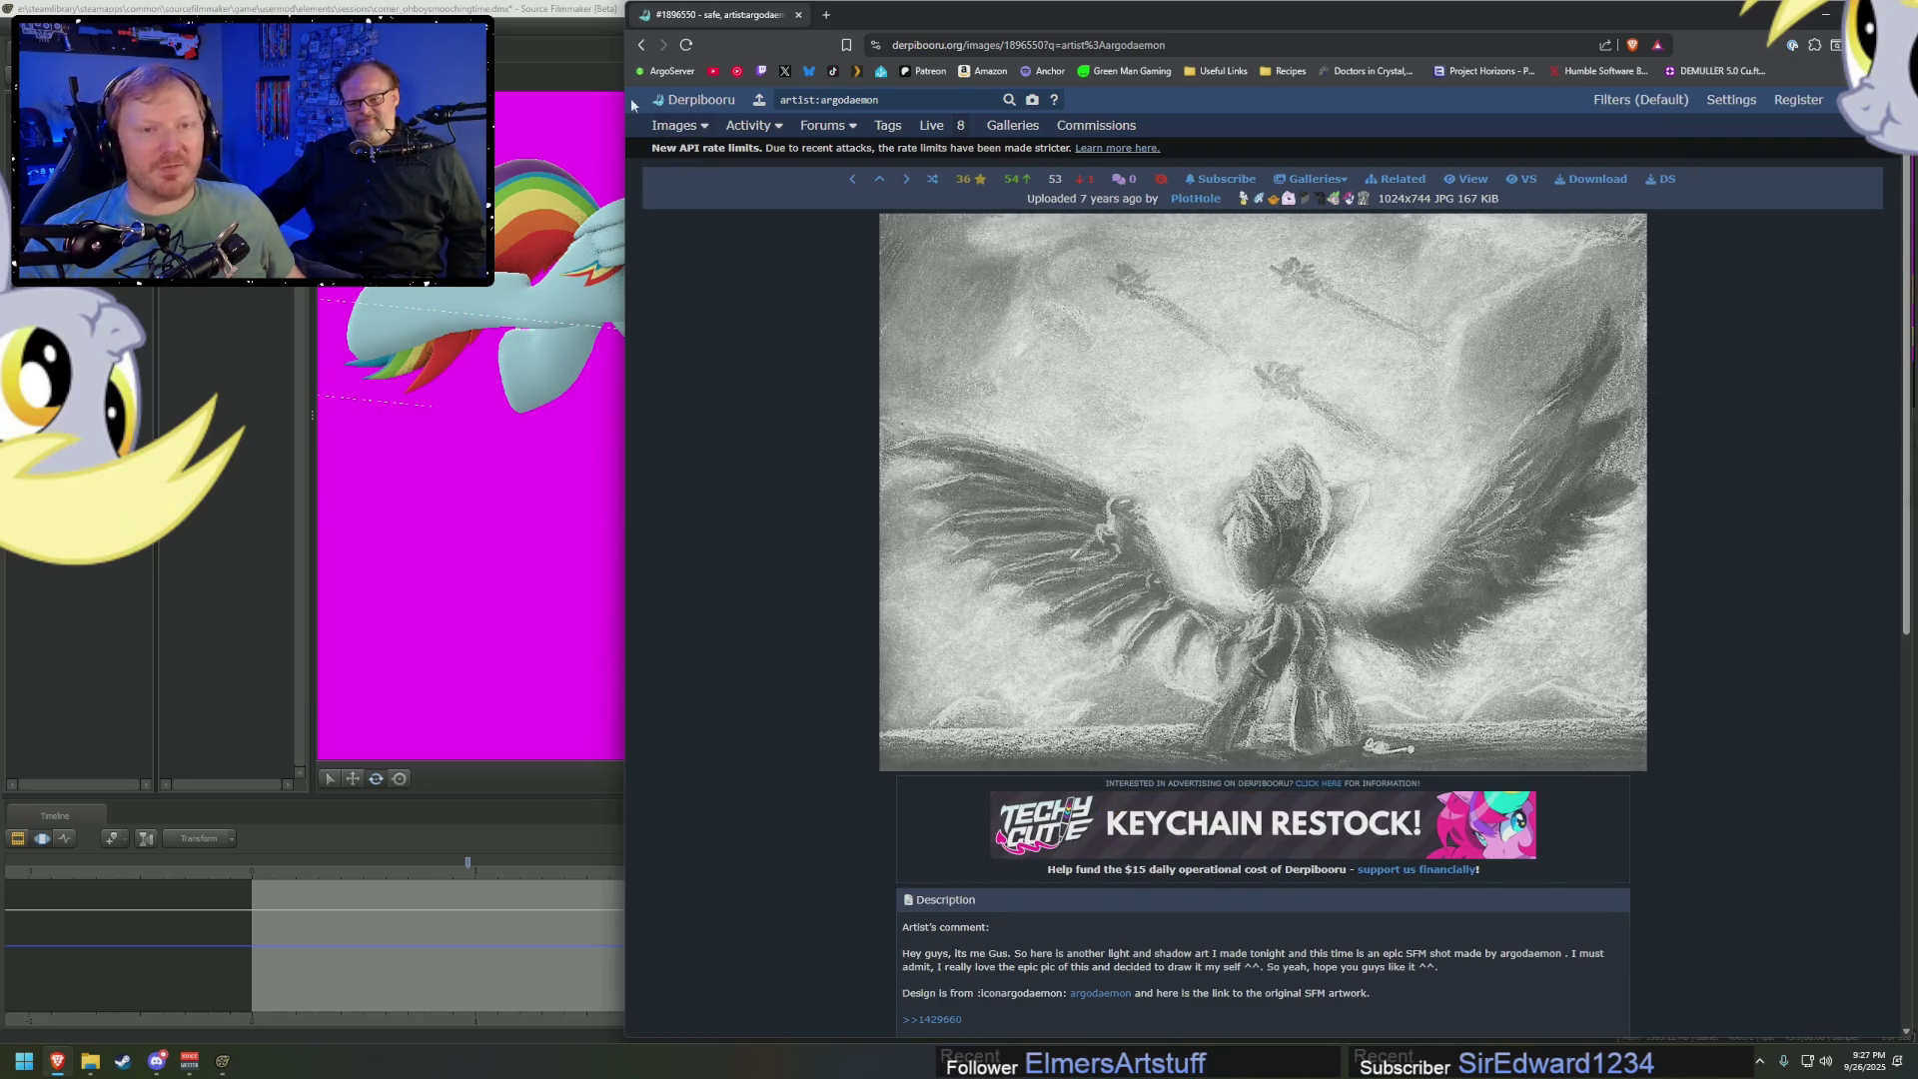
{"action": "left_click", "coordinate": [641, 45]}
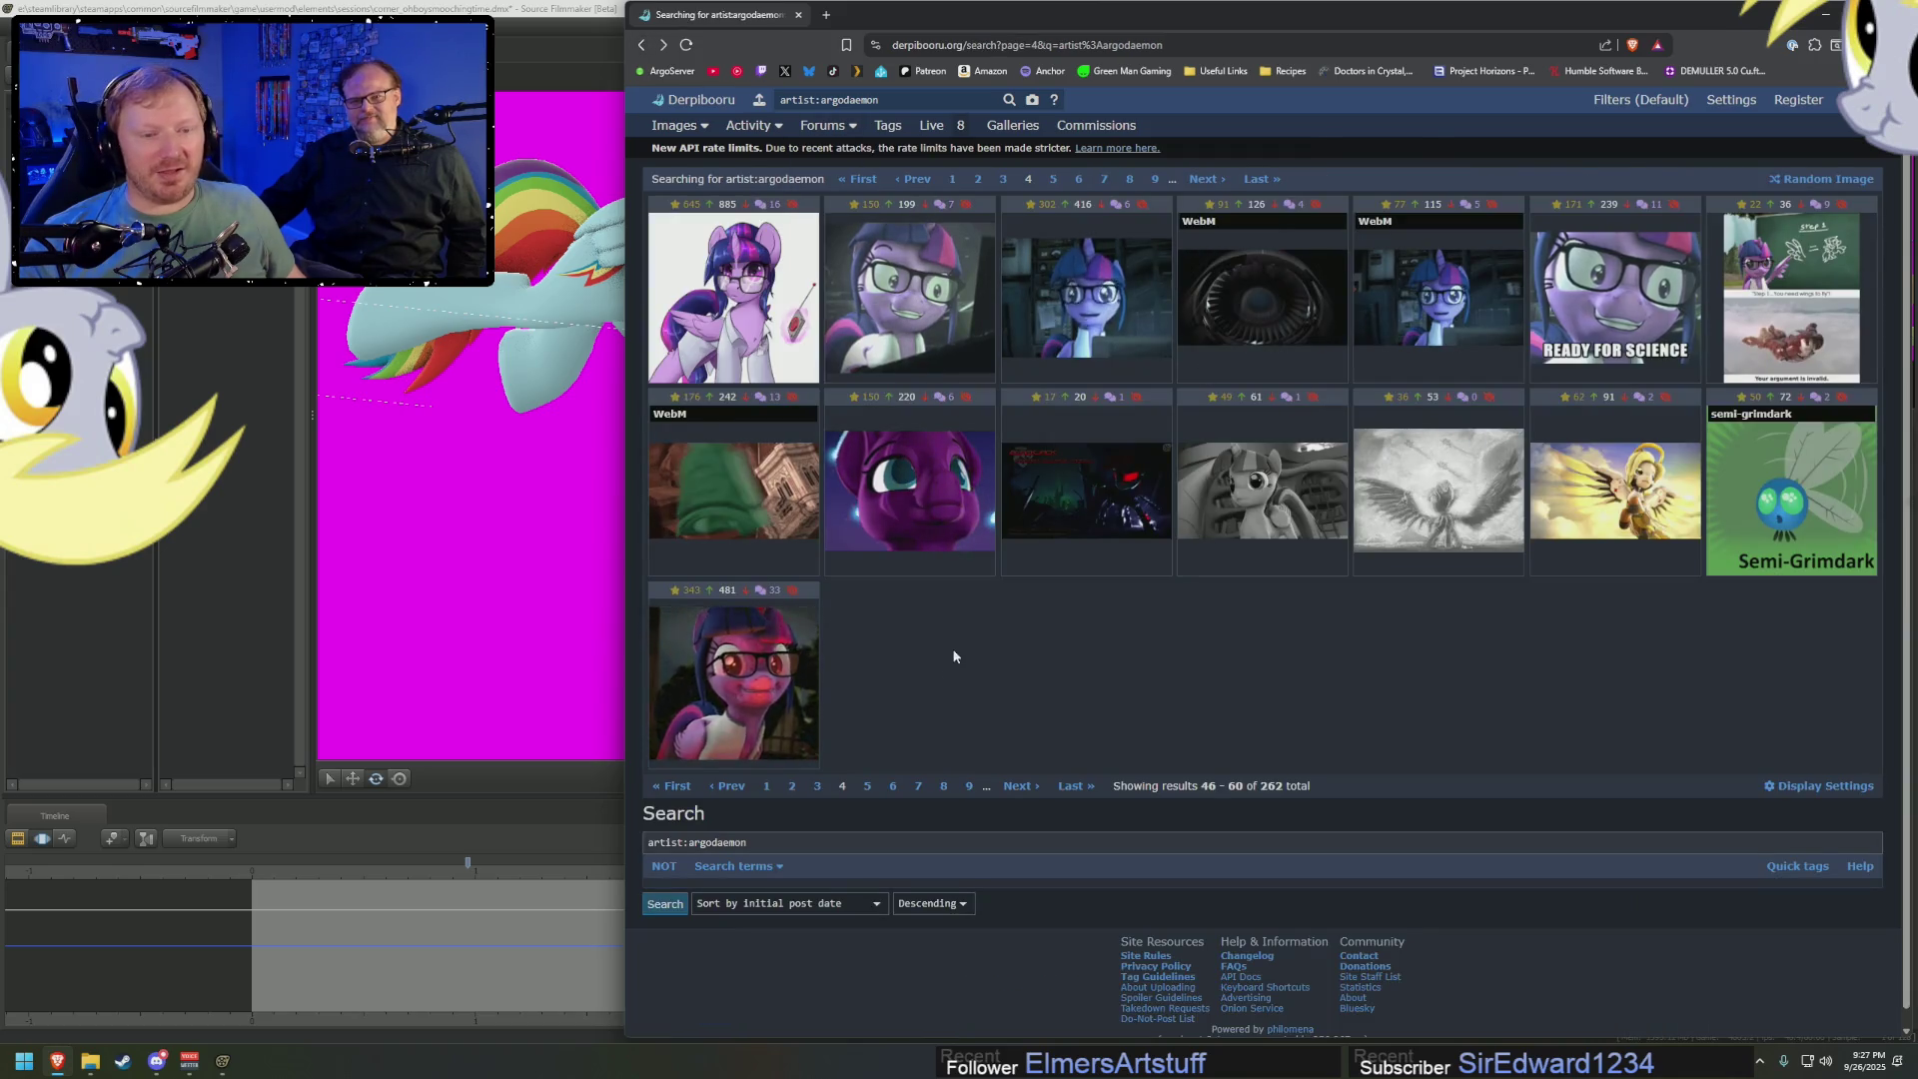
{"action": "left_click", "coordinate": [779, 689]}
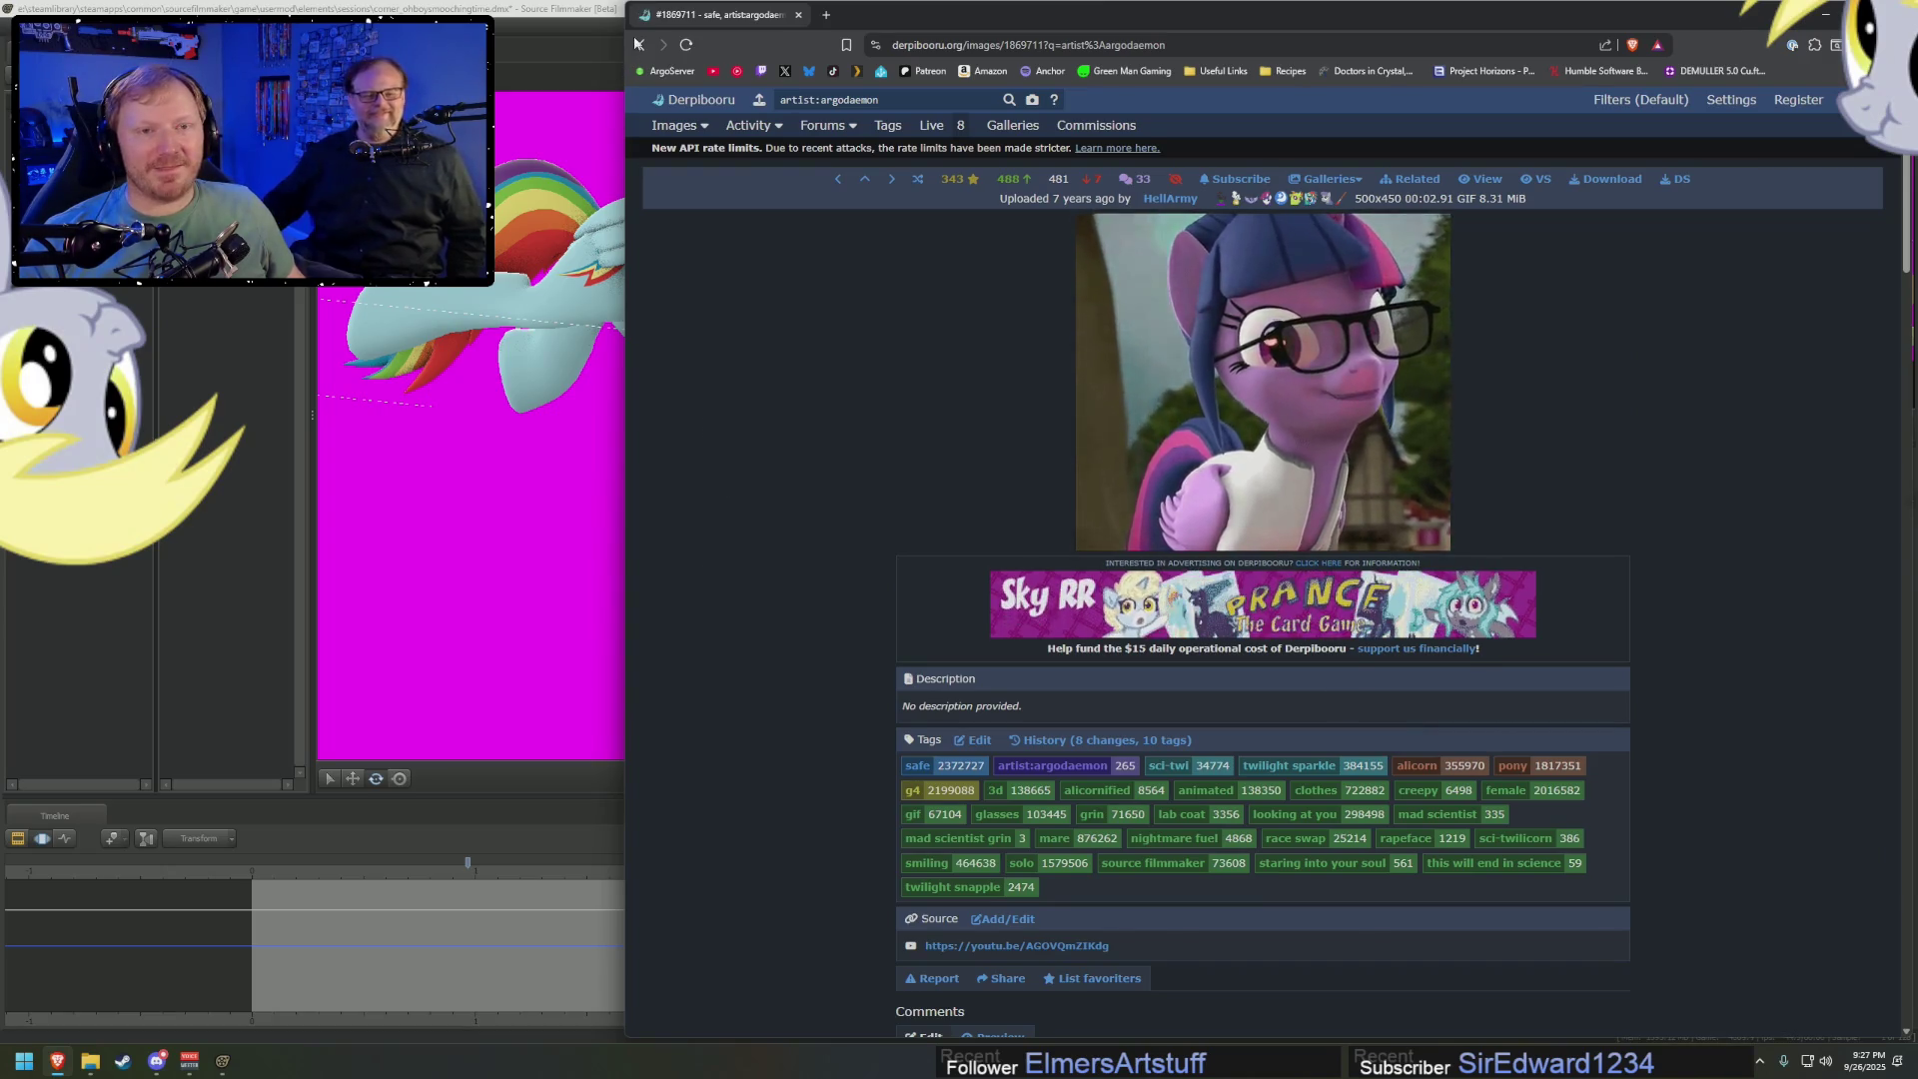
{"action": "key", "text": "alt+Left"}
{"action": "left_click", "coordinate": [1019, 787]}
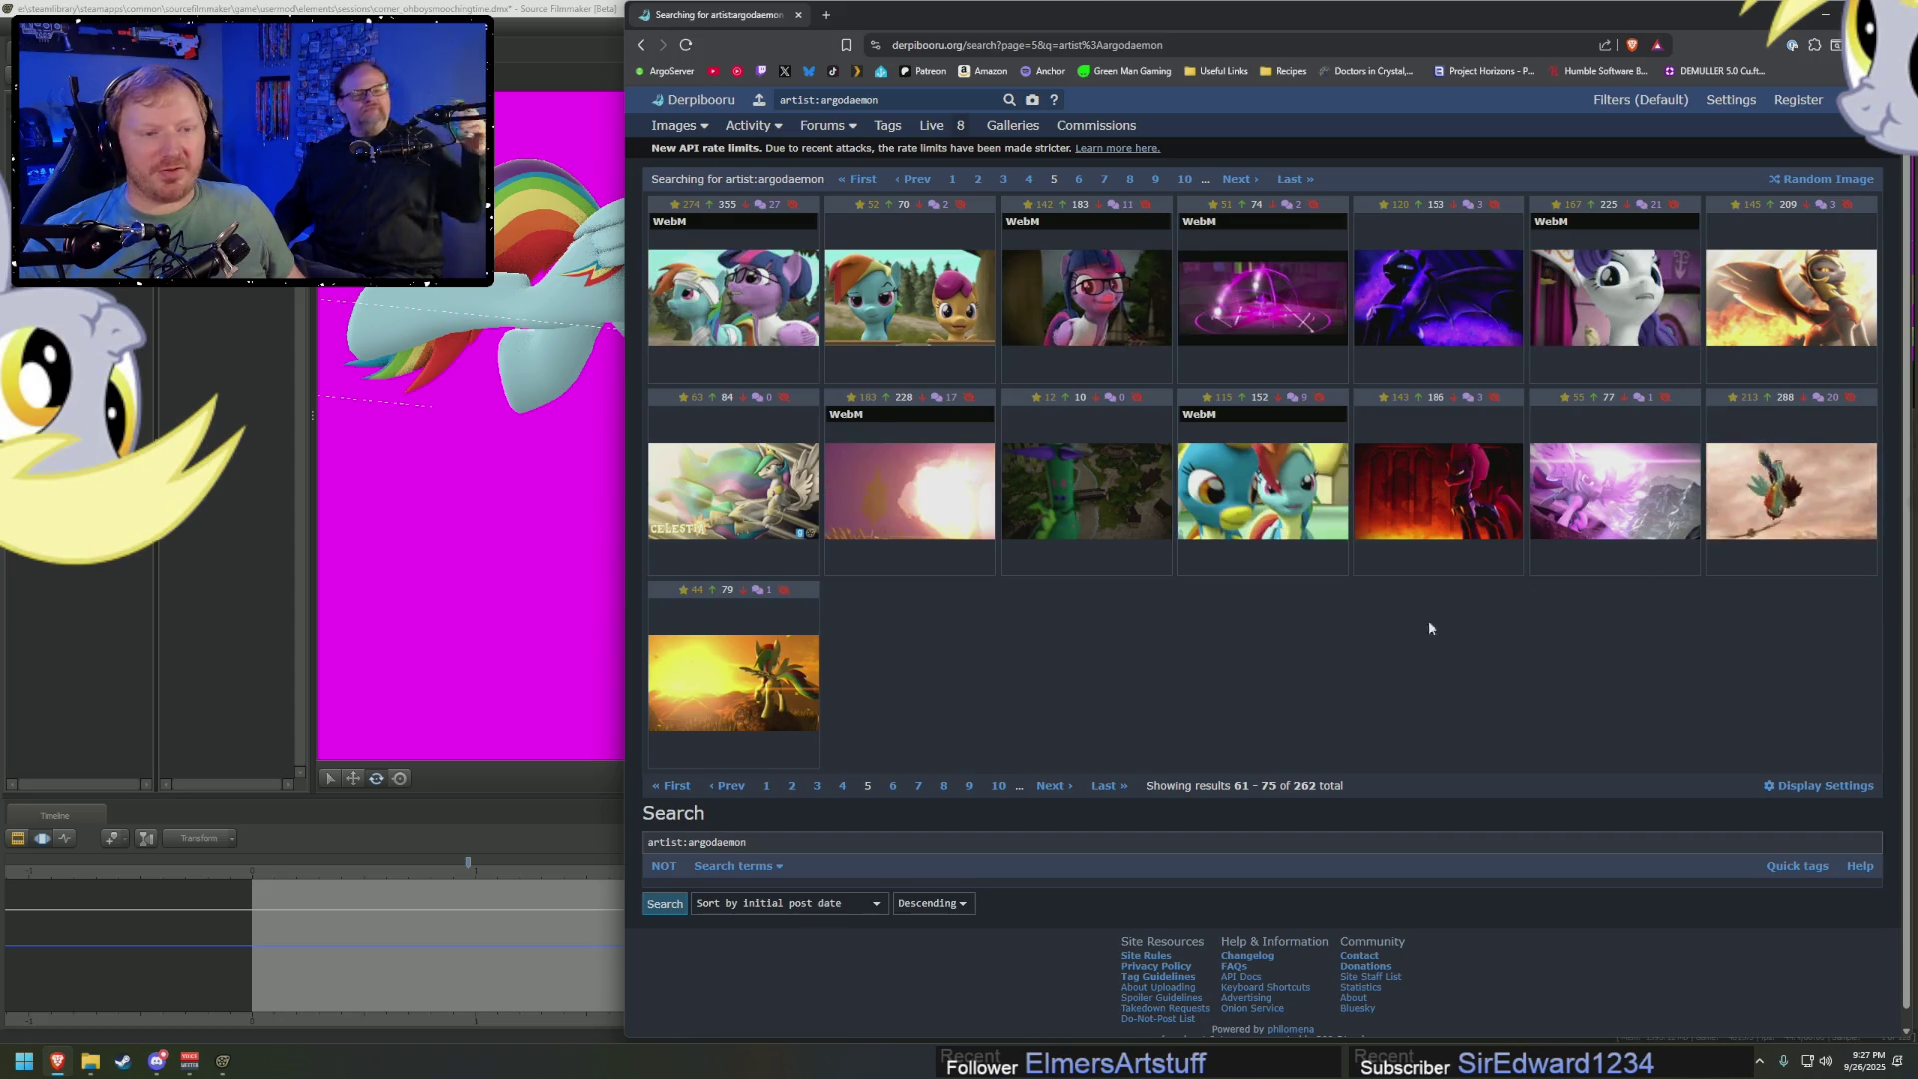
Browse the results through pages 6, 5, 7 and 8
{"action": "left_click", "coordinate": [1053, 786]}
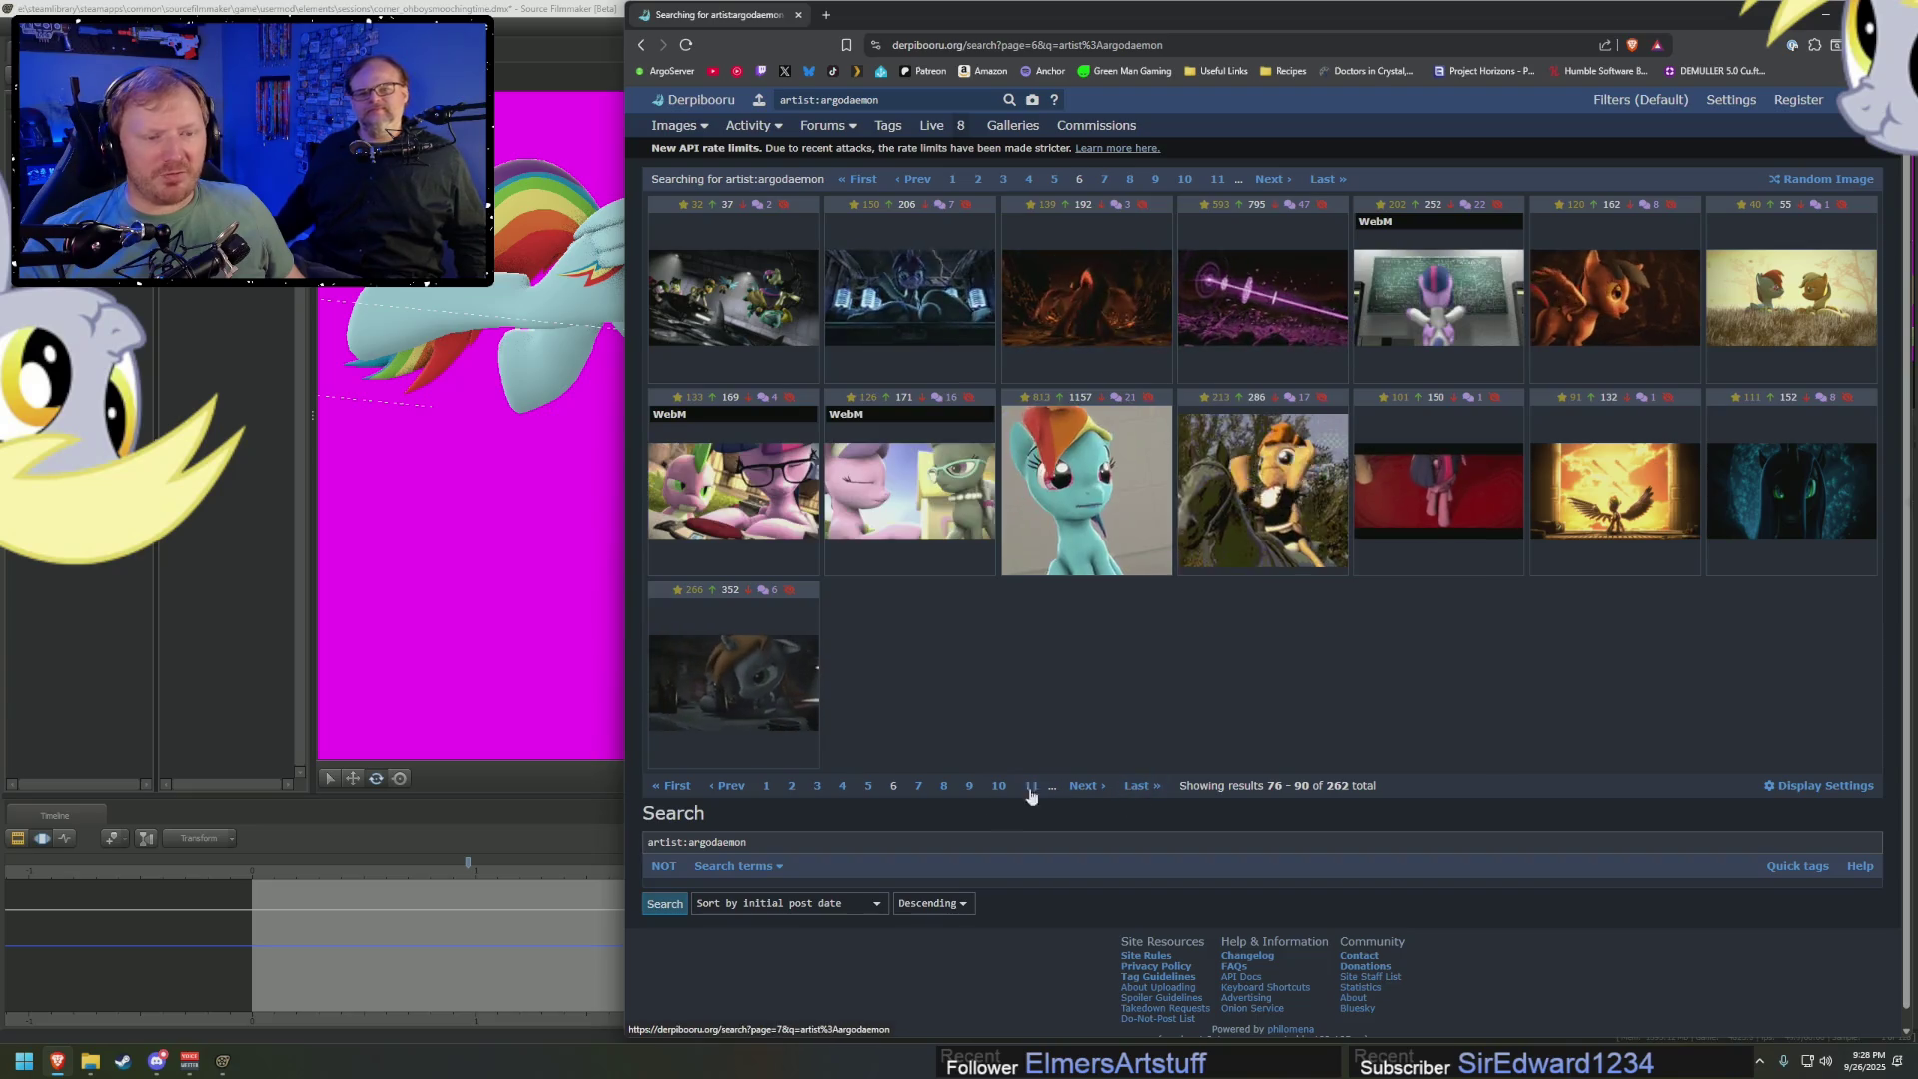
{"action": "left_click", "coordinate": [878, 786]}
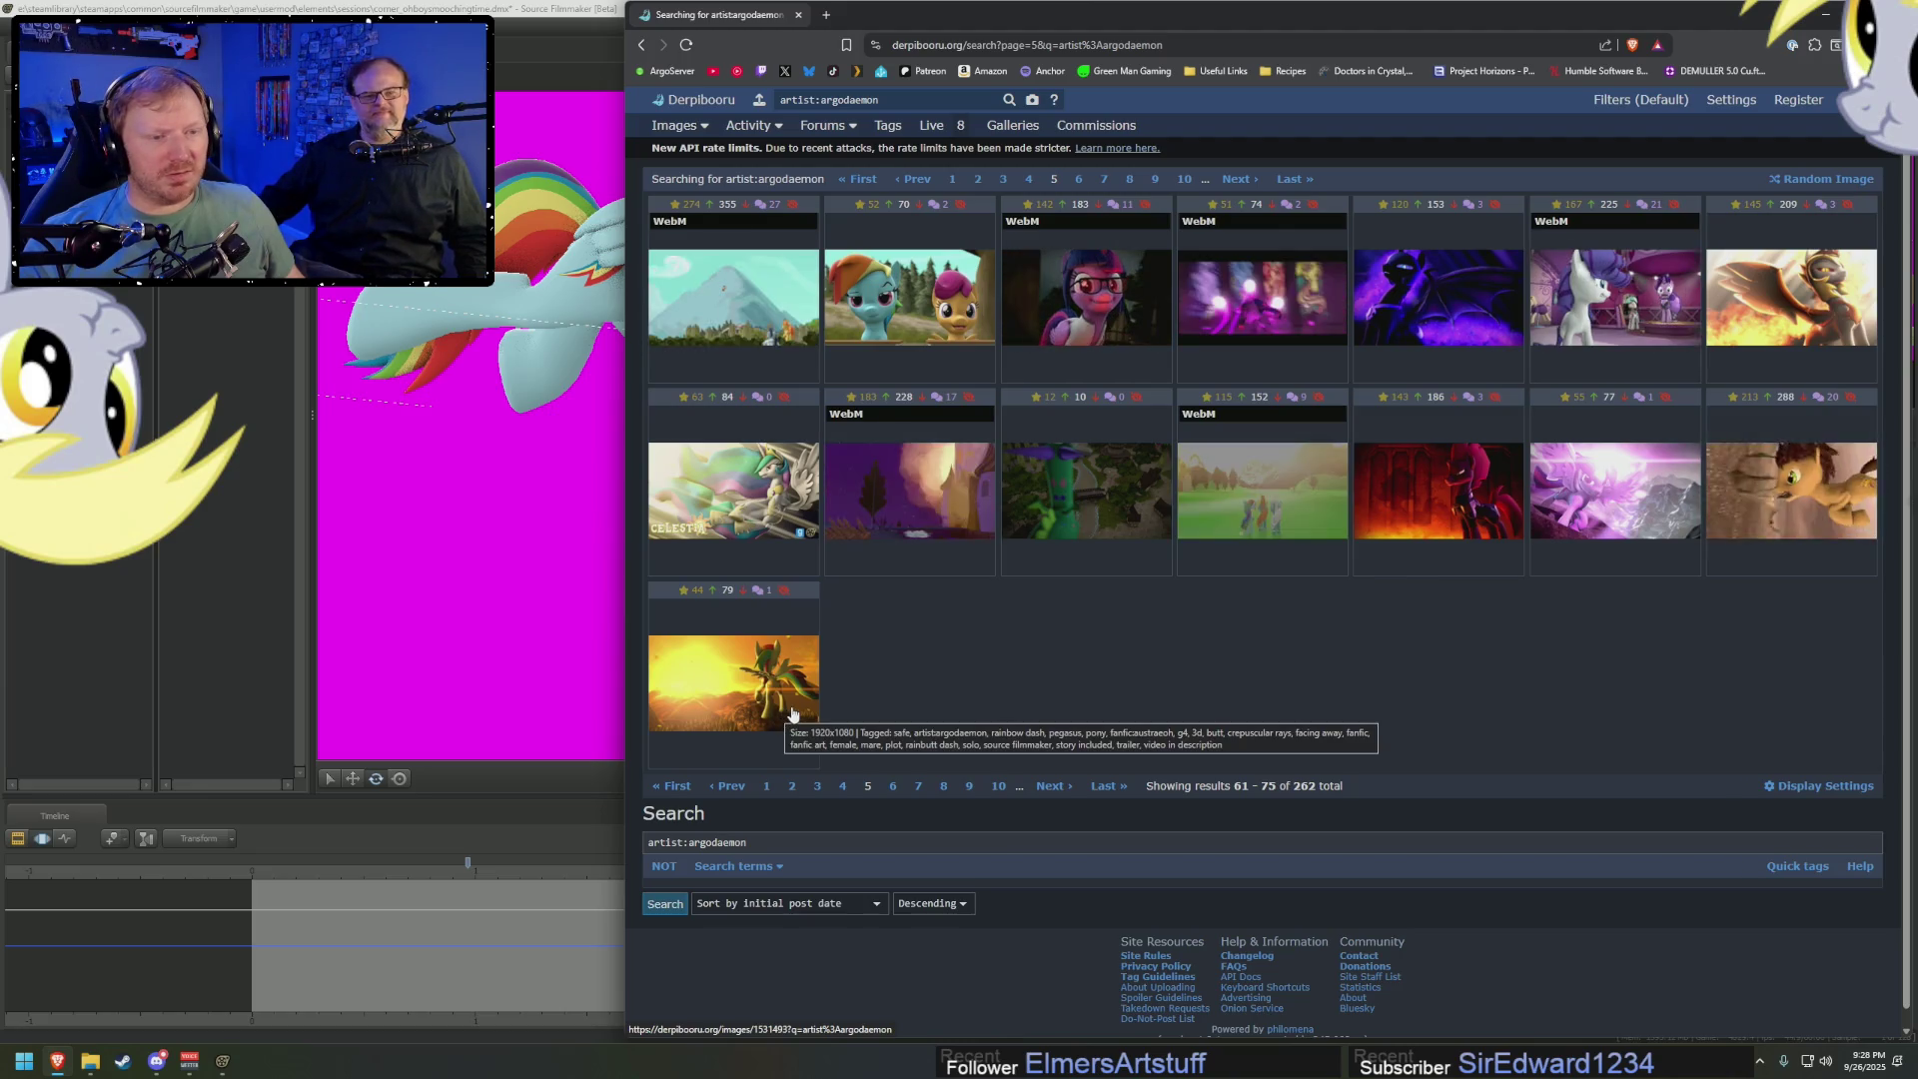
{"action": "left_click", "coordinate": [921, 790]}
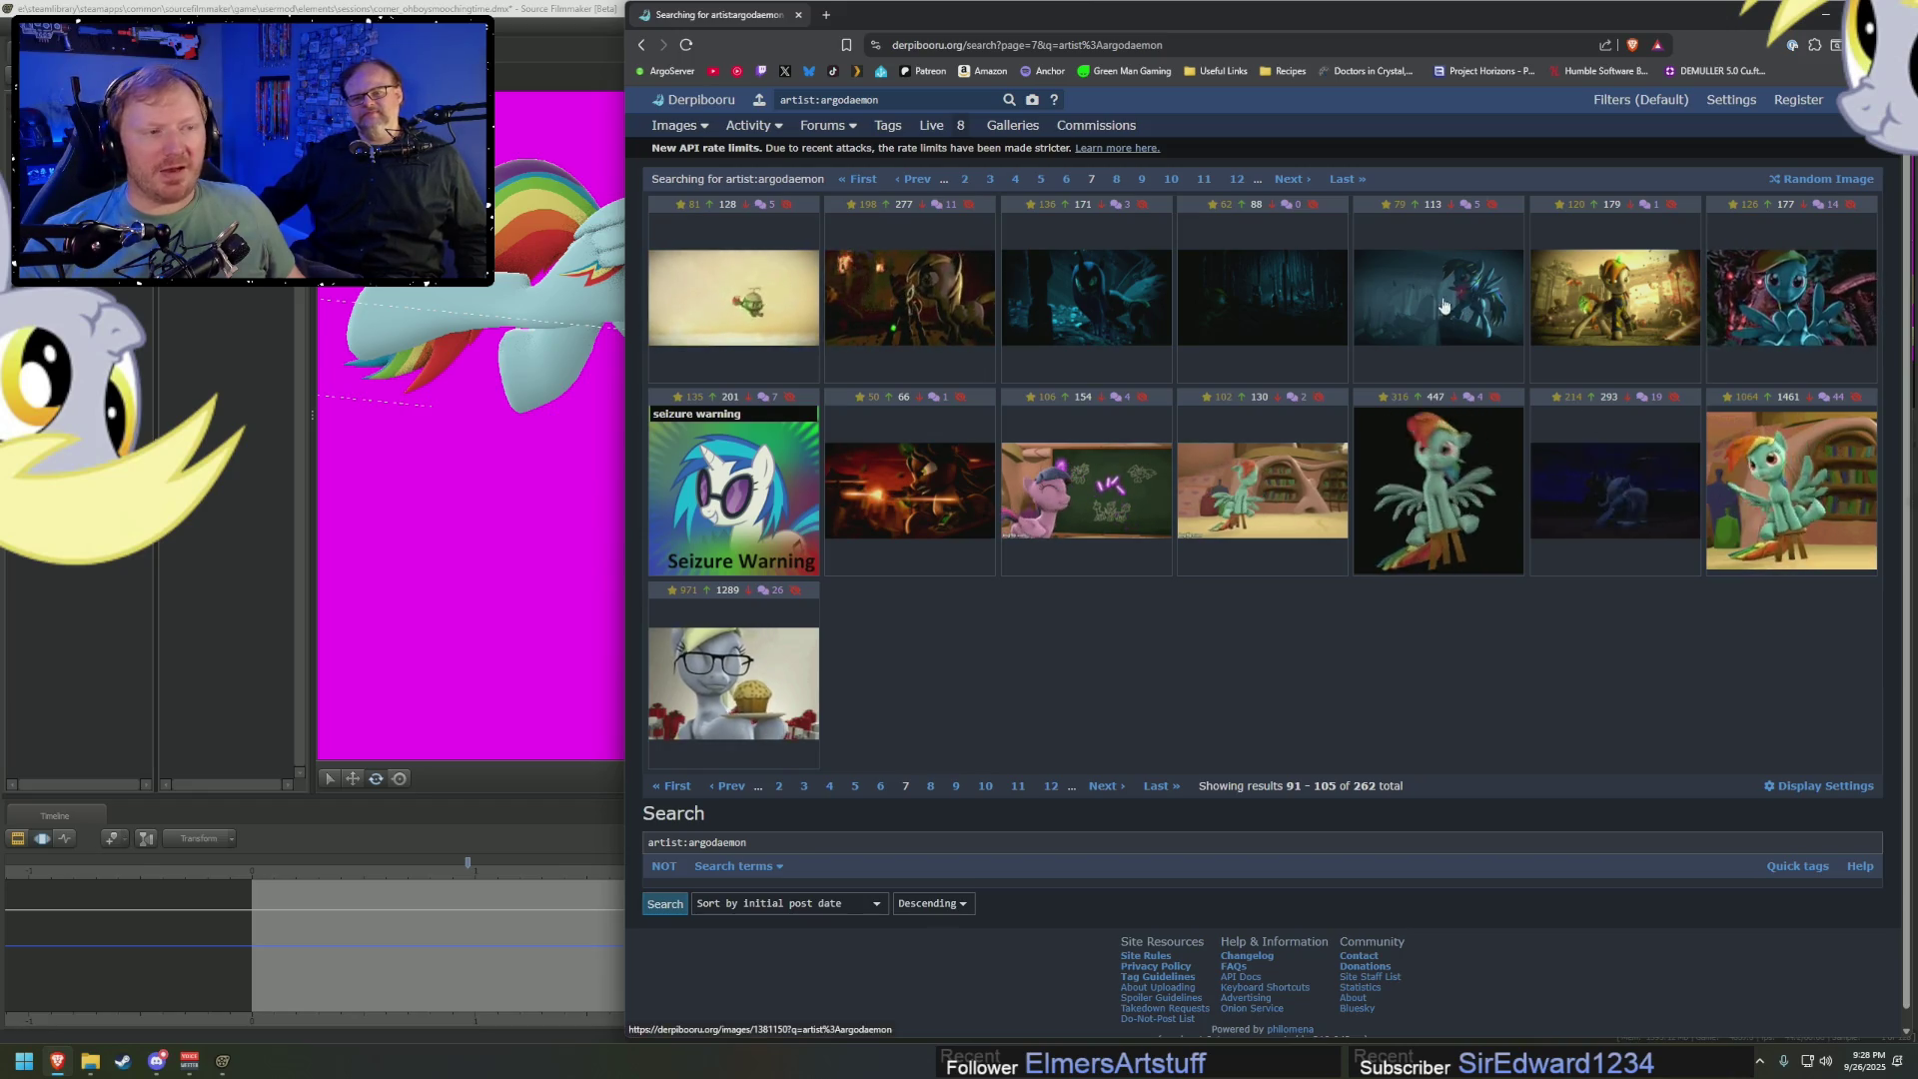
{"action": "left_click", "coordinate": [1108, 787]}
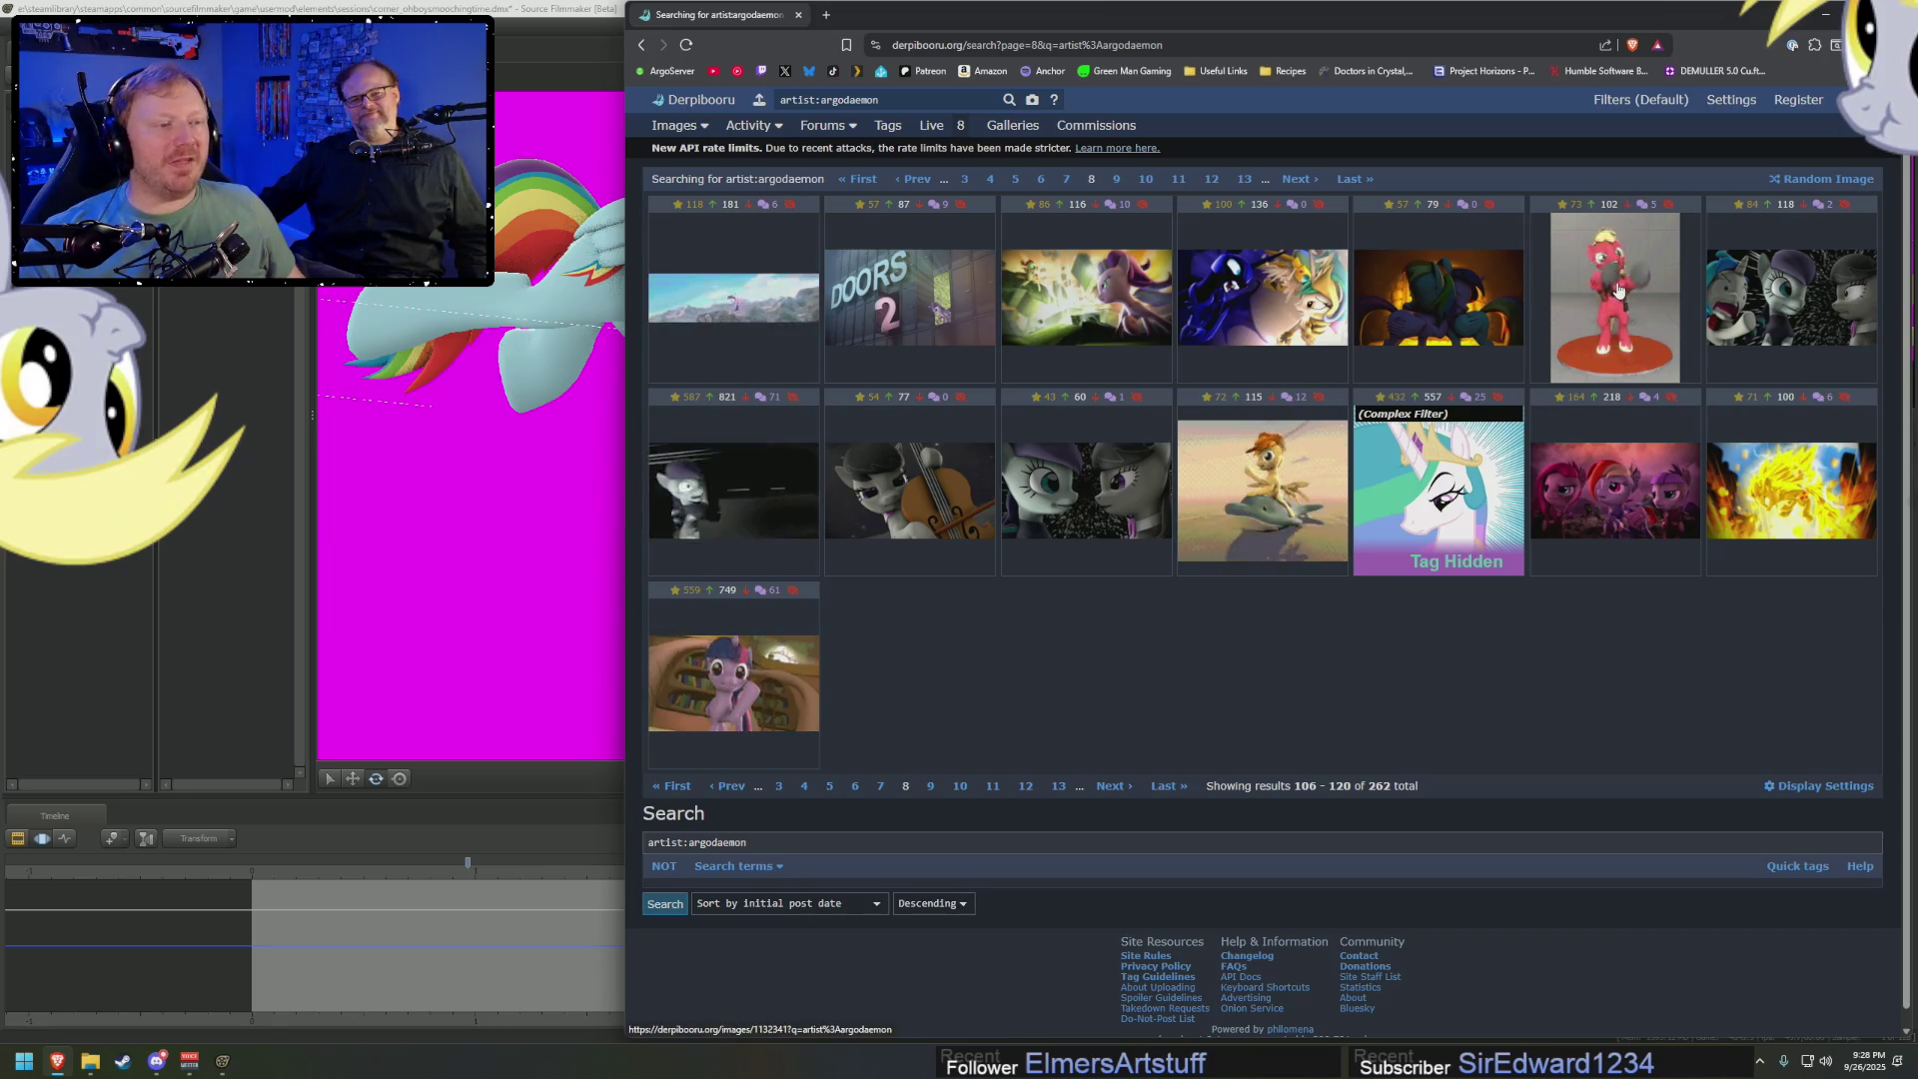
View the Big Mac animation post, then return and advance to page 9
{"action": "left_click", "coordinate": [1699, 289]}
{"action": "scroll", "coordinate": [1256, 543], "scroll_direction": "down", "scroll_amount": 3}
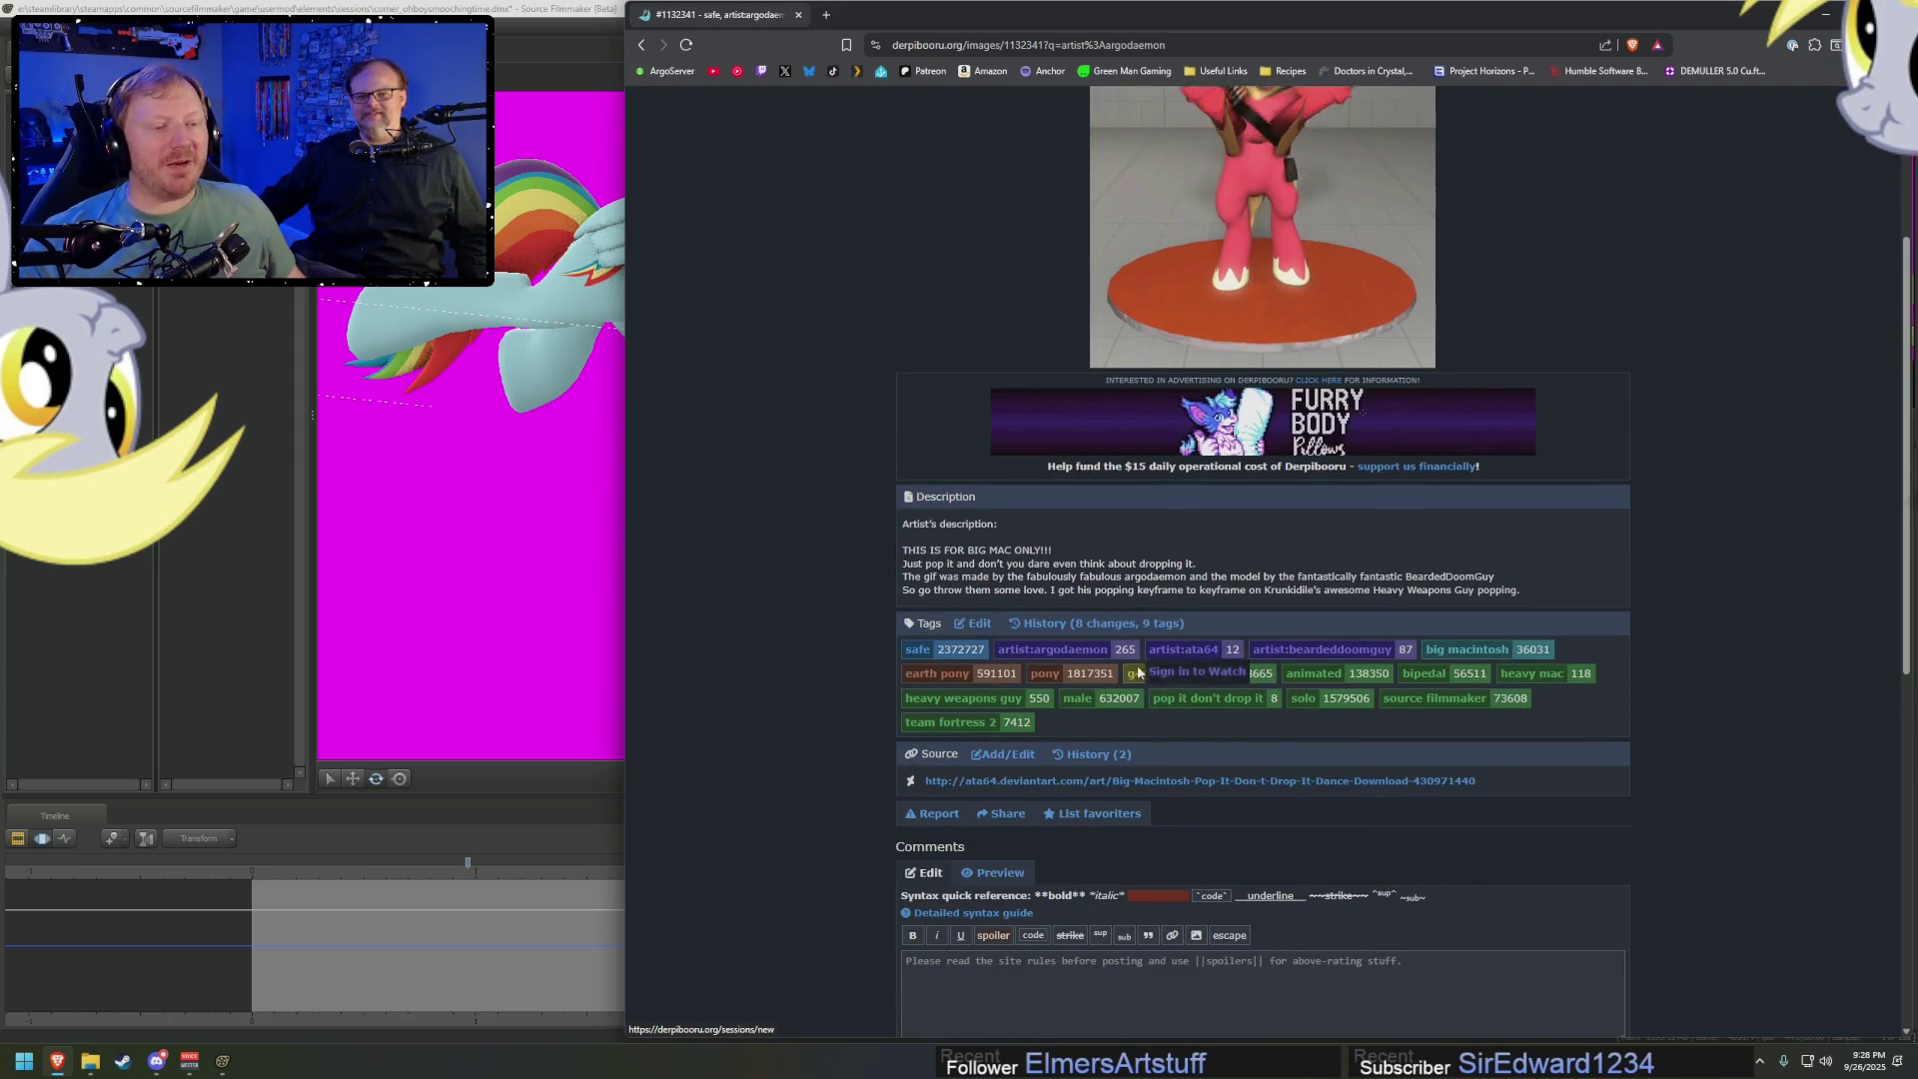
{"action": "scroll", "coordinate": [1079, 727], "scroll_direction": "up", "scroll_amount": 1}
{"action": "scroll", "coordinate": [1080, 727], "scroll_direction": "up", "scroll_amount": 3}
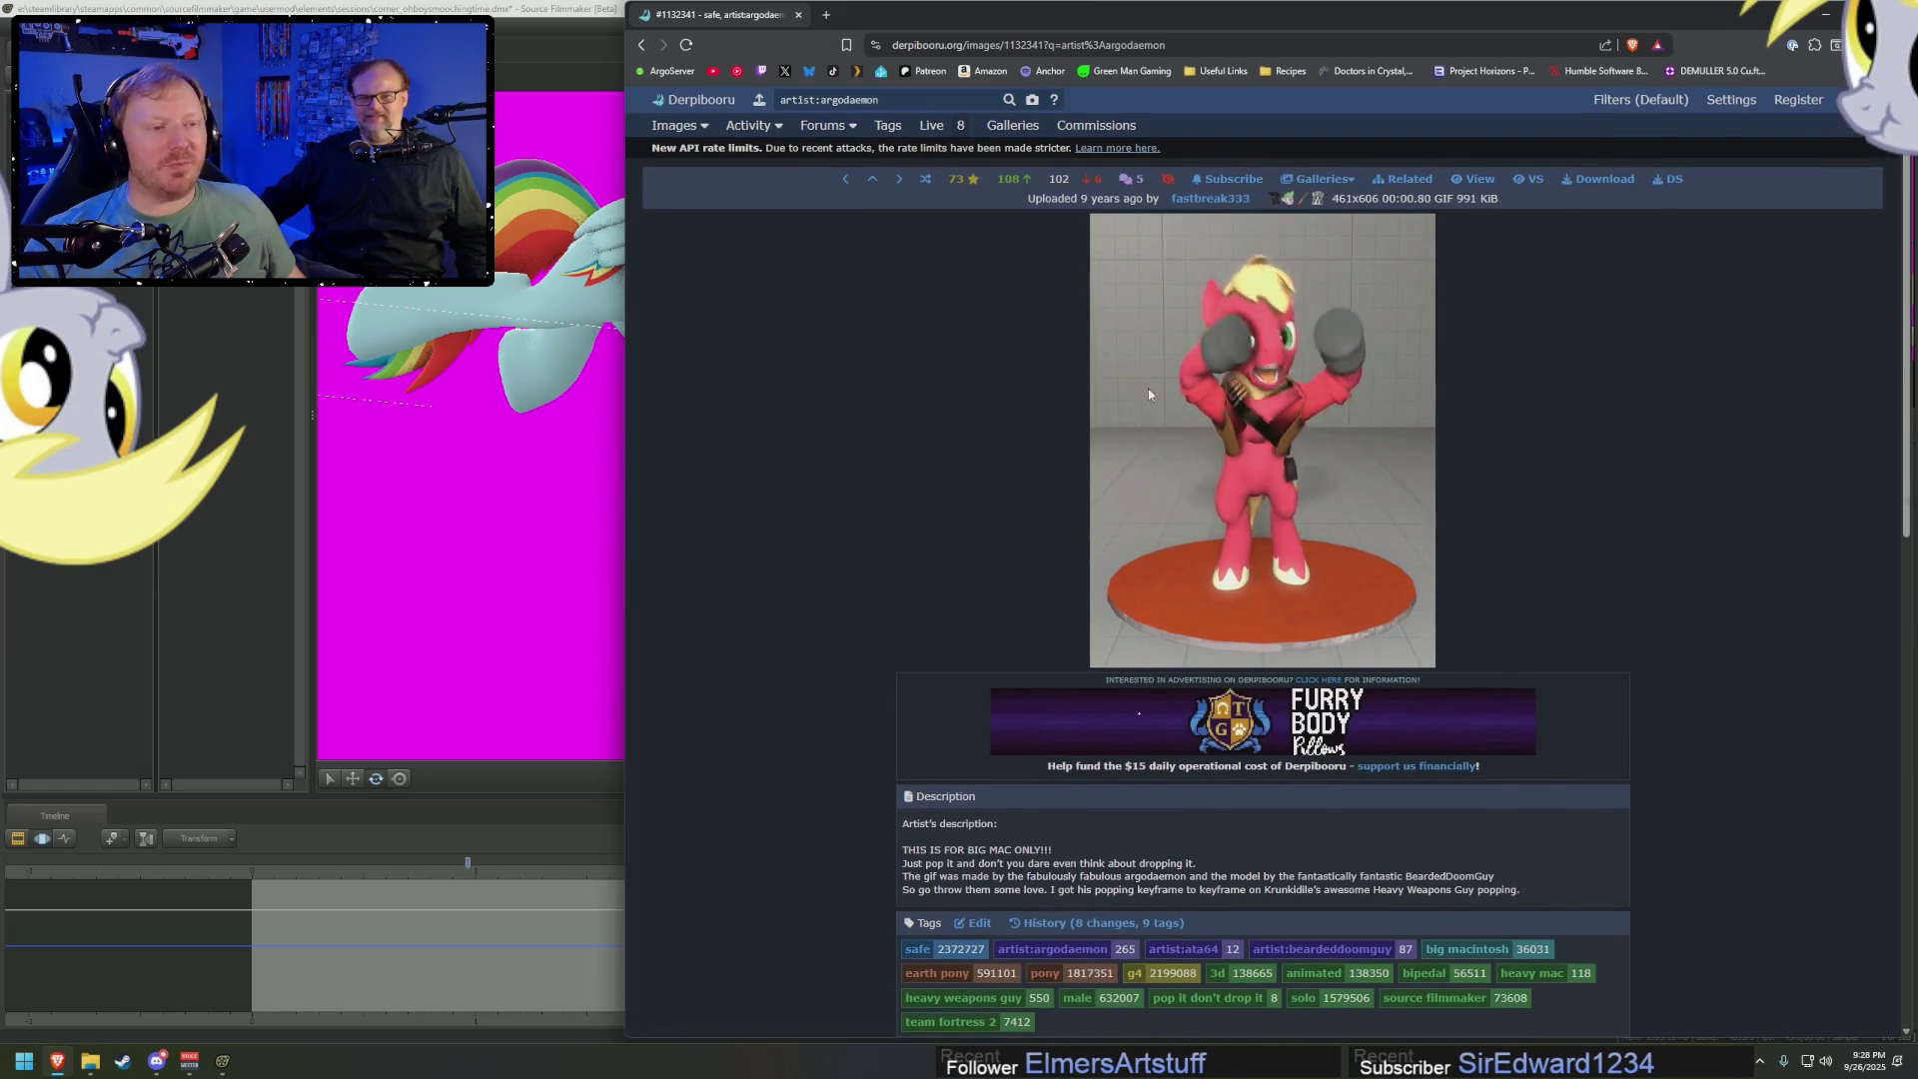
{"action": "key", "text": "alt+Left"}
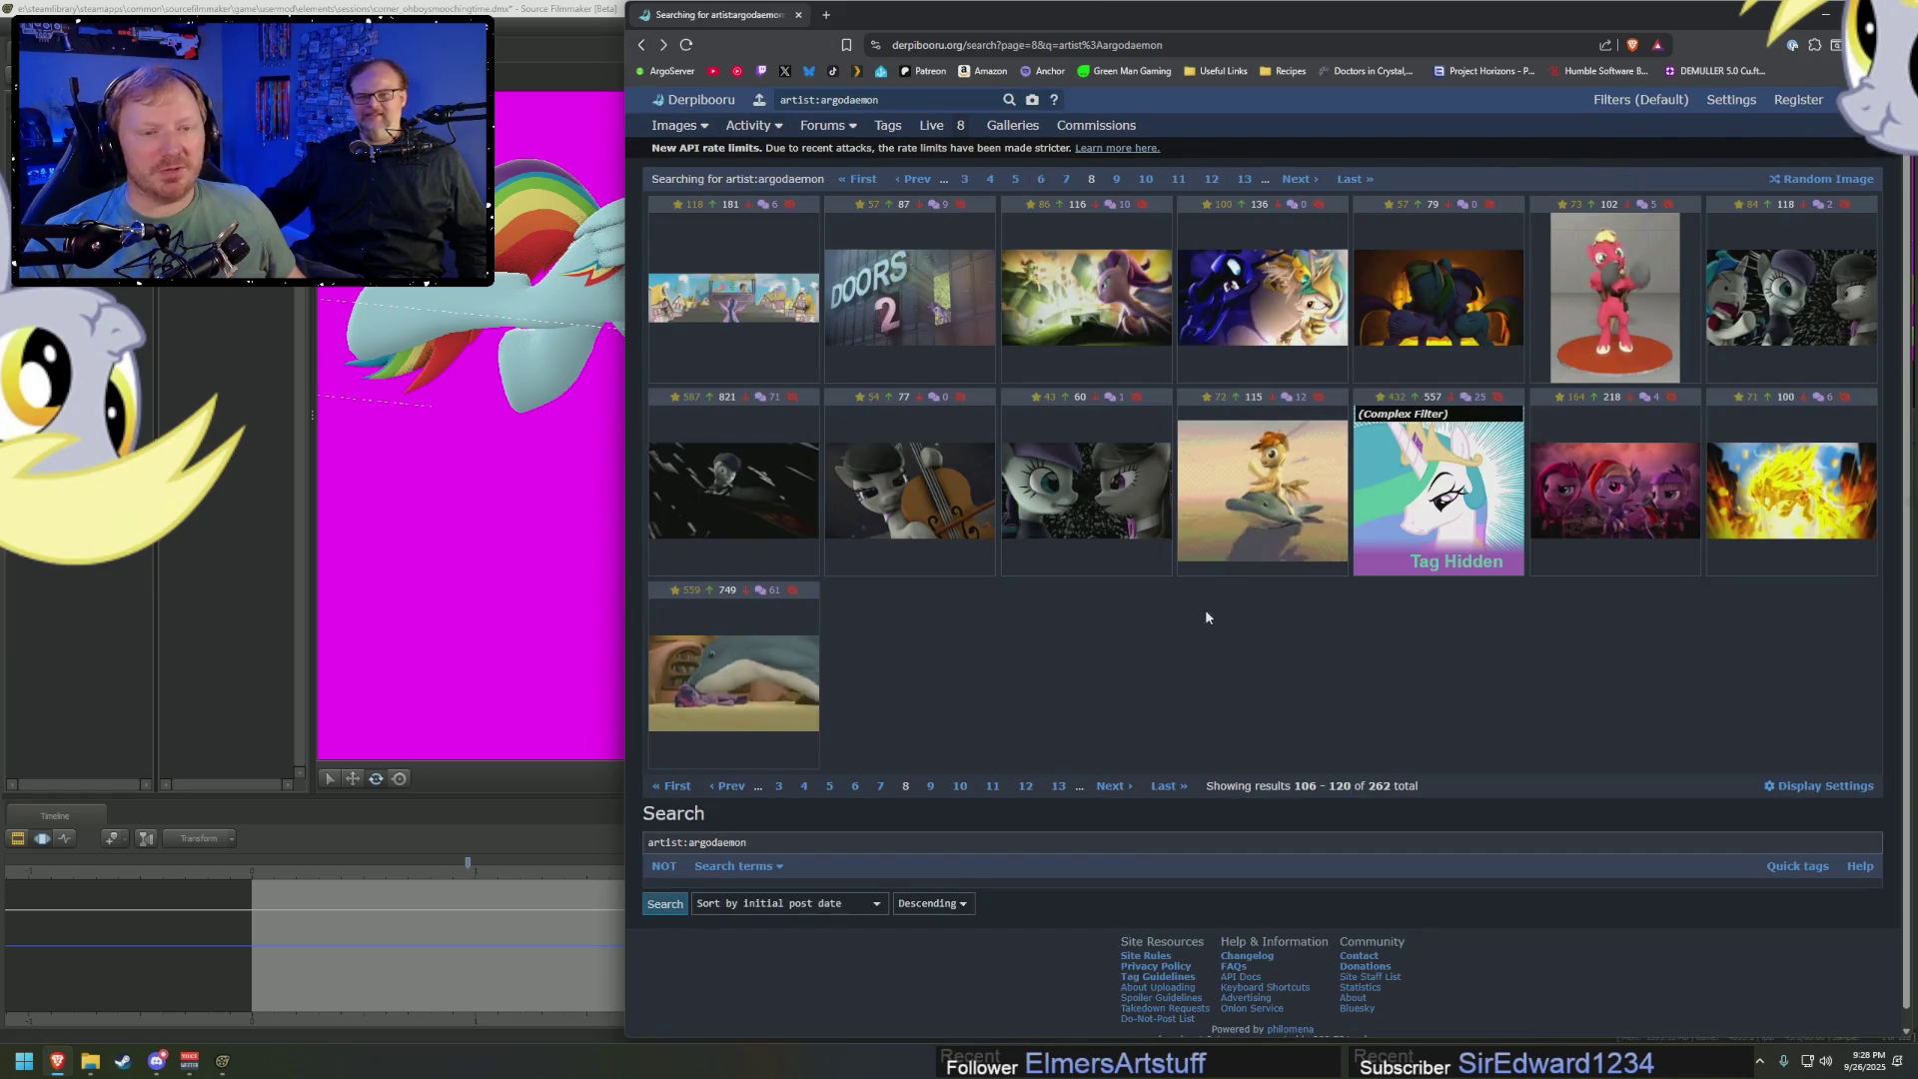
{"action": "left_click", "coordinate": [1110, 786]}
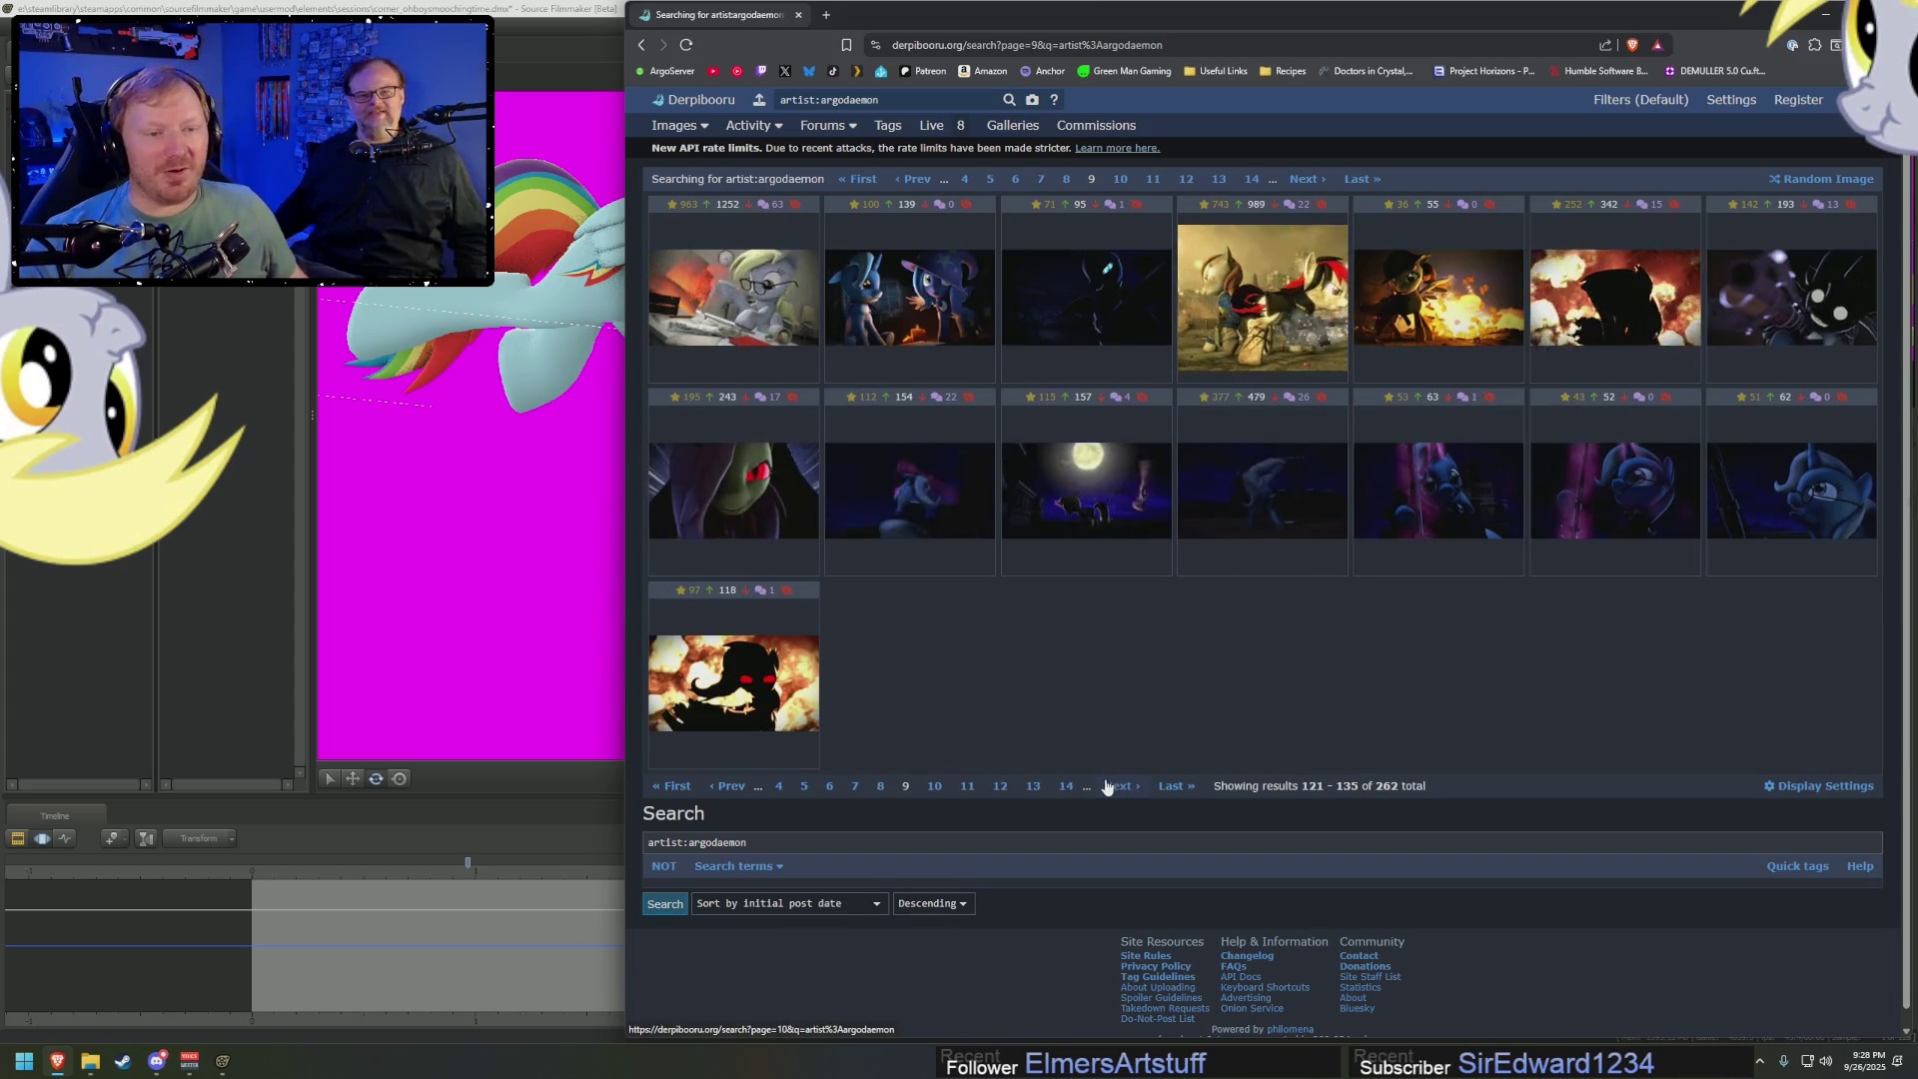
Browse to pages 10 and 11, viewing the Twilight and purple moon image posts
{"action": "left_click", "coordinate": [1121, 794]}
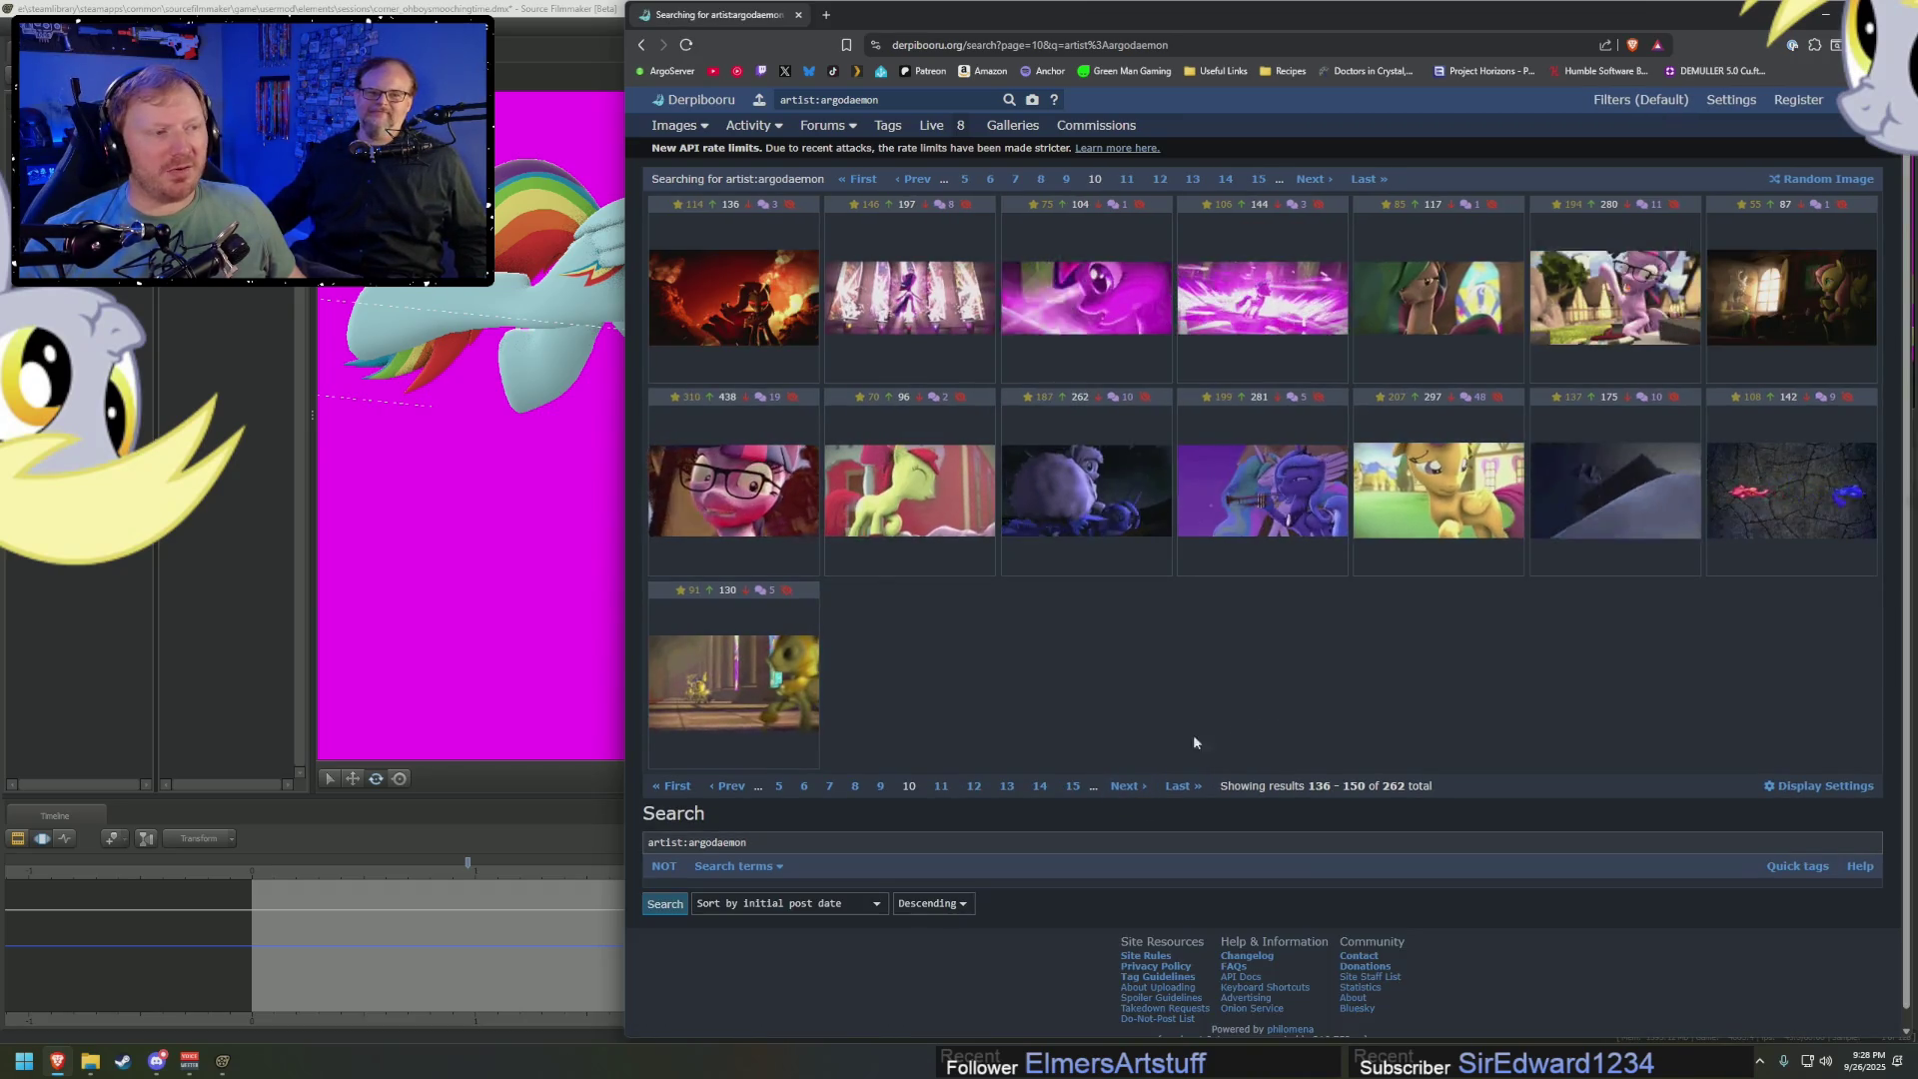
{"action": "left_click", "coordinate": [1144, 787]}
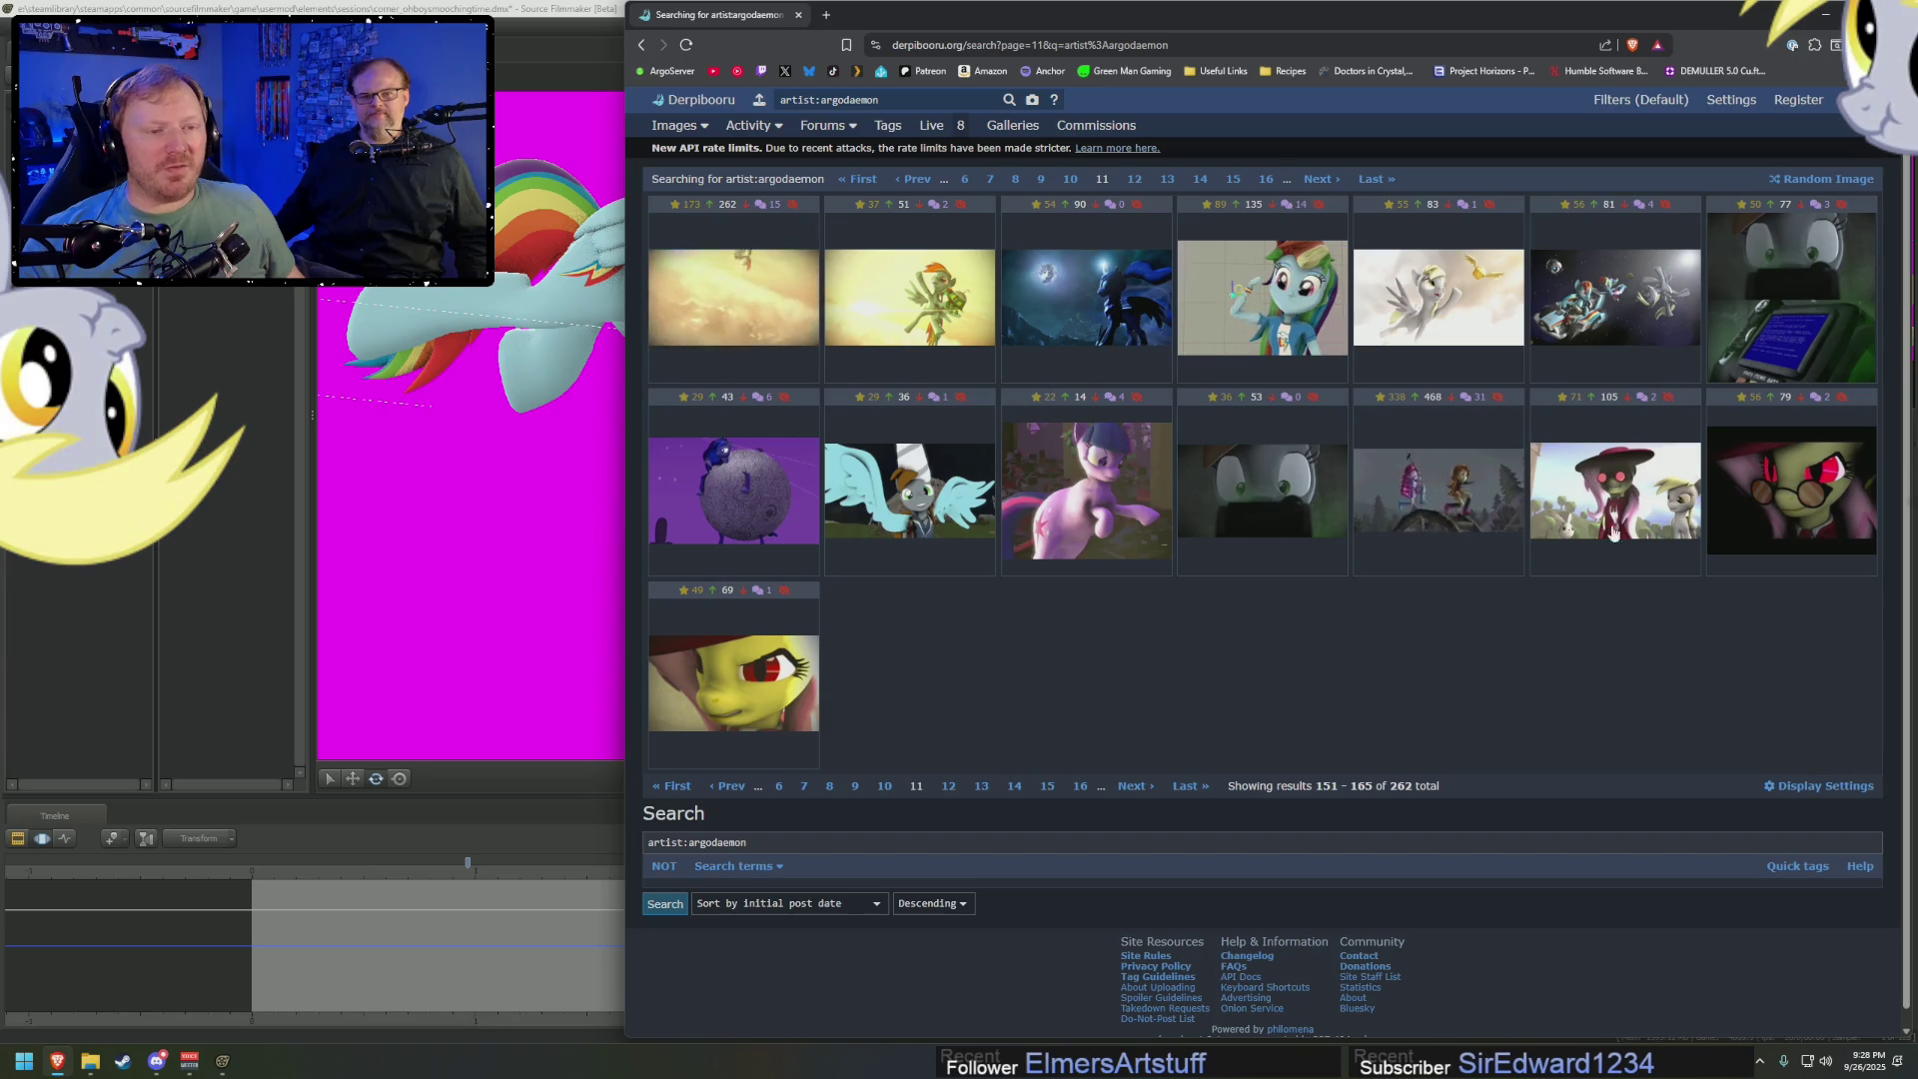
{"action": "left_click", "coordinate": [1130, 523]}
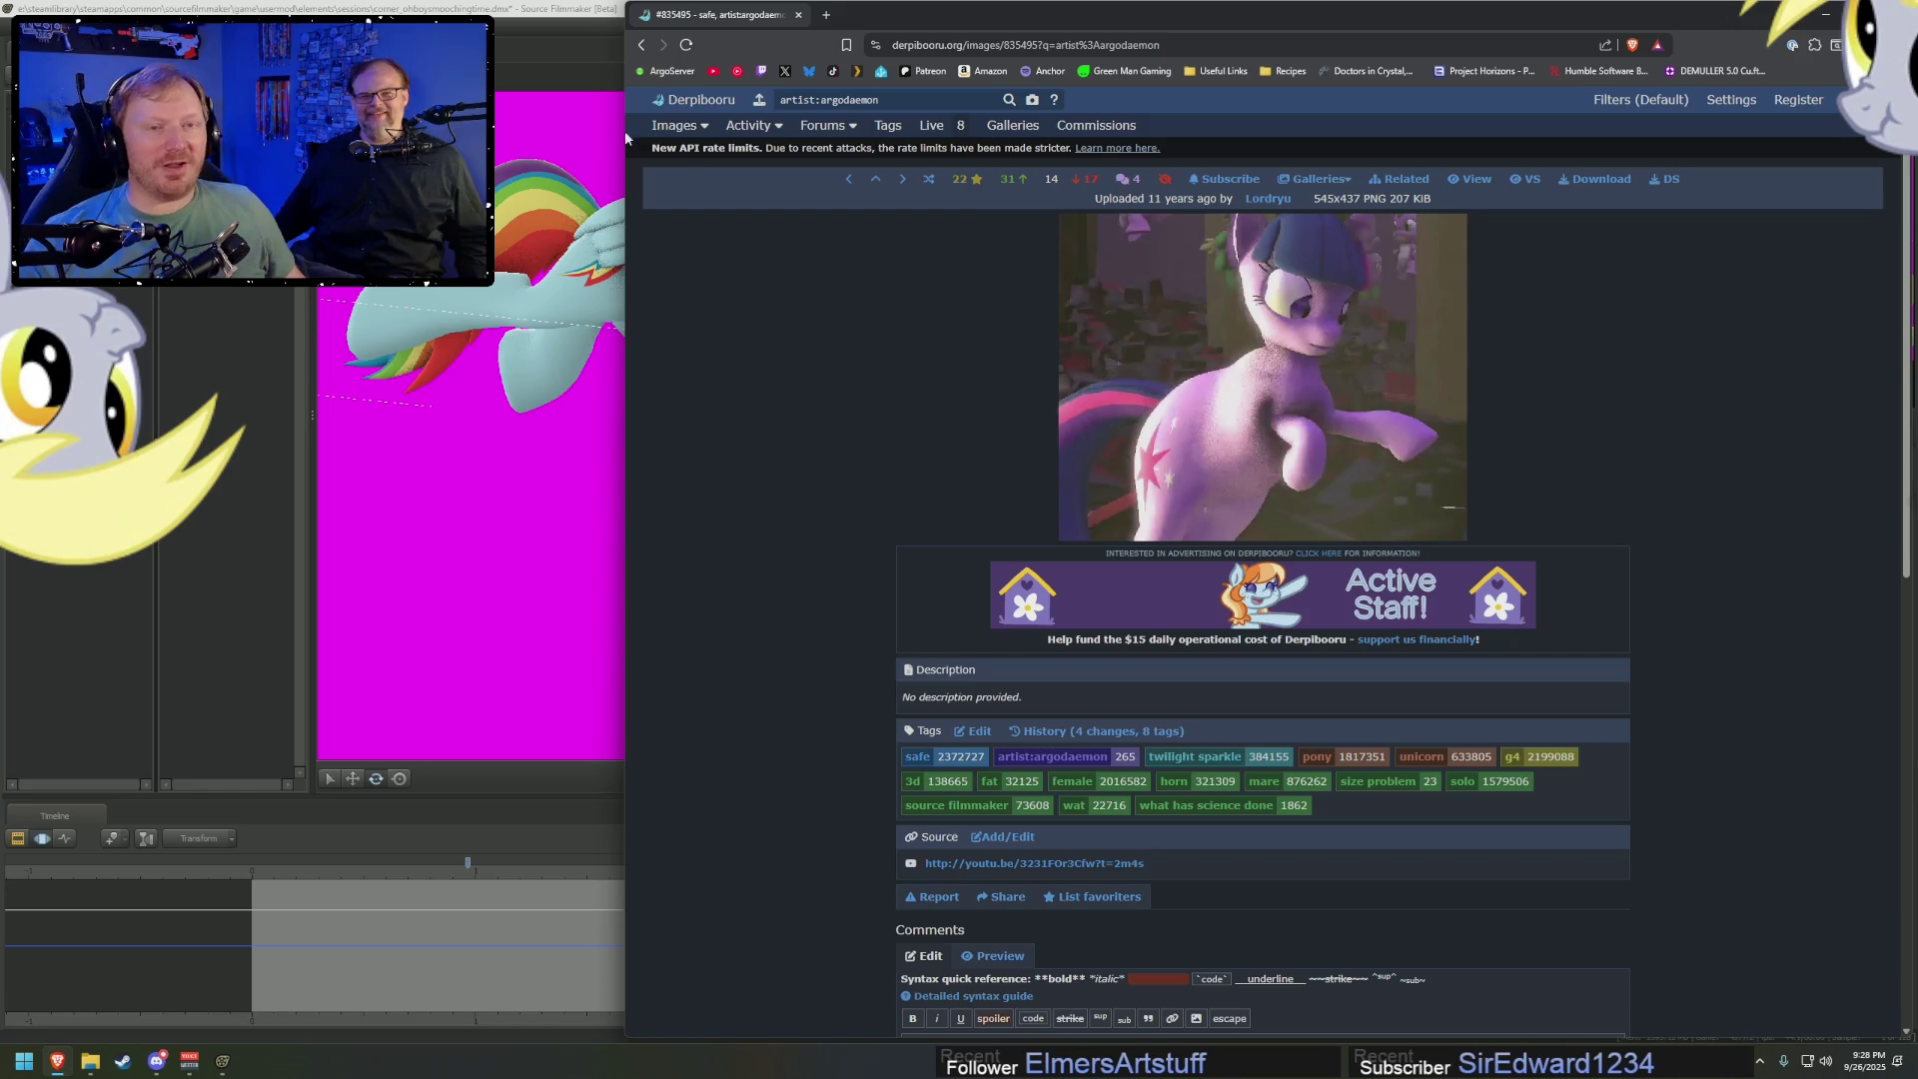
{"action": "left_click", "coordinate": [644, 45]}
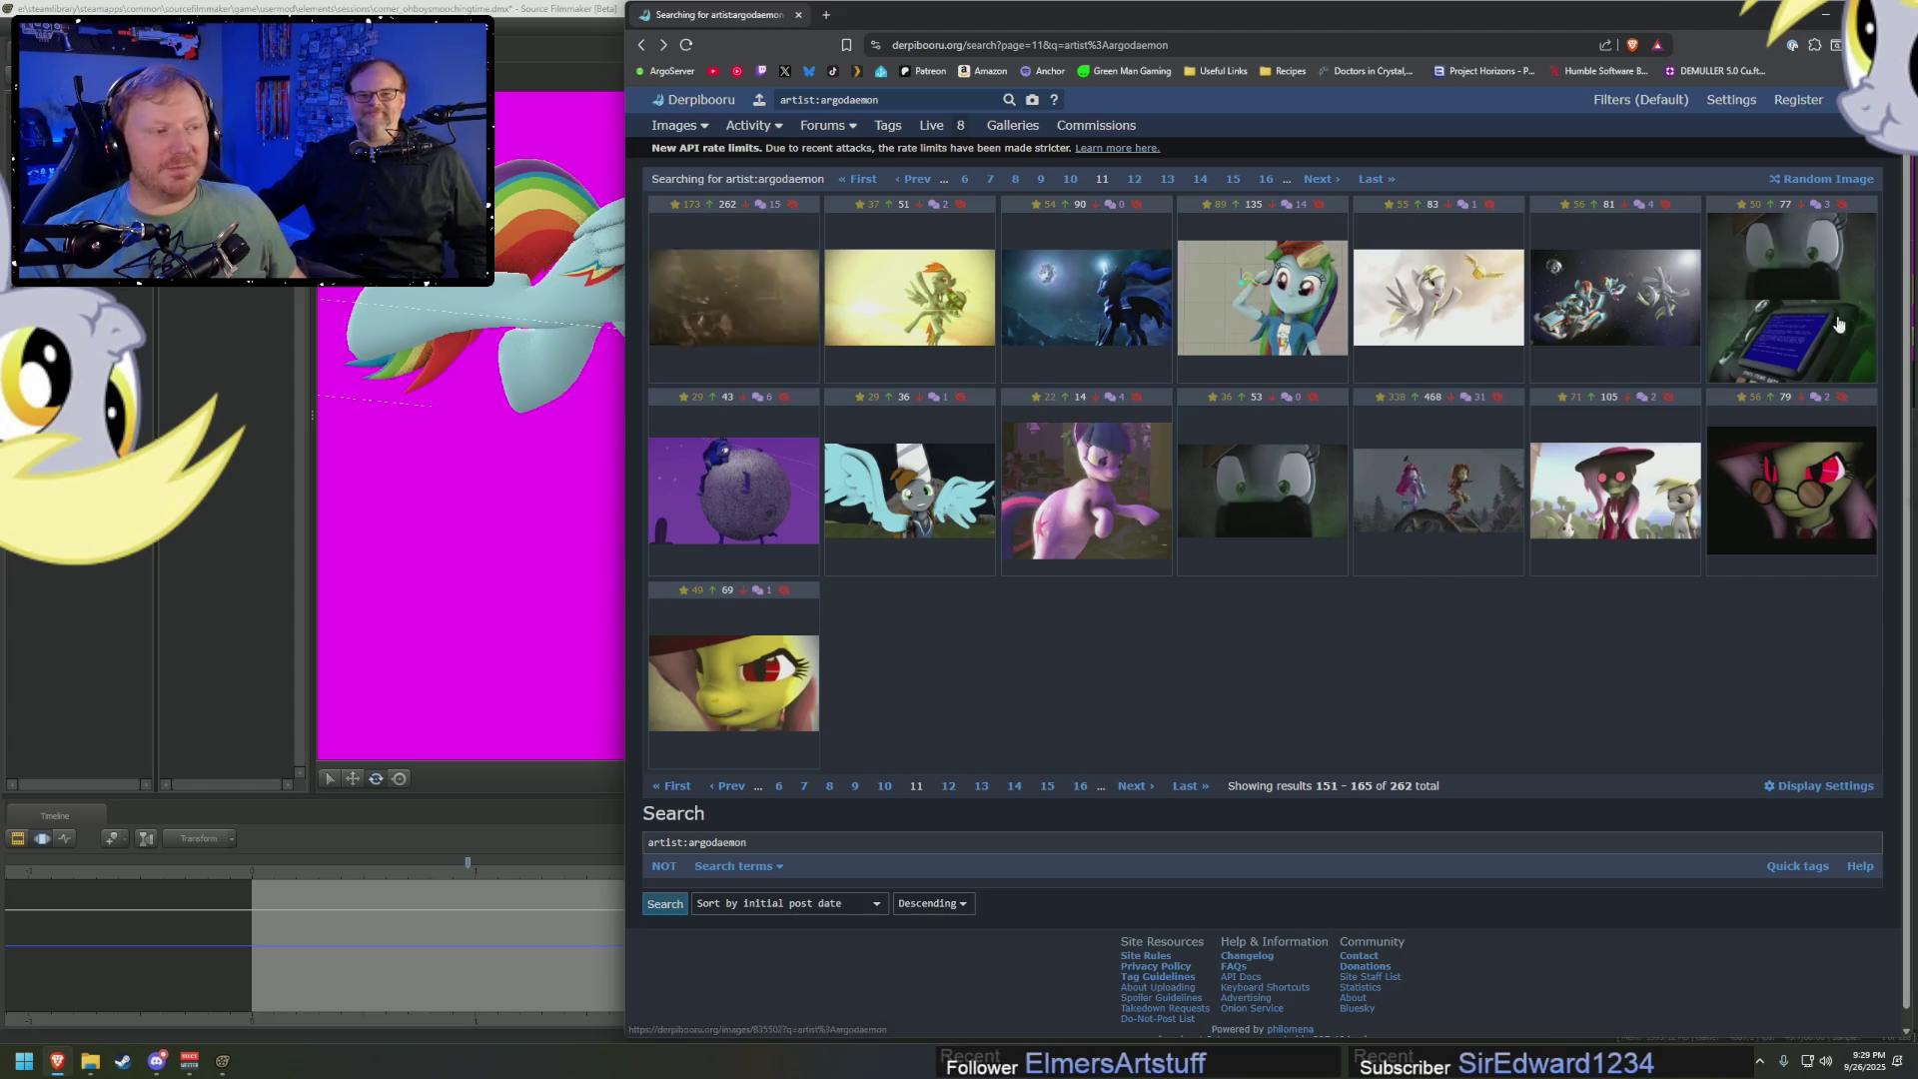
{"action": "left_click", "coordinate": [754, 517]}
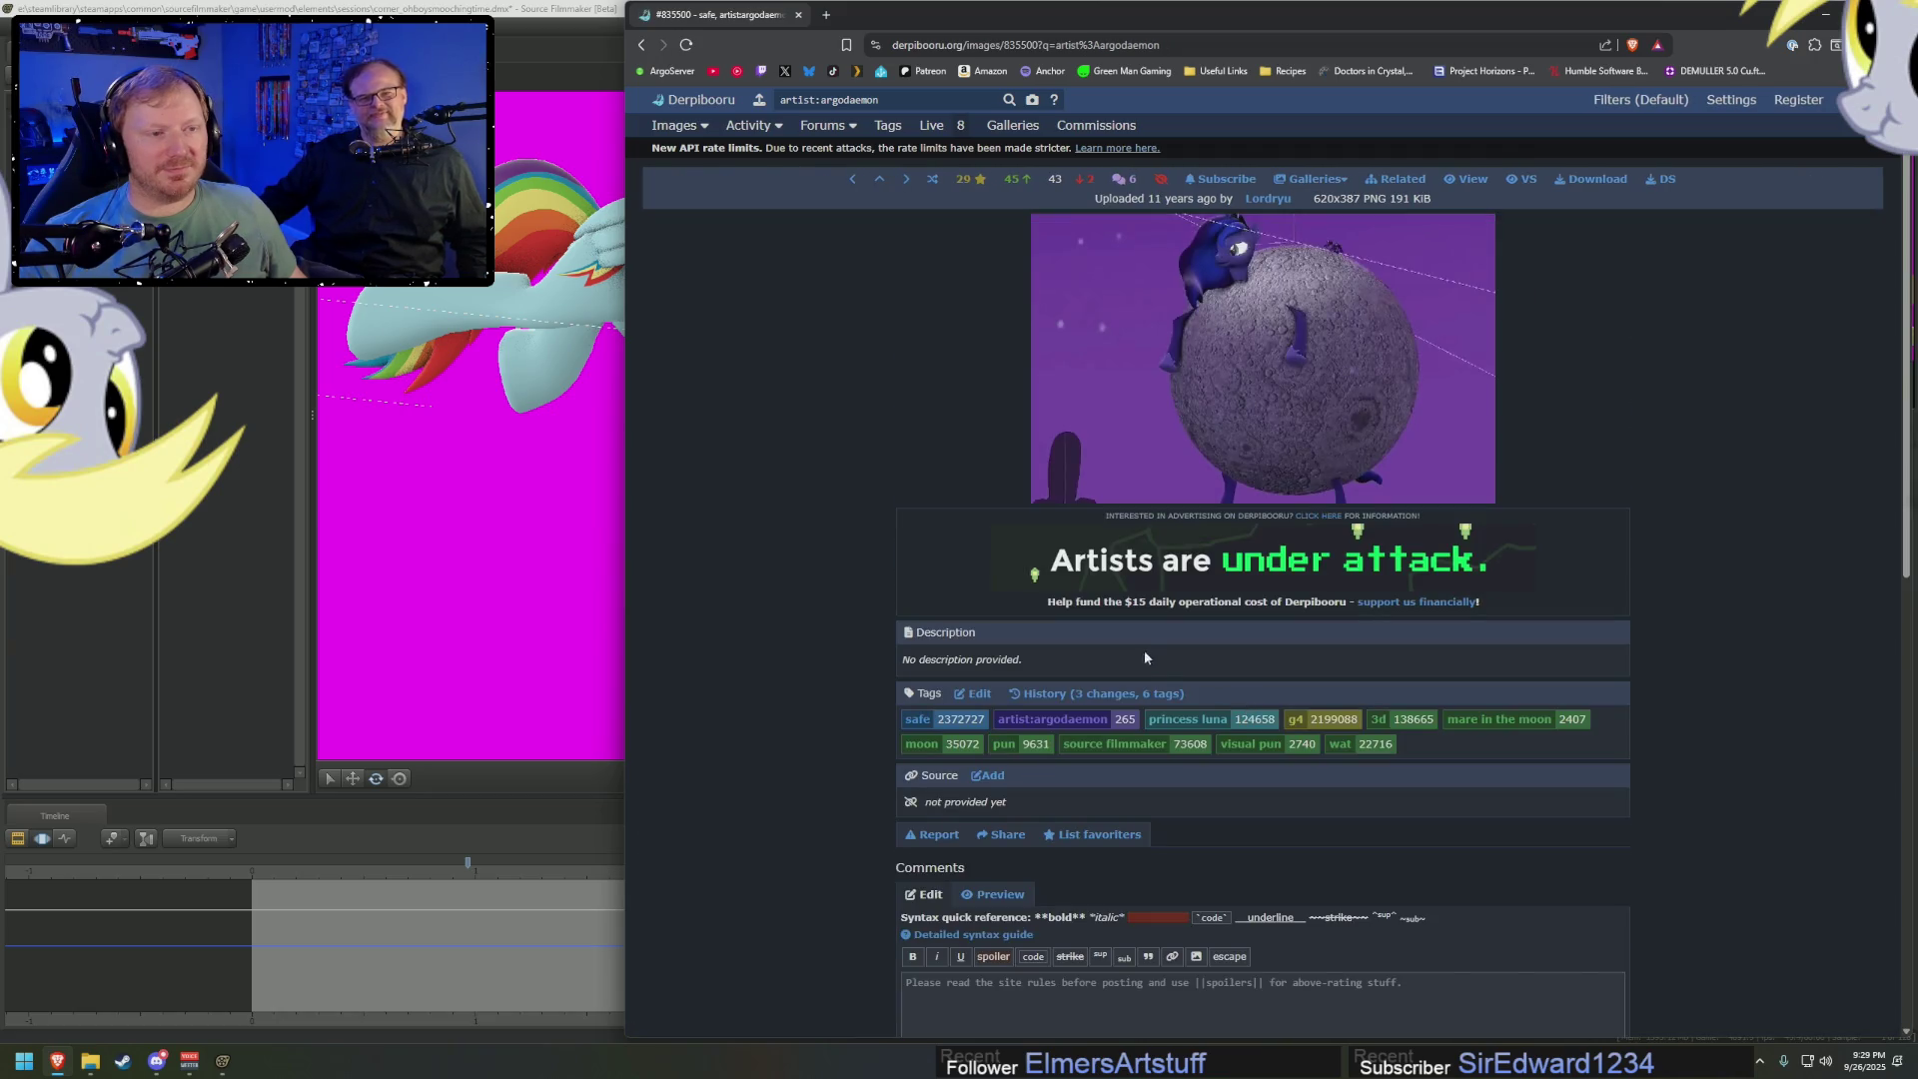
{"action": "left_click", "coordinate": [641, 45]}
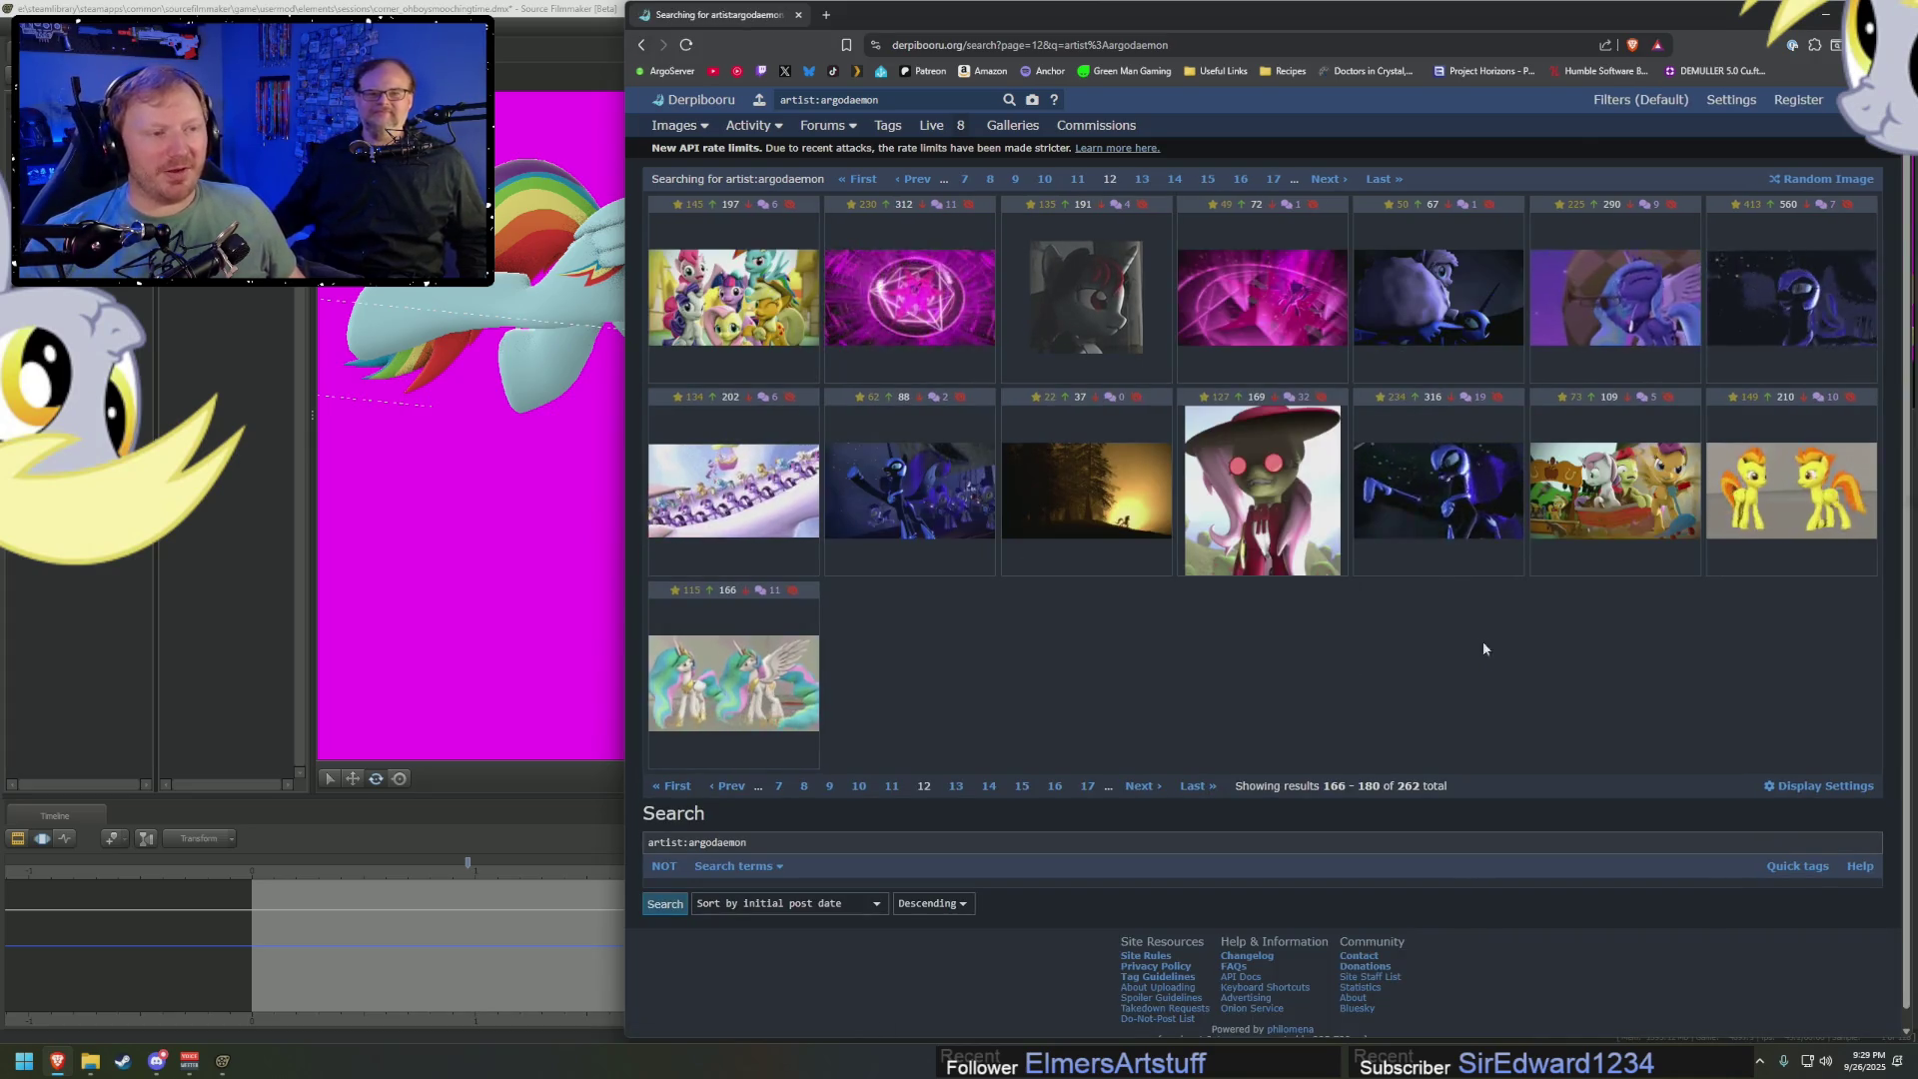
Jump to page 13, back to pages 10 and 9, then close the browser
{"action": "left_click", "coordinate": [1141, 786]}
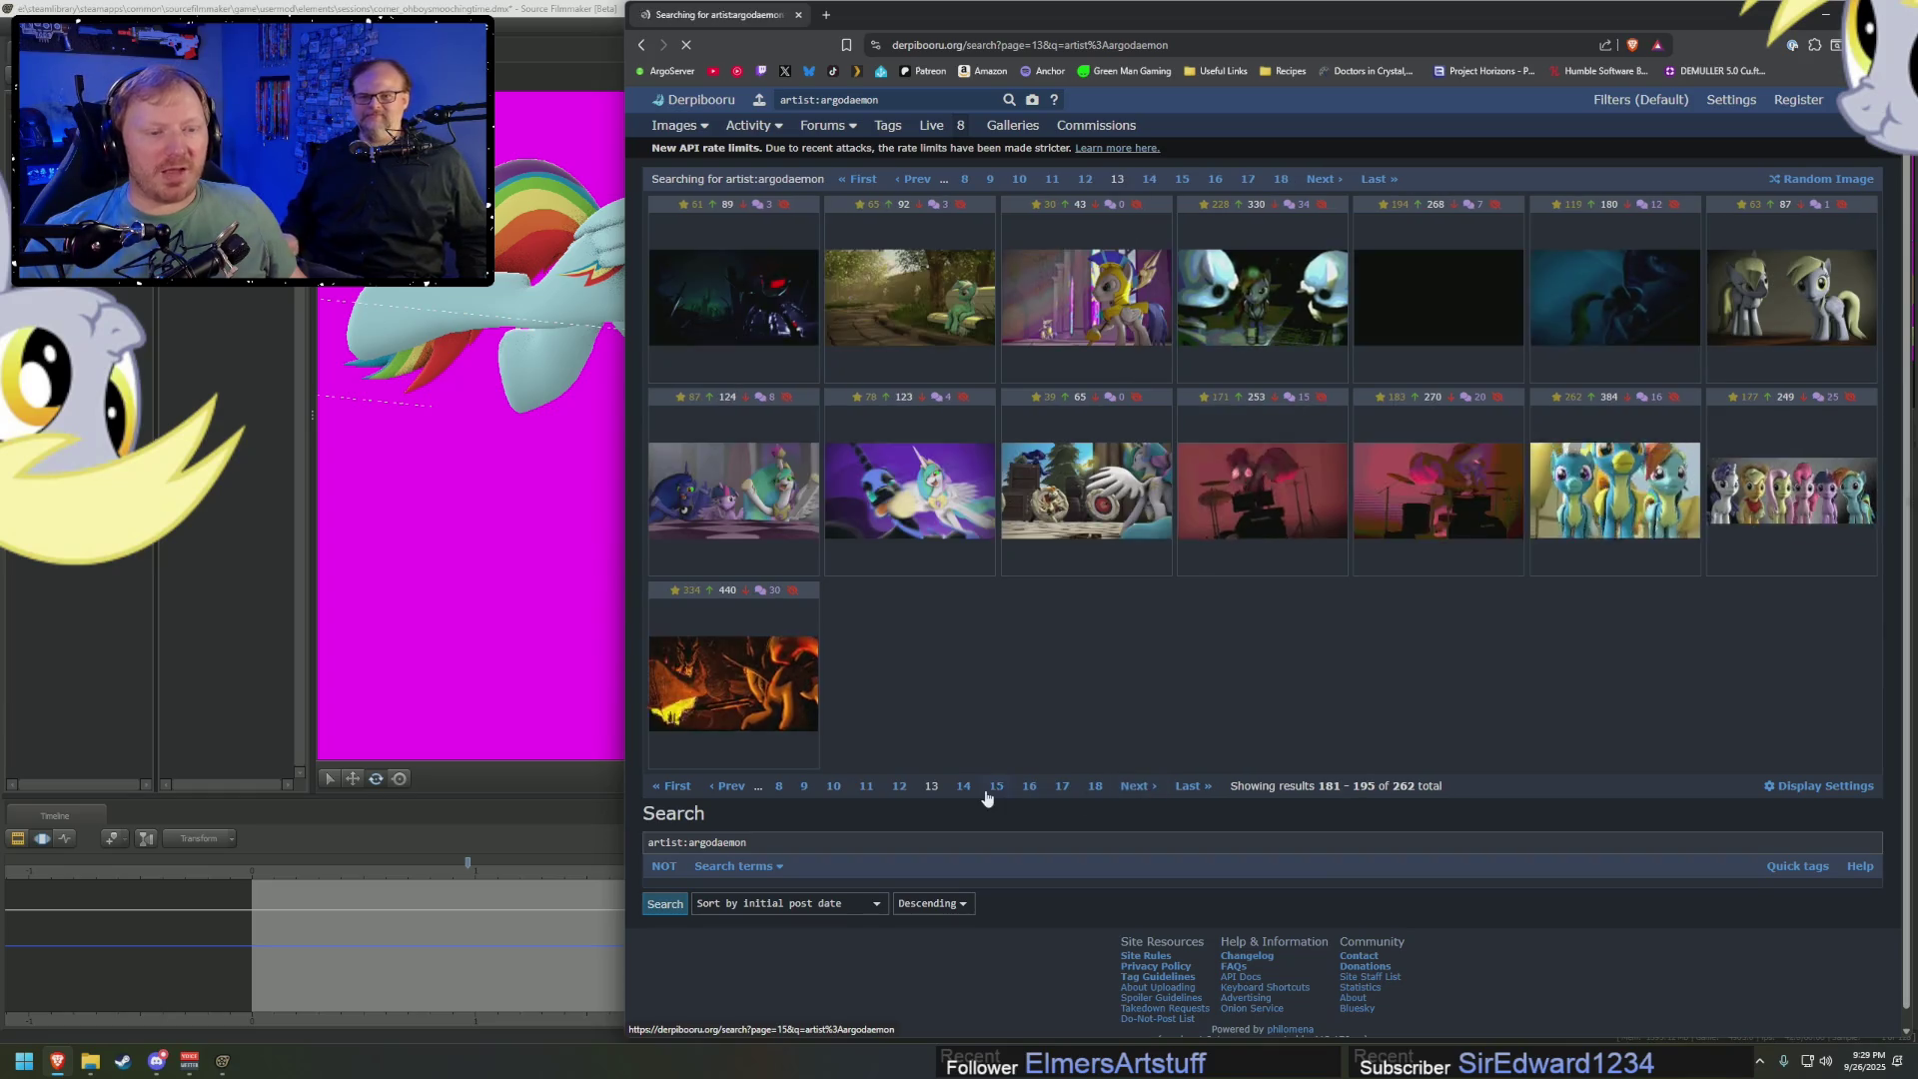
{"action": "left_click", "coordinate": [834, 788]}
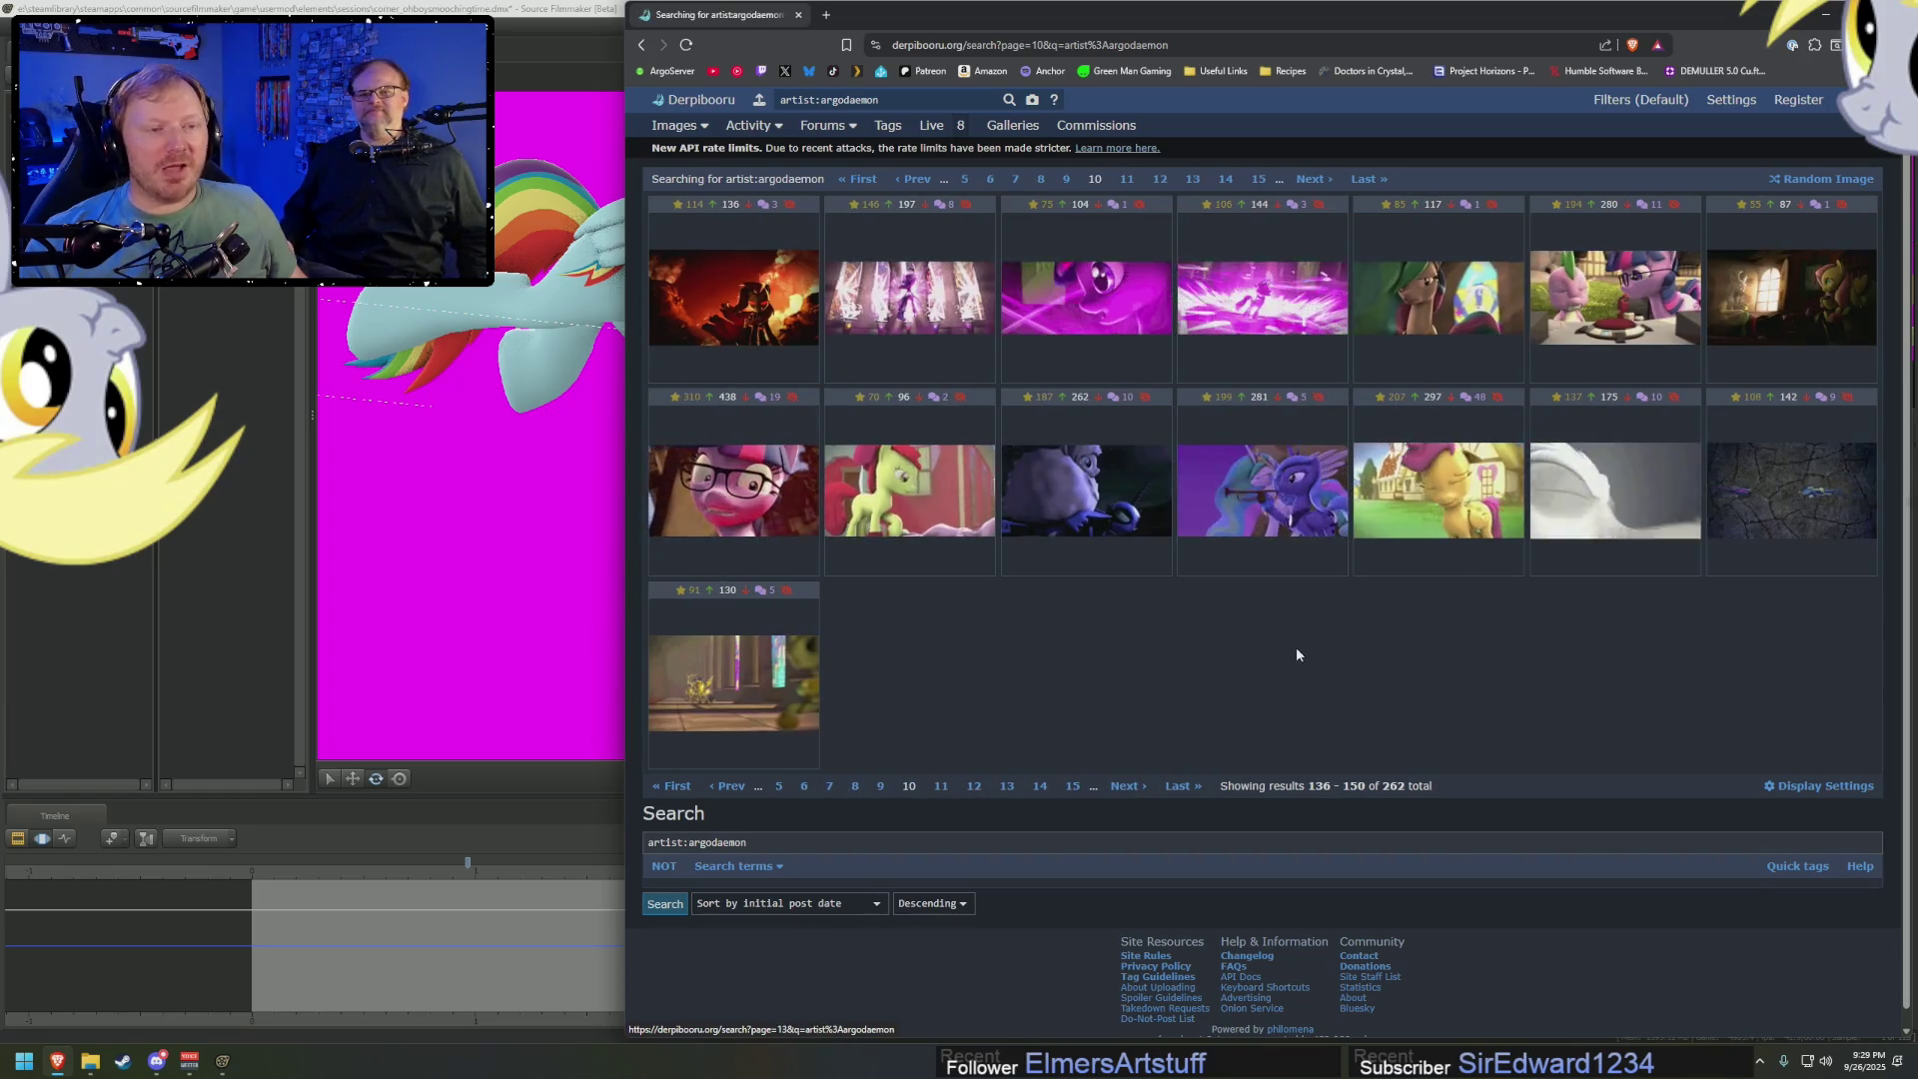
{"action": "left_click", "coordinate": [880, 786]}
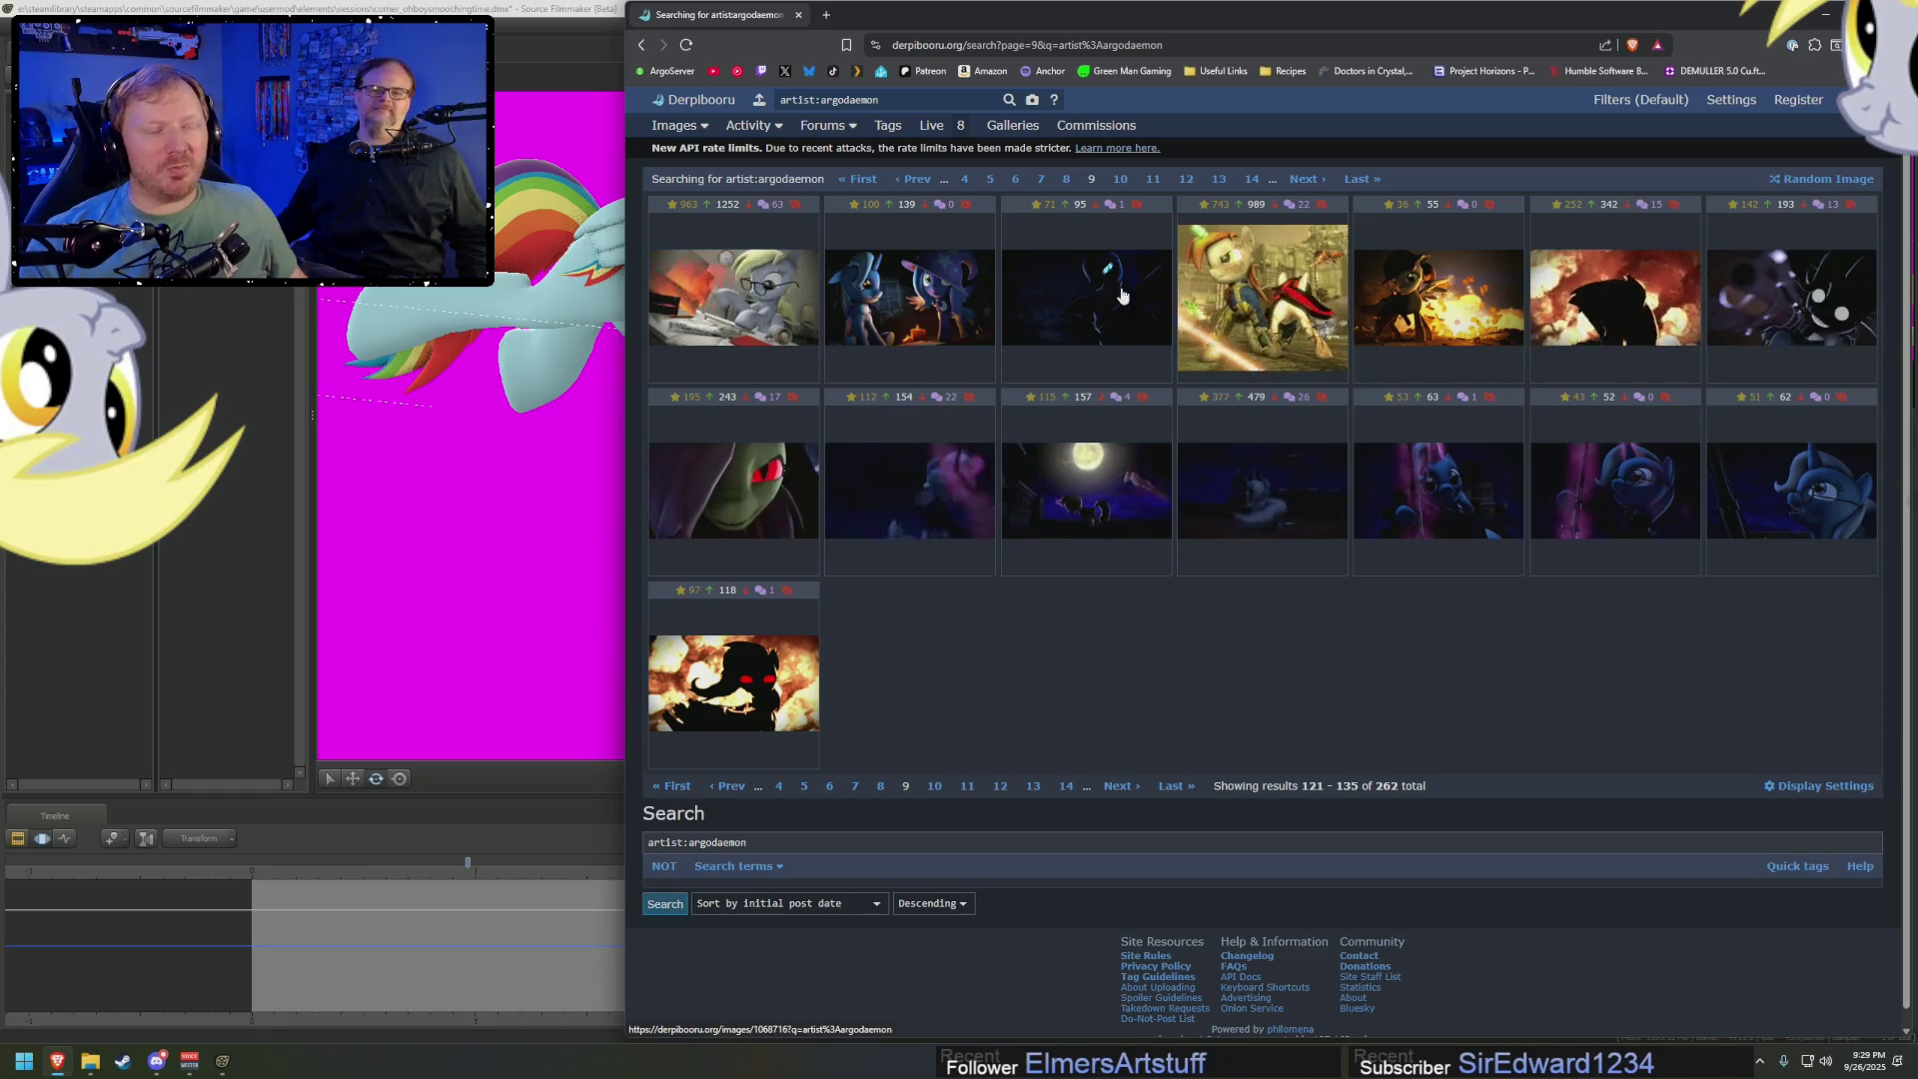
{"action": "left_click", "coordinate": [800, 14]}
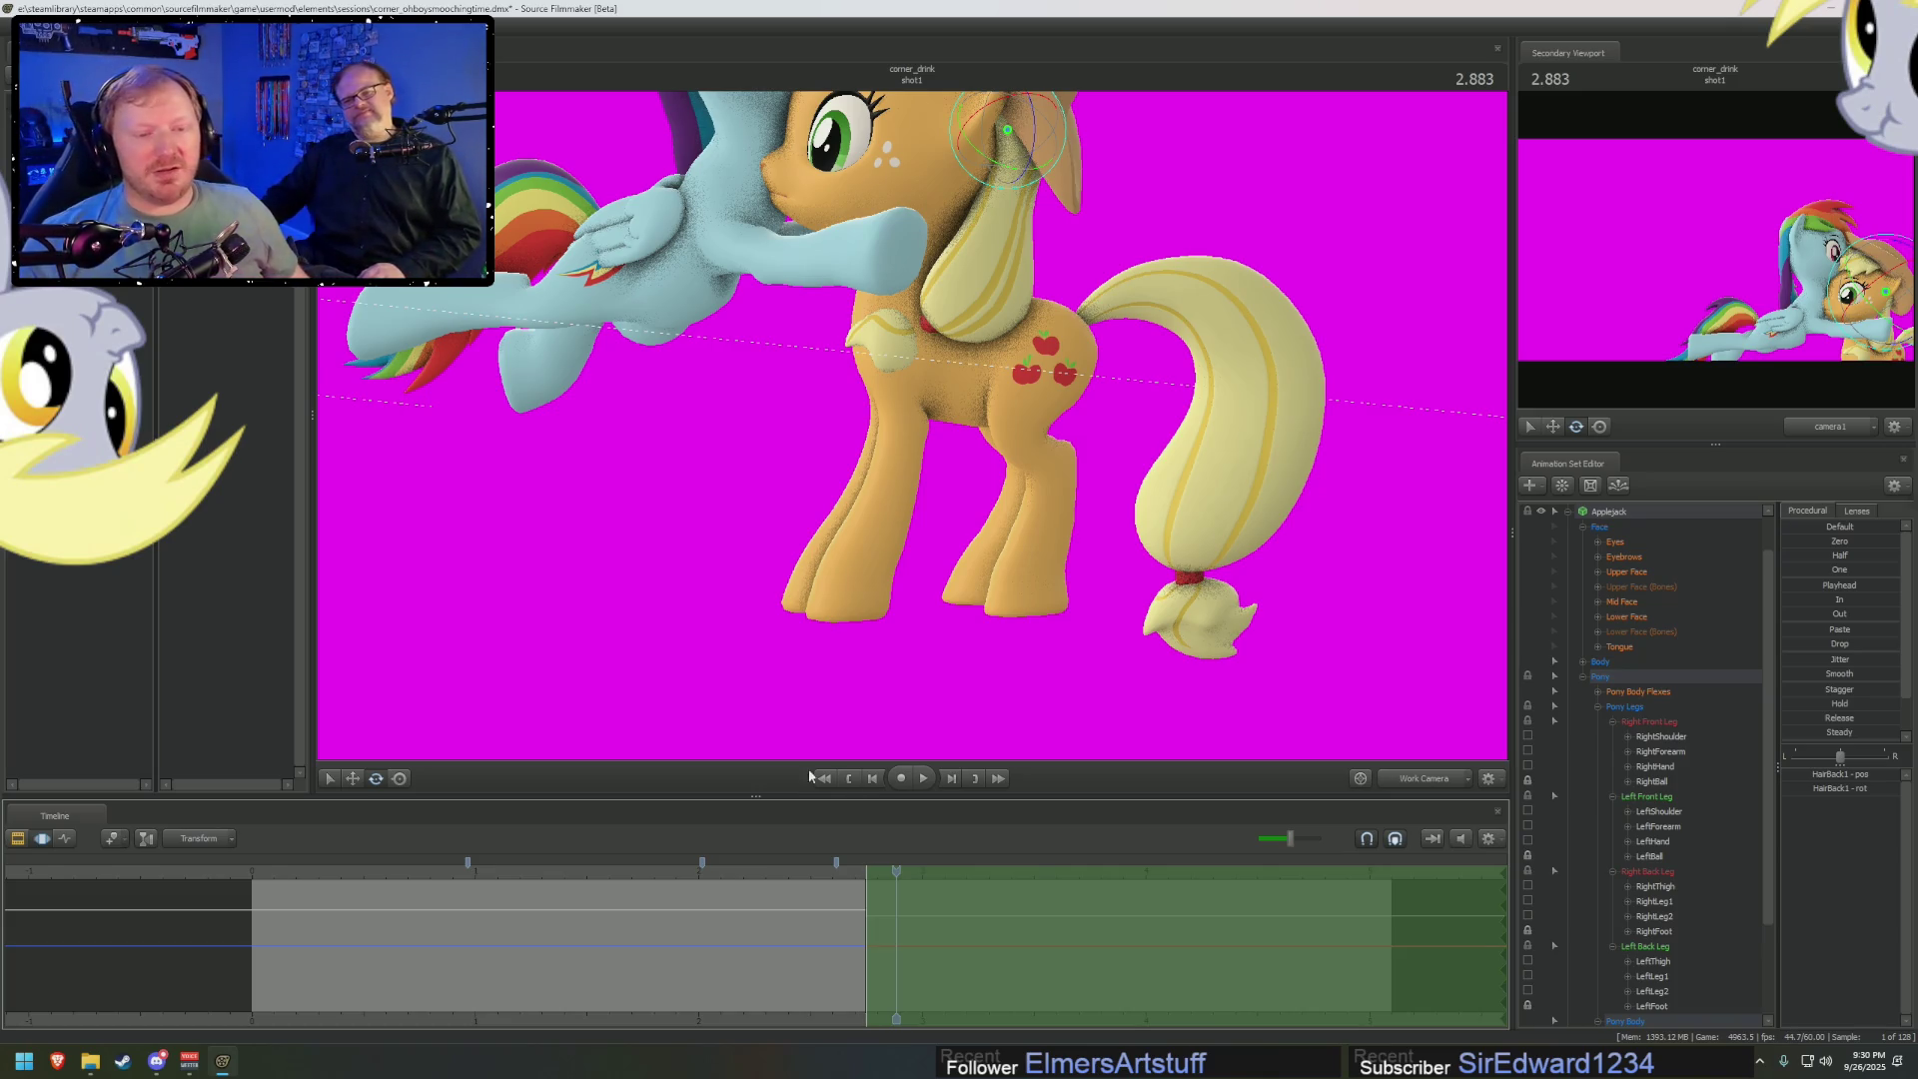
Rewind and play back Rainbow Dash's leap, then scrub to where she reaches Applejack
{"action": "left_click", "coordinate": [752, 872]}
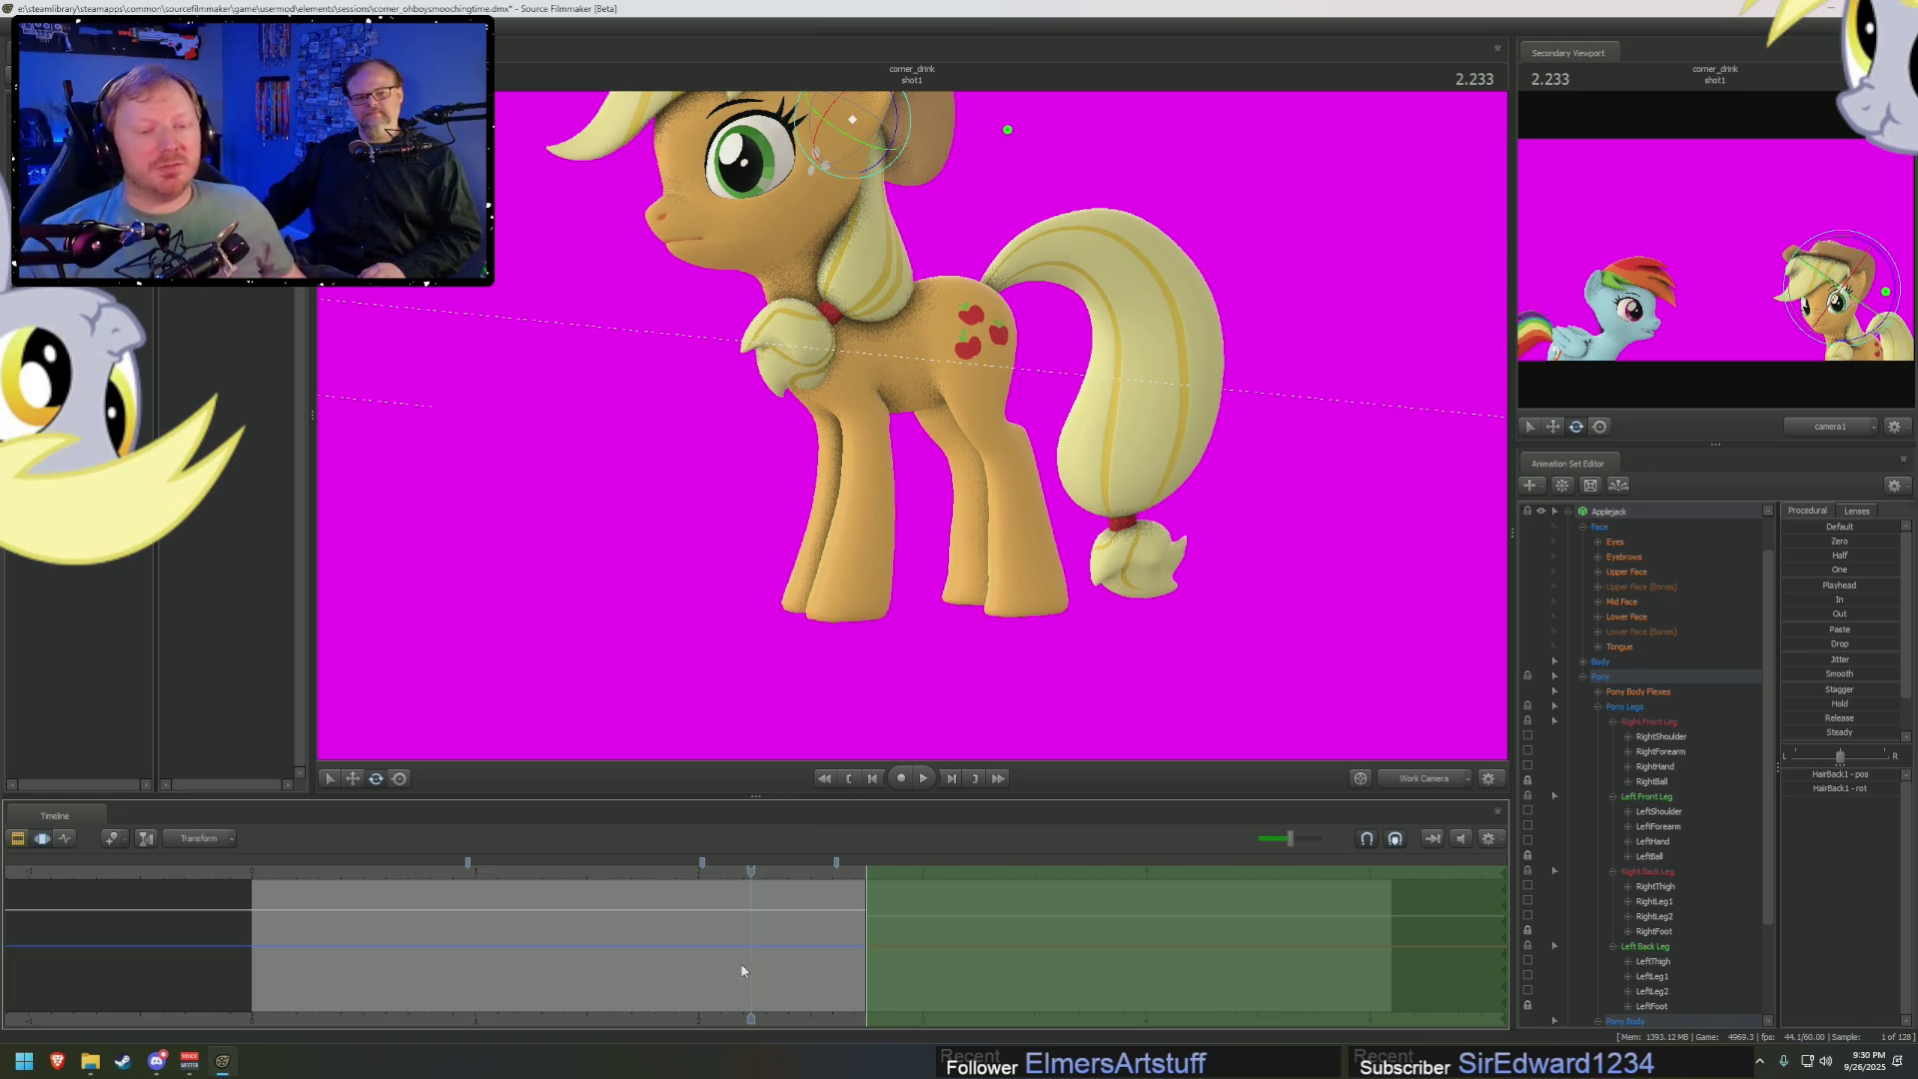
{"action": "left_click_drag", "start_coordinate": [736, 890], "coordinate": [569, 886]}
{"action": "key", "text": "space"}
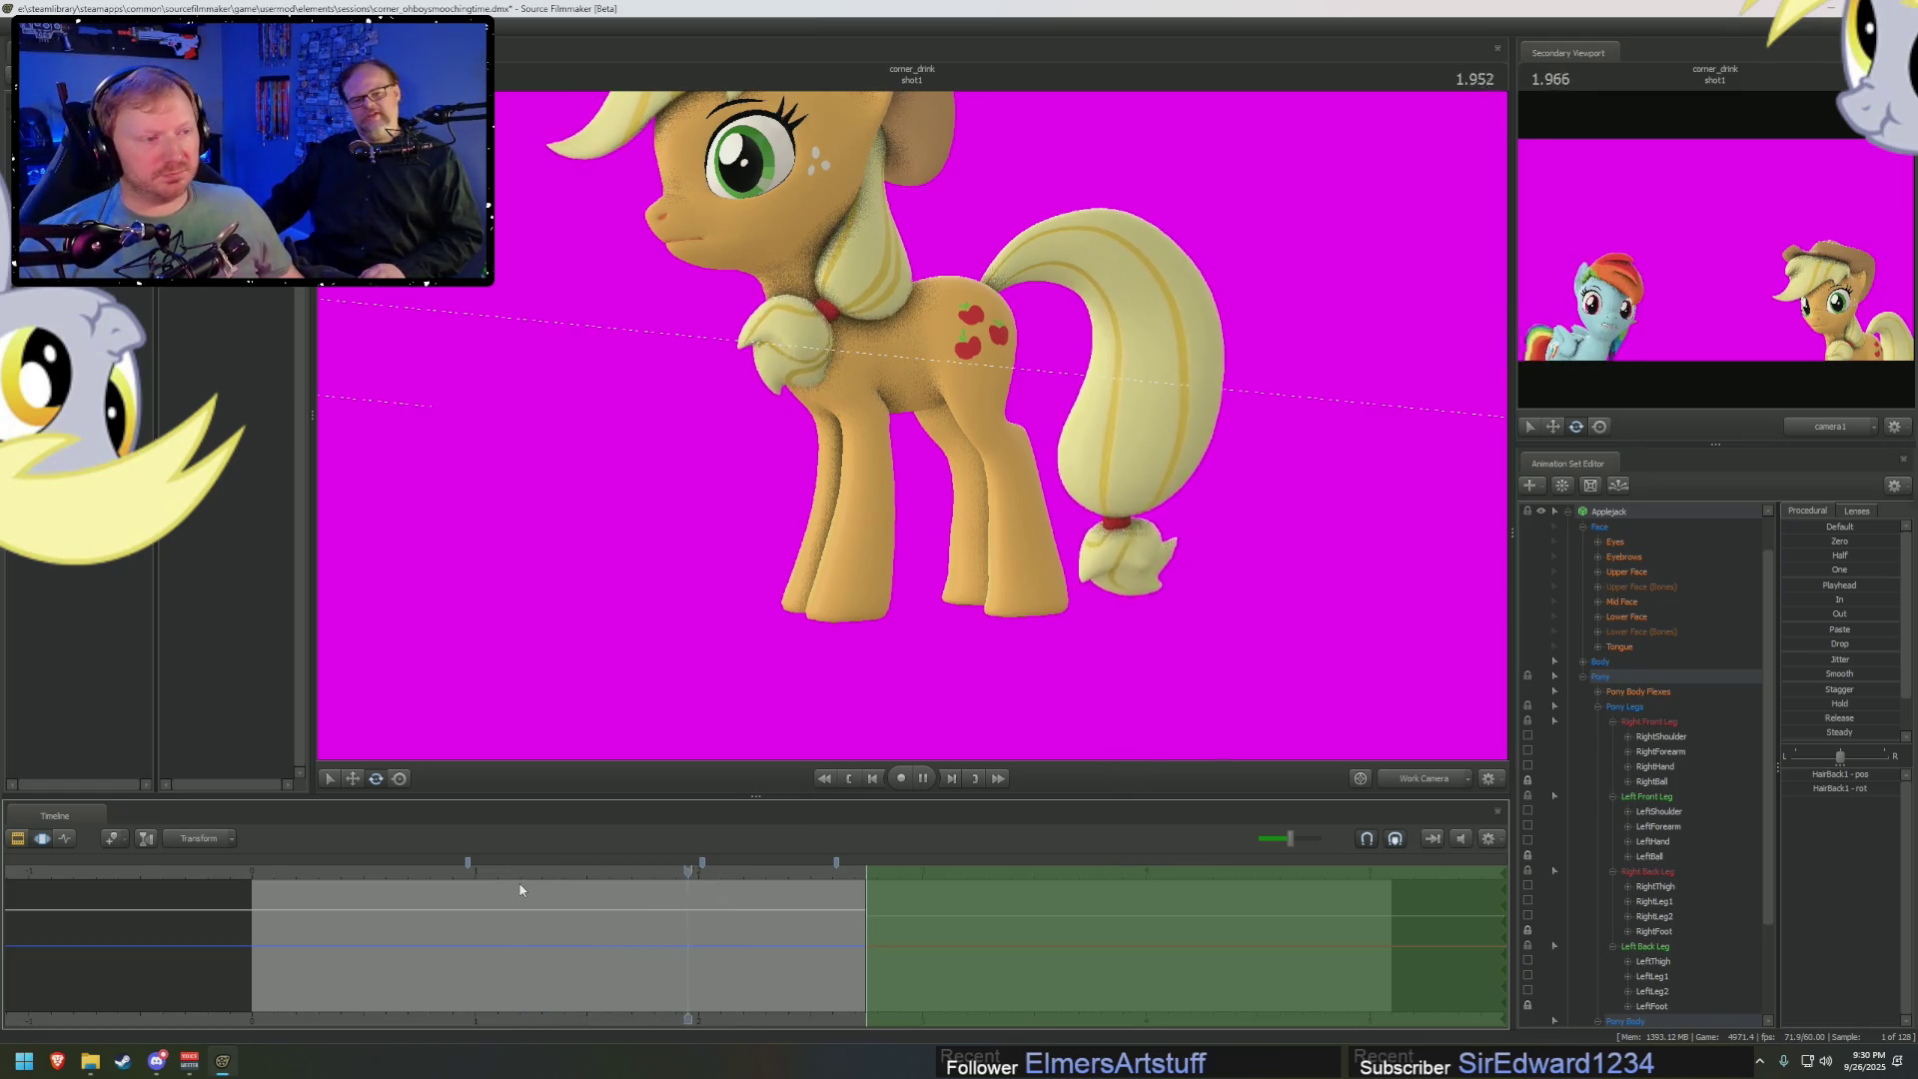
{"action": "key", "text": "space"}
{"action": "mouse_move", "coordinate": [826, 979]}
{"action": "left_mouse_down"}
{"action": "mouse_move", "coordinate": [856, 961]}
{"action": "mouse_move", "coordinate": [851, 872]}
{"action": "mouse_move", "coordinate": [871, 876]}
{"action": "left_mouse_up"}
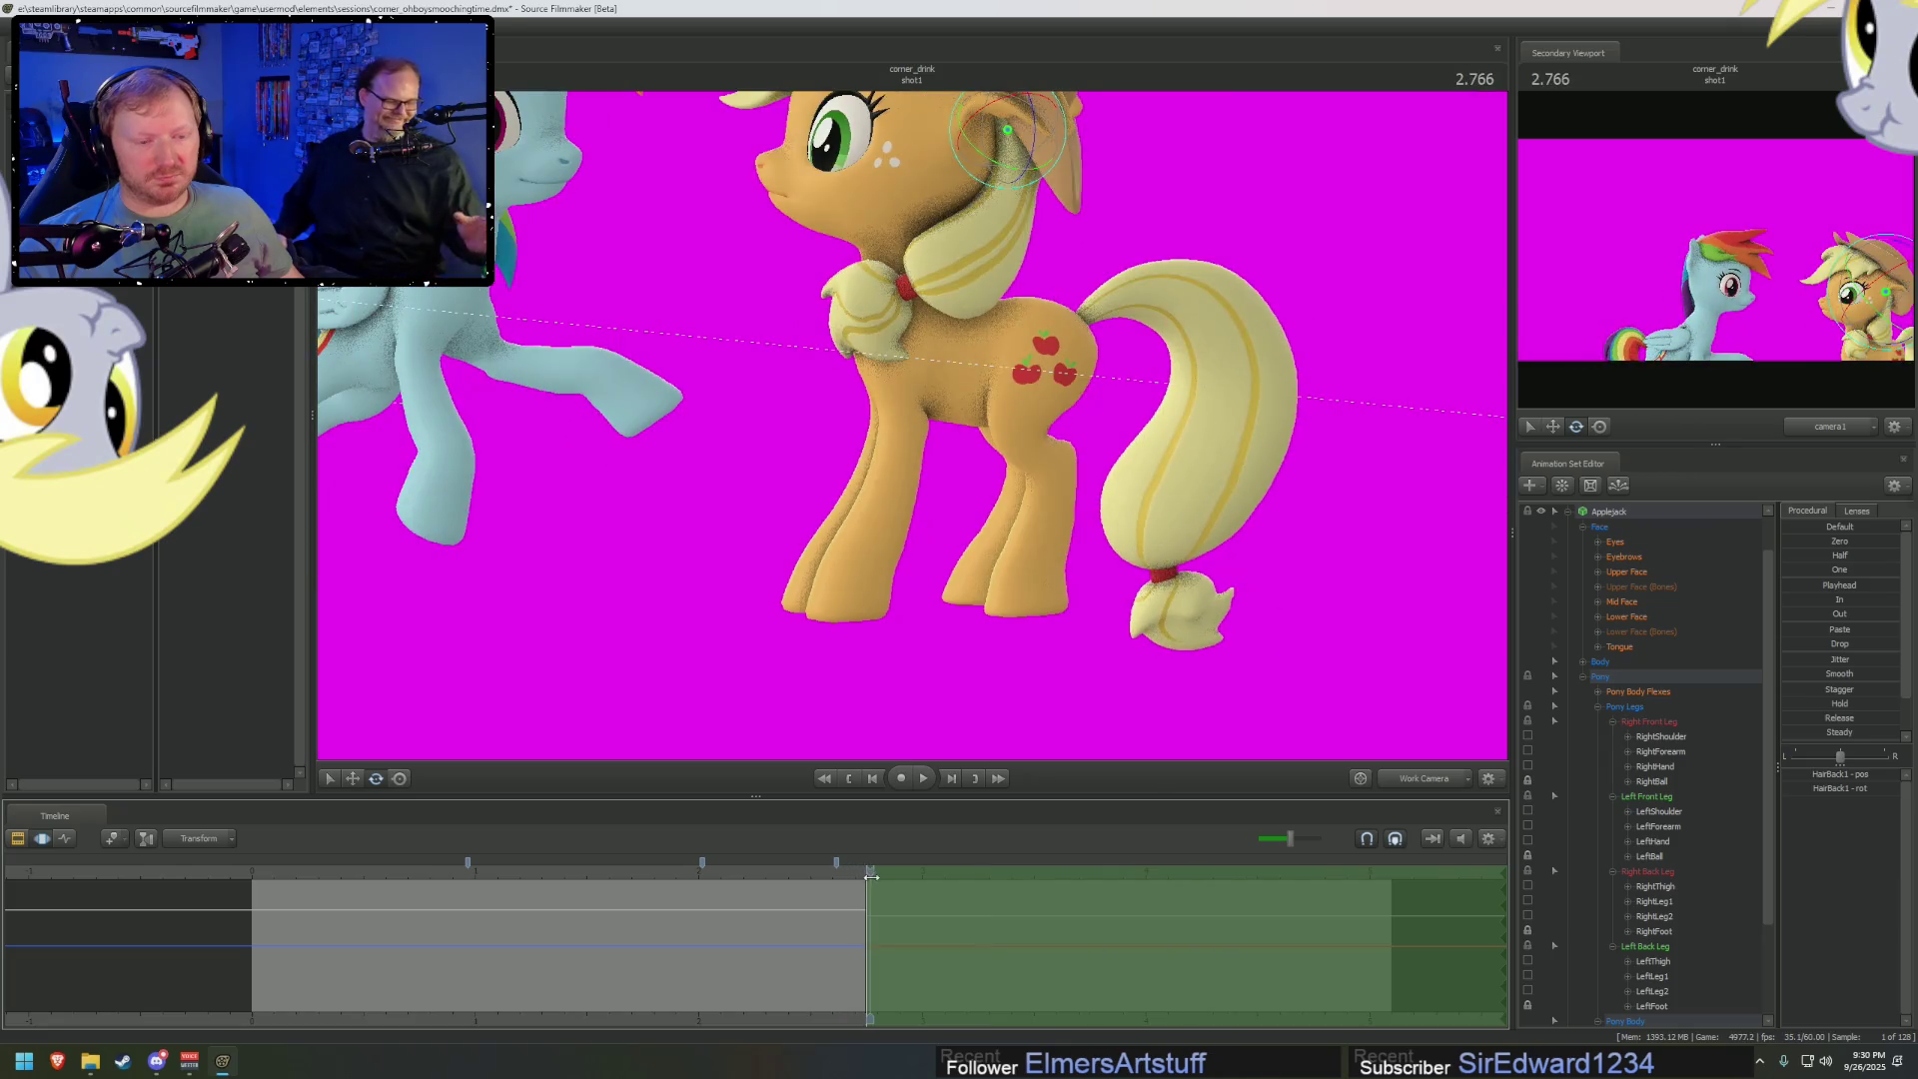
{"action": "mouse_move", "coordinate": [1135, 600]}
{"action": "left_mouse_down"}
{"action": "mouse_move", "coordinate": [913, 432]}
{"action": "mouse_move", "coordinate": [999, 499]}
{"action": "mouse_move", "coordinate": [985, 407]}
{"action": "left_mouse_up"}
At 2.800, key Applejack's Lower Face mouth into a gritted-teeth grimace
{"action": "left_click", "coordinate": [1615, 541]}
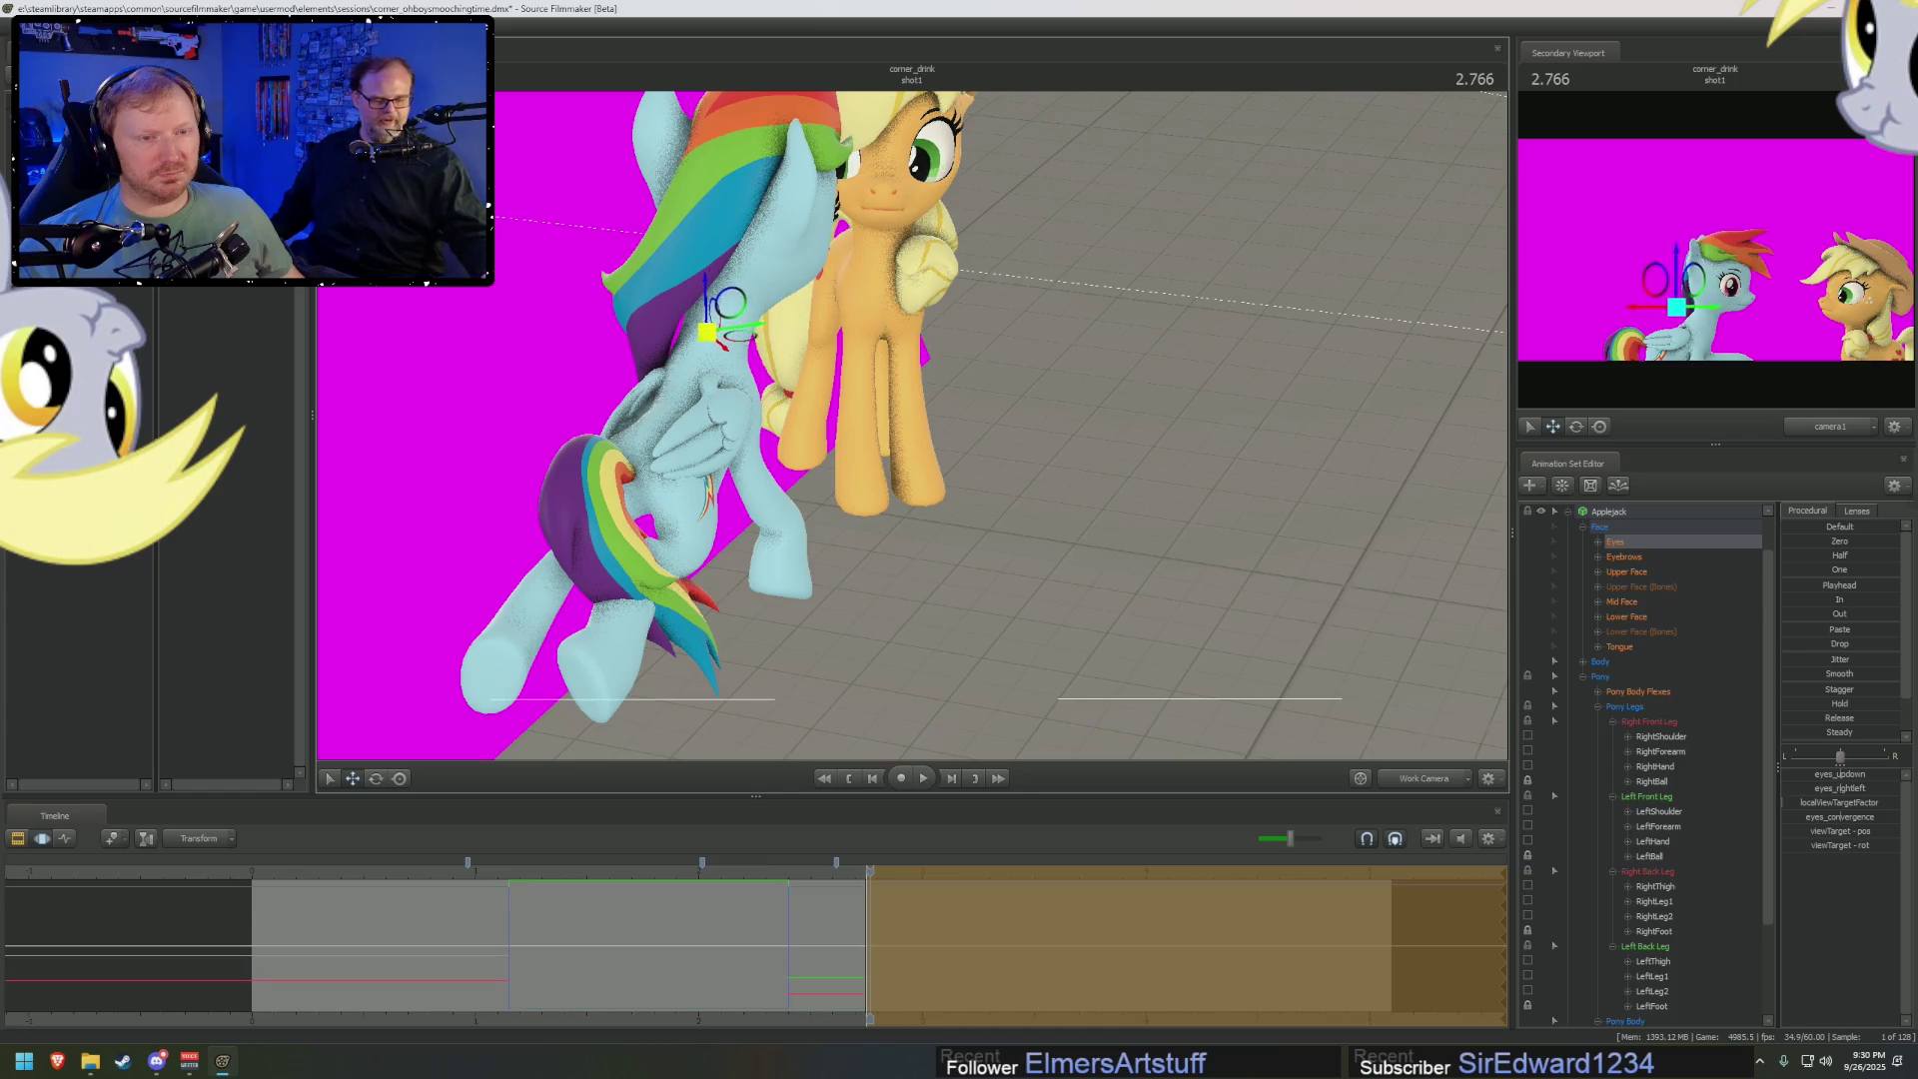
{"action": "mouse_move", "coordinate": [985, 406]}
{"action": "left_mouse_down"}
{"action": "mouse_move", "coordinate": [914, 372]}
{"action": "mouse_move", "coordinate": [934, 256]}
{"action": "left_mouse_up"}
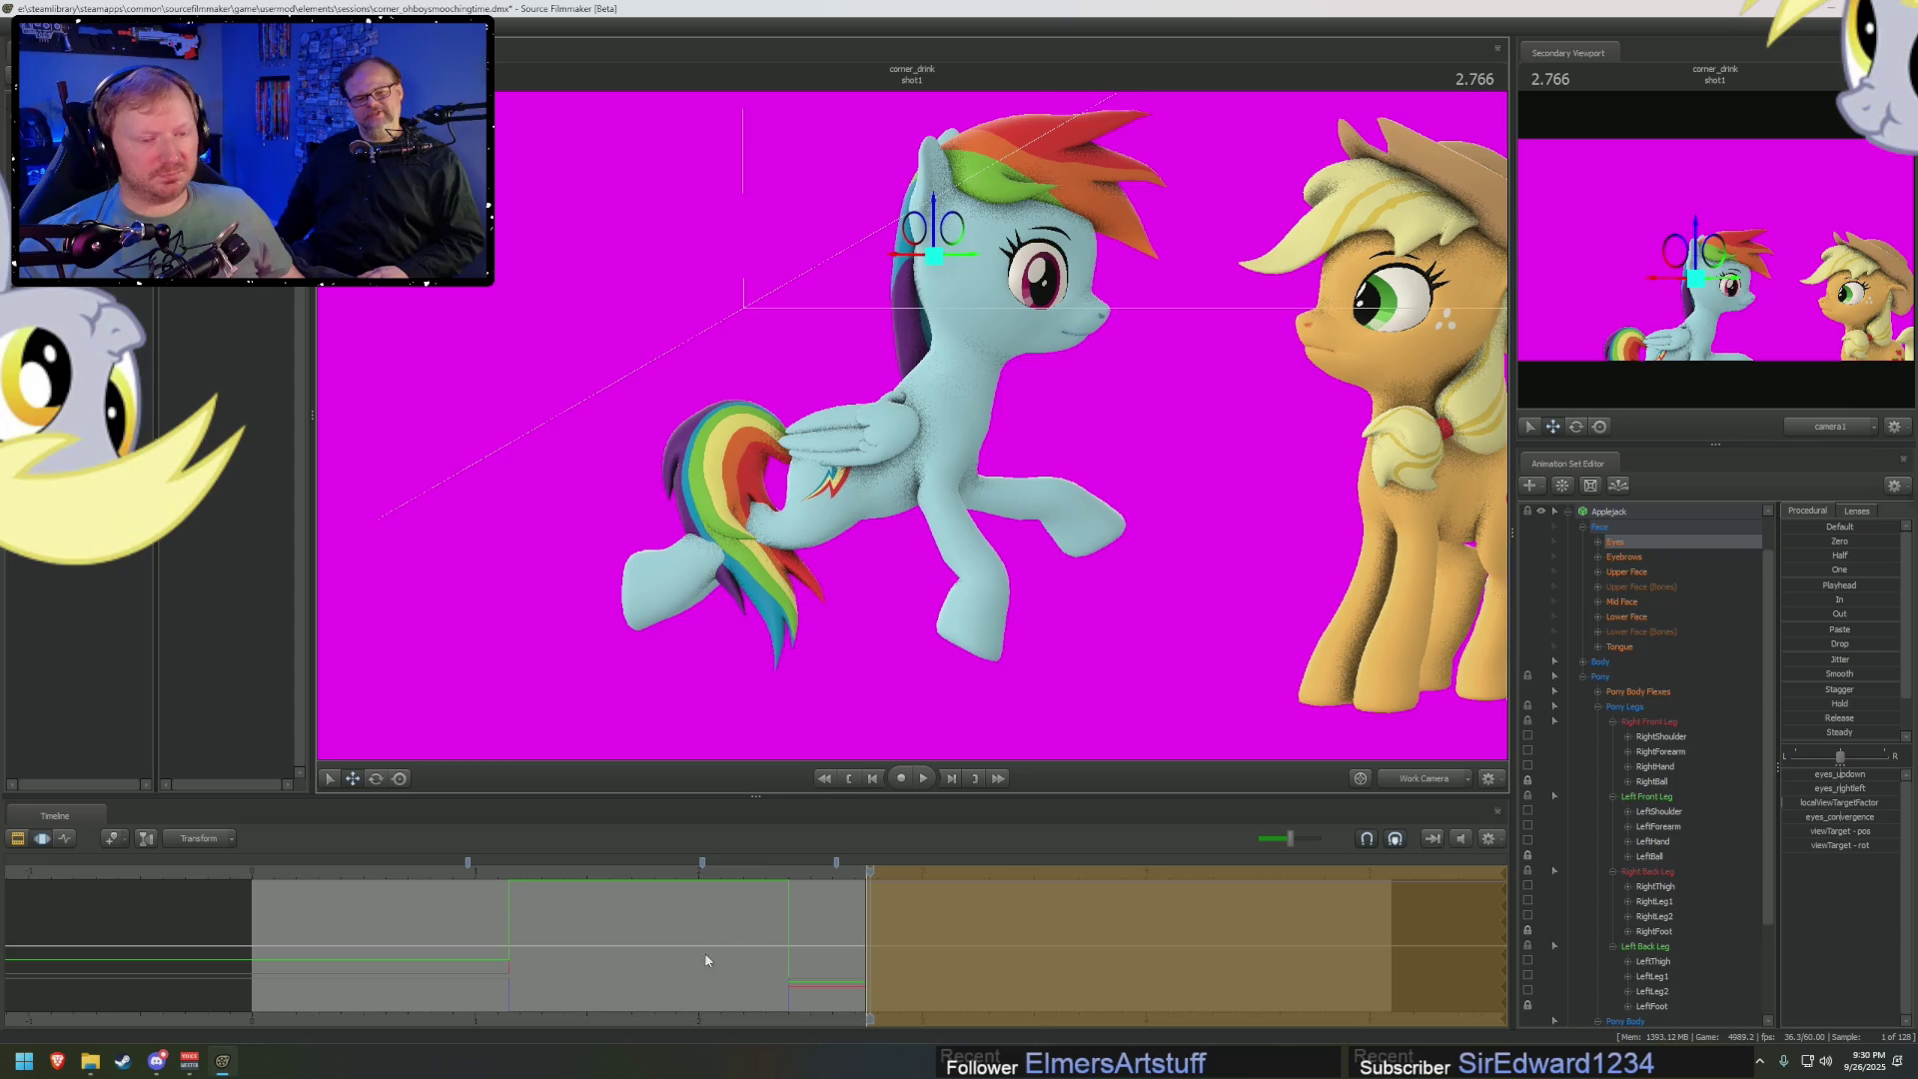
{"action": "left_click_drag", "start_coordinate": [869, 931], "coordinate": [888, 931]}
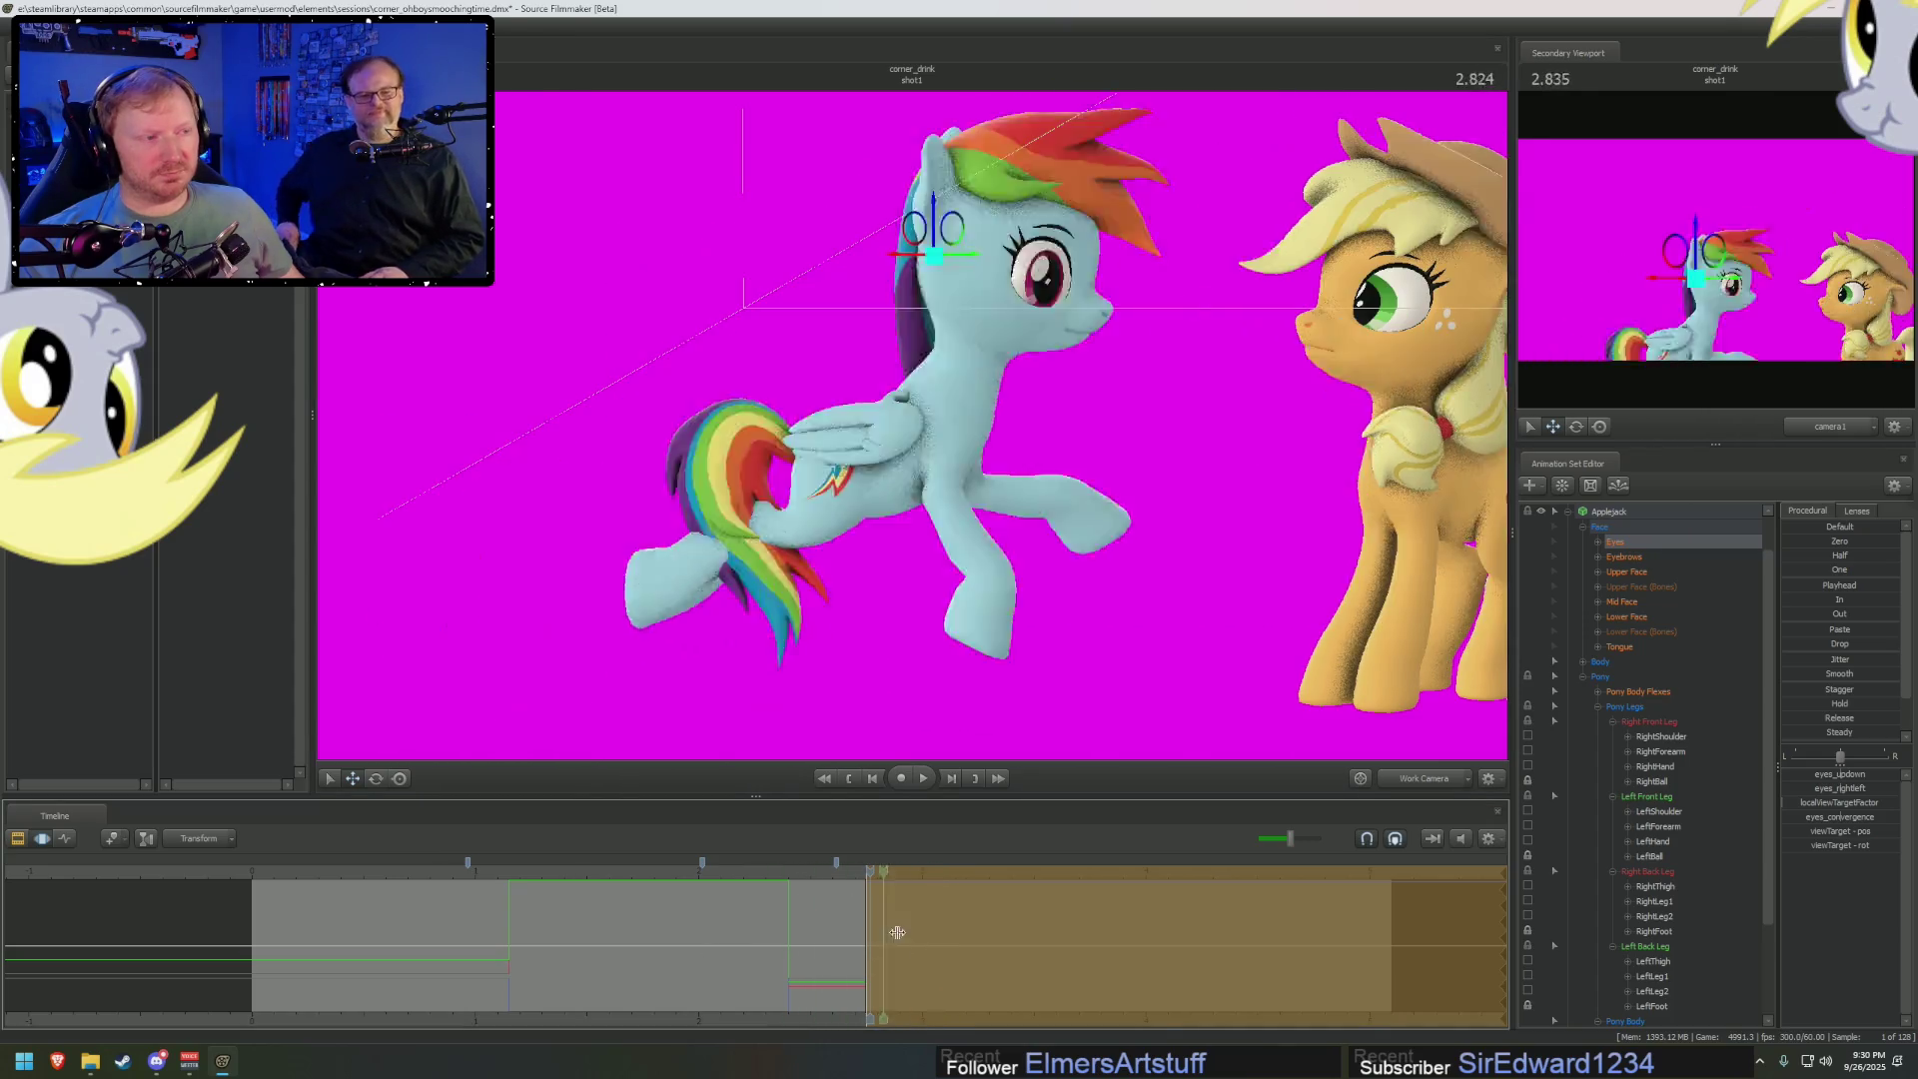
{"action": "mouse_move", "coordinate": [888, 931]}
{"action": "left_mouse_down"}
{"action": "mouse_move", "coordinate": [866, 931]}
{"action": "mouse_move", "coordinate": [877, 869]}
{"action": "left_mouse_up"}
{"action": "left_click", "coordinate": [1664, 616]}
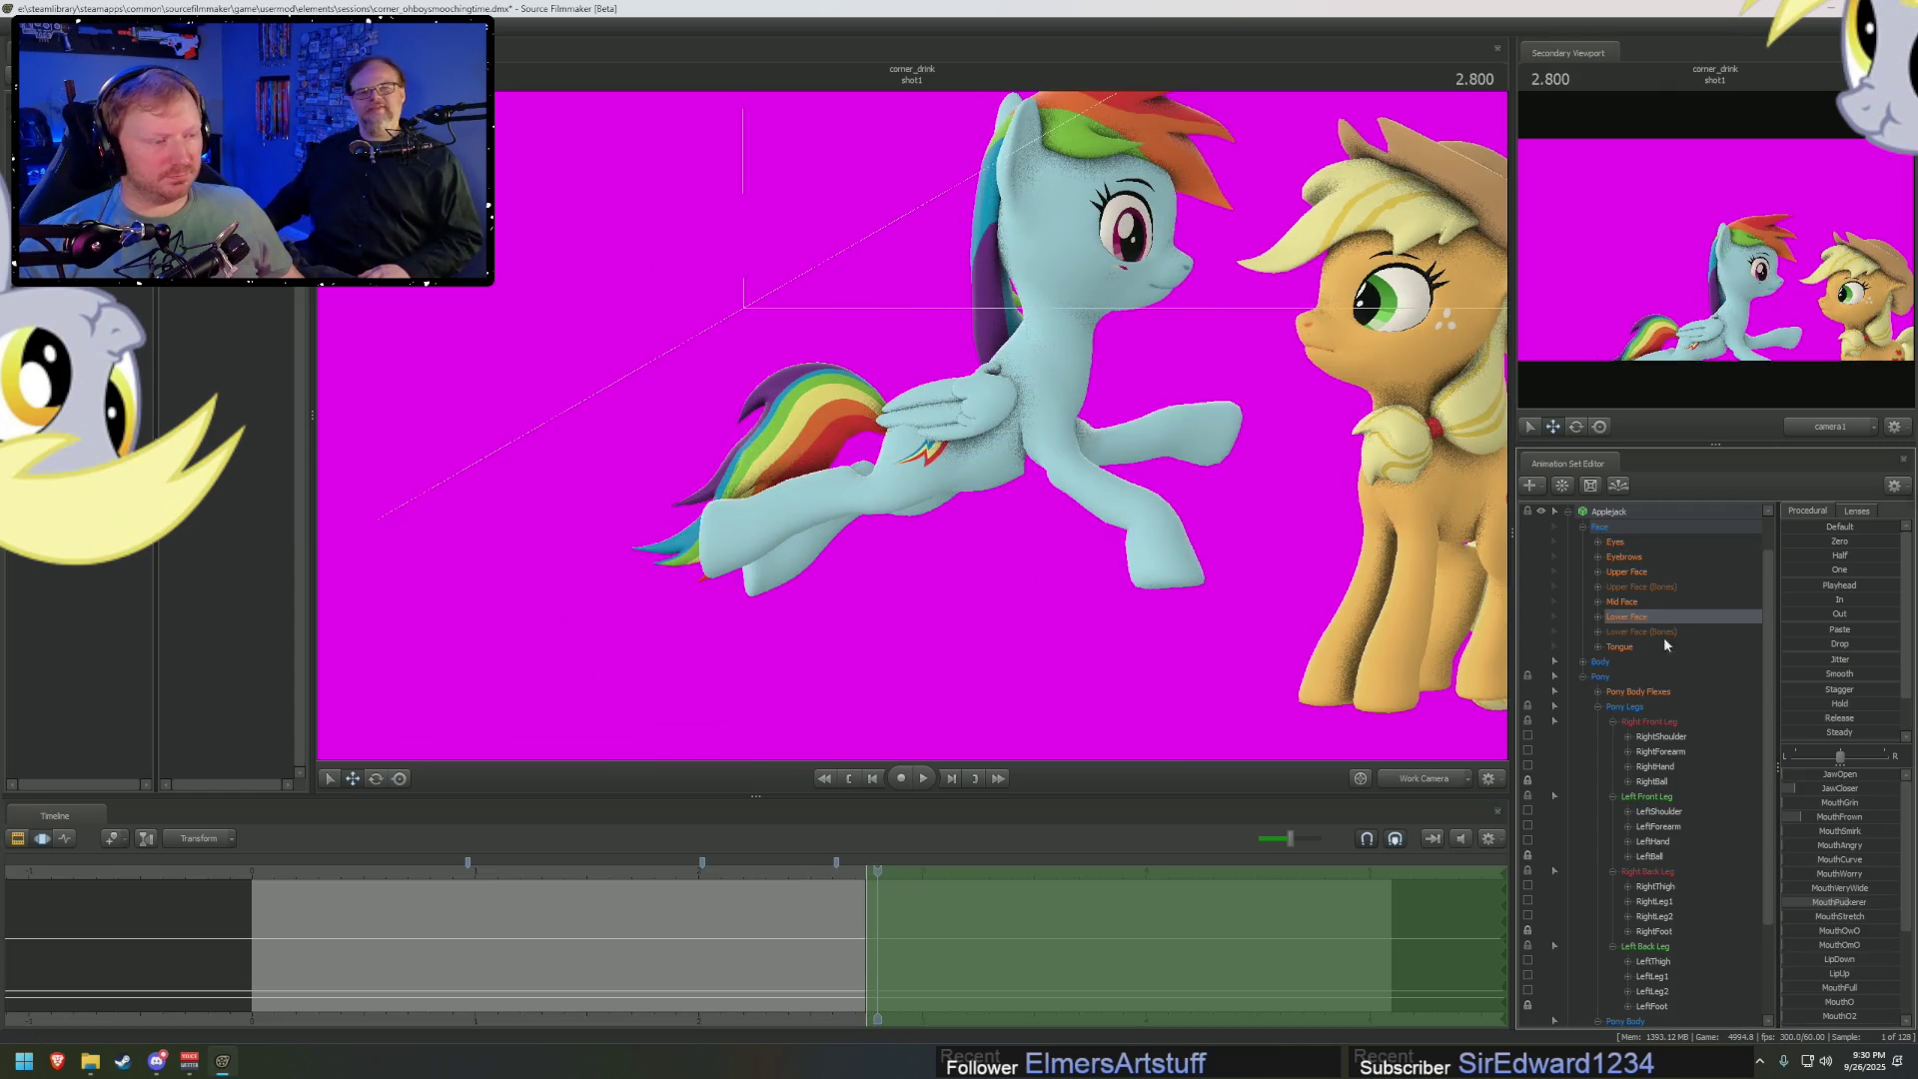
{"action": "left_click", "coordinate": [1857, 897]}
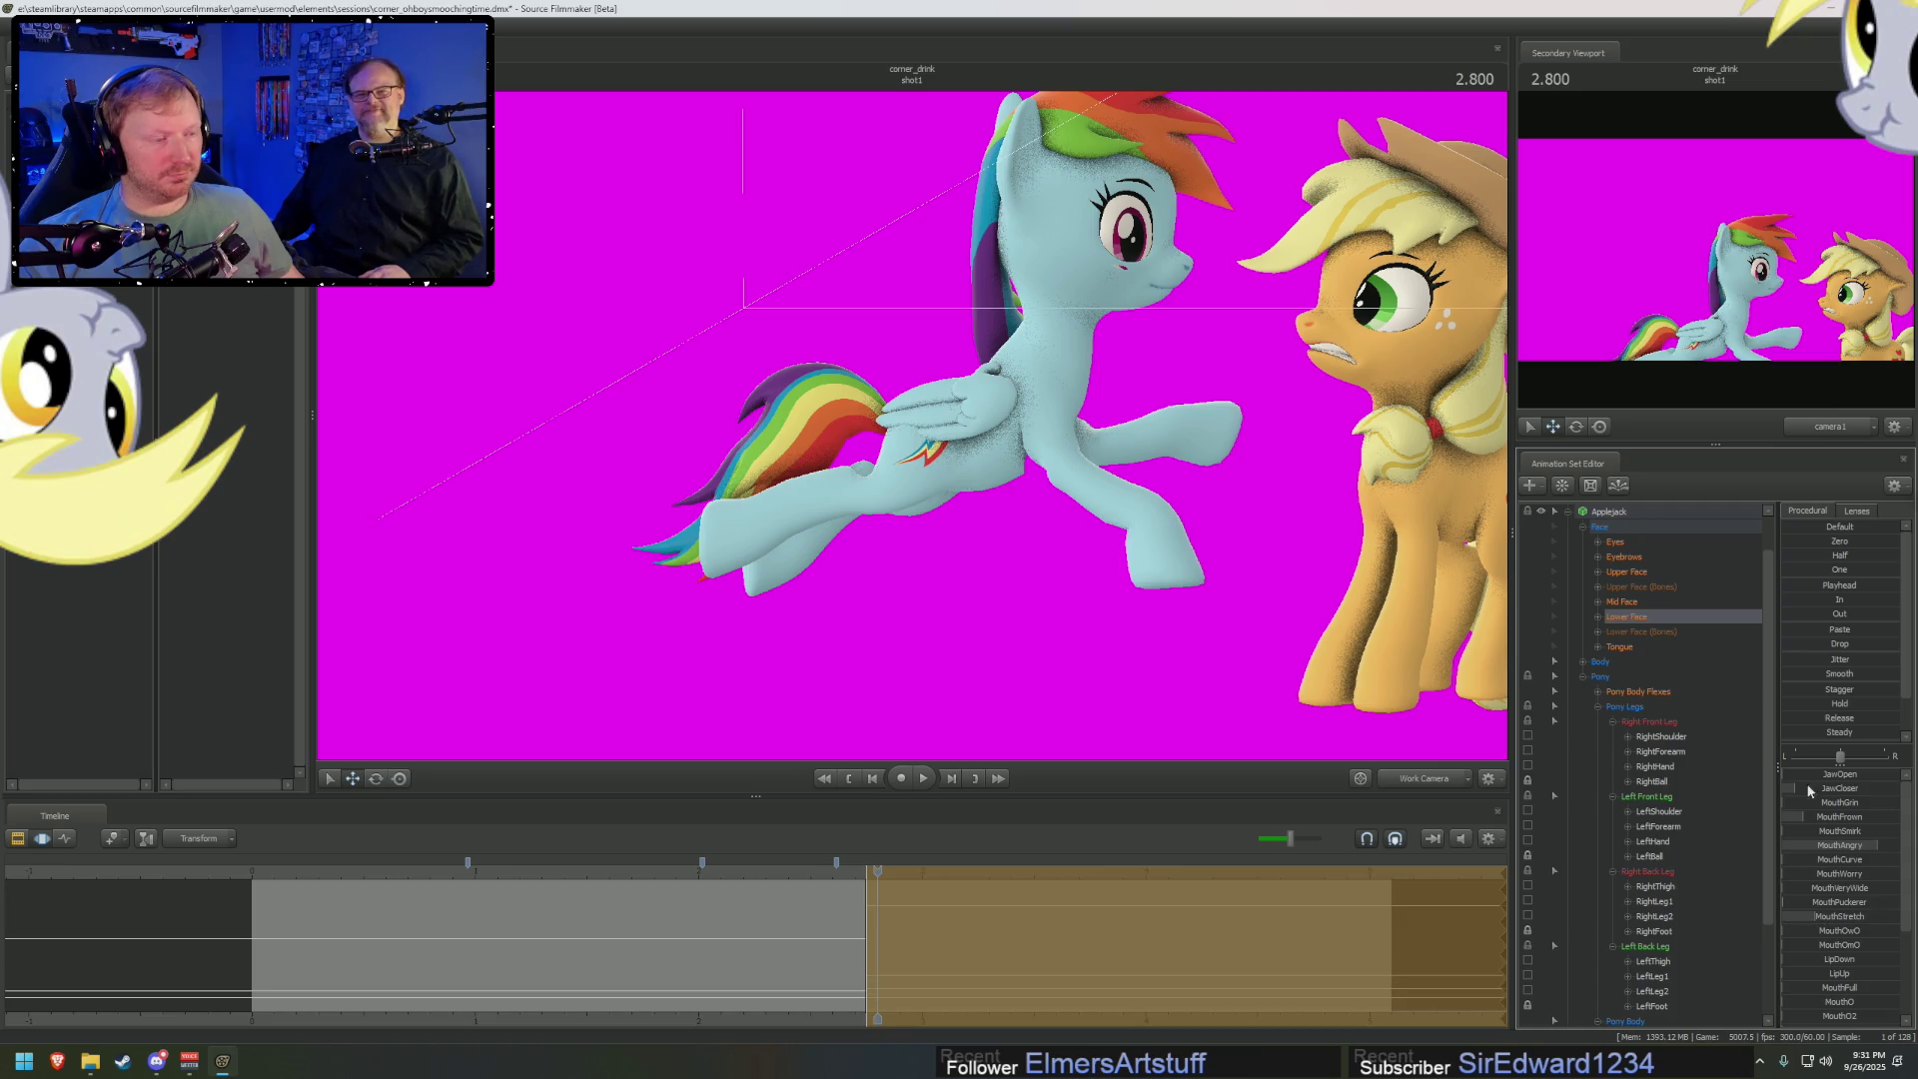
Load a rig script onto the whole Applejack animation set
{"action": "key", "text": "ctrl+a"}
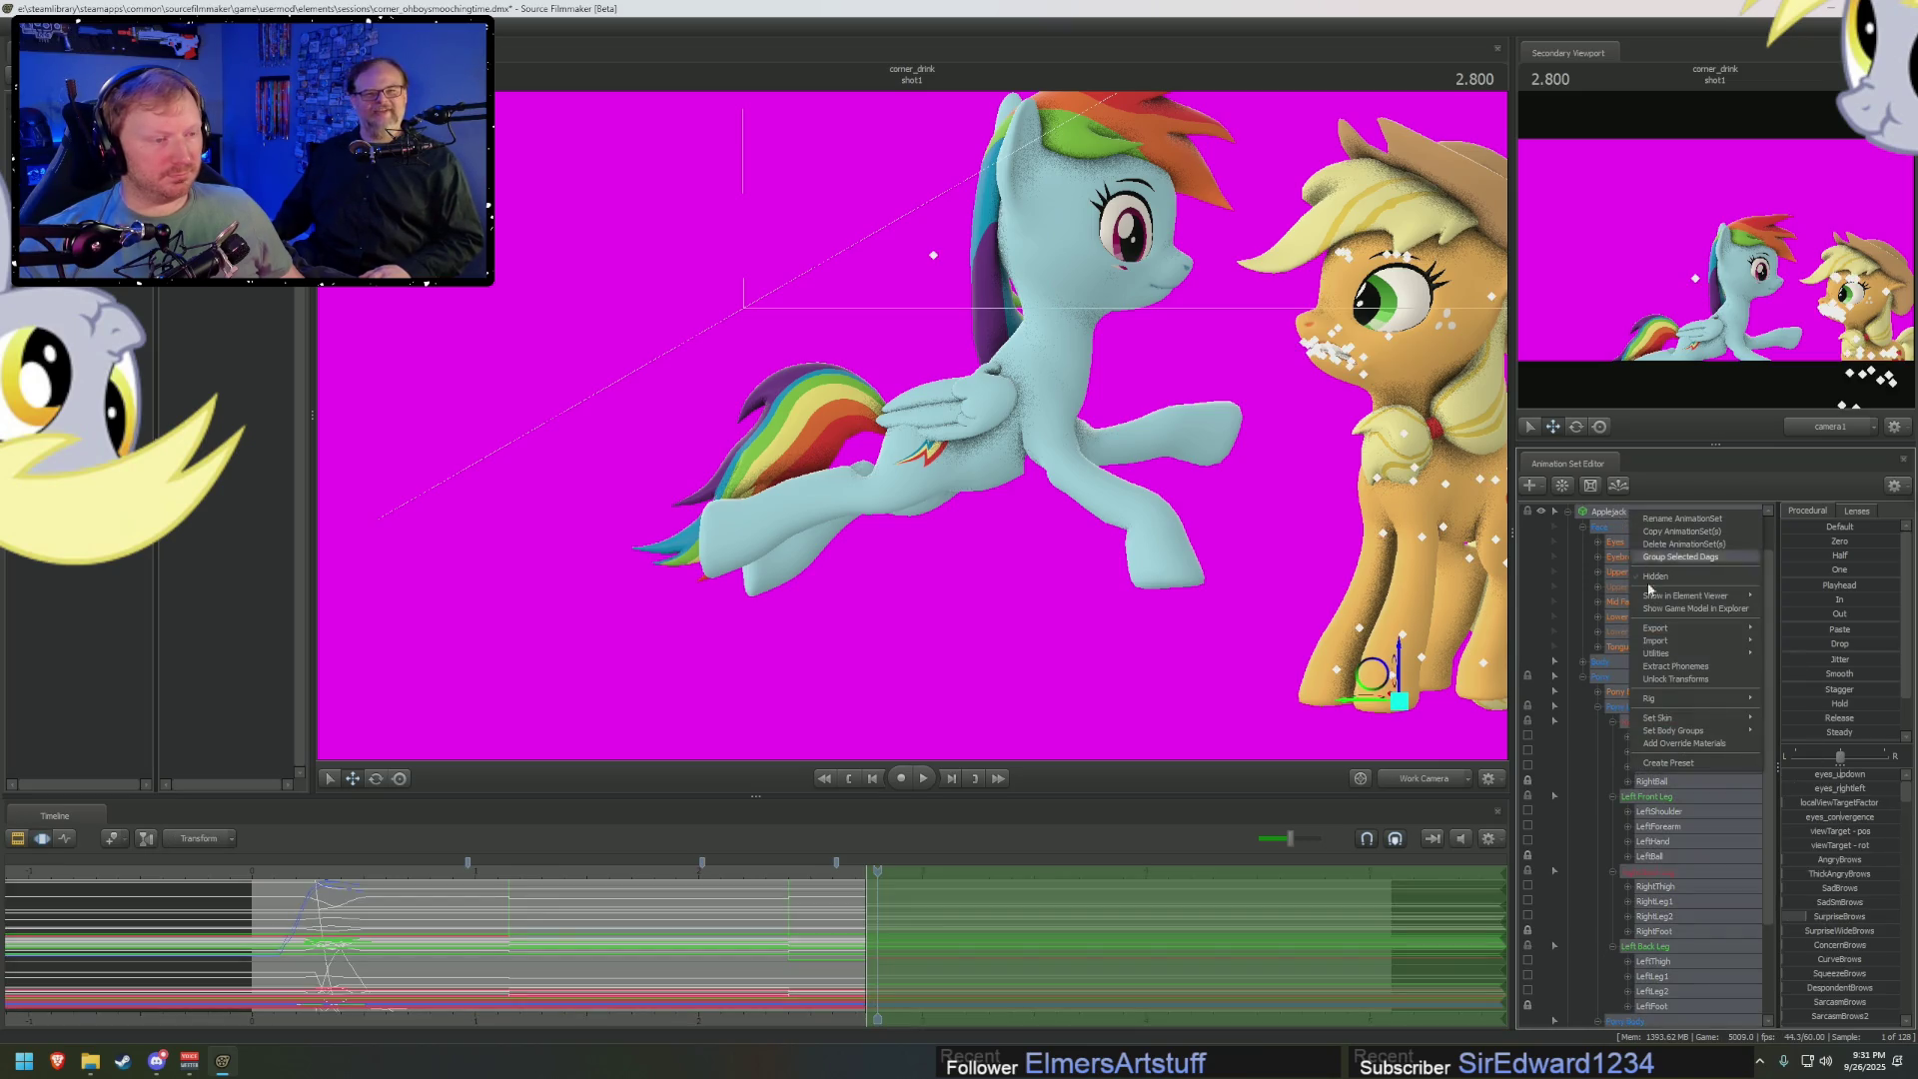
{"action": "mouse_move", "coordinate": [1654, 691]}
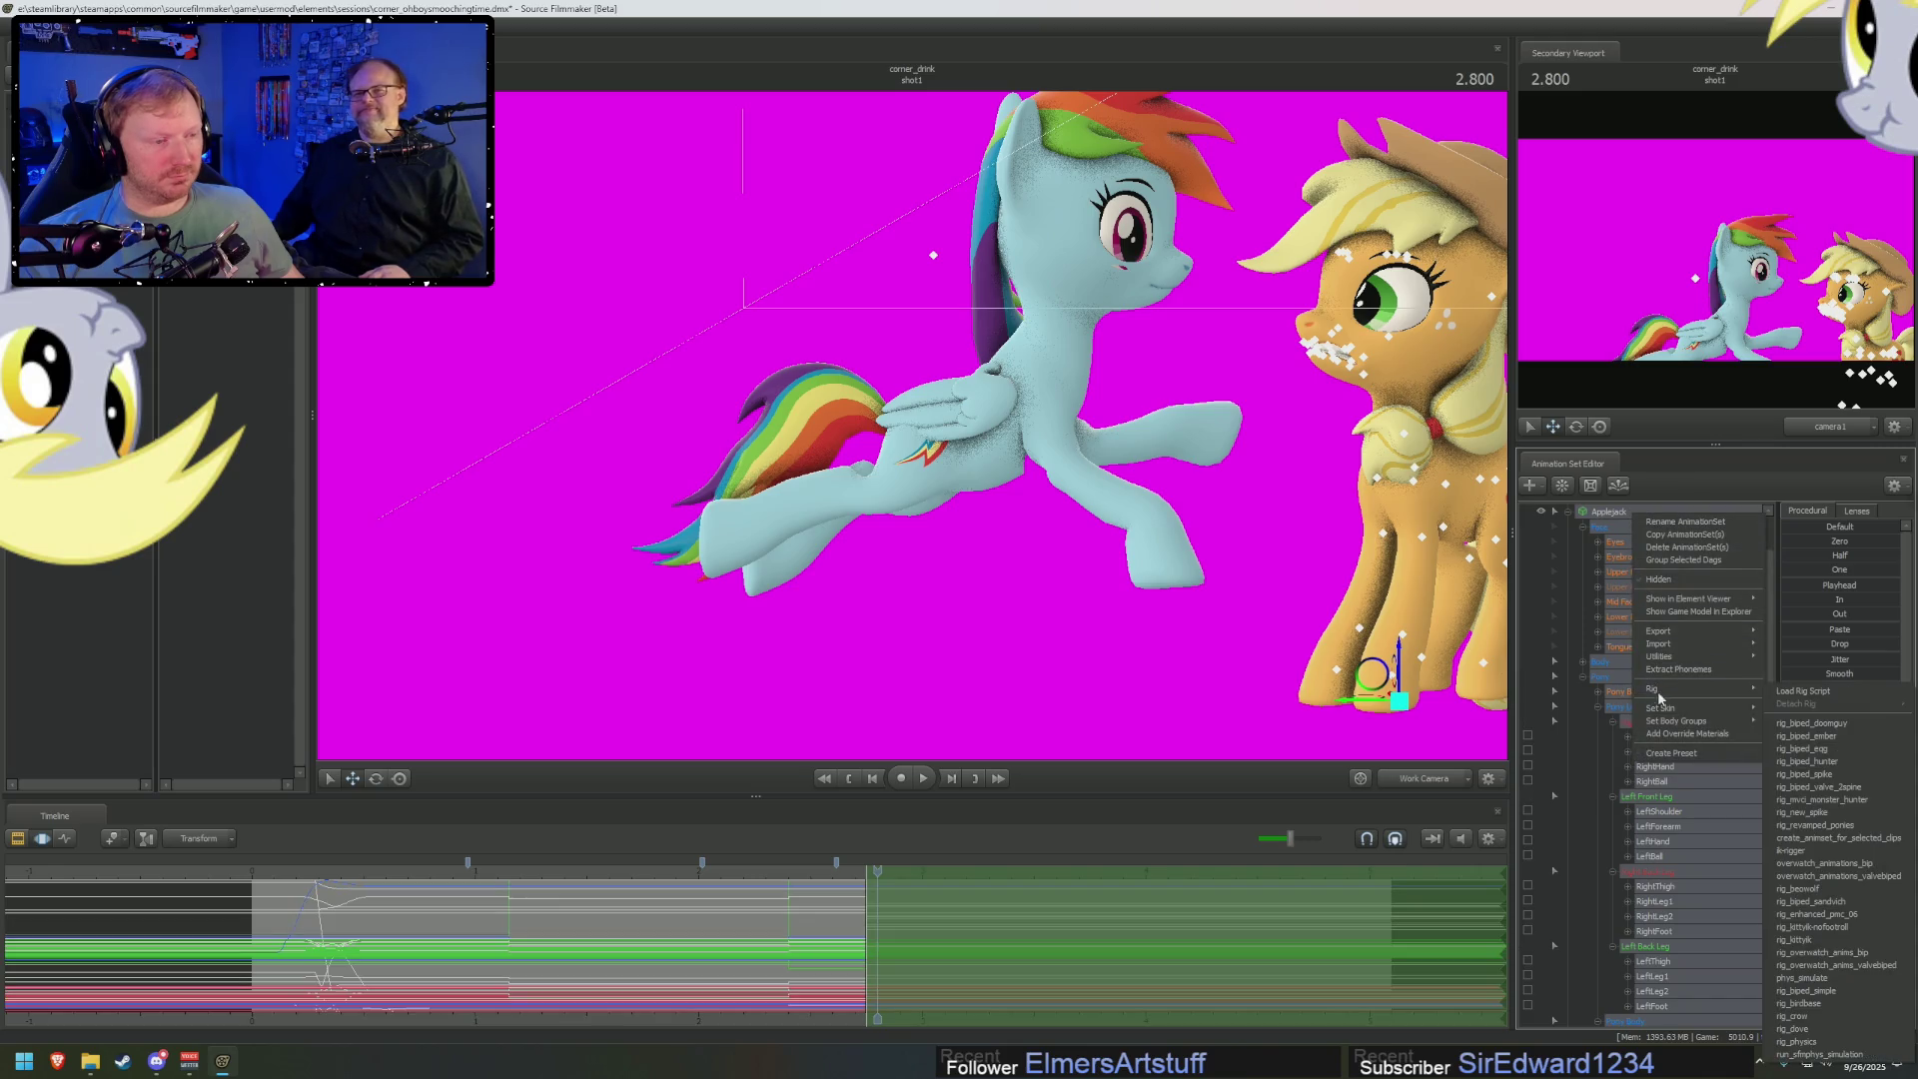
{"action": "left_click", "coordinate": [1805, 690]}
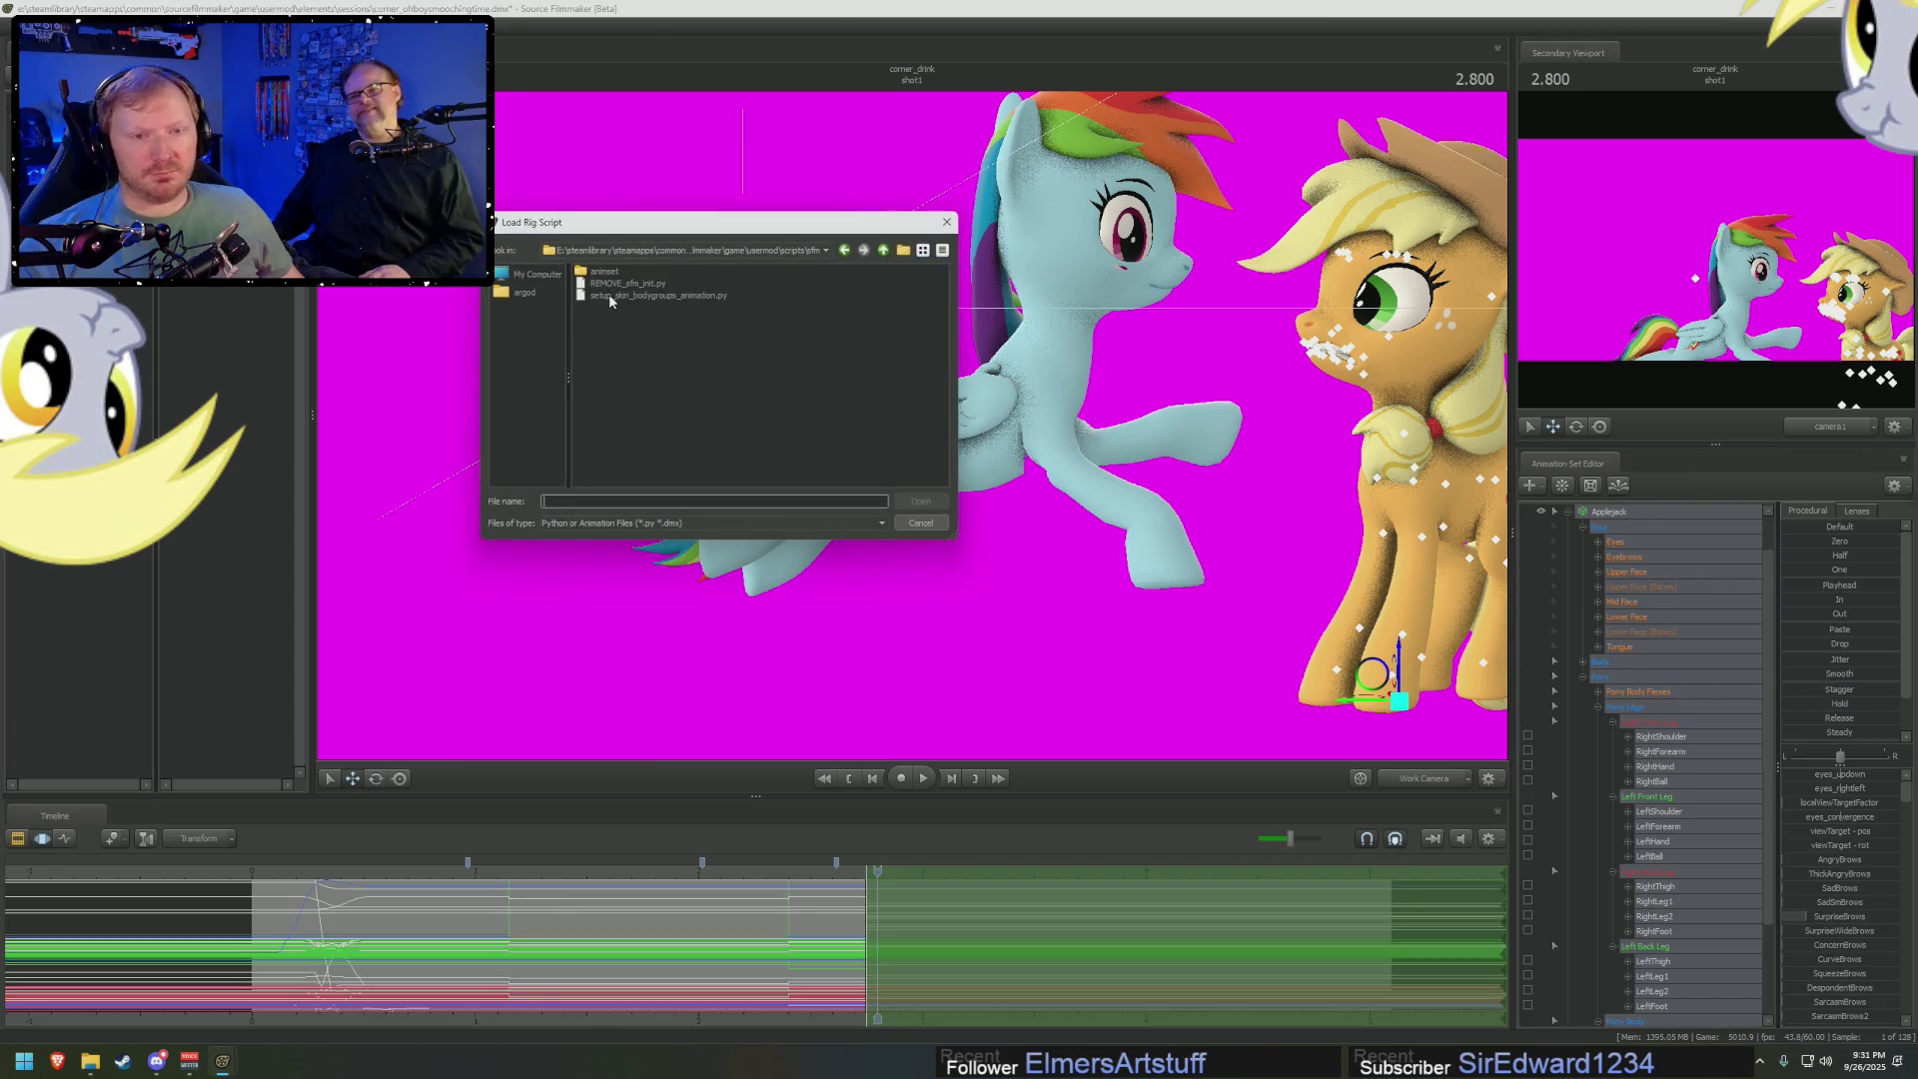
{"action": "double_click", "coordinate": [609, 293]}
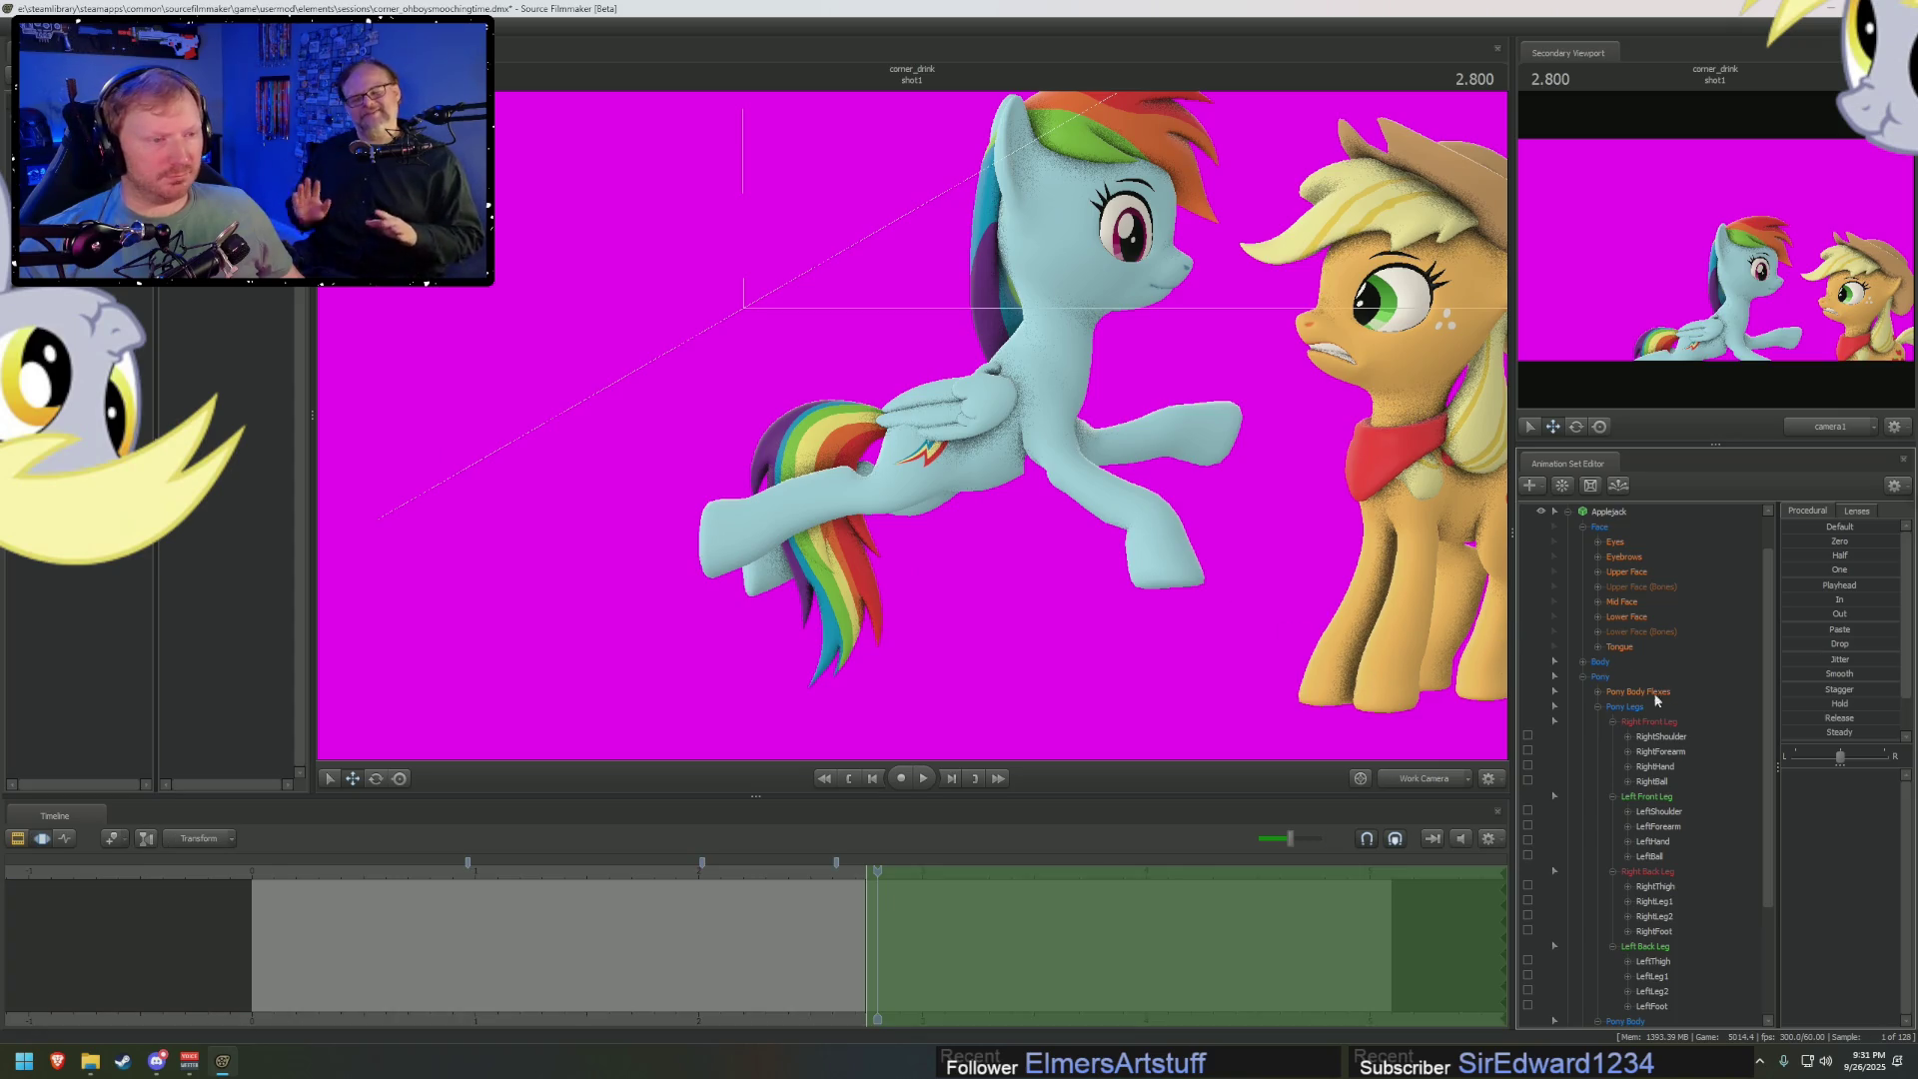
At 2.716, open Applejack's BodyGroups controls and pick the scarf slider
{"action": "left_click_drag", "start_coordinate": [877, 871], "coordinate": [907, 871]}
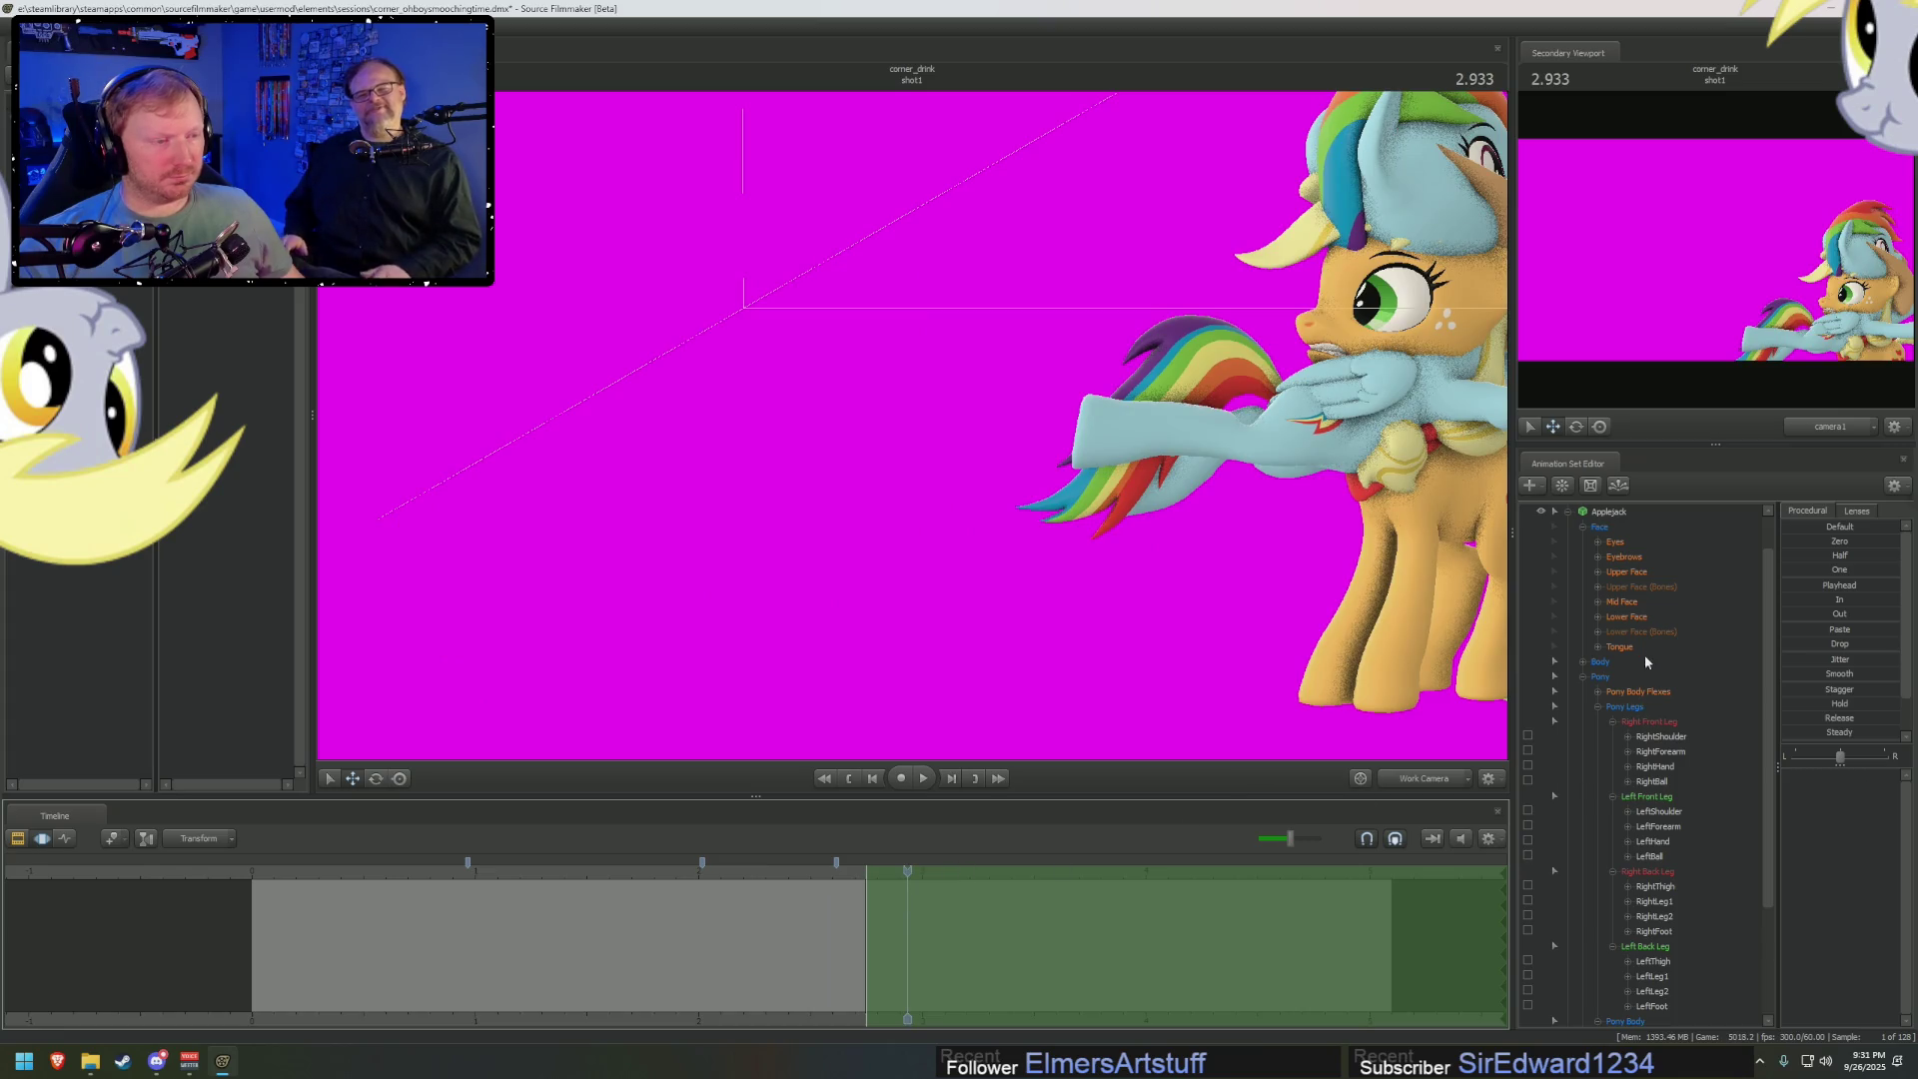
{"action": "scroll", "coordinate": [1658, 827], "scroll_direction": "down", "scroll_amount": 3}
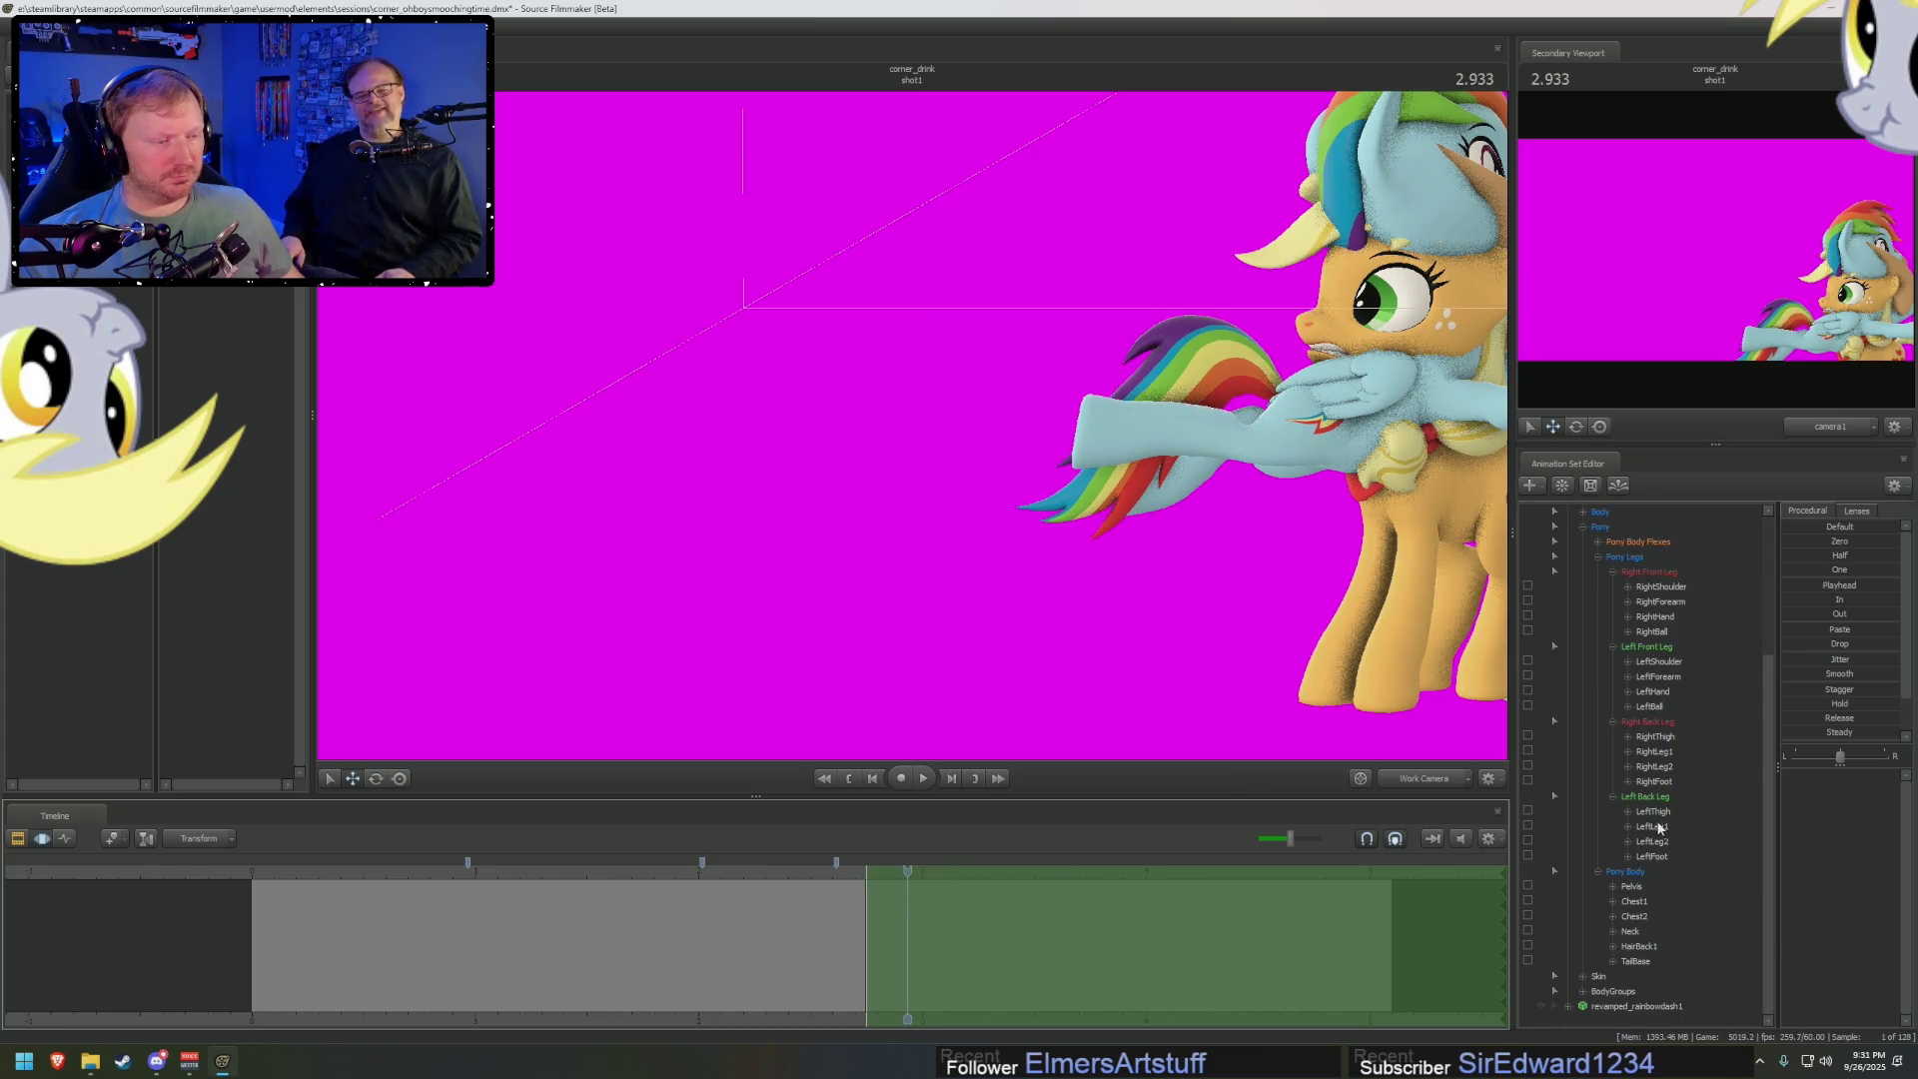
{"action": "left_click", "coordinate": [1612, 977]}
{"action": "left_click", "coordinate": [1610, 991]}
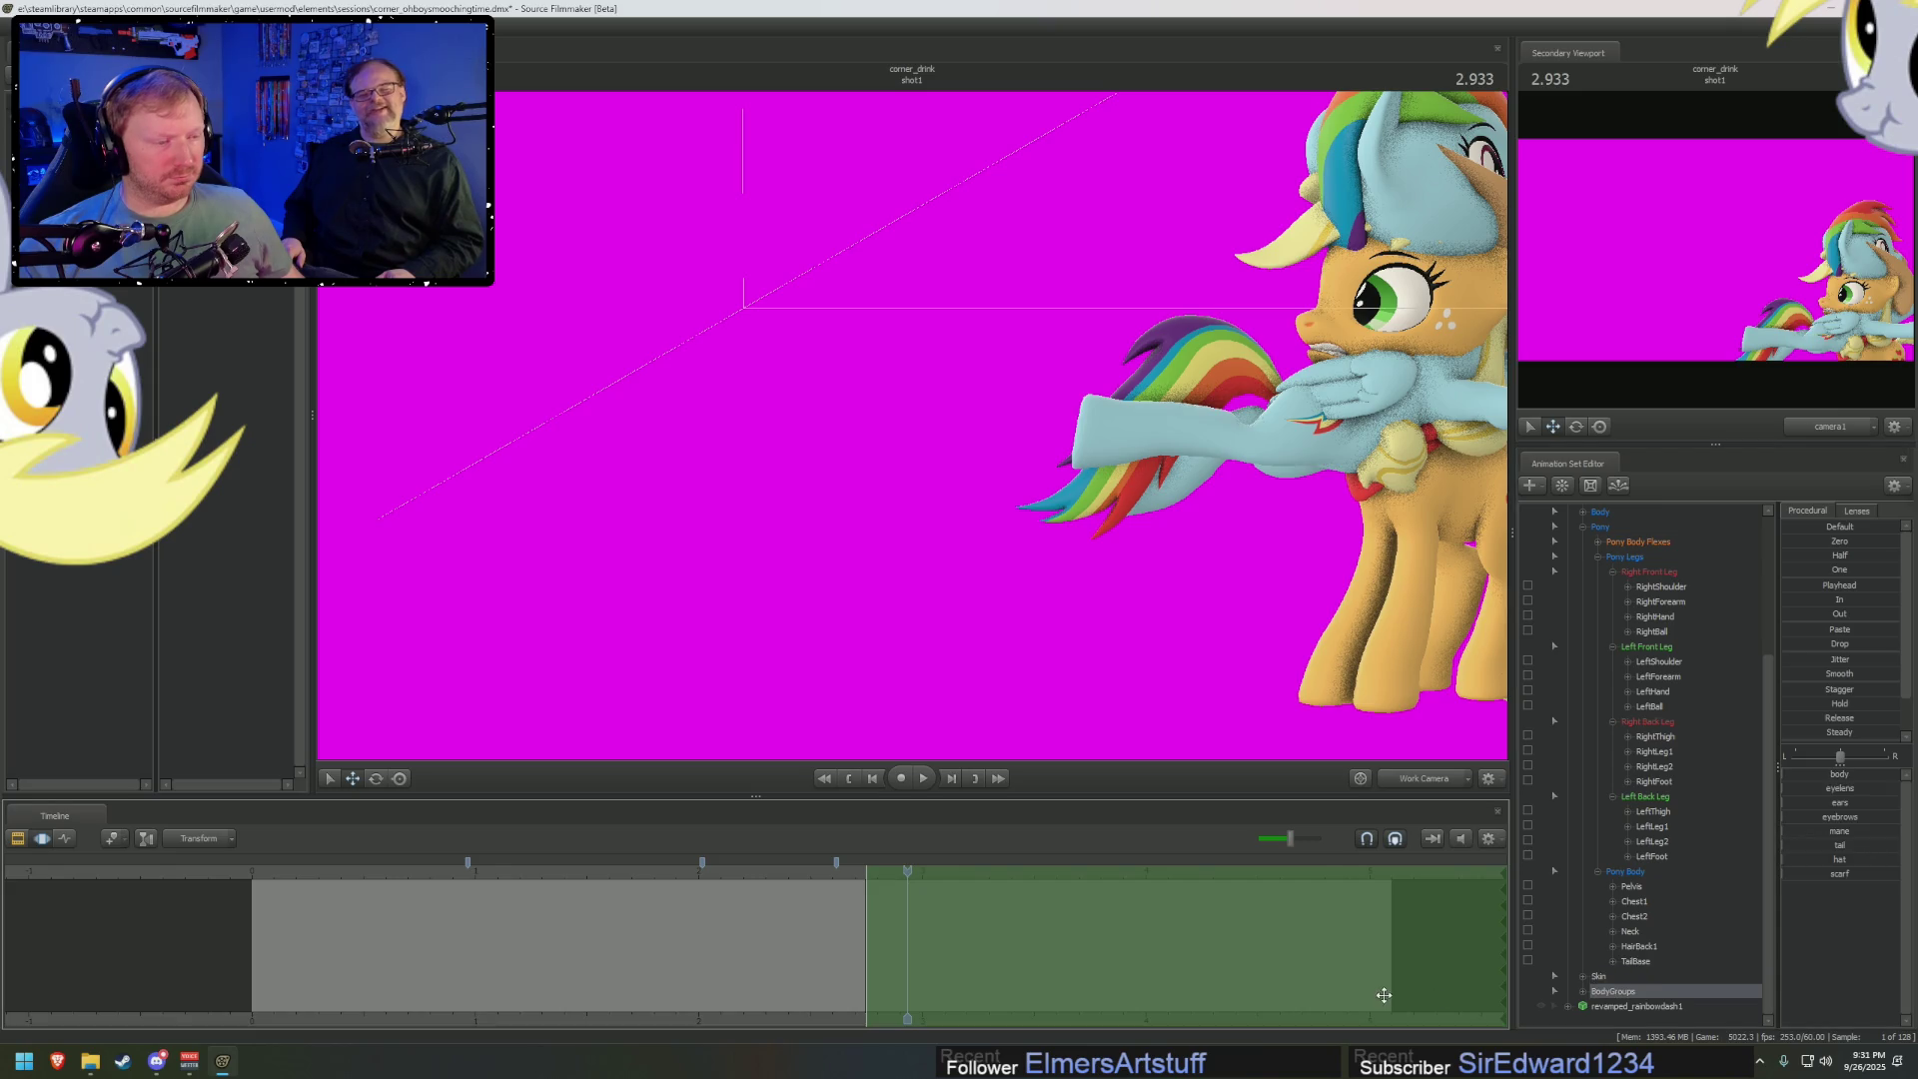
{"action": "left_click", "coordinate": [1841, 874]}
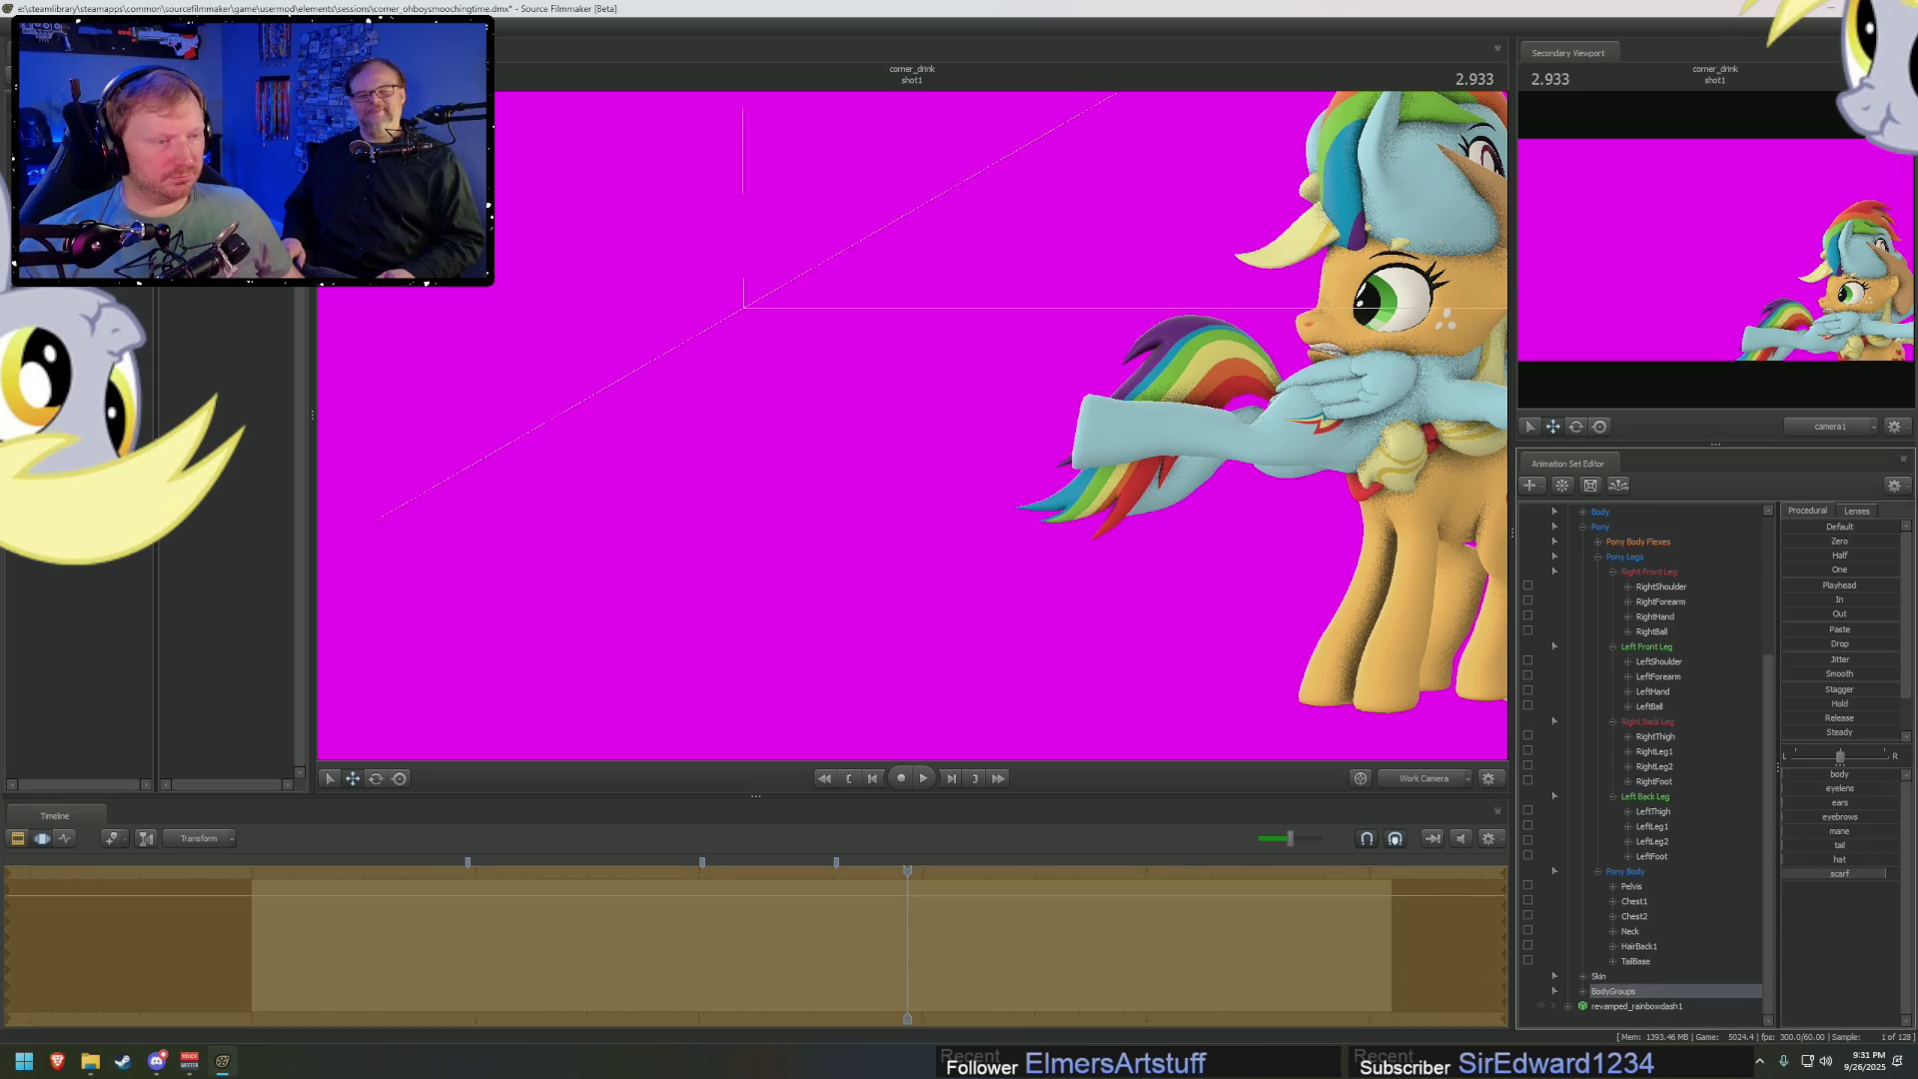
Hide Applejack's red scarf with the body-group slider and step through frames
{"action": "left_click_drag", "start_coordinate": [1816, 876], "coordinate": [1903, 883]}
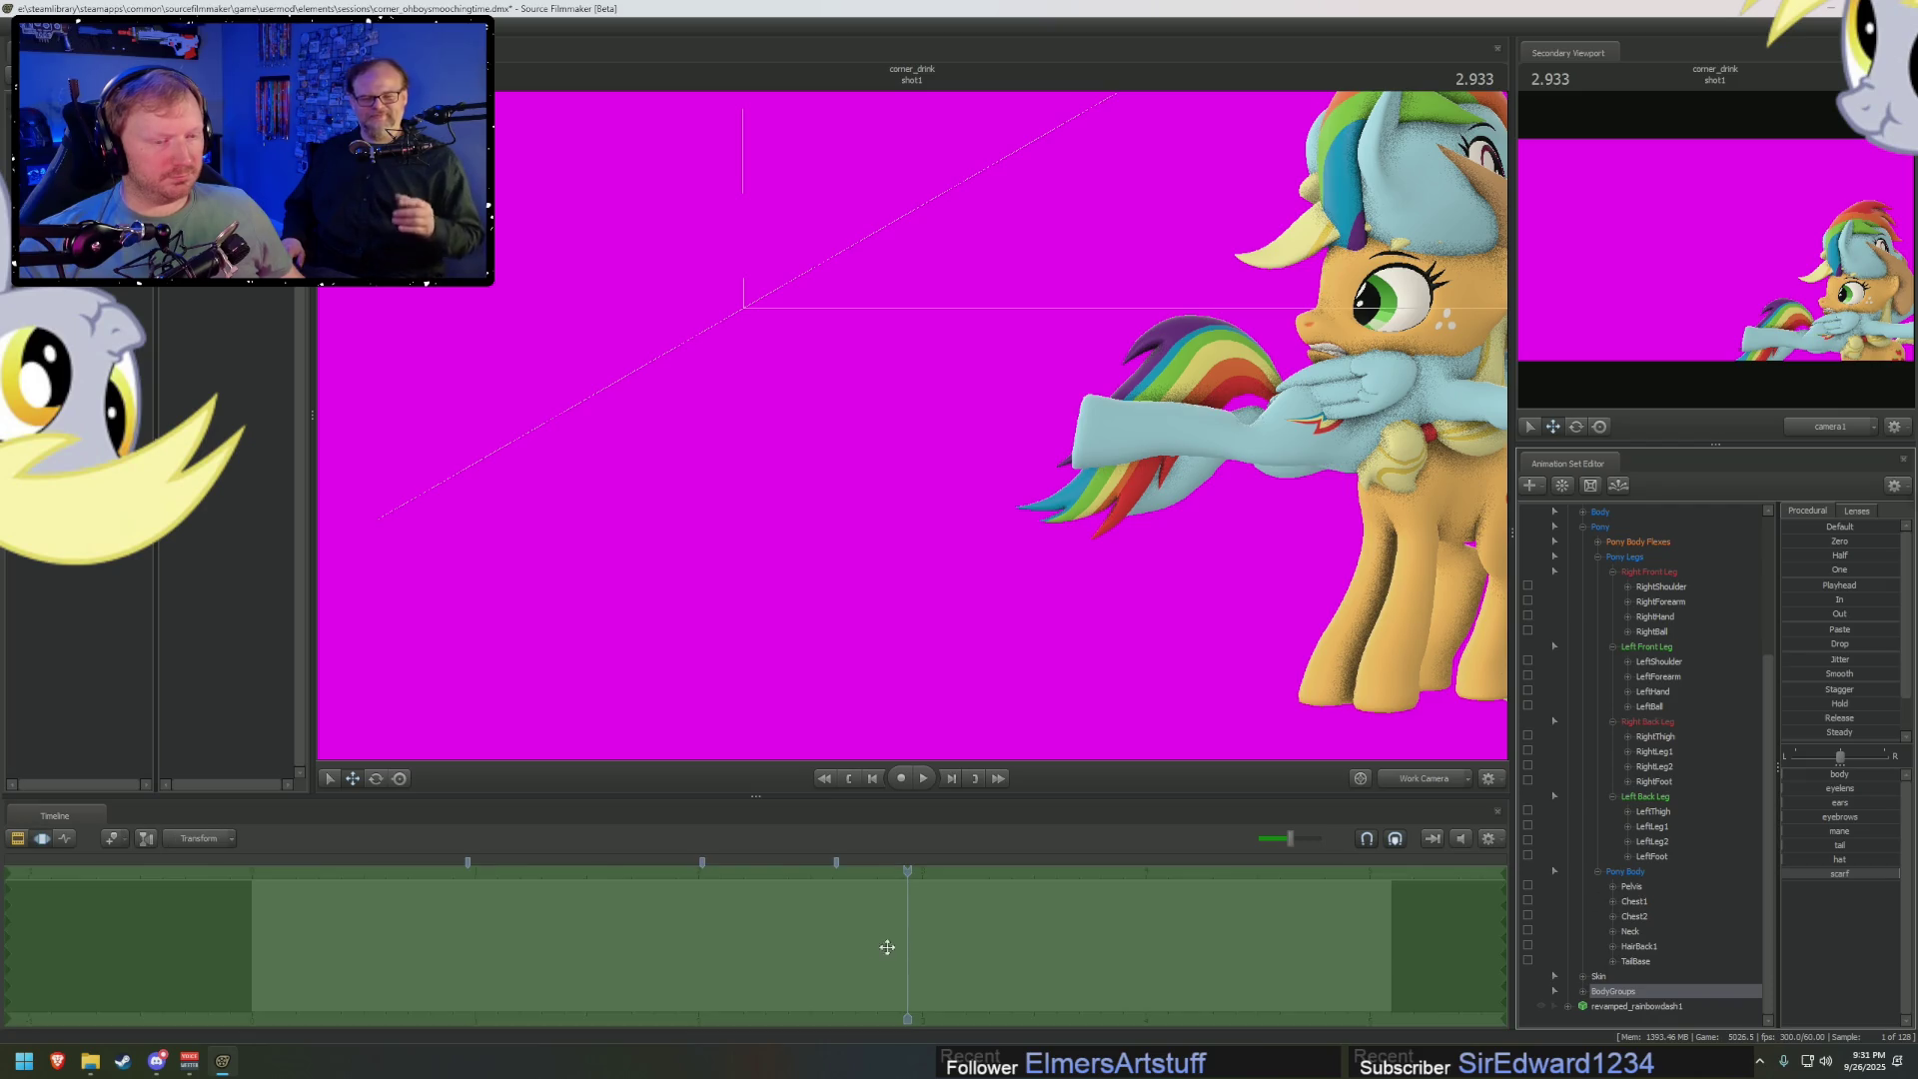
{"action": "mouse_move", "coordinate": [886, 946]}
{"action": "left_mouse_down"}
{"action": "mouse_move", "coordinate": [861, 936]}
{"action": "mouse_move", "coordinate": [869, 872]}
{"action": "left_mouse_up"}
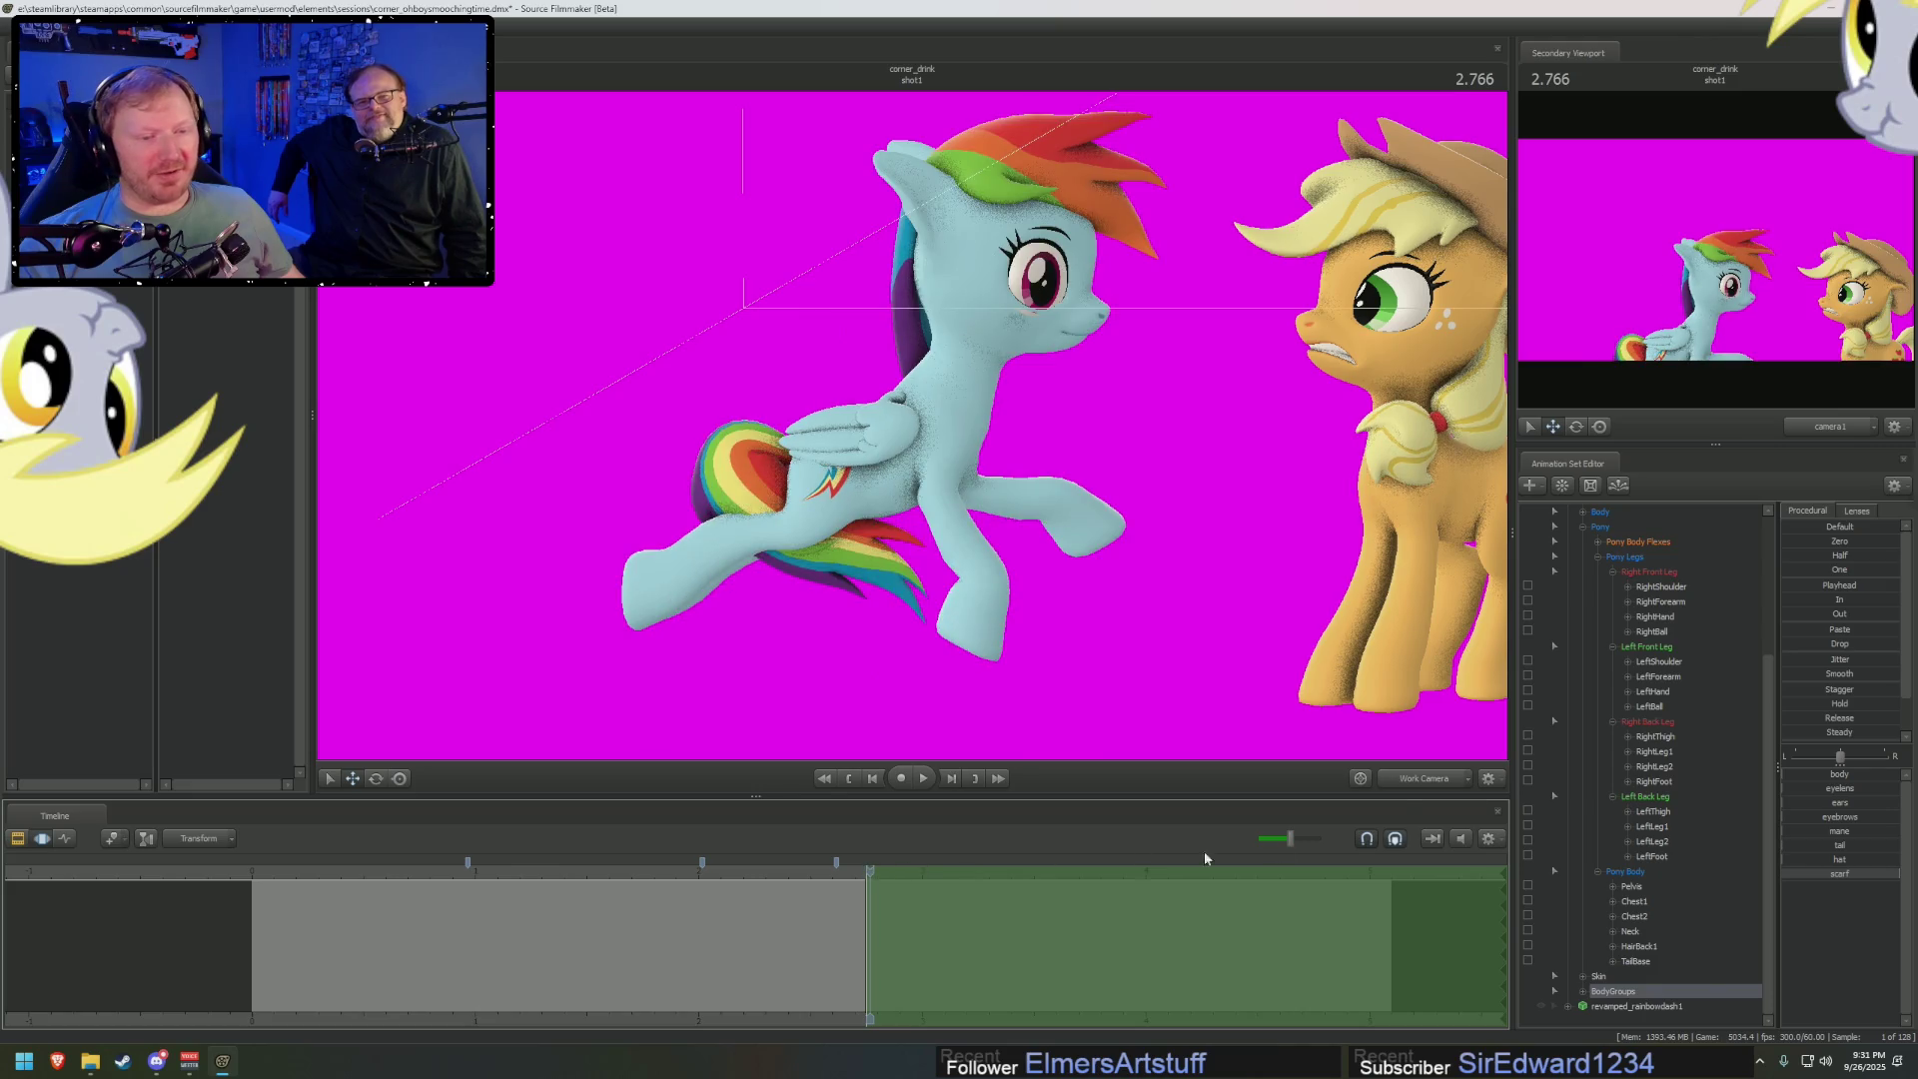
{"action": "key", "text": "F2"}
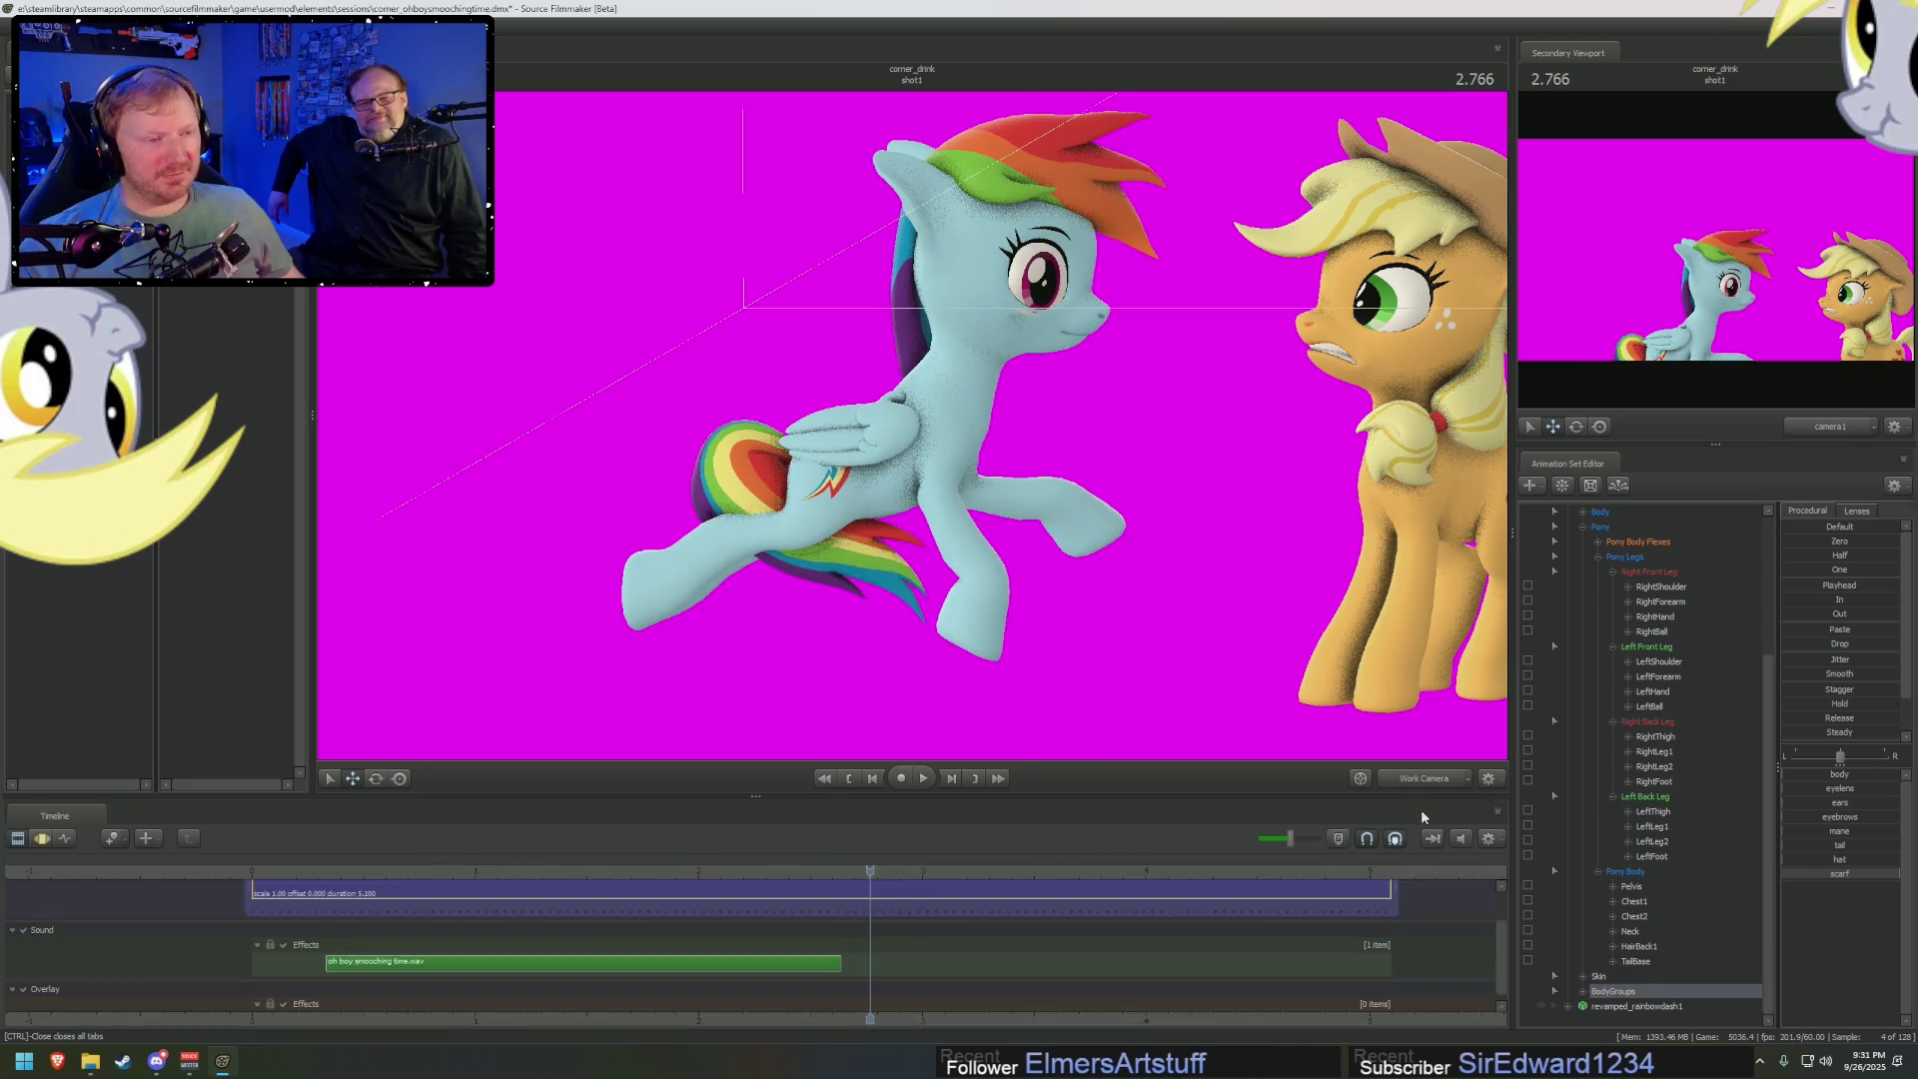
{"action": "key", "text": "F3"}
{"action": "key", "text": "Right"}
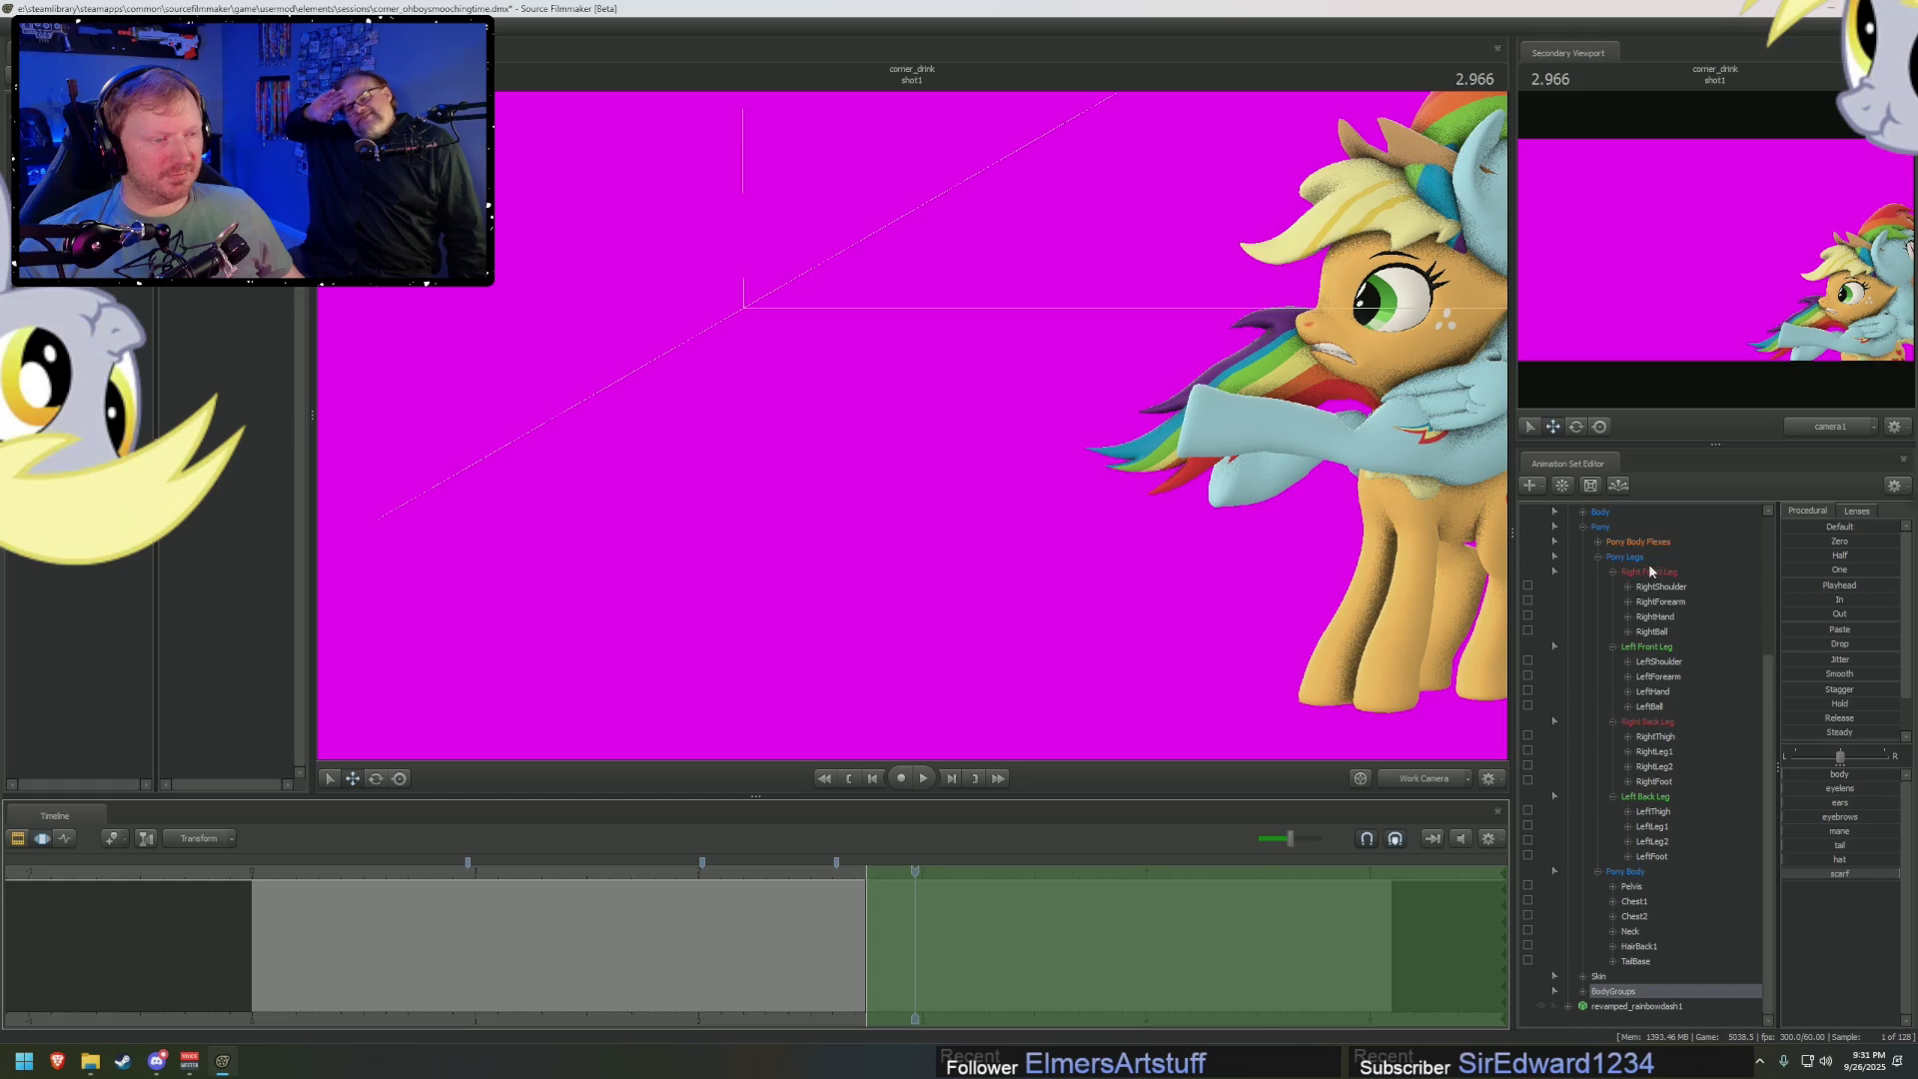
{"action": "left_click", "coordinate": [1599, 976]}
{"action": "left_click", "coordinate": [1816, 779]}
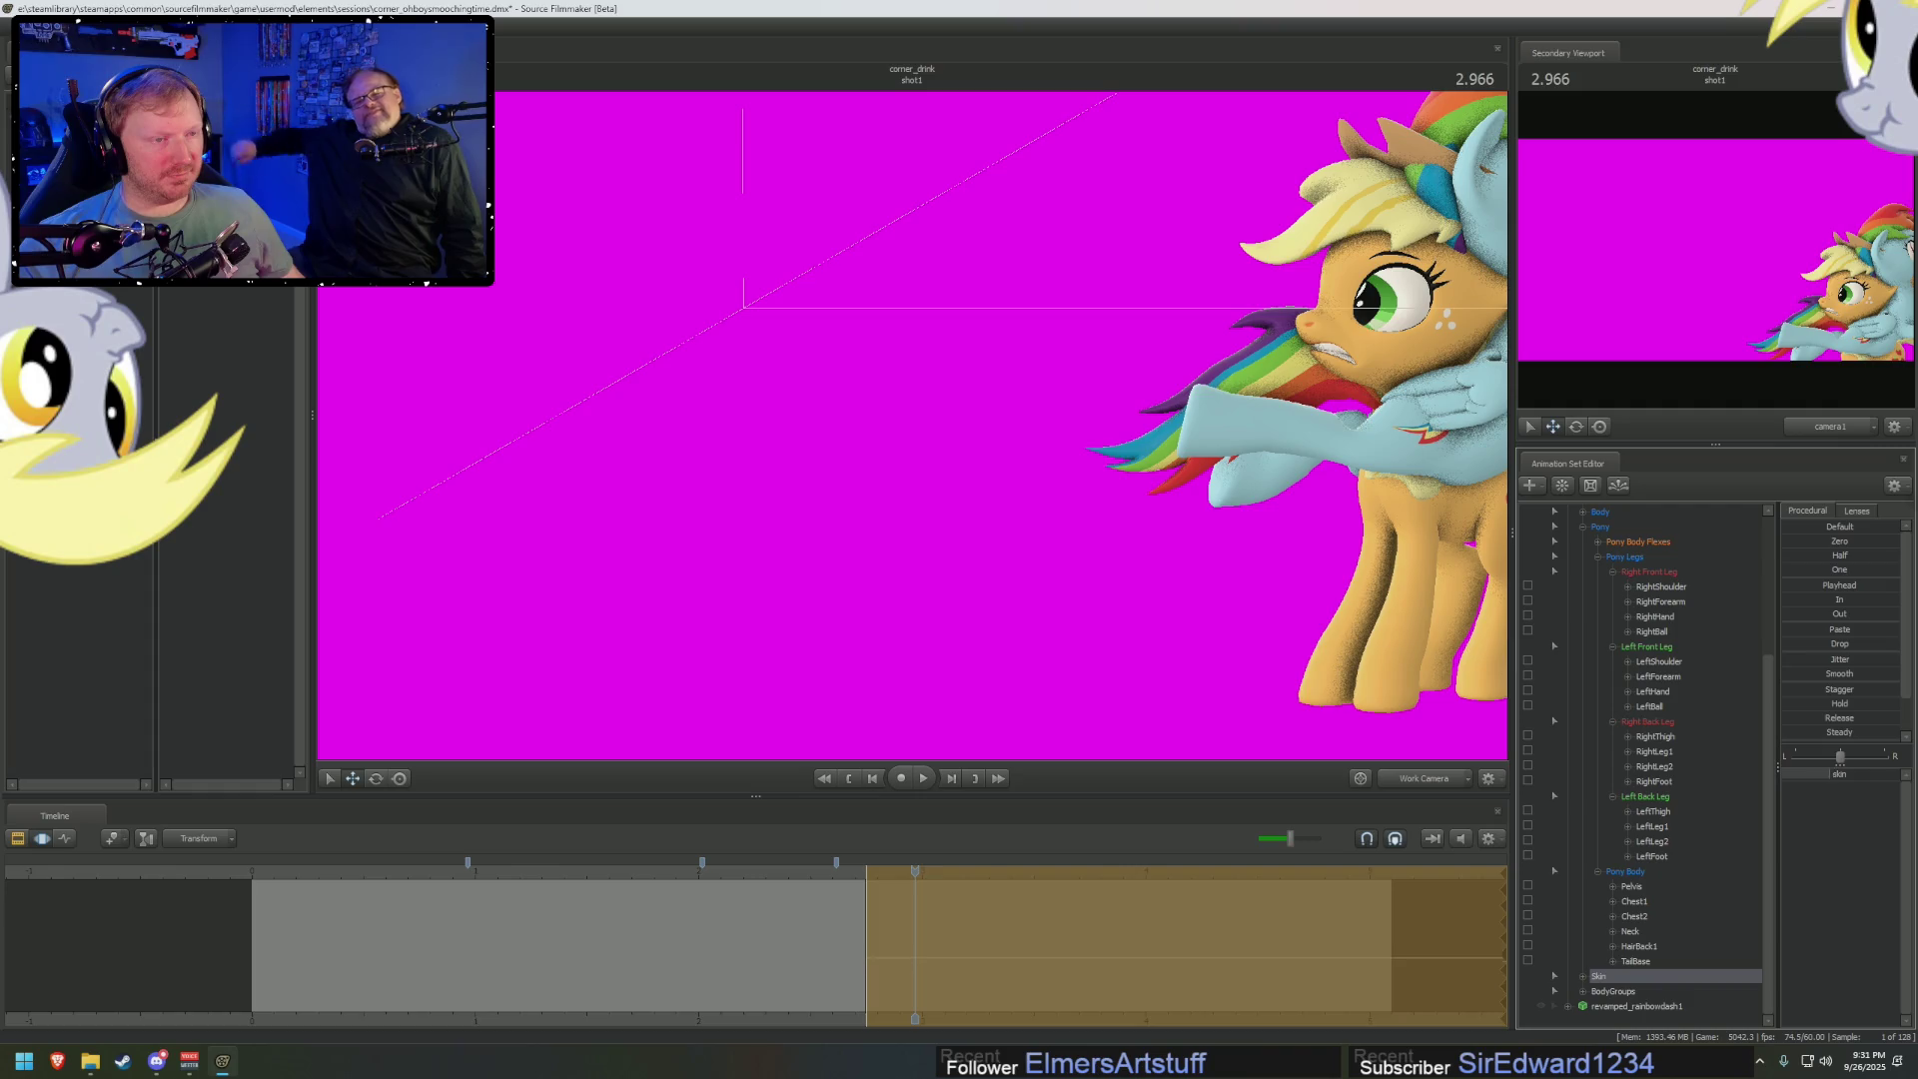
In the work view, rotate Applejack's Head bone to react, then return to camera1
{"action": "left_click", "coordinate": [1424, 785]}
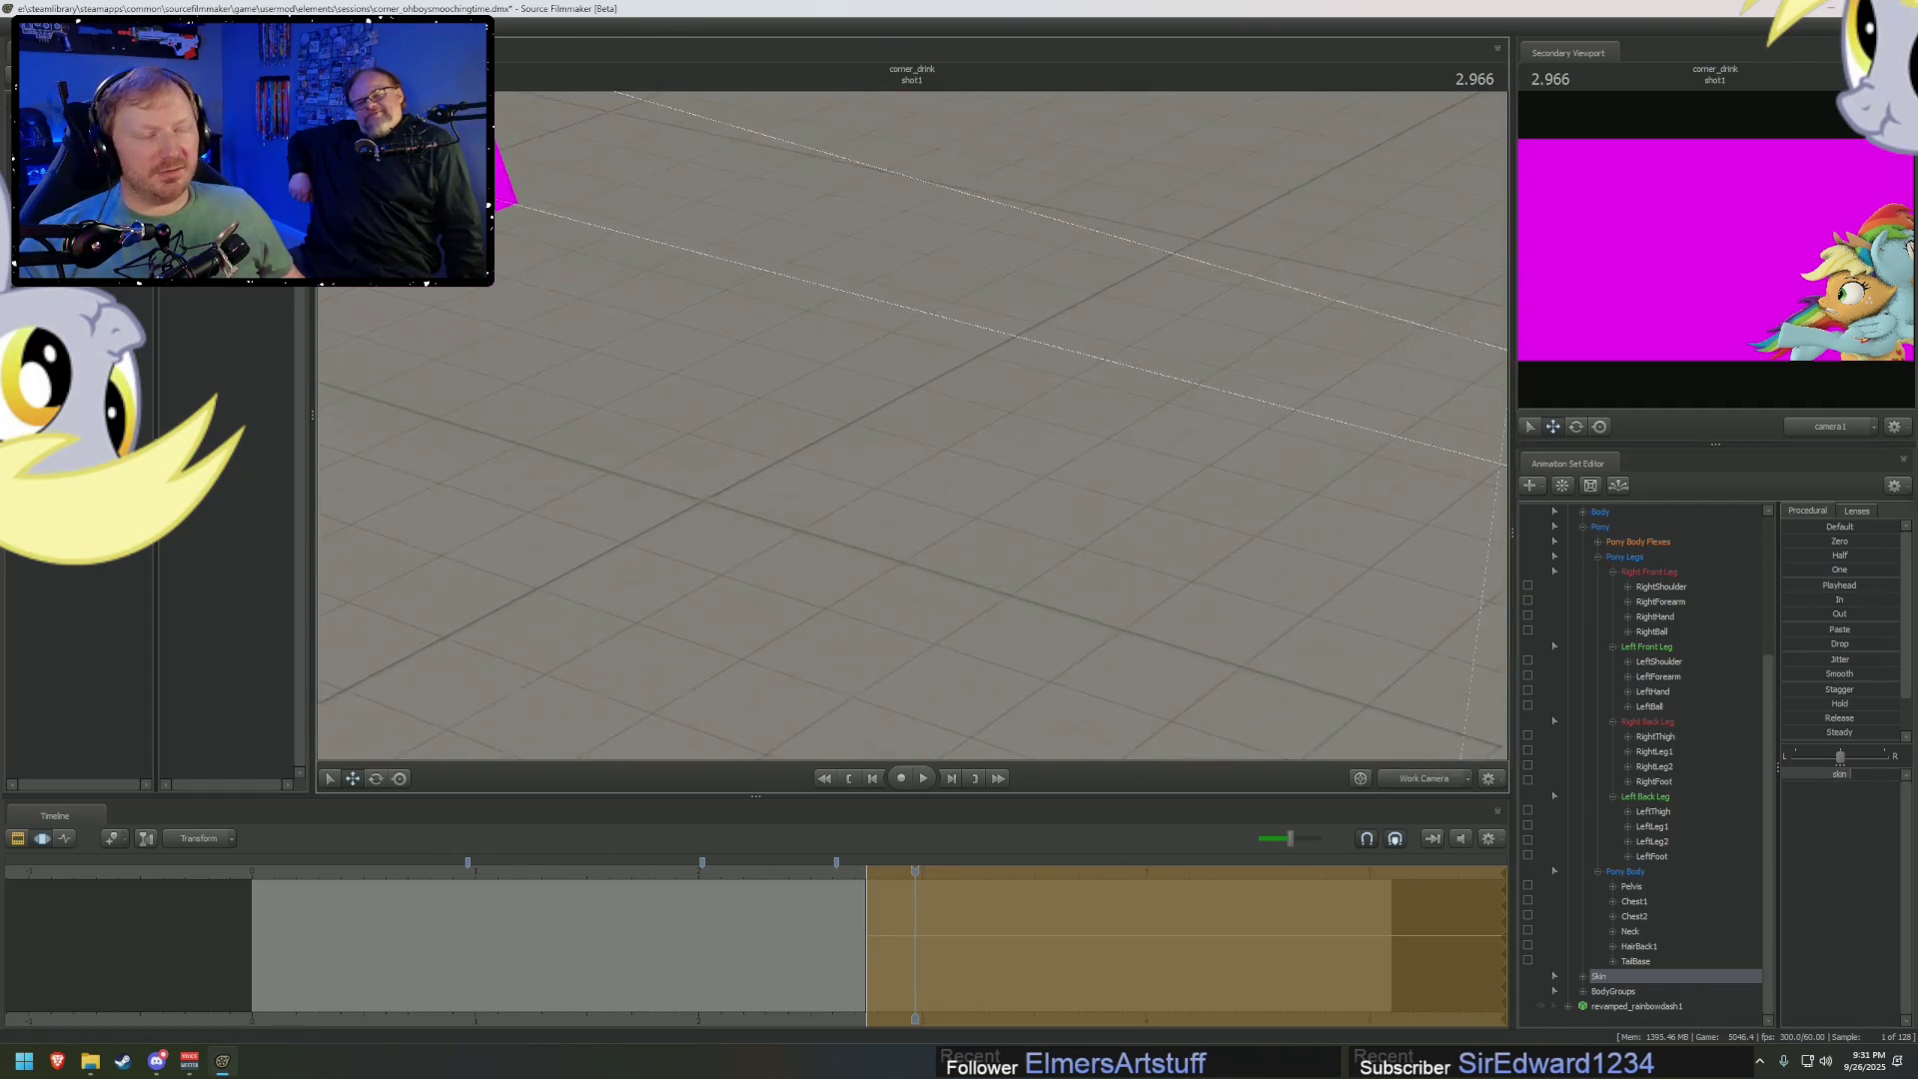
{"action": "mouse_move", "coordinate": [912, 424]}
{"action": "left_mouse_down"}
{"action": "mouse_move", "coordinate": [958, 440]}
{"action": "mouse_move", "coordinate": [959, 459]}
{"action": "left_mouse_up"}
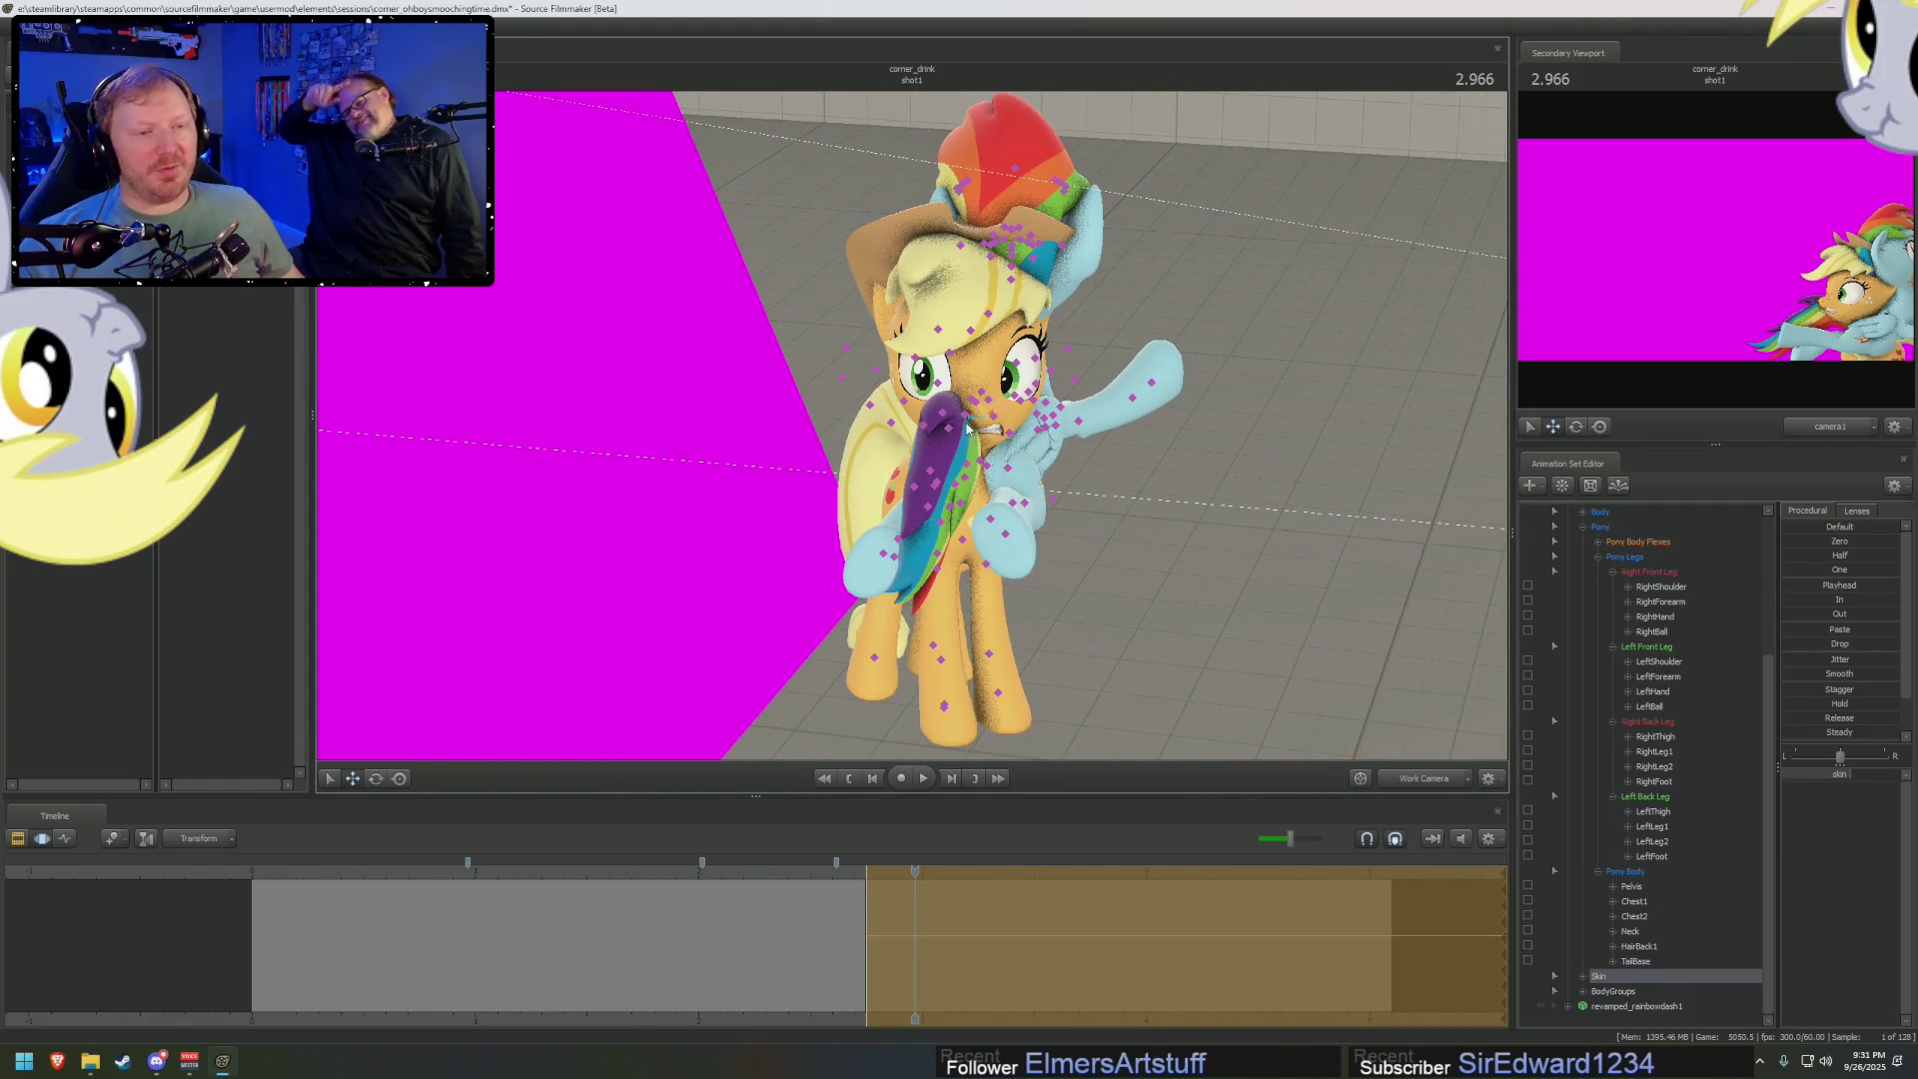
{"action": "left_click", "coordinate": [966, 427]}
{"action": "left_click_drag", "start_coordinate": [983, 437], "coordinate": [1005, 392]}
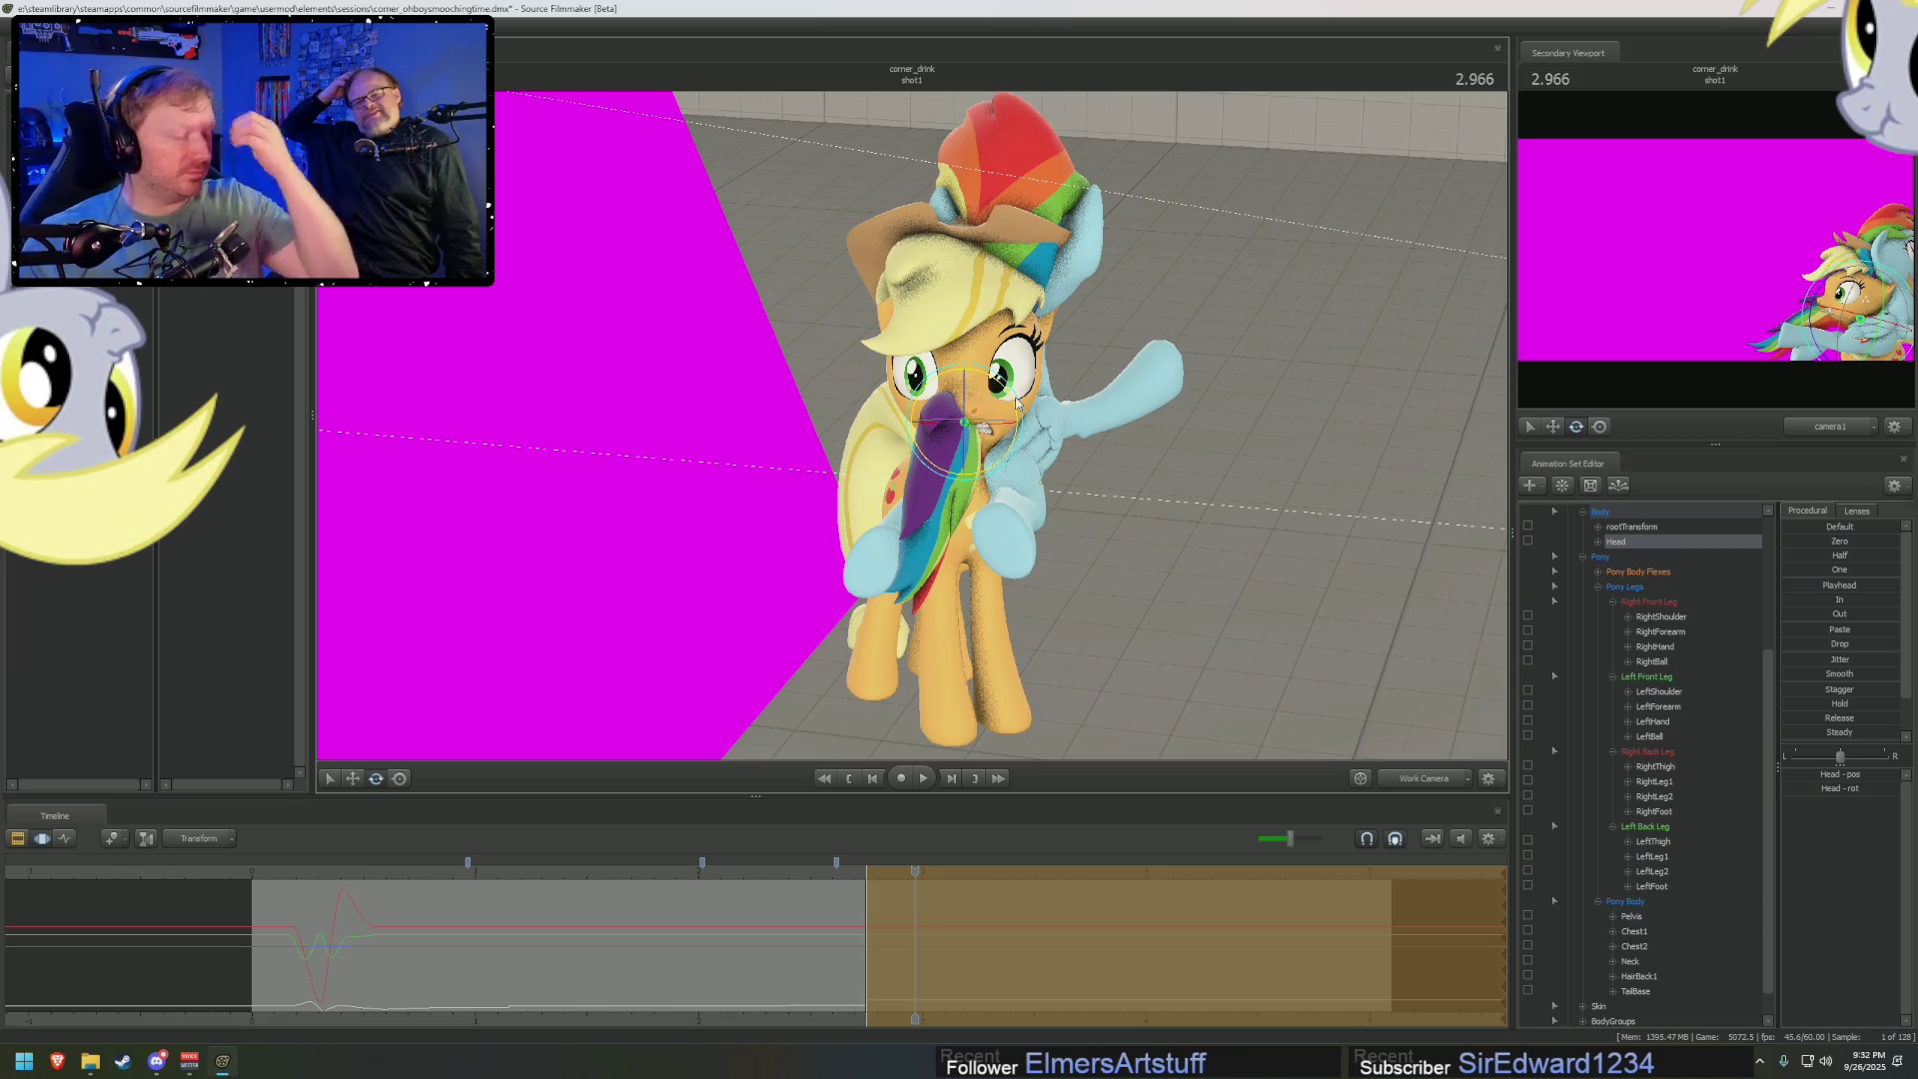
{"action": "left_click", "coordinate": [1398, 780]}
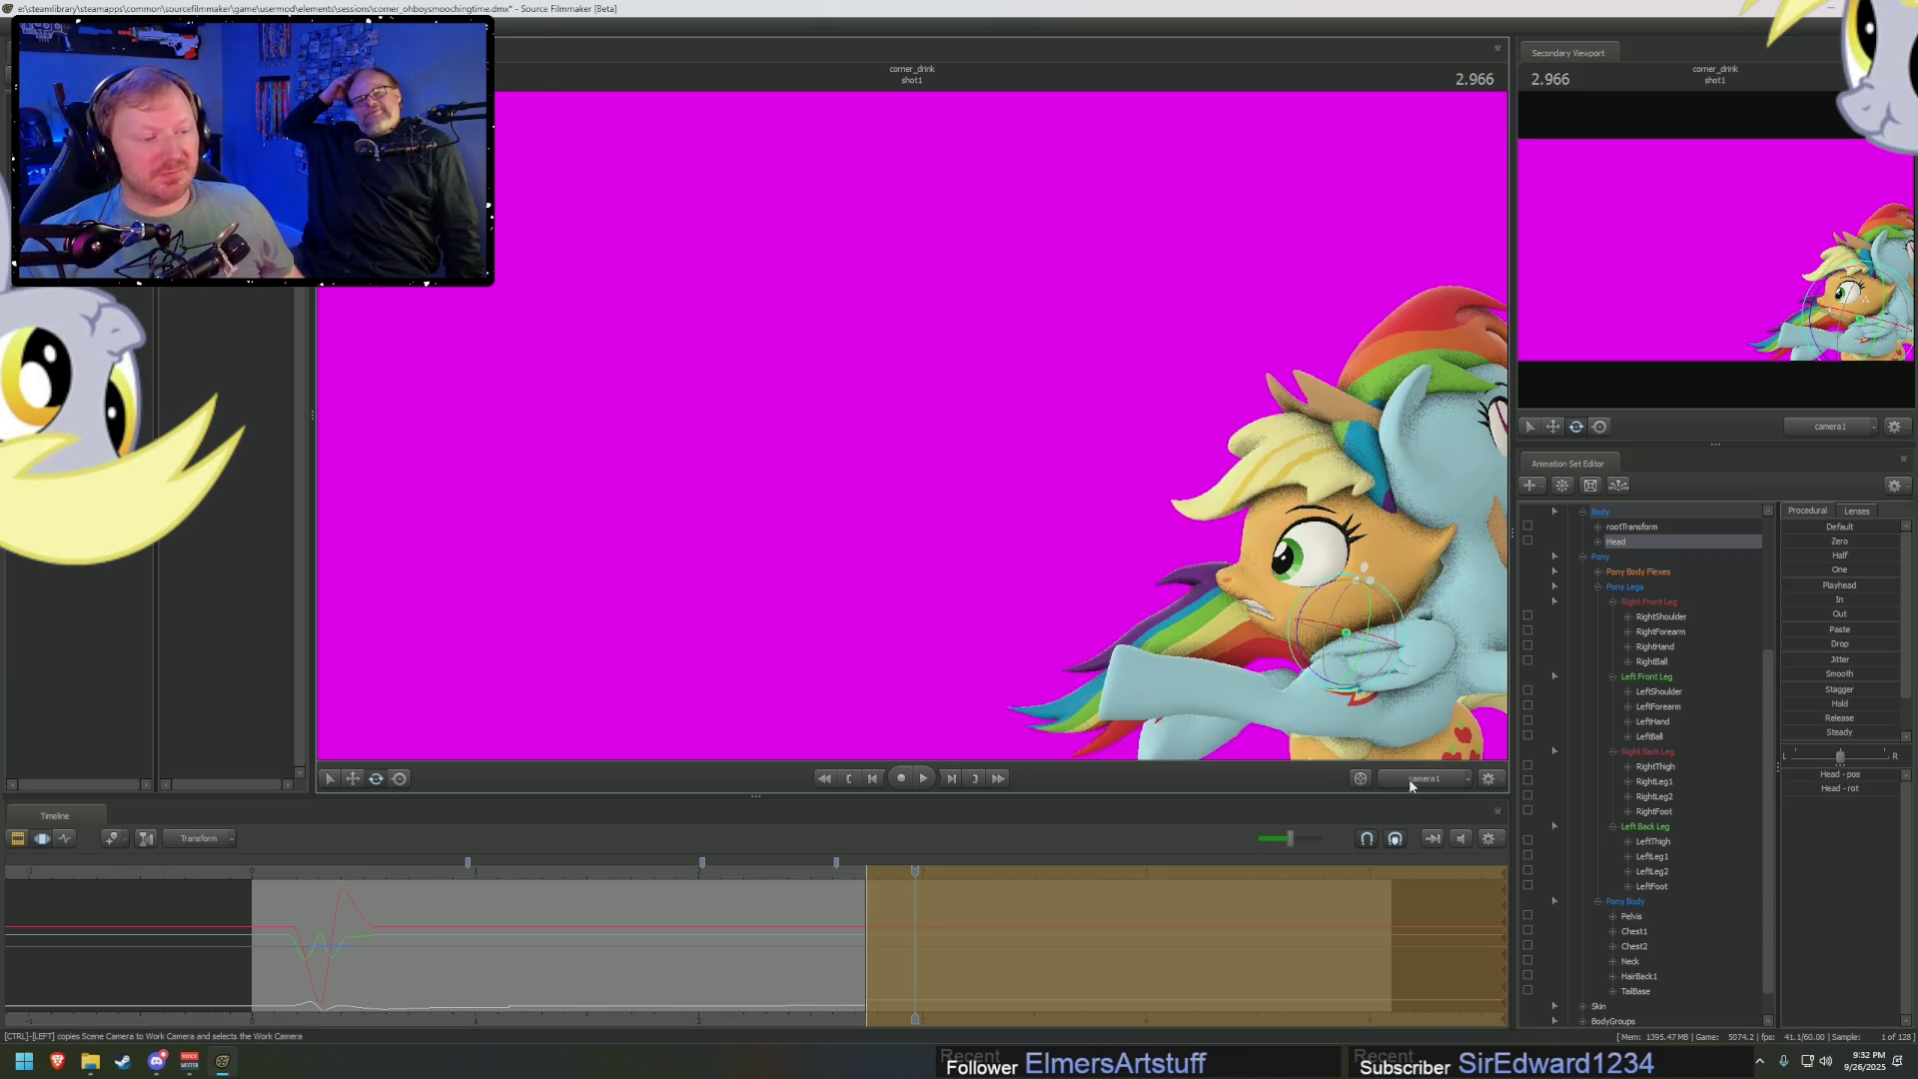
Replay the shot, set the playhead to 2.883, and zoom onto Applejack's eye
{"action": "left_click", "coordinate": [729, 867]}
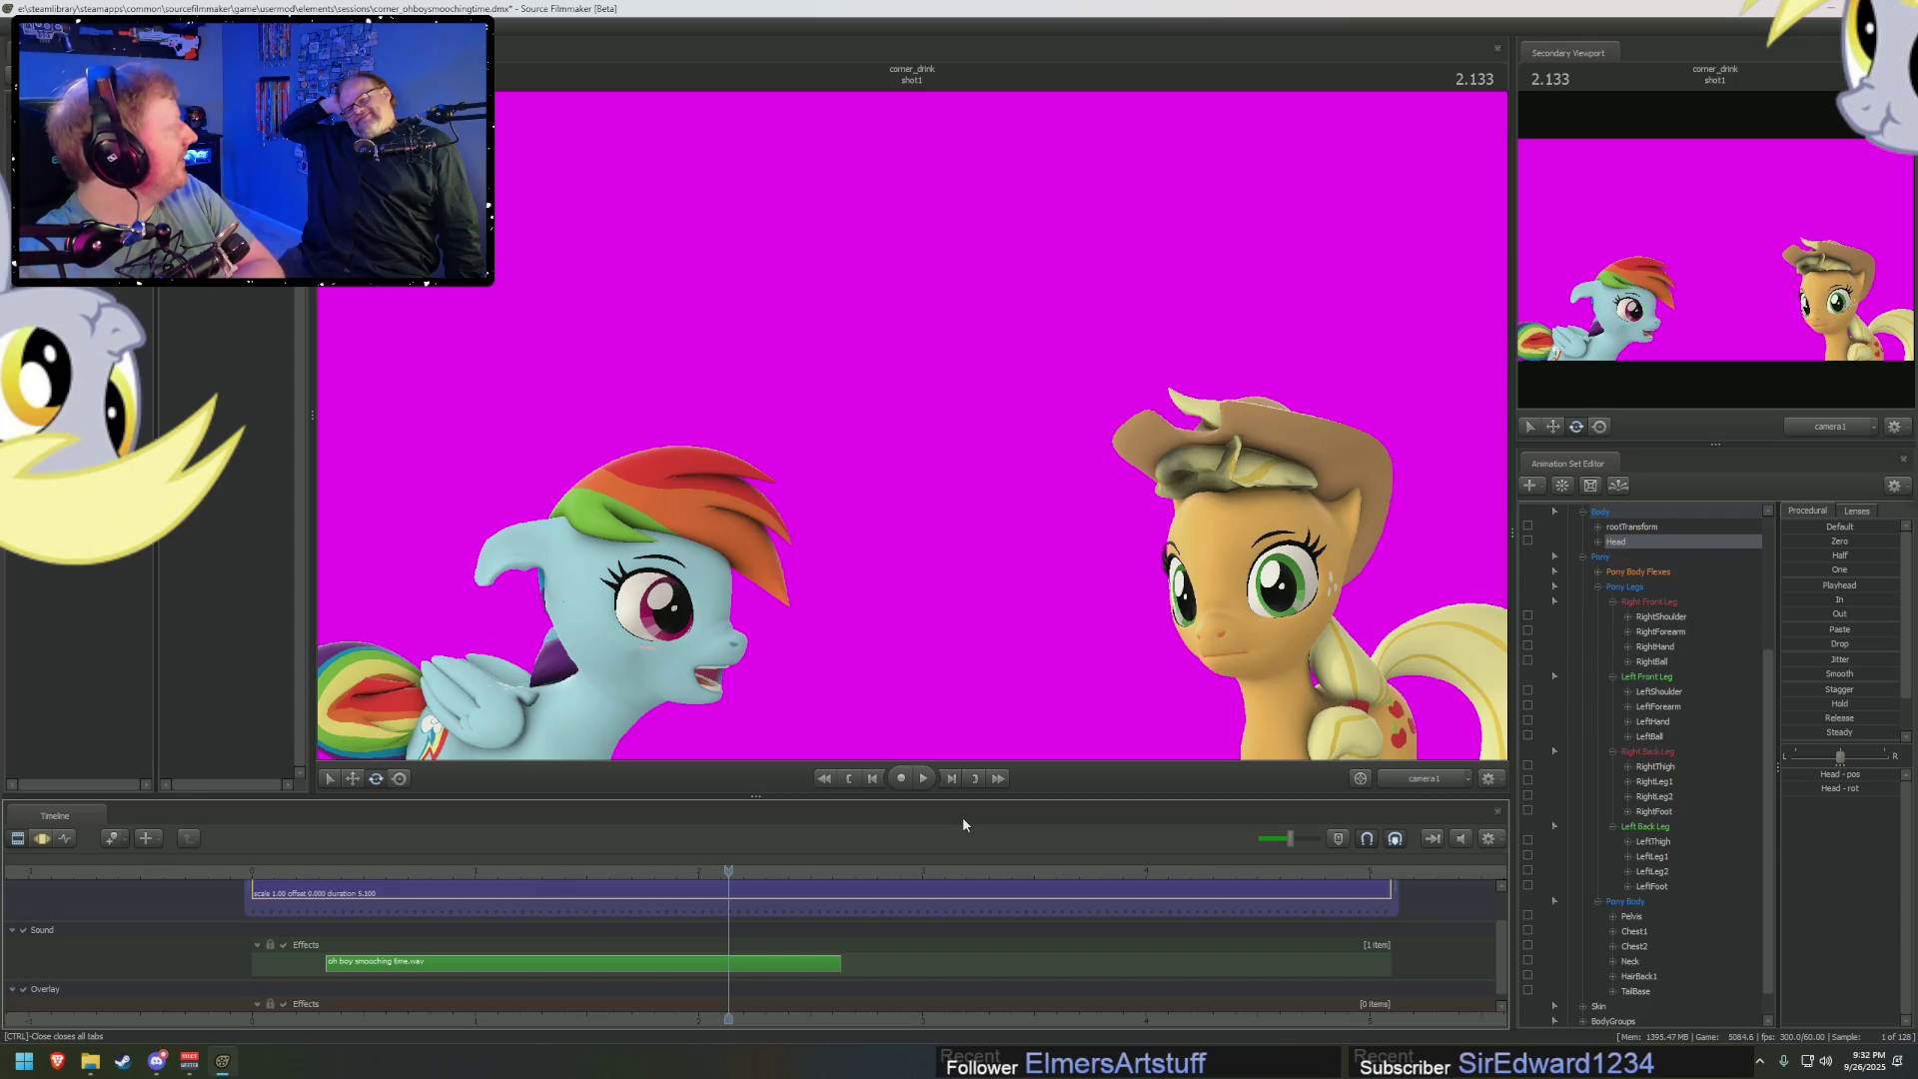
{"action": "key", "text": "space"}
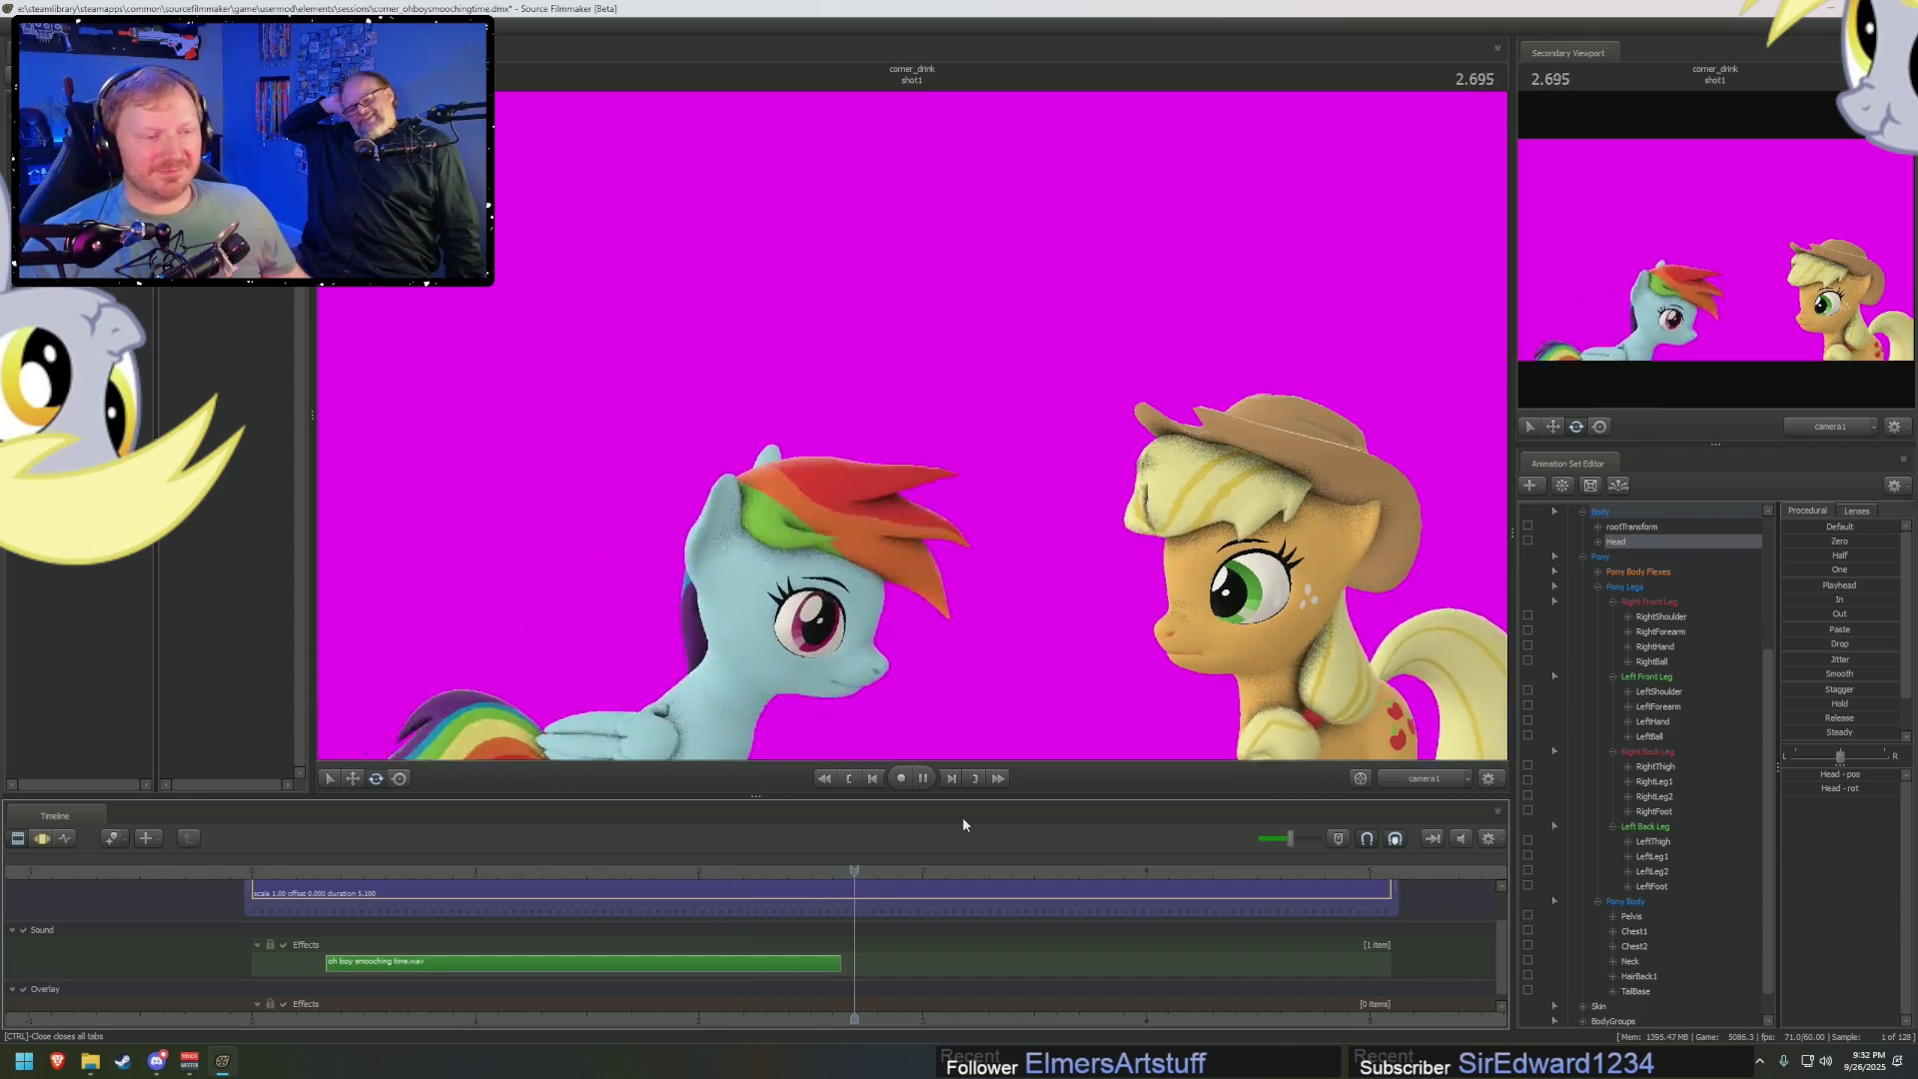
{"action": "key", "text": "F3"}
{"action": "left_click", "coordinate": [867, 972]}
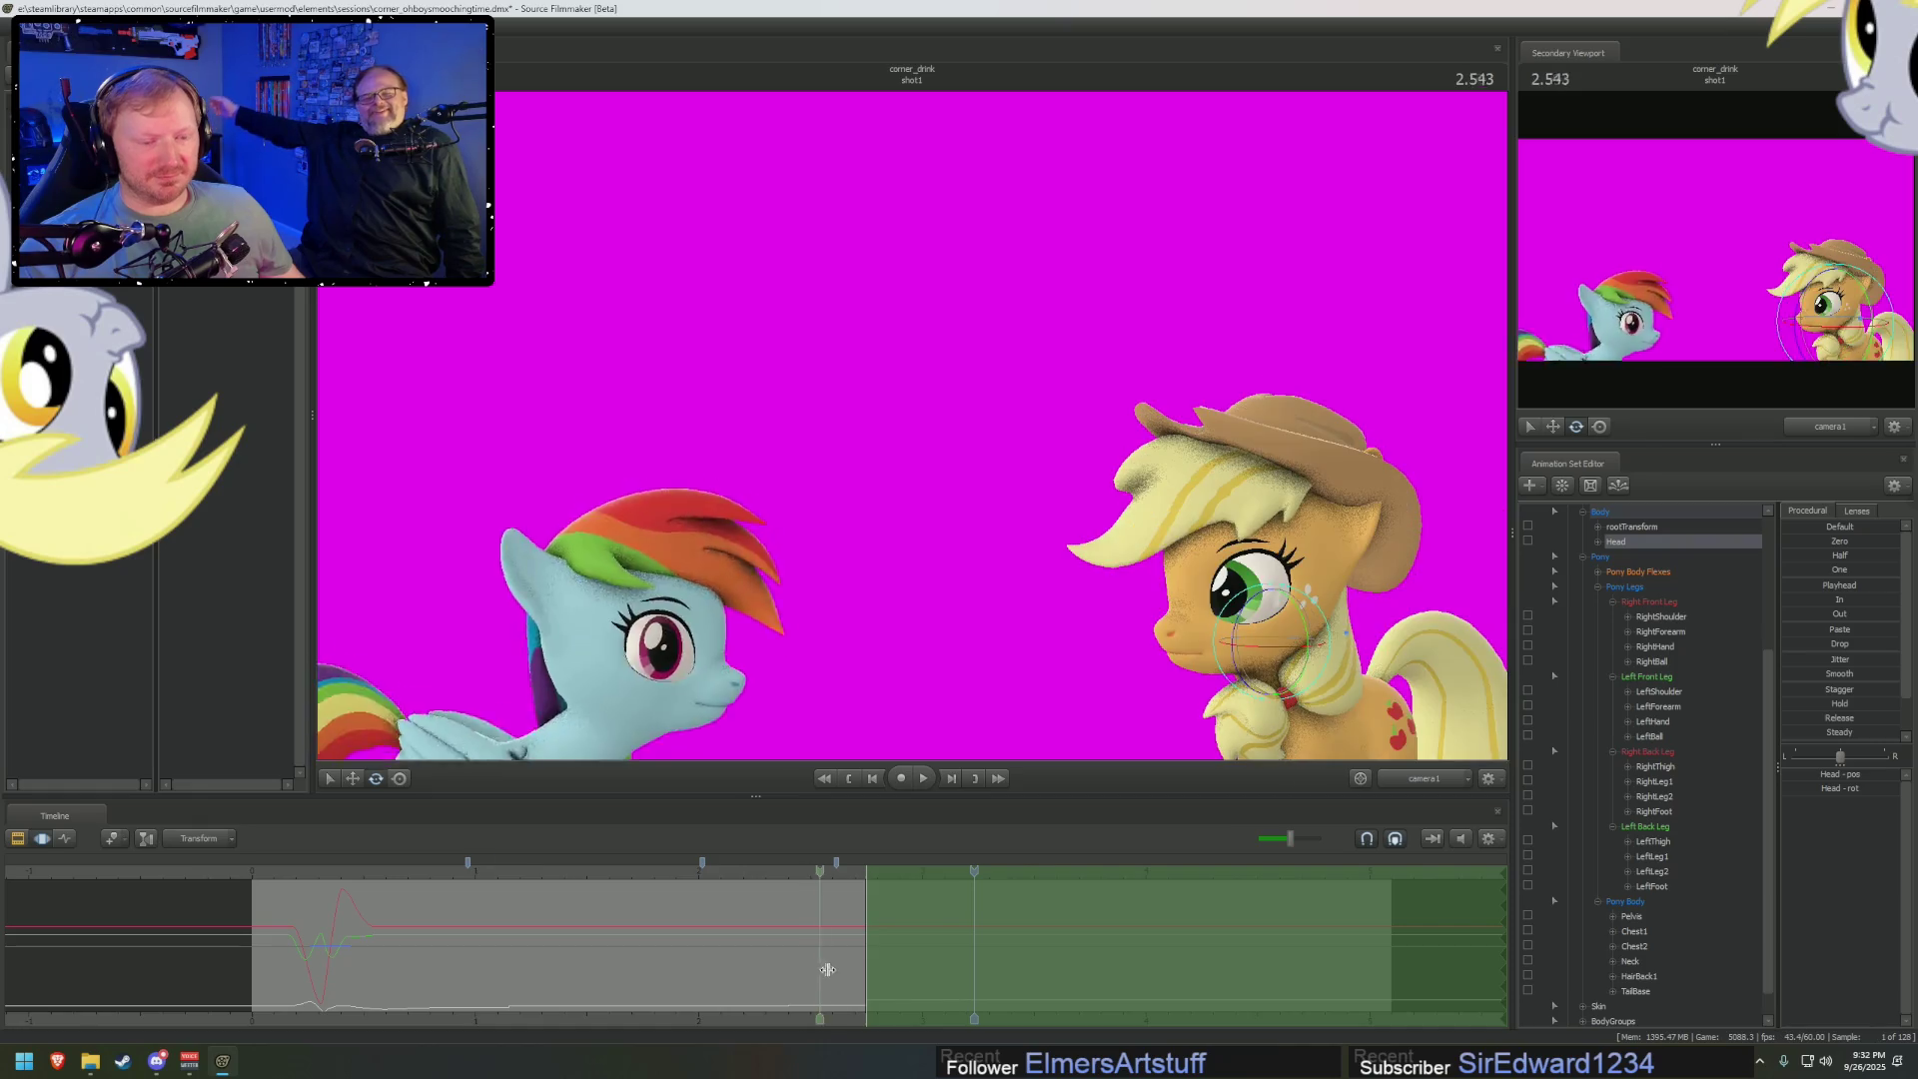
{"action": "left_click_drag", "start_coordinate": [867, 972], "coordinate": [894, 973]}
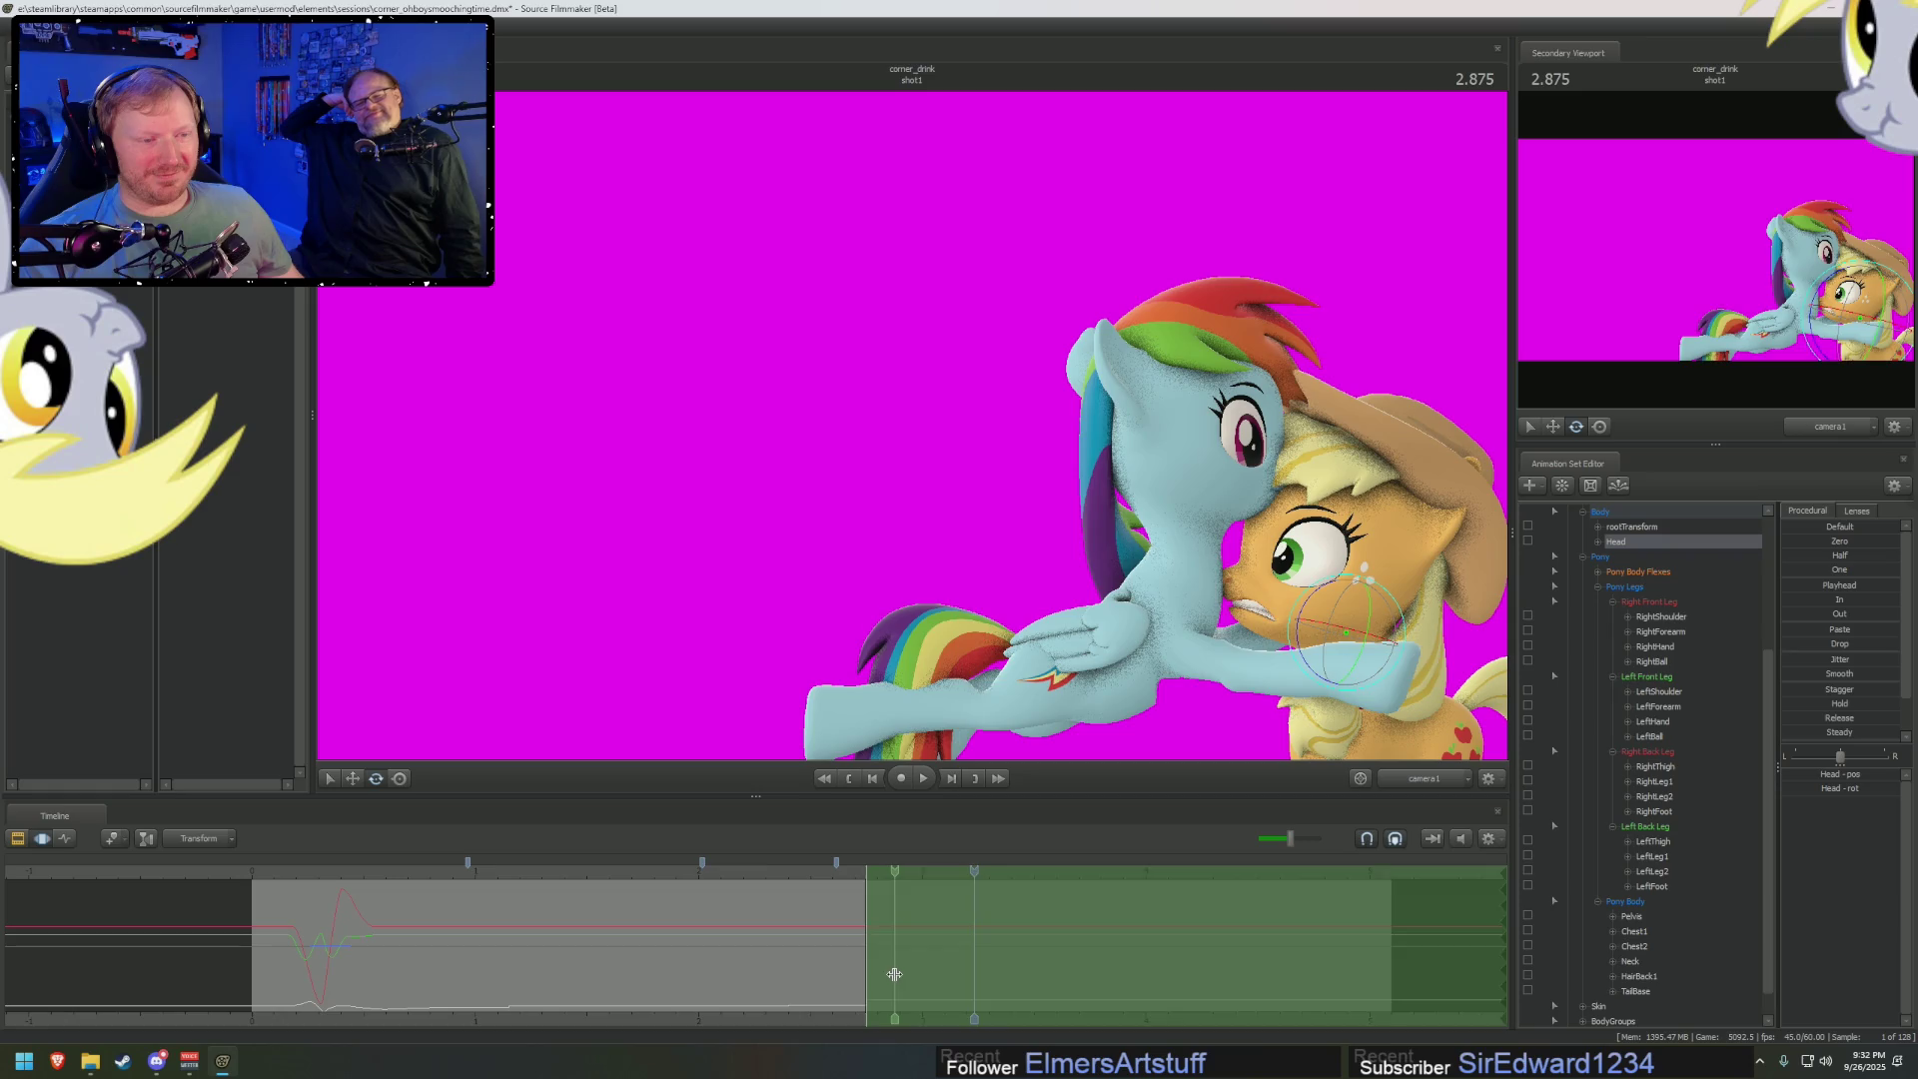
{"action": "left_click", "coordinate": [896, 974]}
{"action": "mouse_move", "coordinate": [1198, 599]}
{"action": "left_mouse_down"}
{"action": "mouse_move", "coordinate": [899, 449]}
{"action": "mouse_move", "coordinate": [912, 431]}
{"action": "left_mouse_up"}
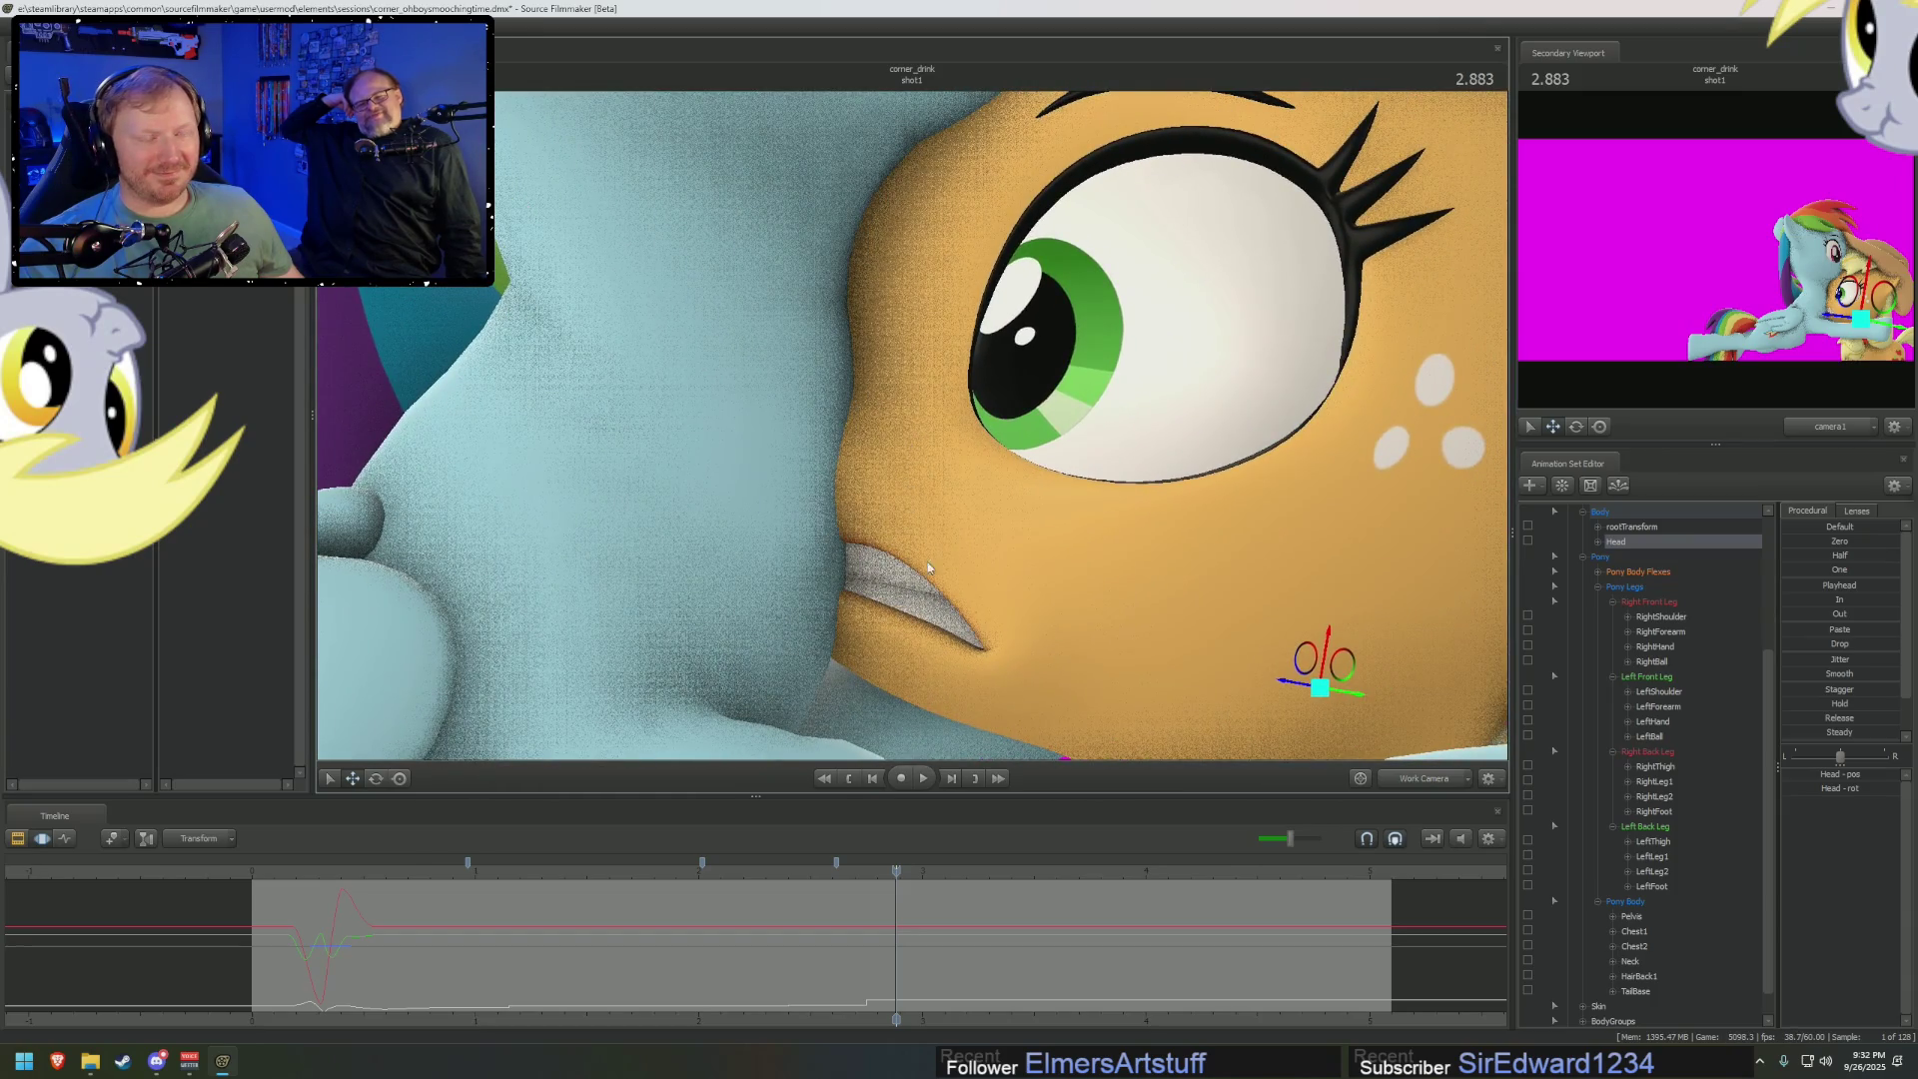
Push Applejack's Lower Face MouthSmirk slider to the right for a smirk
{"action": "scroll", "coordinate": [1628, 589], "scroll_direction": "up", "scroll_amount": 2}
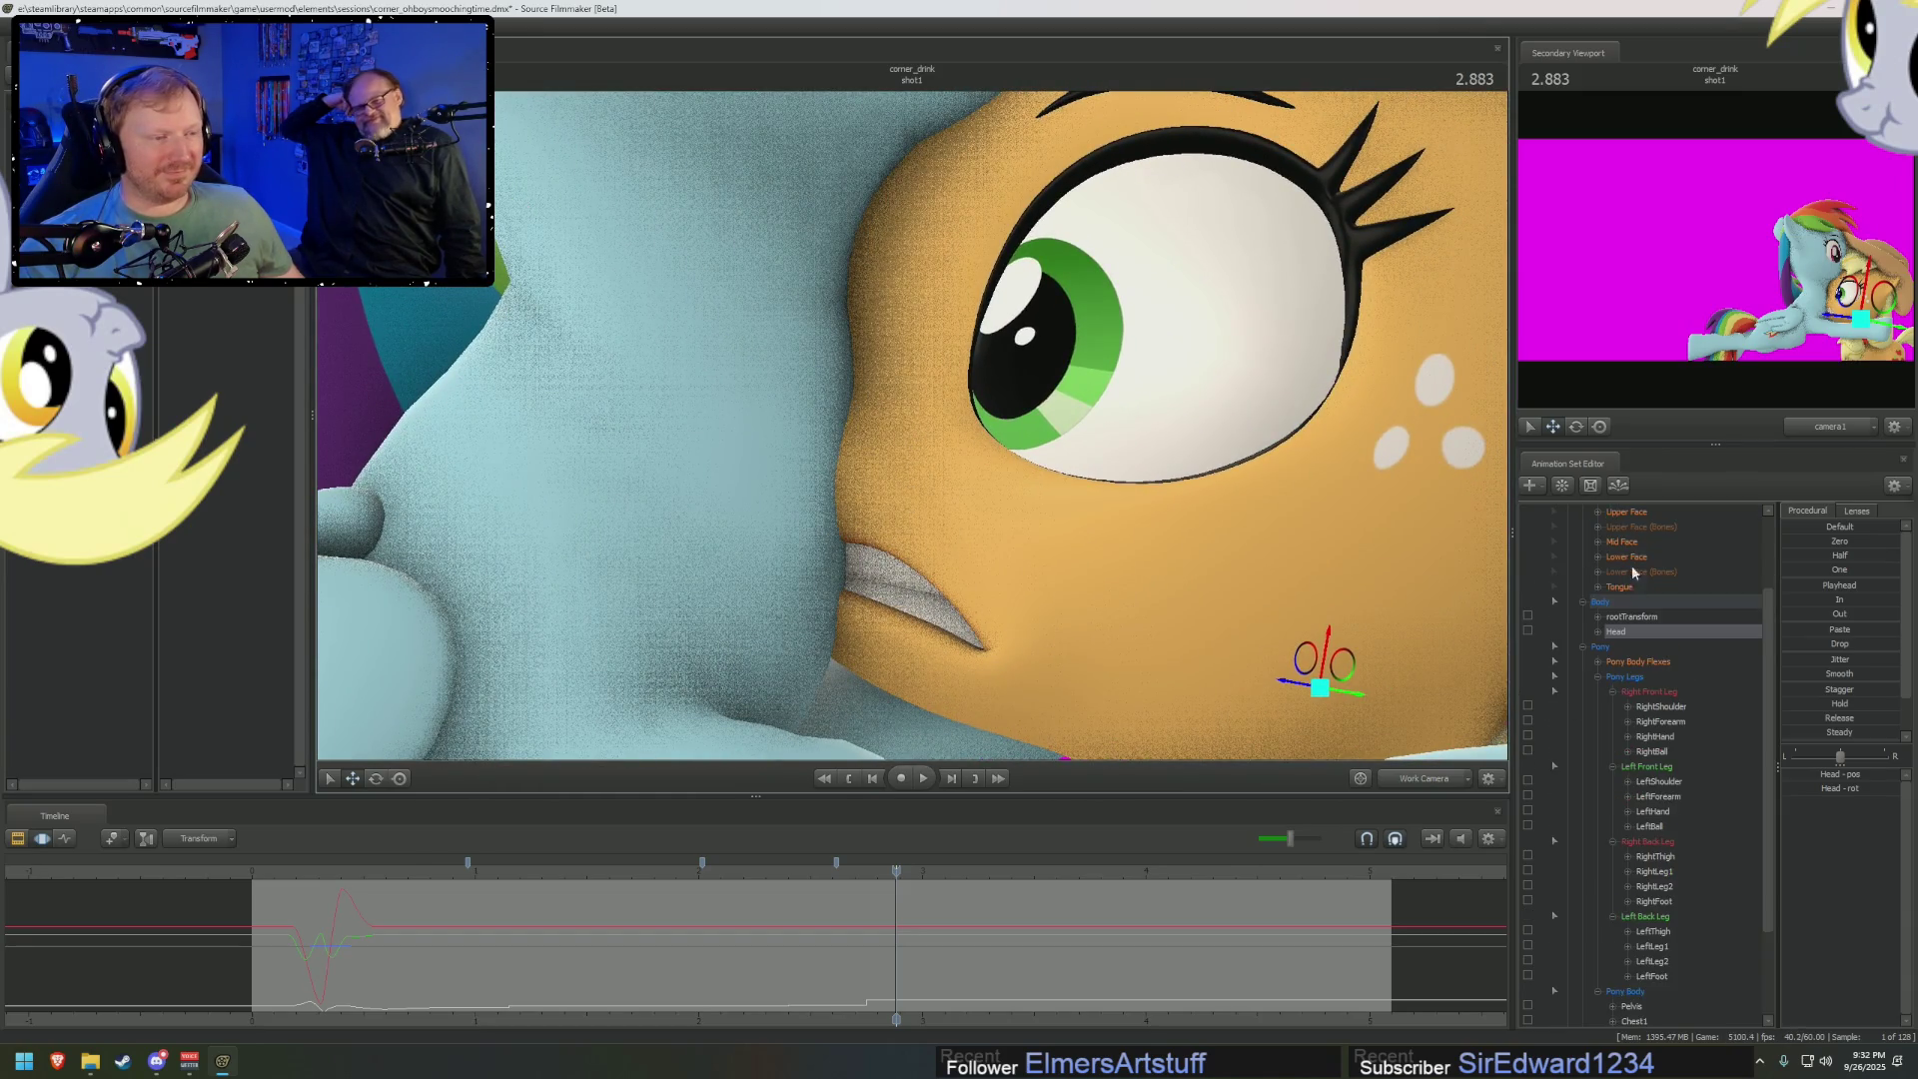
{"action": "left_click", "coordinate": [1626, 556]}
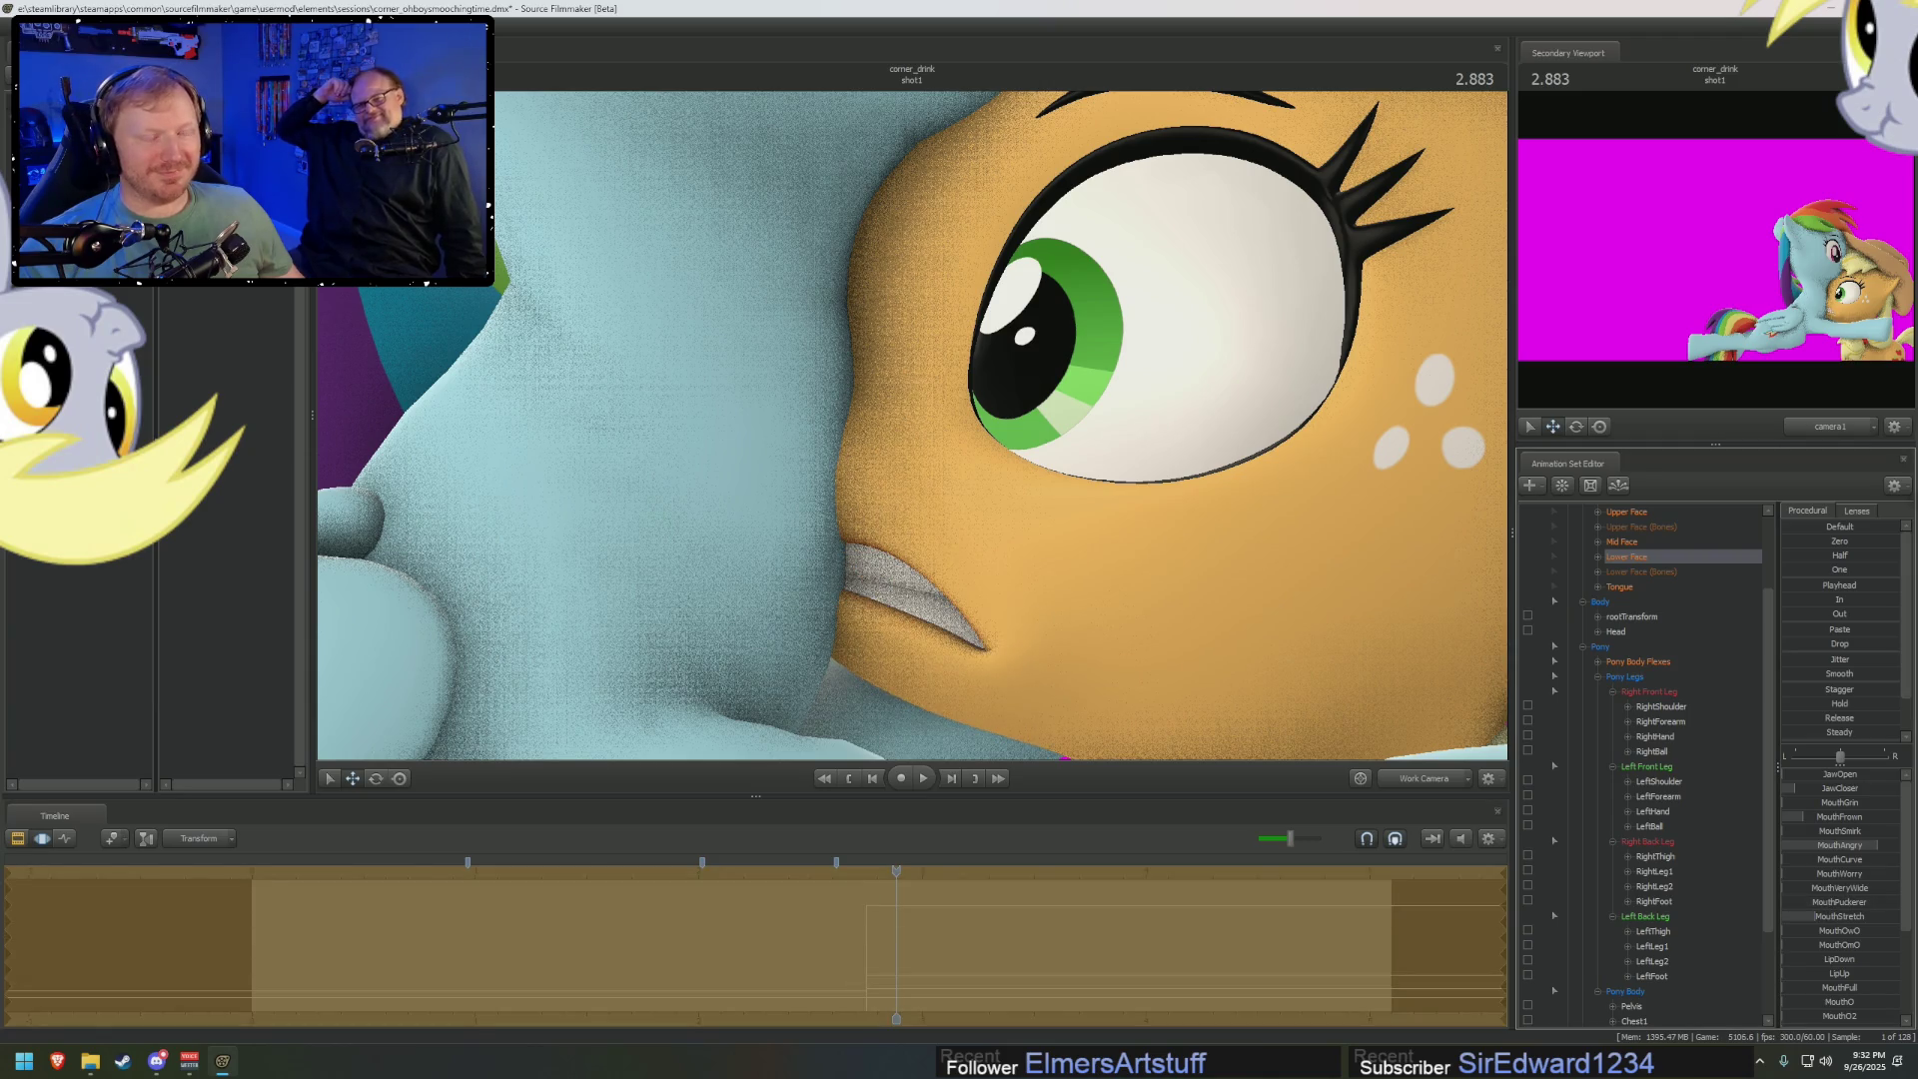
{"action": "scroll", "coordinate": [1818, 1016], "scroll_direction": "down", "scroll_amount": 2}
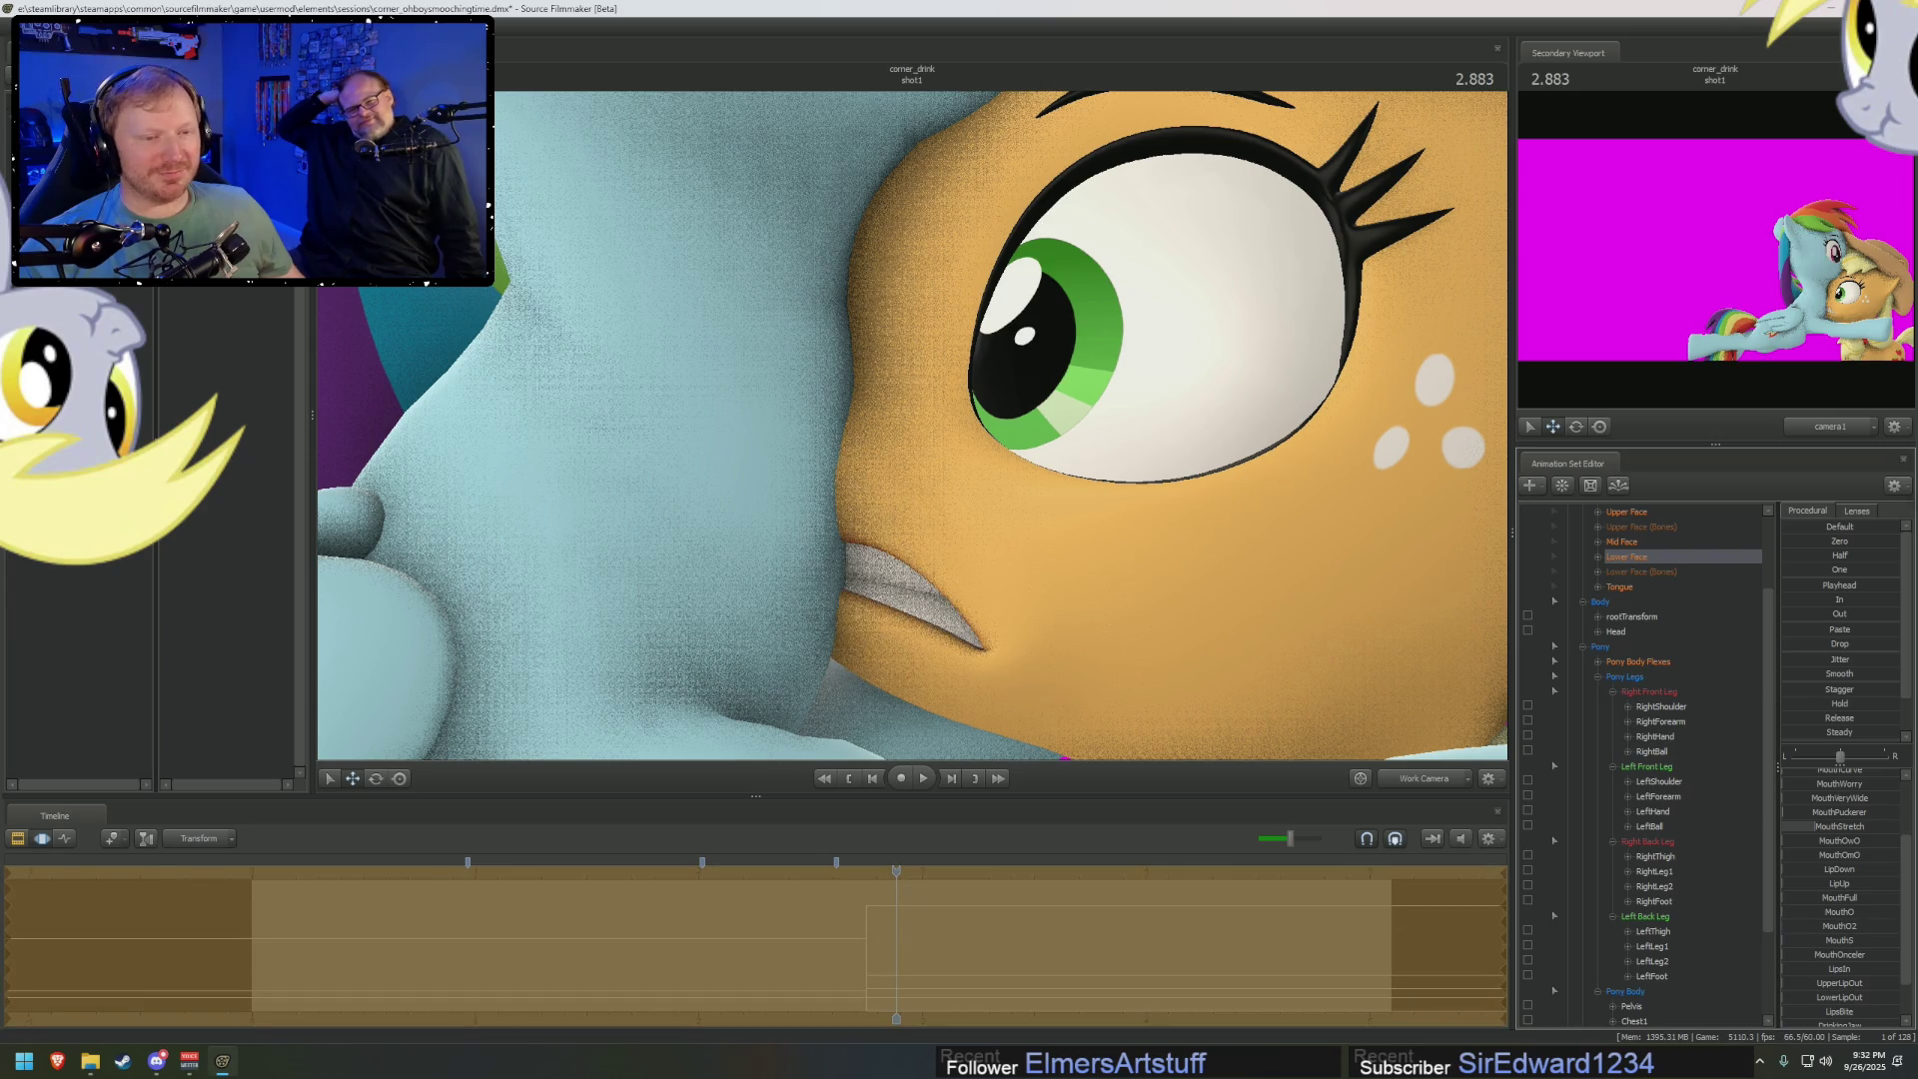
{"action": "scroll", "coordinate": [1846, 897], "scroll_direction": "up", "scroll_amount": 2}
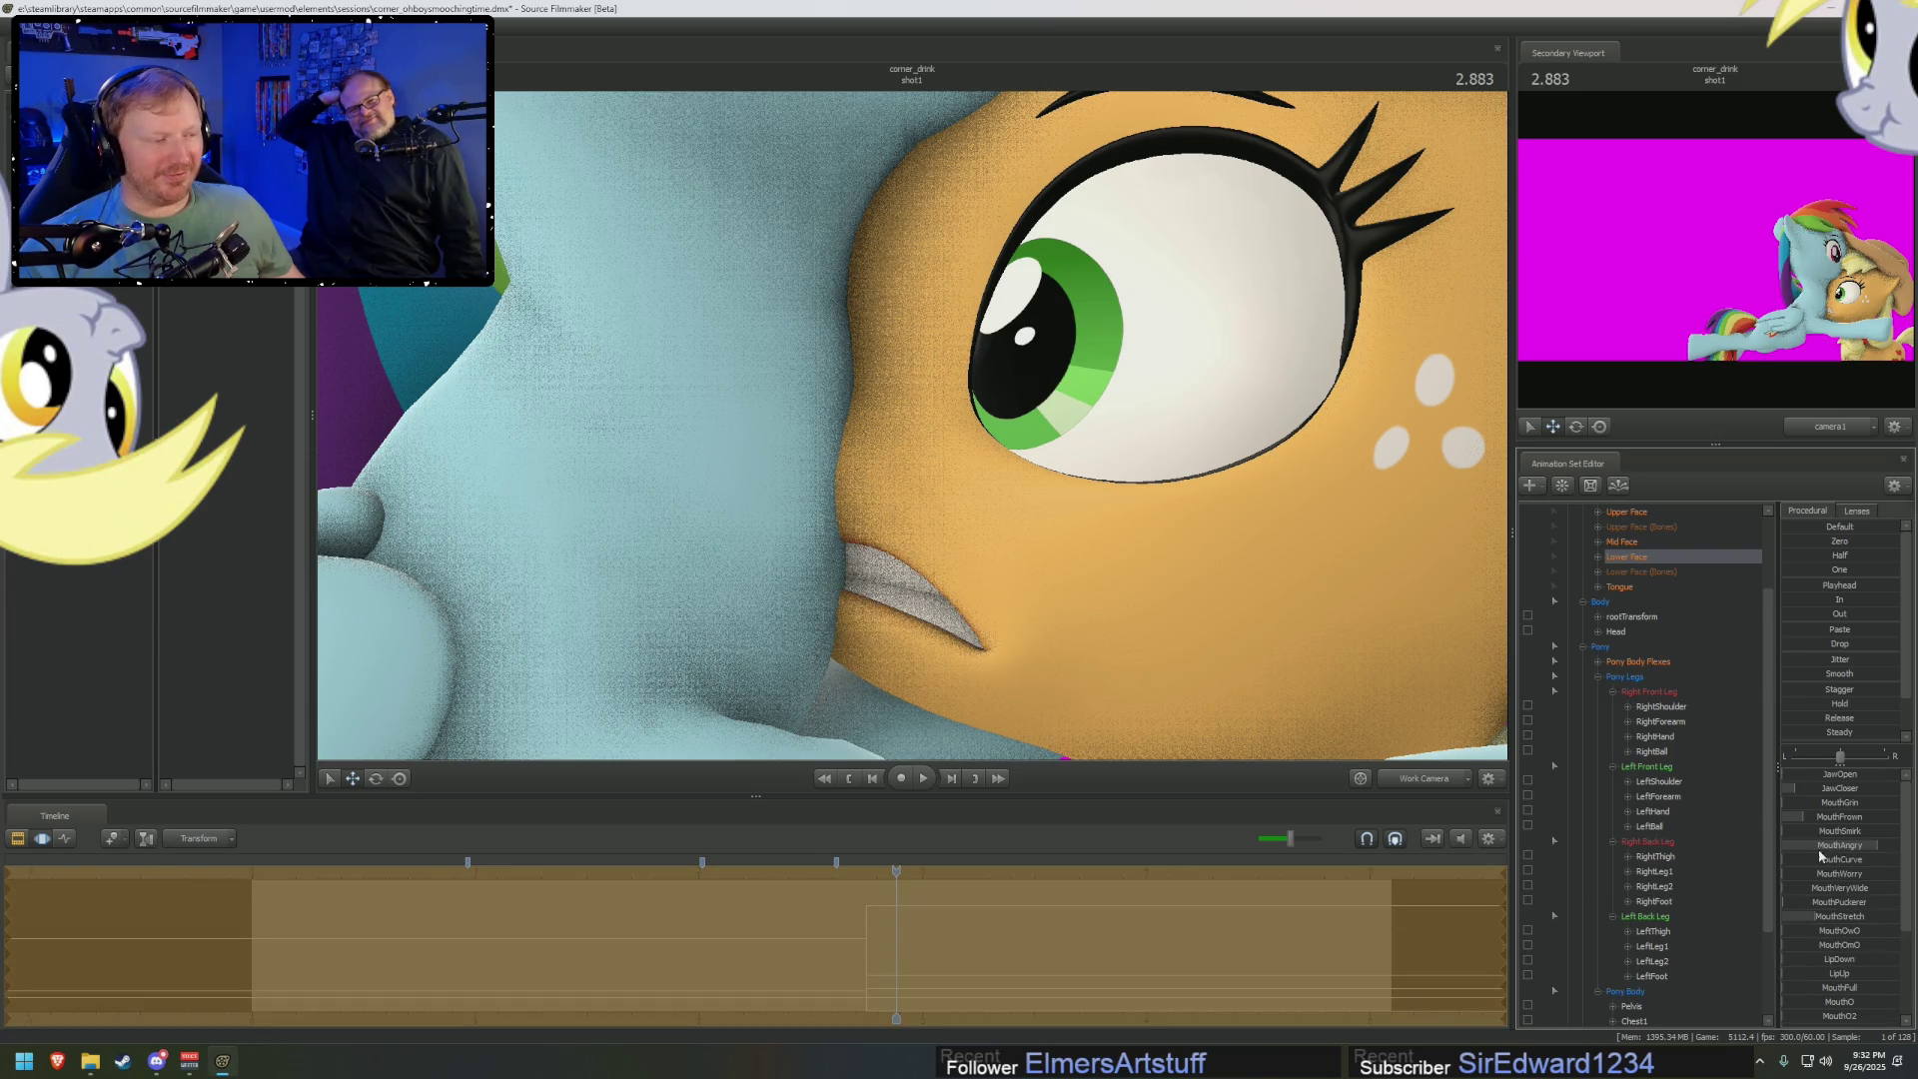
{"action": "left_click_drag", "start_coordinate": [1794, 839], "coordinate": [1878, 839]}
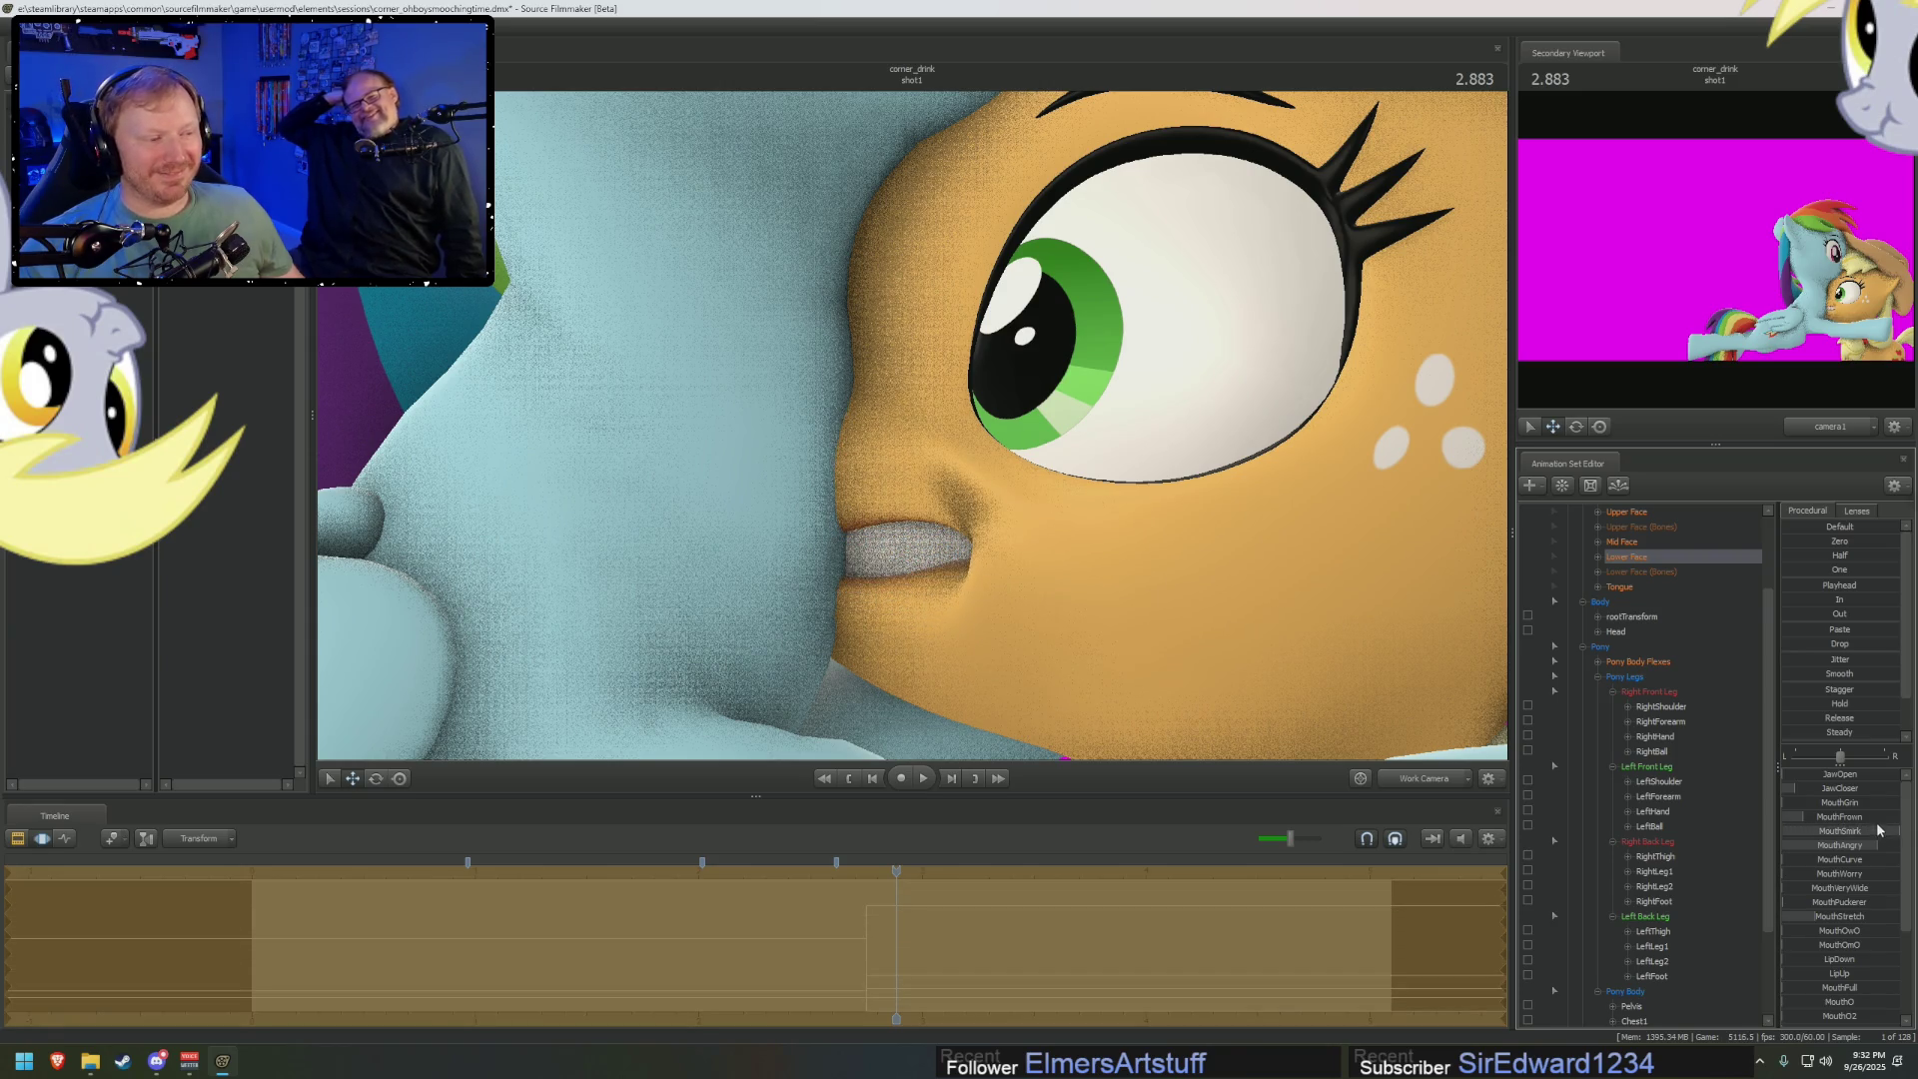
{"action": "left_click_drag", "start_coordinate": [1878, 830], "coordinate": [1893, 830]}
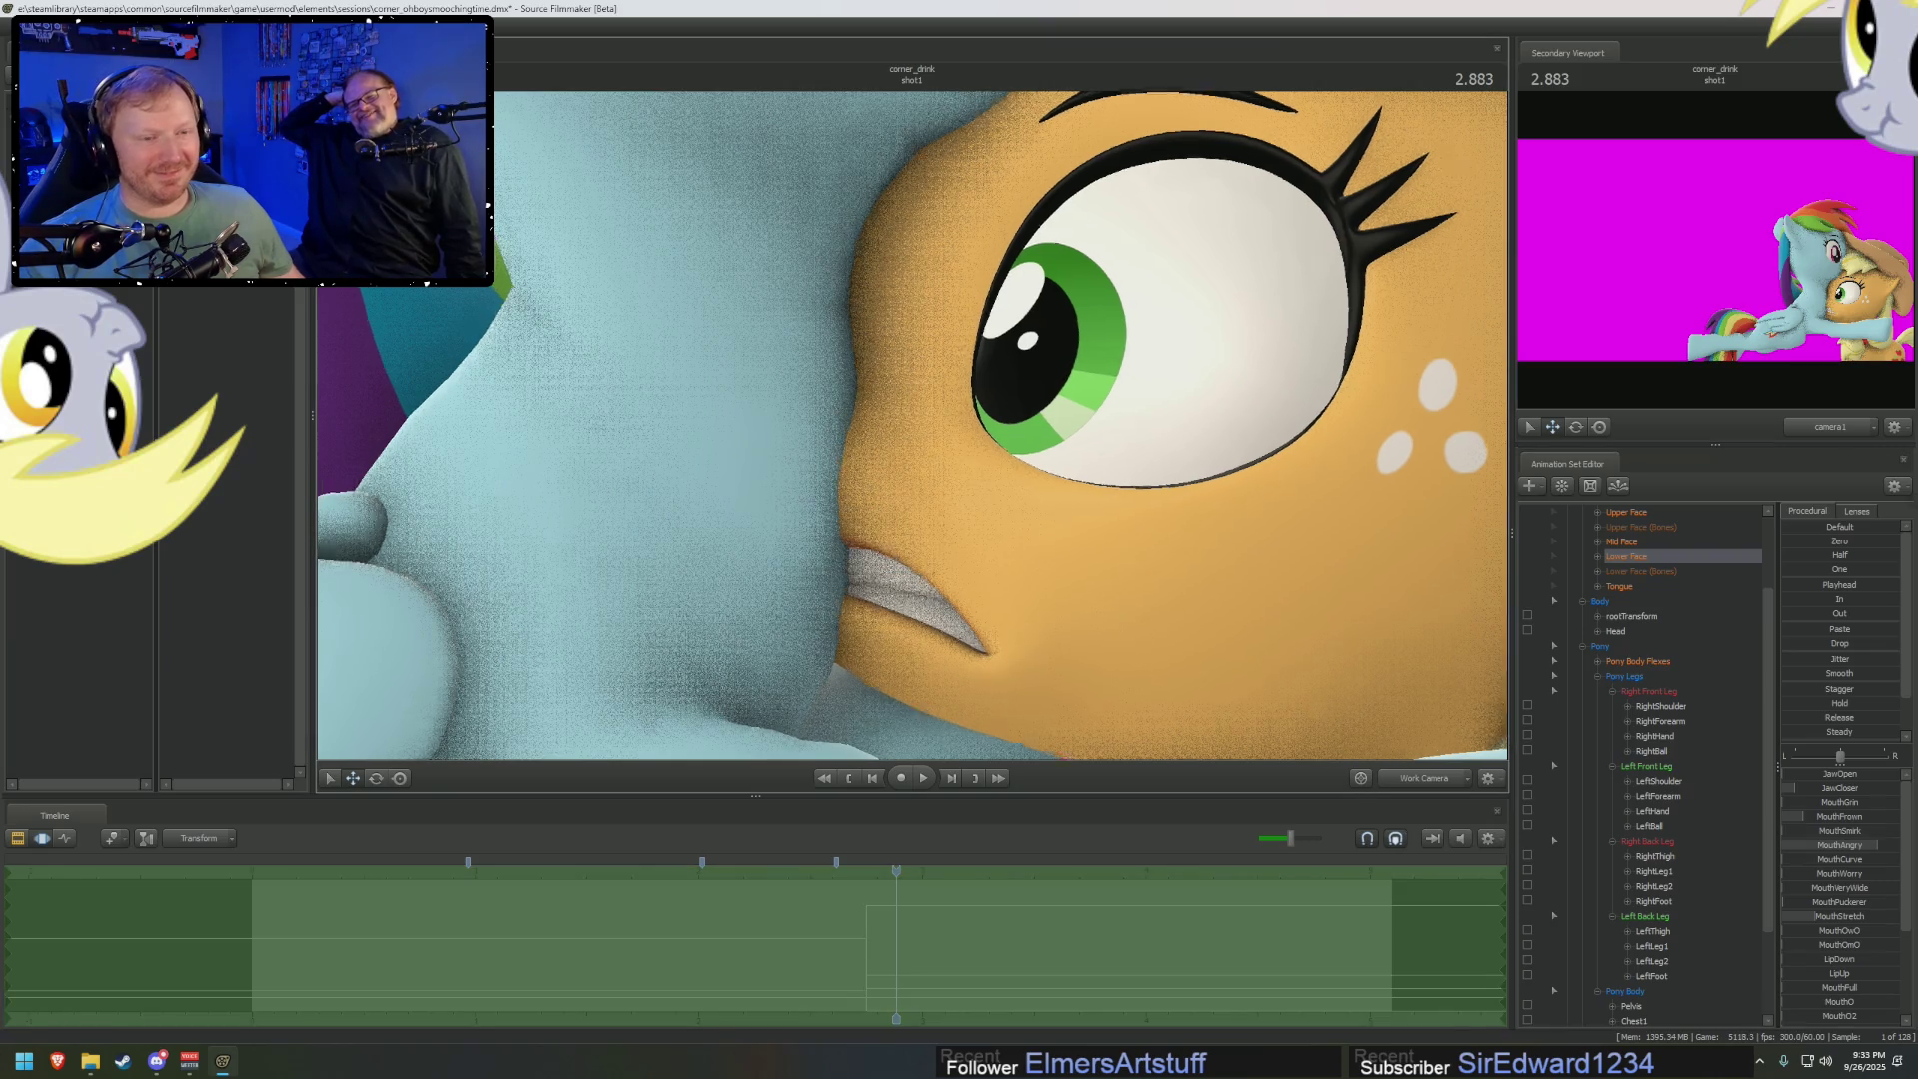
Zoom back out to show both ponies and scrub through the animation to check the poses
{"action": "scroll", "coordinate": [912, 425], "scroll_direction": "down", "scroll_amount": 5}
{"action": "scroll", "coordinate": [1055, 734], "scroll_direction": "down", "scroll_amount": 2}
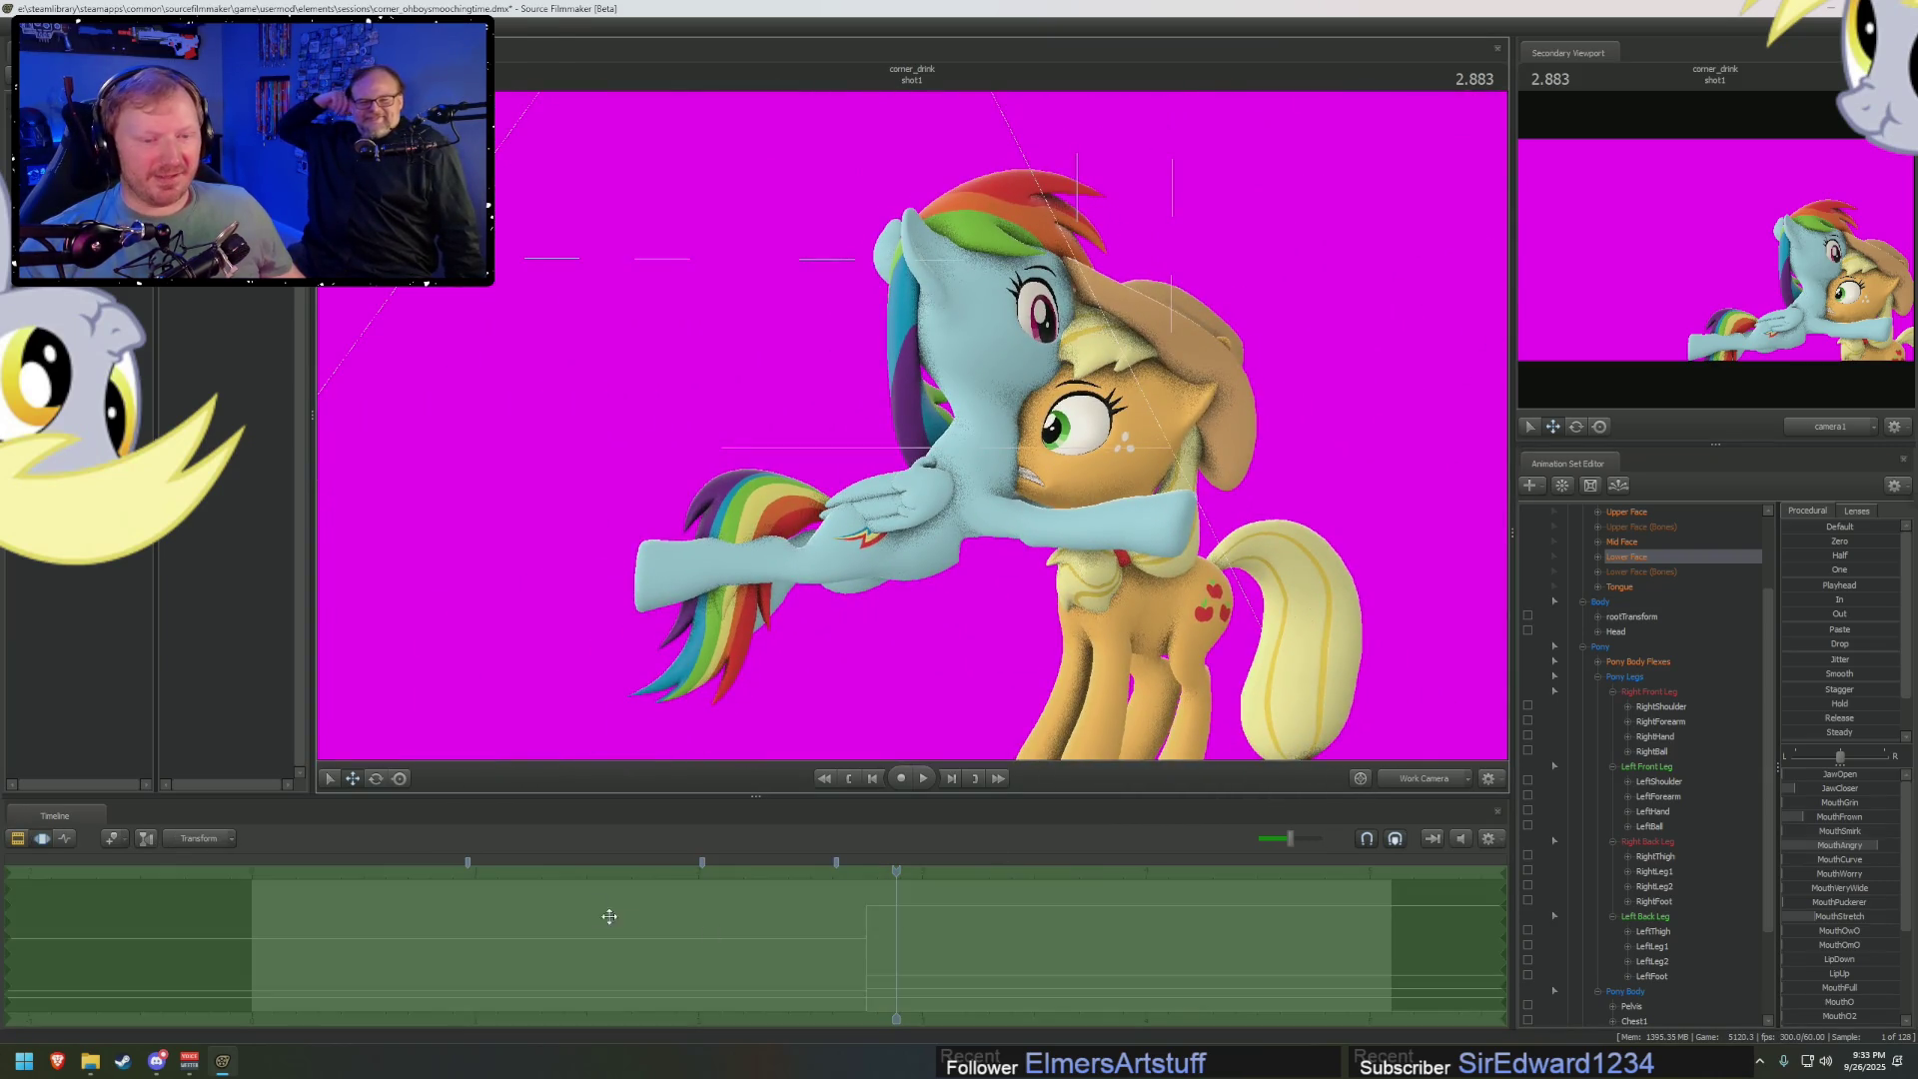
{"action": "left_click_drag", "start_coordinate": [636, 890], "coordinate": [926, 948]}
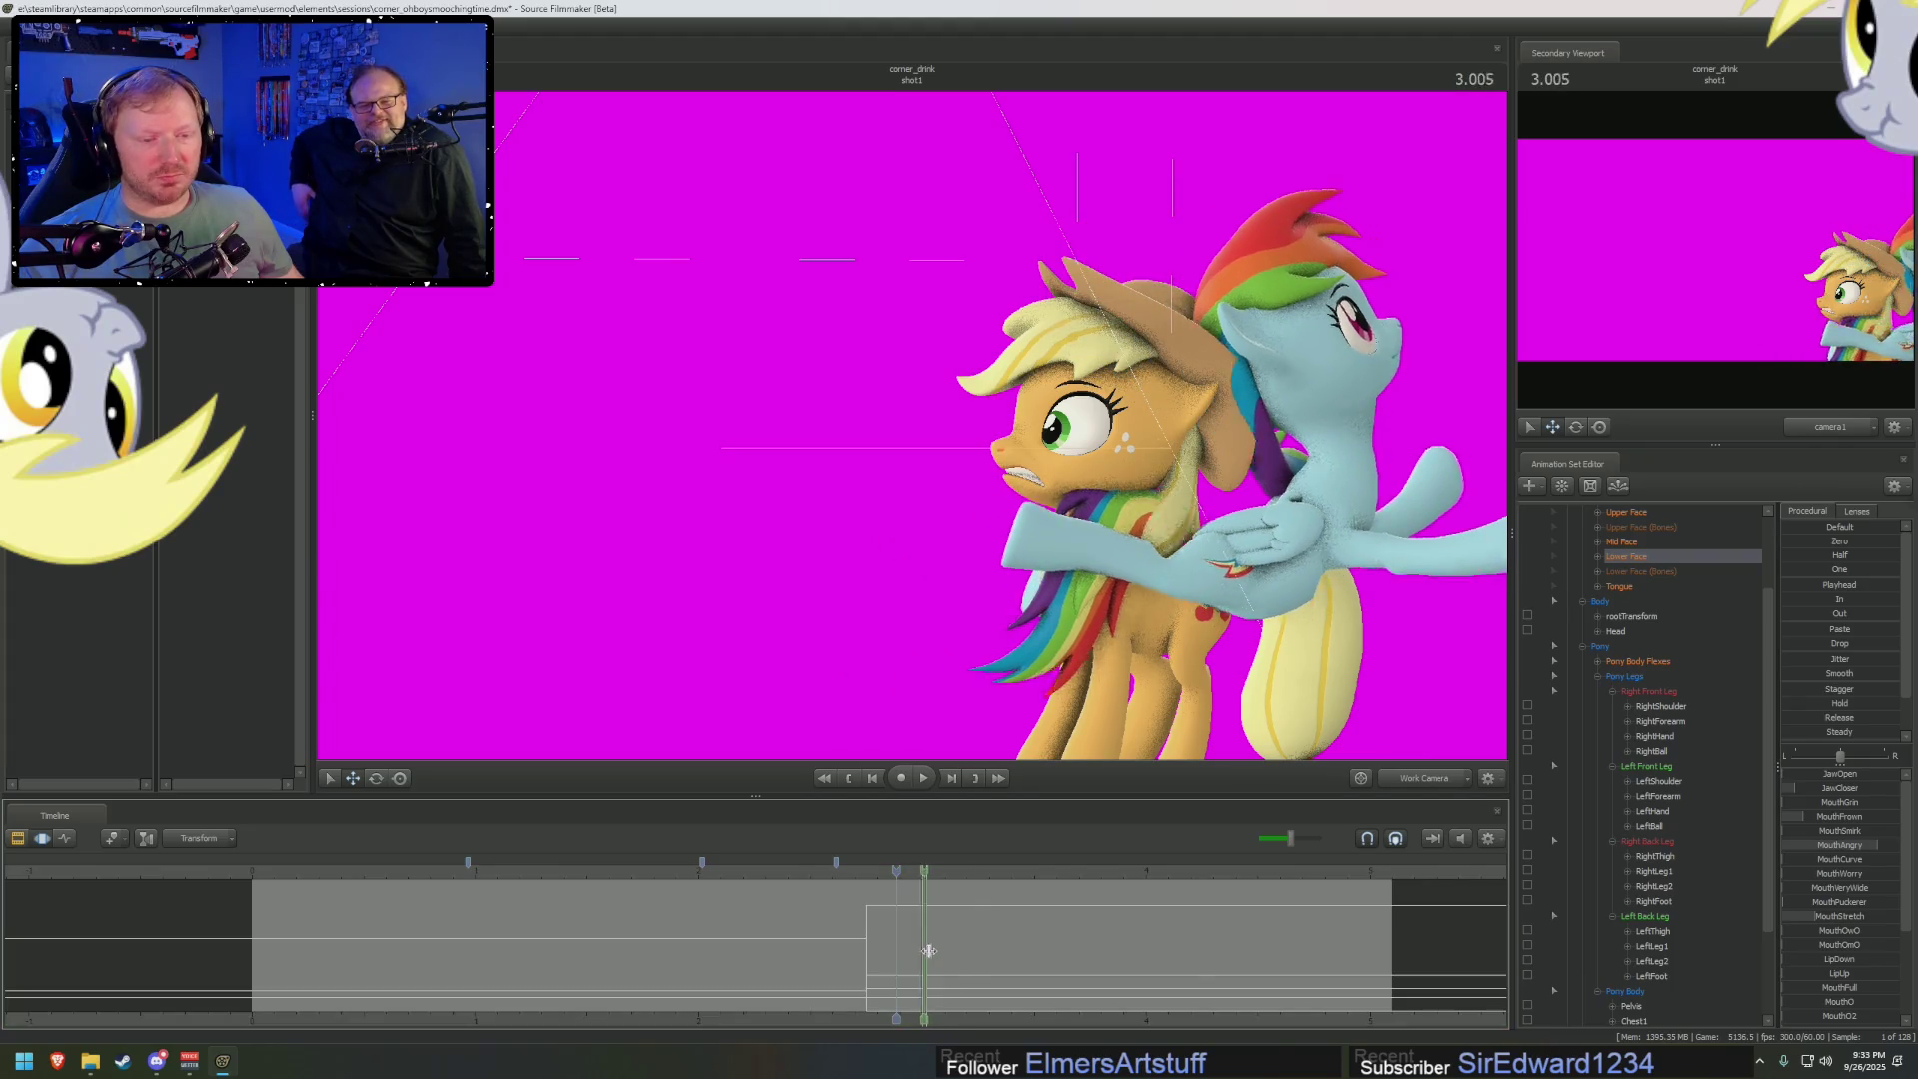
Set the current time to 3.016 and preview the motion between 2.916 and 3.033
{"action": "left_click", "coordinate": [921, 876]}
{"action": "left_click_drag", "start_coordinate": [920, 875], "coordinate": [925, 877]}
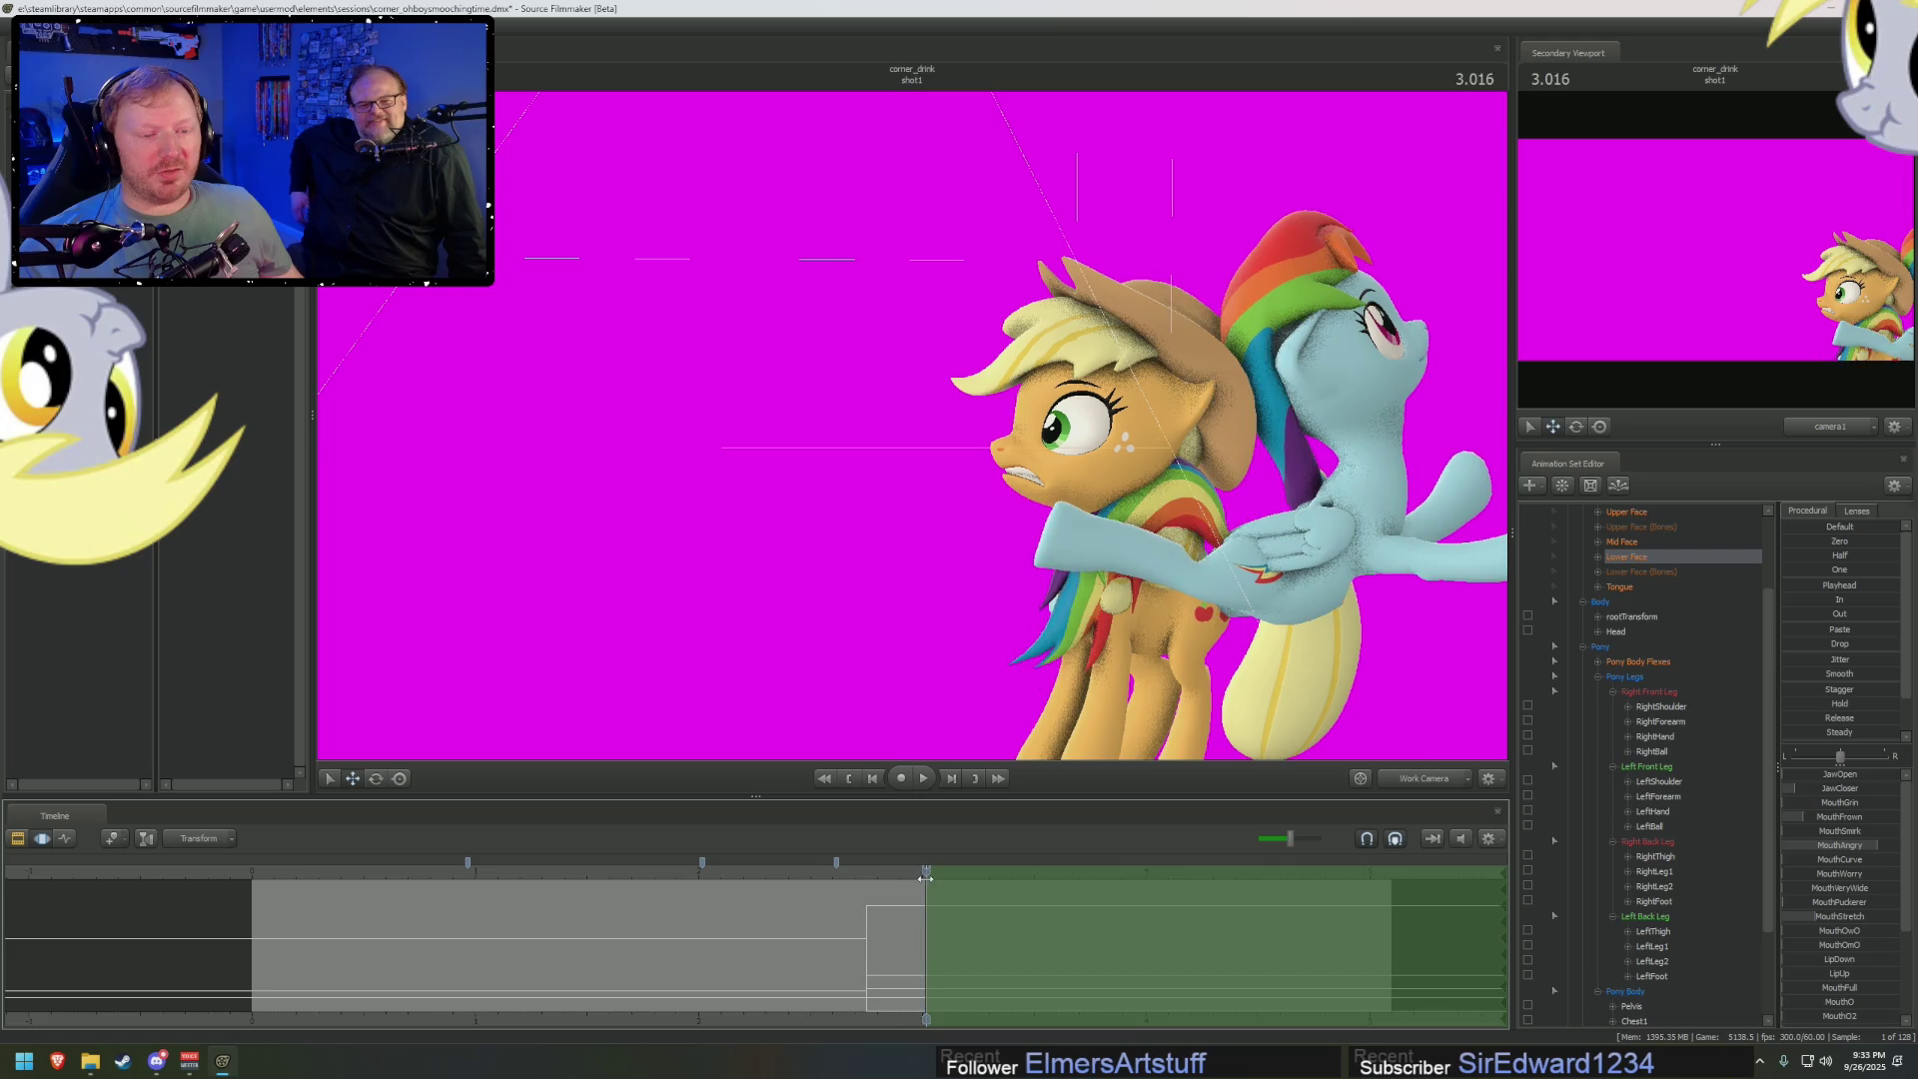
{"action": "left_click_drag", "start_coordinate": [1127, 543], "coordinate": [1047, 499]}
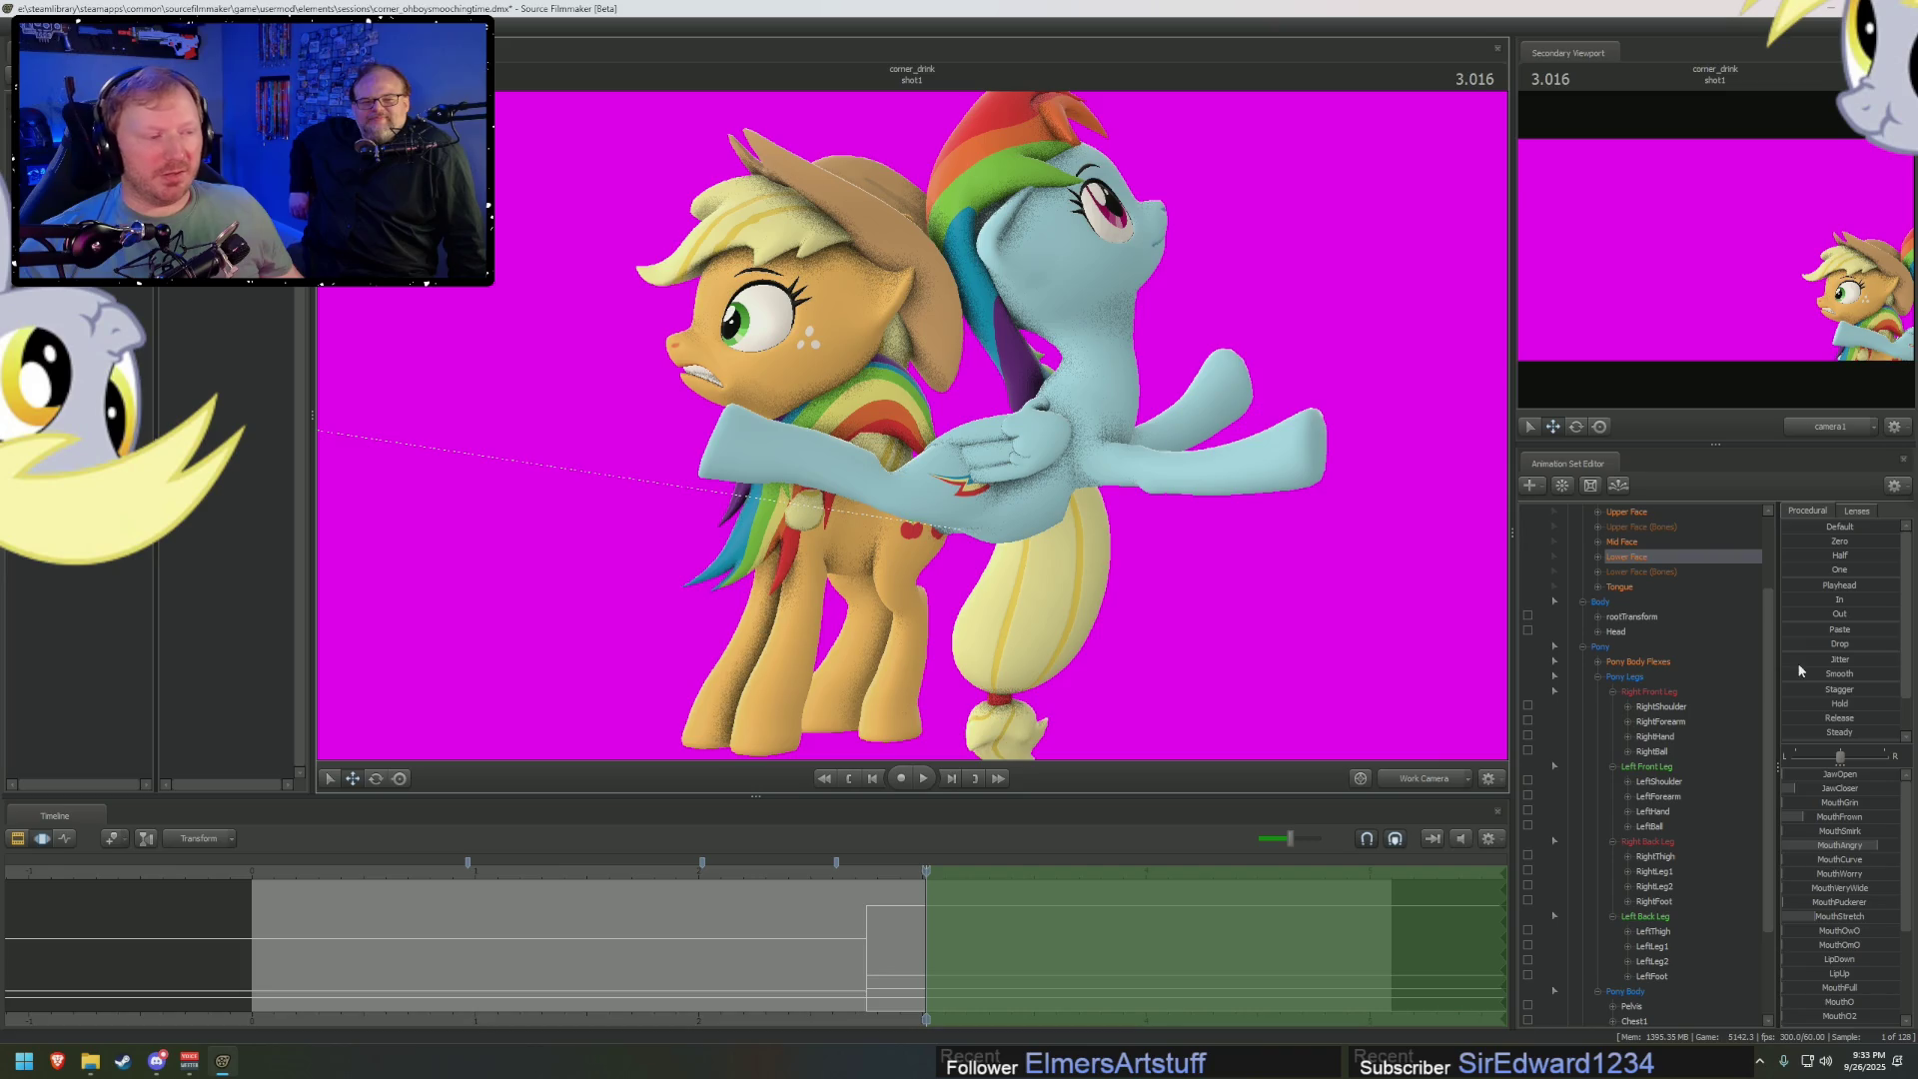
{"action": "left_click_drag", "start_coordinate": [905, 877], "coordinate": [903, 876]}
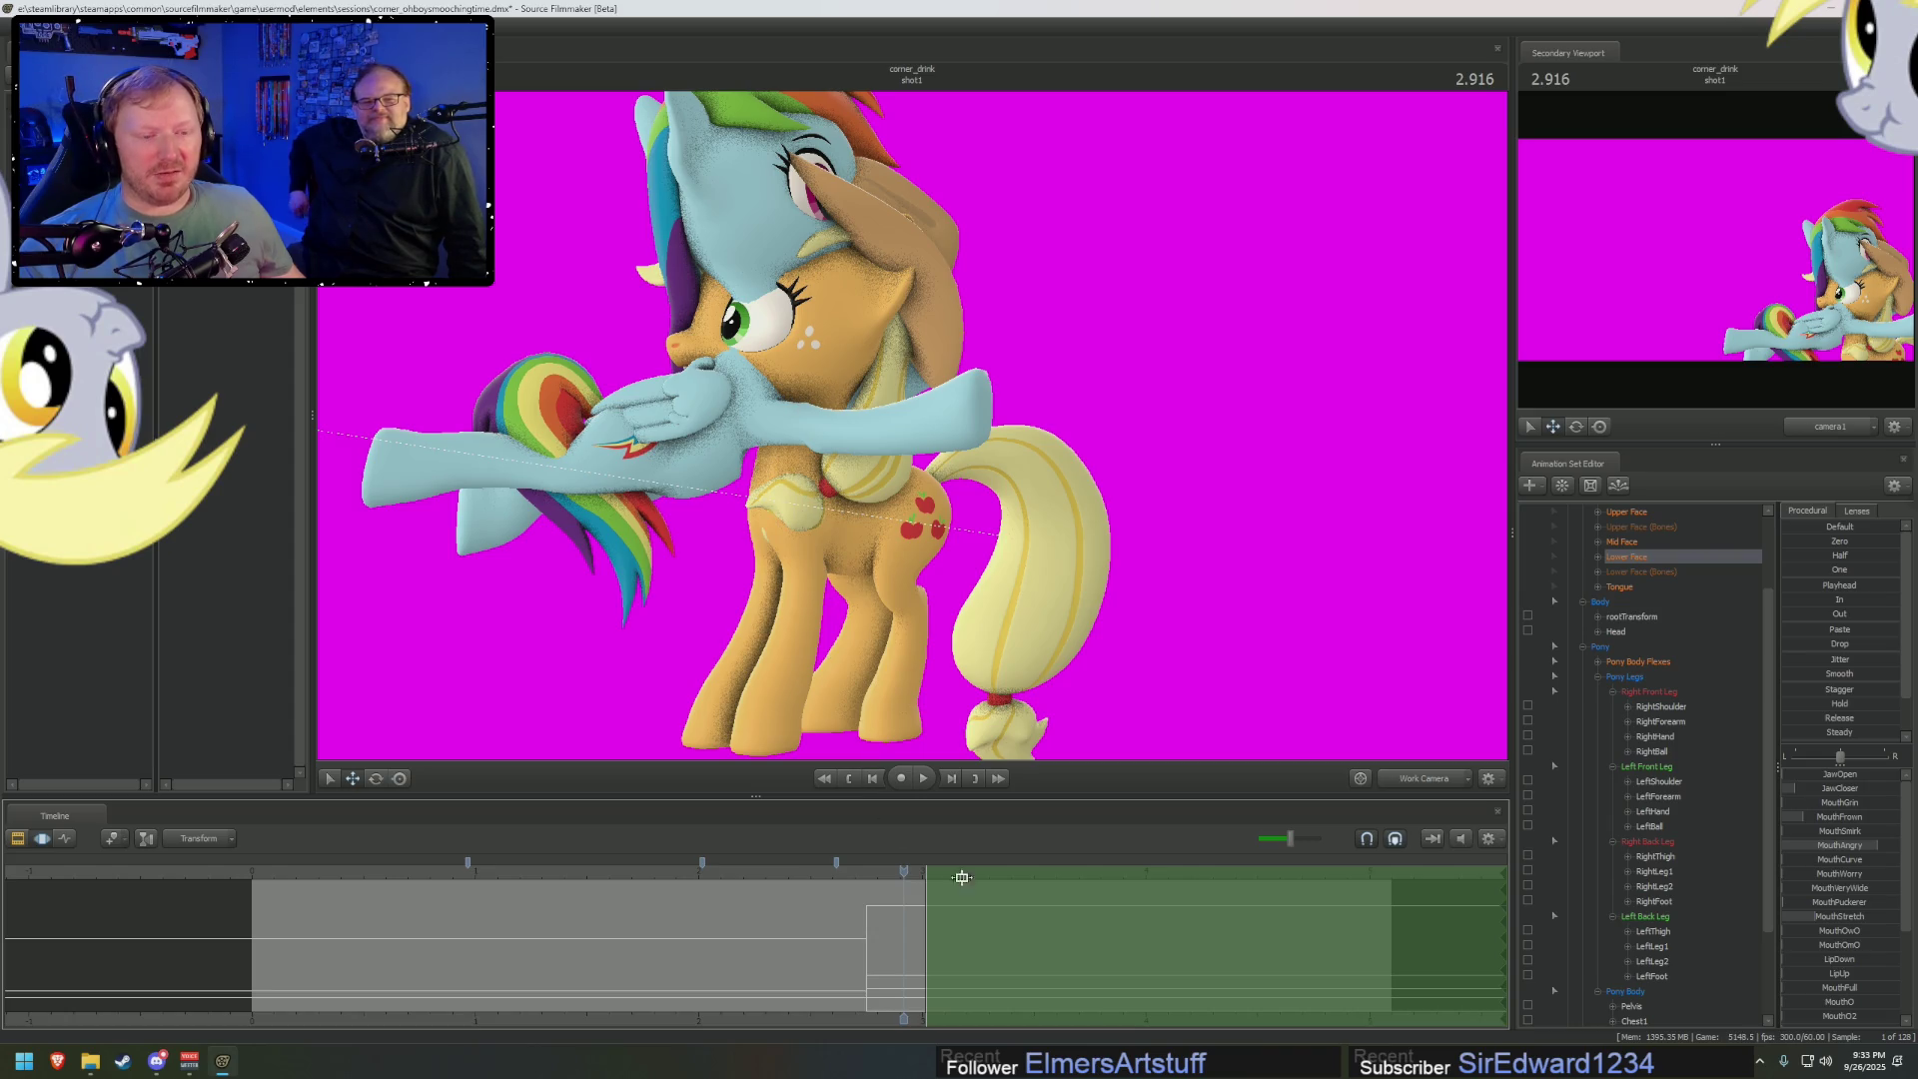
{"action": "left_click_drag", "start_coordinate": [903, 869], "coordinate": [926, 876]}
{"action": "scroll", "coordinate": [1643, 778], "scroll_direction": "up", "scroll_amount": 3}
{"action": "scroll", "coordinate": [1643, 778], "scroll_direction": "down", "scroll_amount": 4}
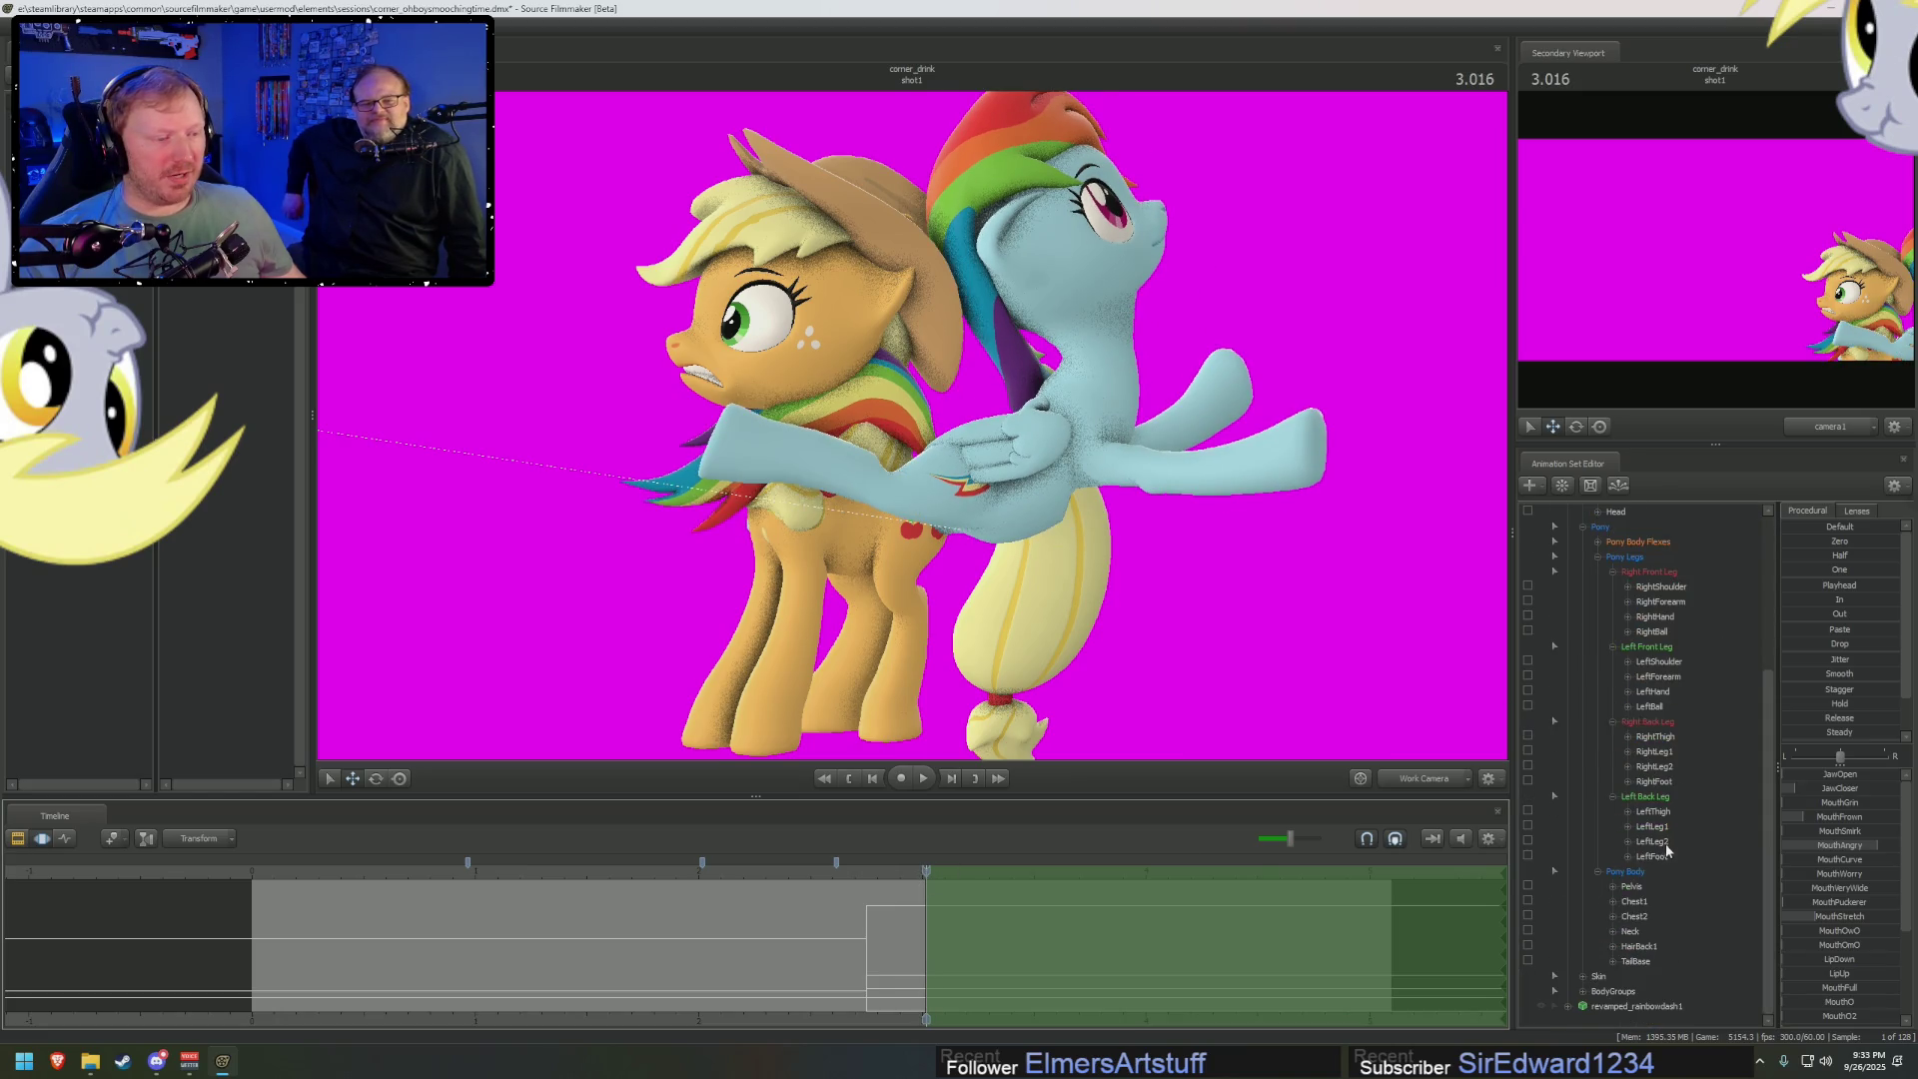
Rotate Applejack's pelvis to tilt her whole body toward Rainbow Dash
{"action": "left_click", "coordinate": [1643, 888]}
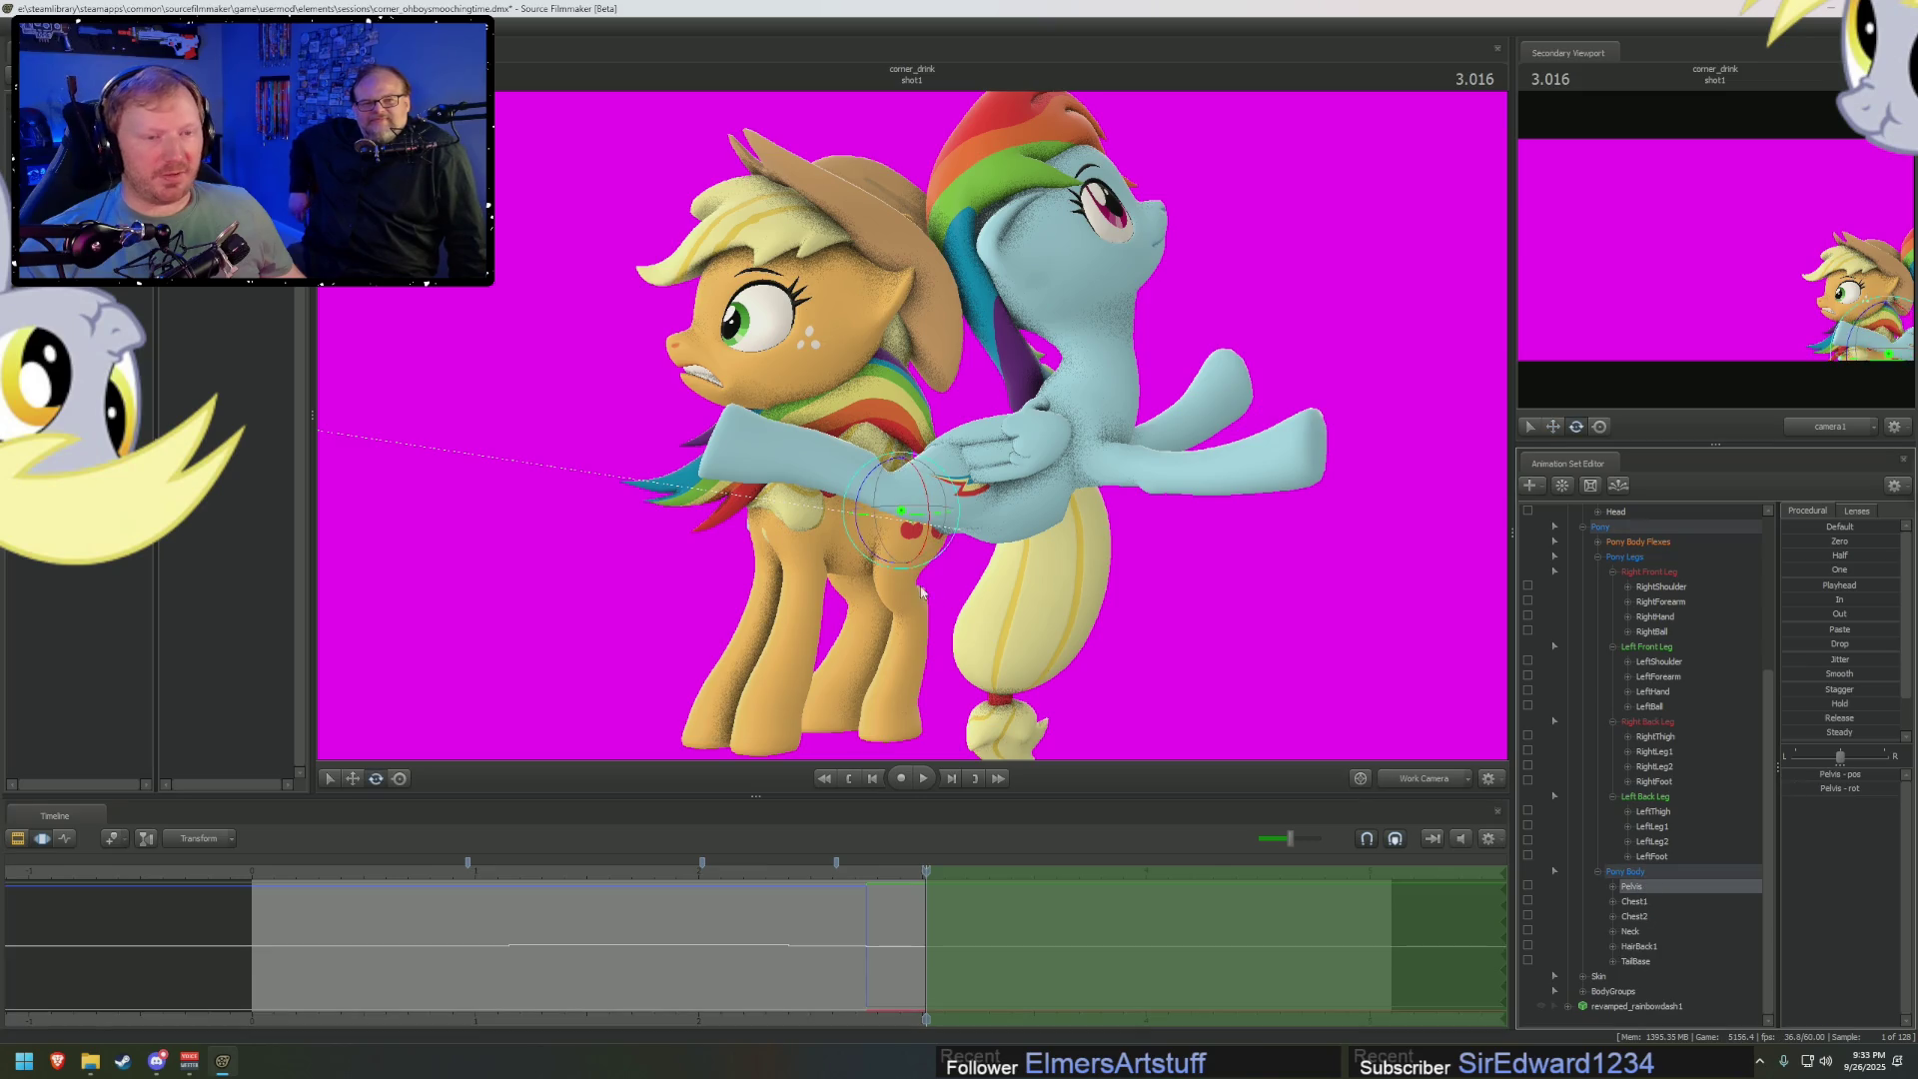
{"action": "left_click_drag", "start_coordinate": [929, 534], "coordinate": [953, 489]}
{"action": "key", "text": "w"}
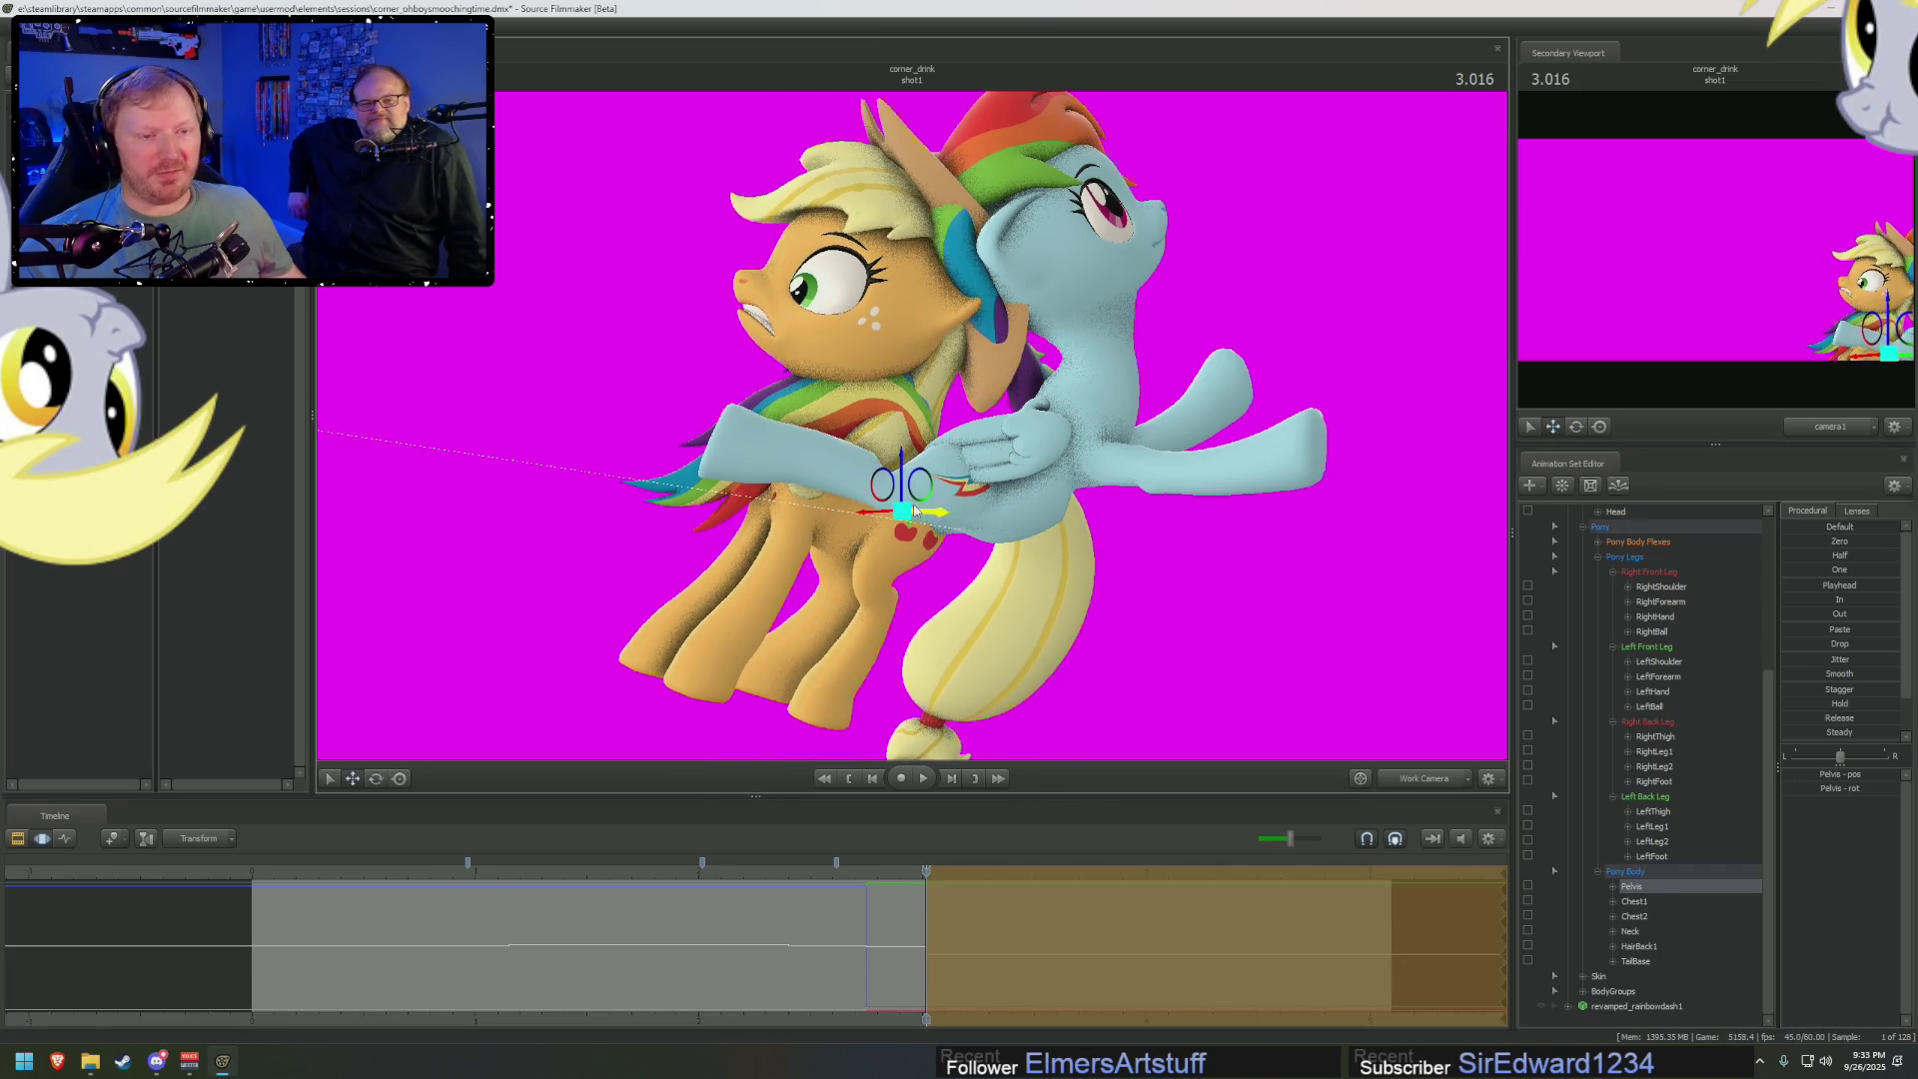
{"action": "middle_click_drag", "start_coordinate": [954, 489], "coordinate": [1226, 520]}
{"action": "key", "text": "e"}
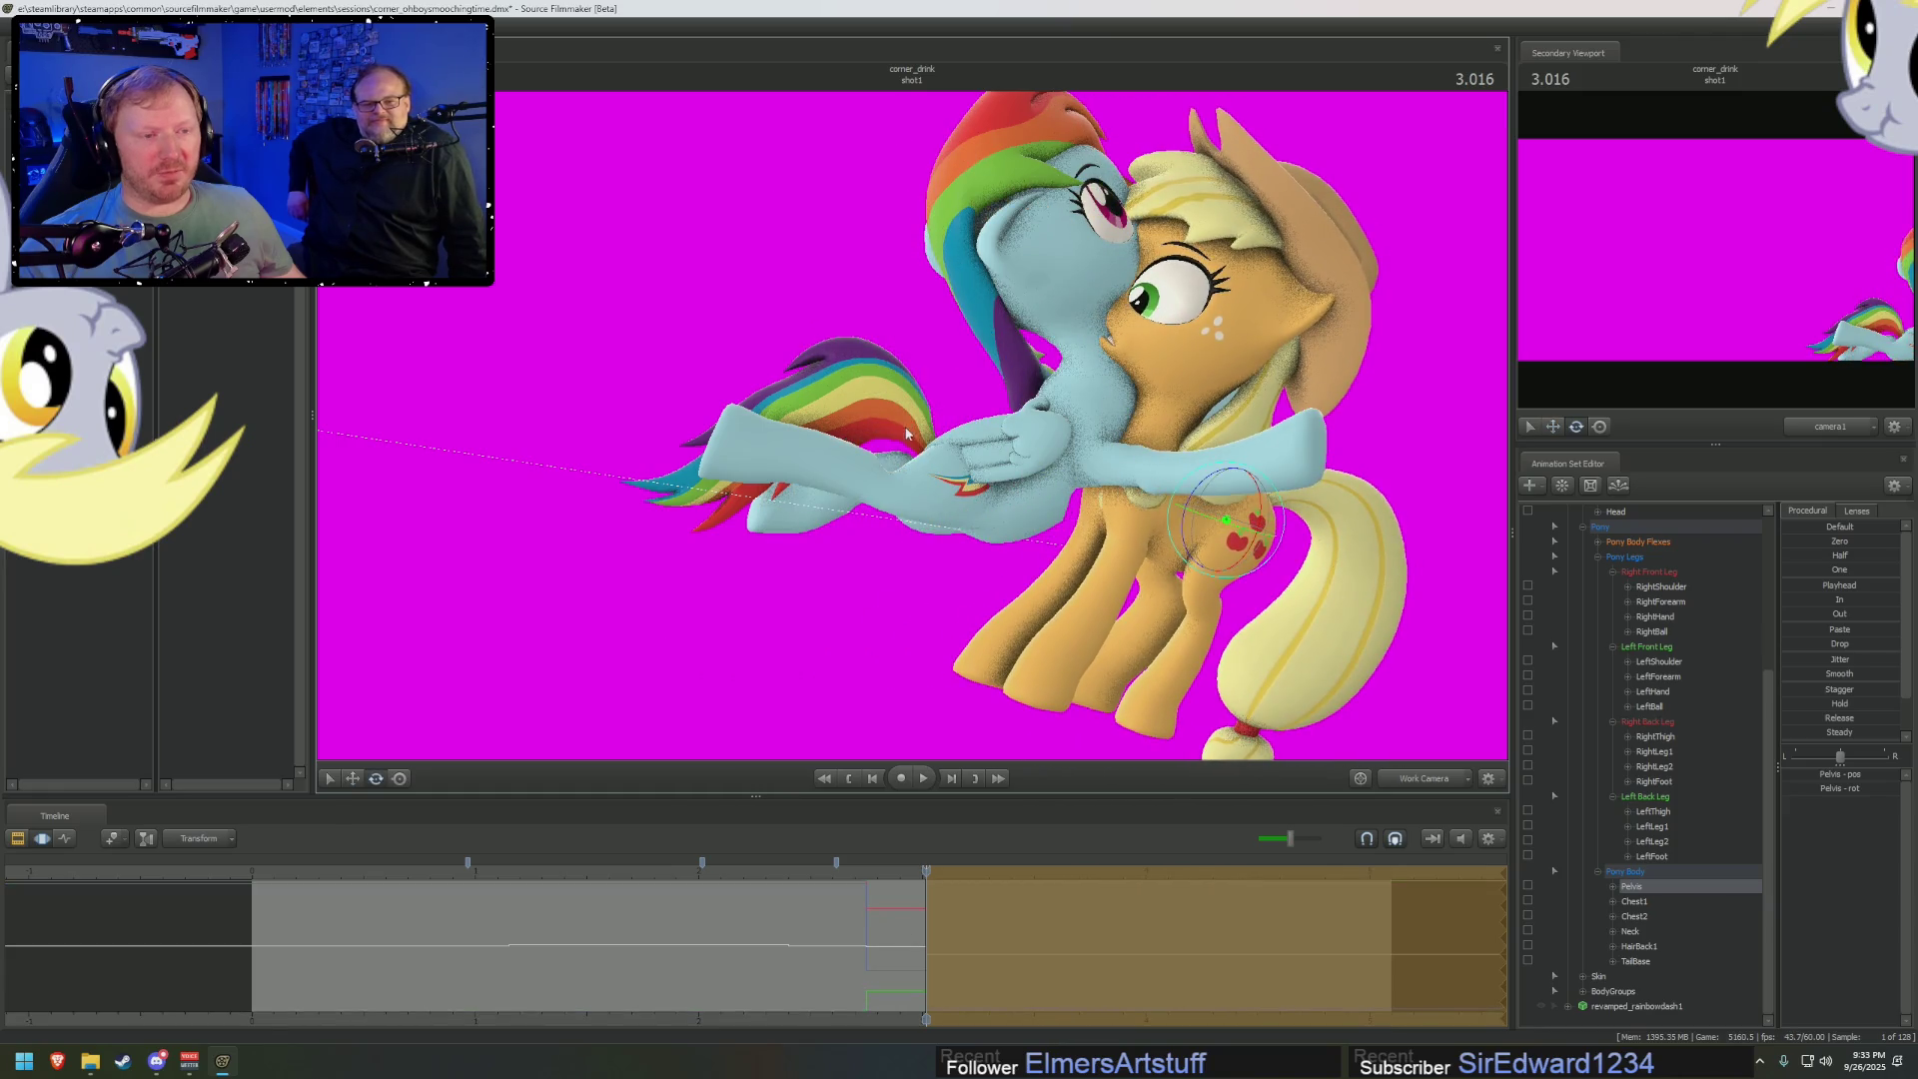
{"action": "mouse_move", "coordinate": [1227, 519]}
{"action": "left_mouse_down"}
{"action": "mouse_move", "coordinate": [1251, 499]}
{"action": "mouse_move", "coordinate": [1216, 458]}
{"action": "left_mouse_up"}
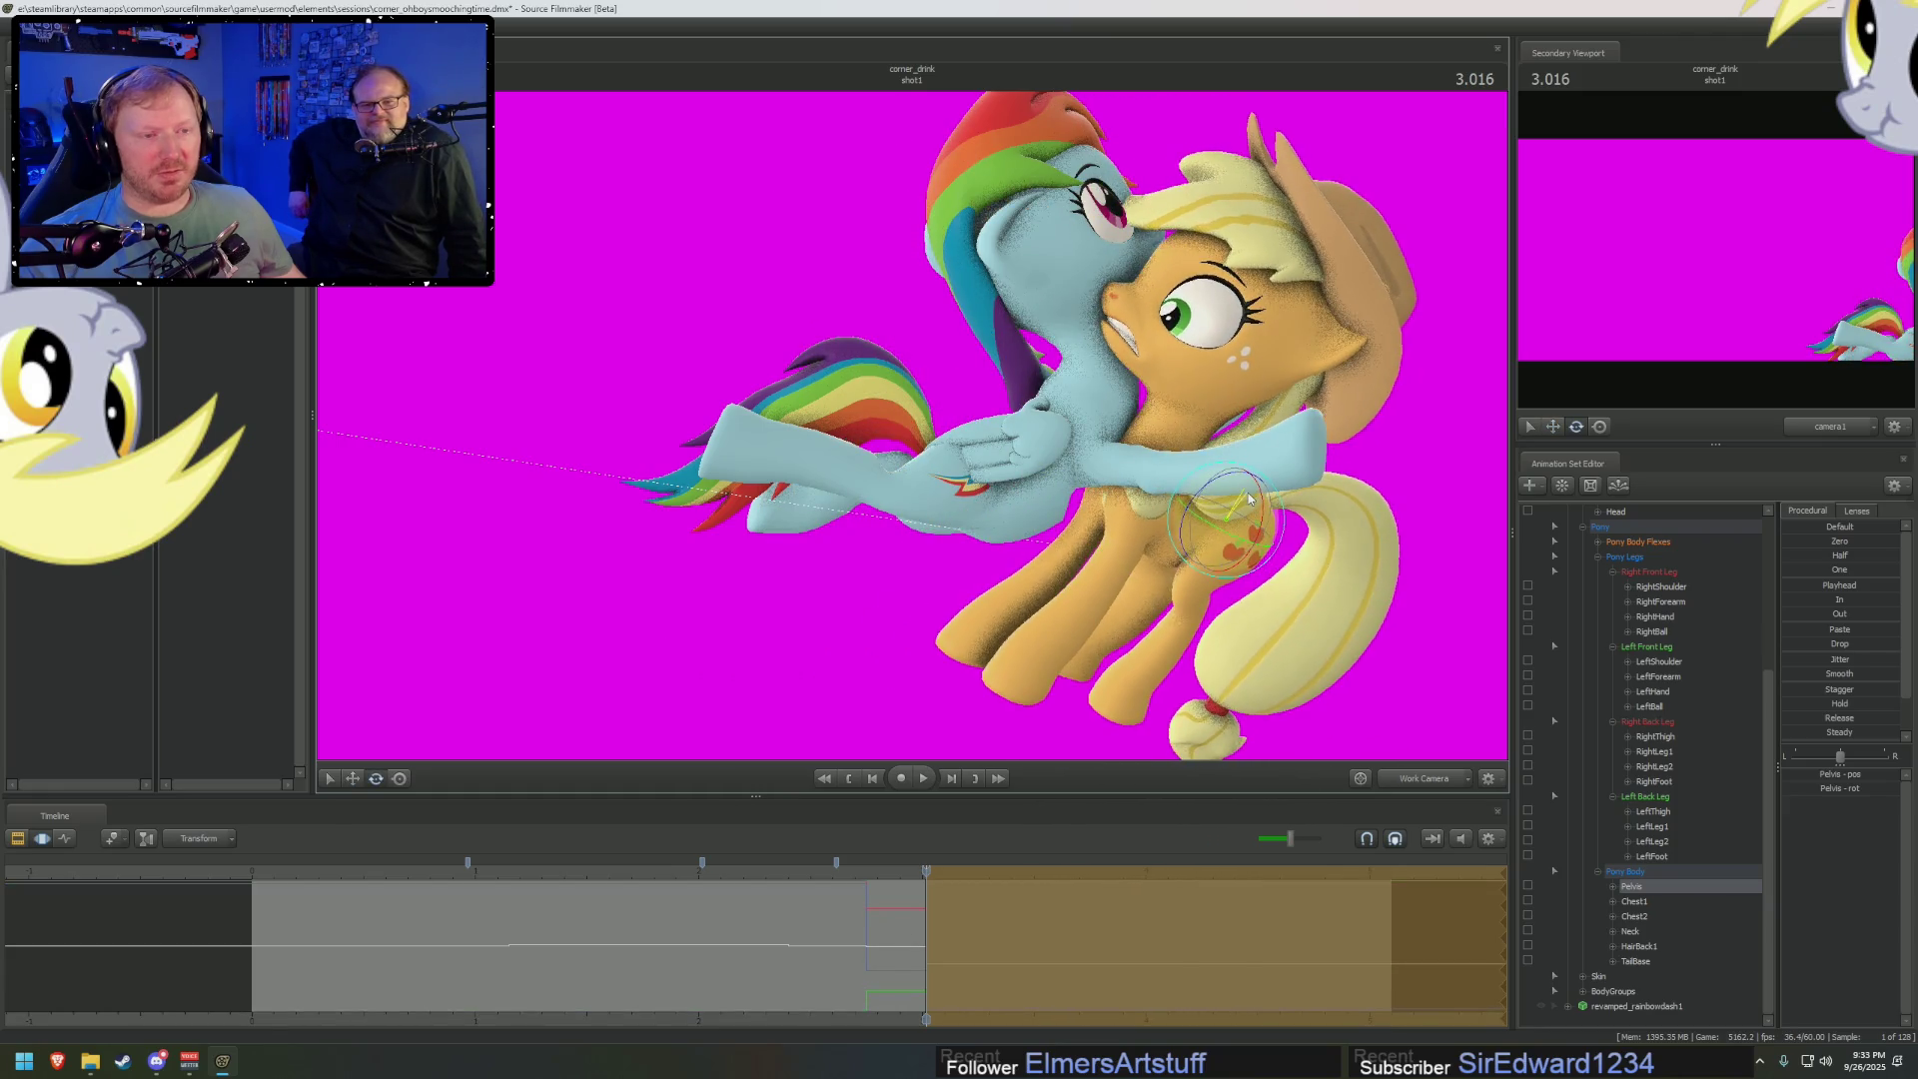
Re-angle Applejack's neck and head to turn her face under Rainbow Dash
{"action": "left_click", "coordinate": [1152, 444]}
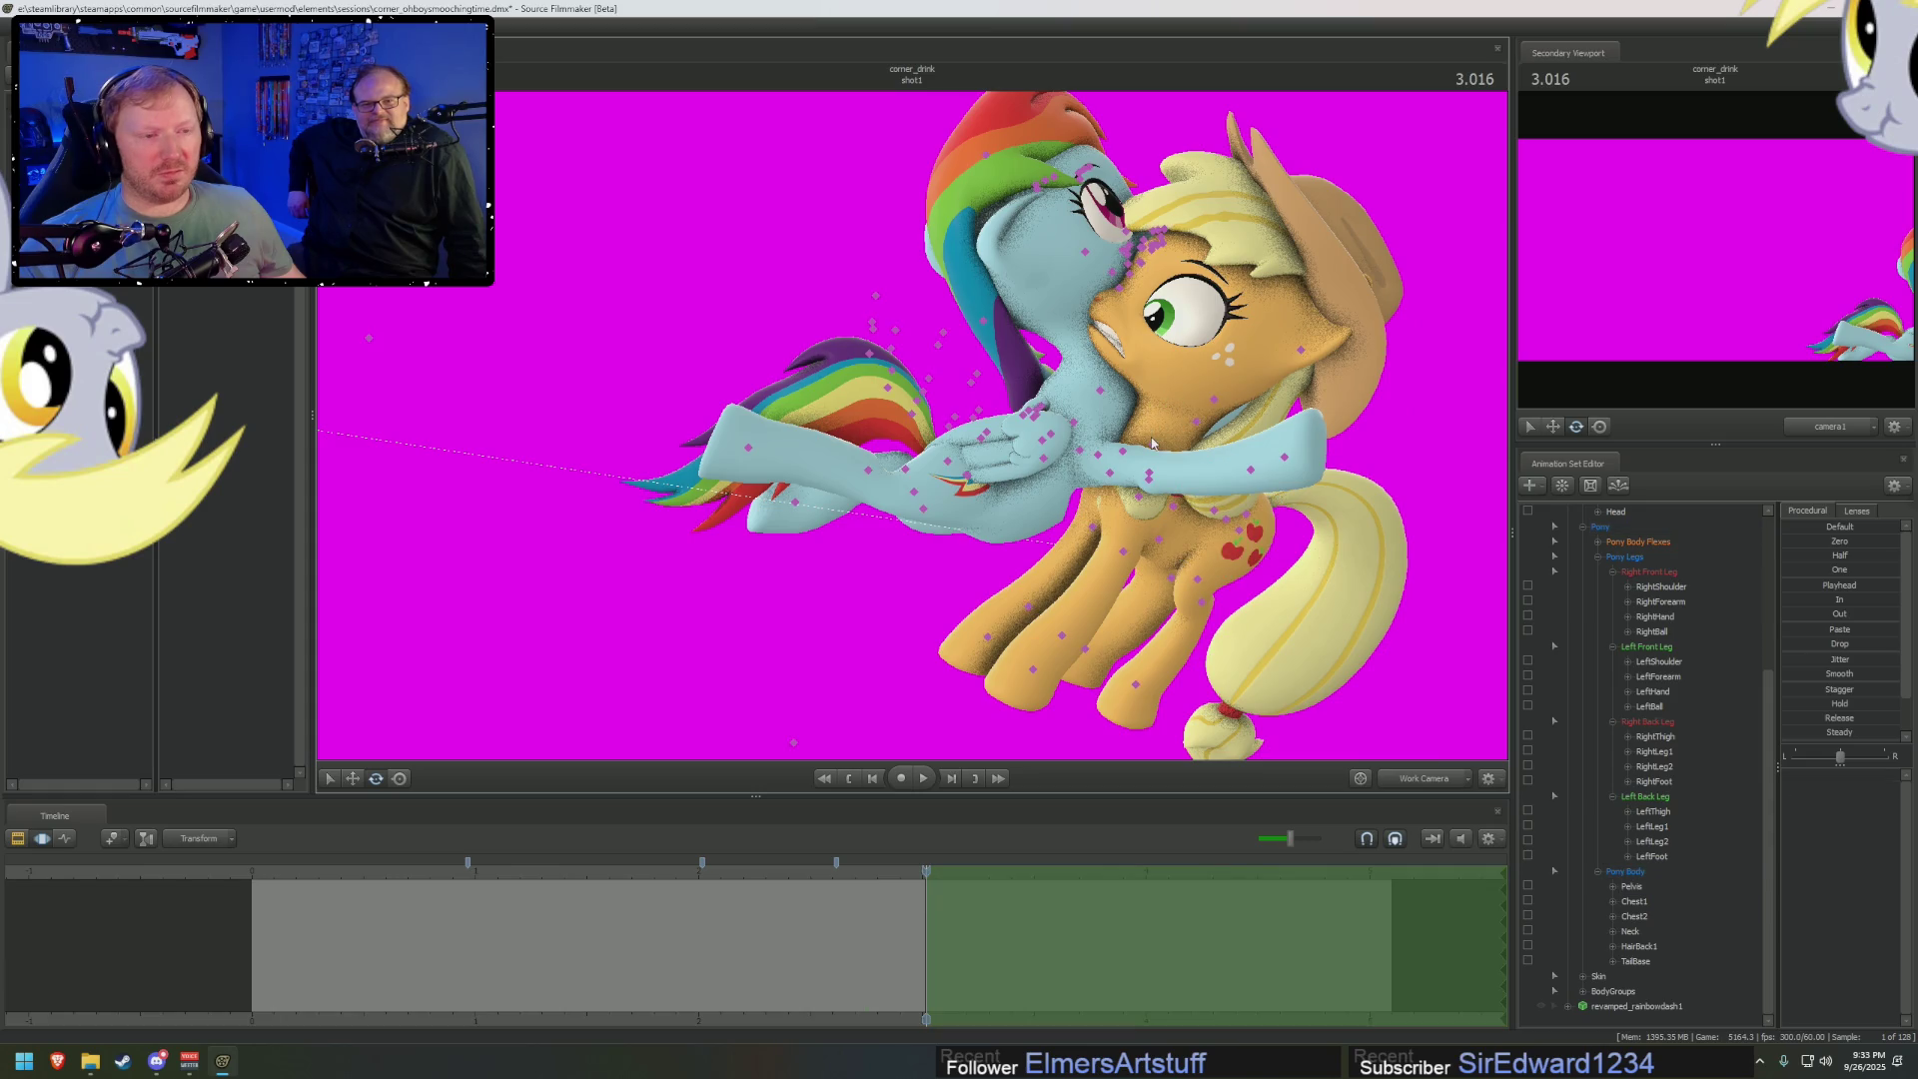
{"action": "left_click_drag", "start_coordinate": [1157, 412], "coordinate": [1174, 413]}
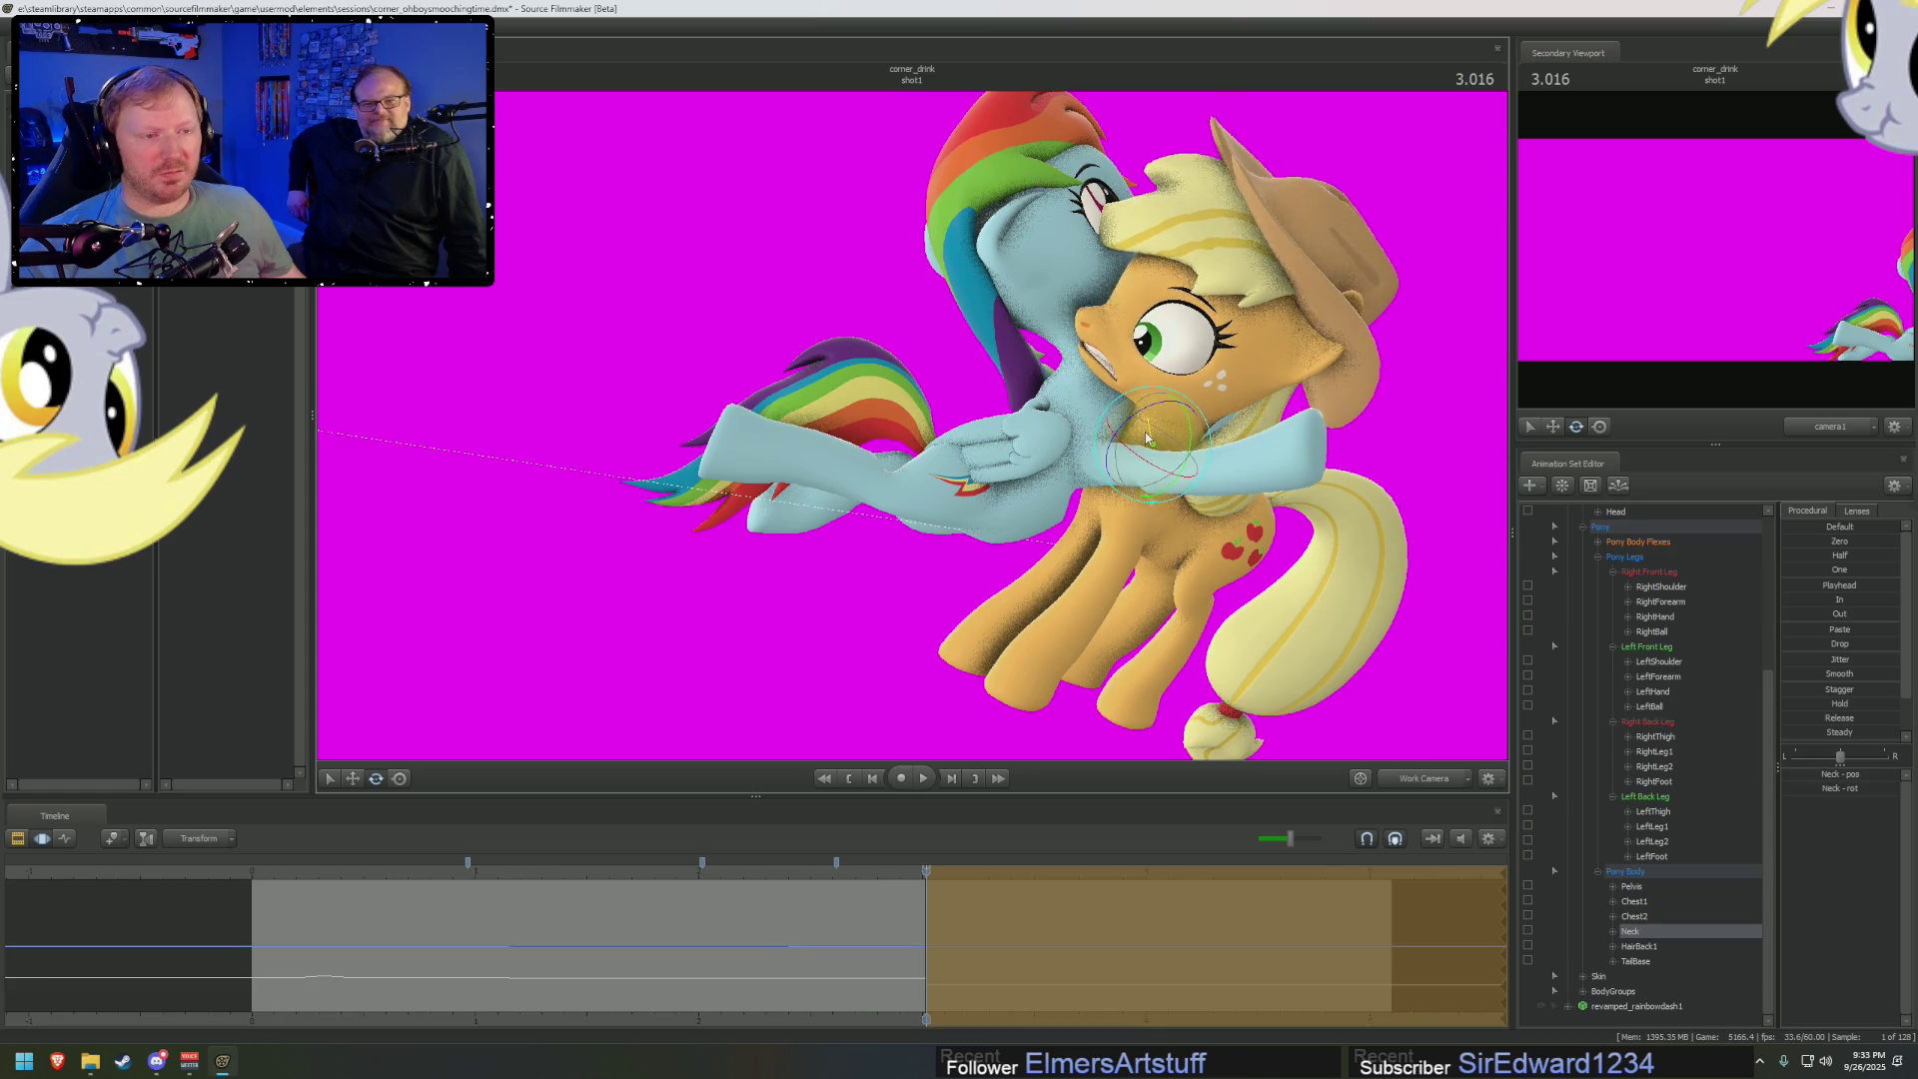
{"action": "left_click", "coordinate": [1161, 404]}
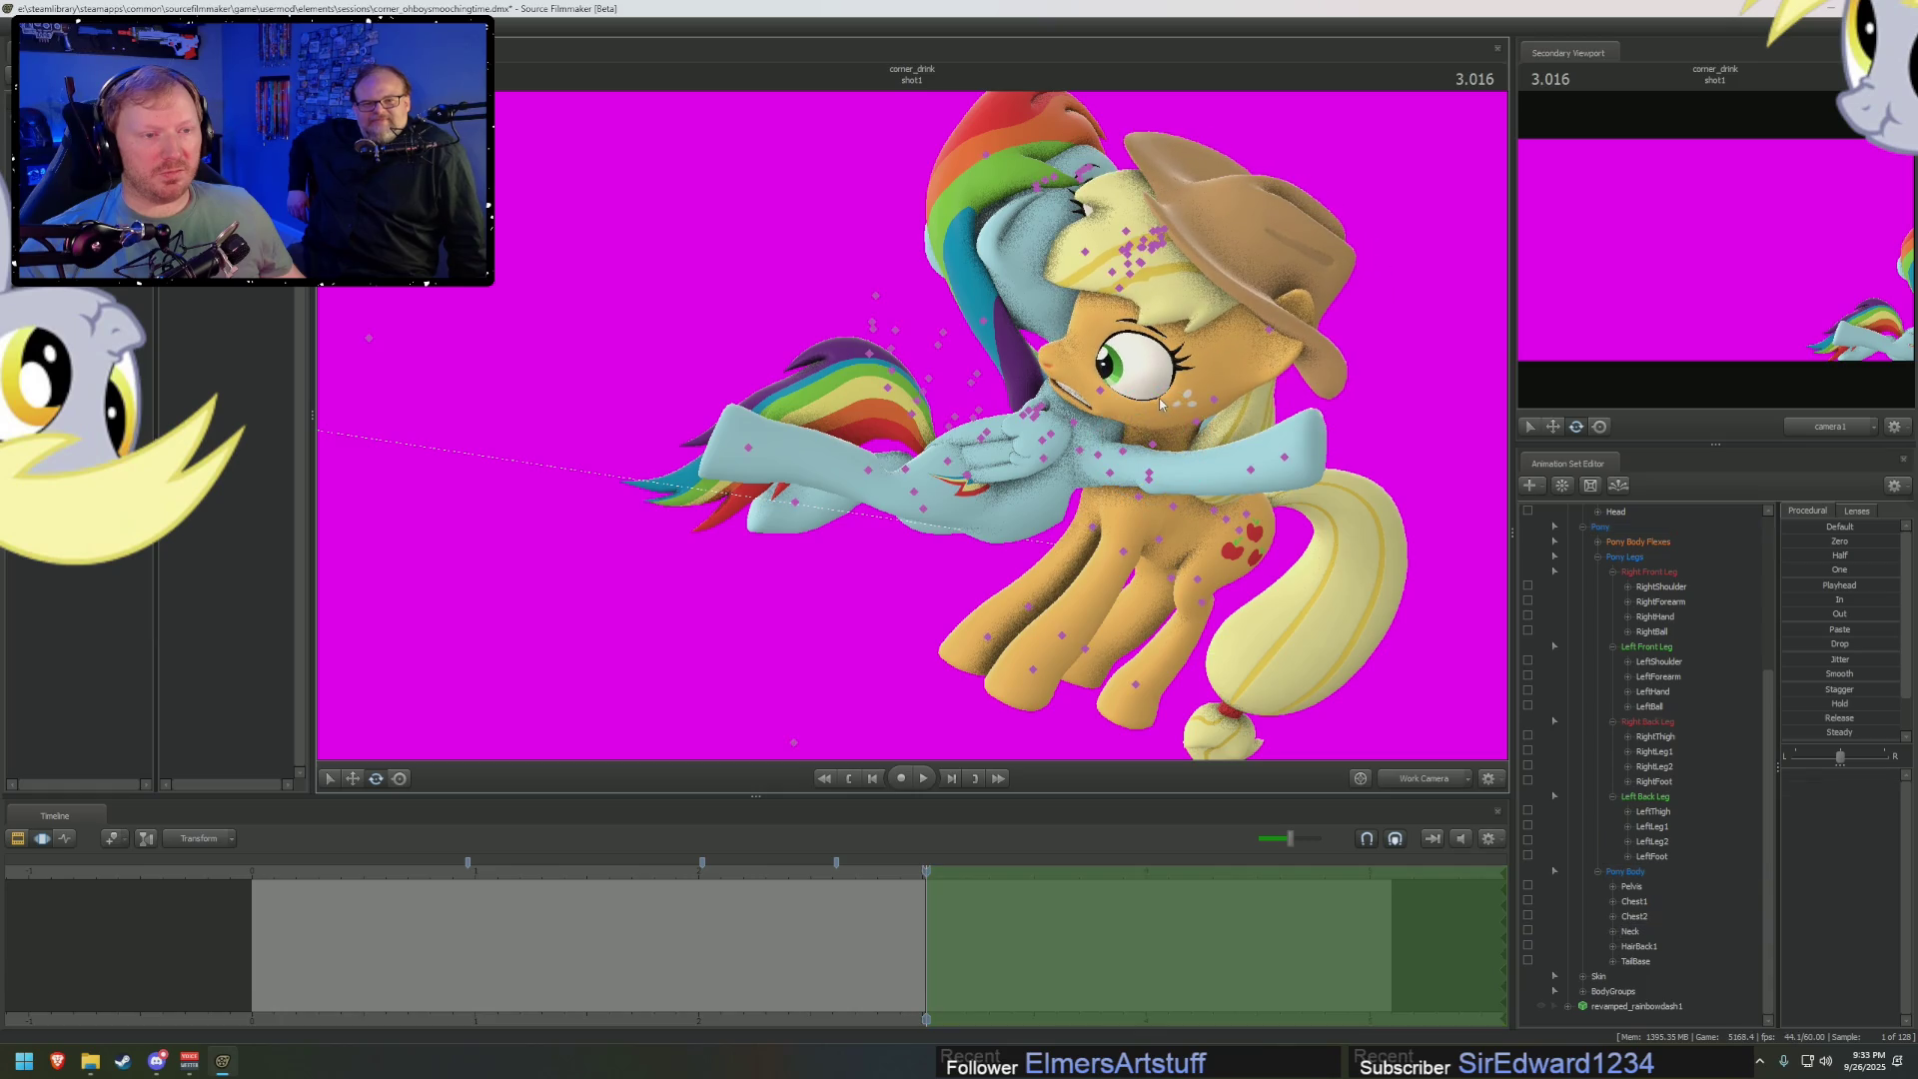
{"action": "left_click", "coordinate": [1157, 444]}
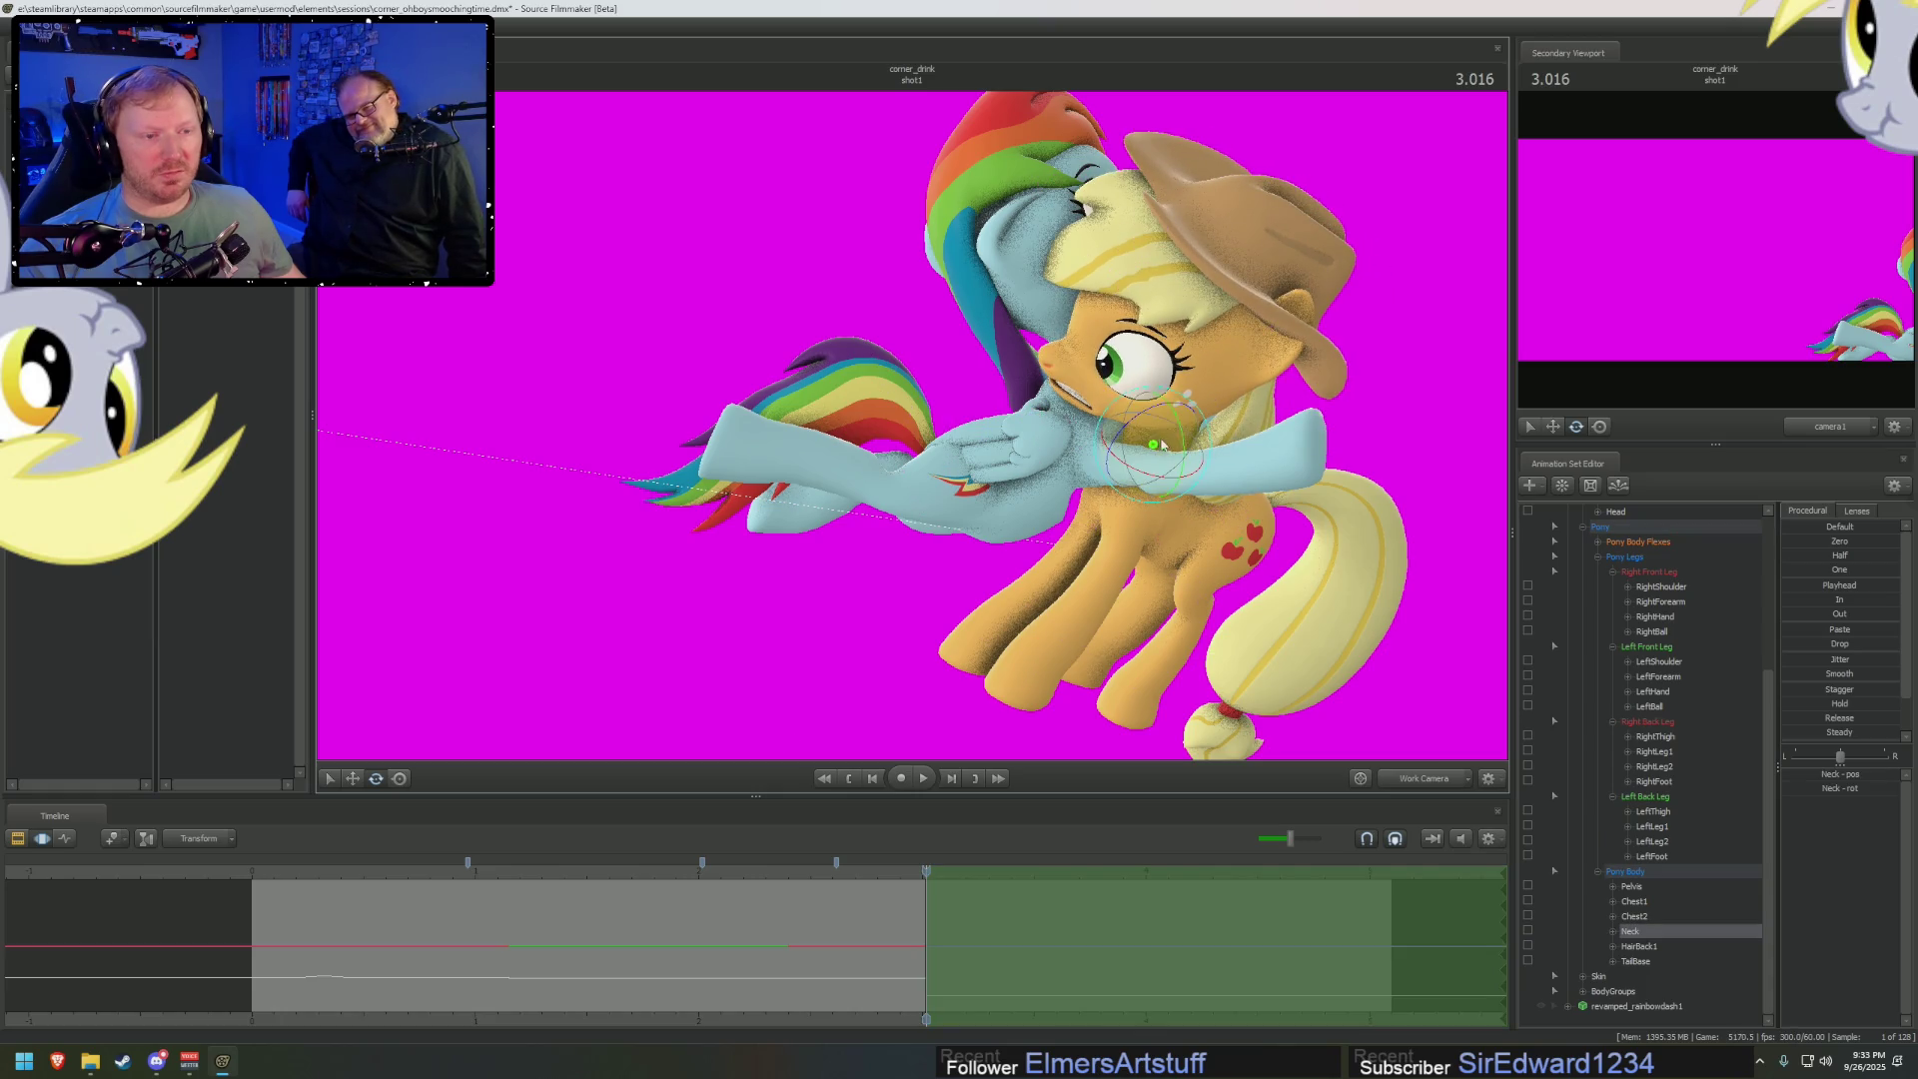
{"action": "left_click_drag", "start_coordinate": [1156, 444], "coordinate": [1168, 388]}
{"action": "left_click", "coordinate": [1200, 362]}
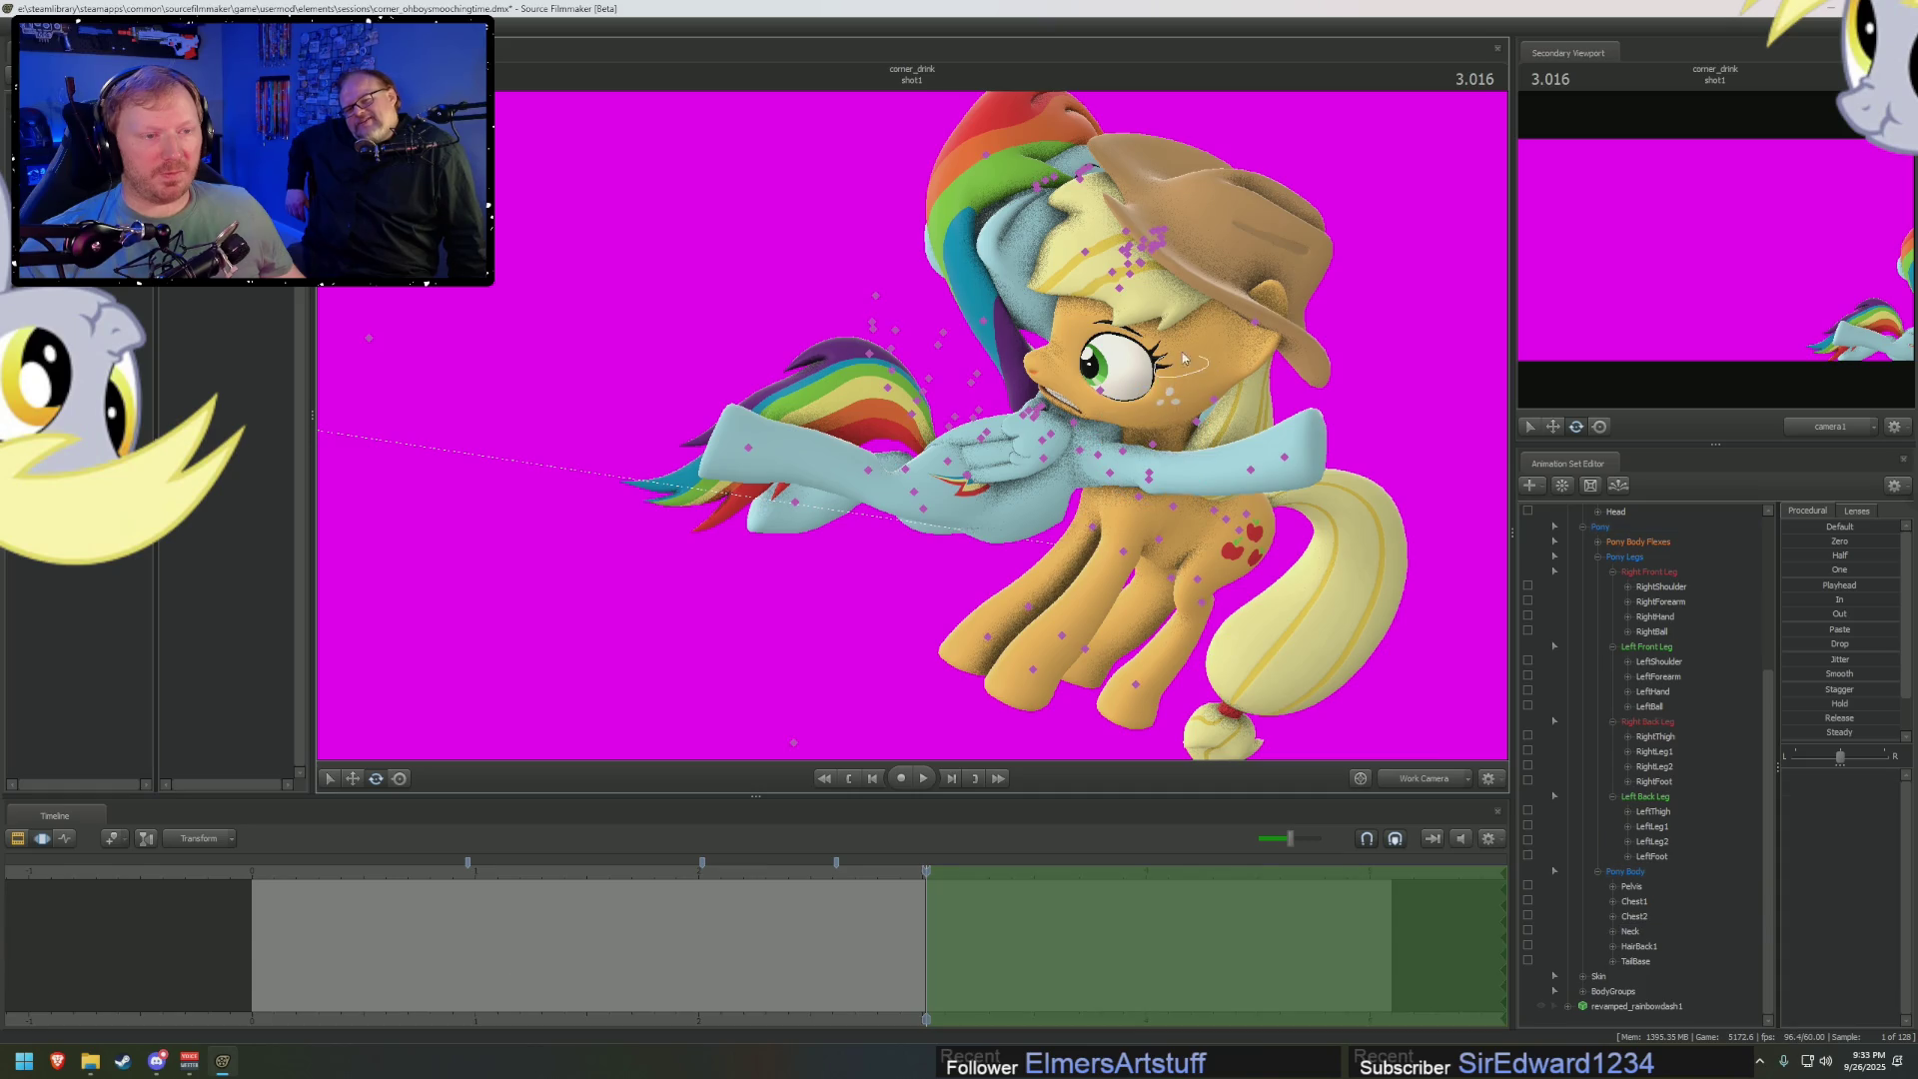
{"action": "left_click", "coordinate": [1179, 391]}
{"action": "left_click_drag", "start_coordinate": [1179, 391], "coordinate": [1176, 393]}
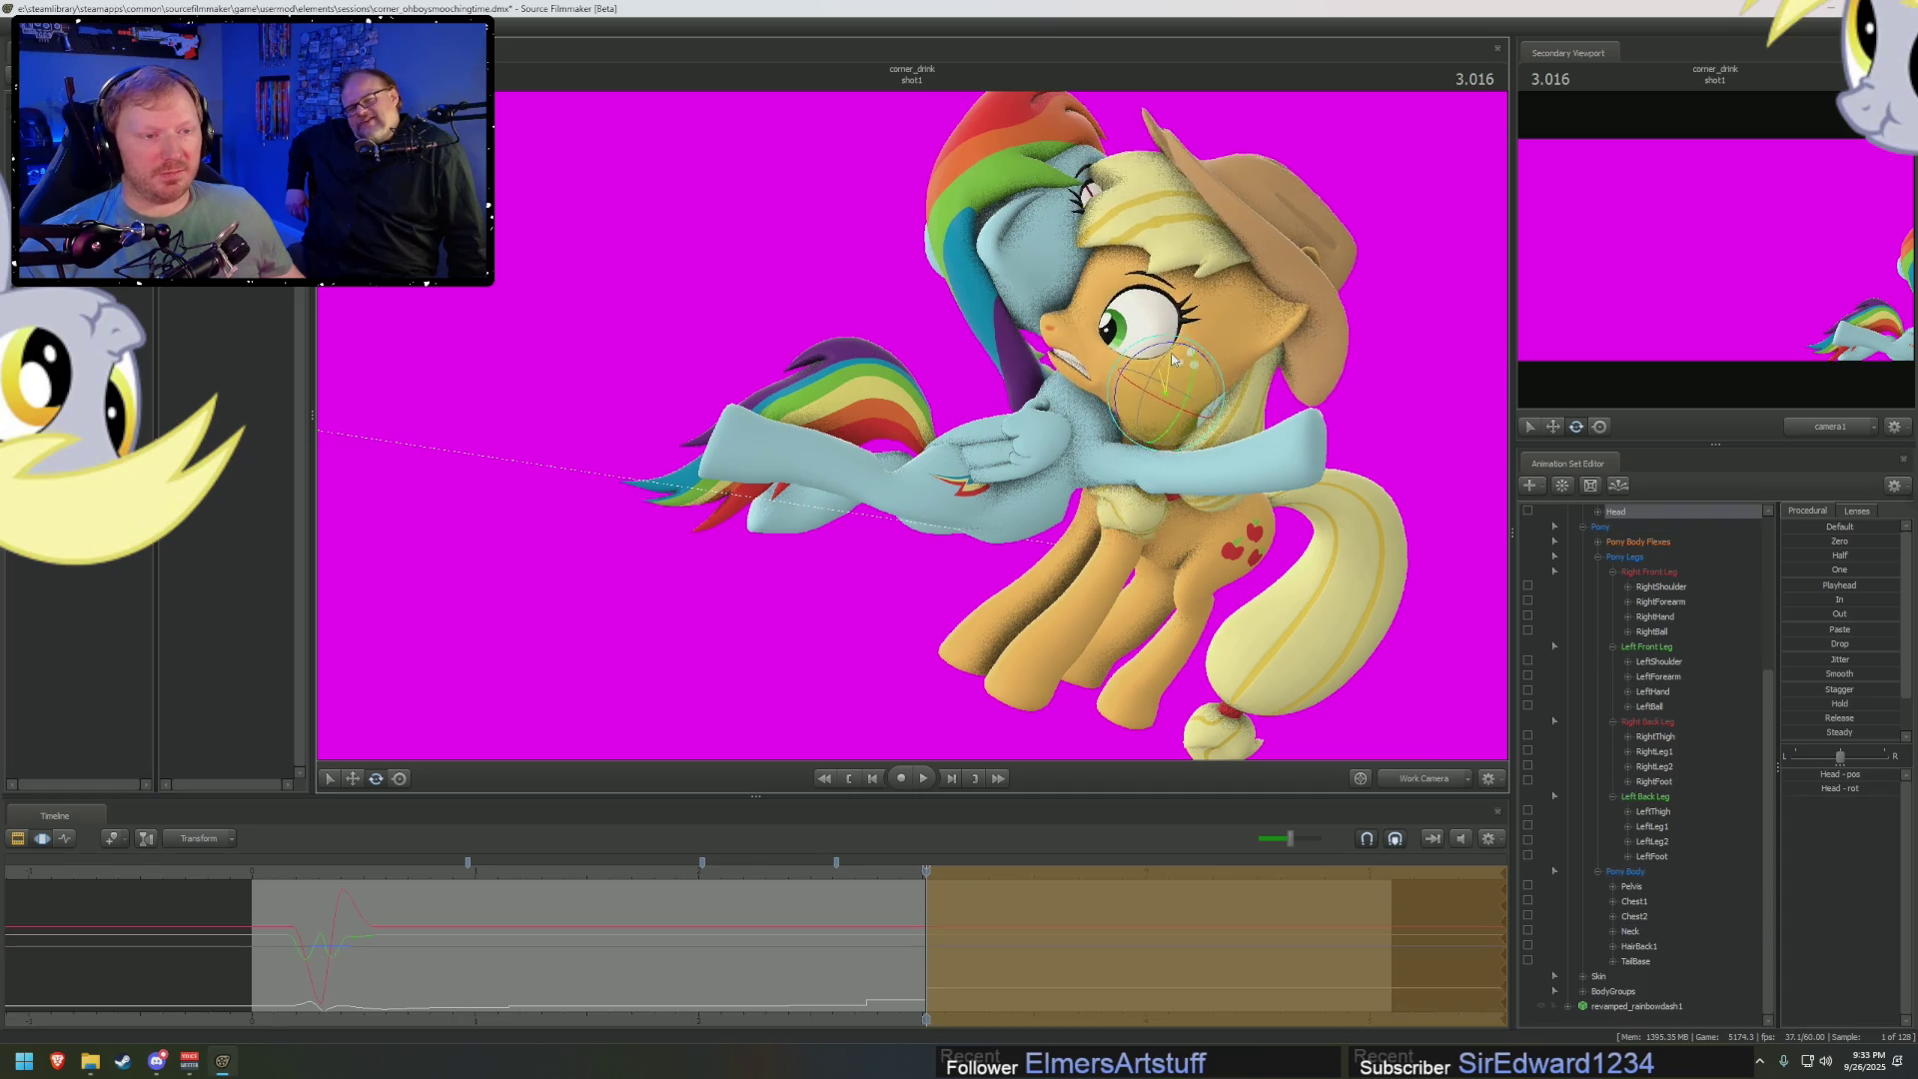
Move Applejack's eye target up and to the right
{"action": "scroll", "coordinate": [1598, 599], "scroll_direction": "up", "scroll_amount": 5}
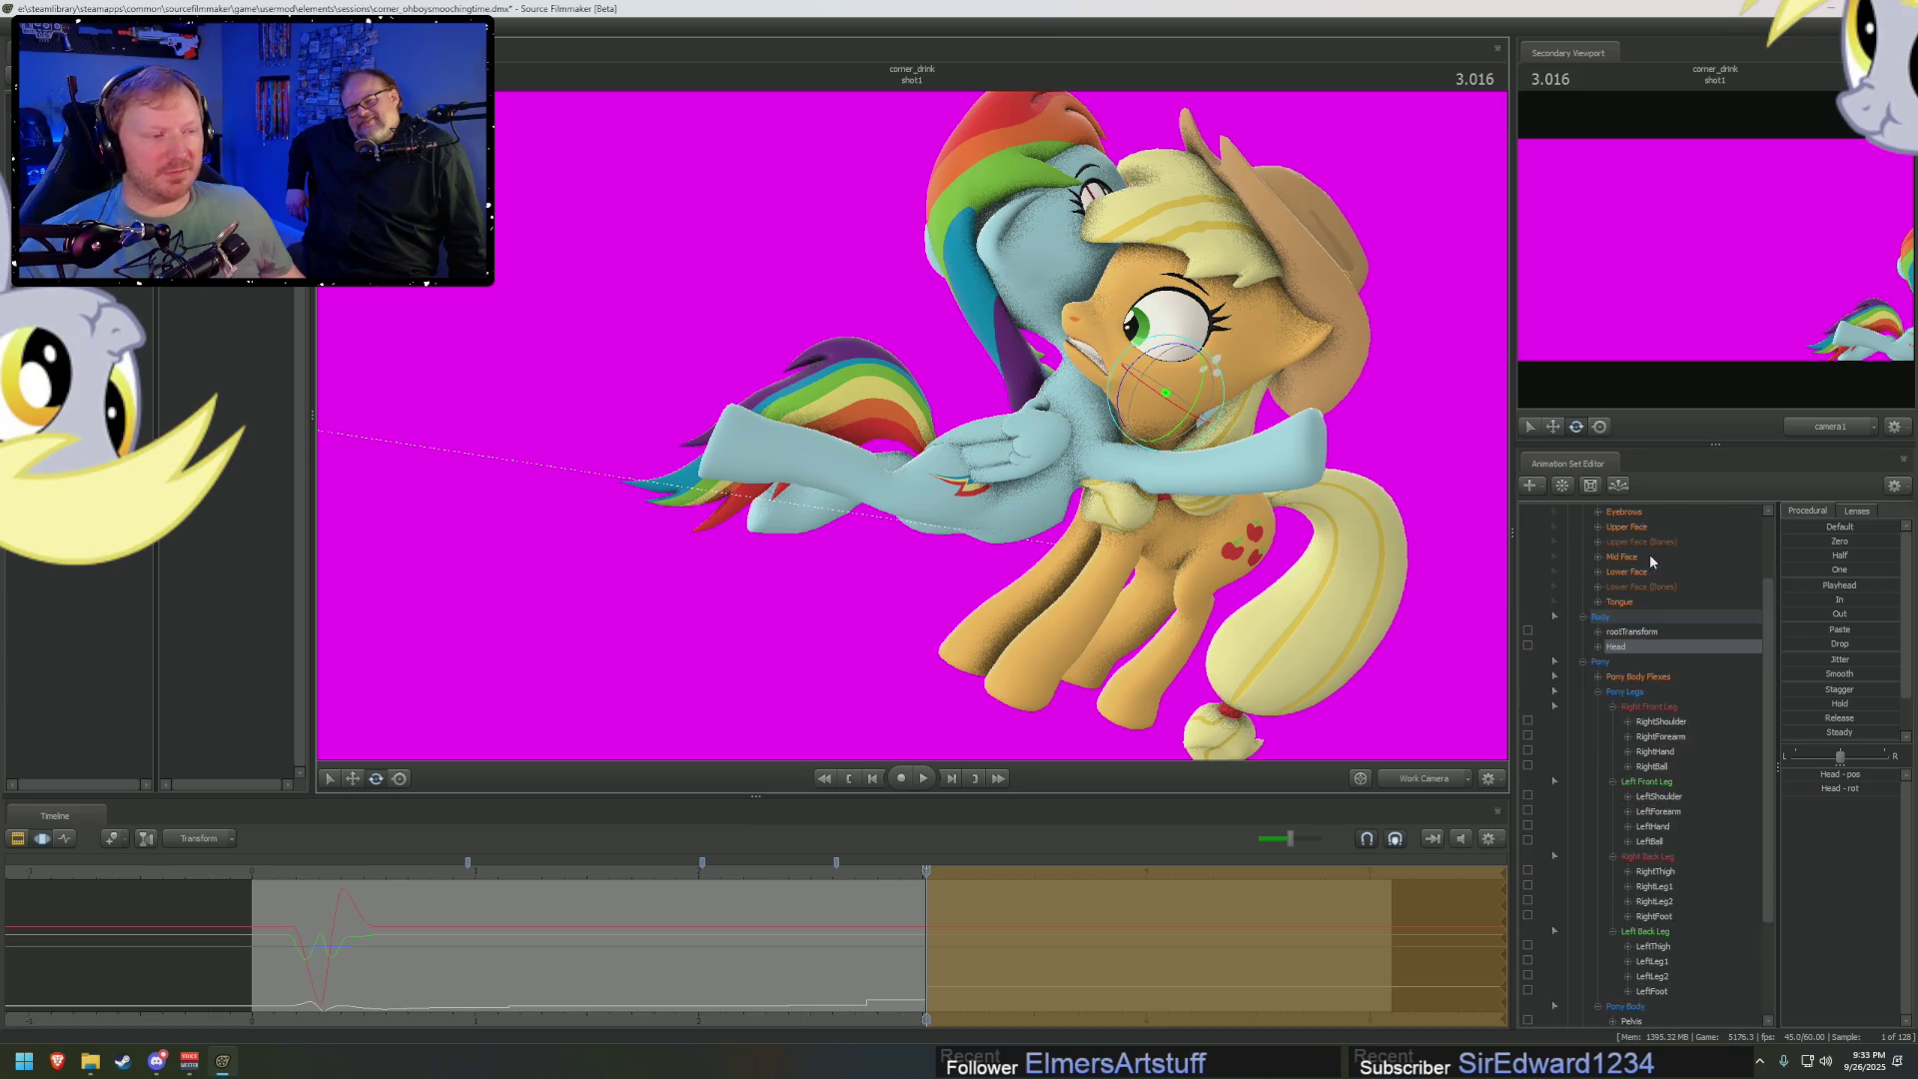
{"action": "left_click", "coordinate": [1628, 589]}
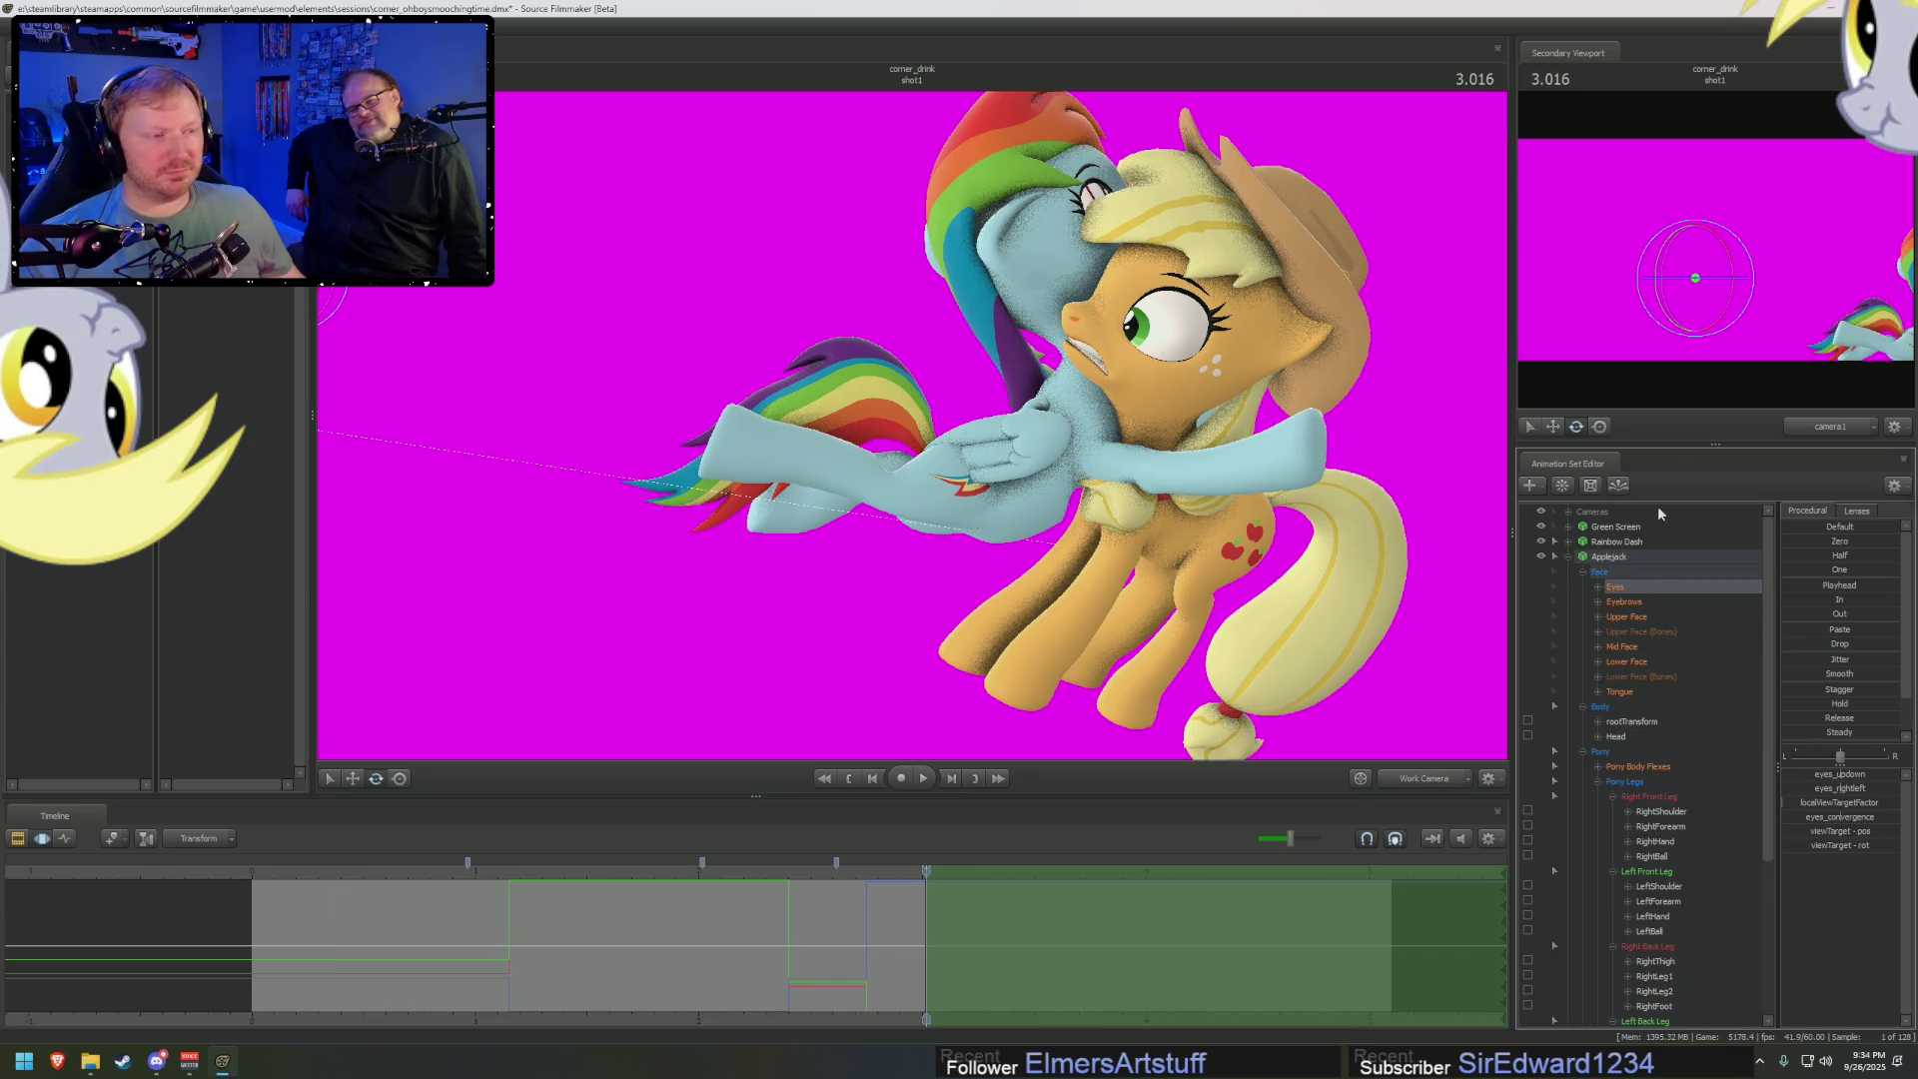
{"action": "left_click_drag", "start_coordinate": [1681, 285], "coordinate": [1686, 268]}
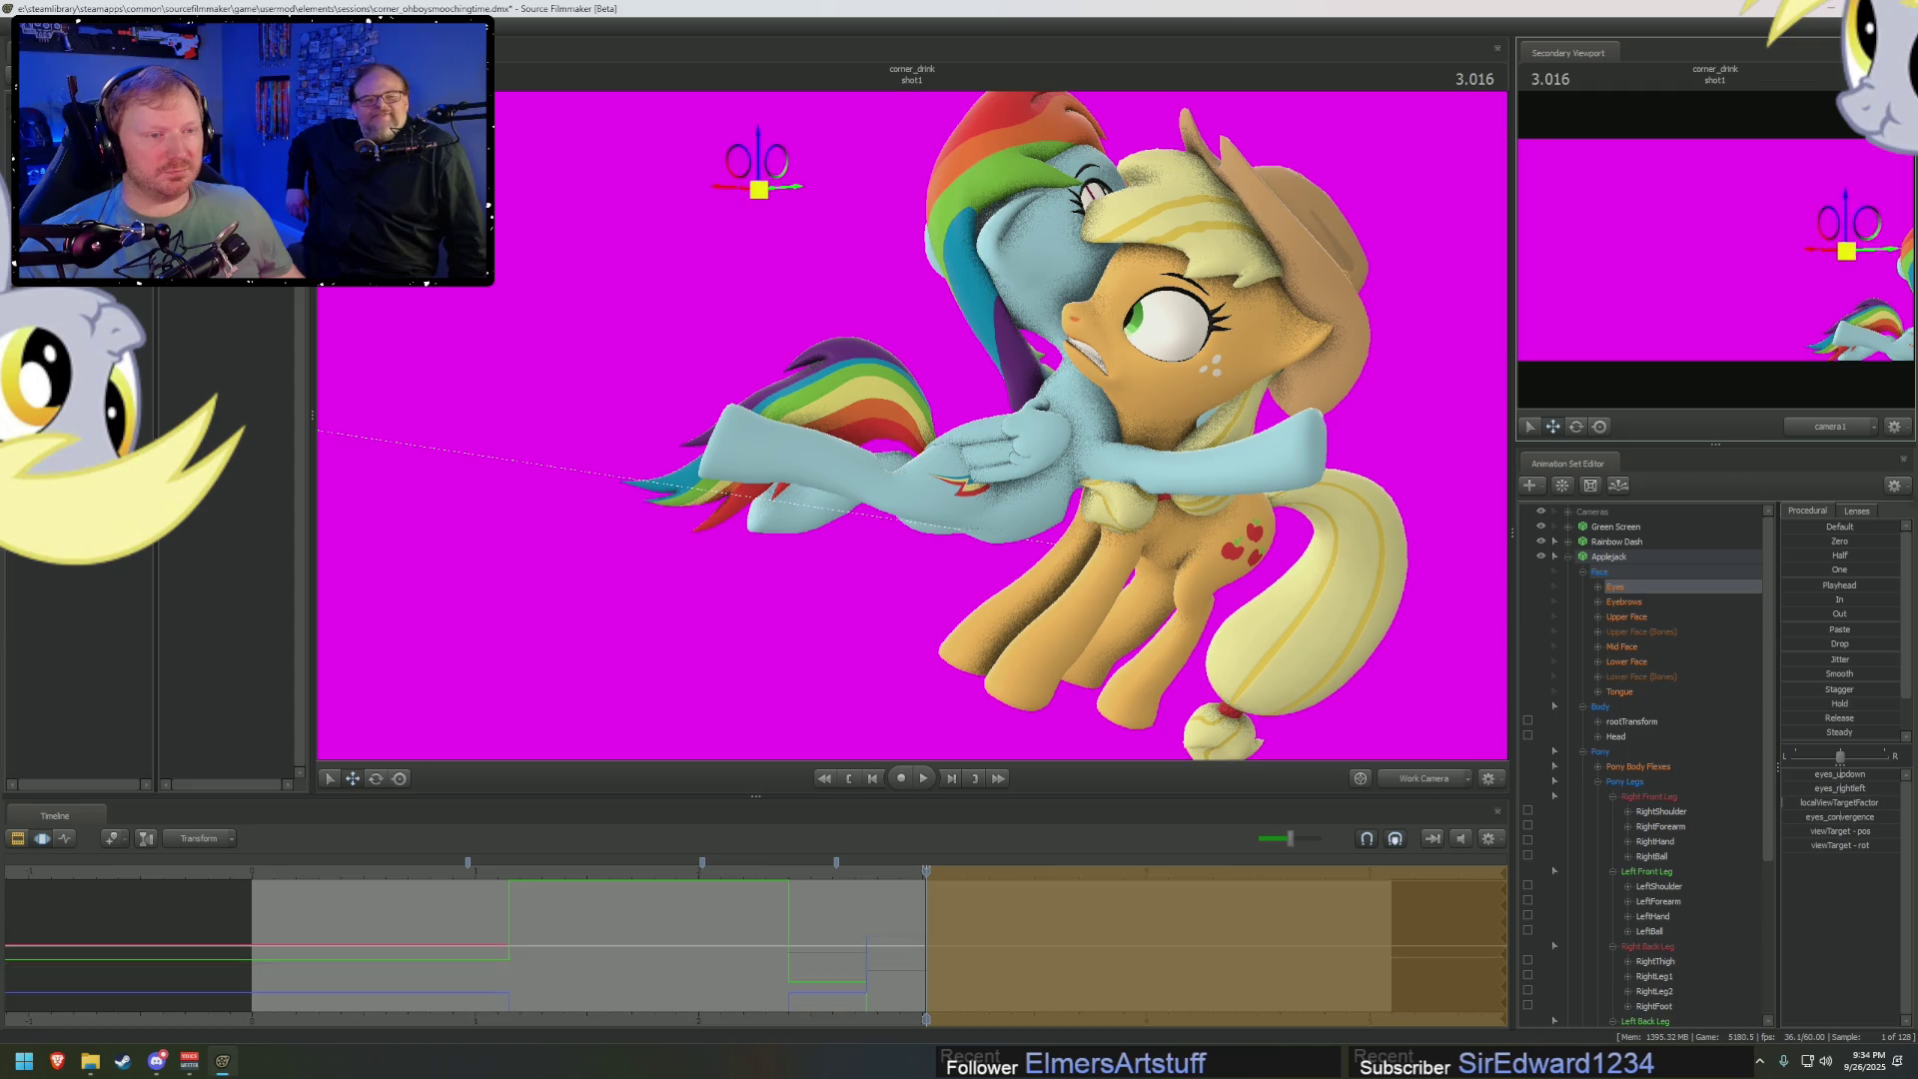
{"action": "left_click", "coordinate": [1724, 273]}
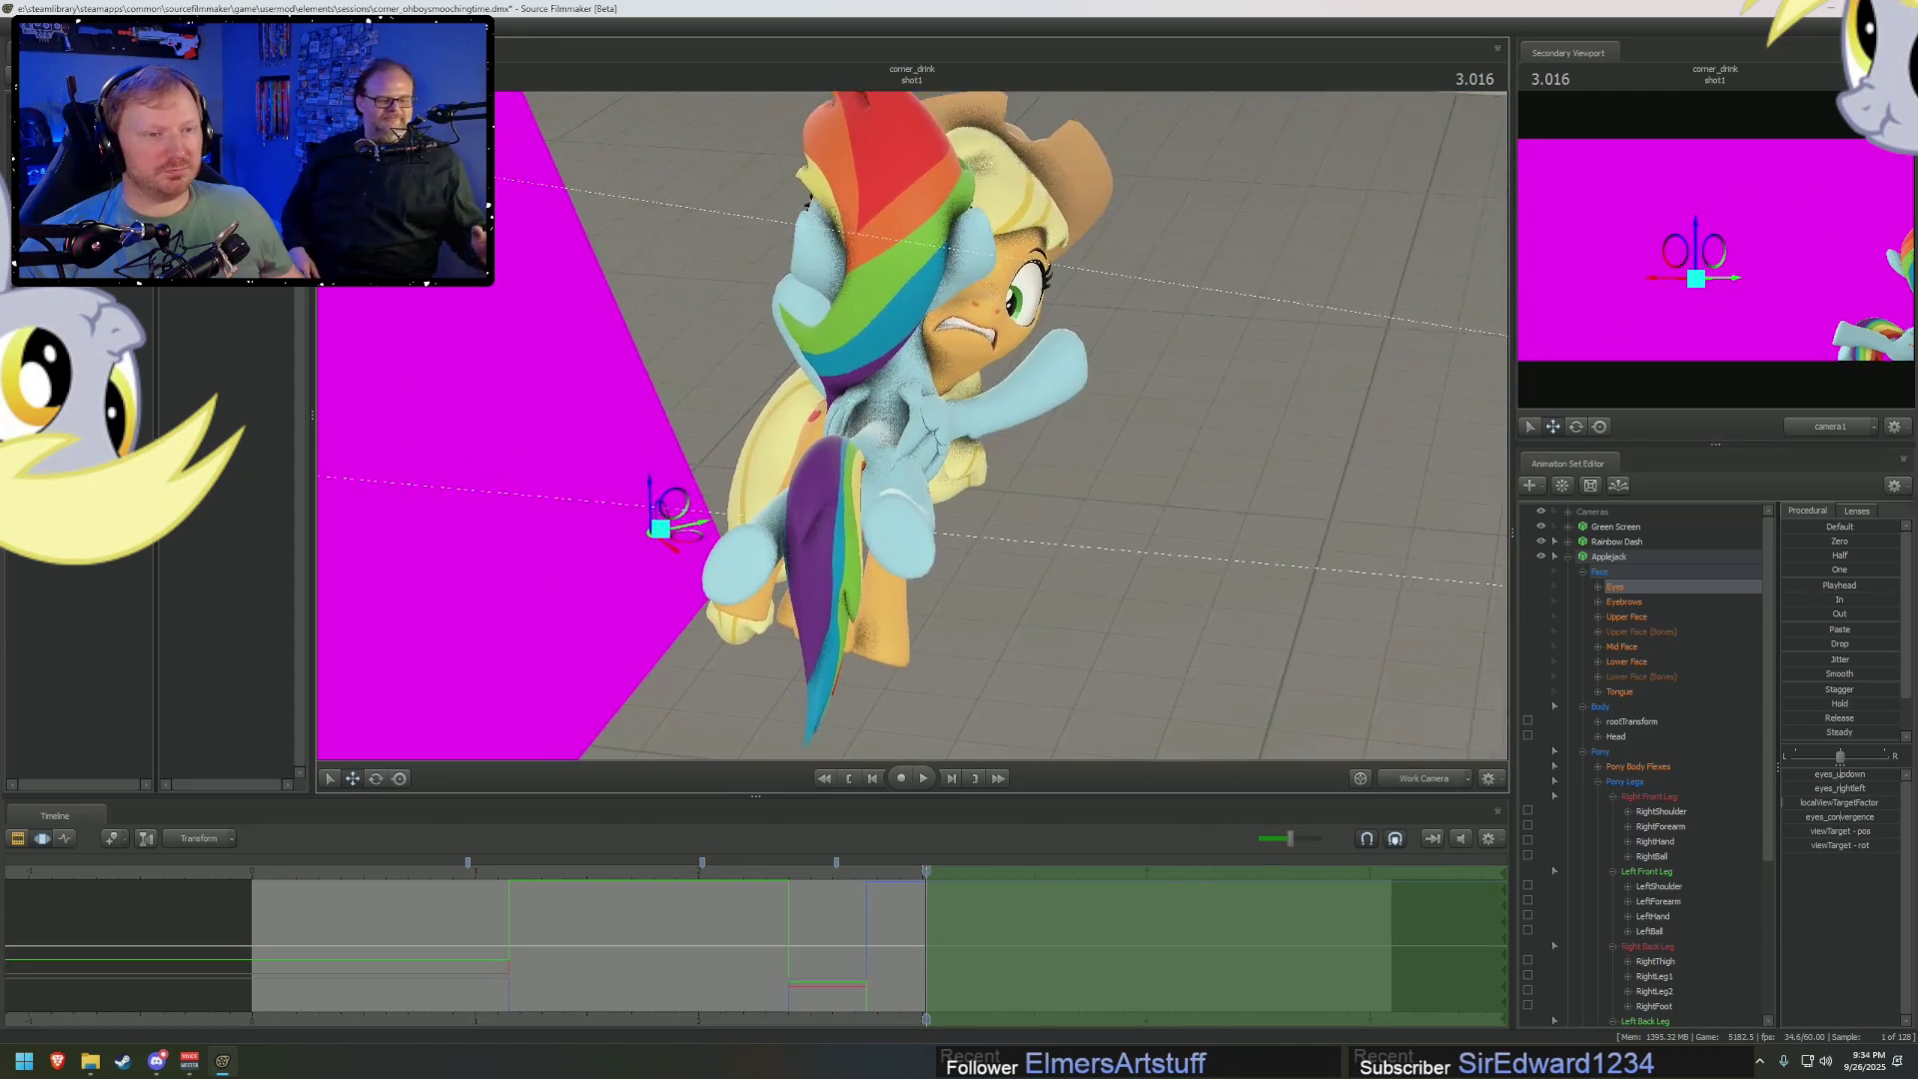